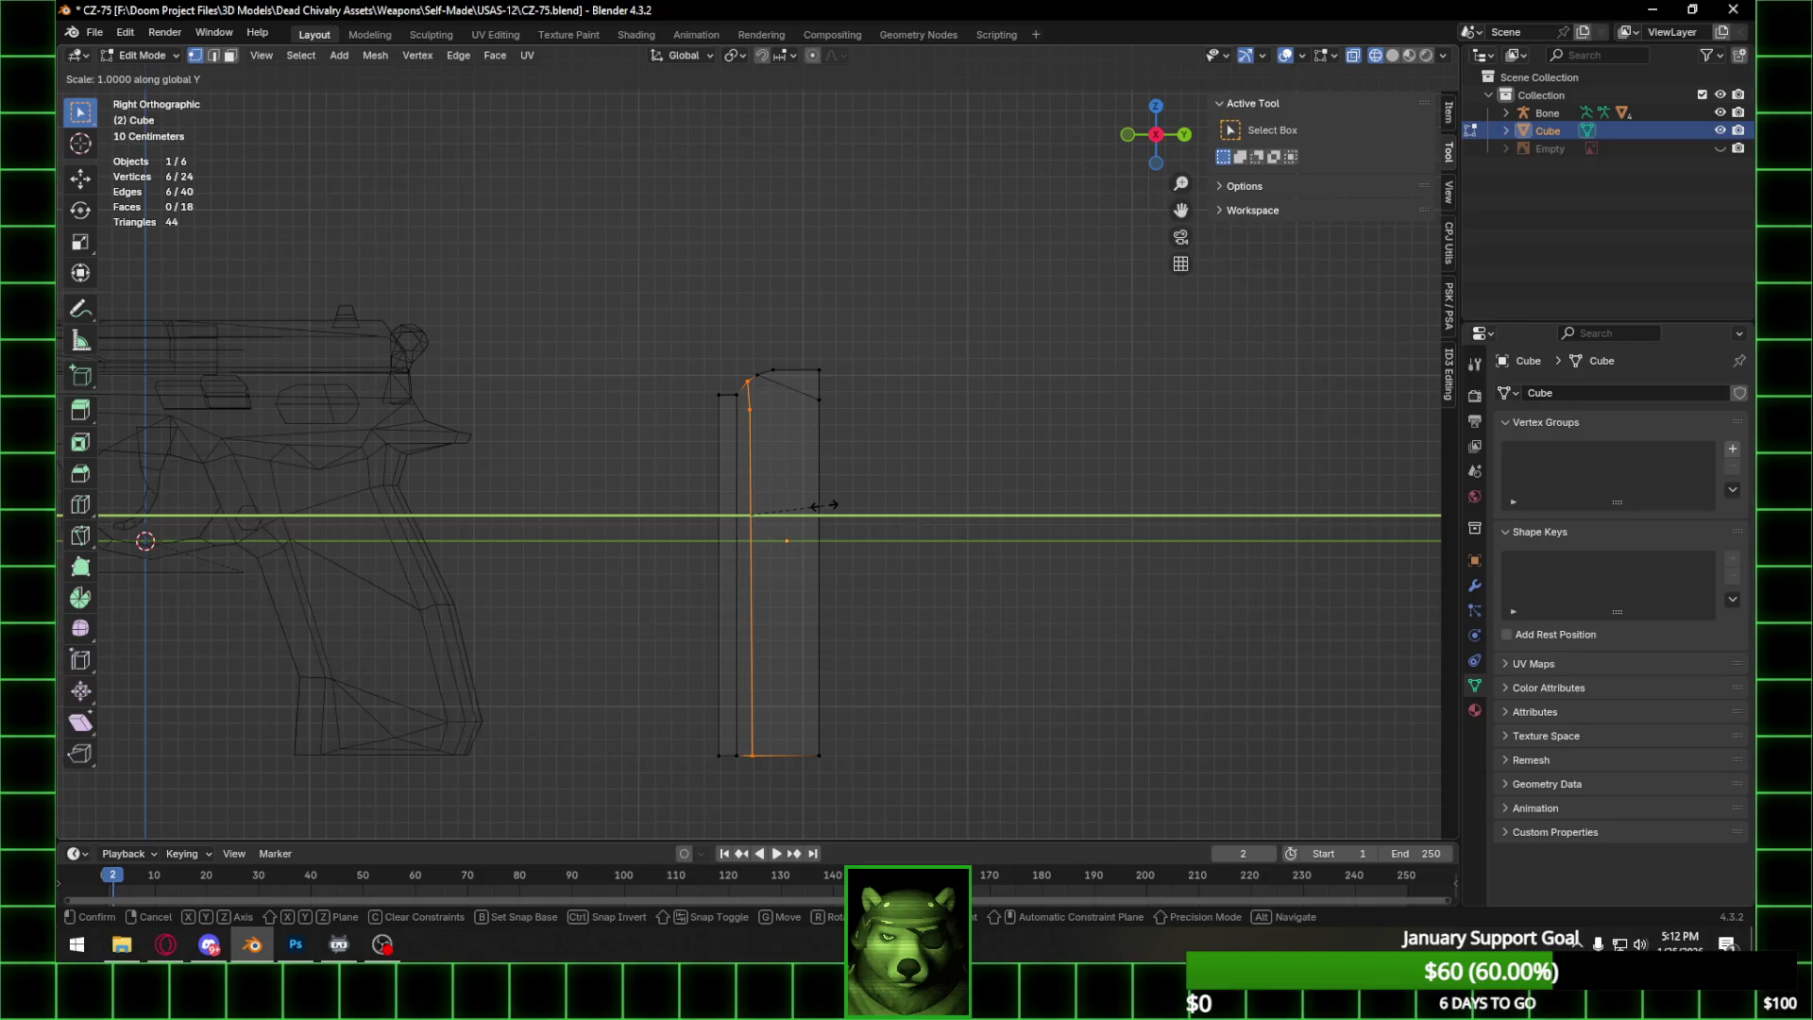
Flatten the selected vertices to zero along Y and slide the top edge along Y.
{"action": "type", "text": "0"}
{"action": "key", "text": "Return"}
{"action": "scroll", "coordinate": [778, 364], "scroll_direction": "up", "scroll_amount": 3}
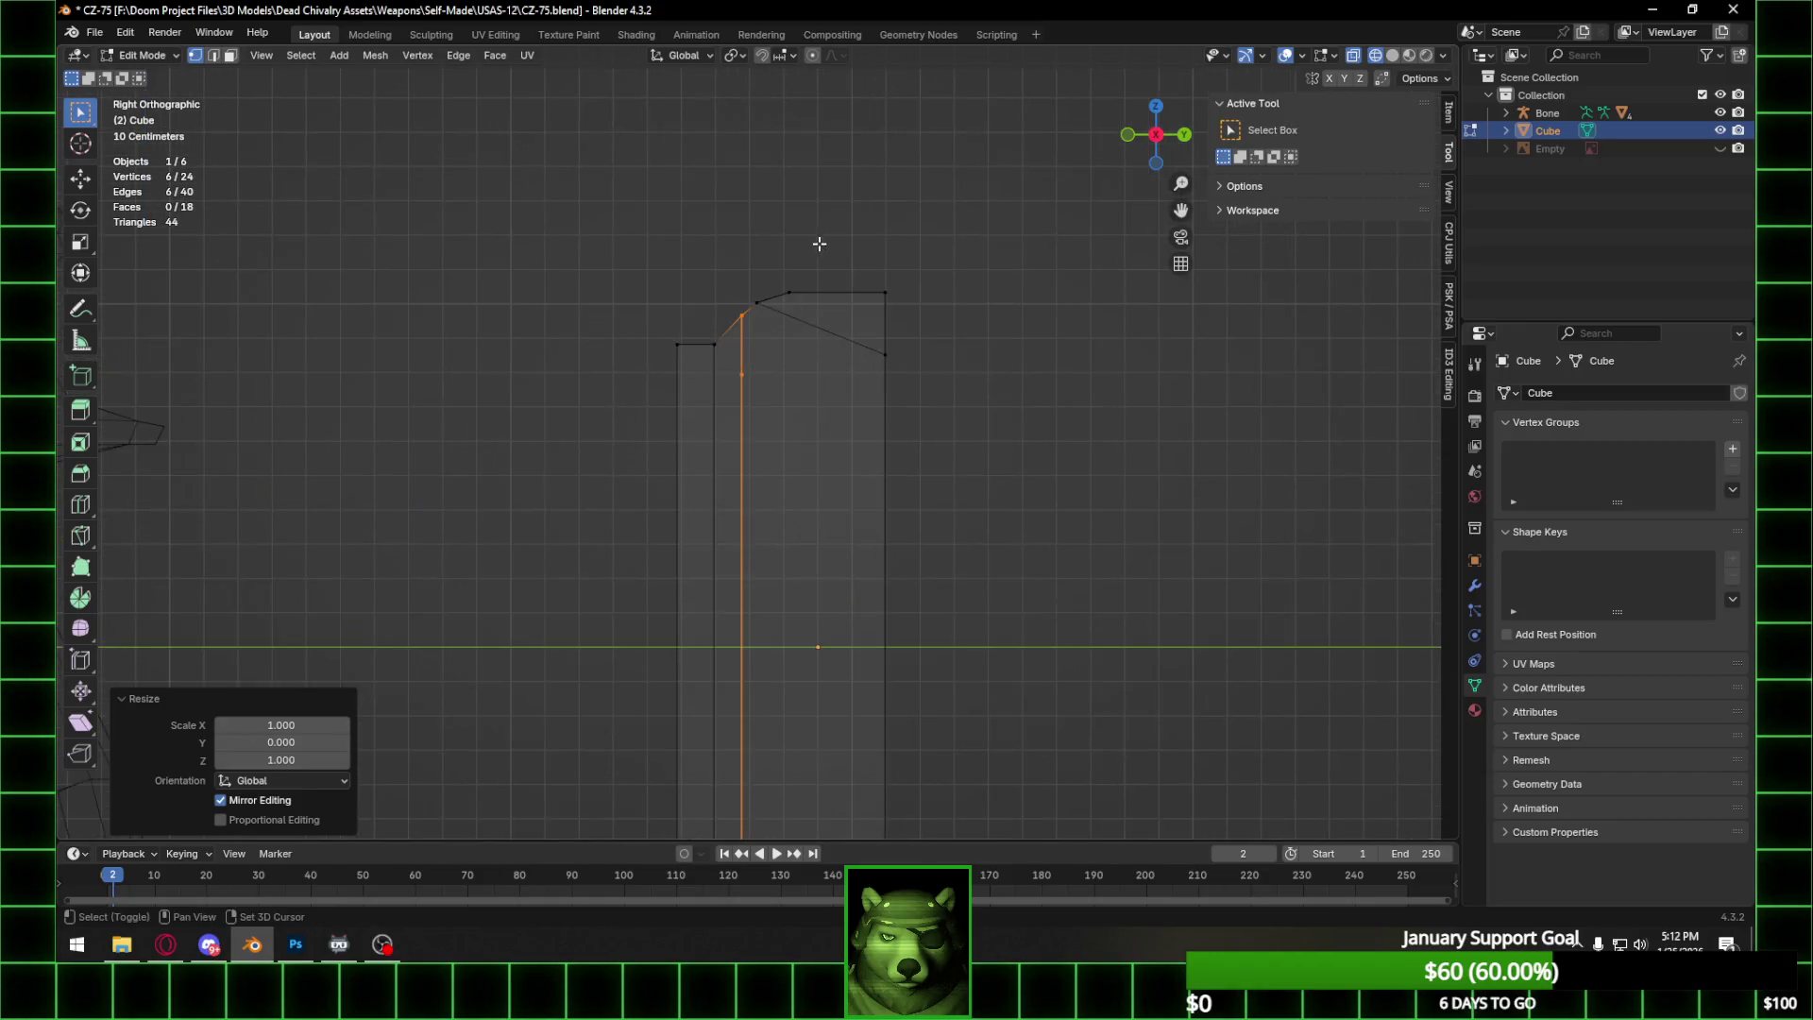
{"action": "left_click_drag", "start_coordinate": [777, 364], "coordinate": [751, 389]}
{"action": "key", "text": "g"}
{"action": "key", "text": "y"}
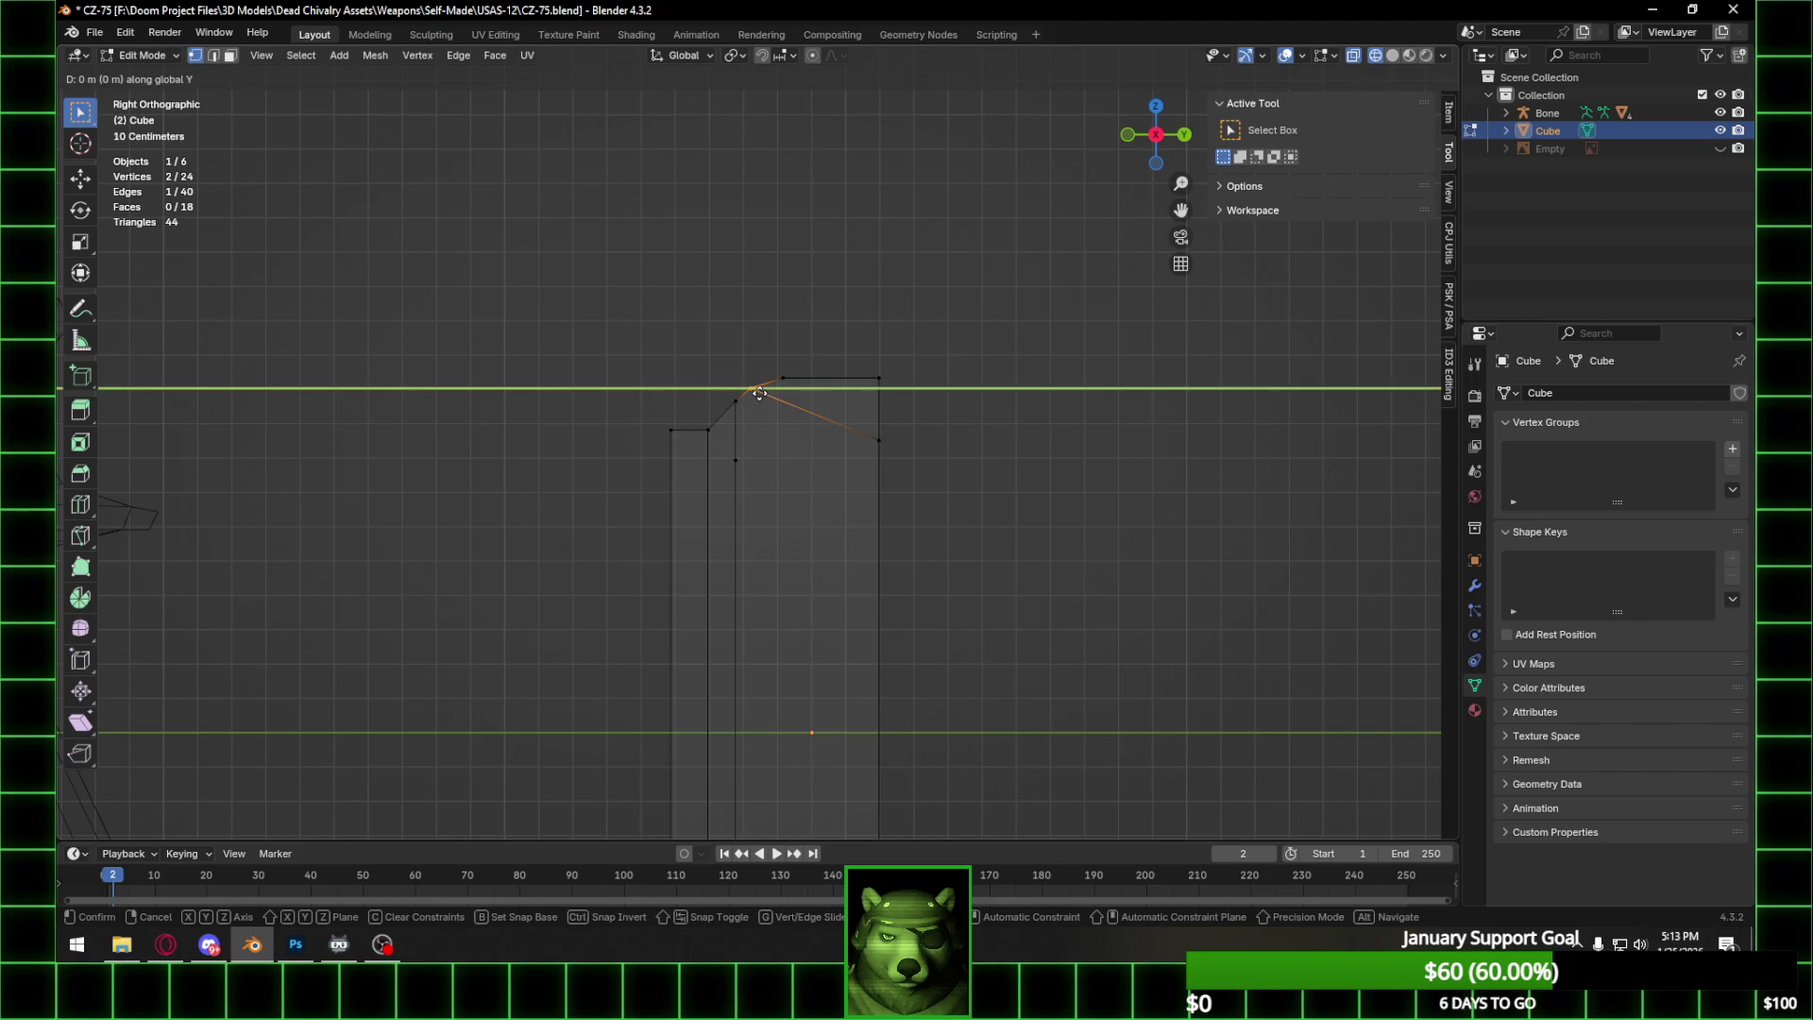
{"action": "left_click", "coordinate": [766, 392]}
Move the vertical edge's vertices along Z to a new height.
{"action": "scroll", "coordinate": [756, 442], "scroll_direction": "up", "scroll_amount": 2}
{"action": "left_click_drag", "start_coordinate": [706, 450], "coordinate": [752, 484]}
{"action": "key", "text": "g"}
{"action": "key", "text": "z"}
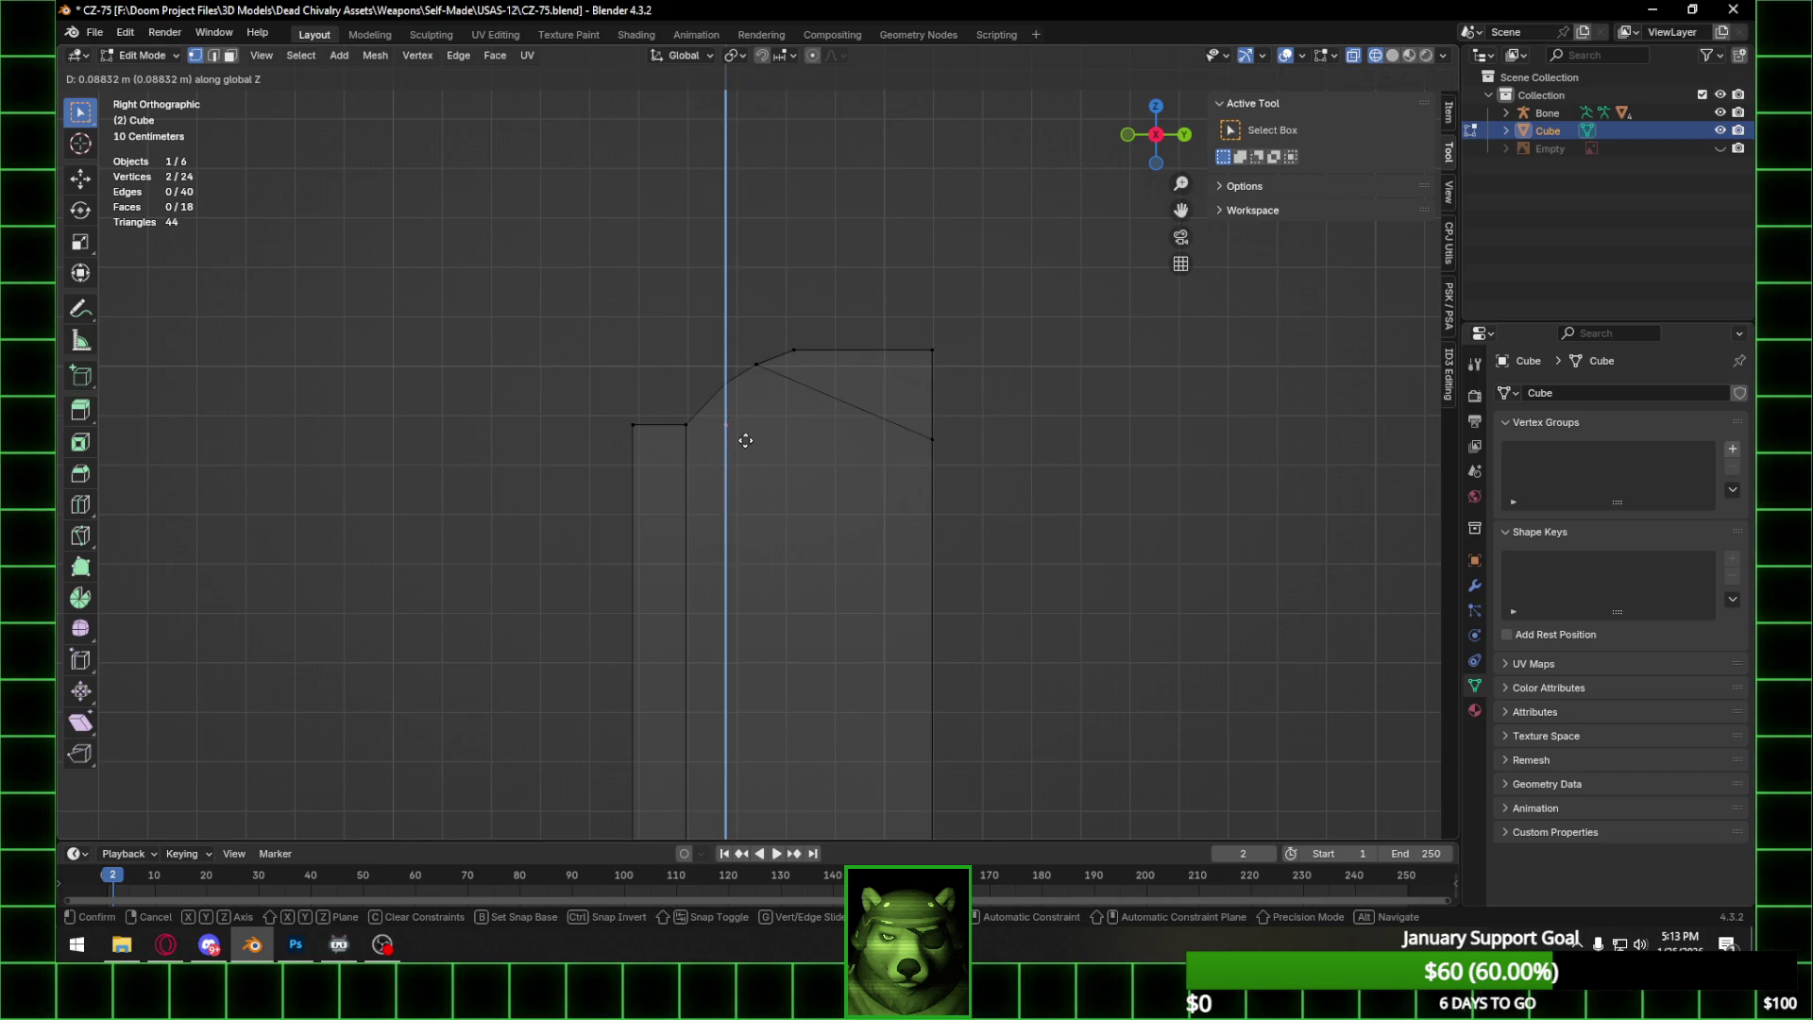
{"action": "left_click", "coordinate": [745, 440]}
Scale the block's right and left vertical edges to zero along Z with sz0.
{"action": "mouse_move", "coordinate": [674, 413]}
{"action": "left_mouse_down"}
{"action": "mouse_move", "coordinate": [719, 437]}
{"action": "mouse_move", "coordinate": [1006, 455]}
{"action": "left_mouse_up"}
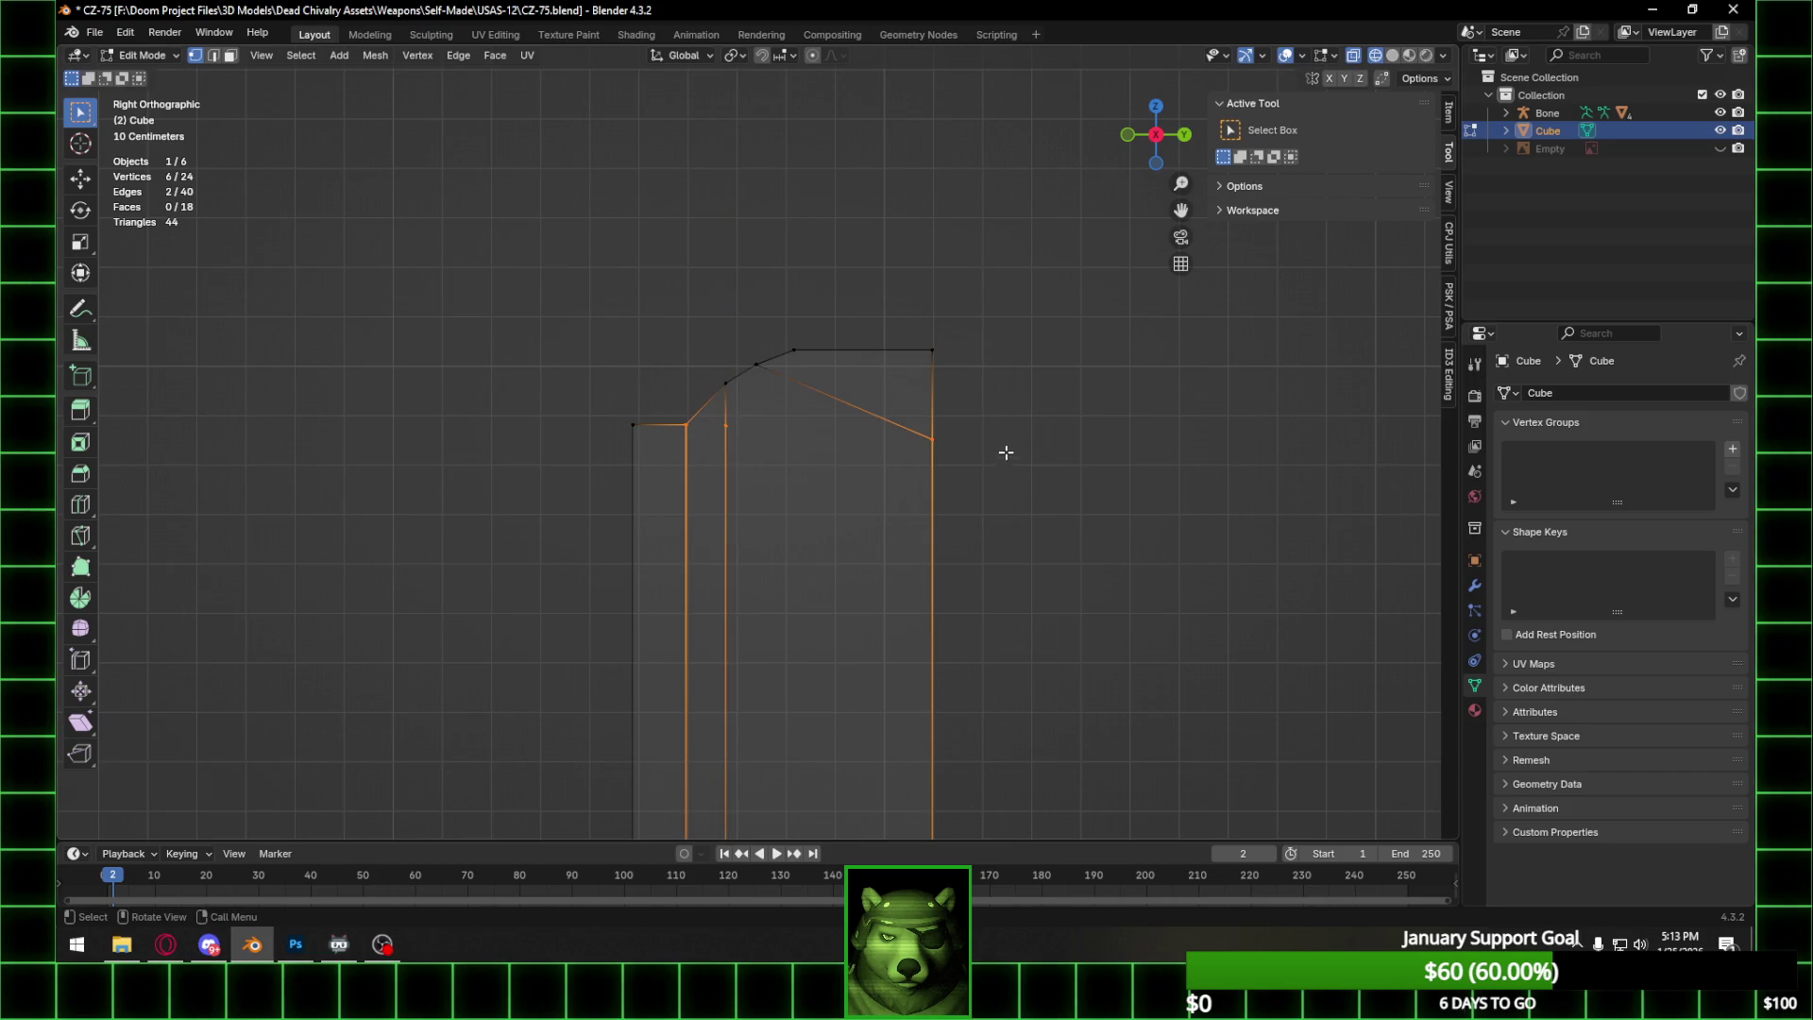
{"action": "type", "text": "sz"}
{"action": "type", "text": "0"}
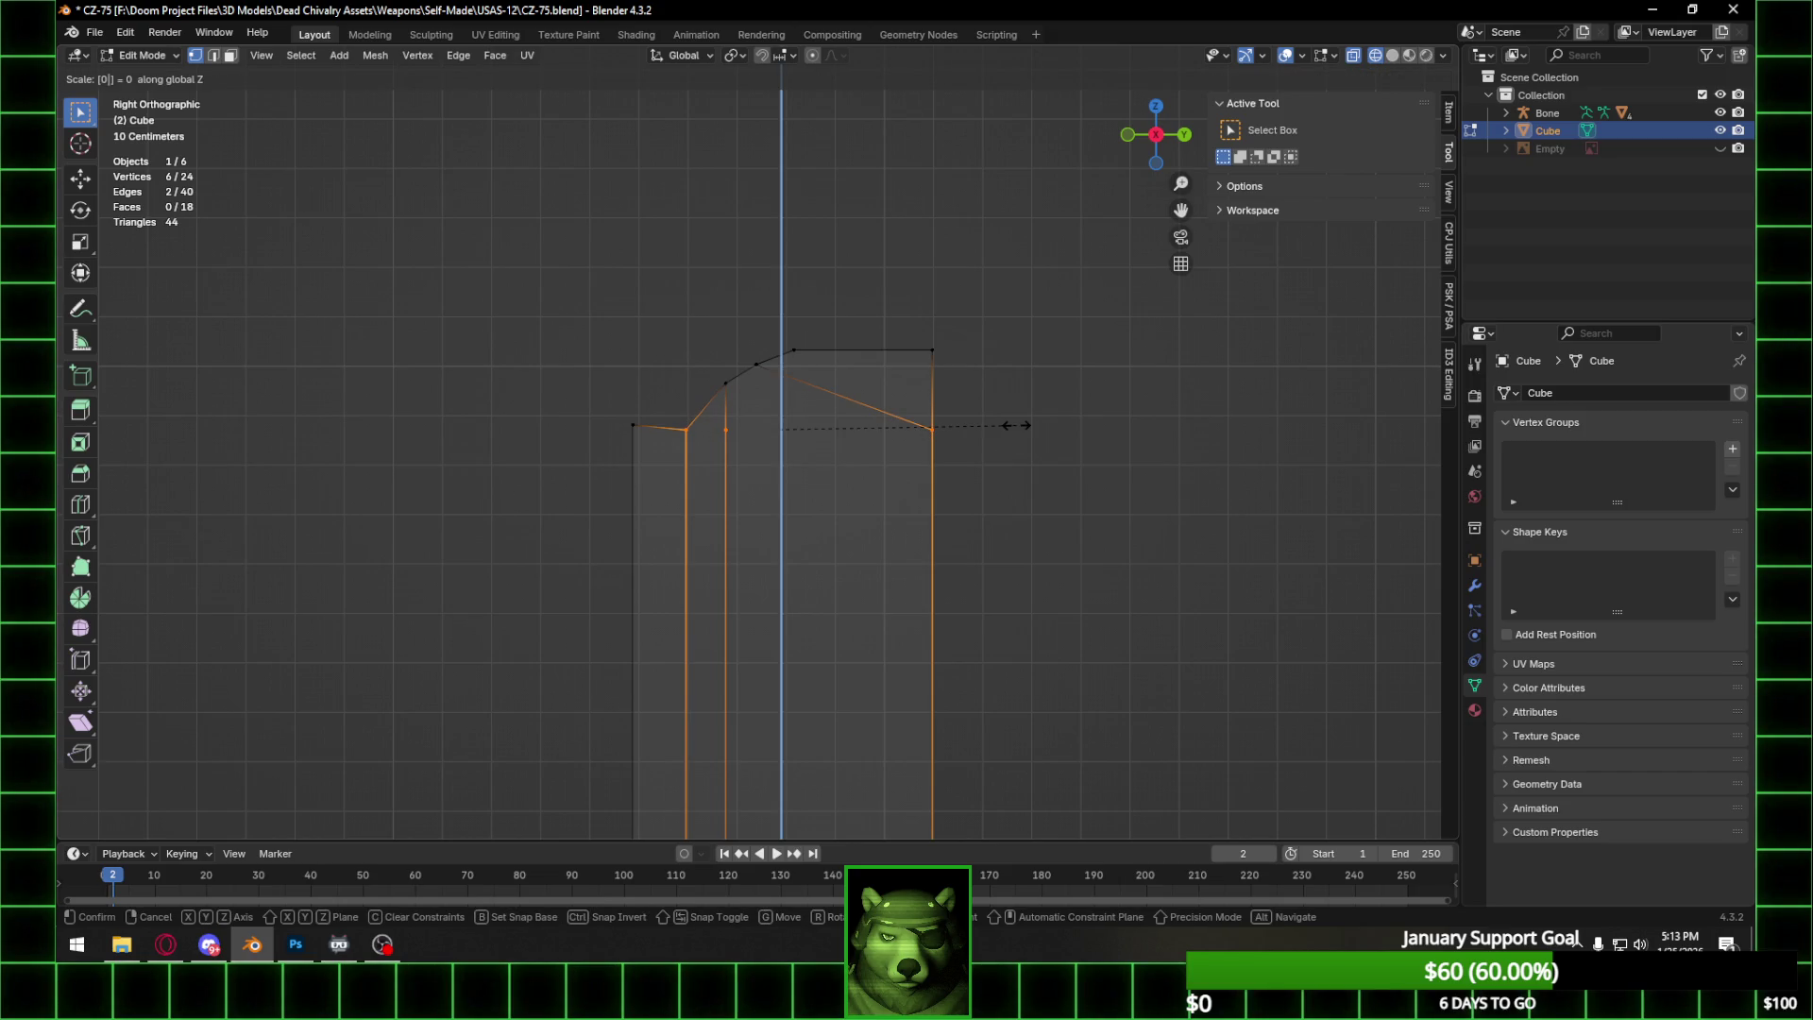
{"action": "key", "text": "Return"}
{"action": "left_click_drag", "start_coordinate": [601, 413], "coordinate": [850, 437], "text": "shift"}
{"action": "type", "text": "sz"}
{"action": "type", "text": "0"}
{"action": "key", "text": "Return"}
Select three top vertices of the block for connecting.
{"action": "left_click", "coordinate": [663, 421]}
{"action": "middle_click_drag", "start_coordinate": [663, 421], "coordinate": [679, 461]}
{"action": "left_click", "coordinate": [719, 465], "text": "shift"}
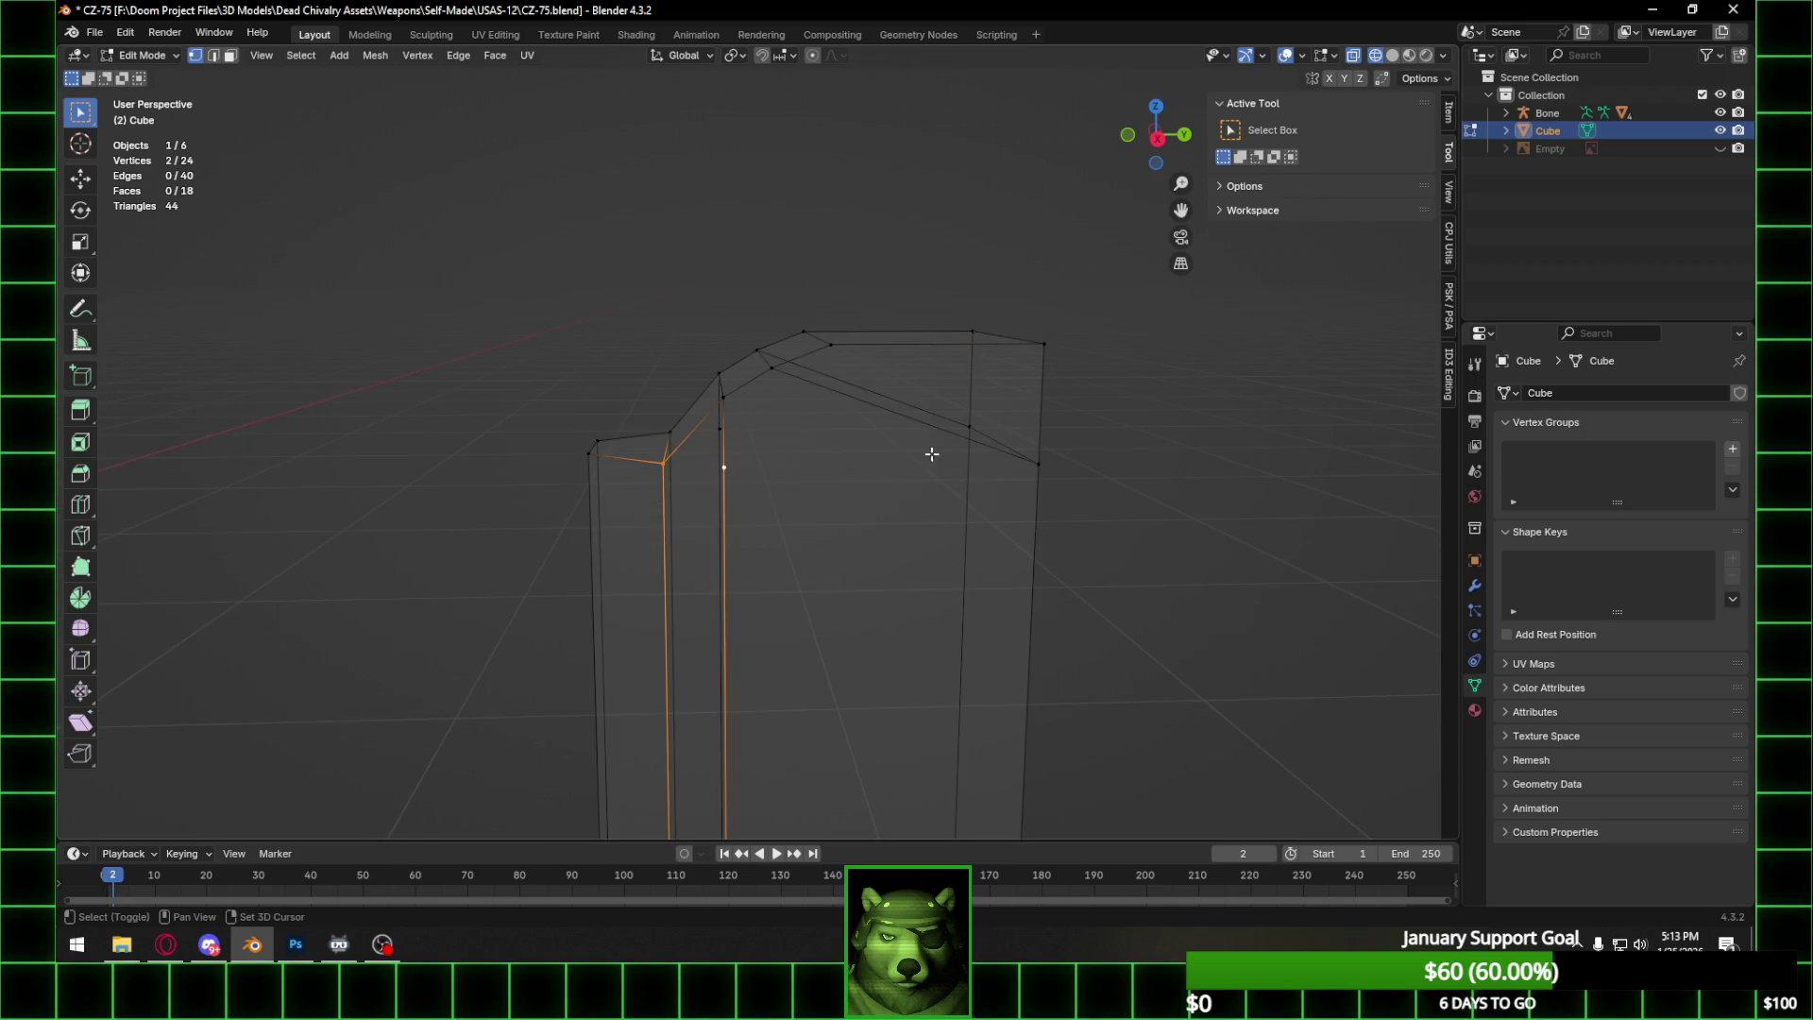
{"action": "left_click", "coordinate": [1043, 463], "text": "shift"}
{"action": "right_click", "coordinate": [1042, 462]}
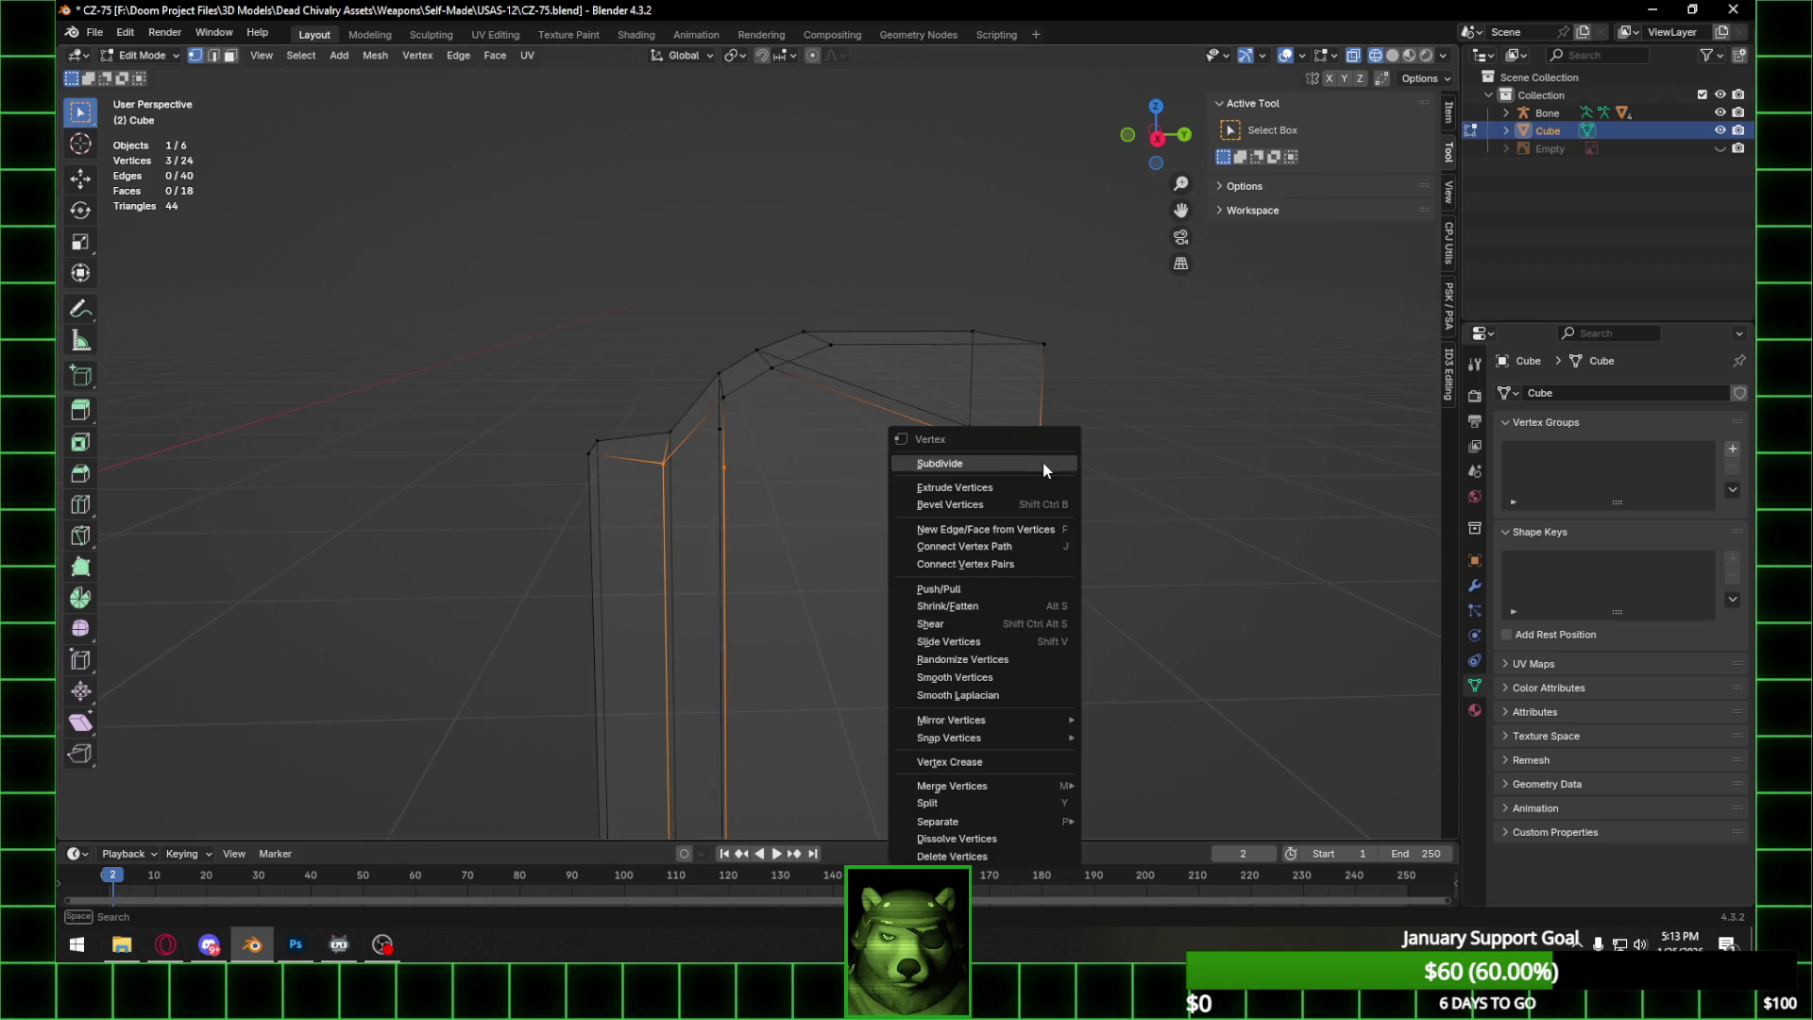
Connect the selected vertex pairs across the magazine top with new edges.
{"action": "left_click", "coordinate": [999, 566]}
{"action": "left_click", "coordinate": [681, 436]}
{"action": "left_click", "coordinate": [969, 426], "text": "shift"}
{"action": "right_click", "coordinate": [970, 423]}
{"action": "left_click", "coordinate": [961, 432]}
Select the top faces and narrow them along X in Front view.
{"action": "mouse_move", "coordinate": [1076, 434]}
{"action": "middle_mouse_down"}
{"action": "mouse_move", "coordinate": [1048, 408]}
{"action": "mouse_move", "coordinate": [712, 349]}
{"action": "middle_mouse_up"}
{"action": "left_click_drag", "start_coordinate": [728, 352], "coordinate": [865, 421]}
{"action": "left_click_drag", "start_coordinate": [783, 321], "coordinate": [905, 362], "text": "shift"}
{"action": "left_click_drag", "start_coordinate": [866, 283], "coordinate": [1084, 356], "text": "shift"}
{"action": "left_click", "coordinate": [1135, 138]}
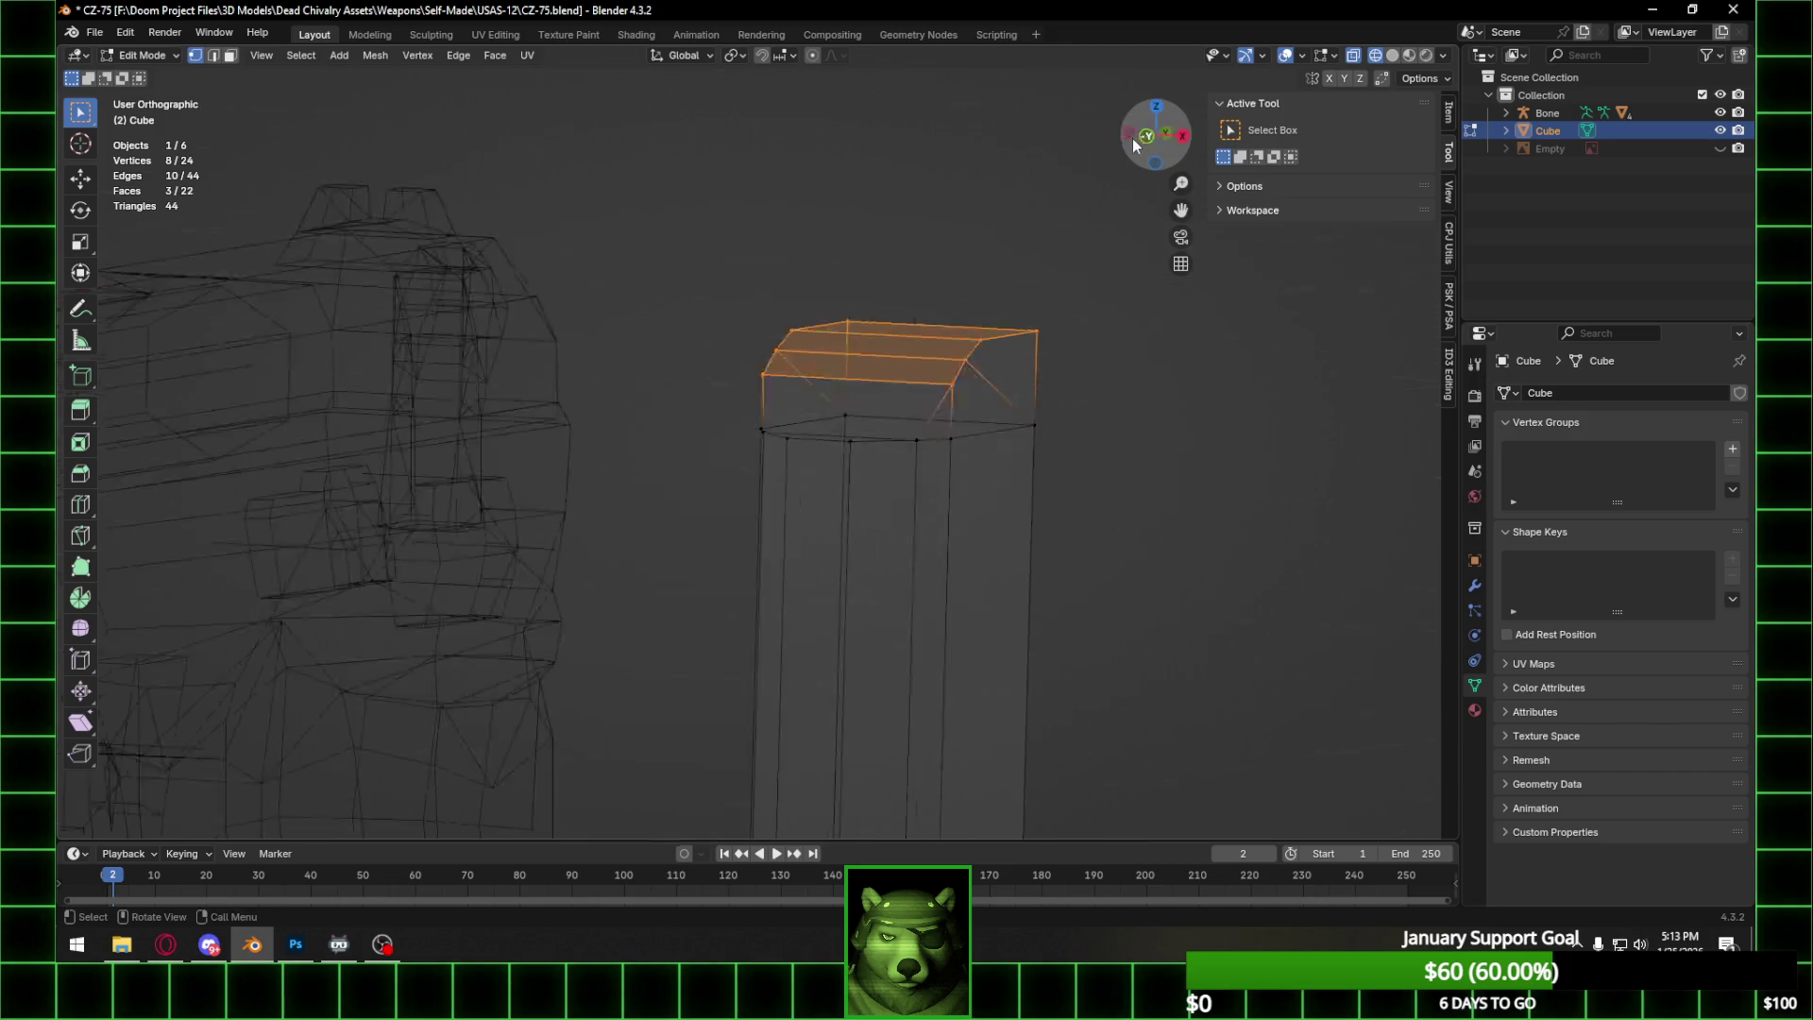
{"action": "key", "text": "s"}
{"action": "key", "text": "x"}
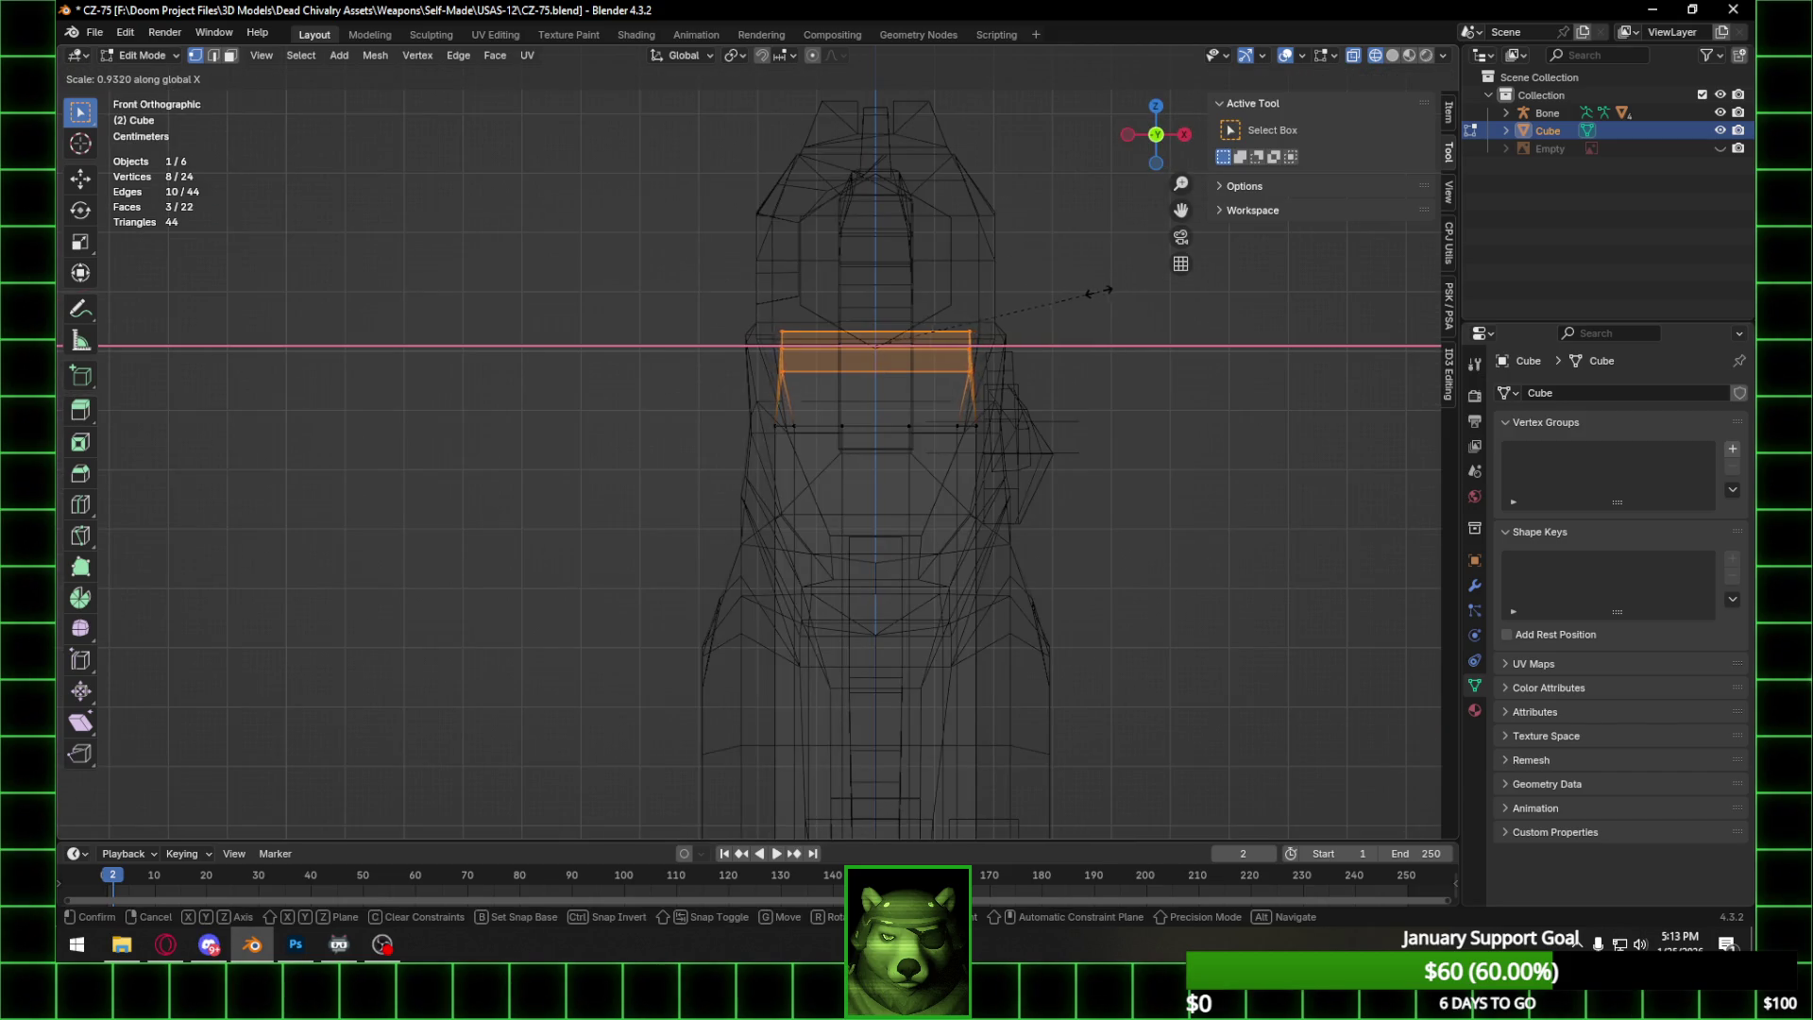
{"action": "left_click", "coordinate": [1028, 312]}
Deselect the faces and orbit around the column to inspect the tapered top.
{"action": "middle_click_drag", "start_coordinate": [1028, 311], "coordinate": [887, 377]}
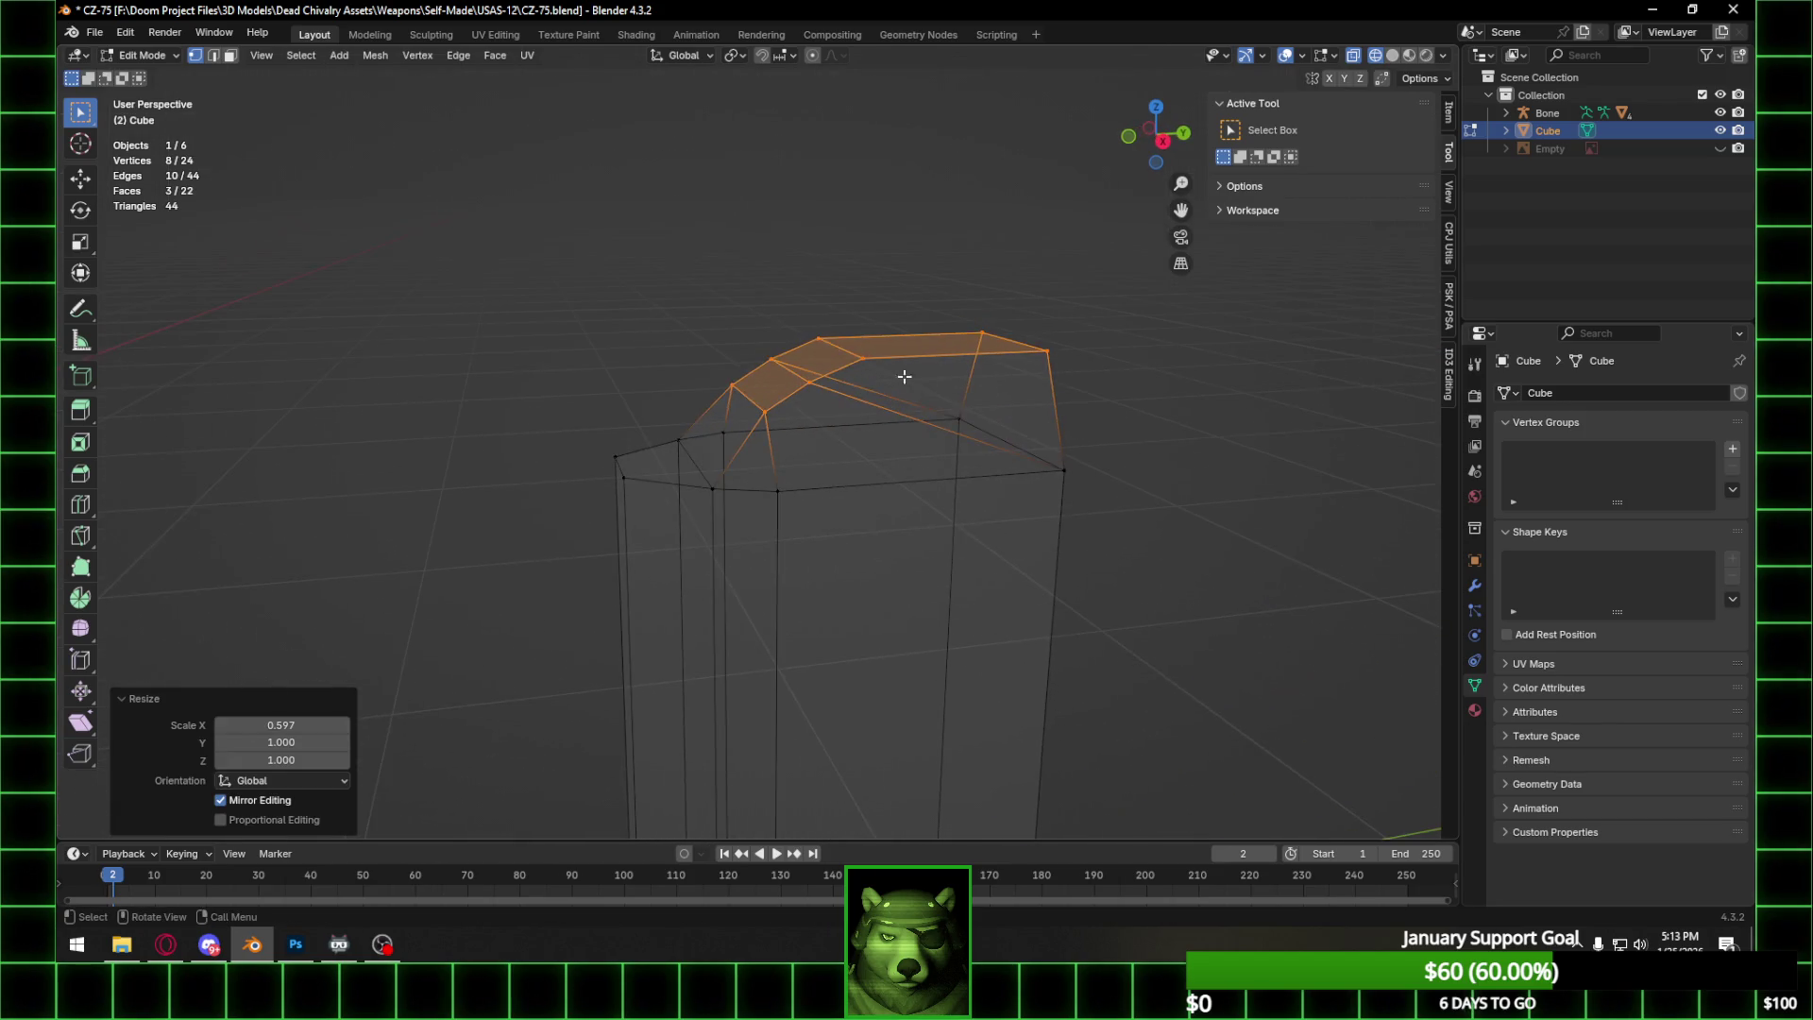
{"action": "left_click", "coordinate": [1136, 385]}
{"action": "mouse_move", "coordinate": [1135, 385]}
{"action": "middle_mouse_down"}
{"action": "mouse_move", "coordinate": [898, 372]}
{"action": "mouse_move", "coordinate": [854, 400]}
{"action": "mouse_move", "coordinate": [1034, 426]}
{"action": "mouse_move", "coordinate": [1096, 421]}
{"action": "mouse_move", "coordinate": [1117, 372]}
{"action": "mouse_move", "coordinate": [1141, 393]}
{"action": "mouse_move", "coordinate": [932, 388]}
{"action": "mouse_move", "coordinate": [995, 428]}
{"action": "mouse_move", "coordinate": [941, 447]}
{"action": "mouse_move", "coordinate": [861, 406]}
{"action": "middle_mouse_up"}
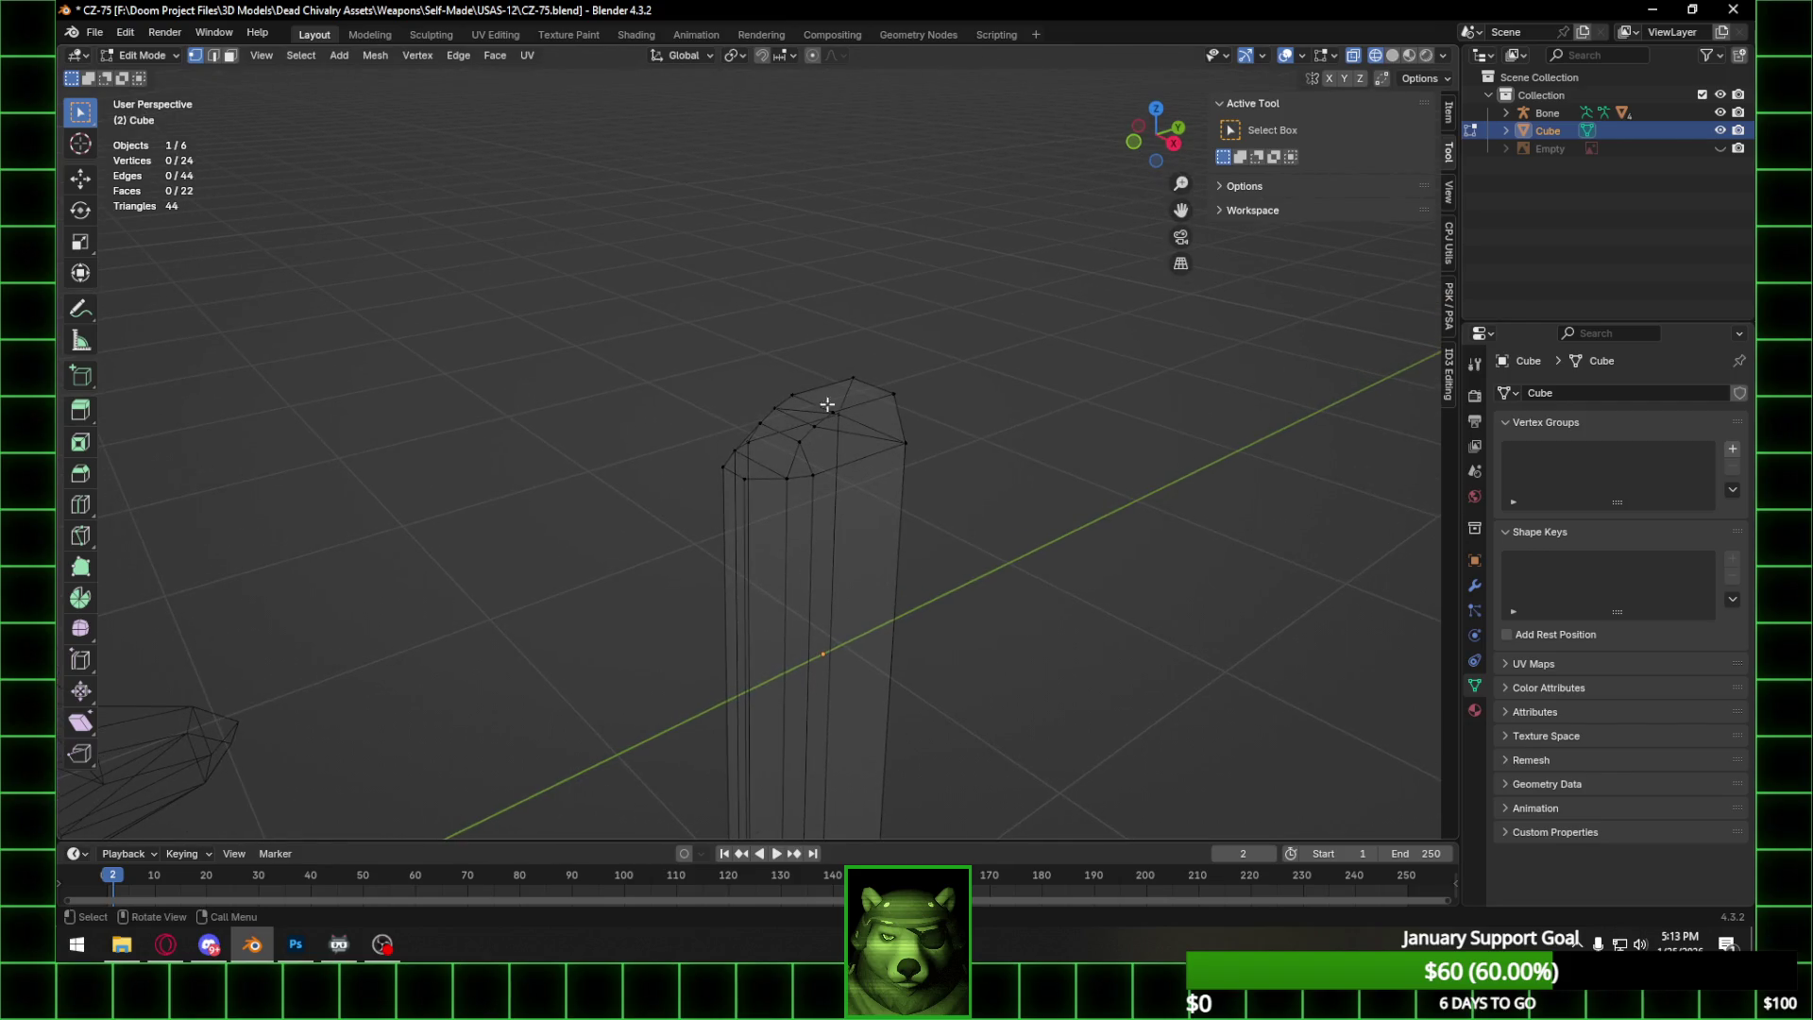
{"action": "middle_click_drag", "start_coordinate": [748, 365], "coordinate": [810, 436]}
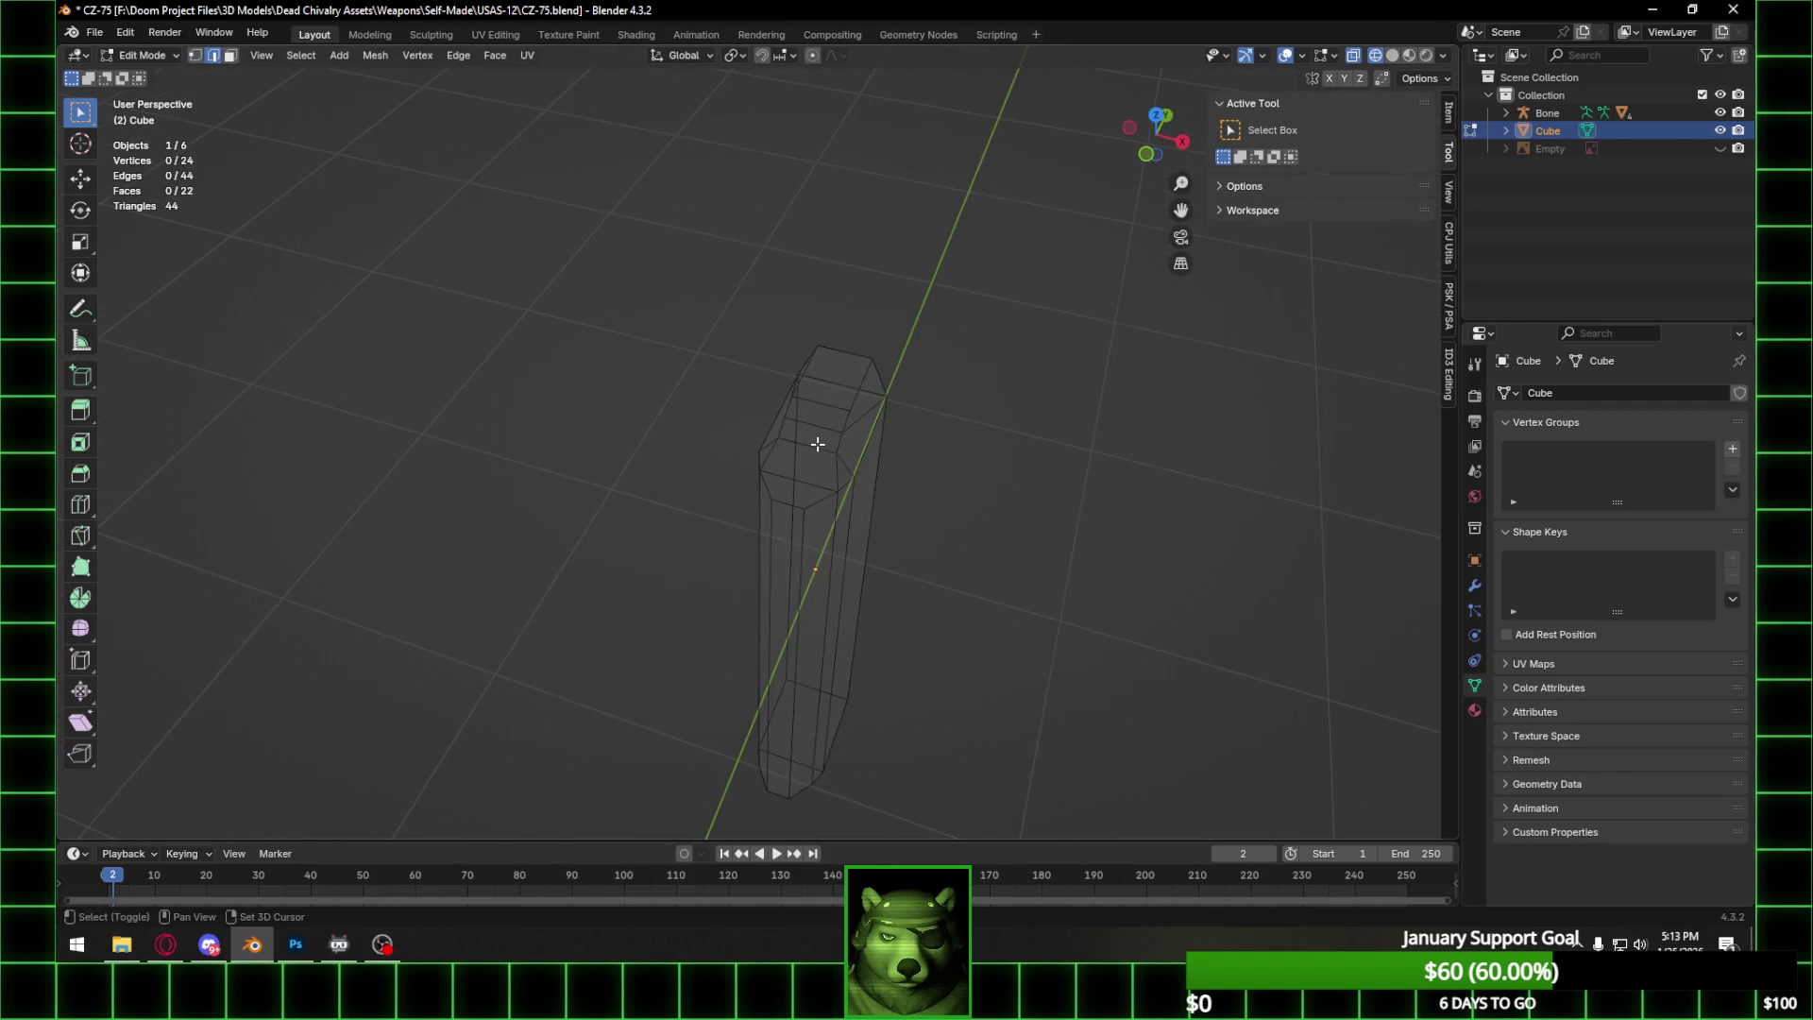
{"action": "mouse_move", "coordinate": [848, 371]}
{"action": "middle_mouse_down"}
{"action": "mouse_move", "coordinate": [887, 369]}
{"action": "mouse_move", "coordinate": [880, 428]}
{"action": "mouse_move", "coordinate": [865, 376]}
{"action": "middle_mouse_up"}
Subdivide the selected top edges with 2 cuts, then deselect everything.
{"action": "key", "text": "ctrl+e"}
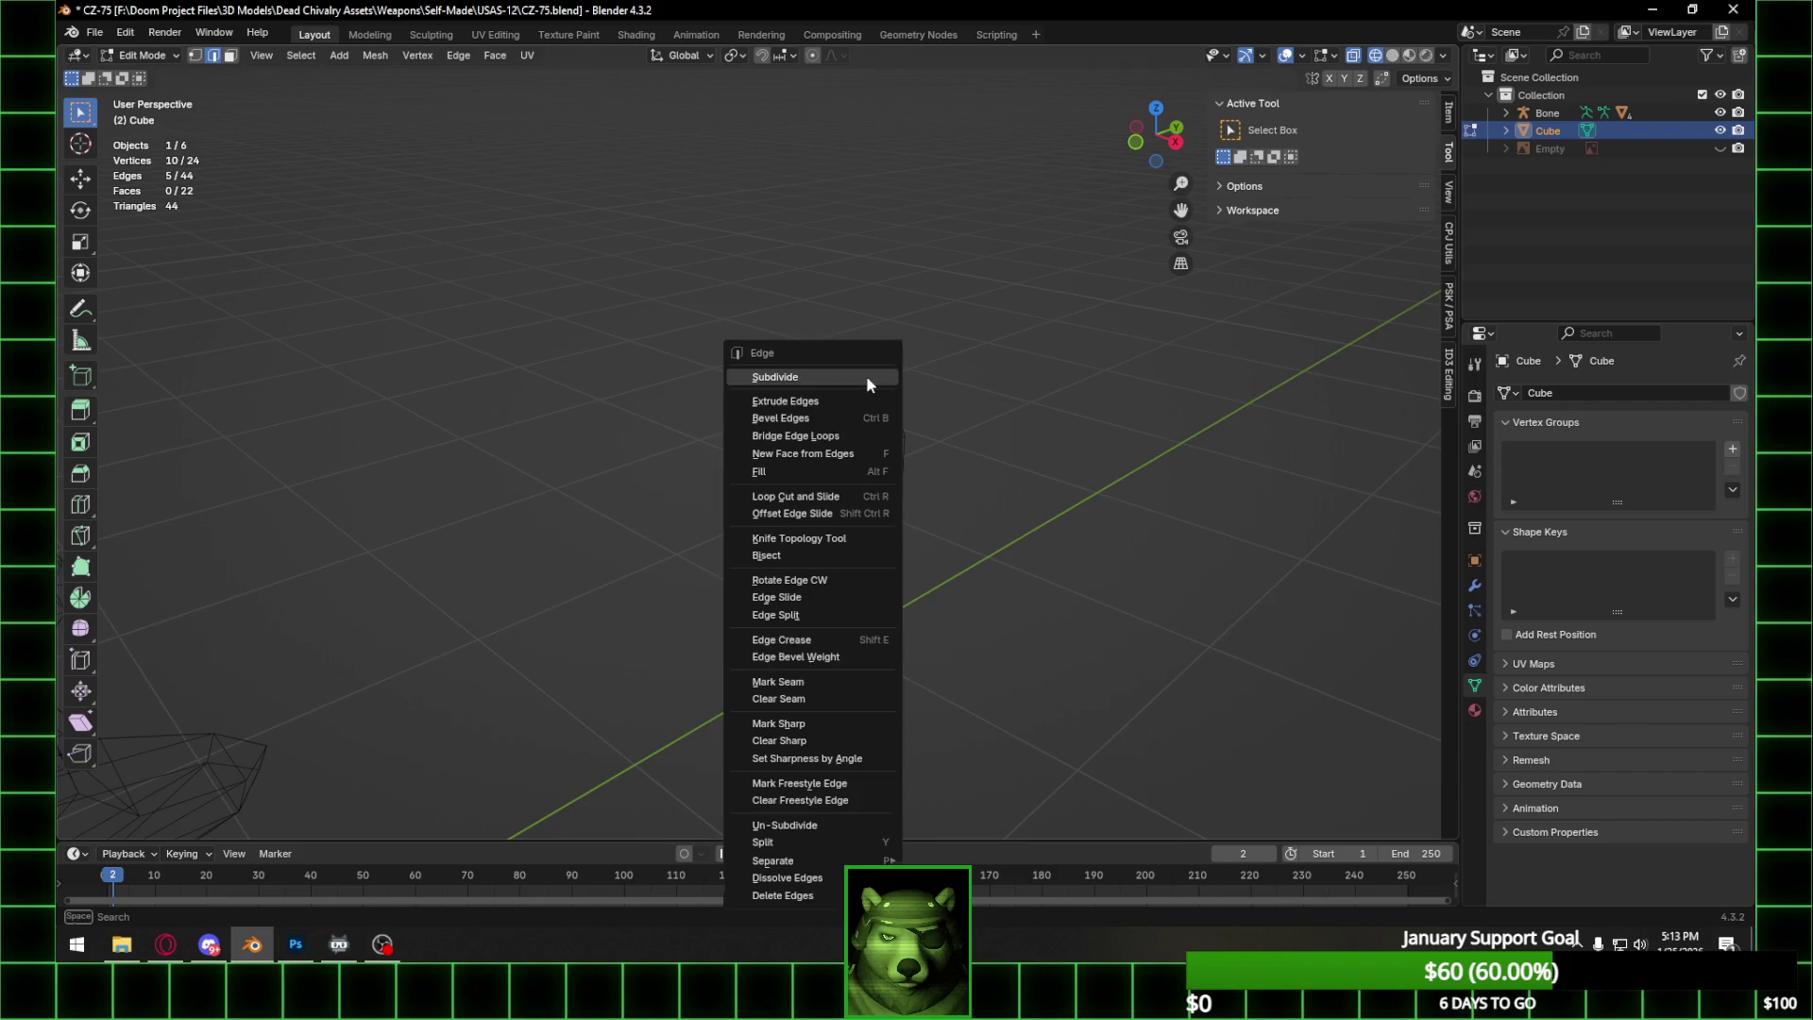
{"action": "left_click", "coordinate": [852, 374]}
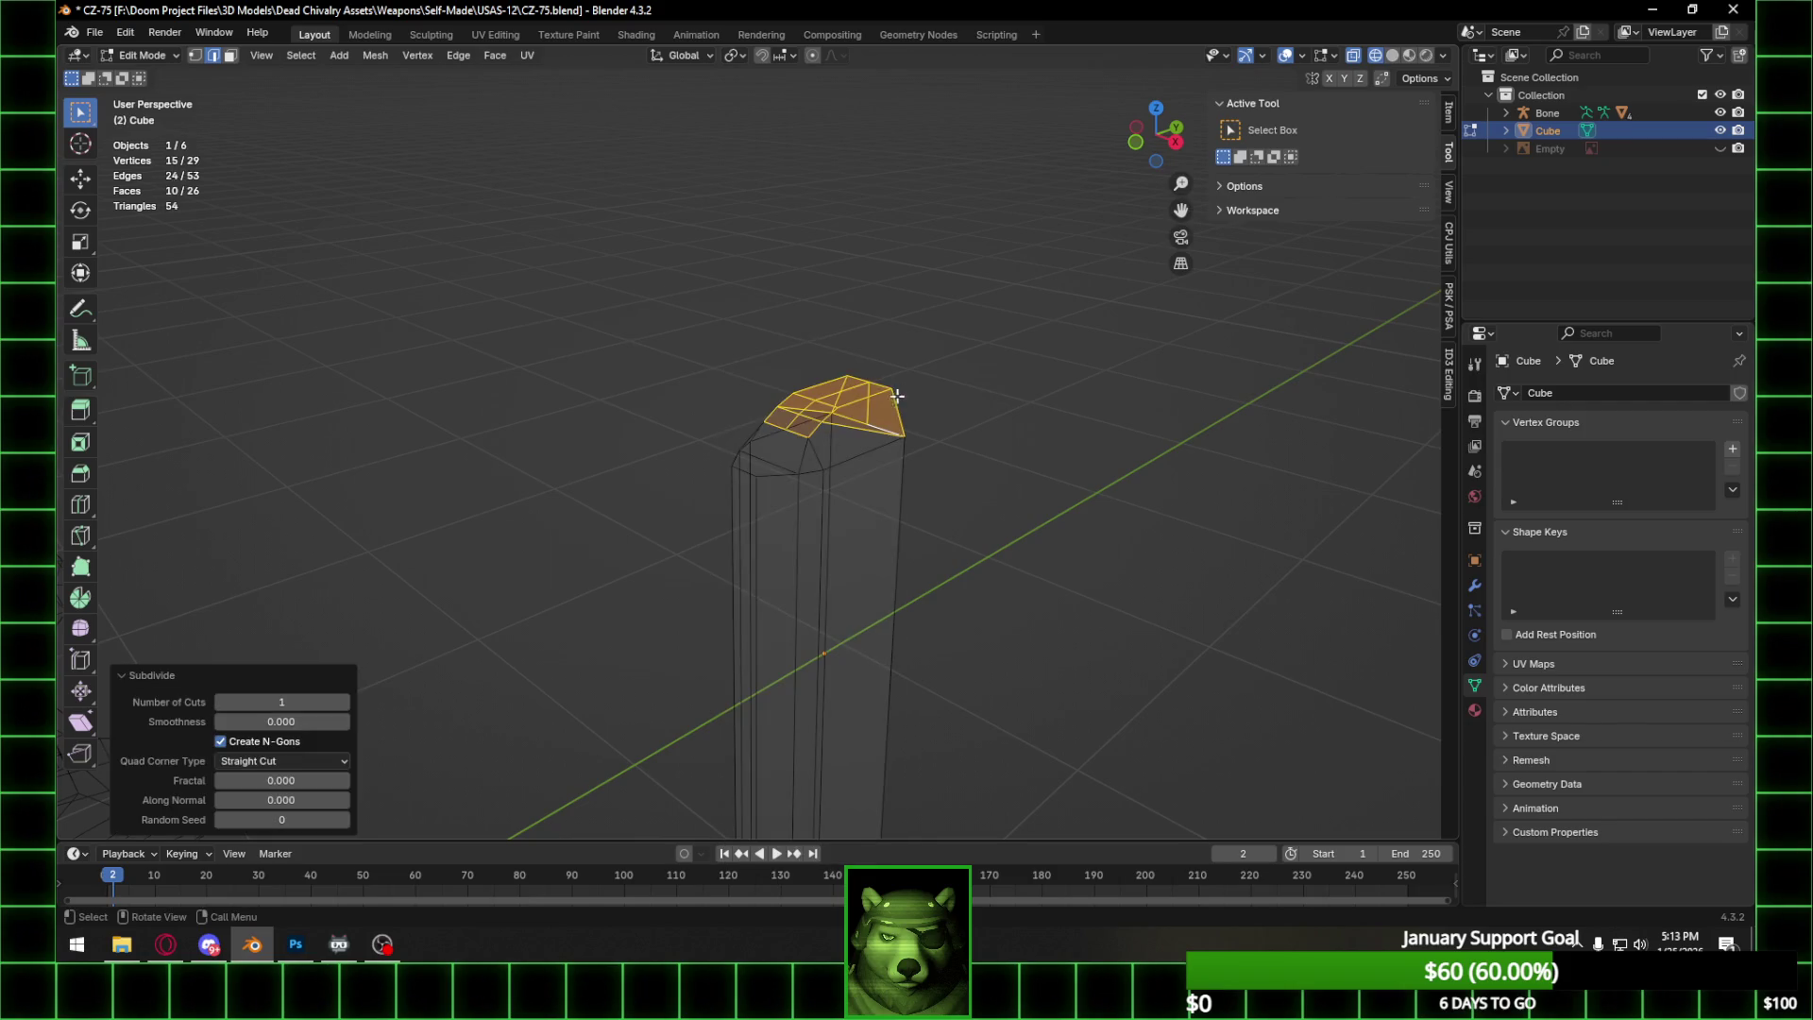
{"action": "left_click", "coordinate": [283, 708]}
{"action": "type", "text": "2"}
{"action": "key", "text": "Return"}
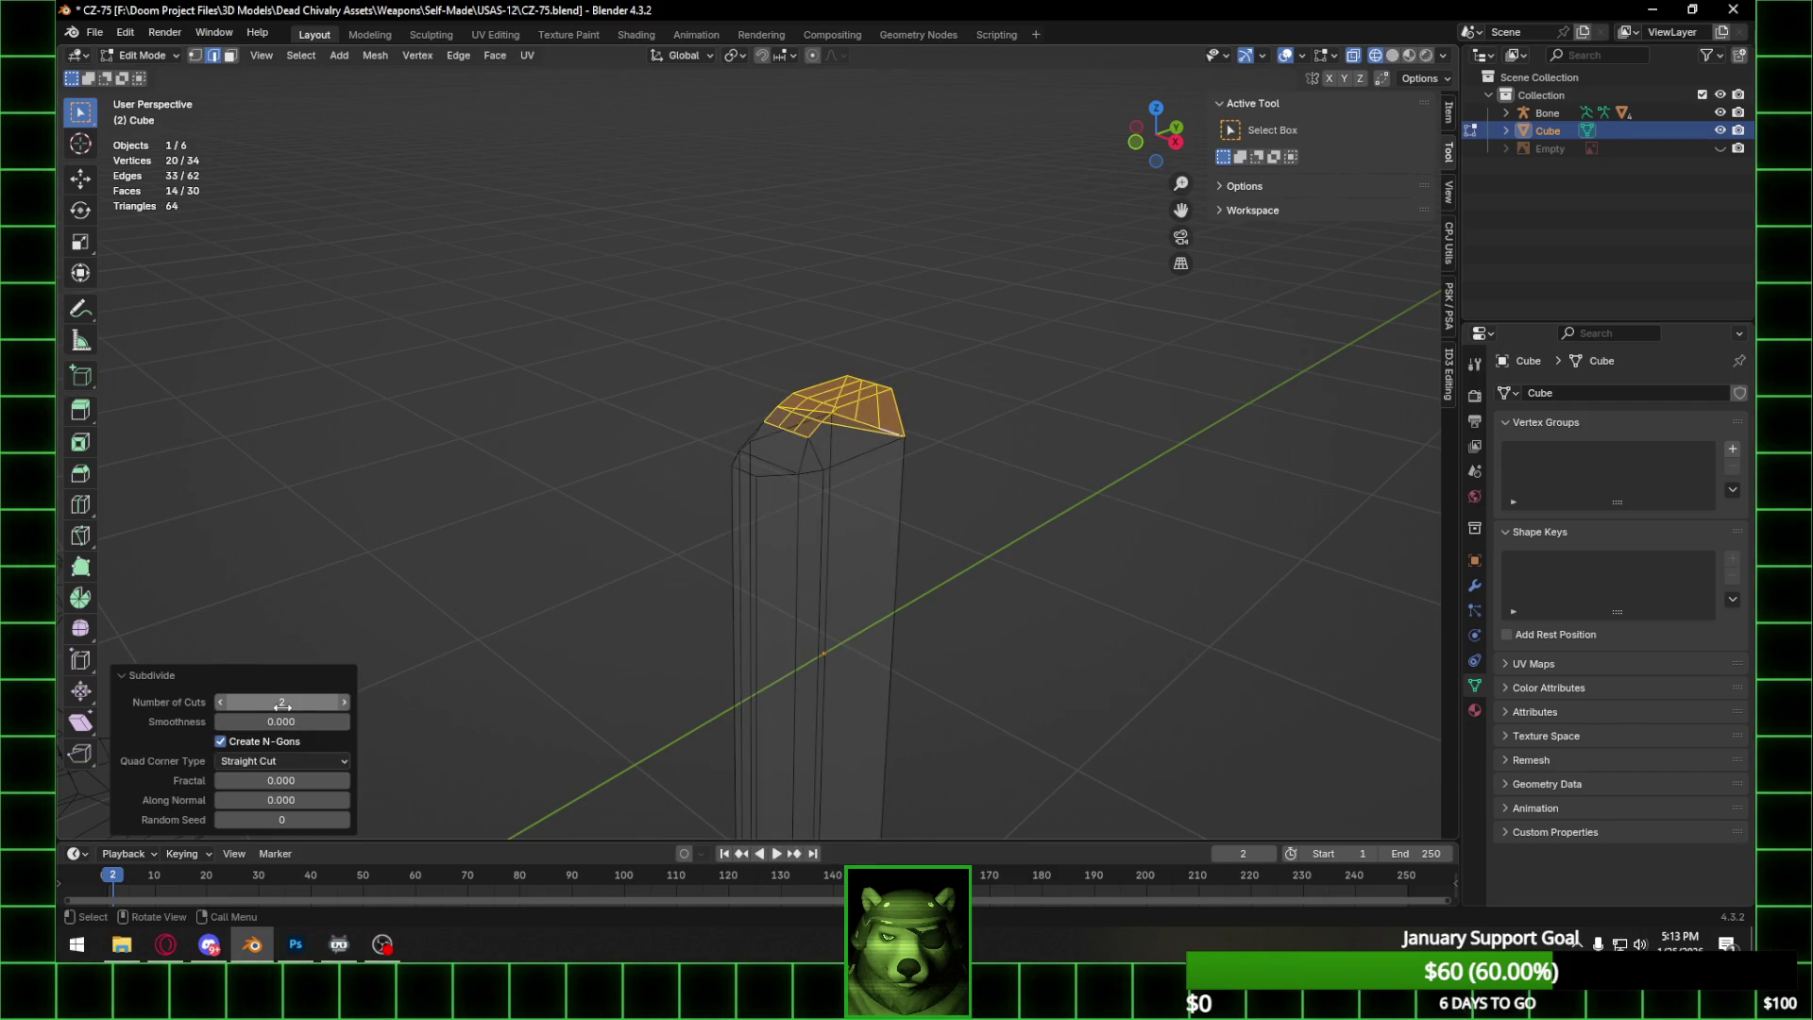
{"action": "left_click", "coordinate": [986, 343]}
Flatten the chosen vertices to zero width along X with sx0.
{"action": "left_click_drag", "start_coordinate": [1159, 139], "coordinate": [819, 396]}
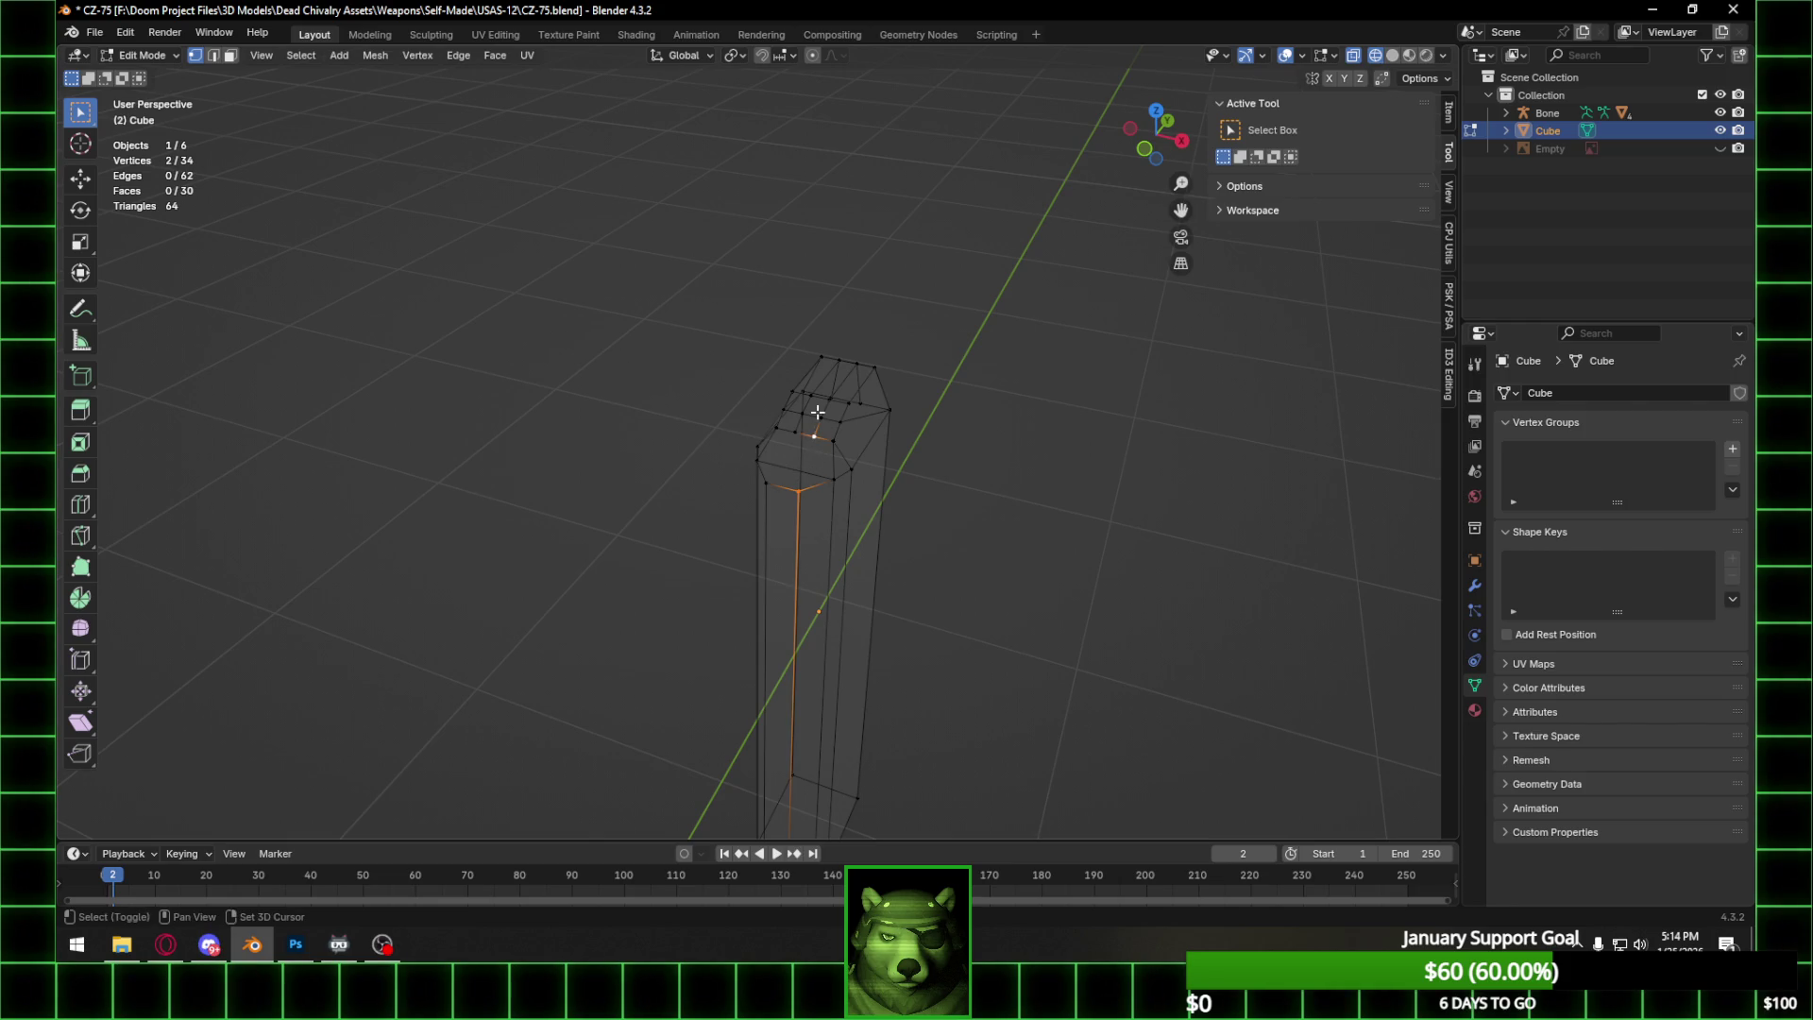
{"action": "mouse_move", "coordinate": [837, 404]}
{"action": "middle_mouse_down"}
{"action": "mouse_move", "coordinate": [818, 382]}
{"action": "mouse_move", "coordinate": [951, 364]}
{"action": "middle_mouse_up"}
{"action": "type", "text": "sx"}
{"action": "type", "text": "0"}
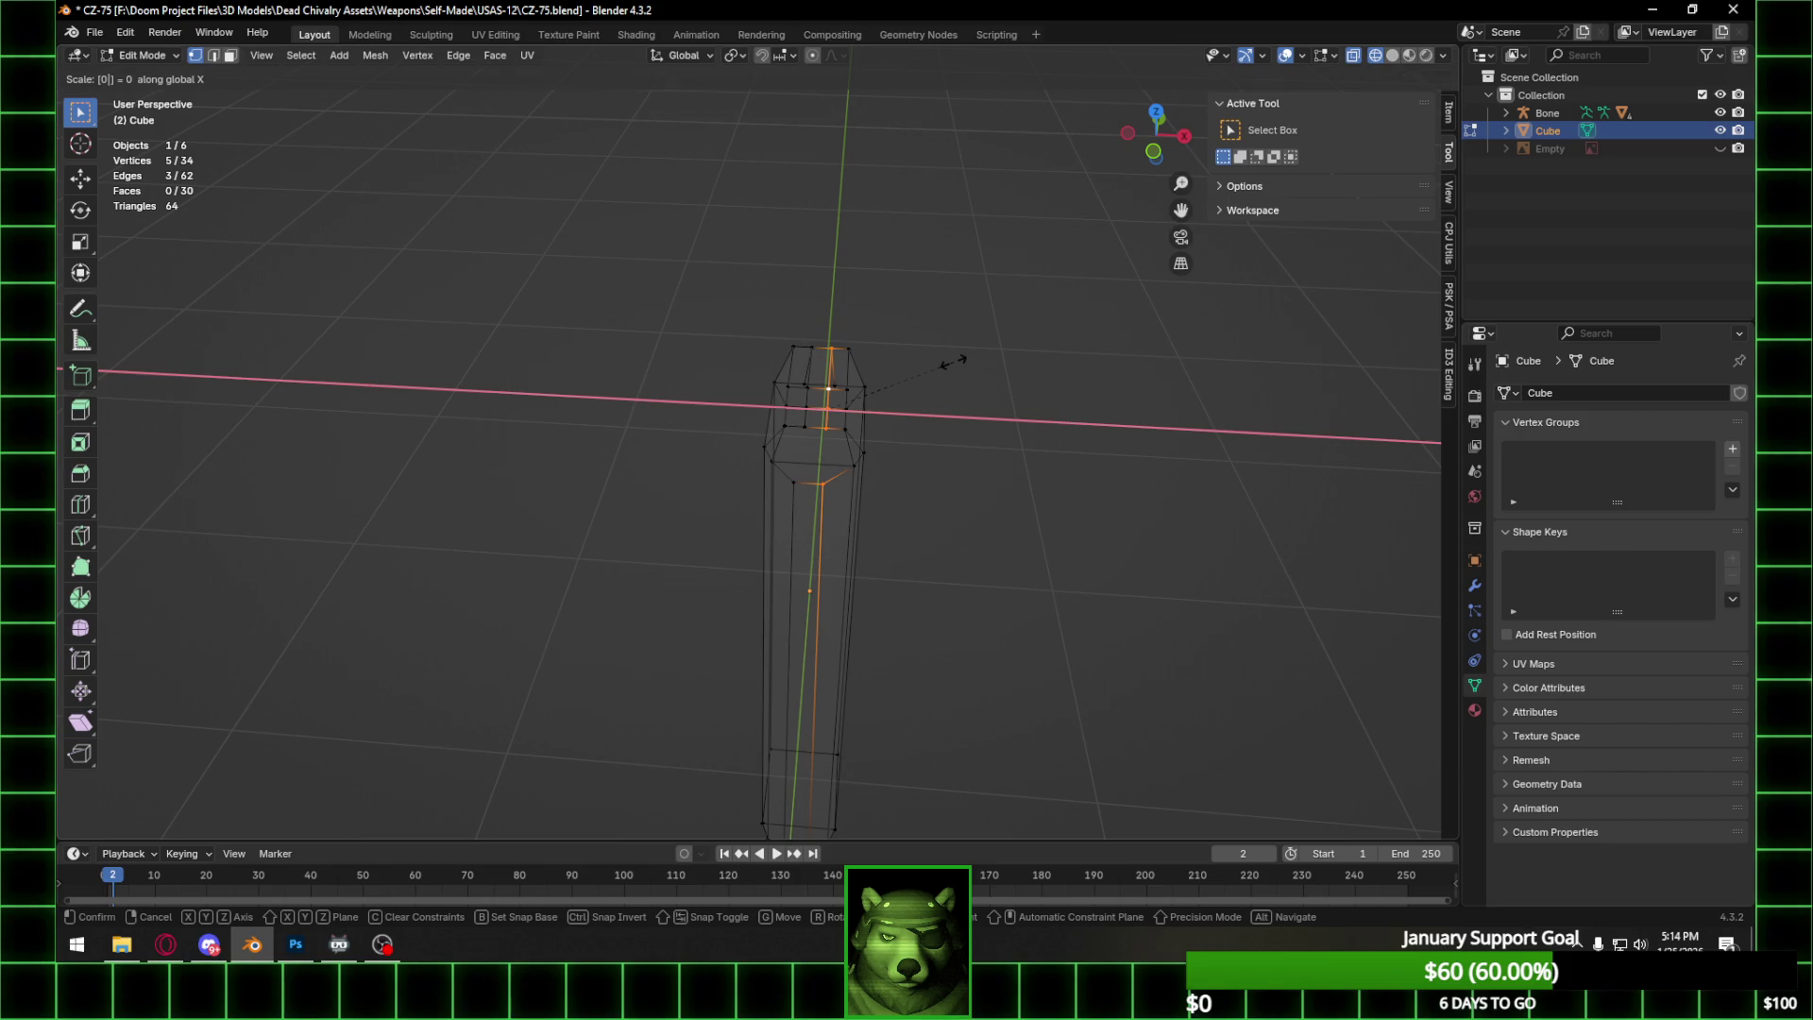
{"action": "key", "text": "Return"}
Add another vertex and scale the selection to zero along X, straightening the side edge.
{"action": "key", "text": "KP_1"}
{"action": "scroll", "coordinate": [925, 219], "scroll_direction": "up", "scroll_amount": 2}
{"action": "middle_click_drag", "start_coordinate": [925, 220], "coordinate": [730, 749]}
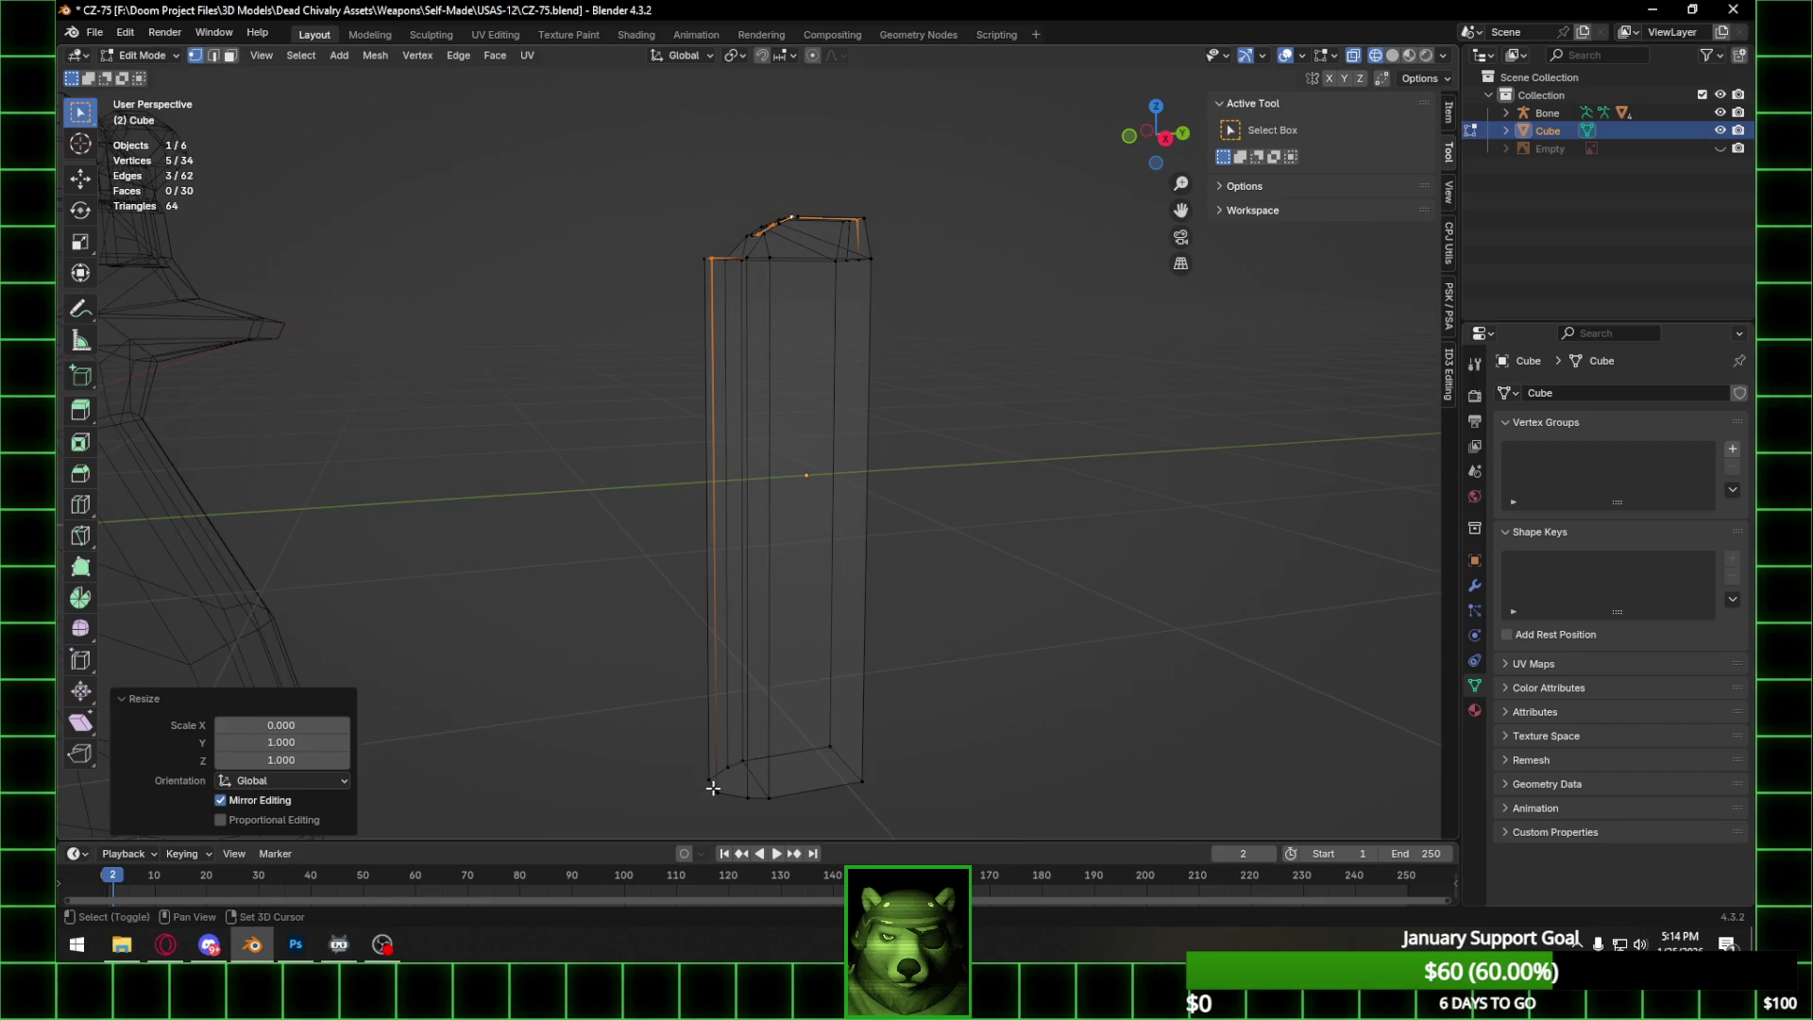
{"action": "left_click", "coordinate": [712, 786], "text": "shift"}
{"action": "mouse_move", "coordinate": [797, 627]}
{"action": "middle_mouse_down"}
{"action": "mouse_move", "coordinate": [874, 465]}
{"action": "mouse_move", "coordinate": [875, 513]}
{"action": "middle_mouse_up"}
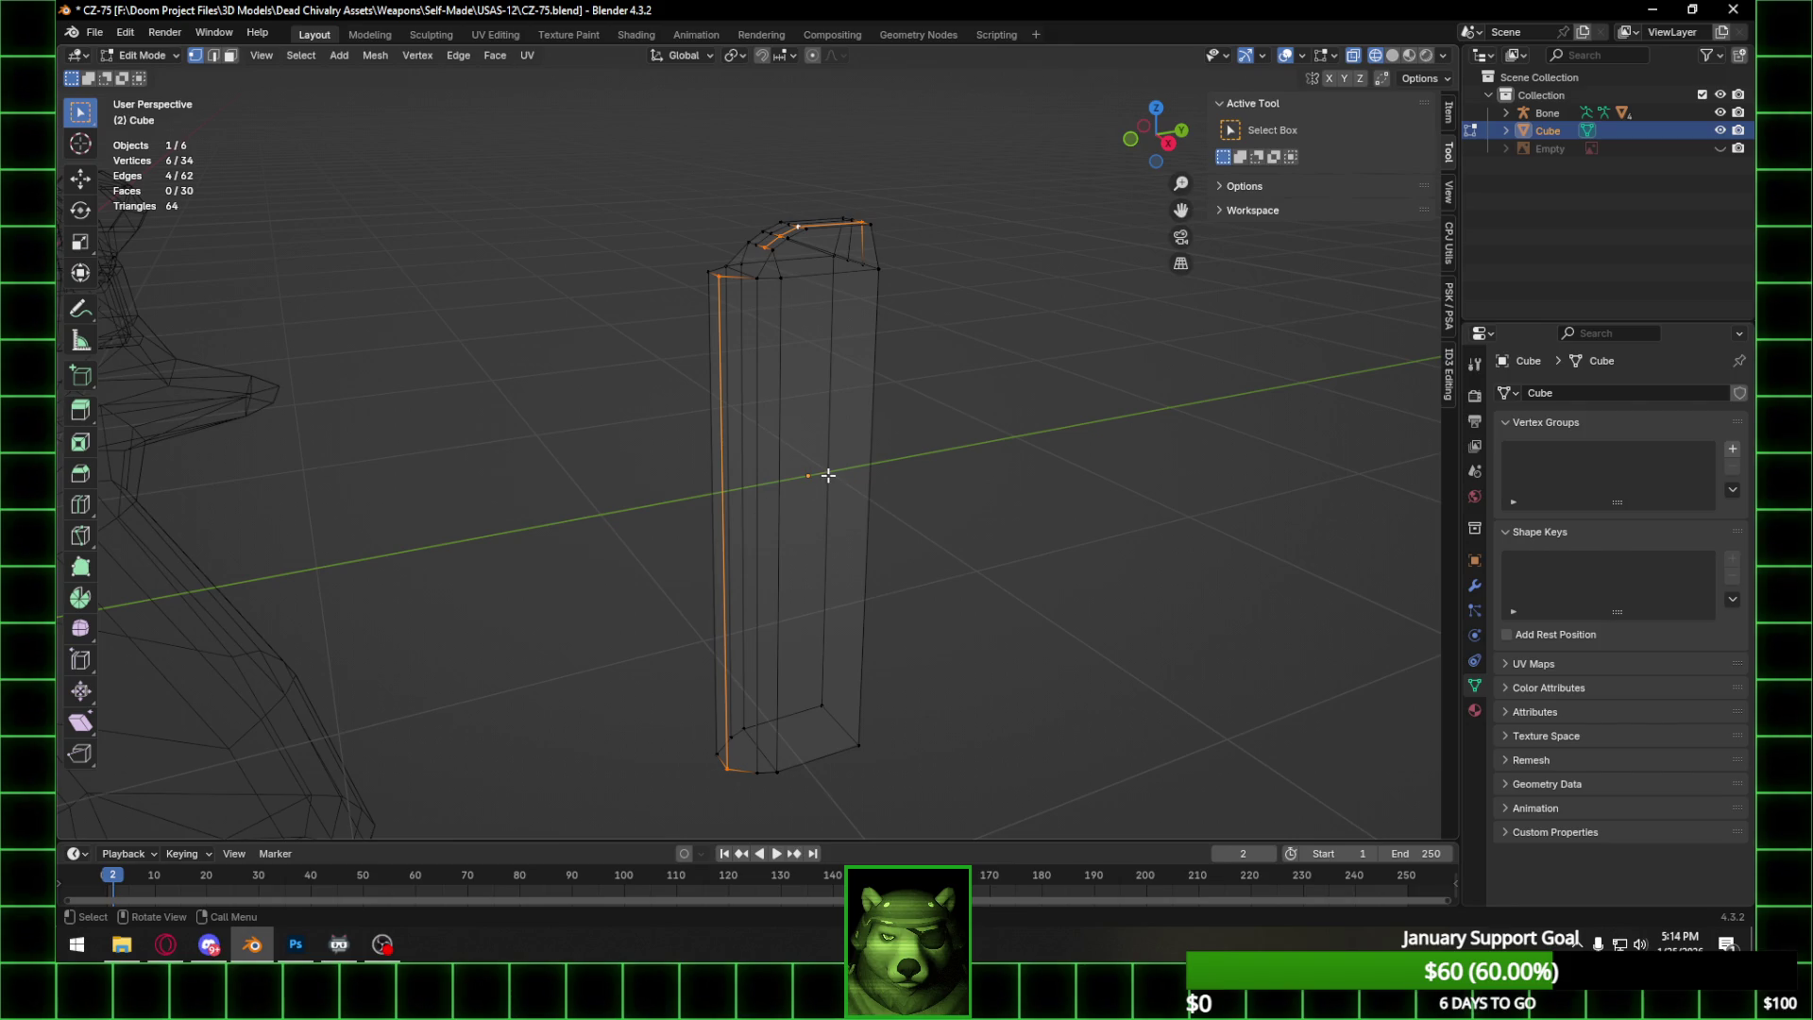
{"action": "key", "text": "s"}
{"action": "key", "text": "x"}
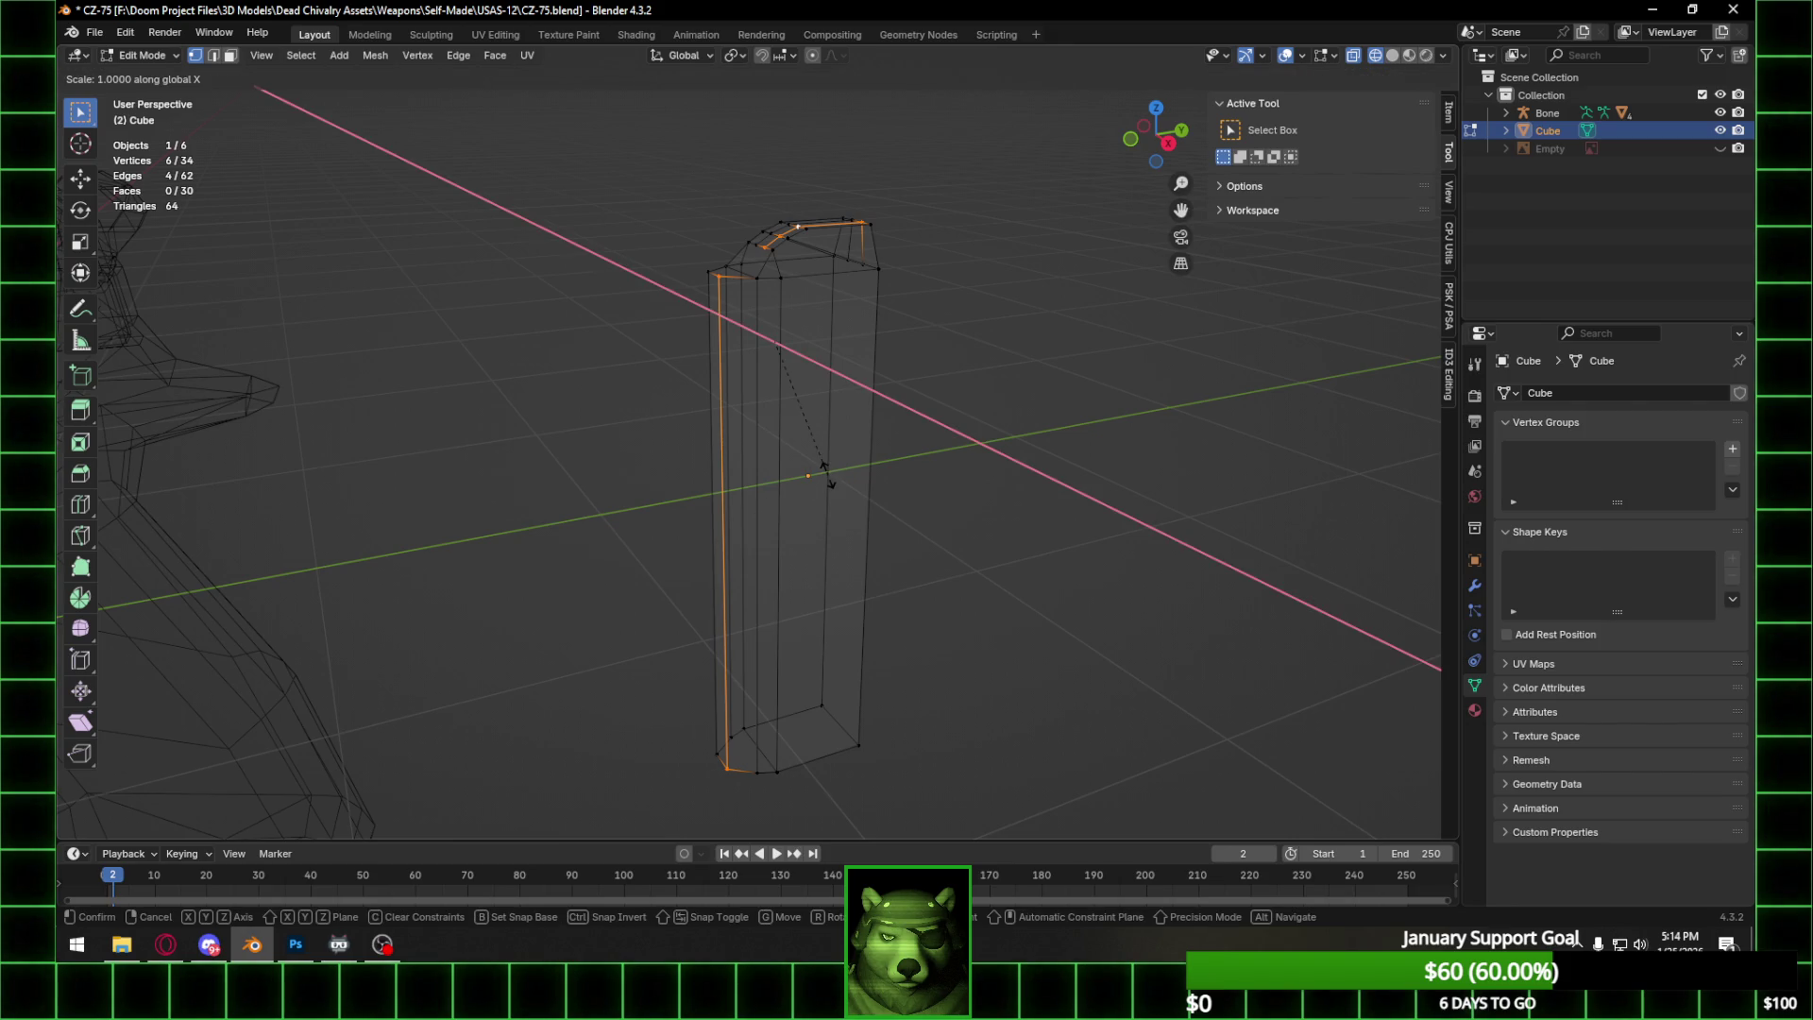
{"action": "type", "text": "0"}
{"action": "key", "text": "Return"}
Select only the column's top vertex.
{"action": "mouse_move", "coordinate": [797, 413]}
{"action": "middle_mouse_down"}
{"action": "mouse_move", "coordinate": [875, 368]}
{"action": "mouse_move", "coordinate": [765, 304]}
{"action": "mouse_move", "coordinate": [838, 240]}
{"action": "middle_mouse_up"}
{"action": "key", "text": "b"}
{"action": "left_click", "coordinate": [811, 240]}
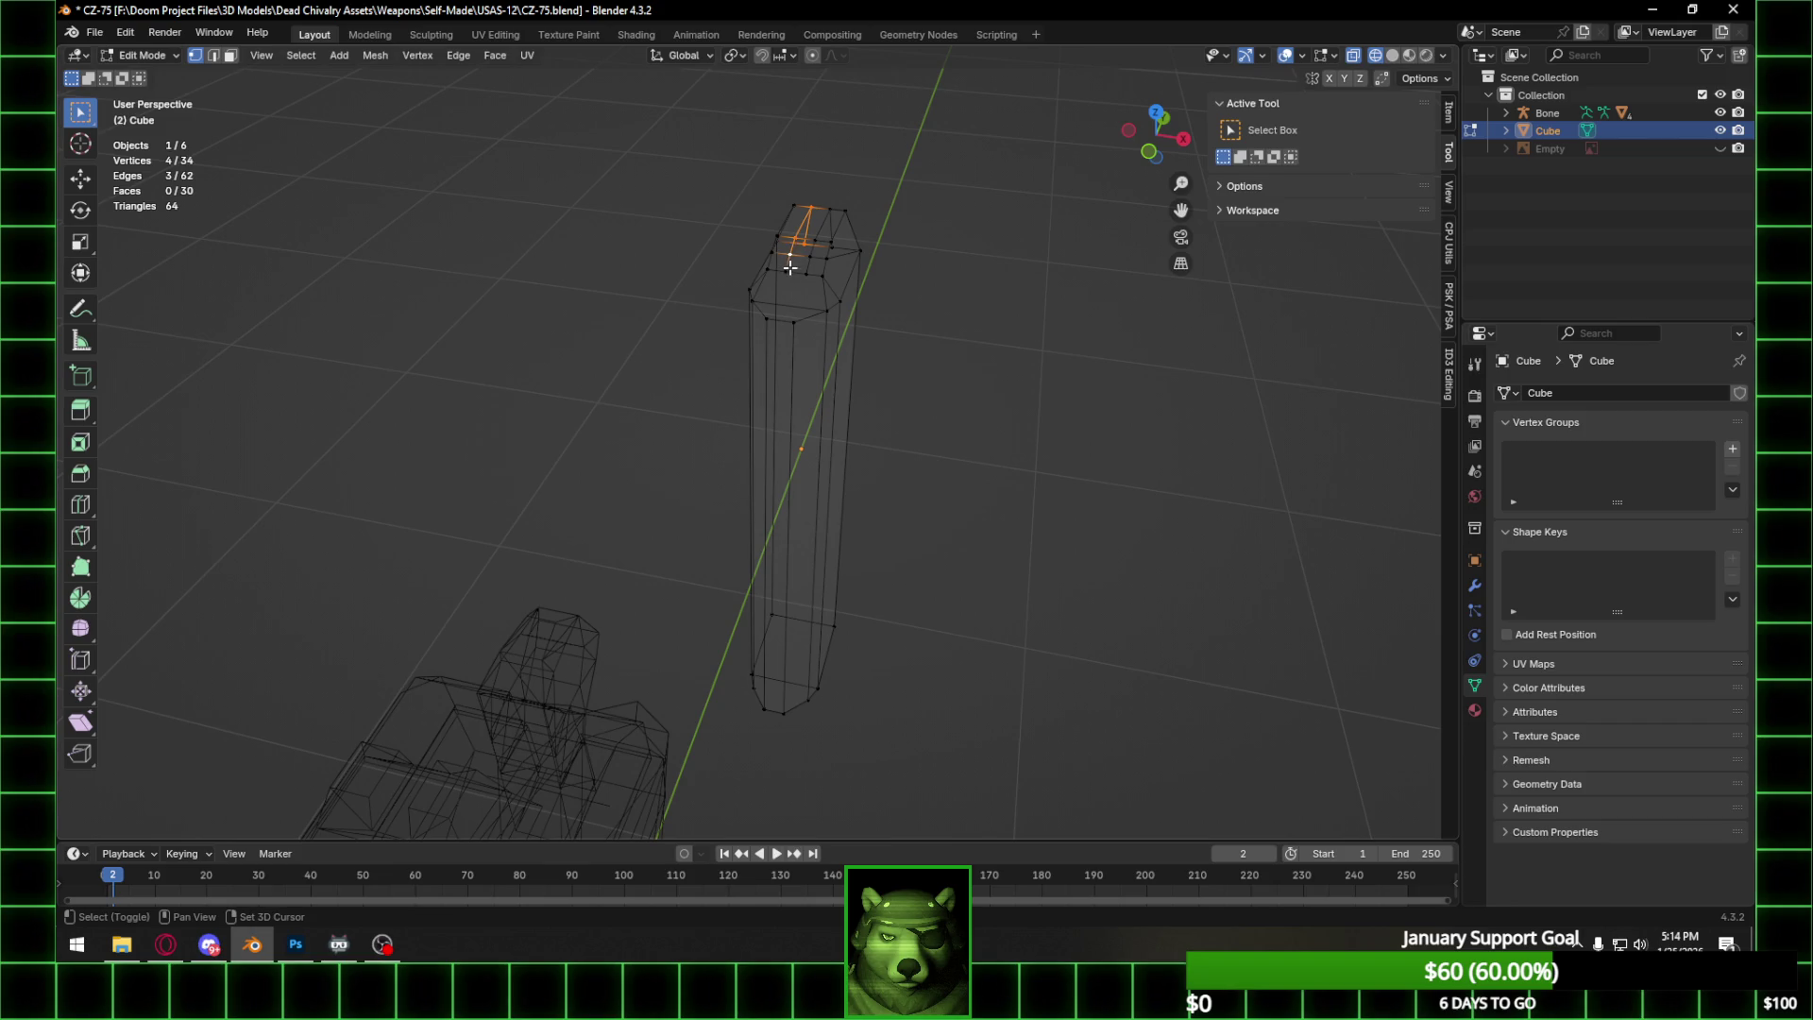
Flatten the bottom-left vertex and another vertex to zero width along X.
{"action": "left_click", "coordinate": [765, 708], "text": "shift"}
{"action": "key", "text": "s"}
{"action": "left_click", "coordinate": [942, 407]}
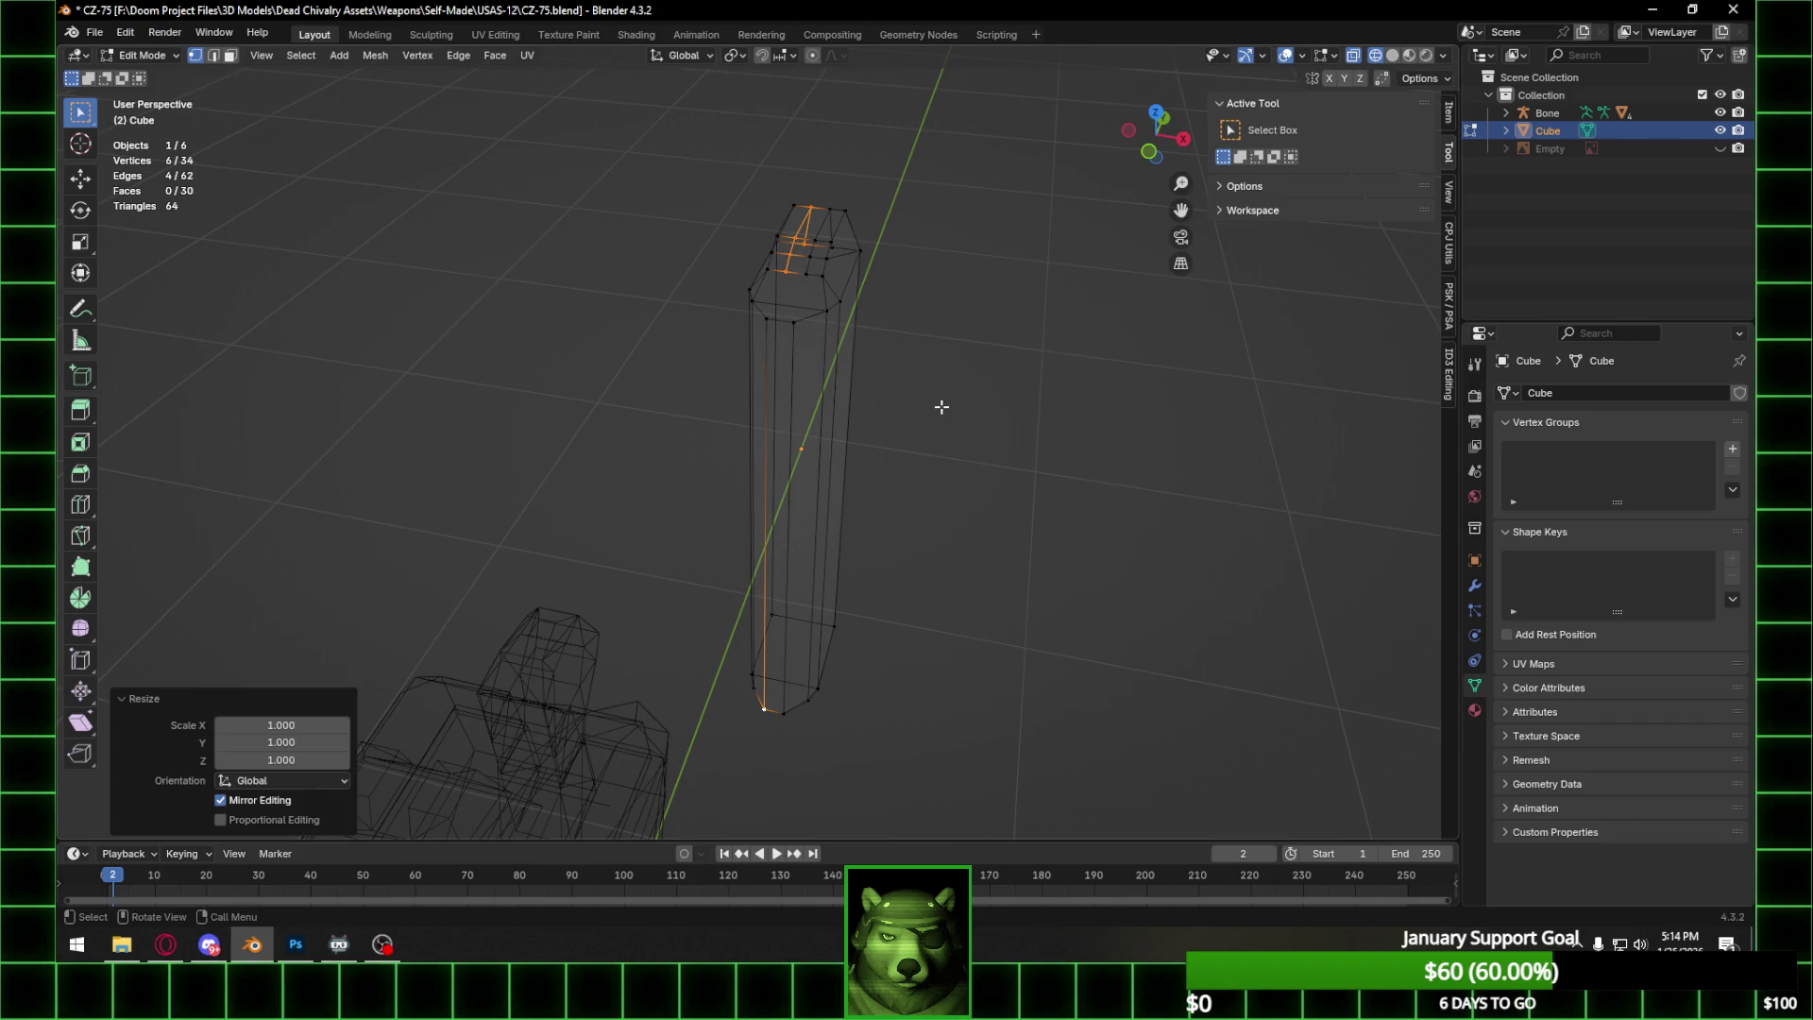
{"action": "key", "text": "x"}
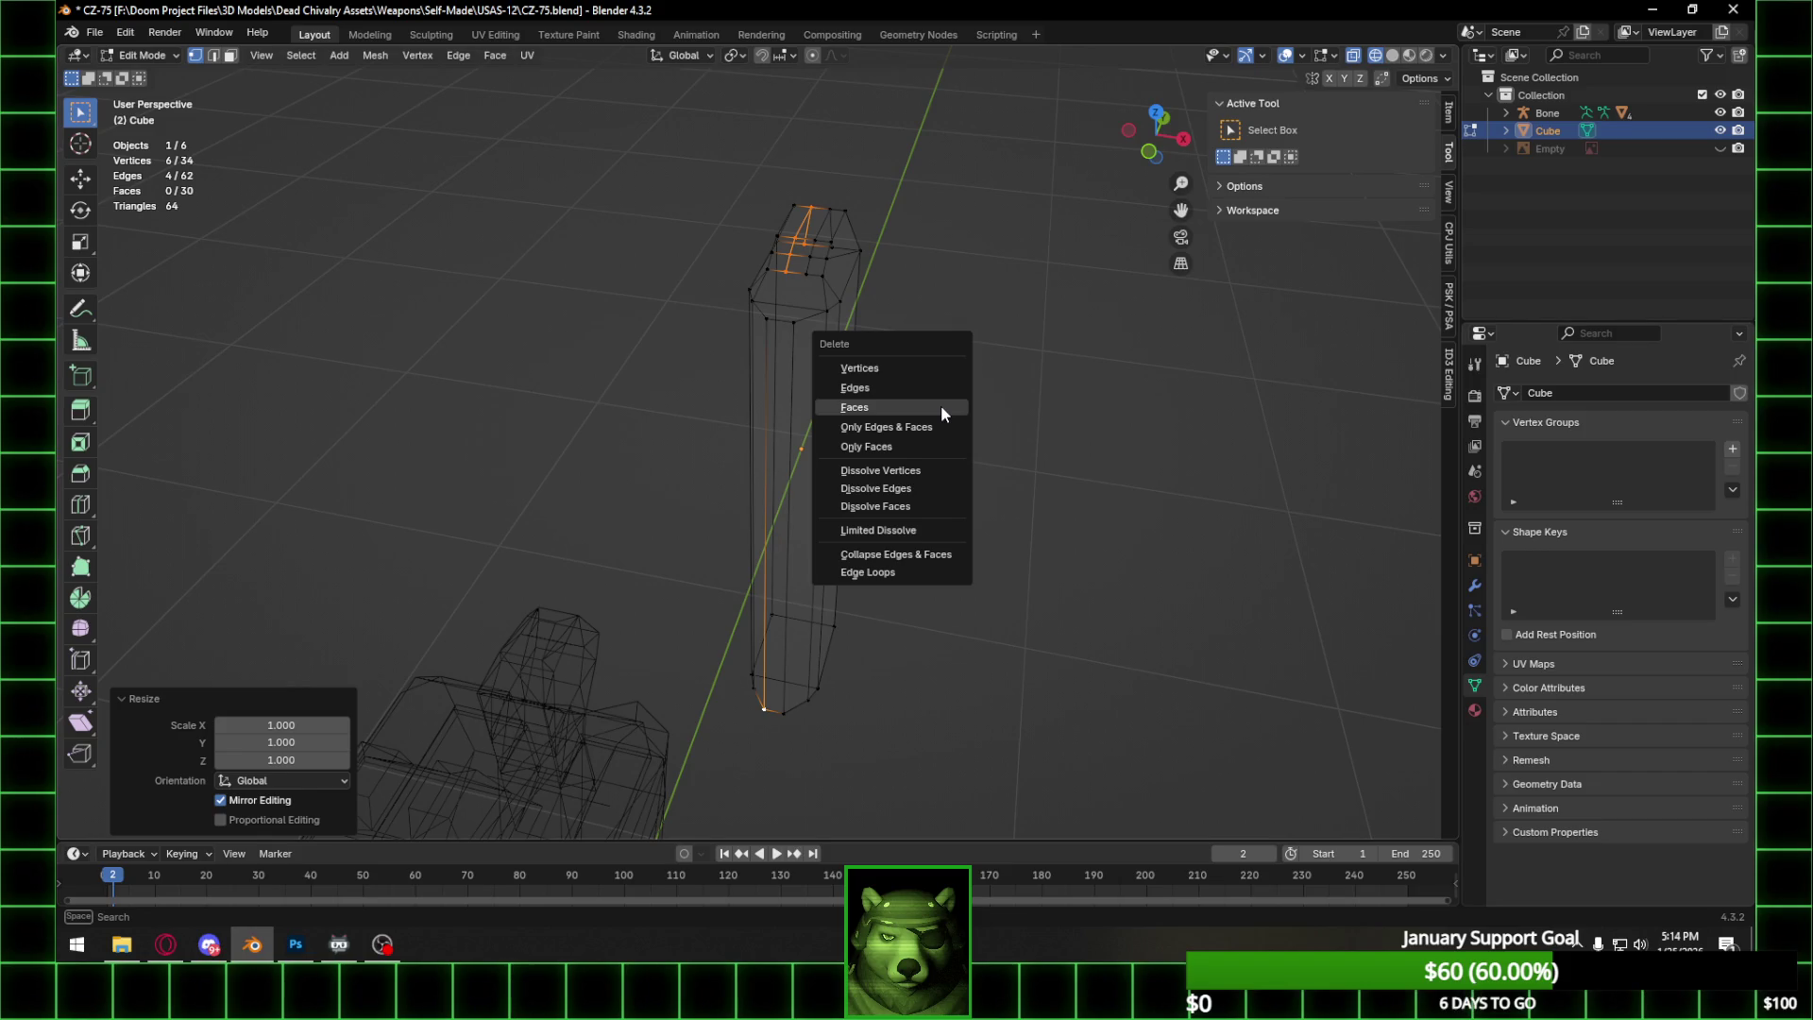
{"action": "key", "text": "Escape"}
{"action": "type", "text": "sx"}
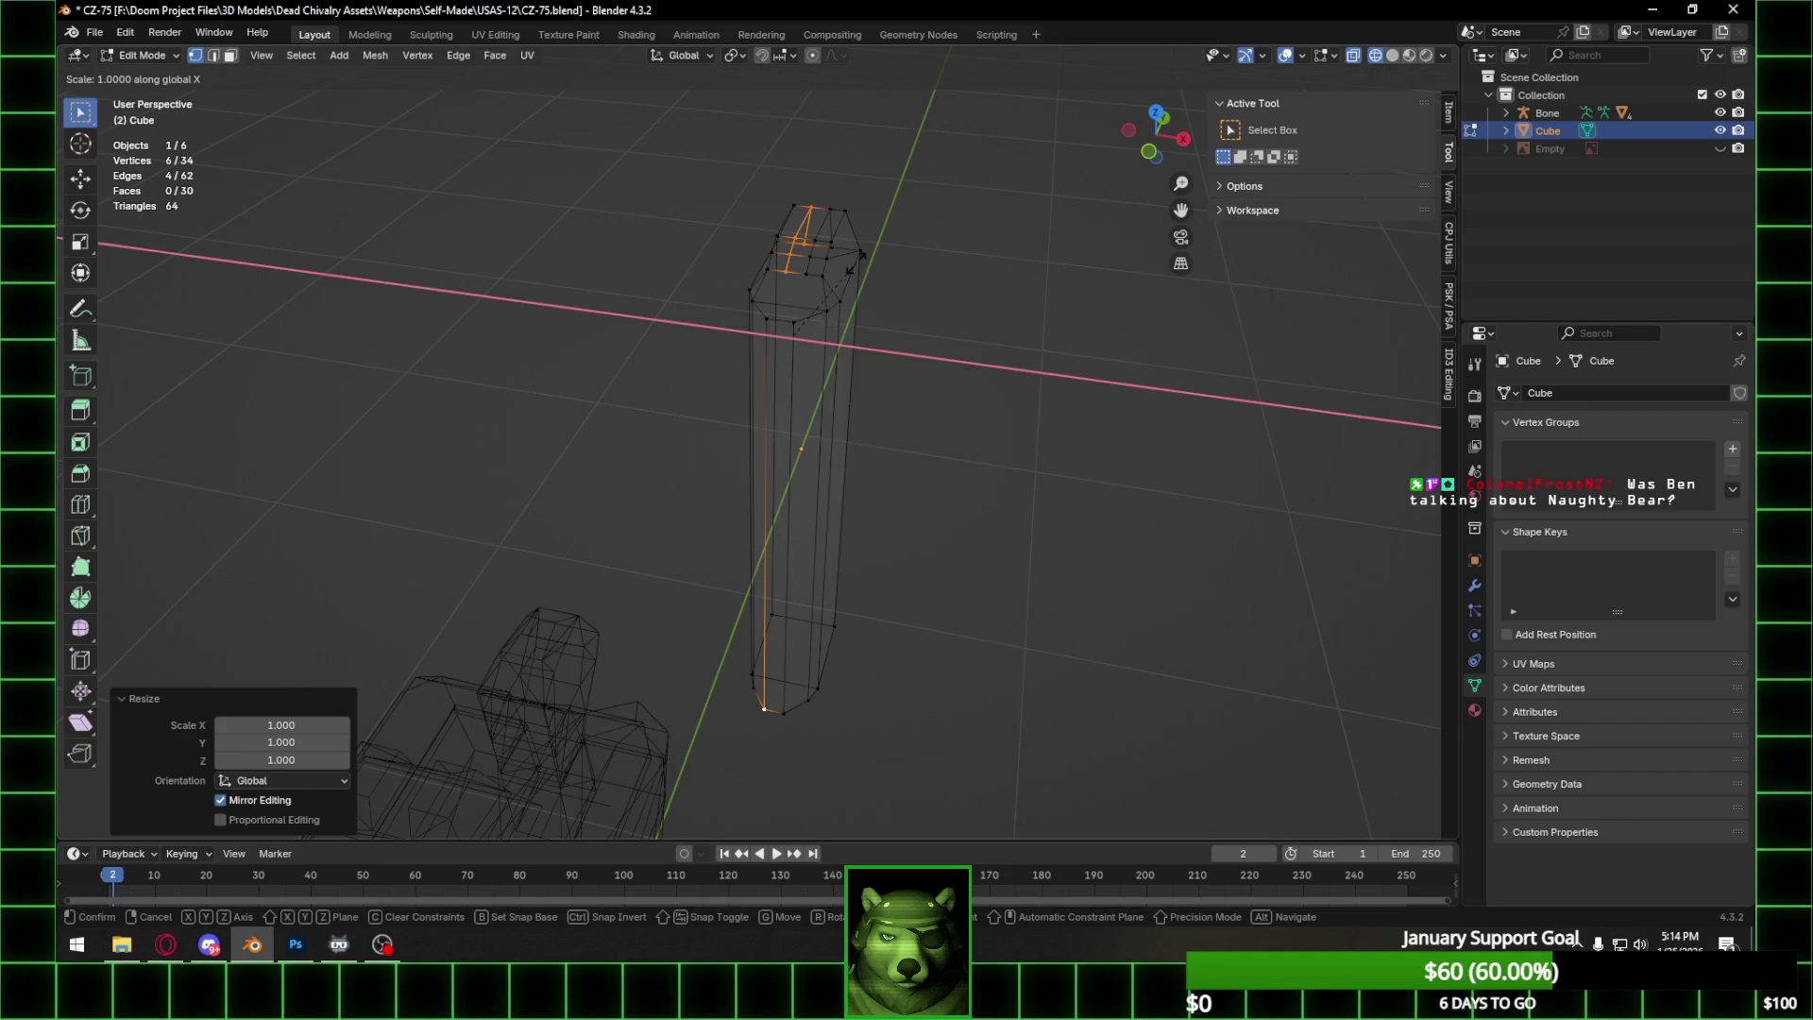
{"action": "type", "text": "0"}
{"action": "key", "text": "Return"}
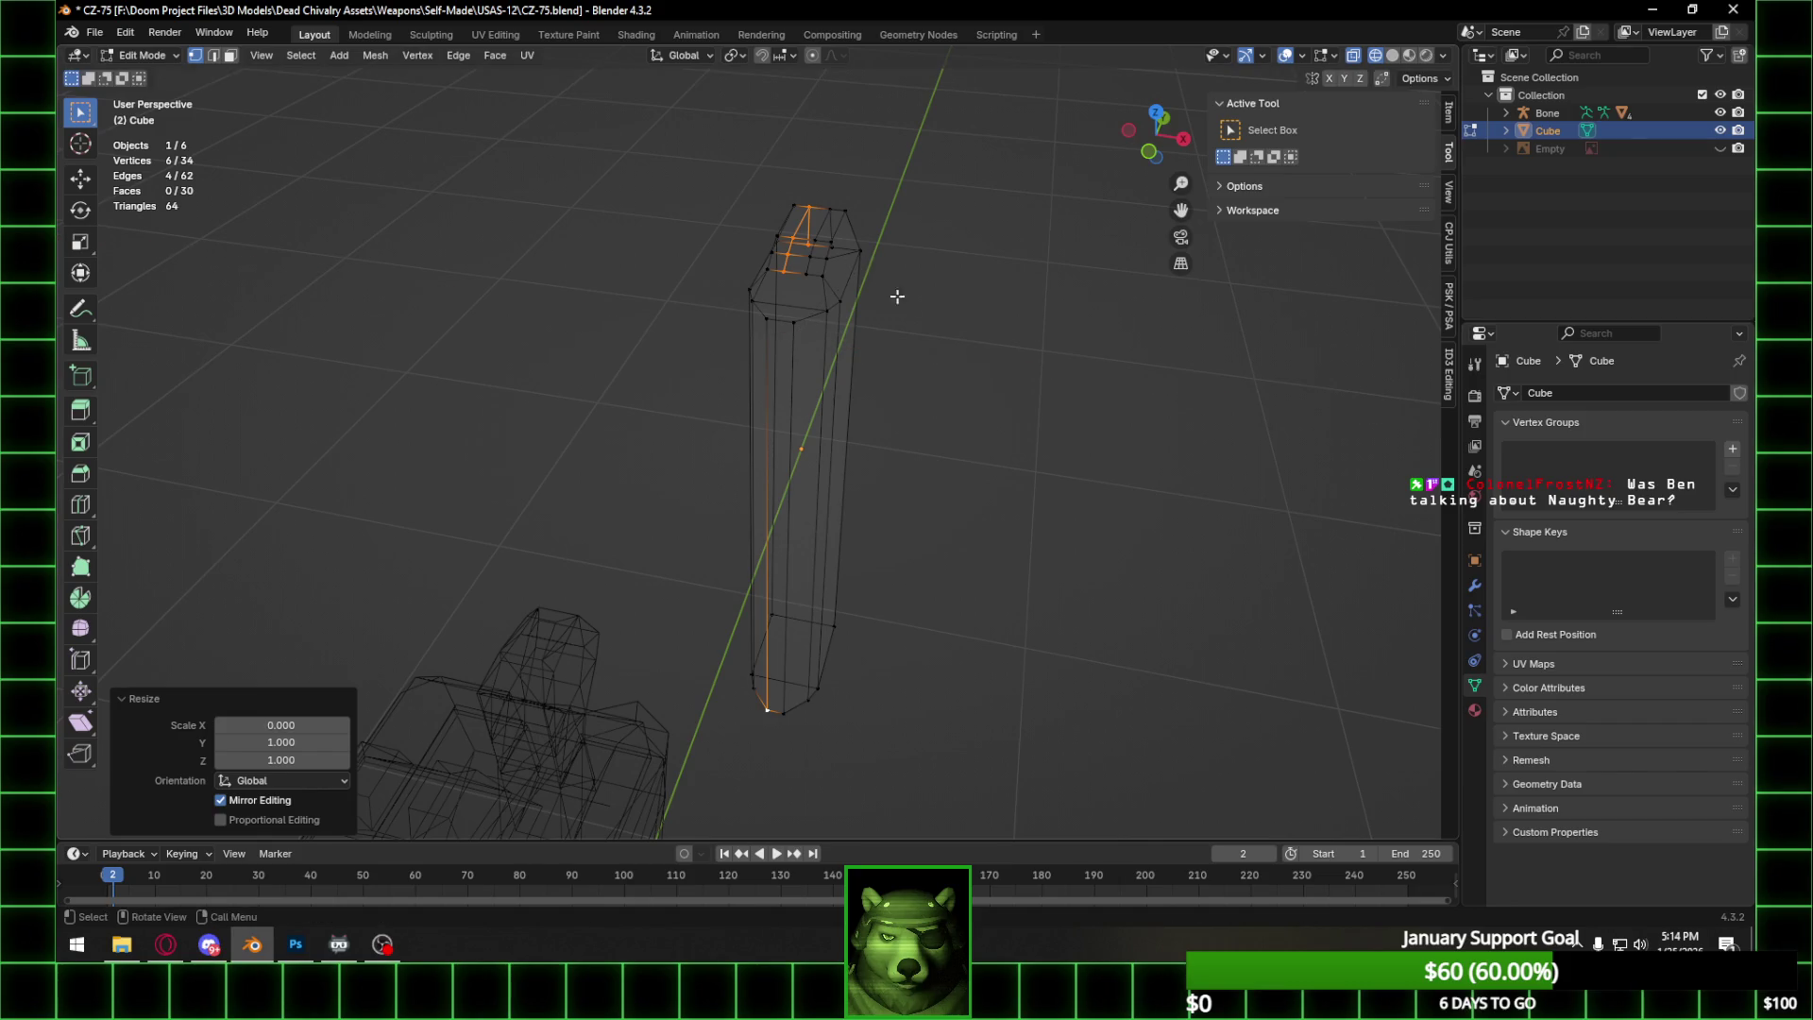
Select the bottom vertex and the four right-column vertices.
{"action": "left_click", "coordinate": [382, 944]}
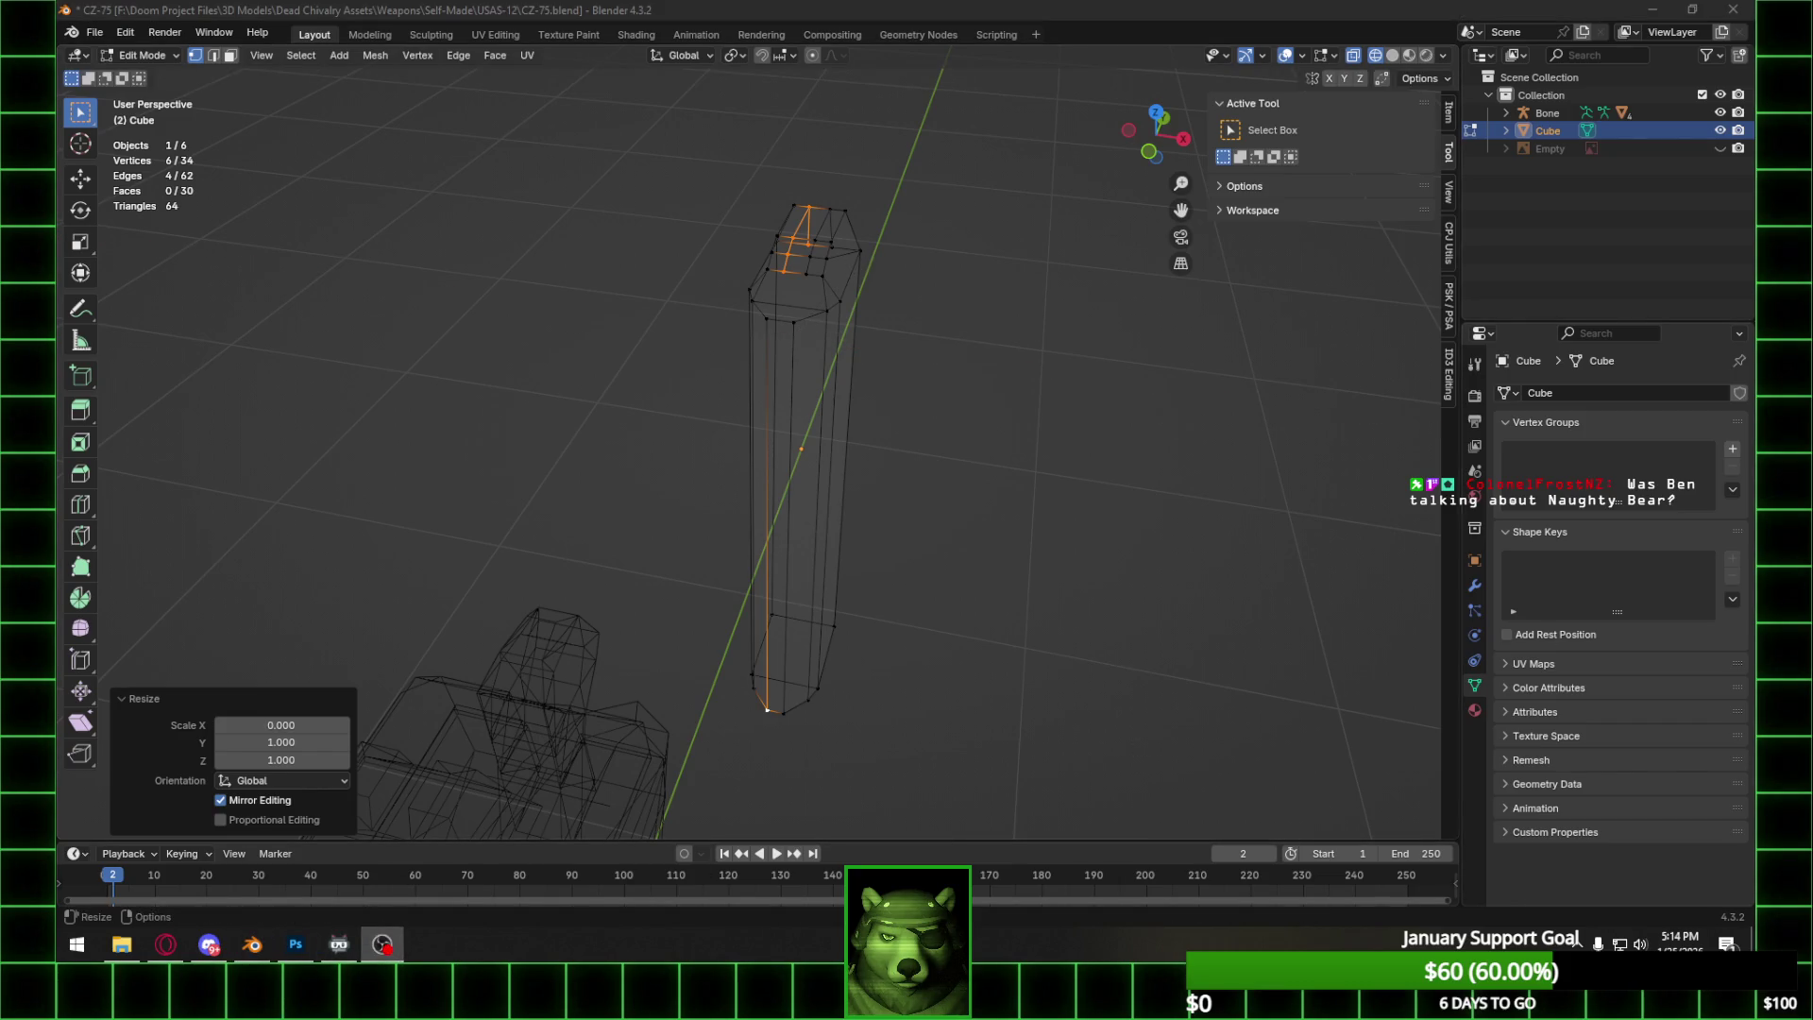
{"action": "mouse_move", "coordinate": [1301, 417]}
{"action": "middle_mouse_down"}
{"action": "mouse_move", "coordinate": [989, 285]}
{"action": "mouse_move", "coordinate": [993, 238]}
{"action": "mouse_move", "coordinate": [994, 255]}
{"action": "mouse_move", "coordinate": [1358, 303]}
{"action": "middle_mouse_up"}
{"action": "left_click", "coordinate": [785, 686], "text": "shift"}
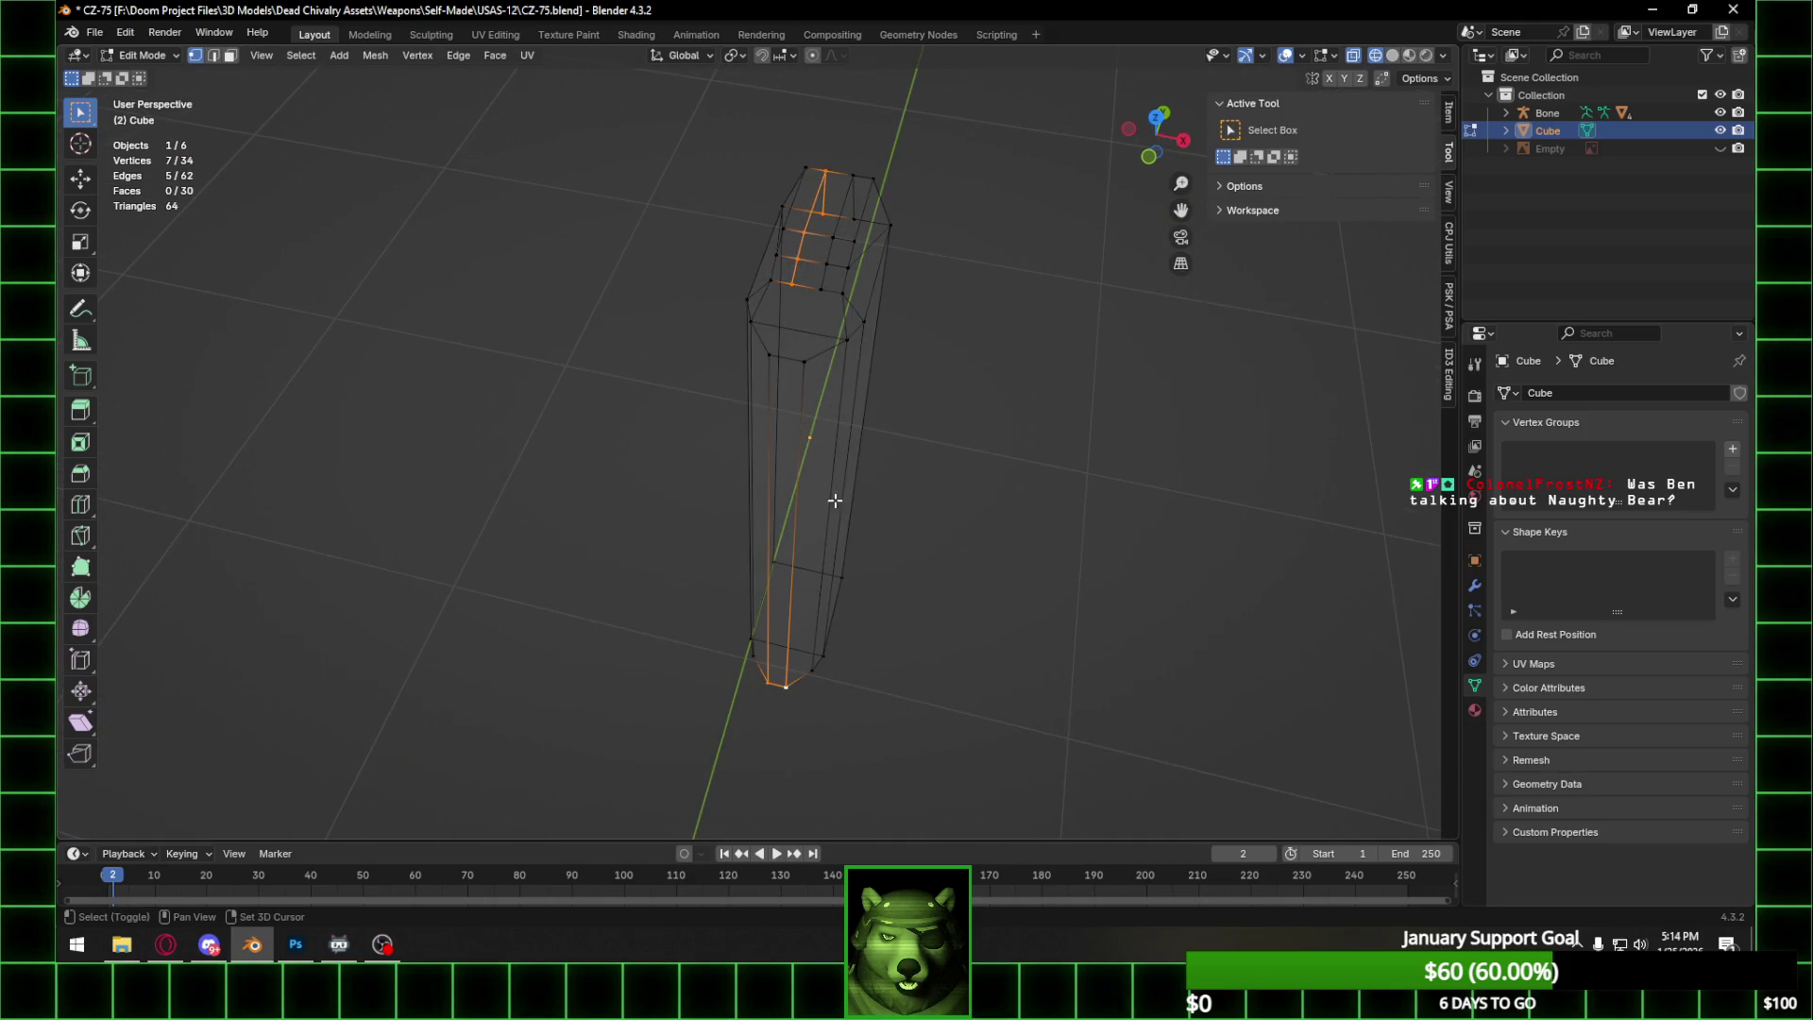
{"action": "left_click", "coordinate": [842, 291], "text": "shift"}
{"action": "left_click", "coordinate": [846, 267], "text": "shift"}
{"action": "left_click", "coordinate": [850, 242], "text": "shift"}
{"action": "left_click", "coordinate": [855, 219], "text": "shift"}
Add a vertex to complete the left column face, then zoom in on a single top-row vertex.
{"action": "mouse_move", "coordinate": [1150, 166]}
{"action": "left_mouse_down"}
{"action": "mouse_move", "coordinate": [1067, 193]}
{"action": "mouse_move", "coordinate": [866, 204]}
{"action": "left_mouse_up"}
{"action": "left_click", "coordinate": [777, 176], "text": "shift"}
{"action": "mouse_move", "coordinate": [777, 175]}
{"action": "middle_mouse_down"}
{"action": "mouse_move", "coordinate": [947, 231]}
{"action": "mouse_move", "coordinate": [868, 248]}
{"action": "mouse_move", "coordinate": [866, 274]}
{"action": "mouse_move", "coordinate": [1091, 164]}
{"action": "mouse_move", "coordinate": [908, 202]}
{"action": "middle_mouse_up"}
{"action": "scroll", "coordinate": [848, 165], "scroll_direction": "up", "scroll_amount": 2}
{"action": "scroll", "coordinate": [832, 374], "scroll_direction": "up", "scroll_amount": 2}
{"action": "scroll", "coordinate": [832, 374], "scroll_direction": "up", "scroll_amount": 2}
{"action": "left_click", "coordinate": [861, 280]}
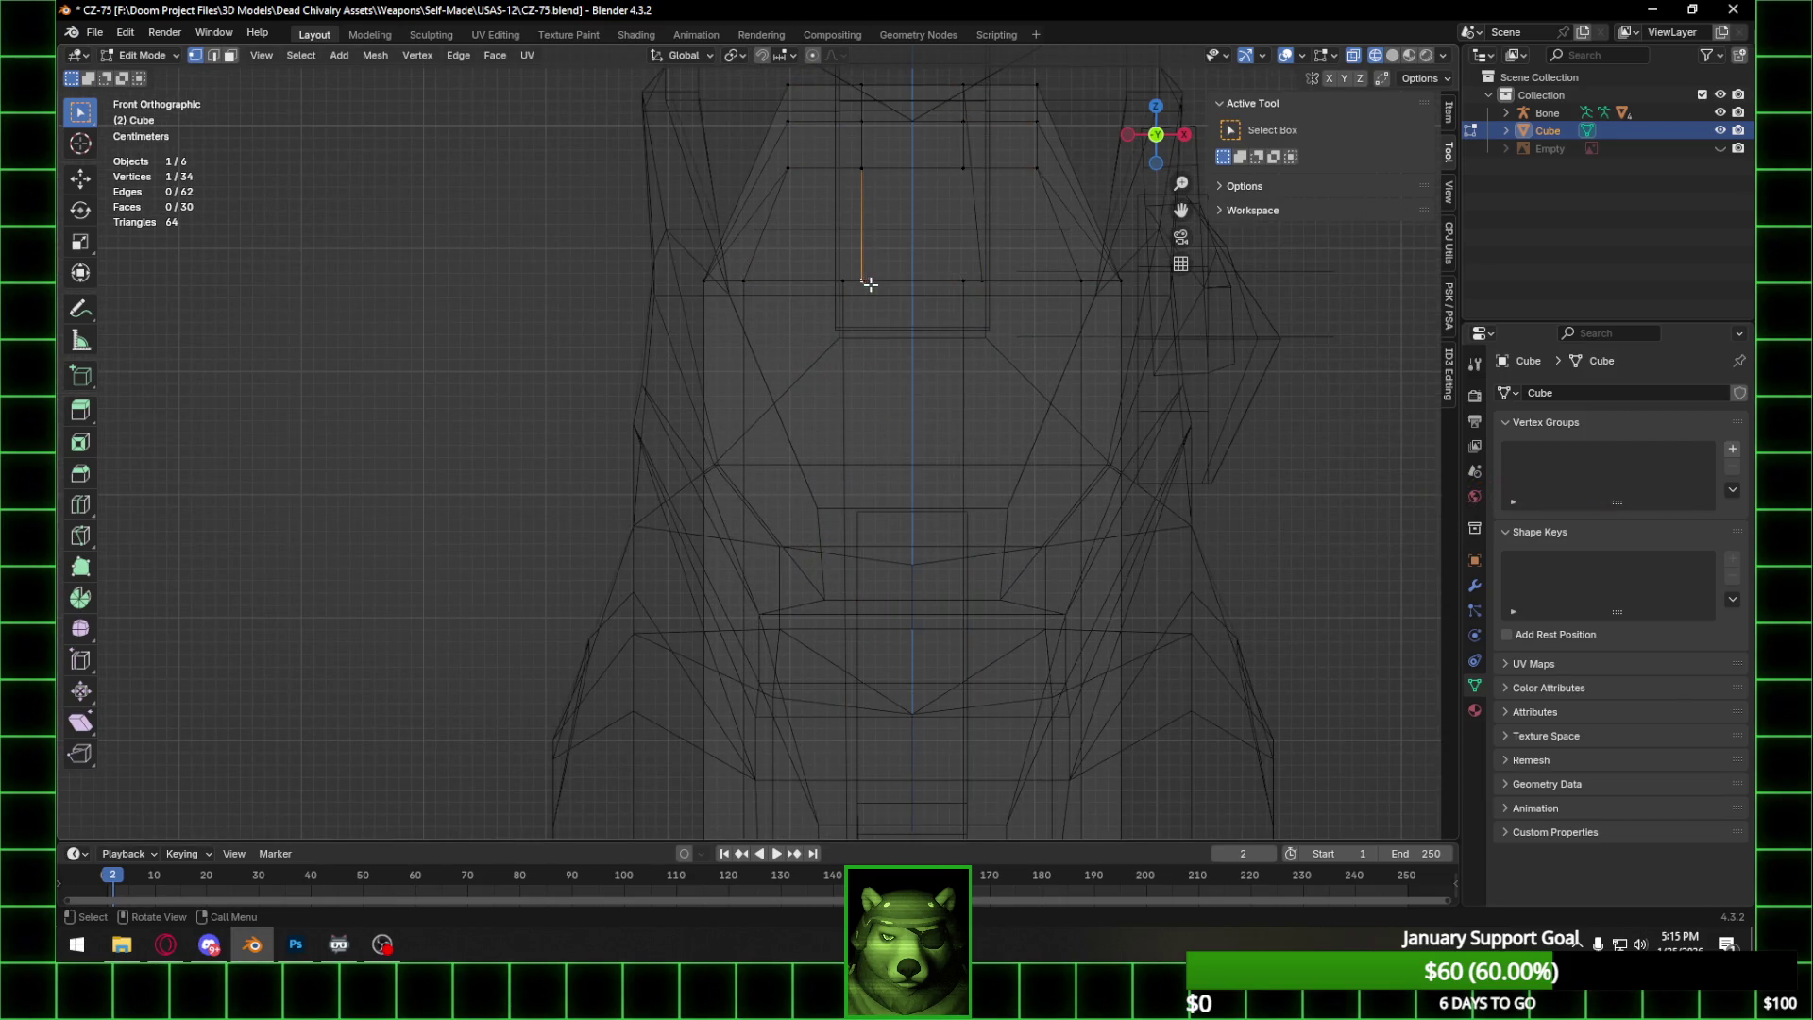
Align three vertex pairs onto the centre line by scaling each to zero along X.
{"action": "left_click", "coordinate": [963, 281], "text": "shift"}
{"action": "left_click", "coordinate": [843, 280], "text": "shift"}
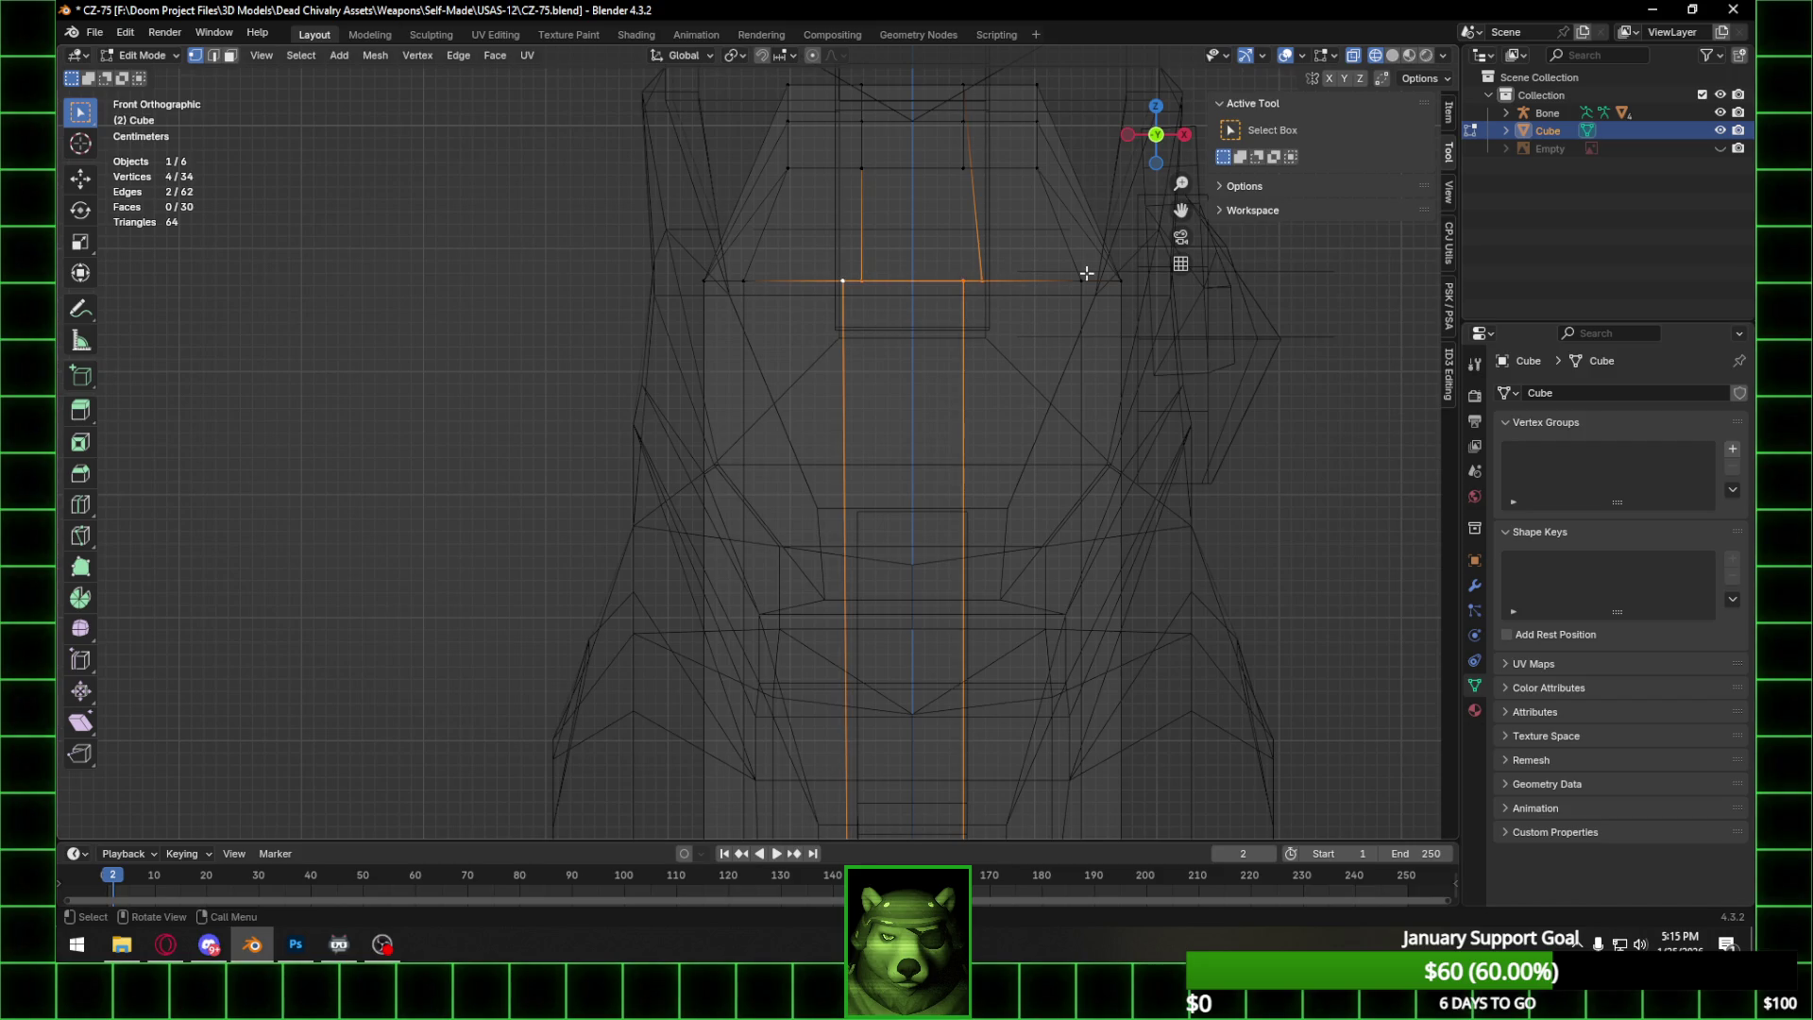
{"action": "type", "text": "sx"}
{"action": "type", "text": "0"}
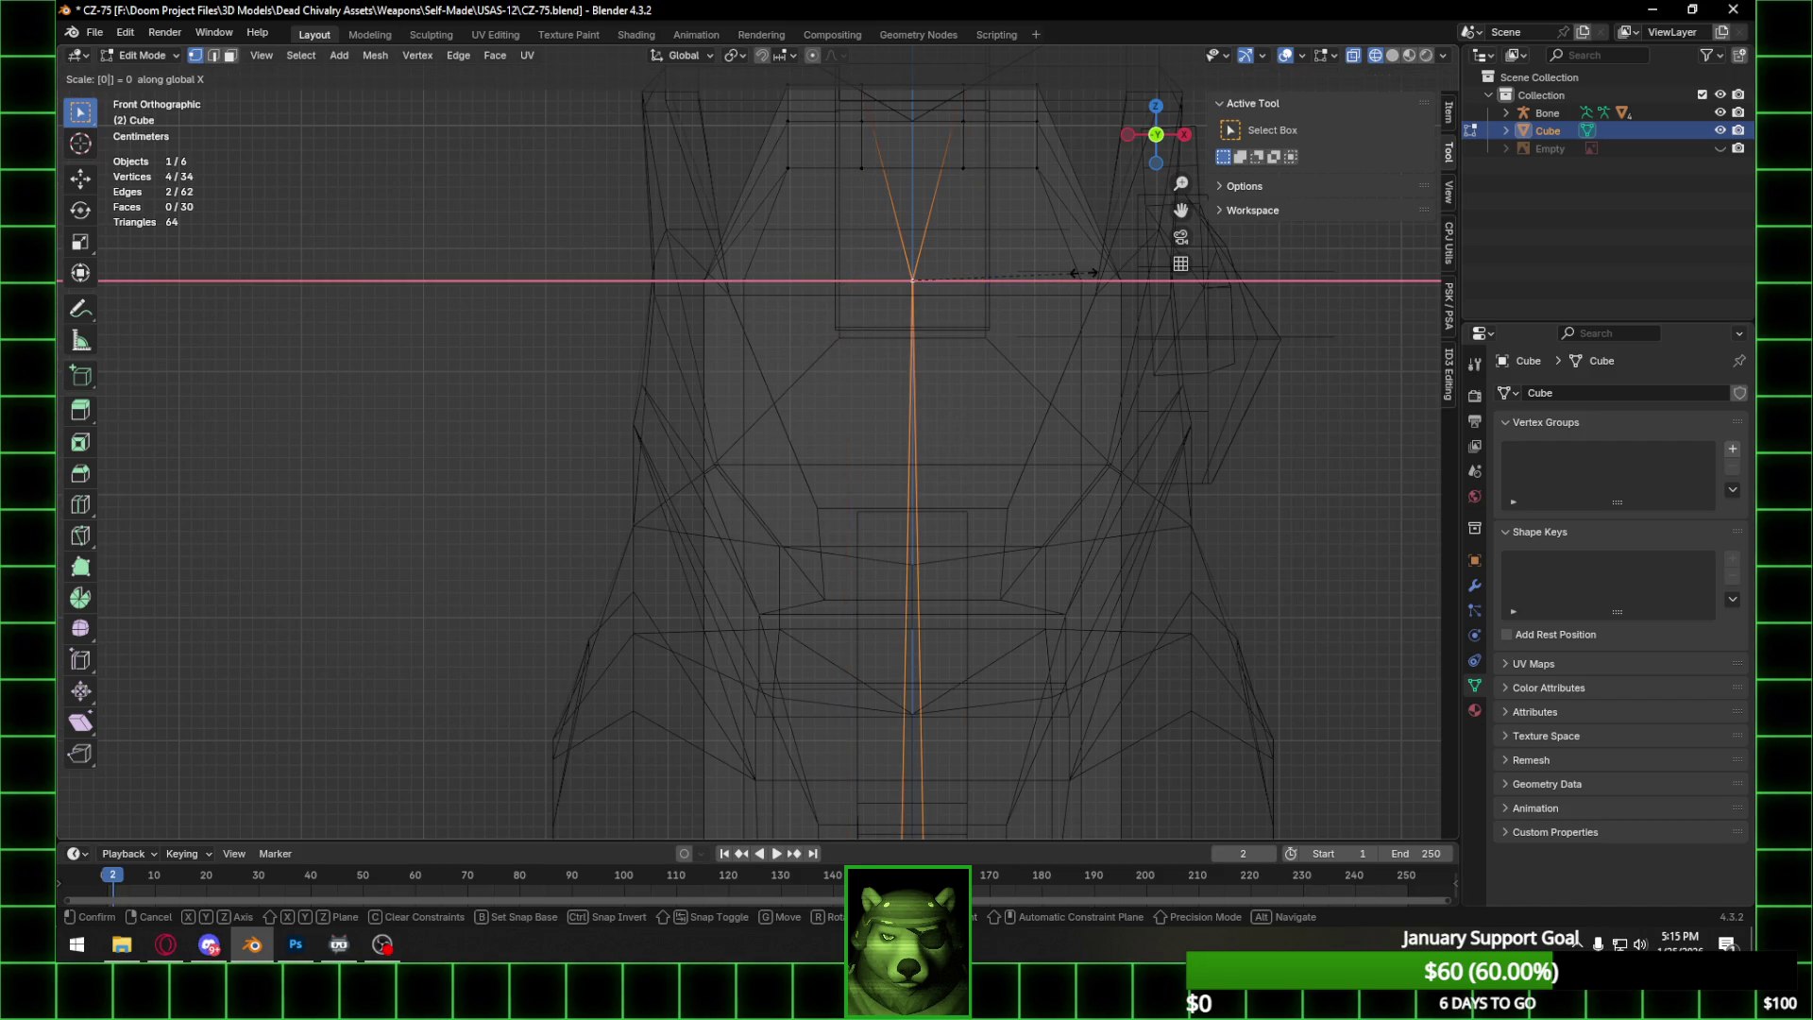
{"action": "key", "text": "Return"}
{"action": "mouse_move", "coordinate": [1080, 271]}
{"action": "middle_mouse_down"}
{"action": "mouse_move", "coordinate": [1007, 287]}
{"action": "mouse_move", "coordinate": [1043, 261]}
{"action": "middle_mouse_up"}
{"action": "left_click", "coordinate": [1037, 255]}
{"action": "left_click", "coordinate": [903, 333], "text": "shift"}
{"action": "type", "text": "sx"}
{"action": "type", "text": "0"}
{"action": "key", "text": "Return"}
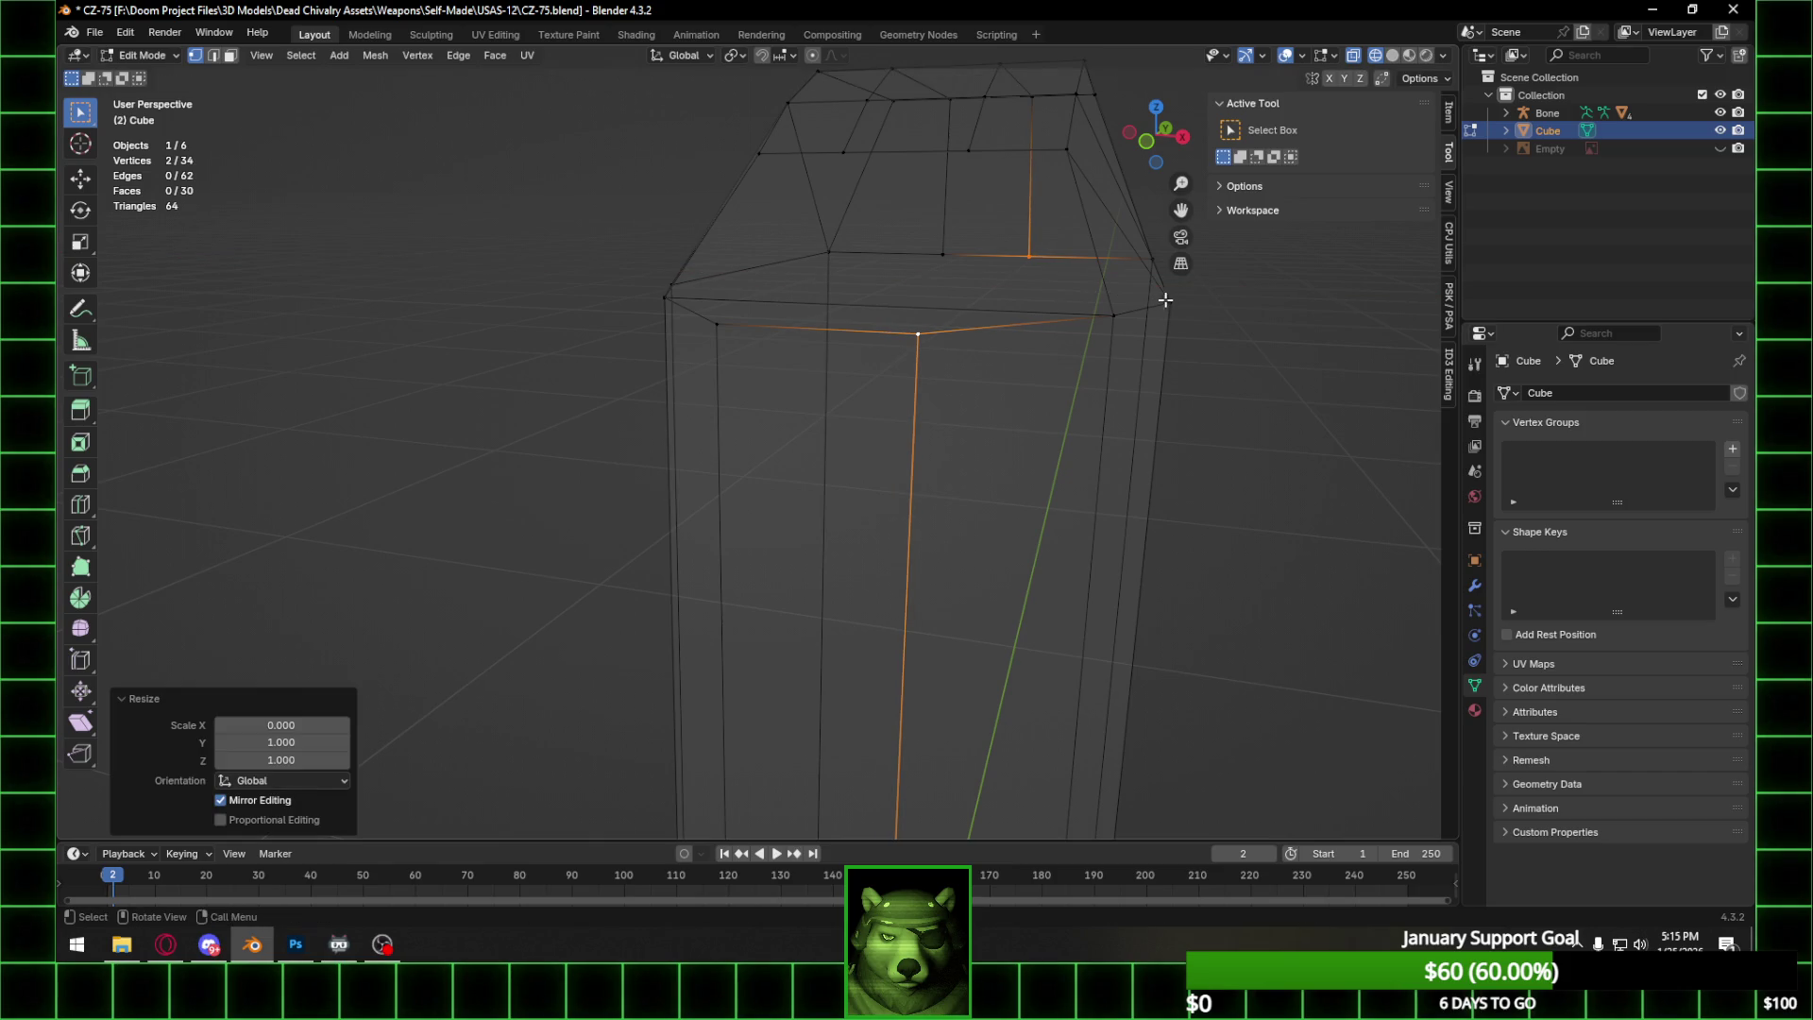
{"action": "left_click", "coordinate": [943, 255]}
{"action": "left_click", "coordinate": [720, 325], "text": "shift"}
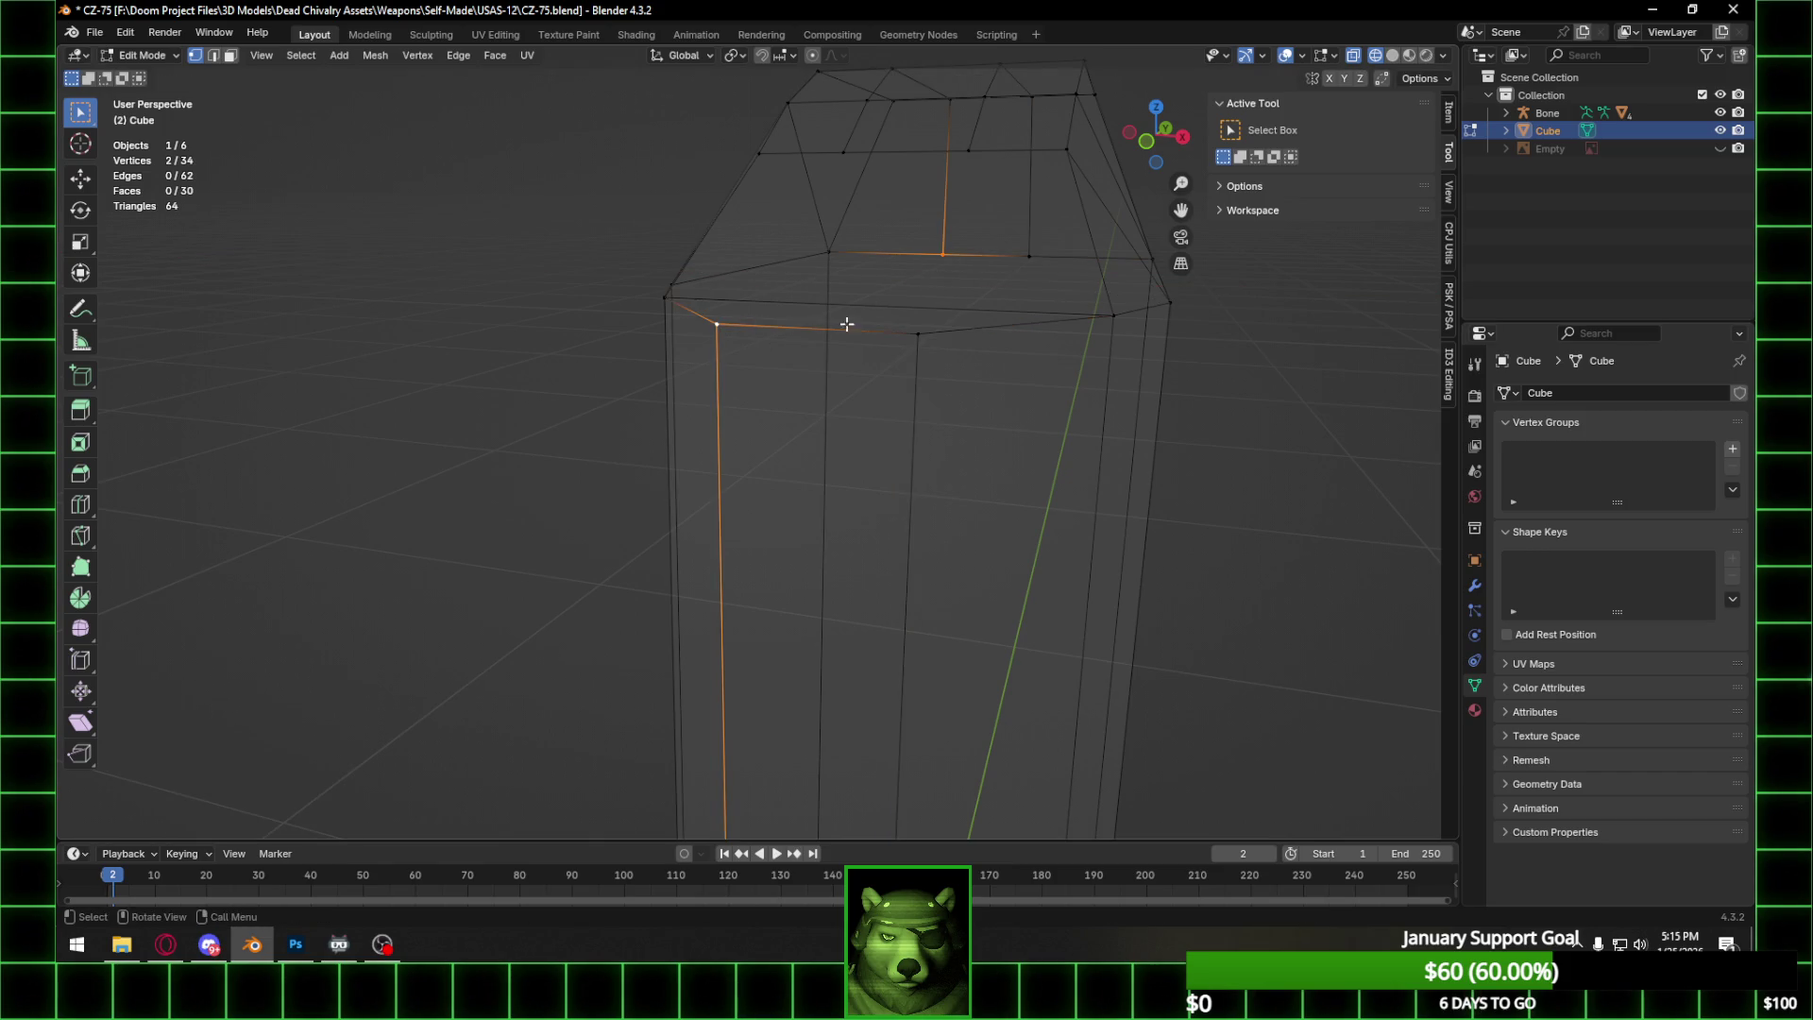
{"action": "type", "text": "sx"}
{"action": "type", "text": "0"}
{"action": "key", "text": "Return"}
Box-select the top faces in Front Ortho and widen them along X.
{"action": "scroll", "coordinate": [910, 311], "scroll_direction": "down", "scroll_amount": 5}
{"action": "left_click", "coordinate": [1159, 138]}
{"action": "mouse_move", "coordinate": [874, 300]}
{"action": "middle_mouse_down", "text": "ctrl"}
{"action": "mouse_move", "coordinate": [931, 283]}
{"action": "mouse_move", "coordinate": [959, 354]}
{"action": "mouse_move", "coordinate": [931, 392]}
{"action": "mouse_move", "coordinate": [898, 314]}
{"action": "middle_mouse_up", "text": "ctrl"}
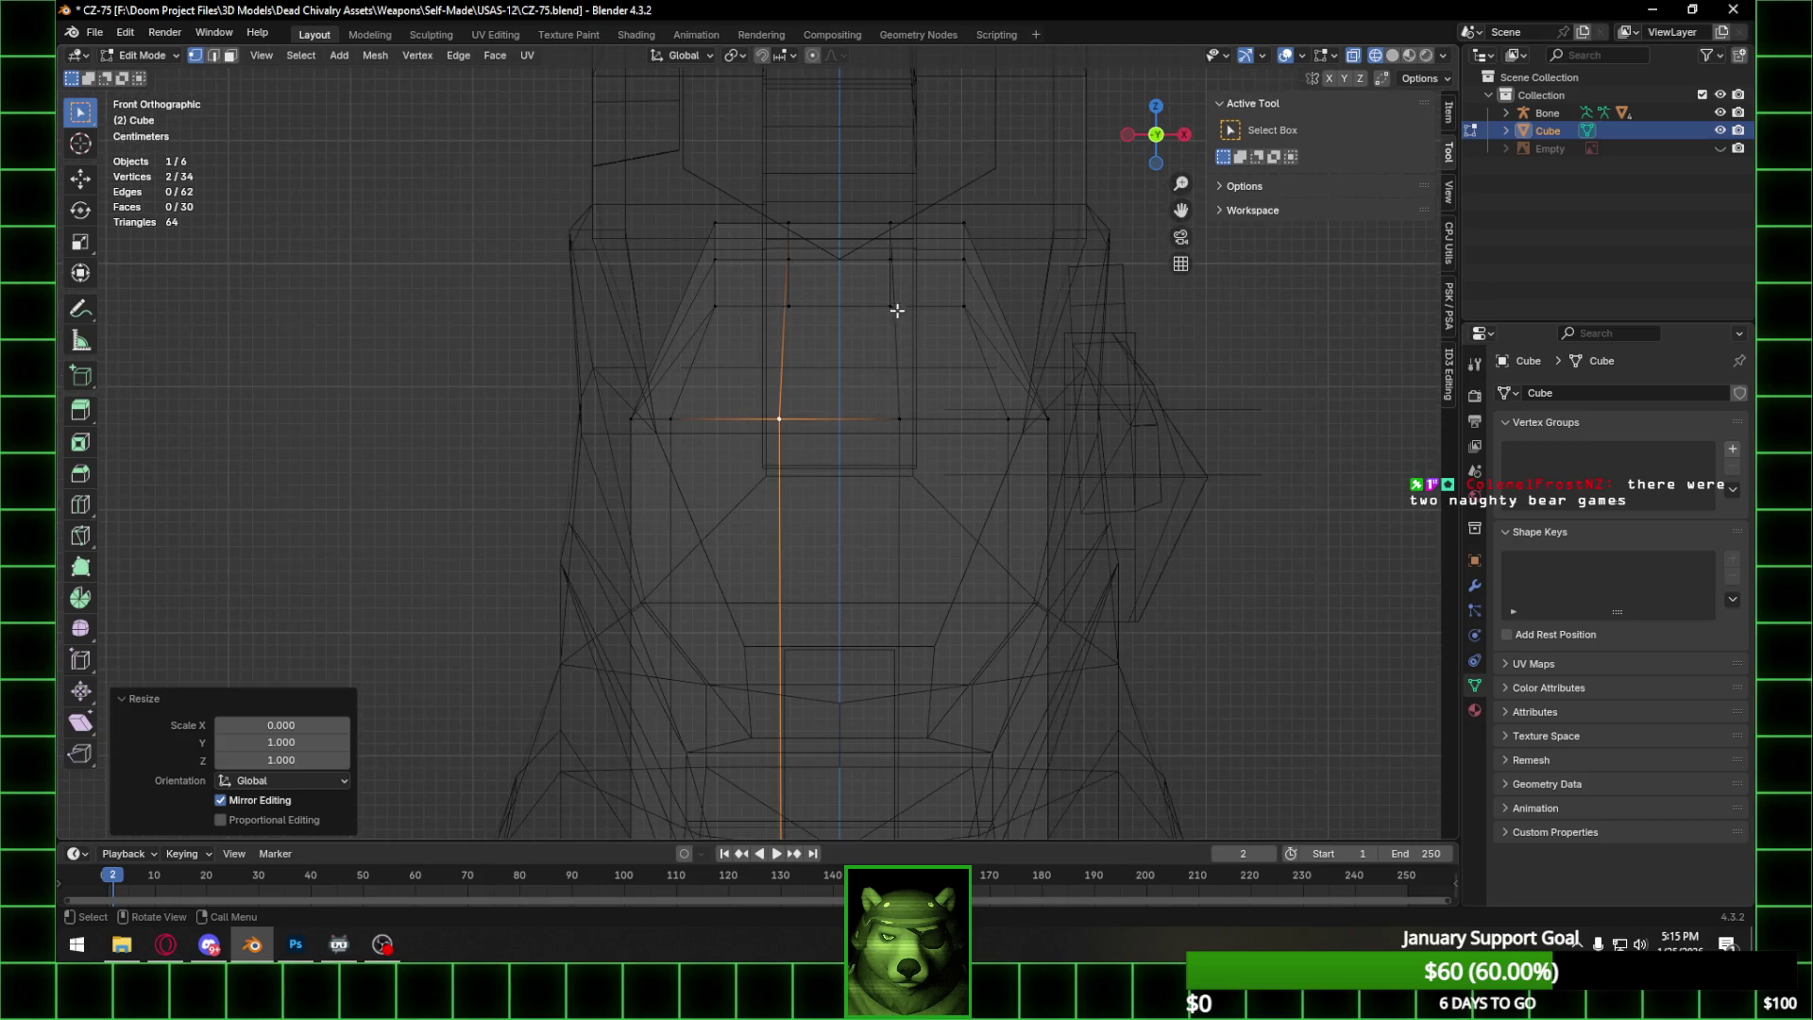
{"action": "left_click_drag", "start_coordinate": [791, 219], "coordinate": [808, 316]}
{"action": "left_click_drag", "start_coordinate": [862, 217], "coordinate": [912, 315], "text": "shift"}
{"action": "key", "text": "s"}
{"action": "key", "text": "x"}
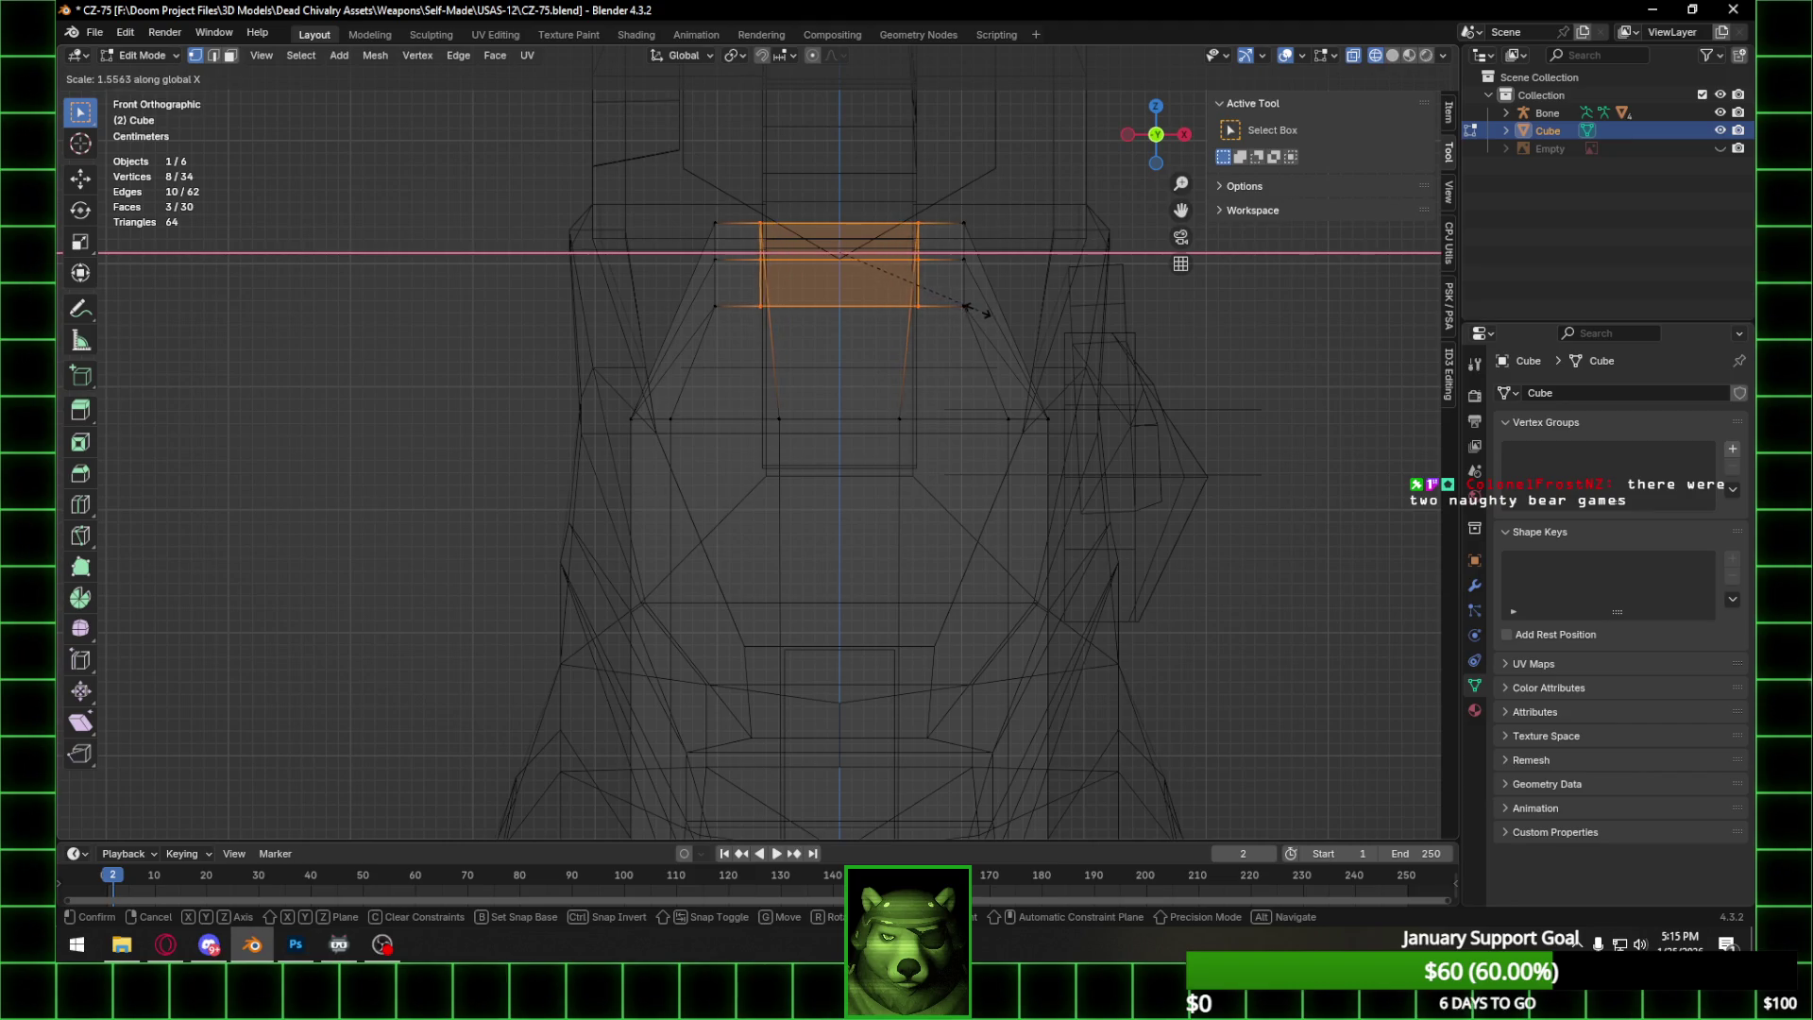
{"action": "left_click", "coordinate": [971, 303]}
Raise the four-vertex top face slightly along Z.
{"action": "mouse_move", "coordinate": [925, 215]}
{"action": "middle_mouse_down"}
{"action": "mouse_move", "coordinate": [943, 195]}
{"action": "mouse_move", "coordinate": [937, 276]}
{"action": "mouse_move", "coordinate": [862, 284]}
{"action": "mouse_move", "coordinate": [860, 300]}
{"action": "middle_mouse_up"}
{"action": "left_click", "coordinate": [977, 257]}
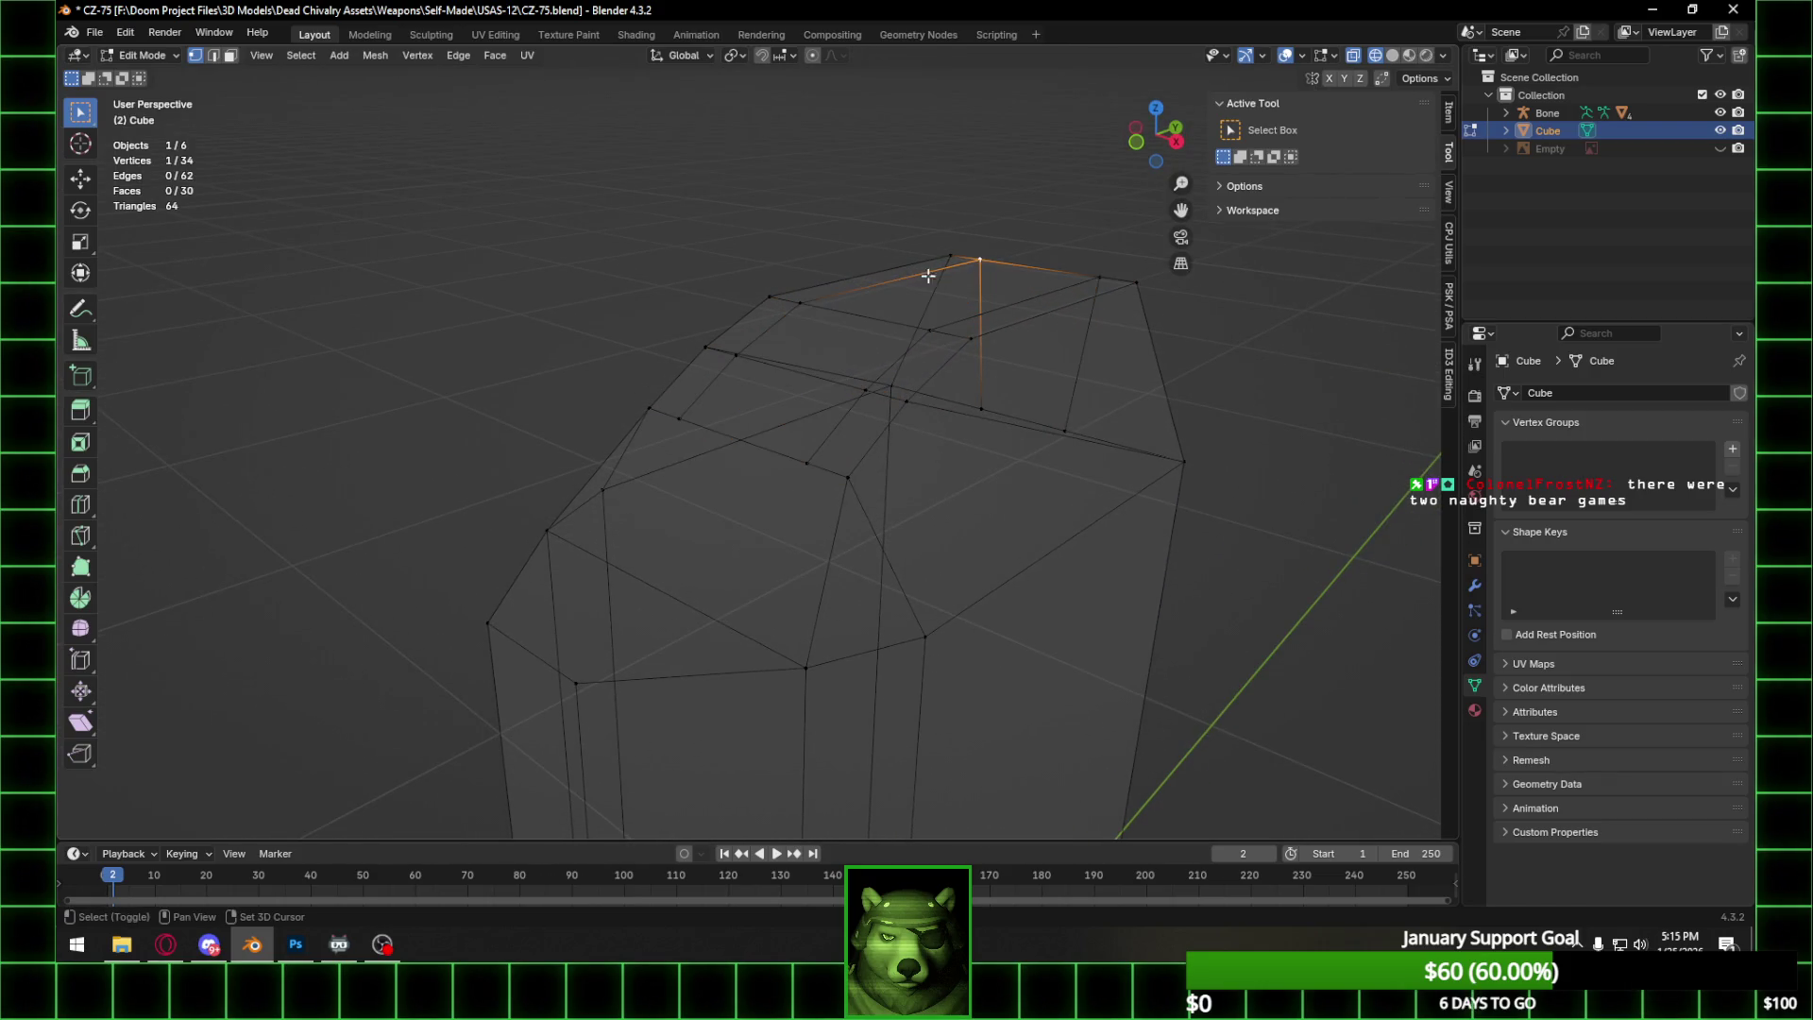
{"action": "left_click", "coordinate": [1097, 278], "text": "shift"}
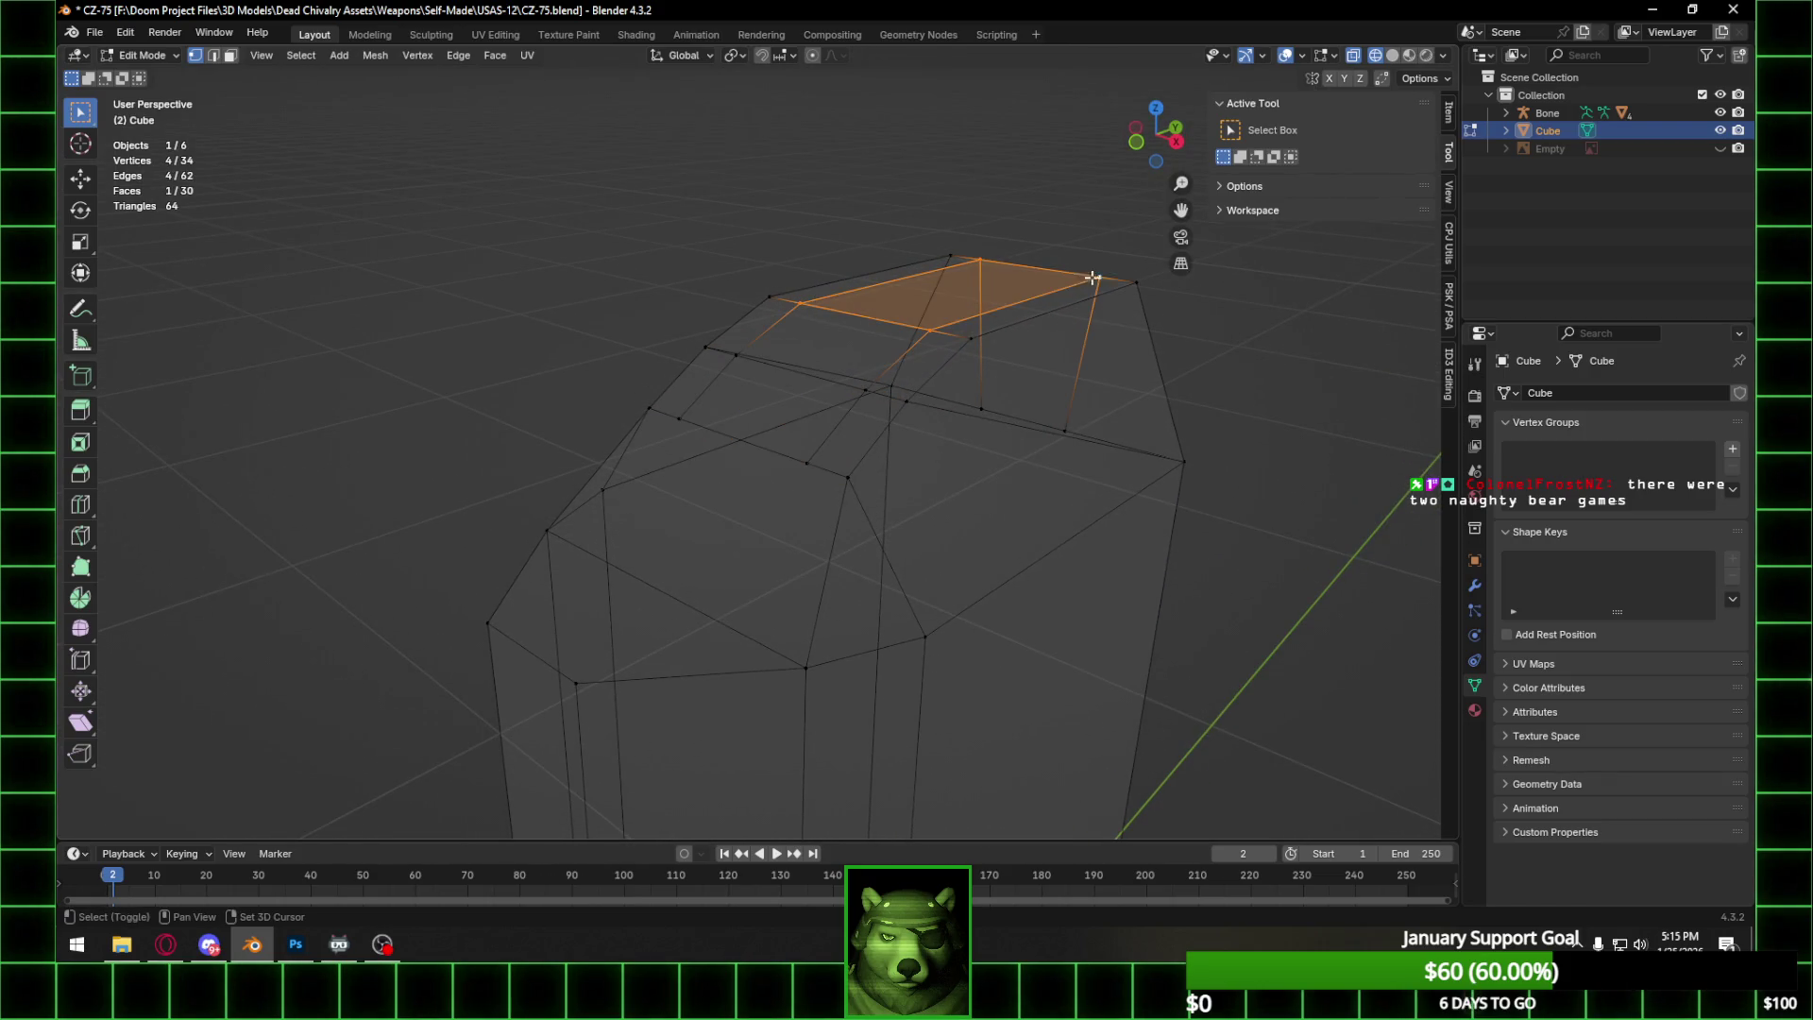
{"action": "key", "text": "g"}
{"action": "key", "text": "z"}
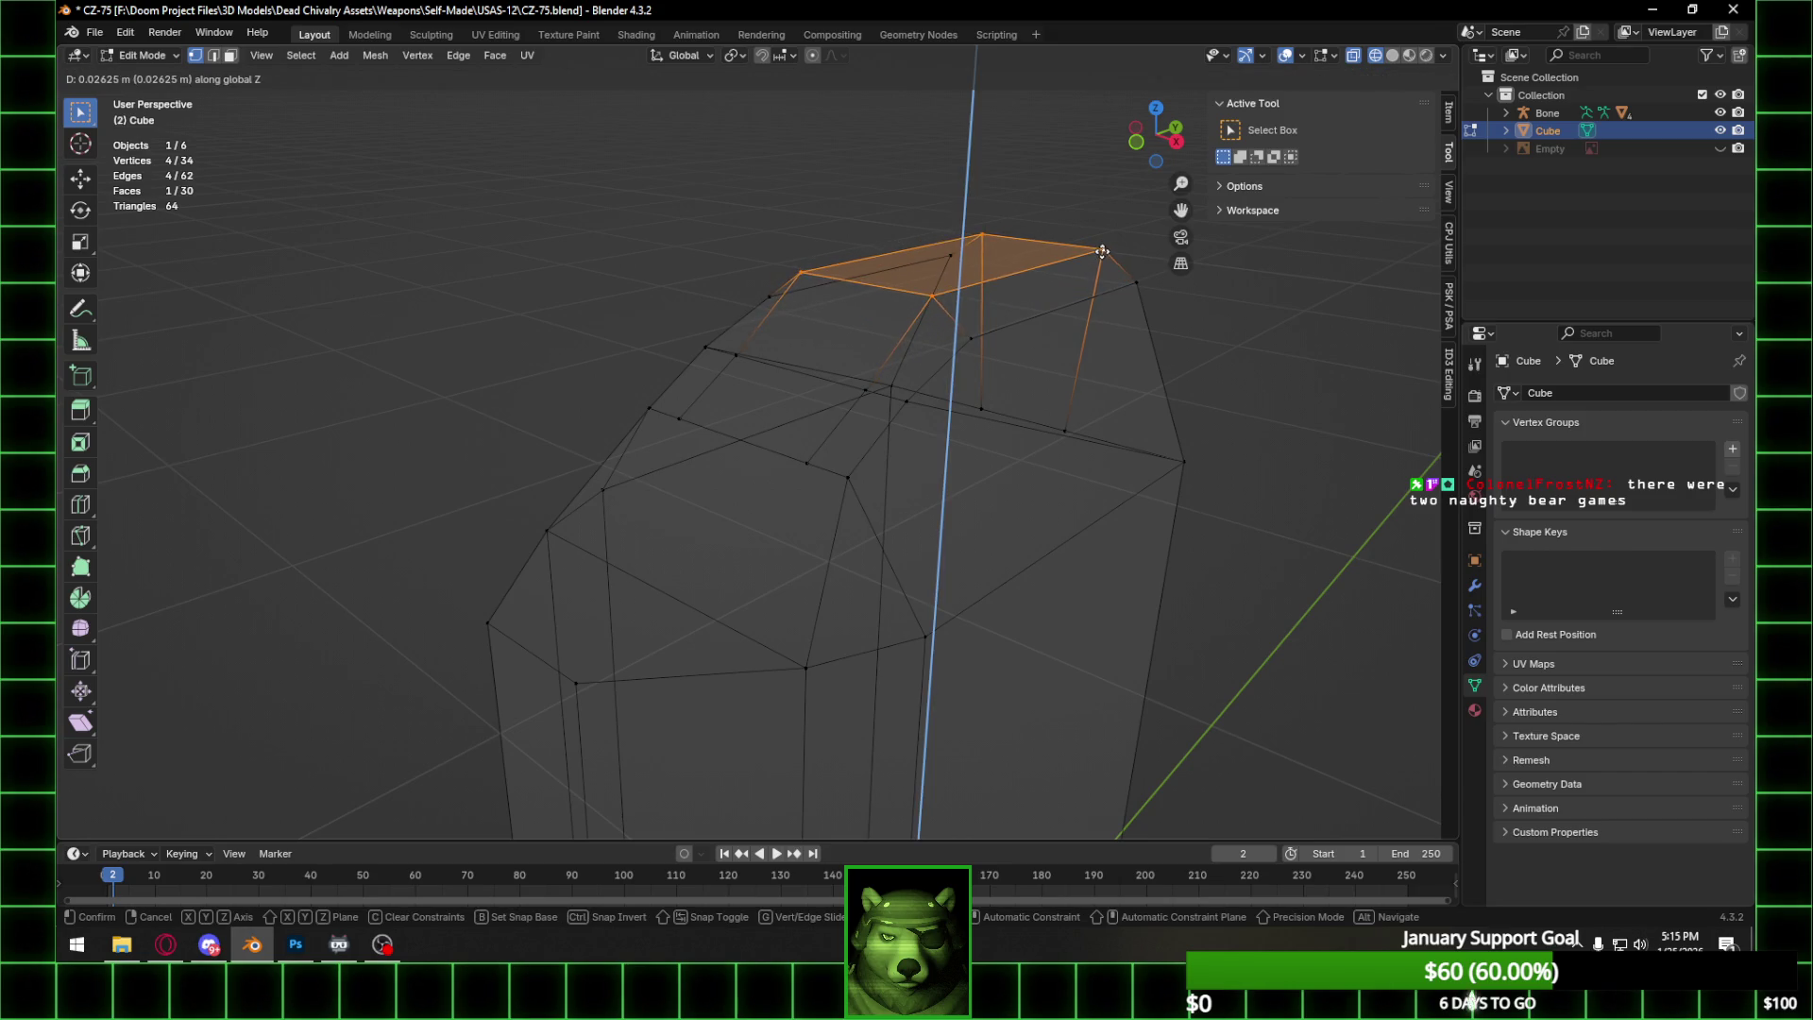
{"action": "left_click", "coordinate": [1102, 253]}
Lift a top edge 0.027 m along Z into a rounded dome.
{"action": "left_click", "coordinate": [866, 388]}
{"action": "key", "text": "g"}
{"action": "key", "text": "z"}
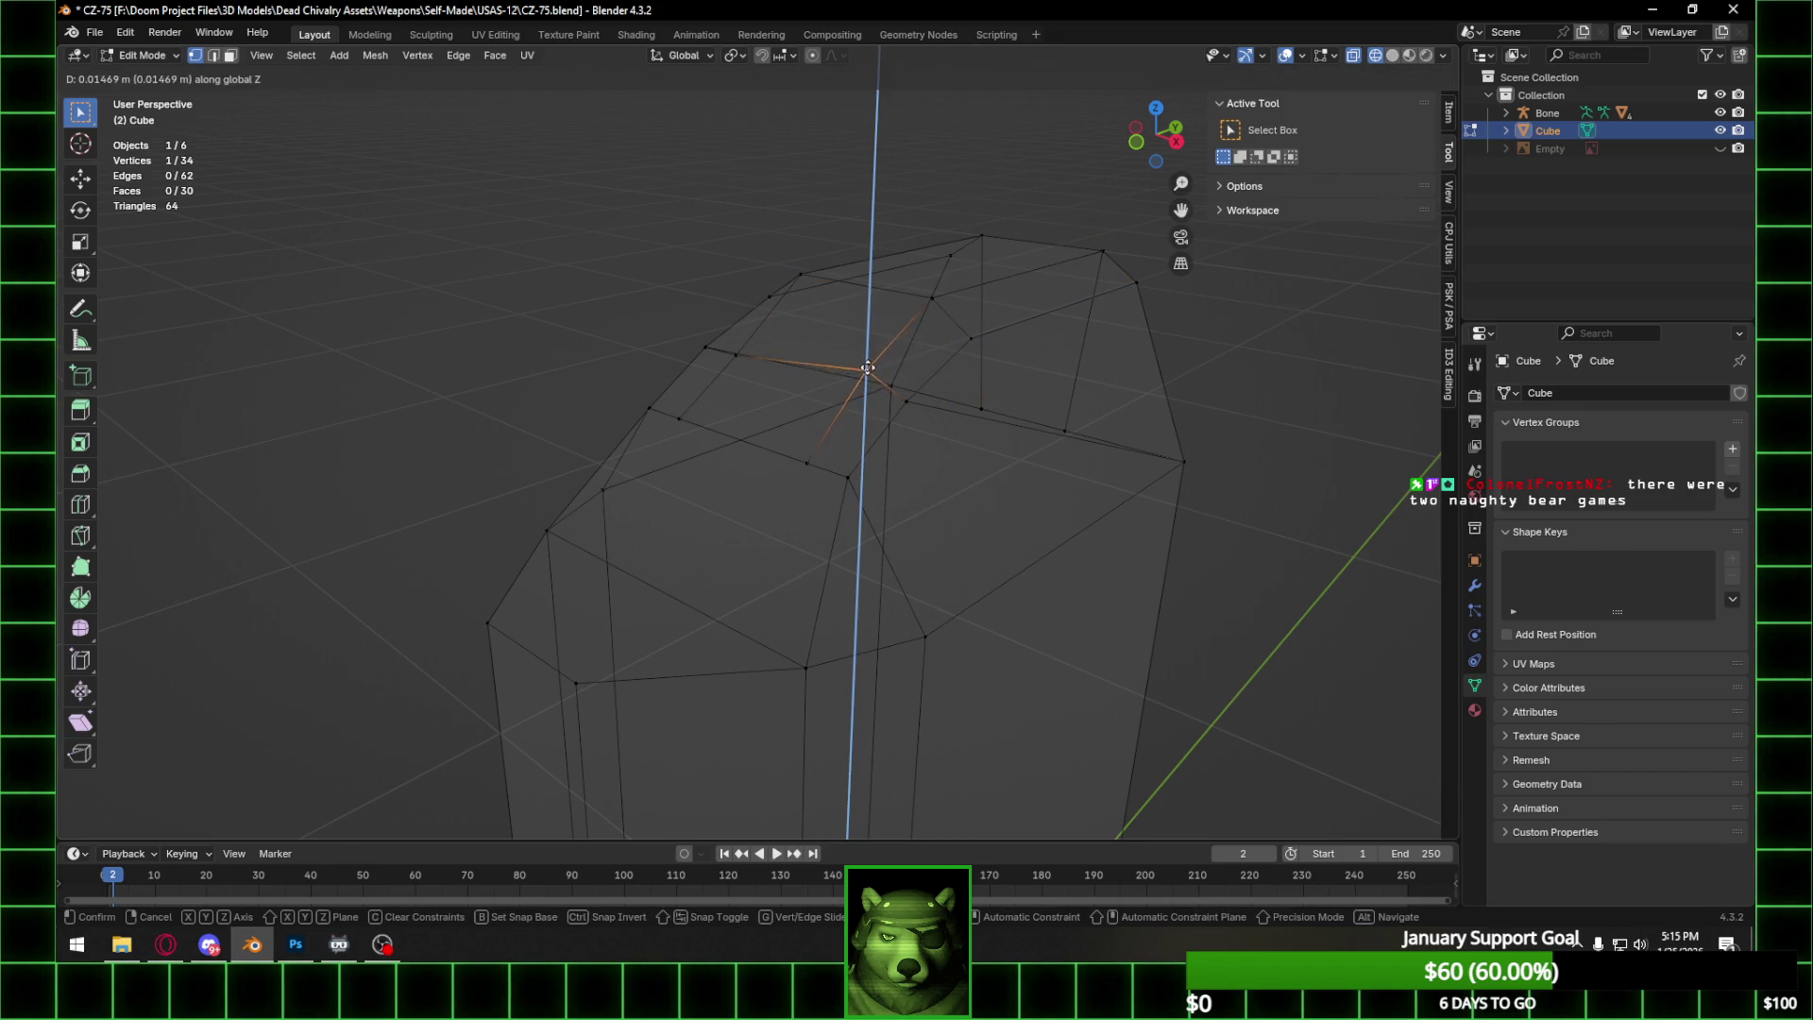
{"action": "right_click", "coordinate": [868, 354]}
{"action": "left_click", "coordinate": [735, 355], "text": "shift"}
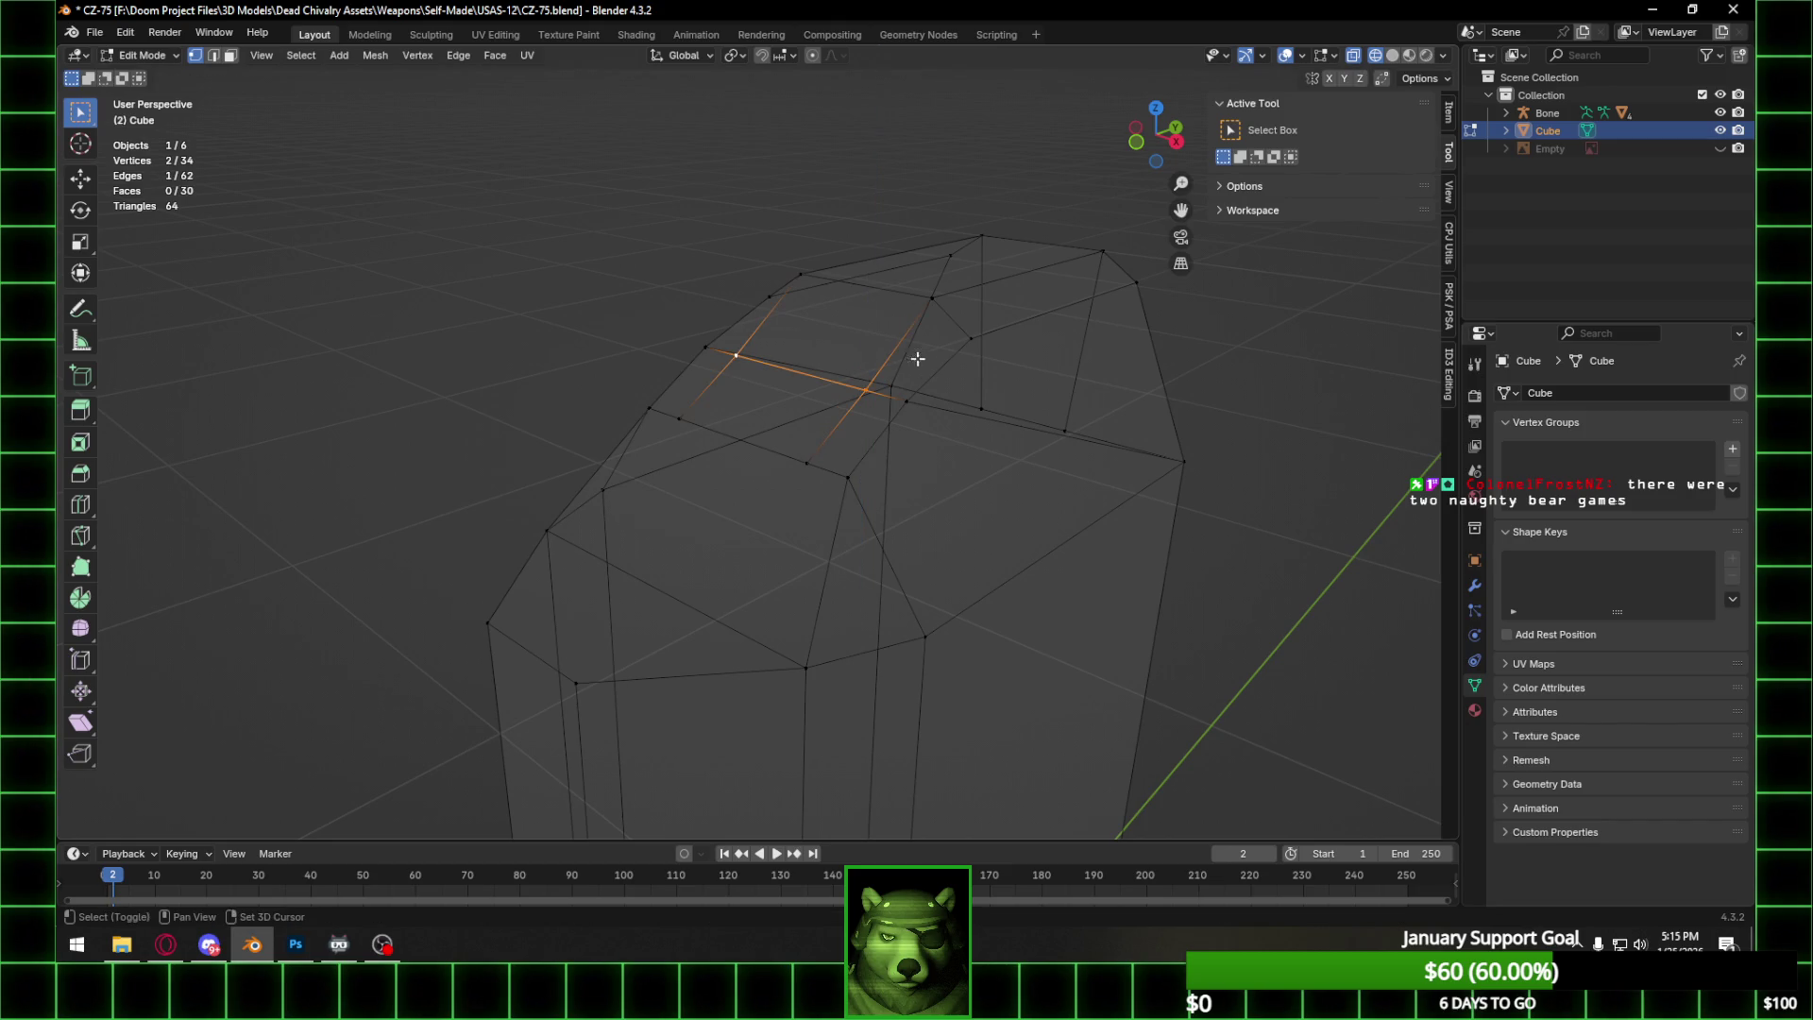
{"action": "key", "text": "g"}
{"action": "key", "text": "z"}
{"action": "left_click", "coordinate": [931, 326]}
{"action": "middle_click_drag", "start_coordinate": [931, 325], "coordinate": [532, 146]}
{"action": "left_click", "coordinate": [230, 54]}
{"action": "middle_click_drag", "start_coordinate": [661, 311], "coordinate": [935, 267]}
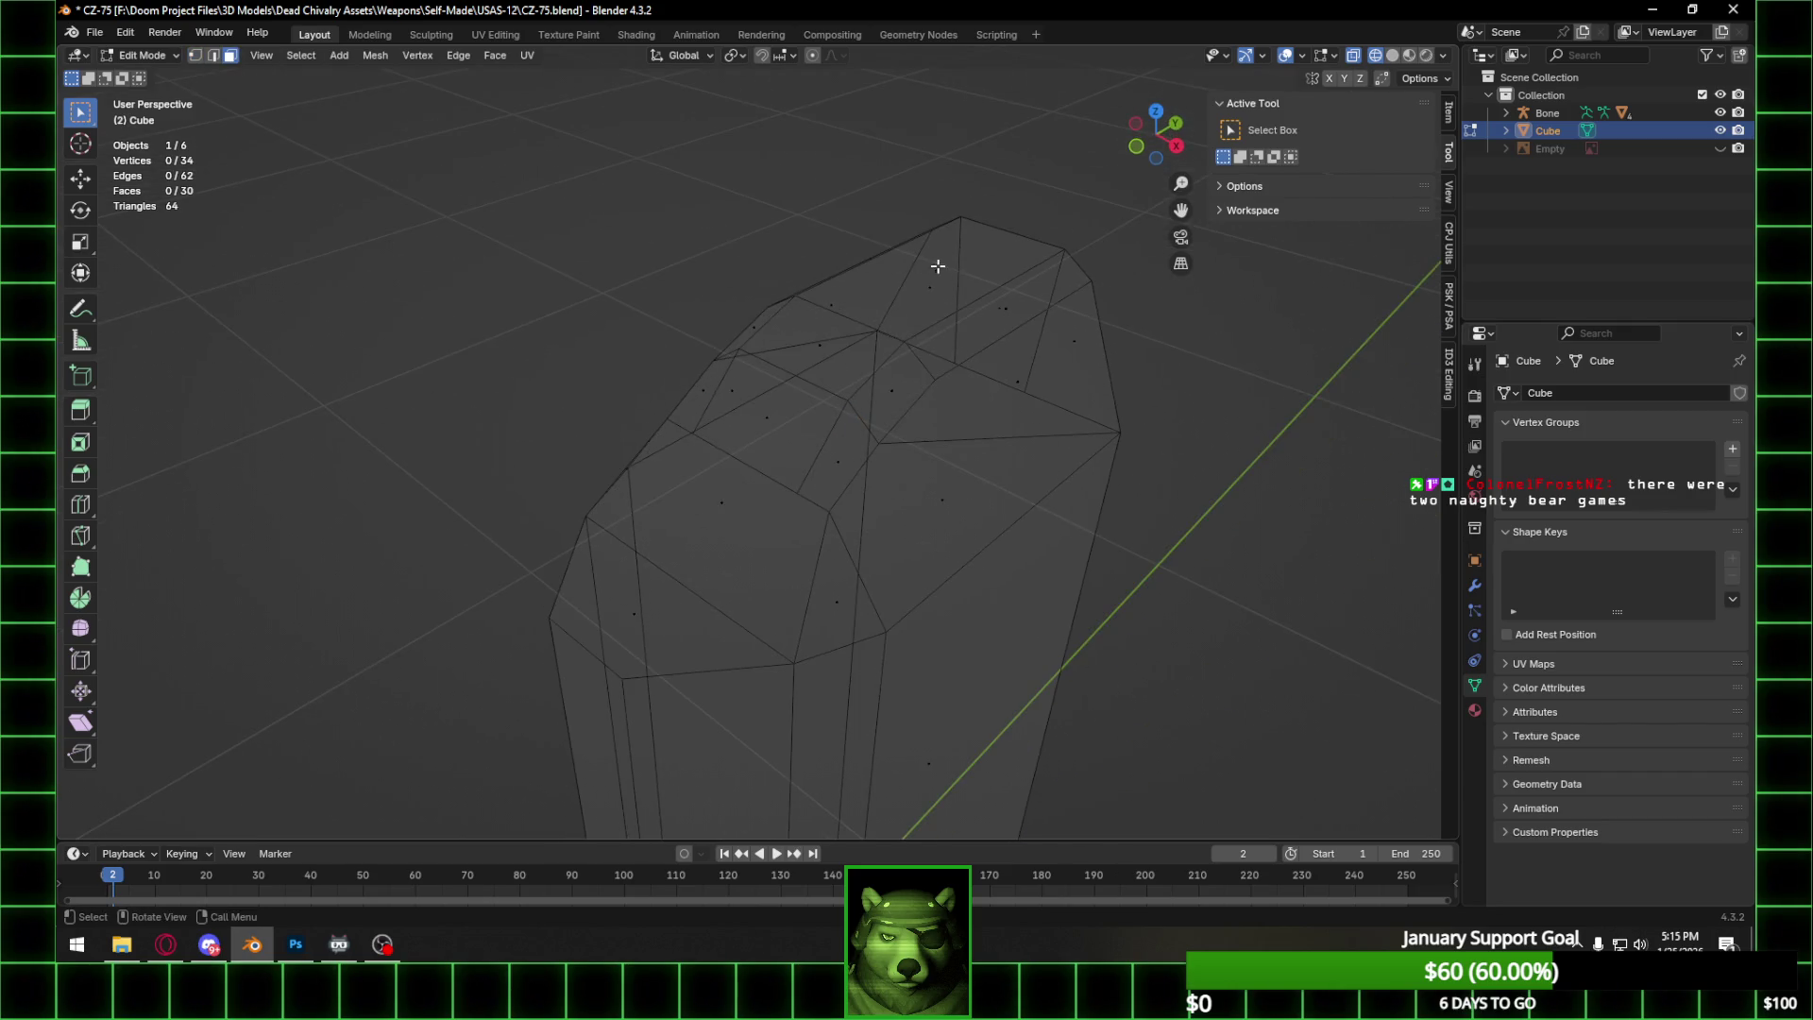
Select the five faces along the magazine's top strip and delete them.
{"action": "left_click", "coordinate": [934, 267]}
{"action": "left_click", "coordinate": [830, 344], "text": "shift"}
{"action": "left_click", "coordinate": [776, 423], "text": "shift"}
{"action": "left_click", "coordinate": [725, 513], "text": "shift"}
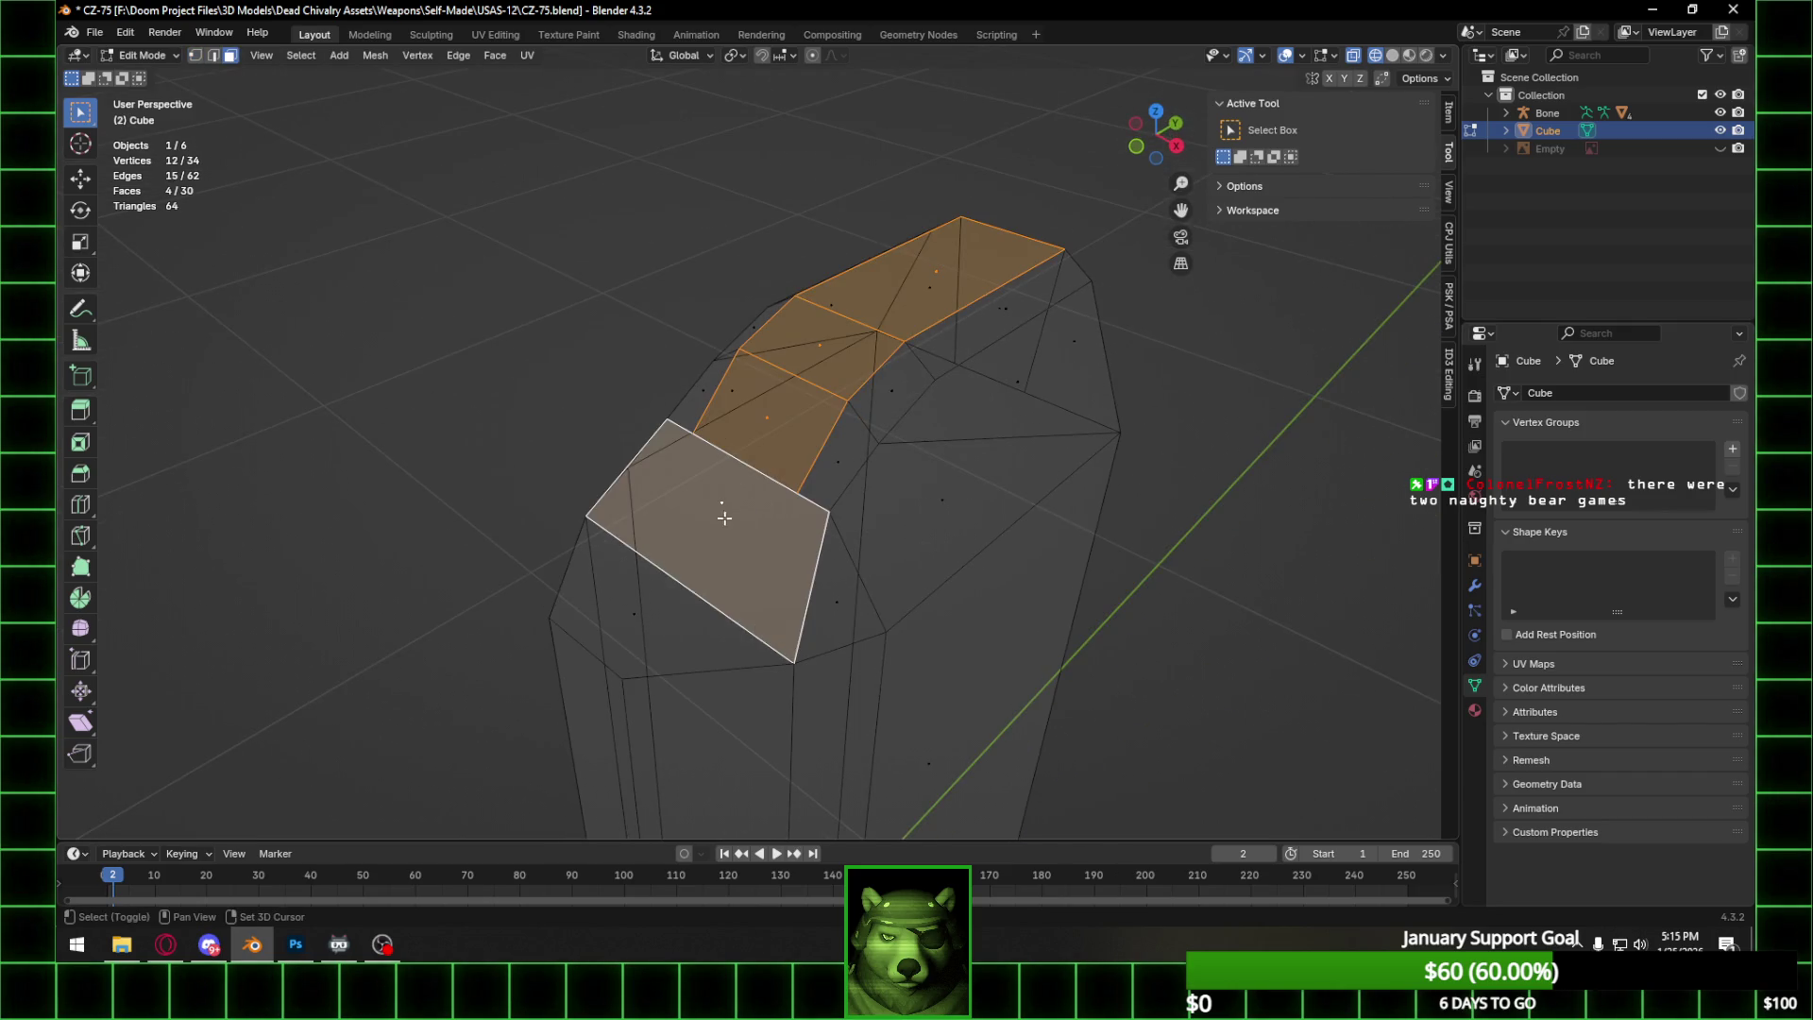
{"action": "left_click", "coordinate": [636, 616], "text": "shift"}
{"action": "key", "text": "x"}
{"action": "left_click", "coordinate": [869, 547]}
Switch to solid shading, undo the deletion, then delete the strip faces again.
{"action": "middle_click_drag", "start_coordinate": [868, 548], "coordinate": [953, 405]}
{"action": "key", "text": "shift+z"}
{"action": "mouse_move", "coordinate": [1044, 264]}
{"action": "middle_mouse_down"}
{"action": "mouse_move", "coordinate": [972, 365]}
{"action": "mouse_move", "coordinate": [972, 320]}
{"action": "mouse_move", "coordinate": [817, 315]}
{"action": "mouse_move", "coordinate": [854, 352]}
{"action": "mouse_move", "coordinate": [947, 372]}
{"action": "mouse_move", "coordinate": [959, 393]}
{"action": "mouse_move", "coordinate": [813, 453]}
{"action": "mouse_move", "coordinate": [838, 457]}
{"action": "middle_mouse_up"}
{"action": "key", "text": "ctrl+z"}
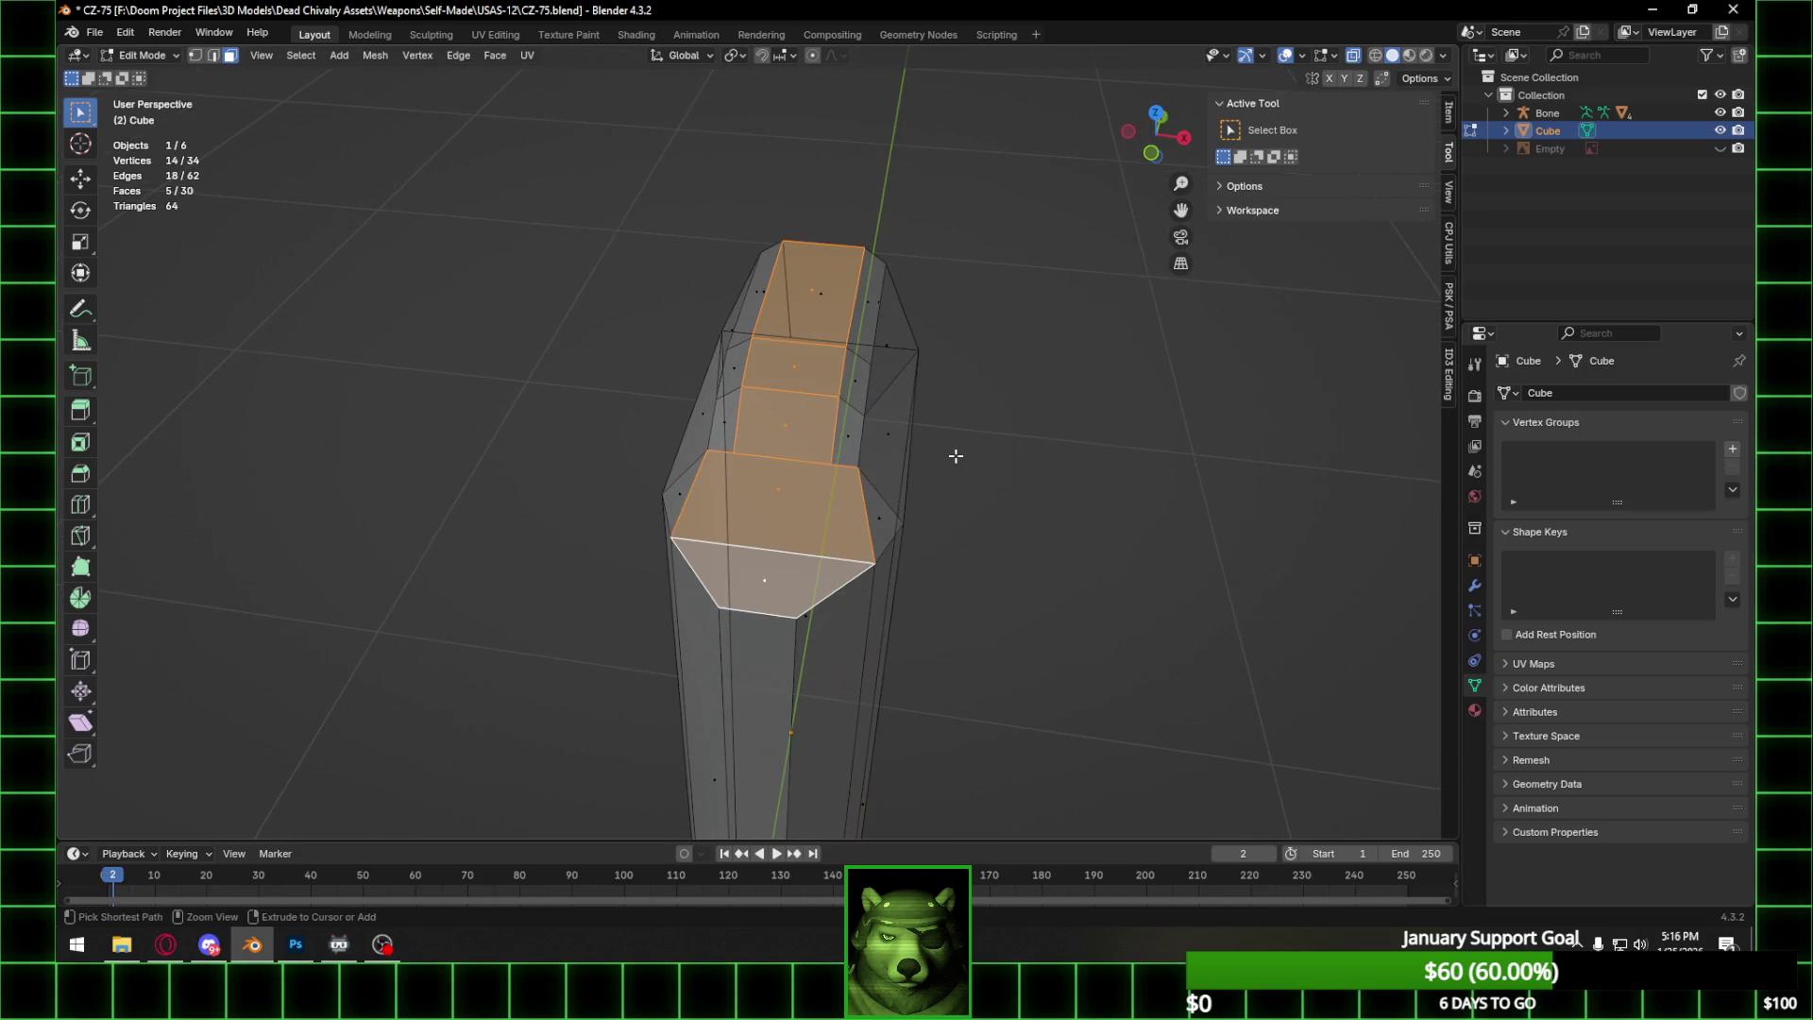
{"action": "mouse_move", "coordinate": [976, 449]}
{"action": "middle_mouse_down"}
{"action": "mouse_move", "coordinate": [909, 434]}
{"action": "mouse_move", "coordinate": [850, 449]}
{"action": "middle_mouse_up"}
{"action": "key", "text": "x"}
{"action": "left_click", "coordinate": [908, 433]}
In vertex mode, join two vertices at the opening's edge with a new edge.
{"action": "left_click", "coordinate": [200, 57]}
{"action": "left_click", "coordinate": [791, 462]}
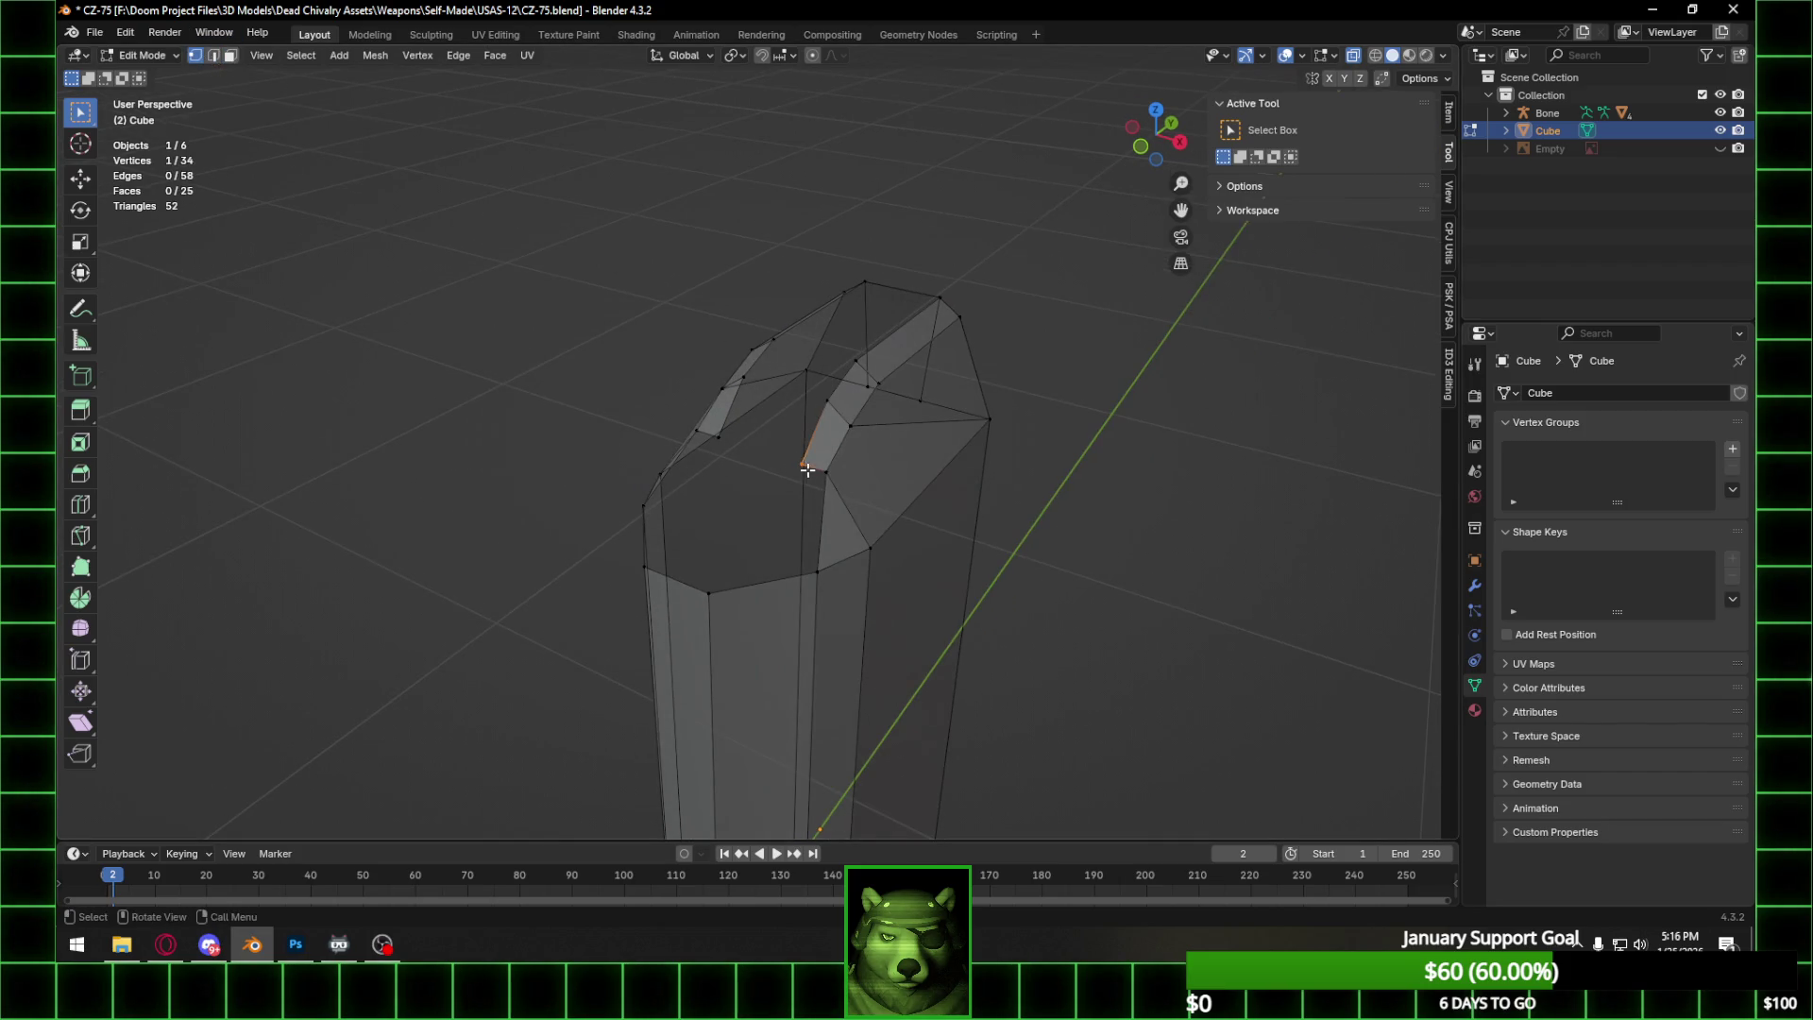
{"action": "mouse_move", "coordinate": [703, 580]}
{"action": "middle_mouse_down"}
{"action": "mouse_move", "coordinate": [837, 518]}
{"action": "mouse_move", "coordinate": [809, 538]}
{"action": "middle_mouse_up"}
{"action": "left_click", "coordinate": [802, 569], "text": "shift"}
{"action": "right_click", "coordinate": [802, 569]}
{"action": "left_click", "coordinate": [777, 613]}
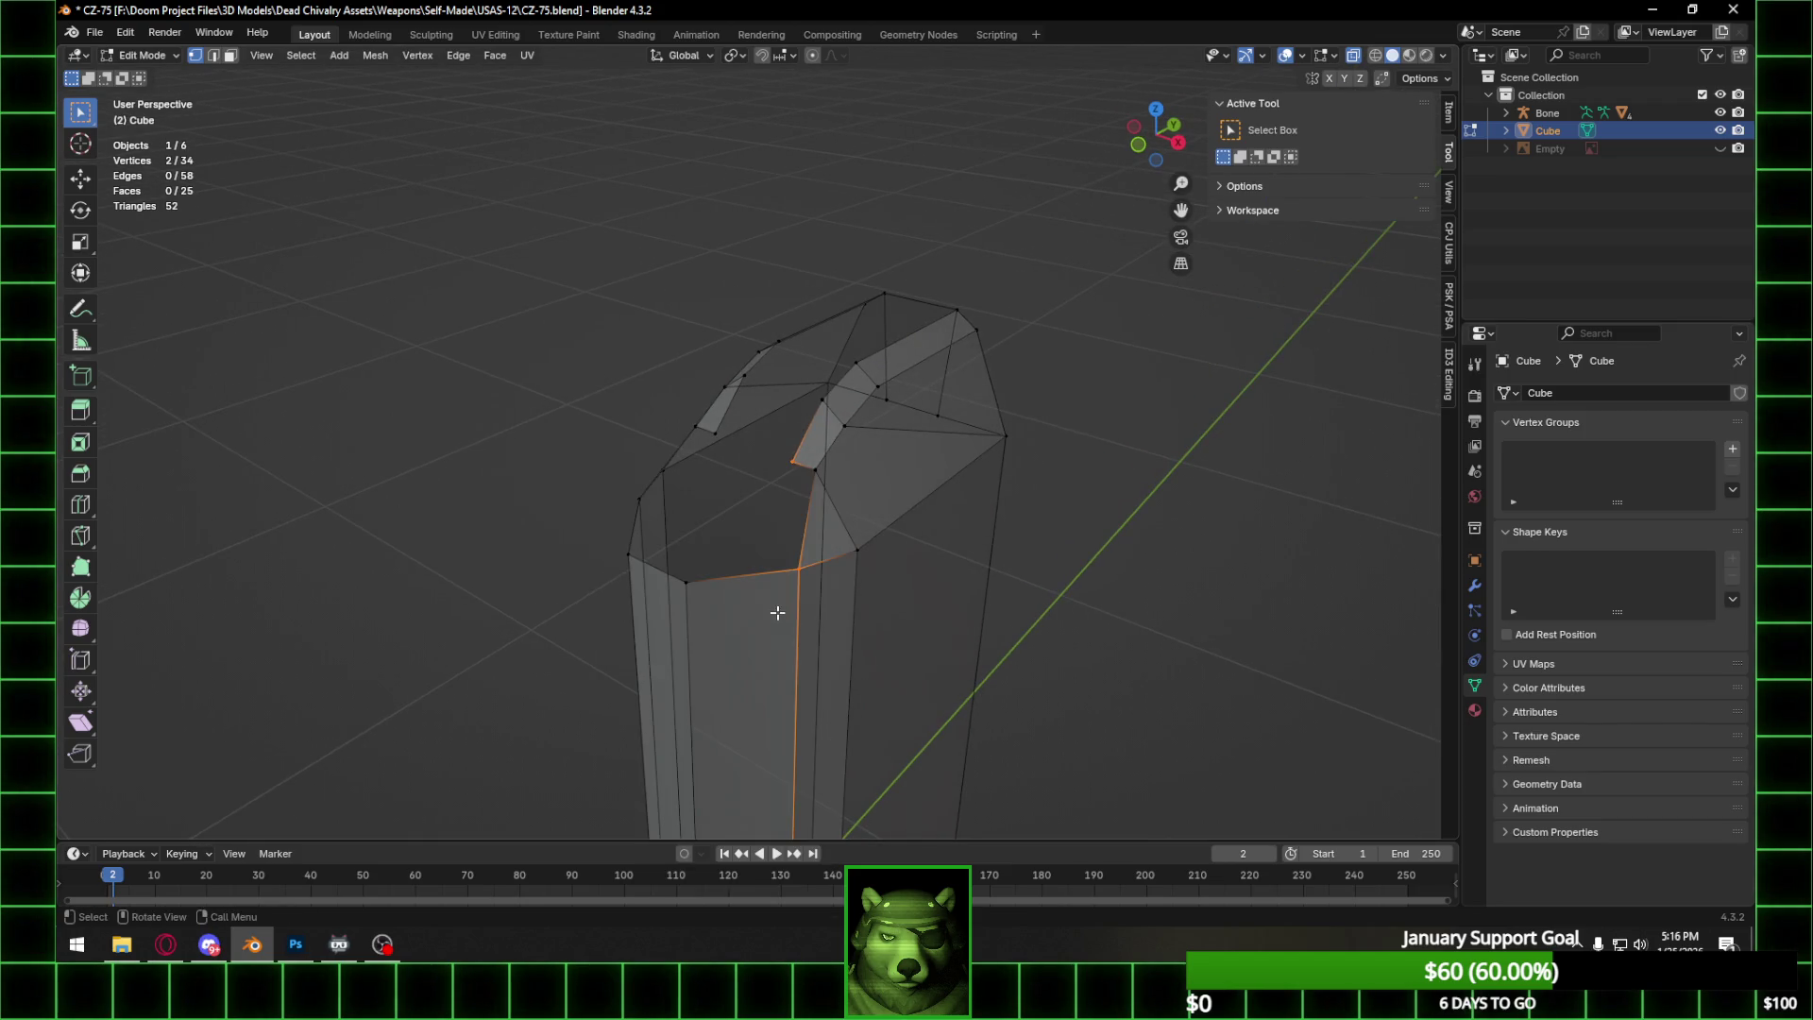
{"action": "right_click", "coordinate": [800, 565]}
{"action": "left_click", "coordinate": [796, 530]}
Connect a second pair of vertices across the gap with another new edge.
{"action": "mouse_move", "coordinate": [845, 524]}
{"action": "middle_mouse_down"}
{"action": "mouse_move", "coordinate": [707, 473]}
{"action": "mouse_move", "coordinate": [821, 494]}
{"action": "middle_mouse_up"}
{"action": "left_click", "coordinate": [680, 538]}
{"action": "left_click", "coordinate": [738, 449], "text": "shift"}
{"action": "right_click", "coordinate": [688, 538]}
{"action": "left_click", "coordinate": [689, 538]}
In edge mode, fill the two remaining gaps with new faces.
{"action": "left_click", "coordinate": [213, 54]}
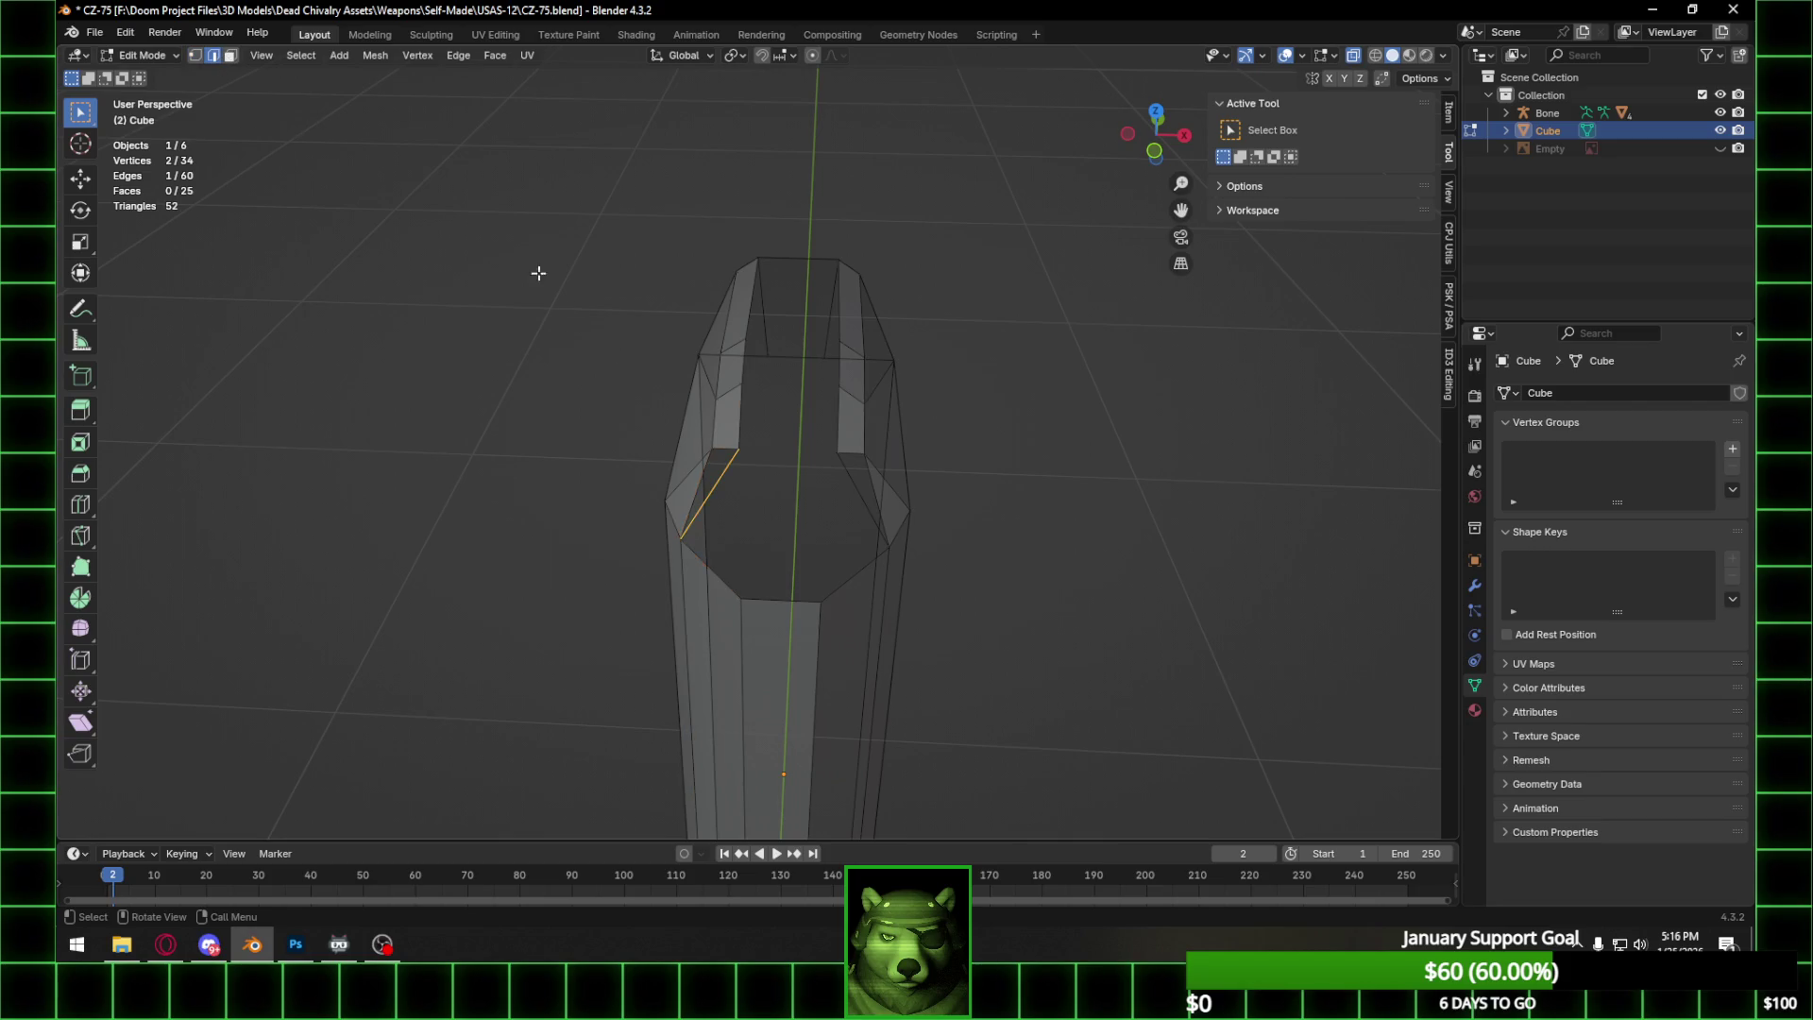
{"action": "middle_click_drag", "start_coordinate": [489, 238], "coordinate": [714, 488]}
{"action": "right_click", "coordinate": [732, 489]}
{"action": "left_click", "coordinate": [710, 479]}
{"action": "left_click", "coordinate": [858, 445]}
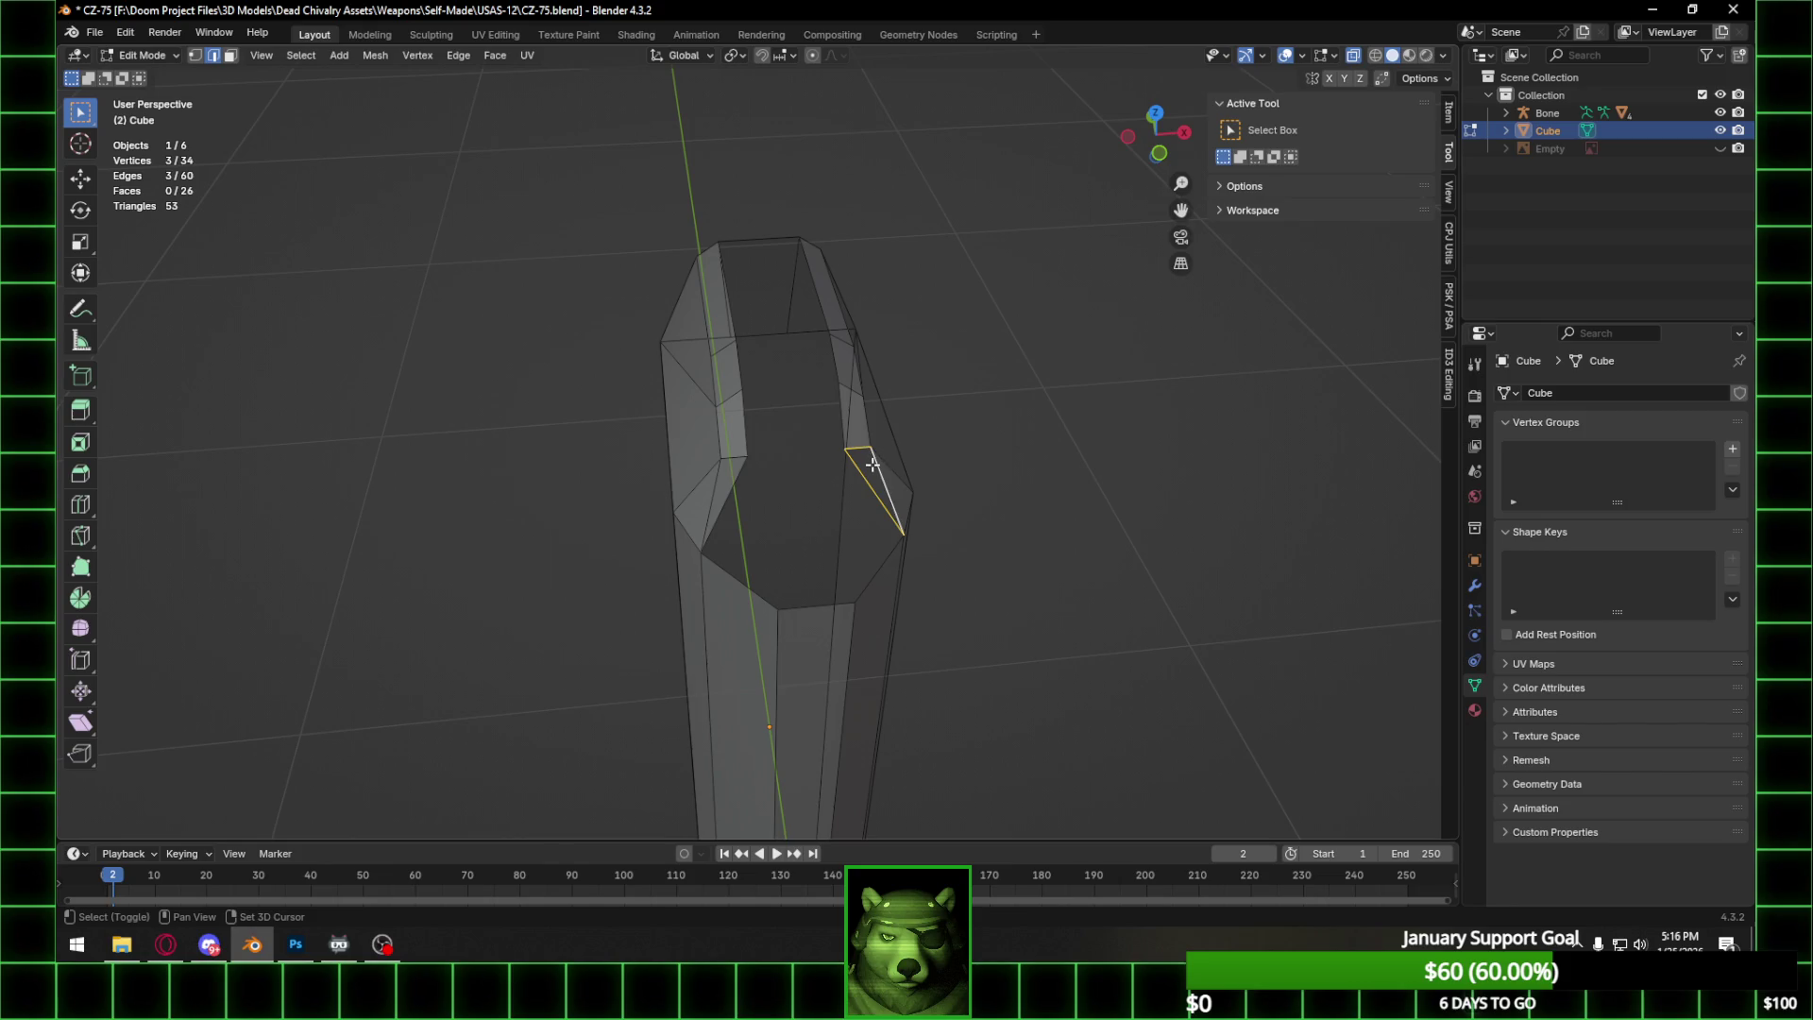
{"action": "right_click", "coordinate": [870, 463]}
{"action": "left_click", "coordinate": [846, 465]}
{"action": "mouse_move", "coordinate": [846, 465]}
{"action": "middle_mouse_down"}
{"action": "mouse_move", "coordinate": [979, 417]}
{"action": "mouse_move", "coordinate": [941, 373]}
{"action": "mouse_move", "coordinate": [898, 388]}
{"action": "mouse_move", "coordinate": [827, 476]}
{"action": "mouse_move", "coordinate": [746, 374]}
{"action": "mouse_move", "coordinate": [841, 416]}
{"action": "mouse_move", "coordinate": [732, 421]}
{"action": "mouse_move", "coordinate": [1044, 236]}
{"action": "middle_mouse_up"}
Return to Object Mode and switch to the right side view.
{"action": "key", "text": "Tab"}
{"action": "scroll", "coordinate": [893, 388], "scroll_direction": "down", "scroll_amount": 4}
{"action": "left_click", "coordinate": [1161, 141]}
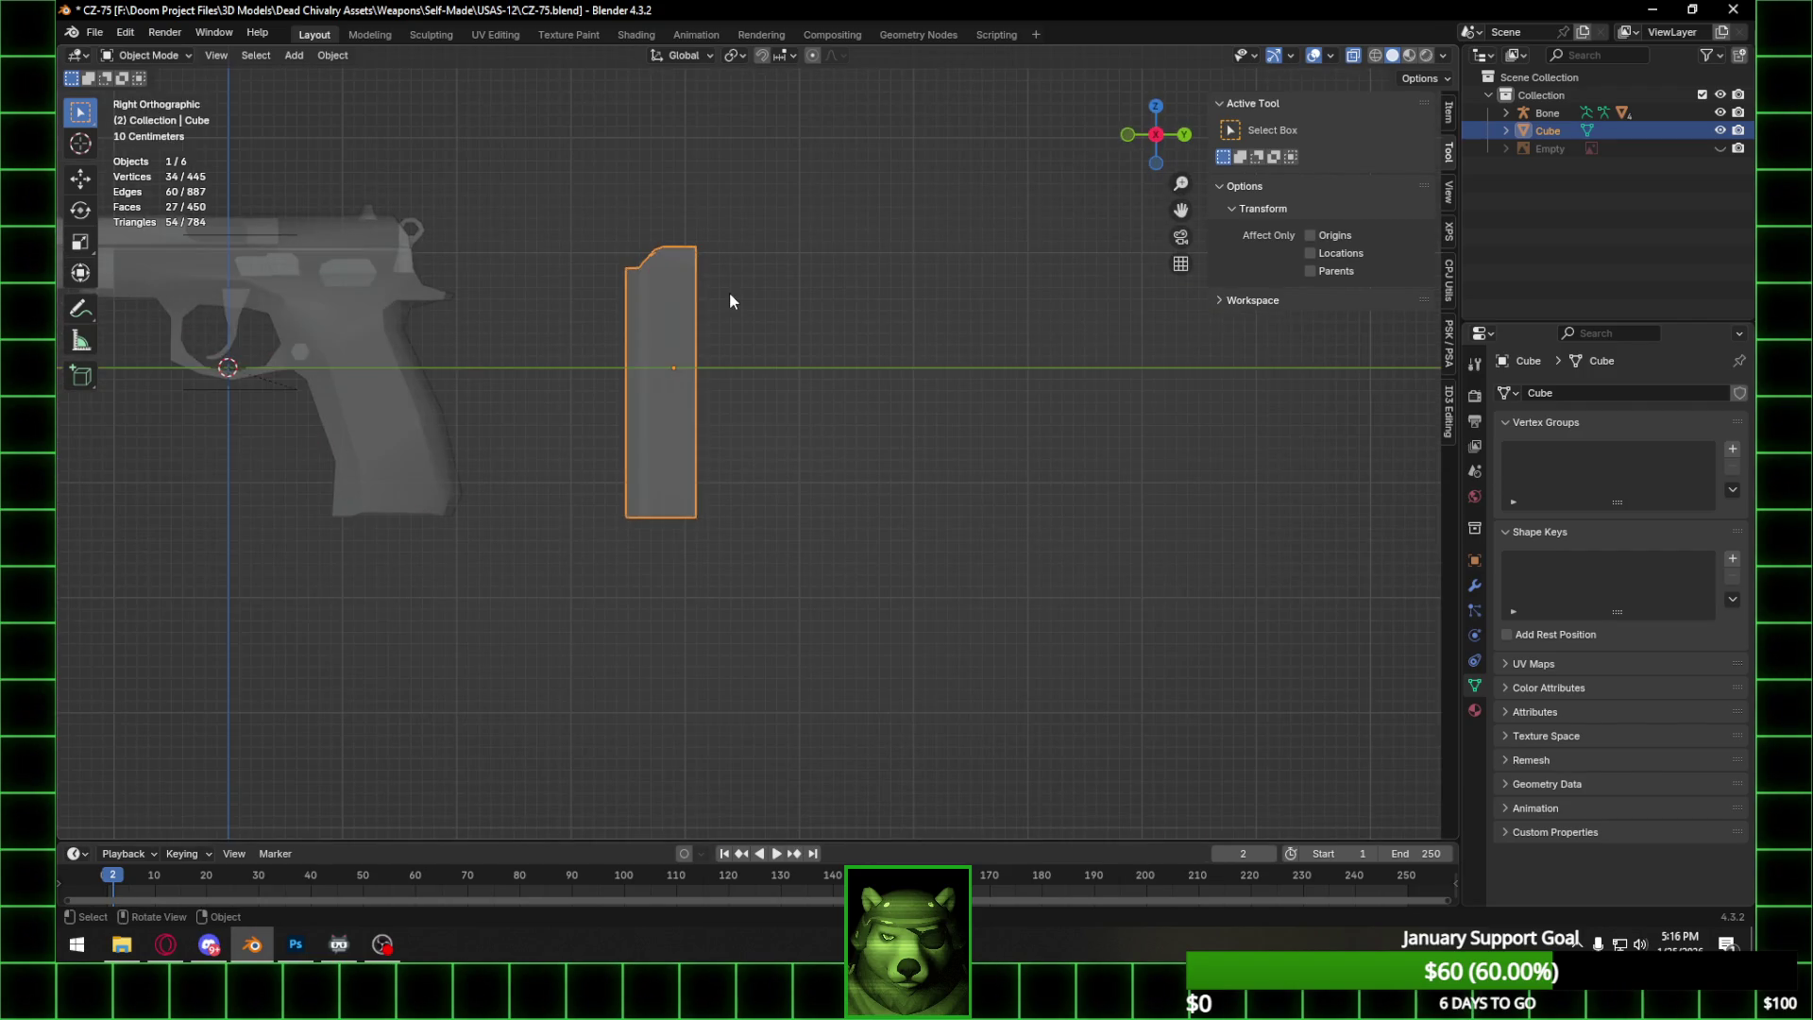
In Edit Mode, move the whole magazine mesh along Y into the pistol grip.
{"action": "key", "text": "Tab"}
{"action": "key", "text": "a"}
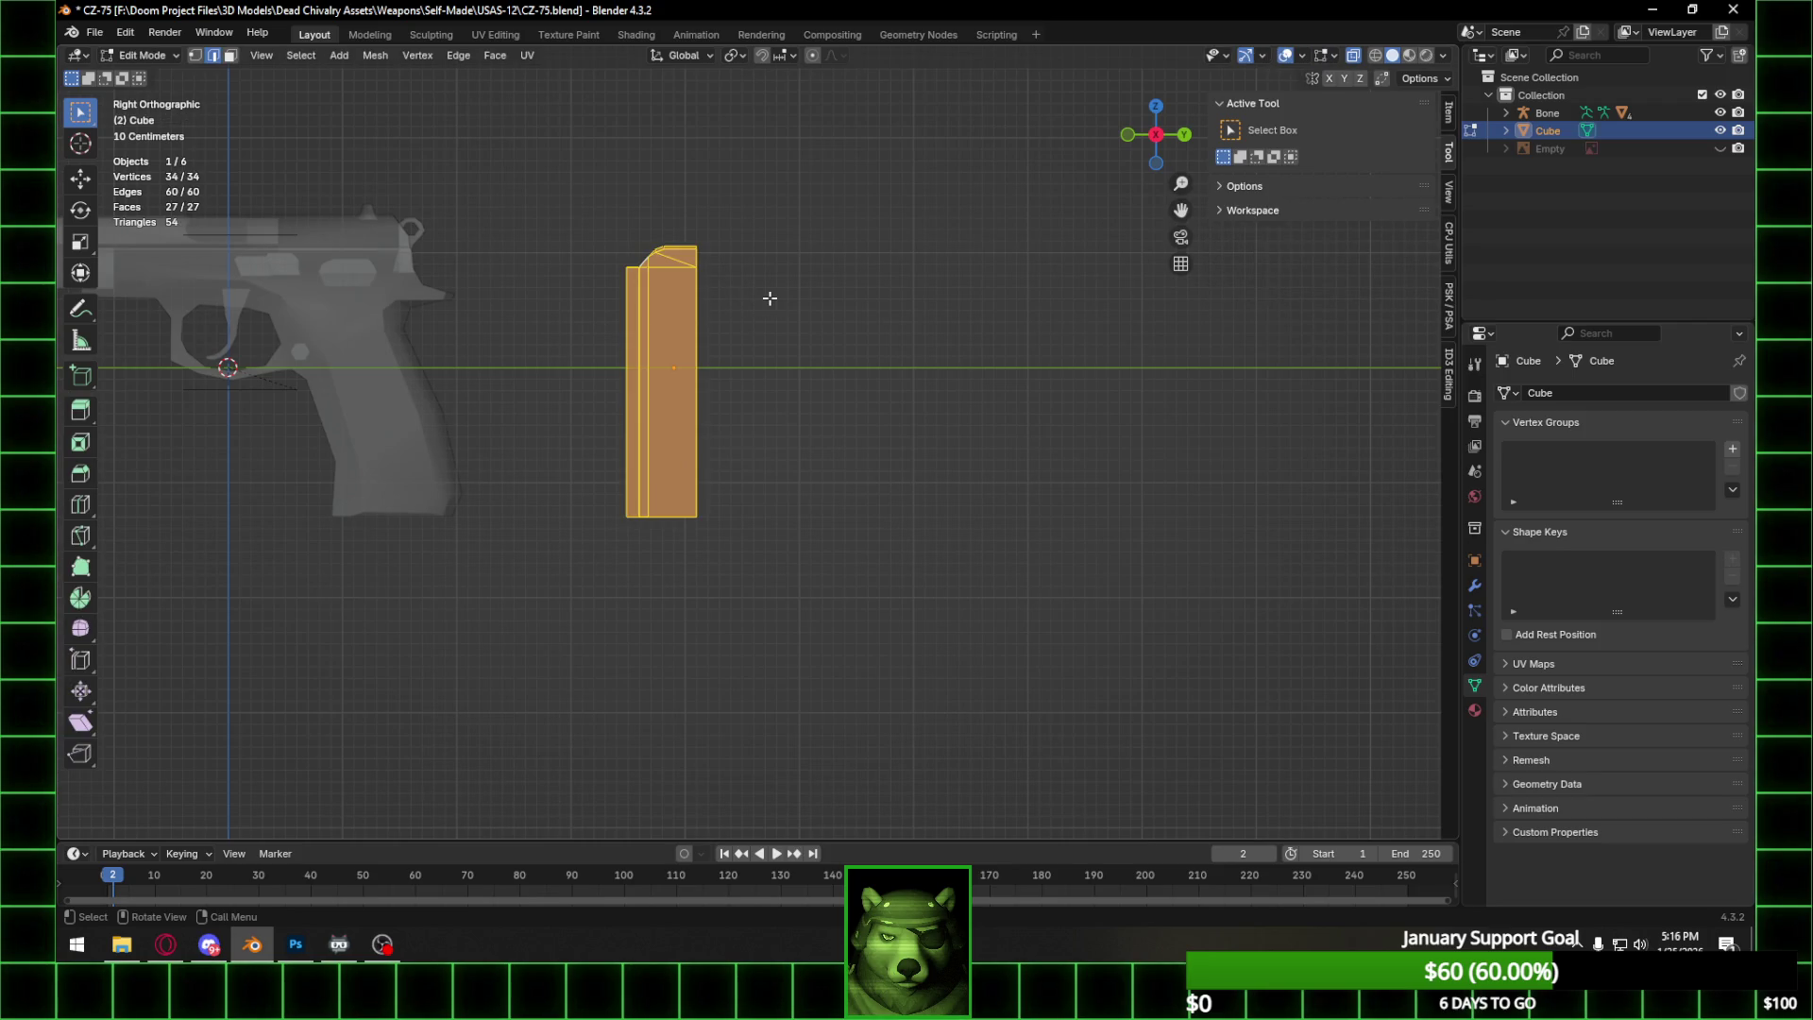
{"action": "left_click", "coordinate": [194, 56]}
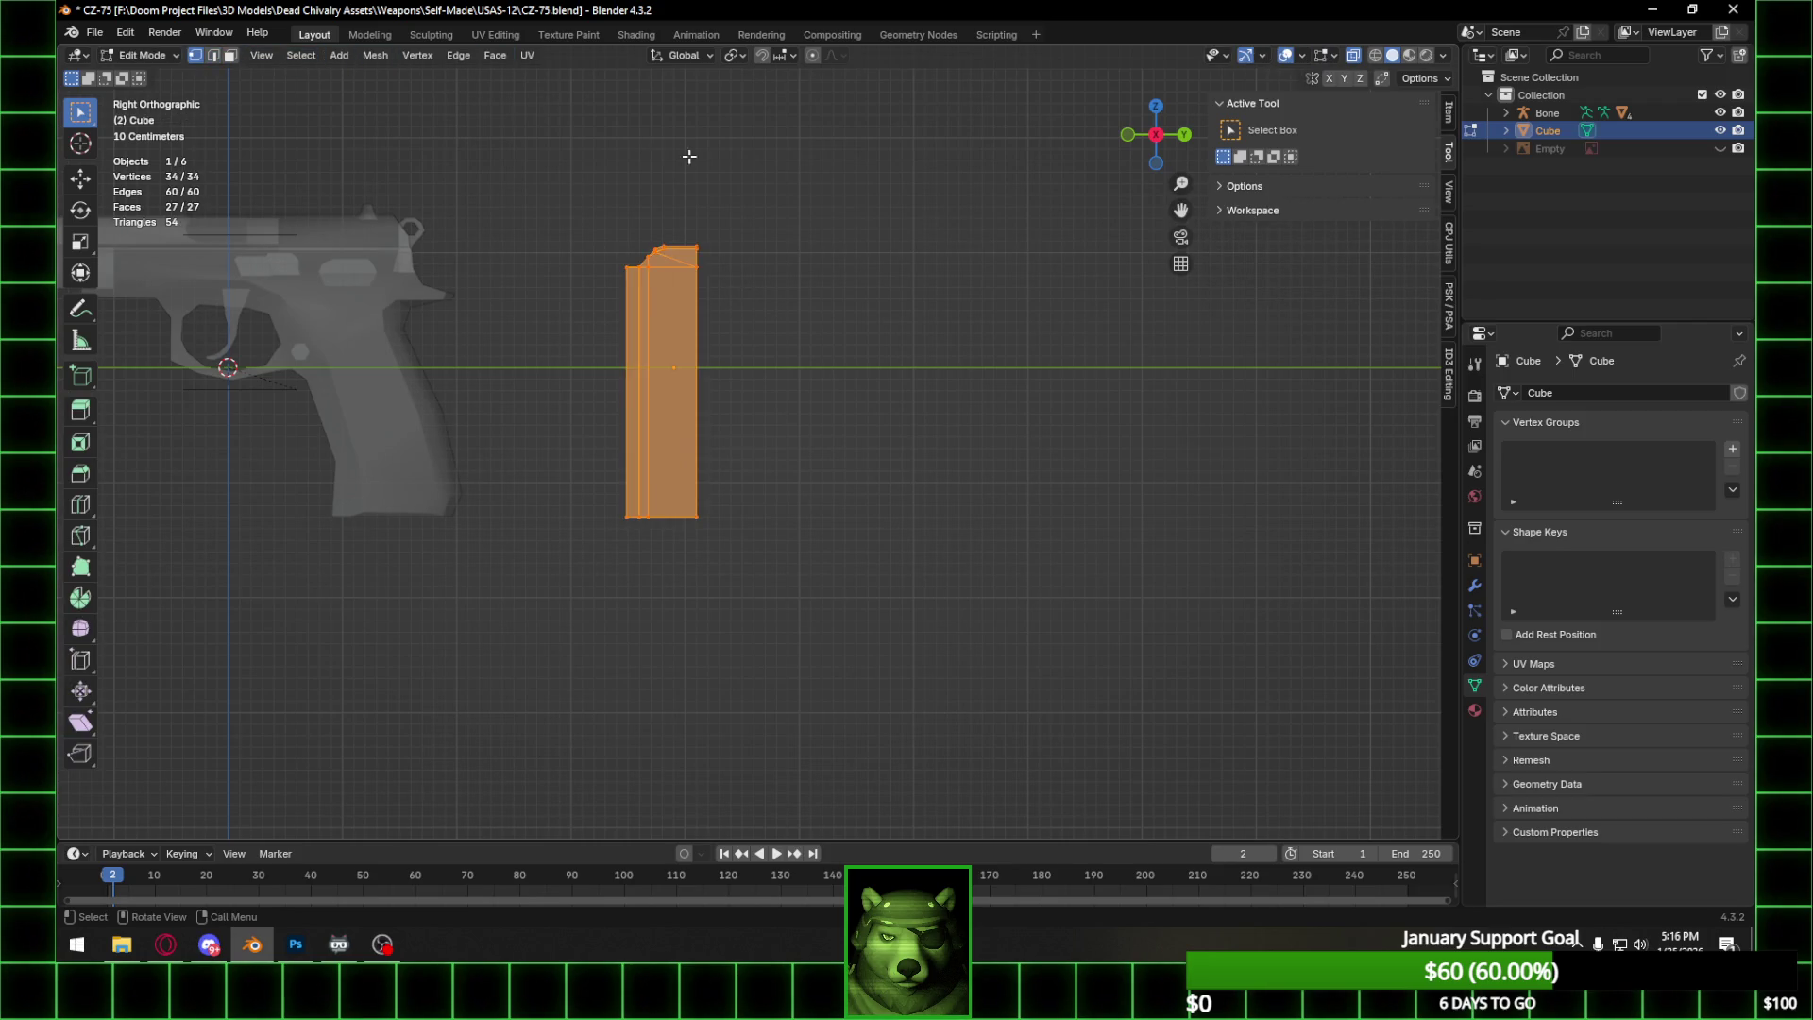
{"action": "key", "text": "g"}
{"action": "key", "text": "y"}
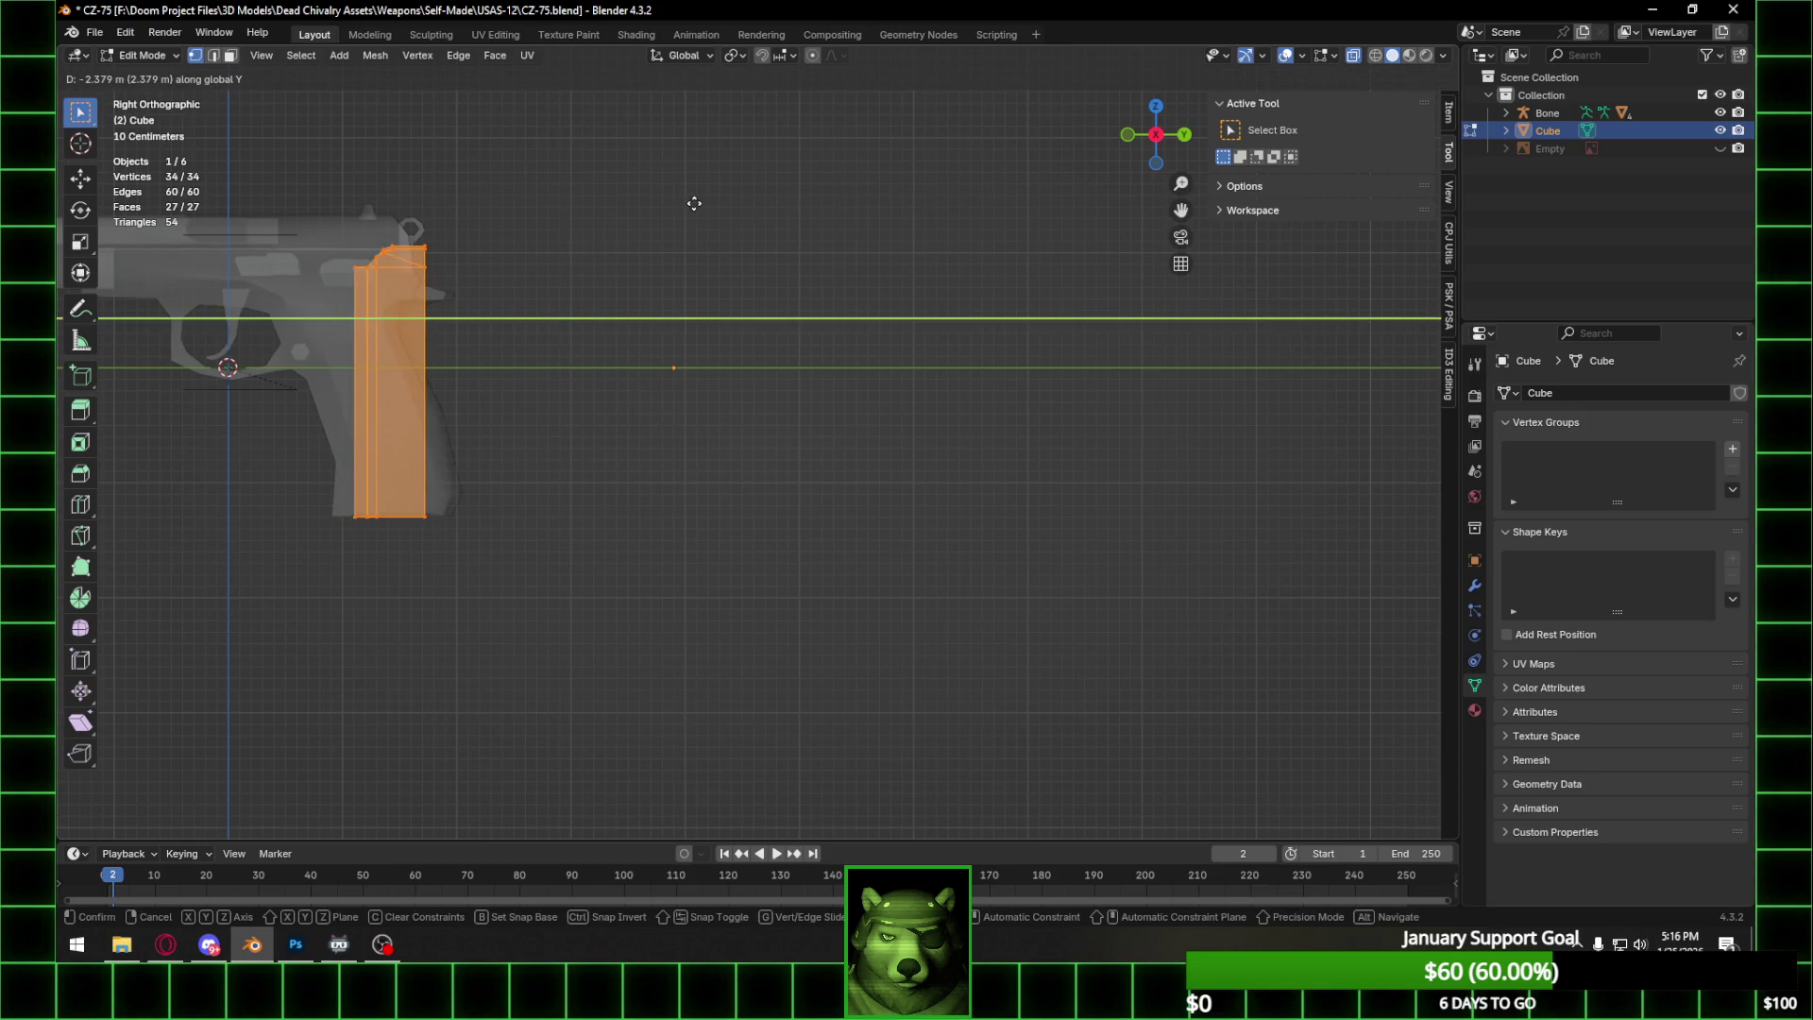
{"action": "left_click", "coordinate": [693, 230]}
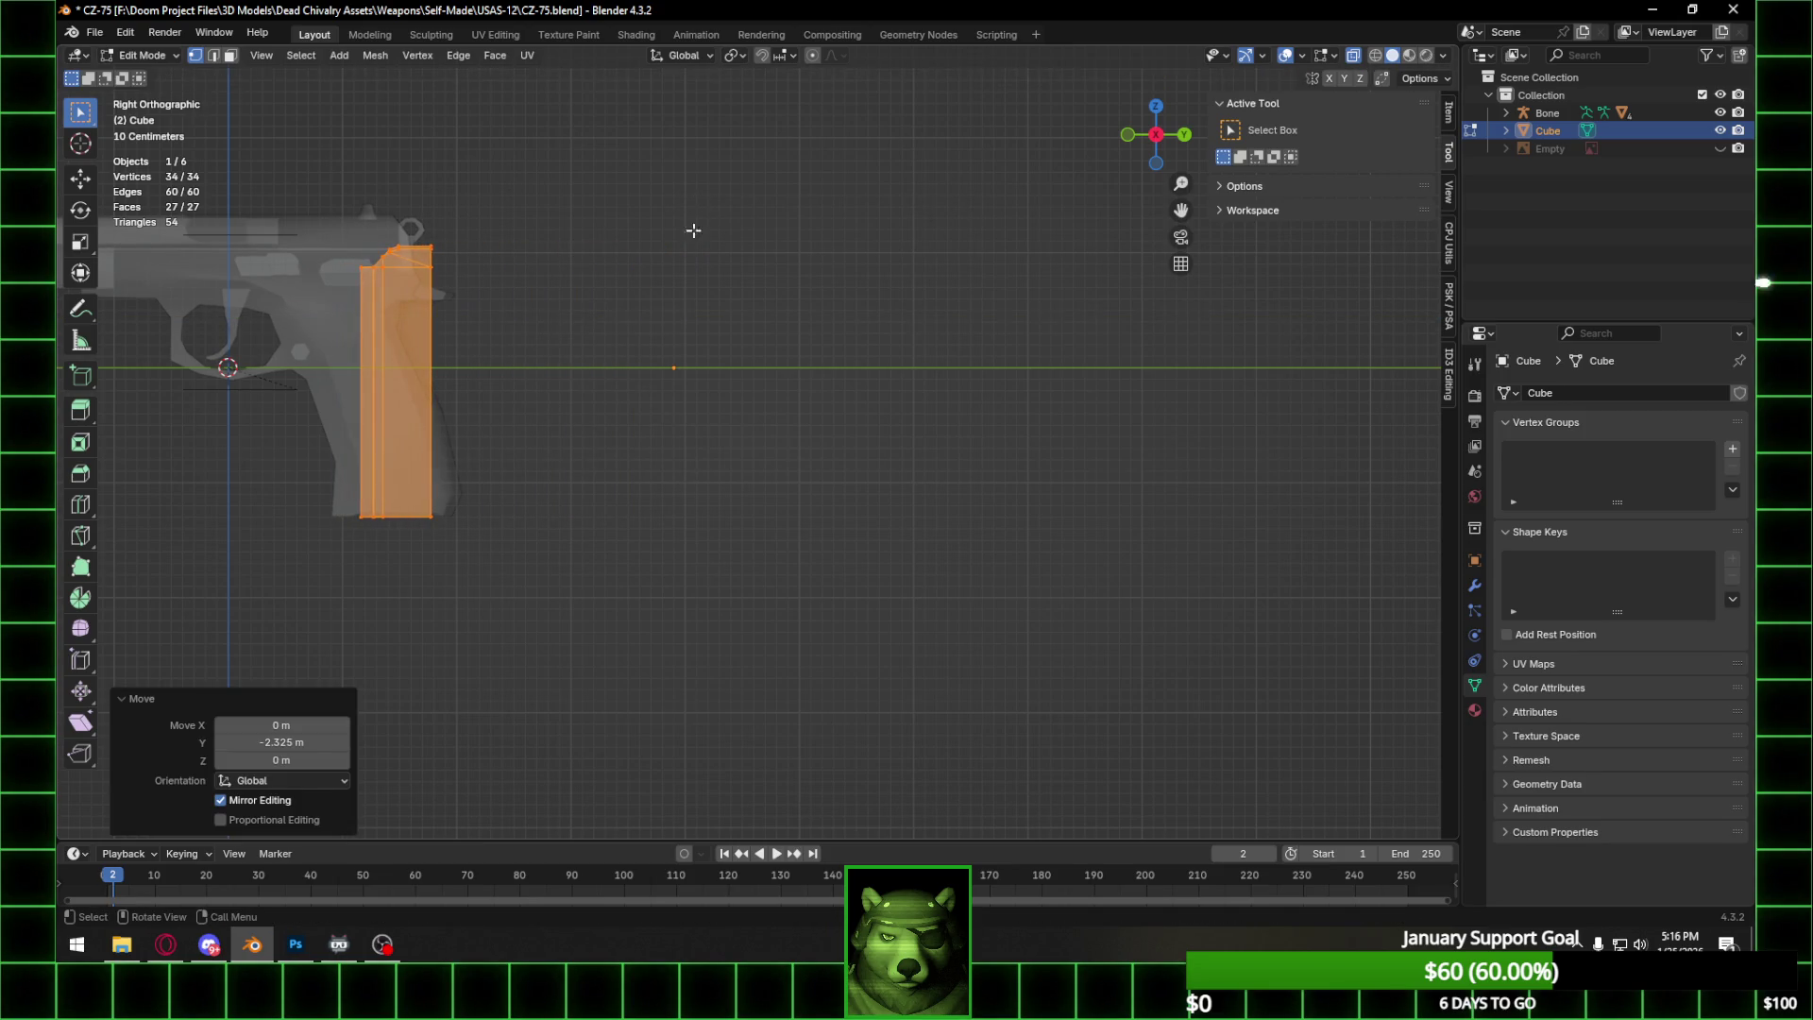
From the bottom view with material shading, adjust the magazine's Y position in the grip.
{"action": "left_click", "coordinate": [1155, 162]}
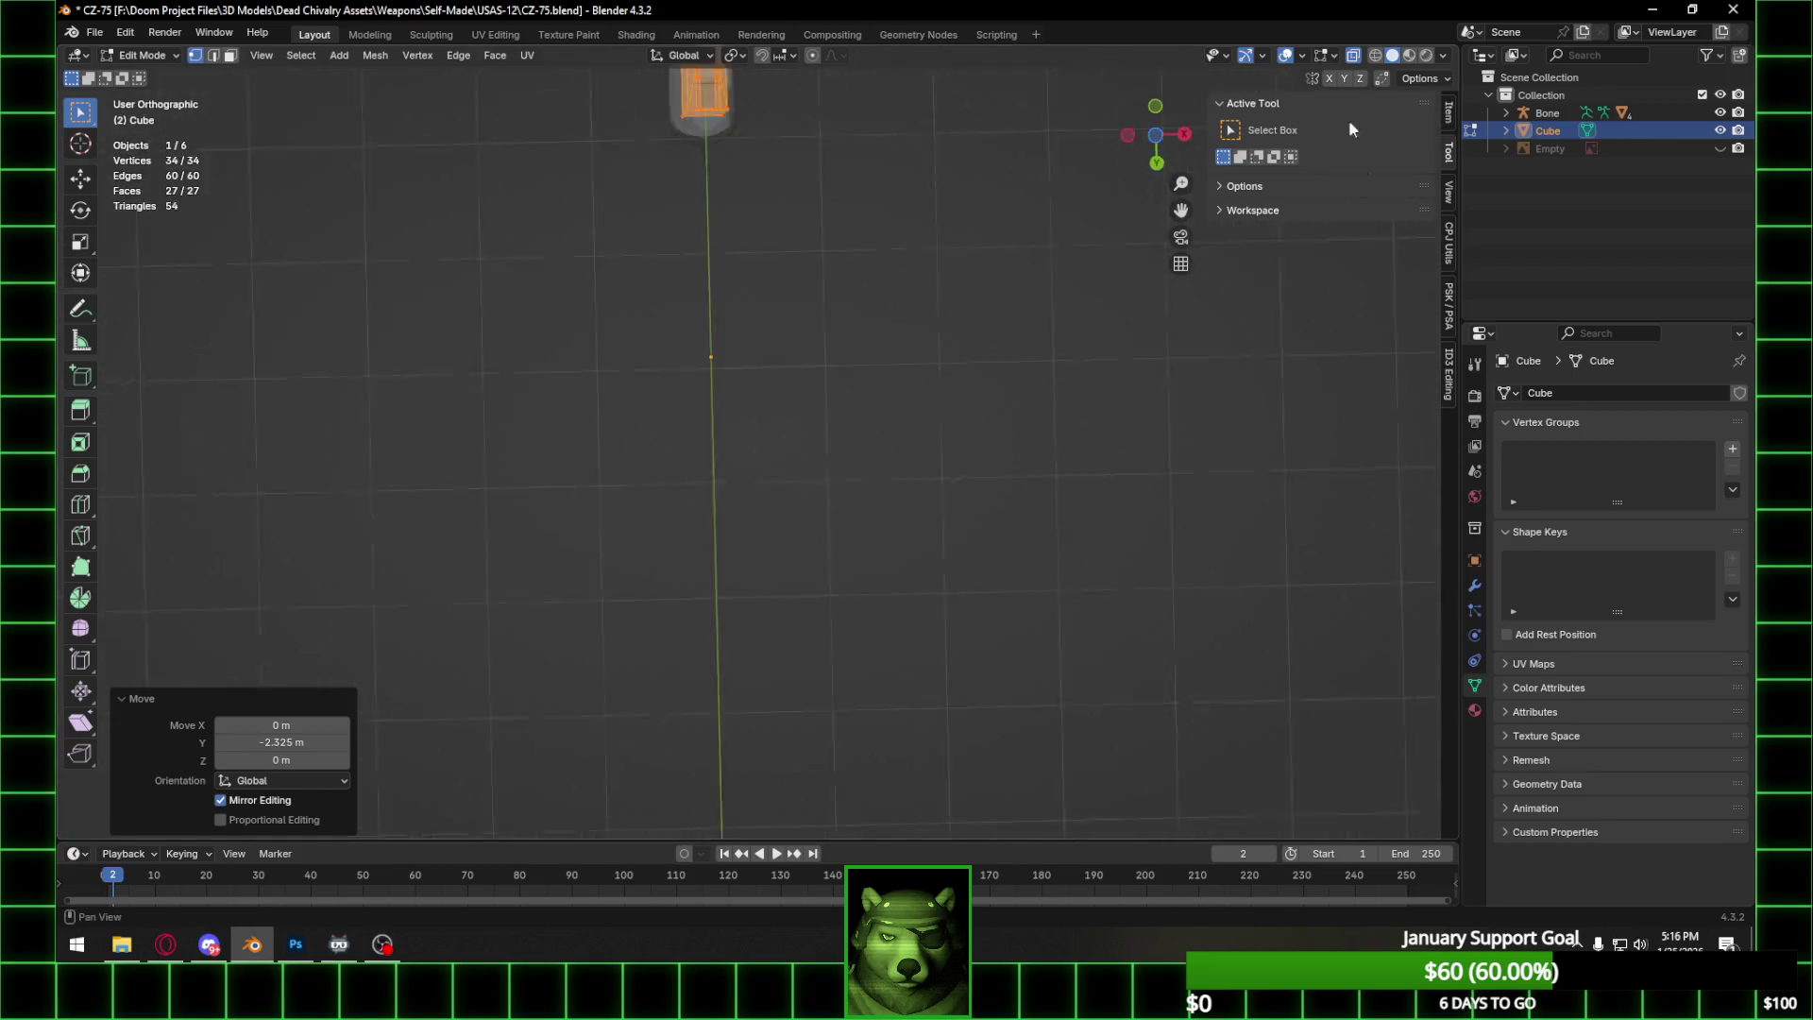
{"action": "left_click", "coordinate": [1409, 60]}
{"action": "middle_click_drag", "start_coordinate": [755, 113], "coordinate": [788, 396], "text": "shift"}
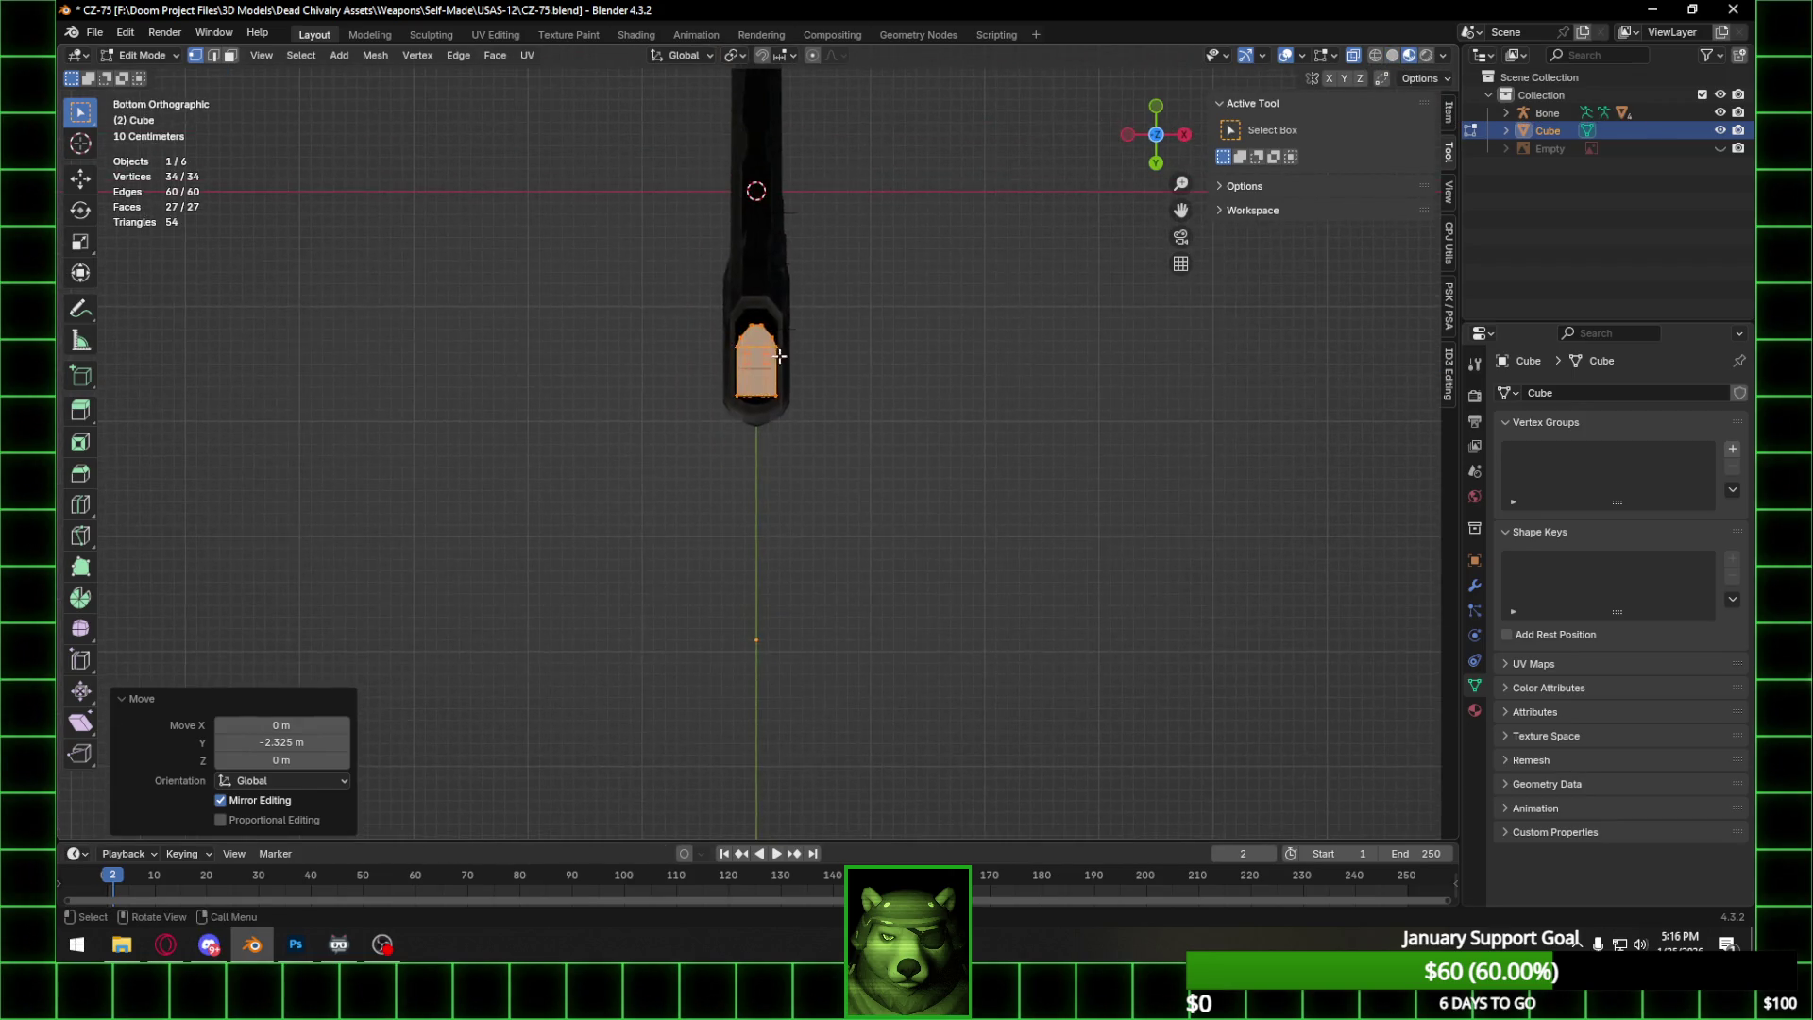
{"action": "middle_click_drag", "start_coordinate": [786, 202], "coordinate": [812, 375], "text": "shift"}
{"action": "key", "text": "g"}
{"action": "key", "text": "y"}
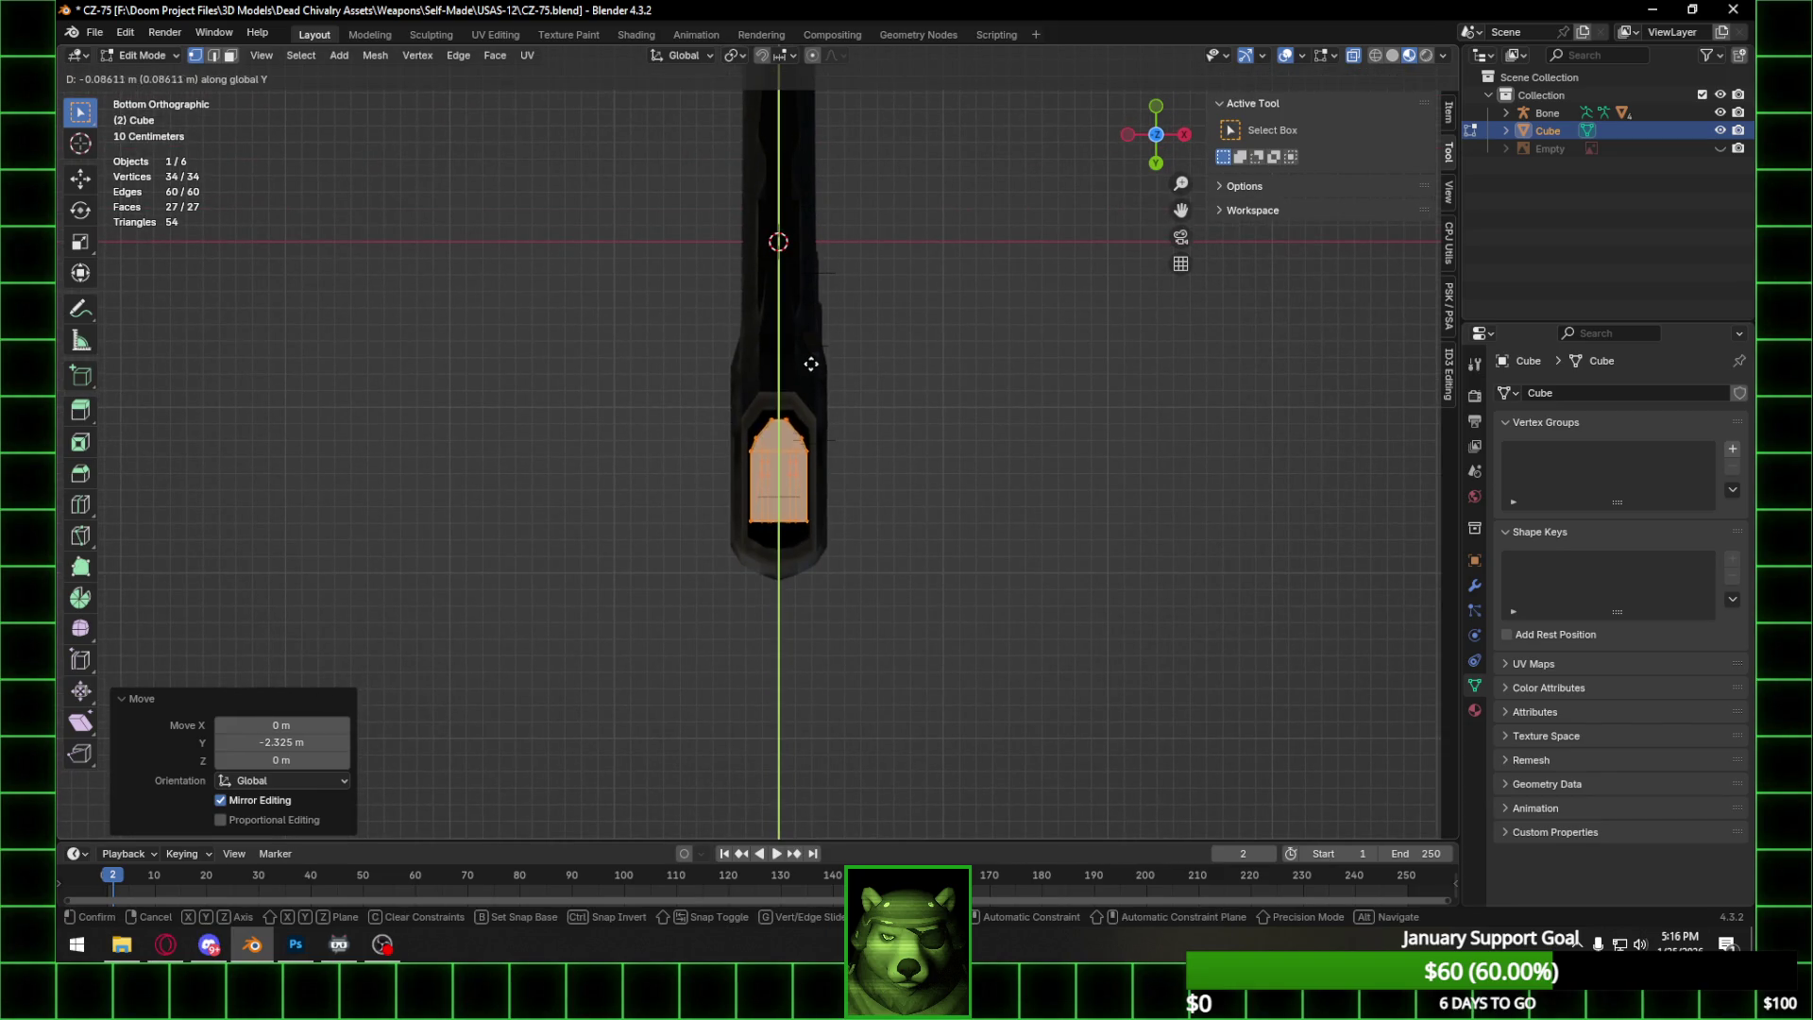
{"action": "left_click", "coordinate": [809, 358]}
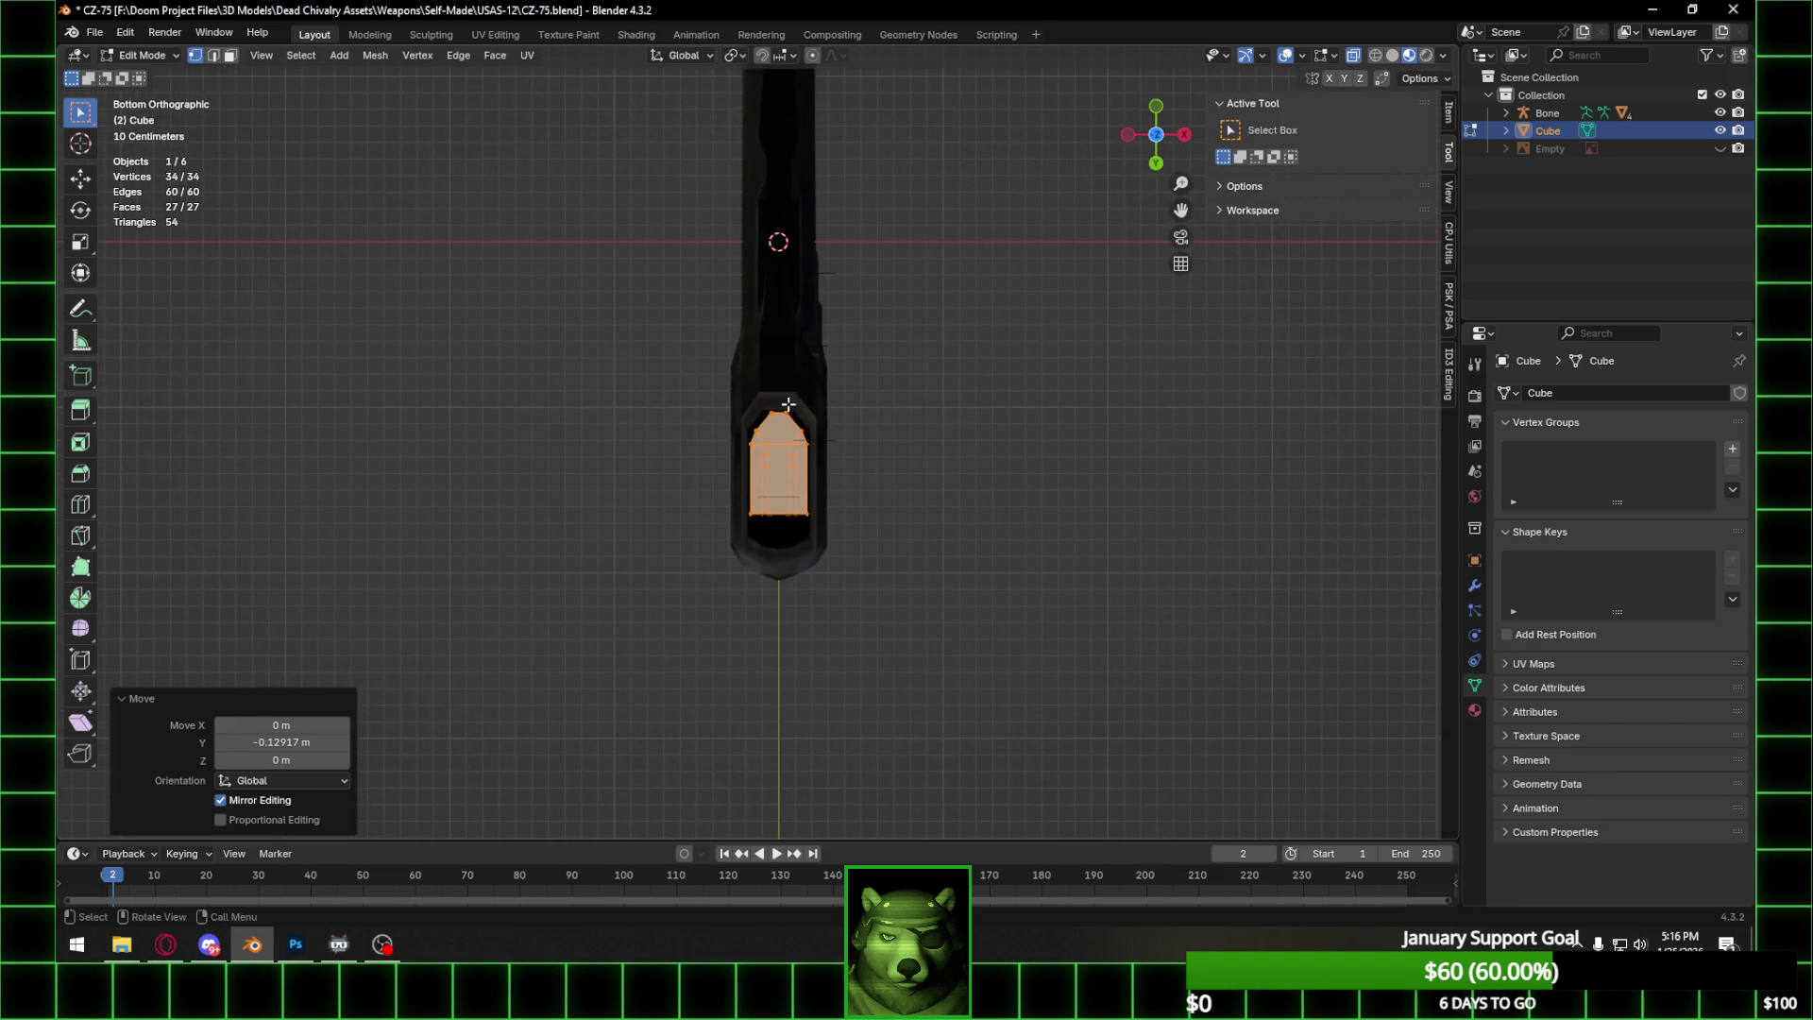
Push the magazine's top edge and the vertex row below it forward along Y.
{"action": "scroll", "coordinate": [774, 415], "scroll_direction": "up", "scroll_amount": 8}
{"action": "left_click_drag", "start_coordinate": [745, 280], "coordinate": [946, 353]}
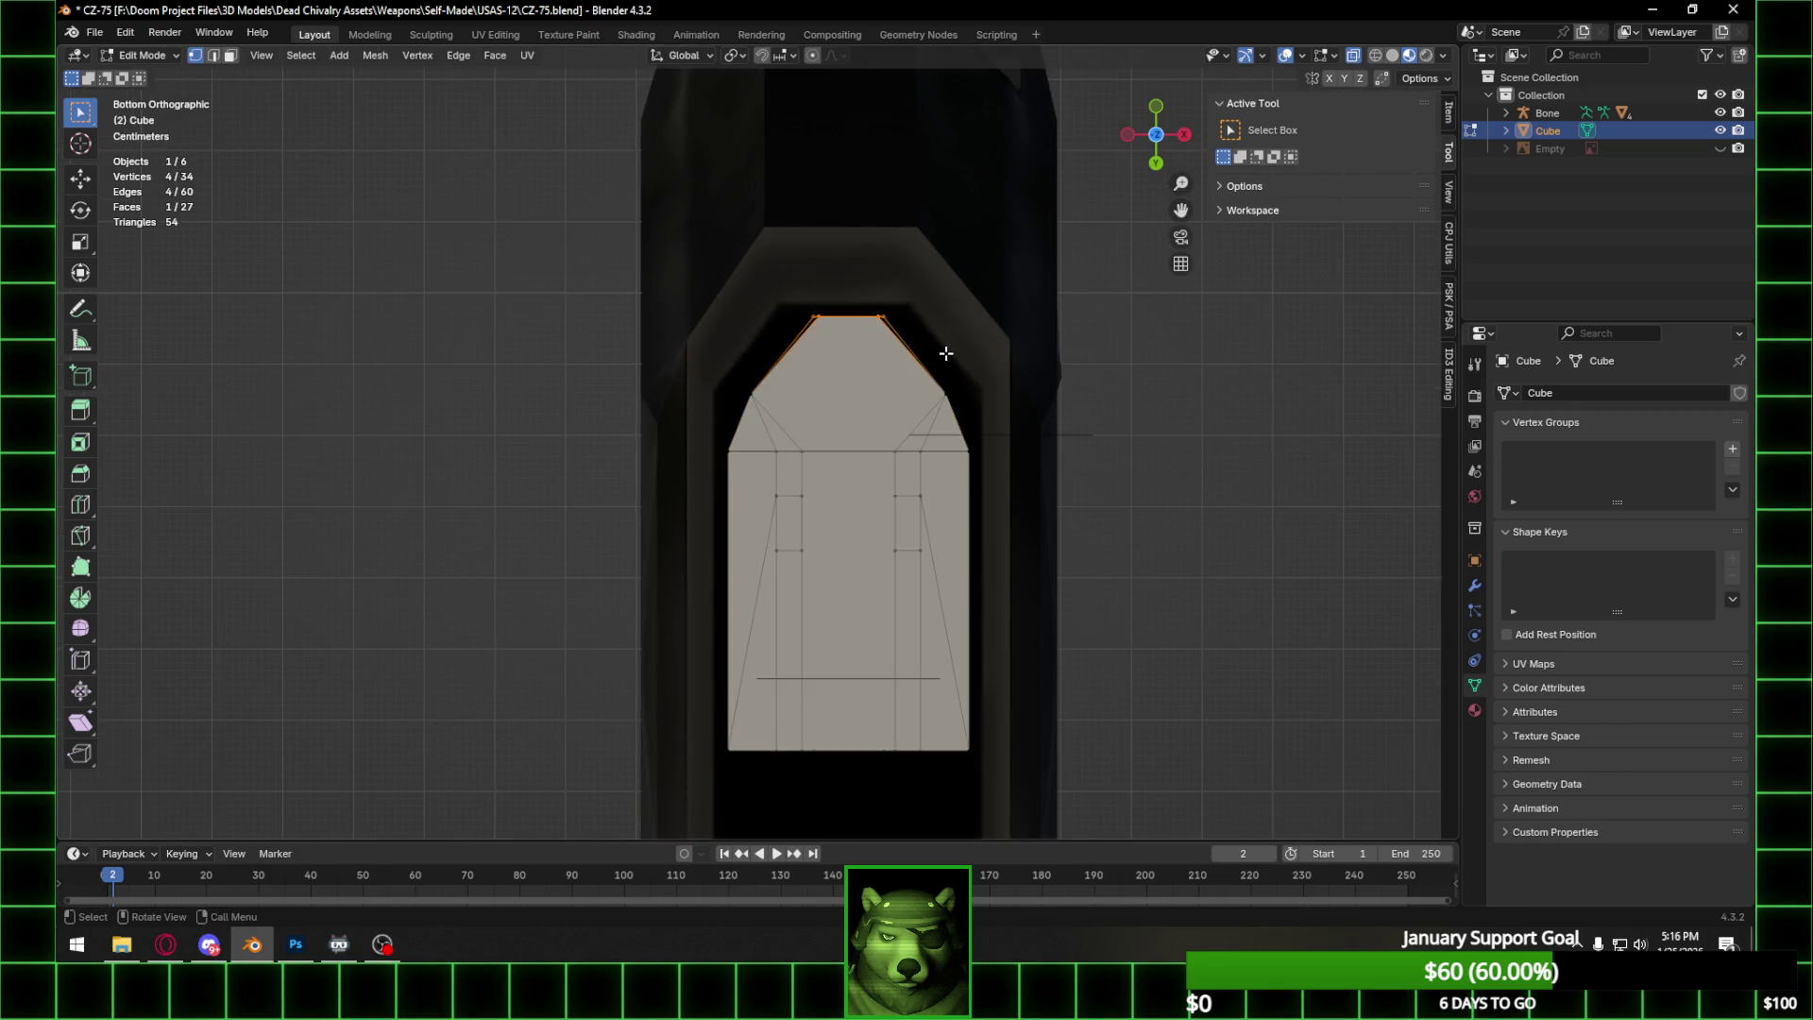
{"action": "key", "text": "g"}
{"action": "key", "text": "y"}
{"action": "left_click", "coordinate": [890, 380]}
{"action": "left_click_drag", "start_coordinate": [698, 387], "coordinate": [991, 471], "text": "shift"}
{"action": "key", "text": "g"}
{"action": "key", "text": "y"}
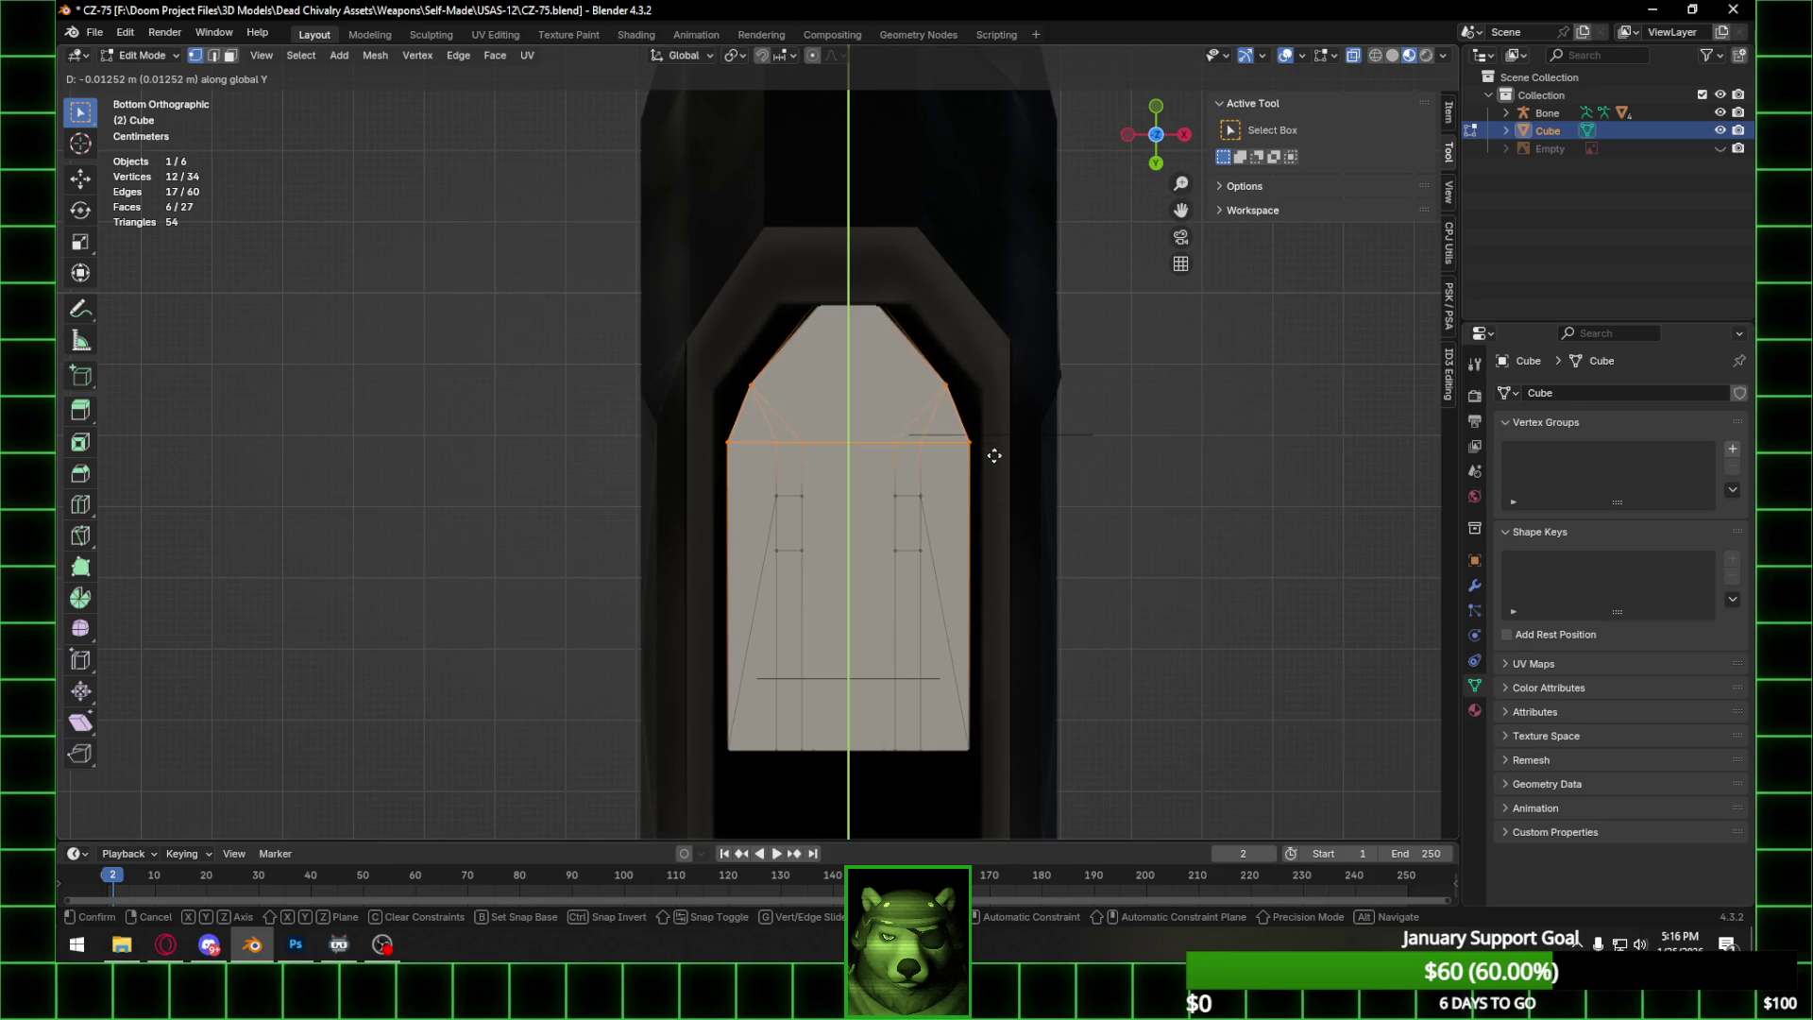
{"action": "left_click", "coordinate": [995, 457]}
Widen the magazine along X, first its top vertices, then the whole mesh.
{"action": "mouse_move", "coordinate": [680, 275]}
{"action": "left_mouse_down"}
{"action": "mouse_move", "coordinate": [869, 476]}
{"action": "mouse_move", "coordinate": [1007, 762]}
{"action": "left_mouse_up"}
{"action": "left_click_drag", "start_coordinate": [682, 270], "coordinate": [972, 406]}
{"action": "key", "text": "g"}
{"action": "key", "text": "x"}
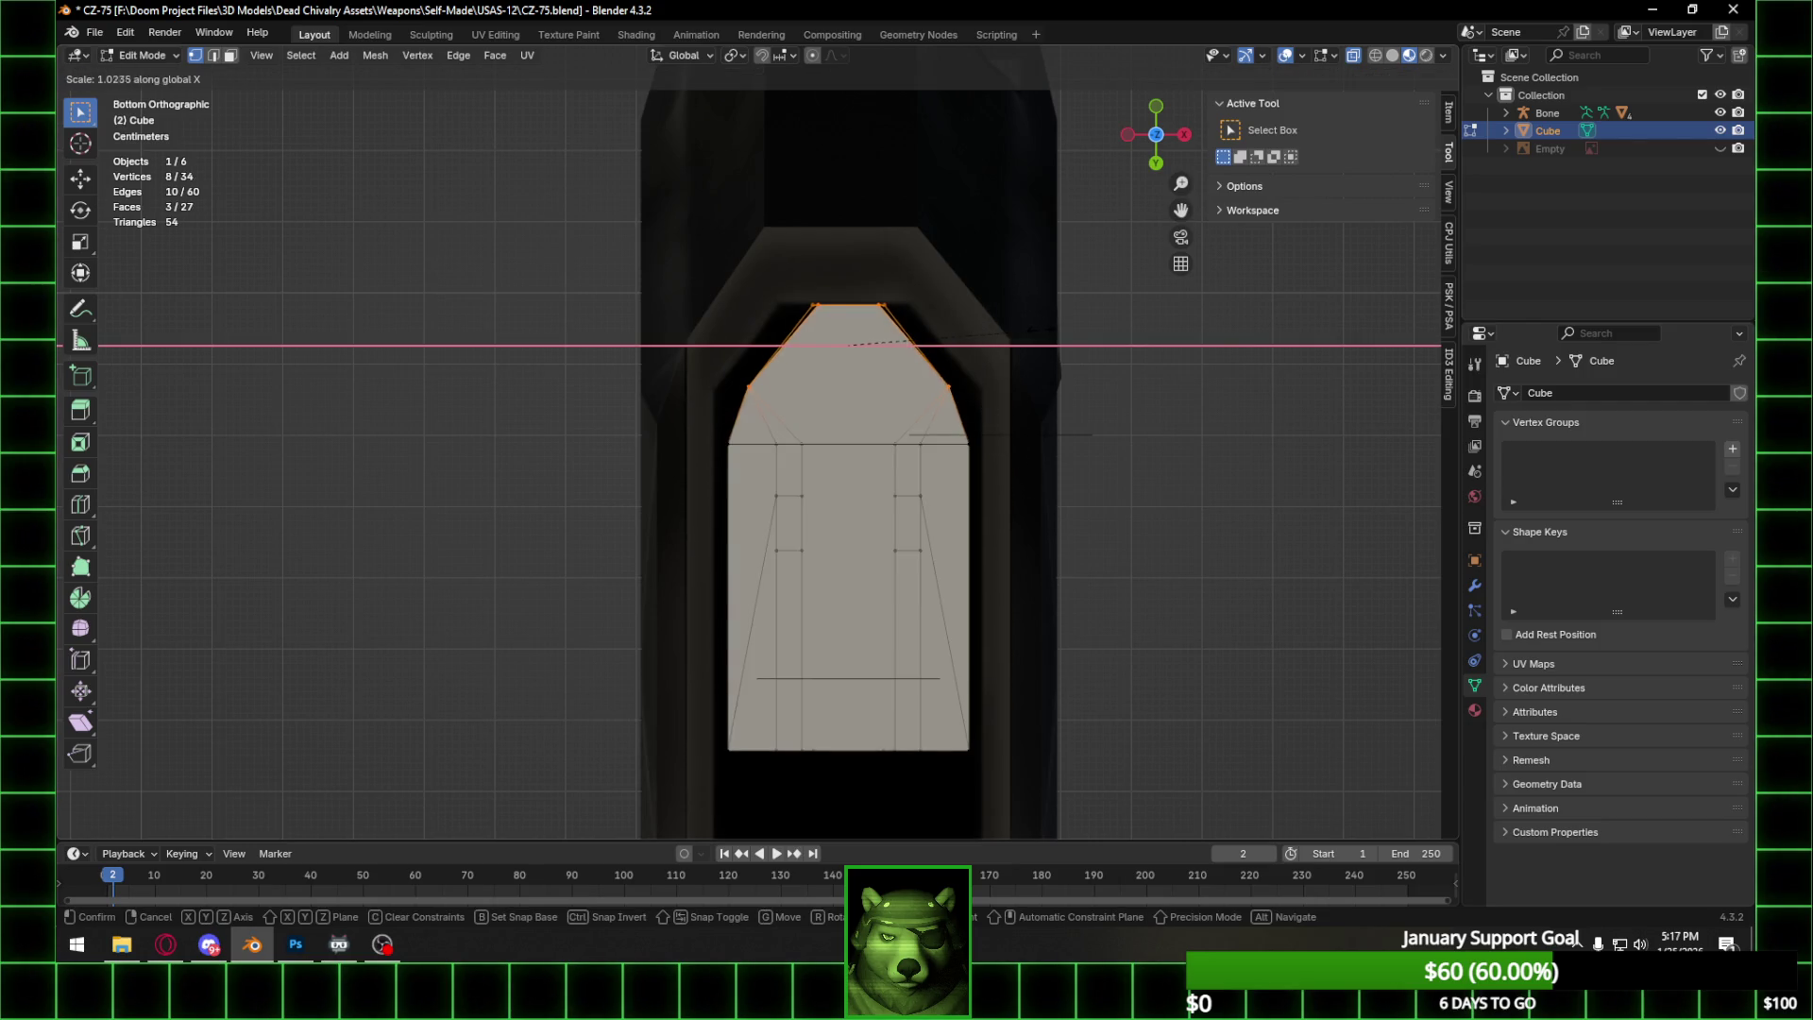
{"action": "left_click", "coordinate": [1075, 332]}
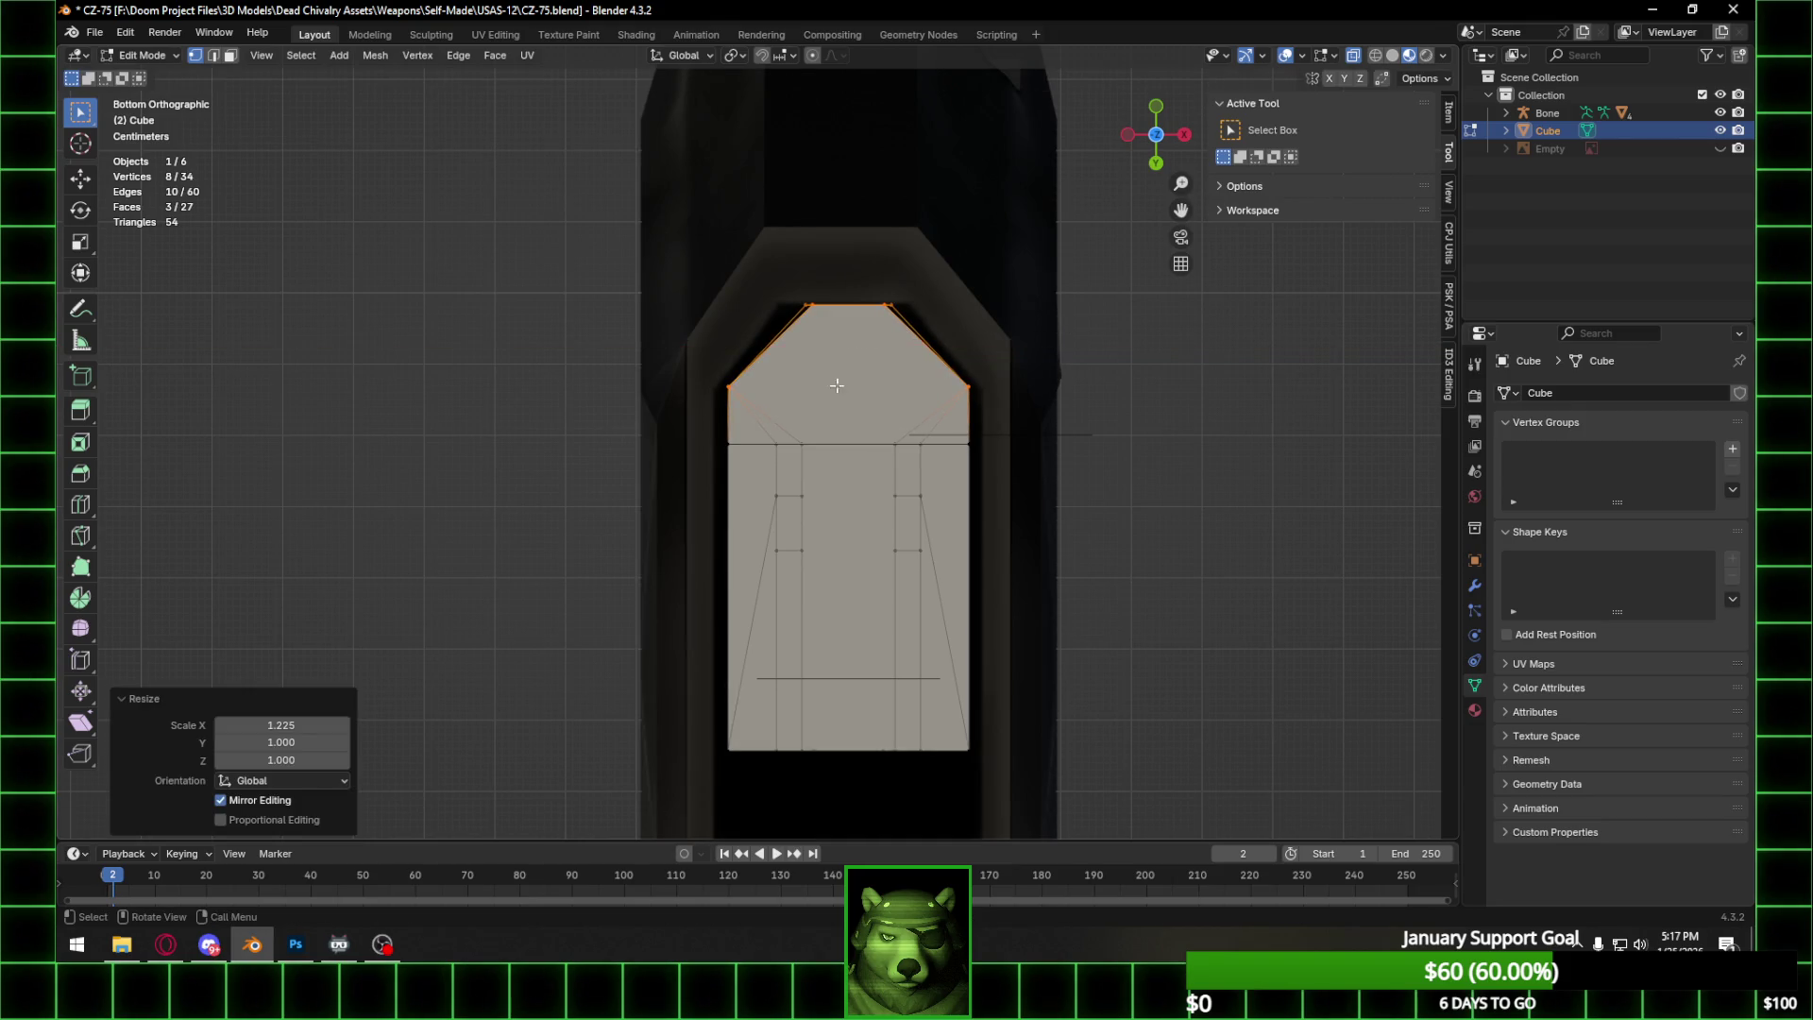
{"action": "key", "text": "a"}
{"action": "key", "text": "s"}
{"action": "key", "text": "x"}
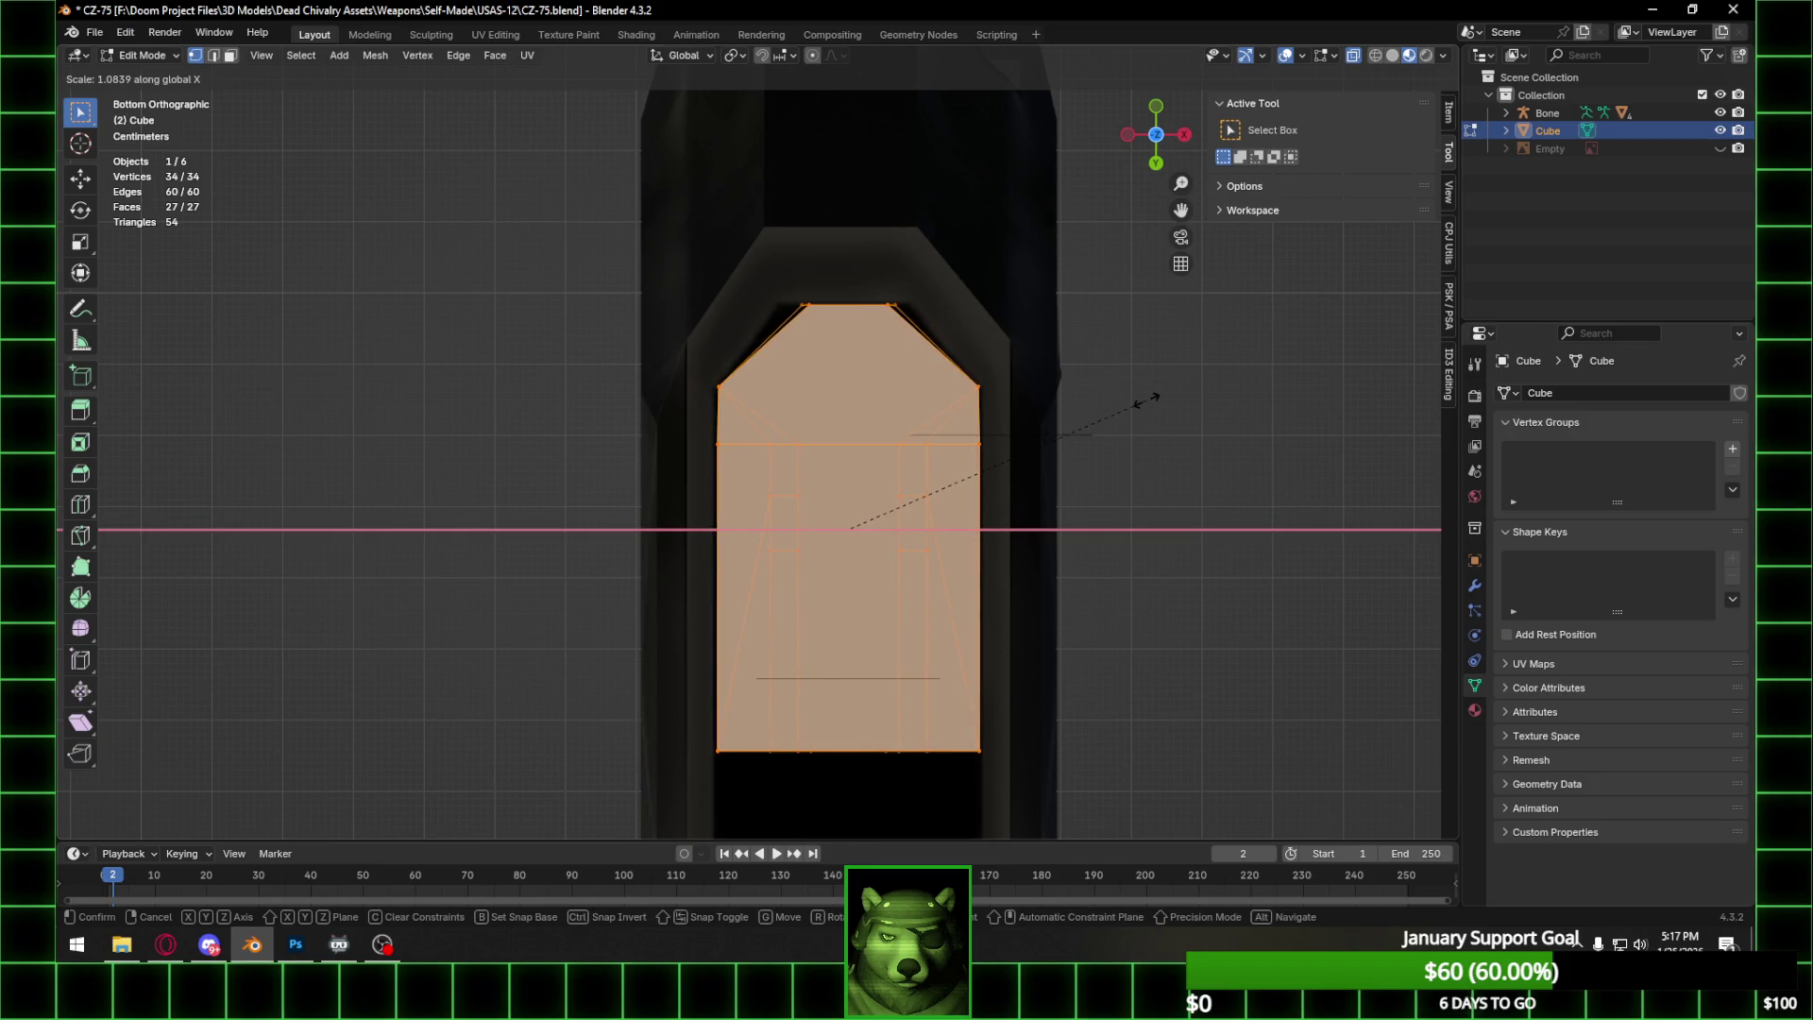
{"action": "left_click", "coordinate": [1145, 401]}
Move the magazine's bottom-edge vertices 0.135 m along Y, then grow the selection.
{"action": "middle_click_drag", "start_coordinate": [661, 717], "coordinate": [602, 357], "text": "shift"}
{"action": "mouse_move", "coordinate": [593, 349]}
{"action": "left_mouse_down"}
{"action": "mouse_move", "coordinate": [642, 381]}
{"action": "mouse_move", "coordinate": [964, 451]}
{"action": "left_mouse_up"}
{"action": "key", "text": "g"}
{"action": "key", "text": "y"}
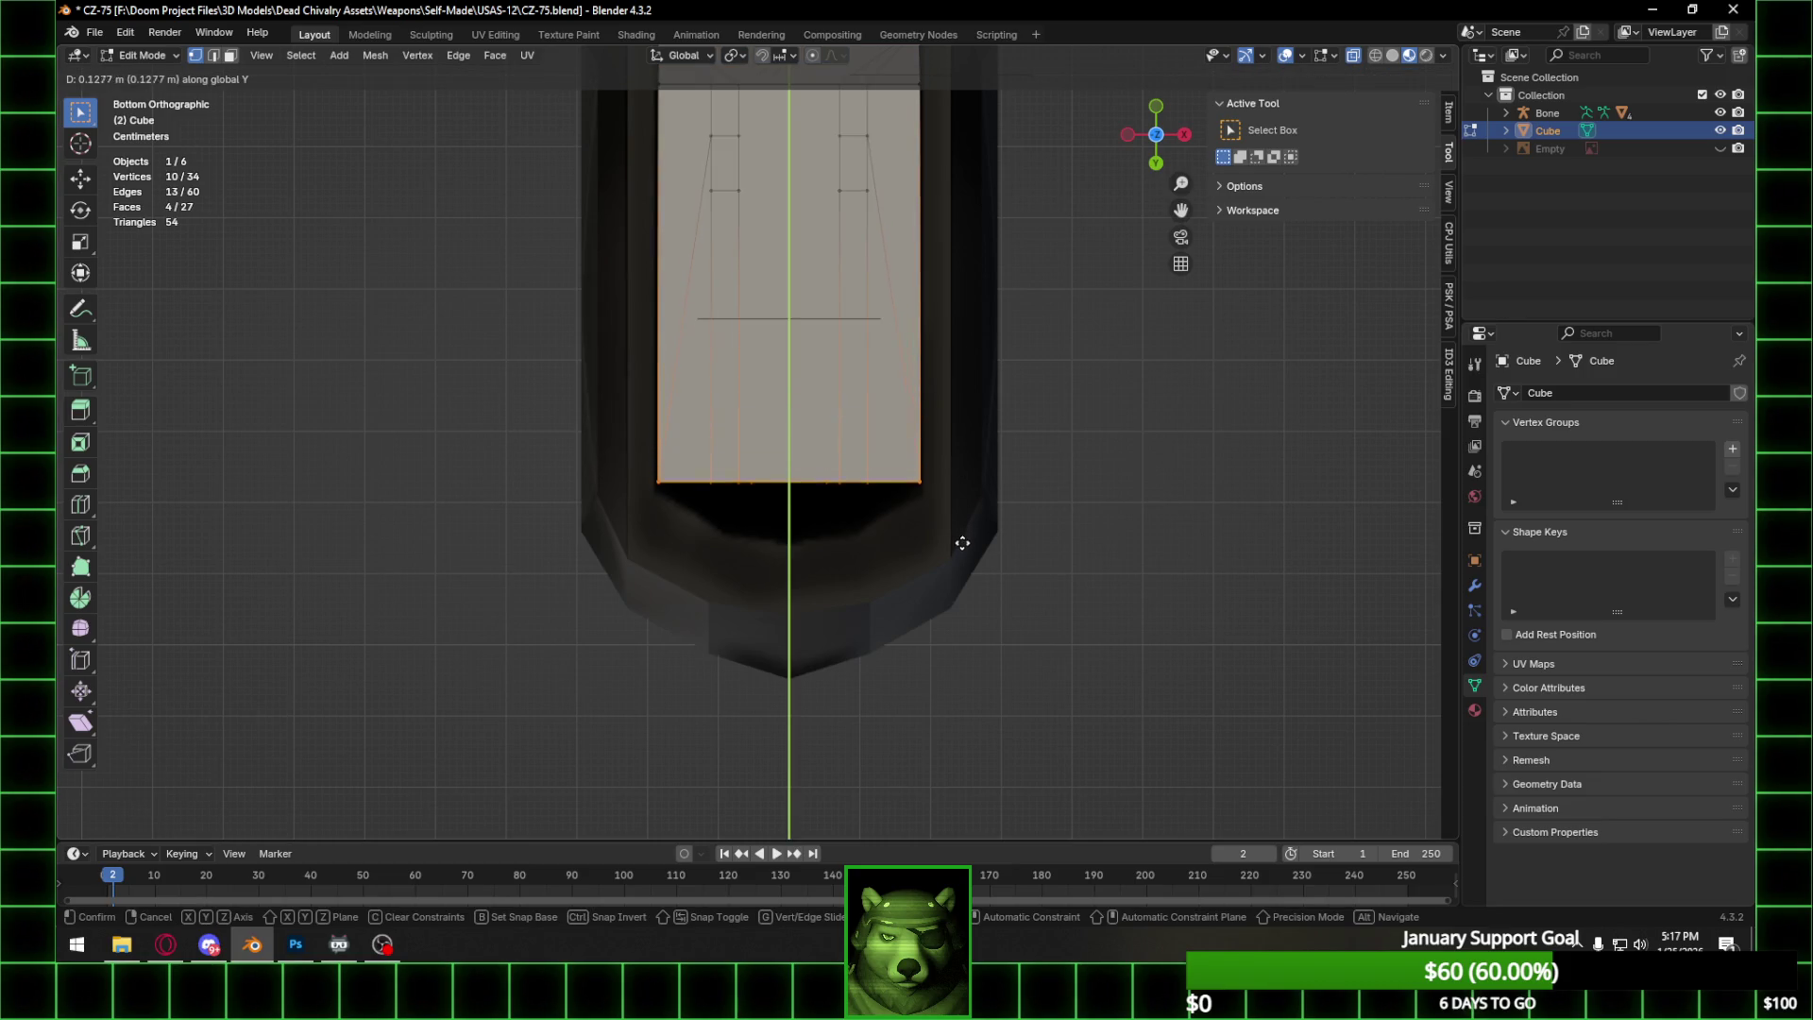
{"action": "left_click", "coordinate": [962, 548]}
{"action": "mouse_move", "coordinate": [701, 490]}
{"action": "middle_mouse_down"}
{"action": "mouse_move", "coordinate": [781, 494]}
{"action": "mouse_move", "coordinate": [648, 513]}
{"action": "mouse_move", "coordinate": [595, 550]}
{"action": "mouse_move", "coordinate": [670, 457]}
{"action": "middle_mouse_up"}
{"action": "mouse_move", "coordinate": [800, 203]}
{"action": "middle_mouse_down"}
{"action": "mouse_move", "coordinate": [793, 235]}
{"action": "mouse_move", "coordinate": [908, 286]}
{"action": "middle_mouse_up"}
{"action": "key", "text": "ctrl+l"}
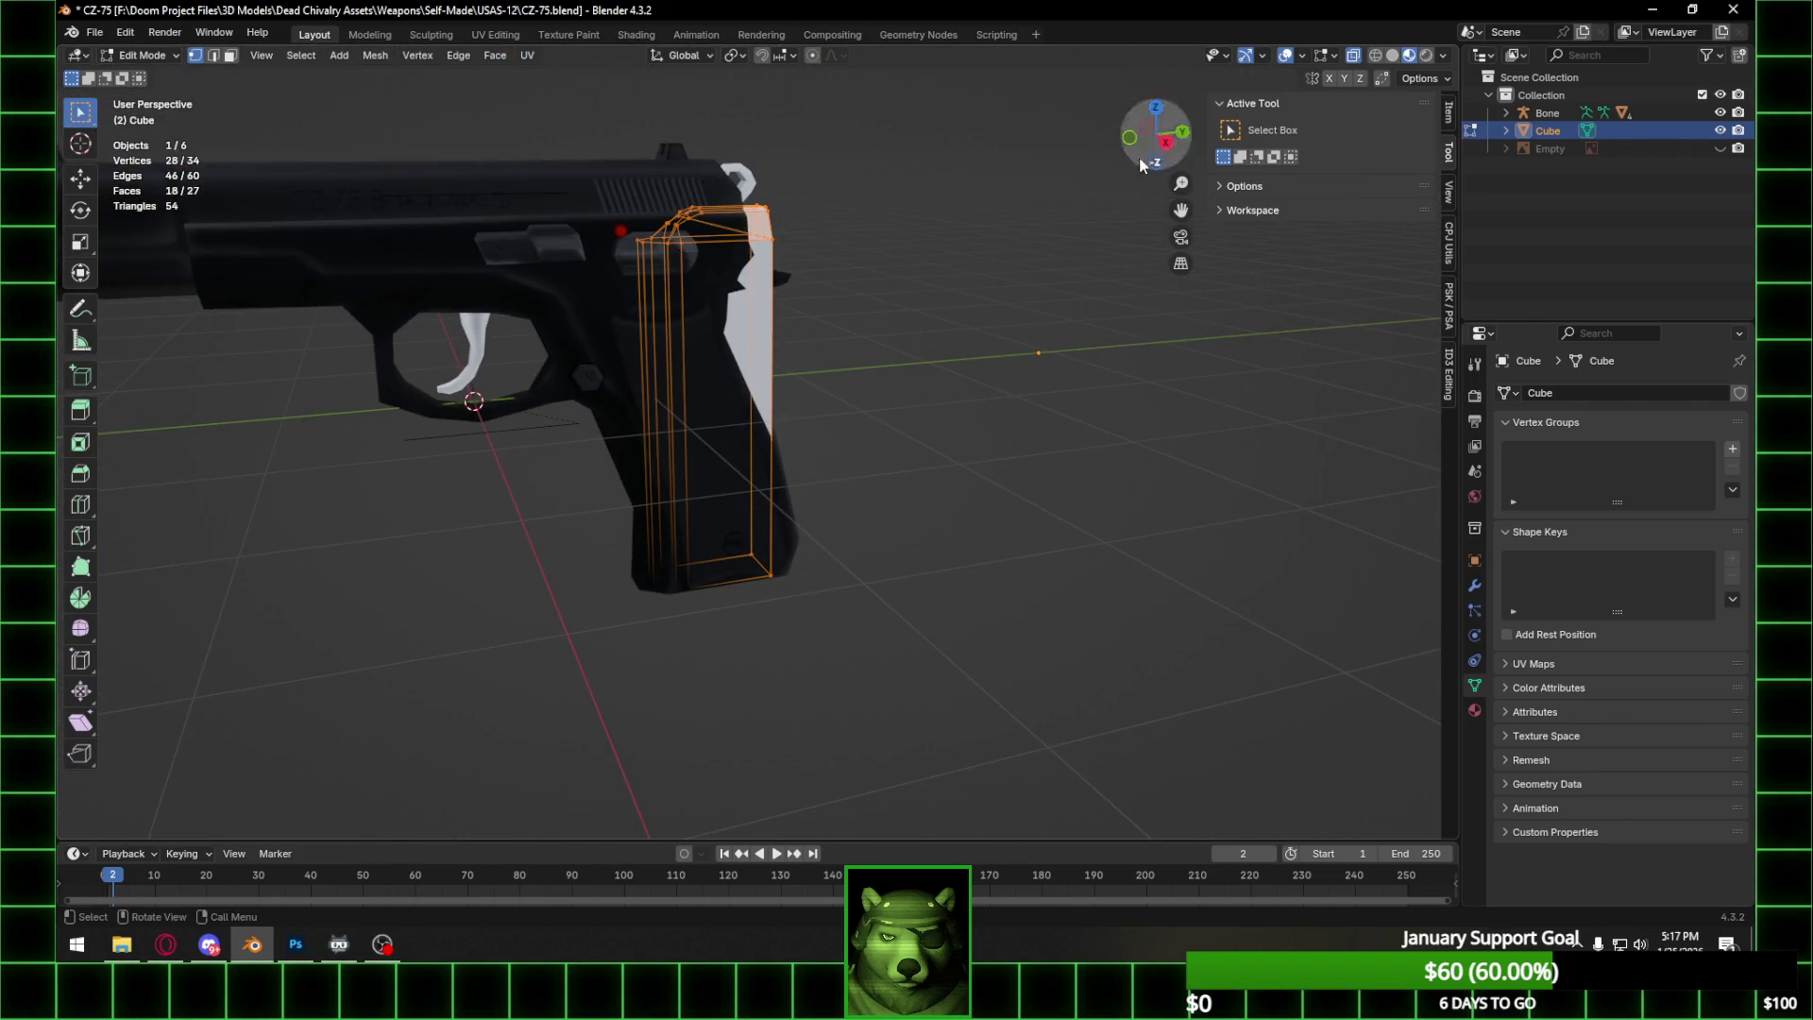
In straight side view, shift the selected magazine vertices back along Y.
{"action": "key", "text": "KP_3"}
{"action": "key", "text": "g"}
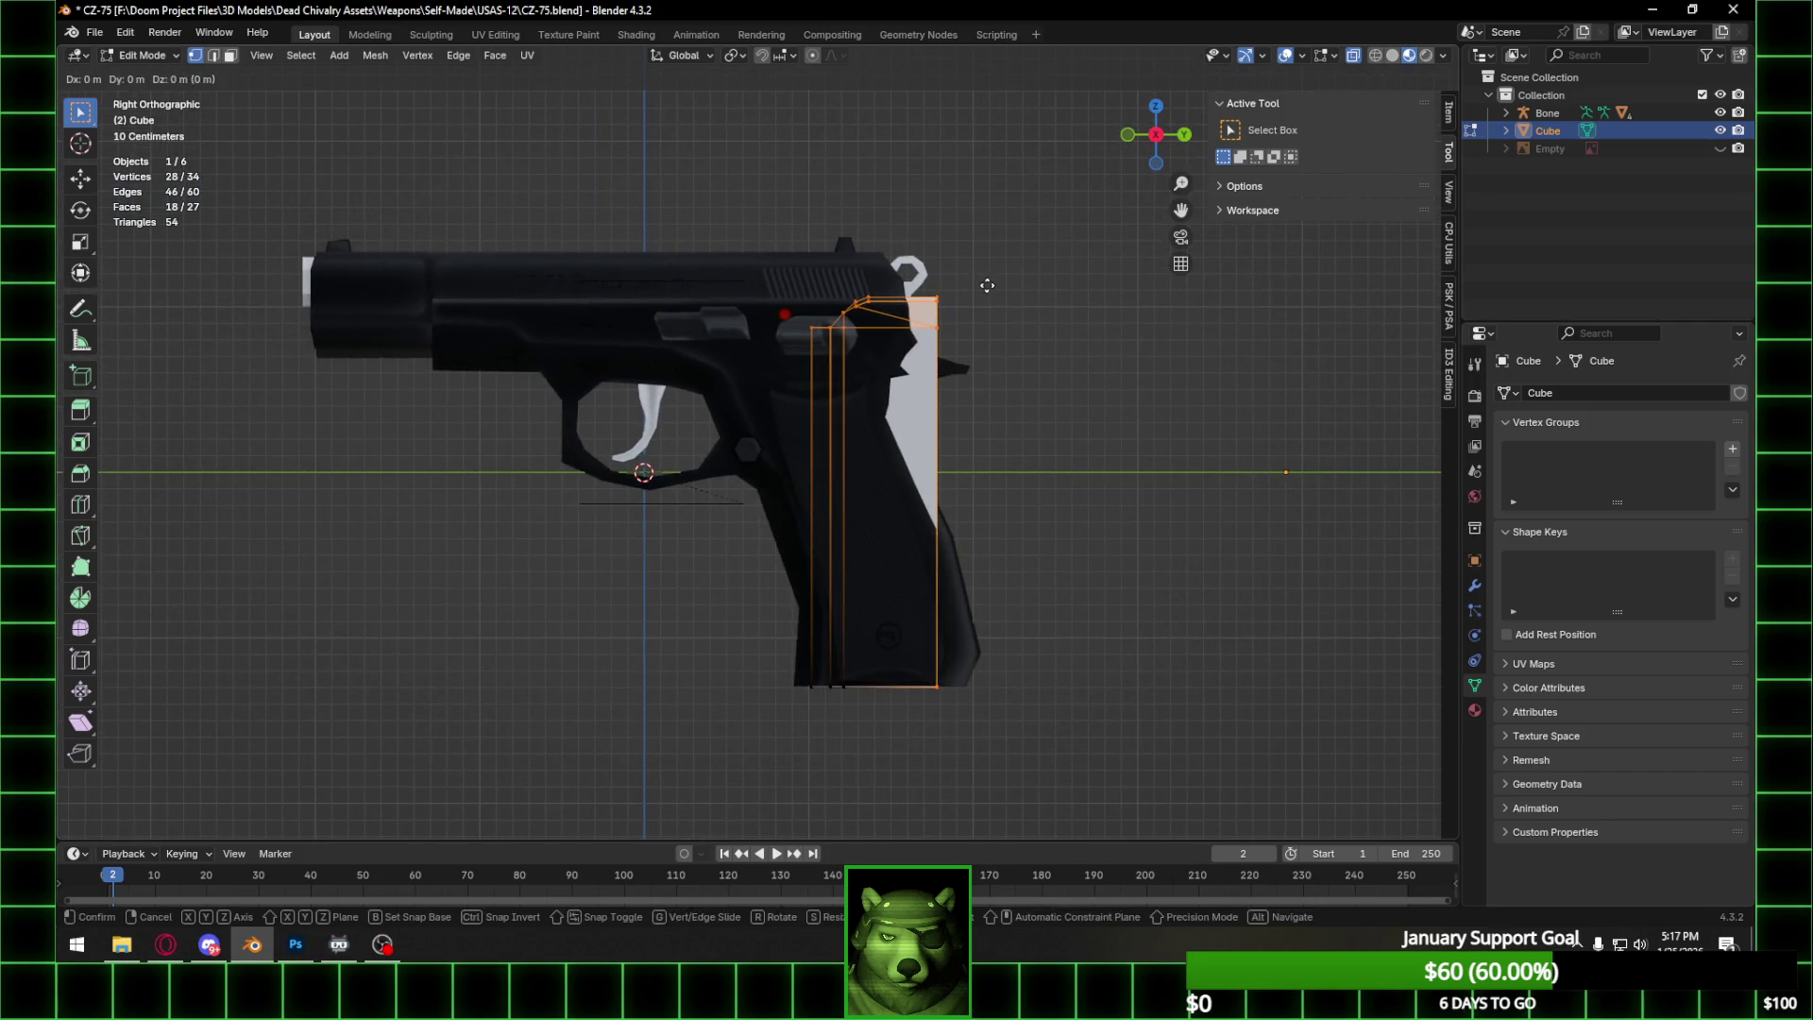
{"action": "key", "text": "Escape"}
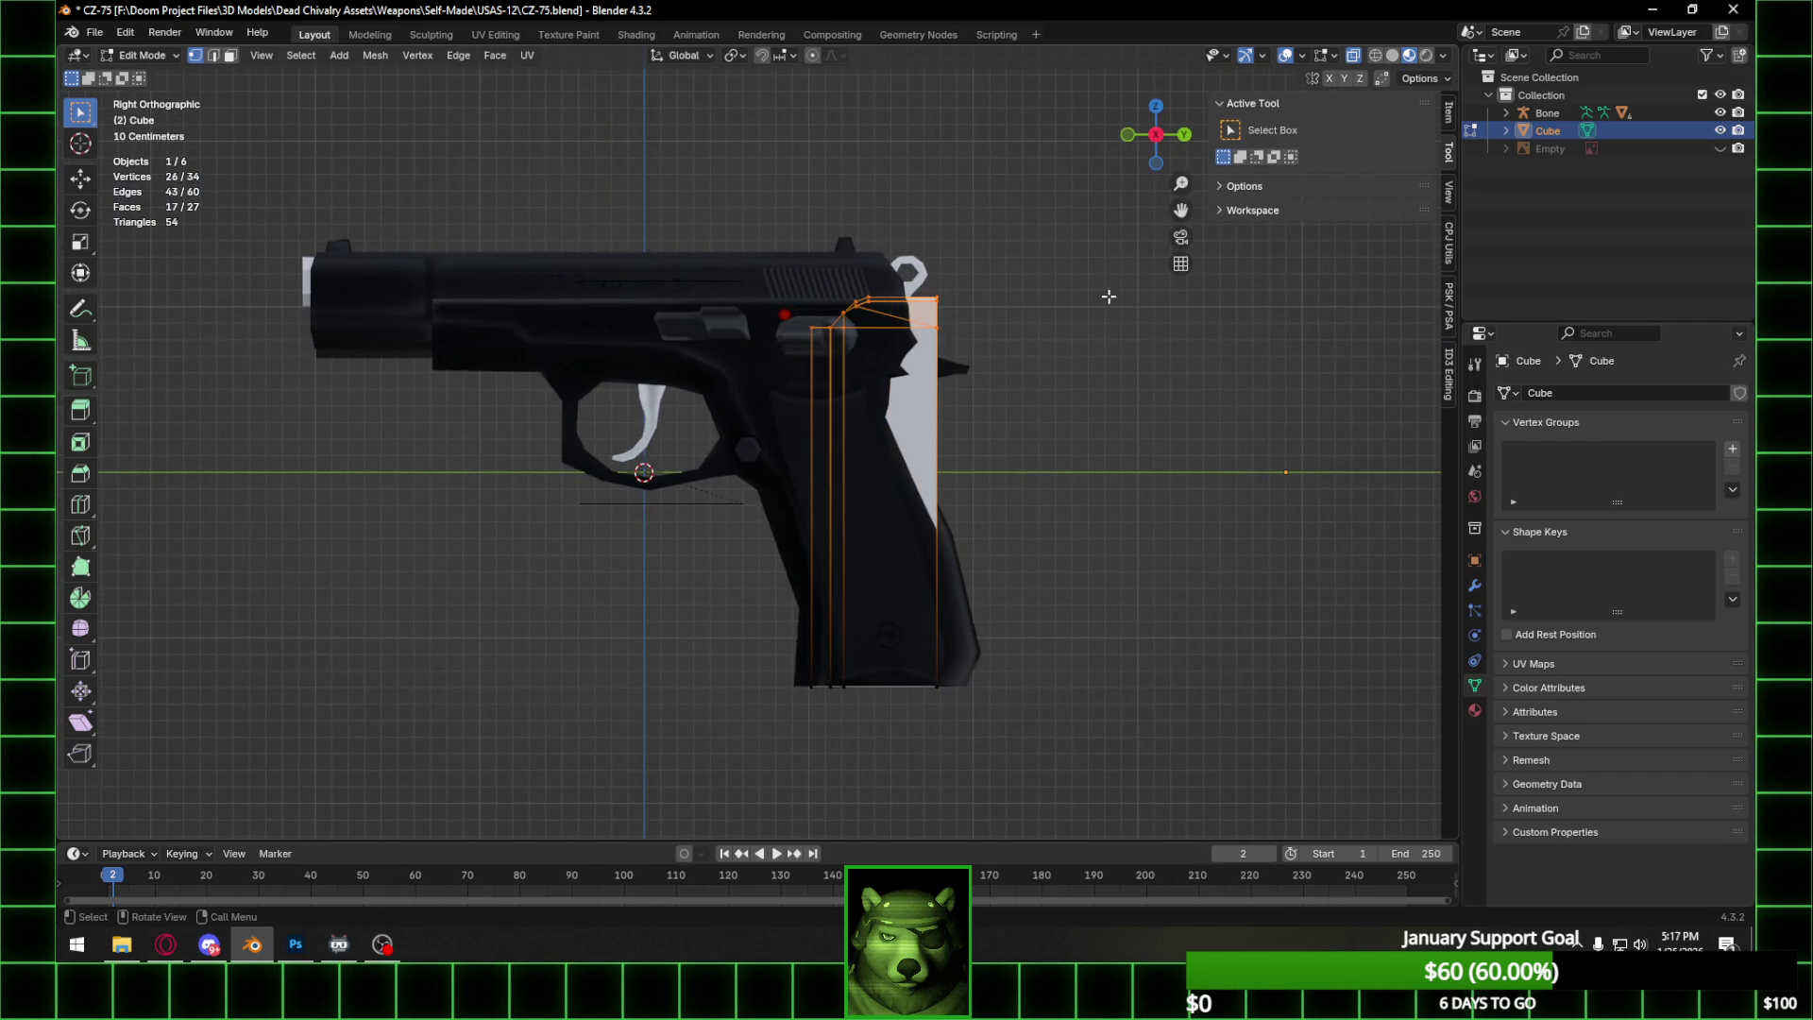
{"action": "key", "text": "g"}
{"action": "key", "text": "y"}
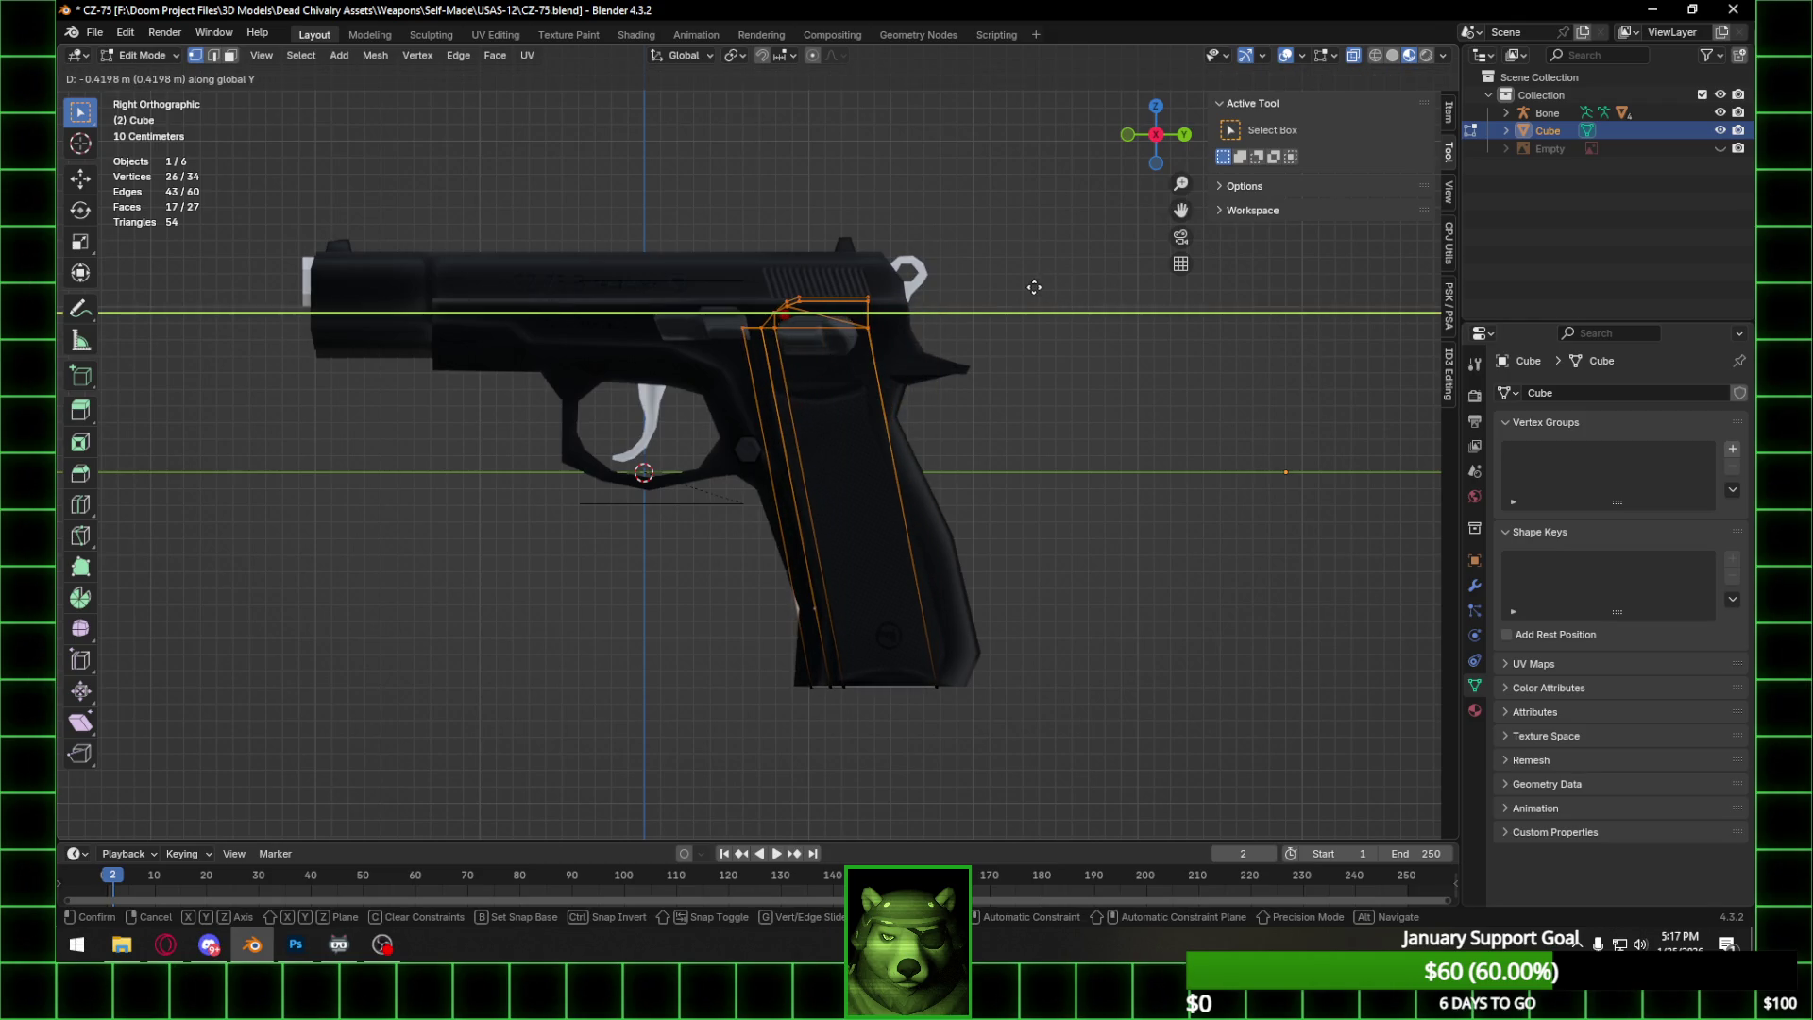
{"action": "left_click", "coordinate": [1025, 286]}
Move the magazine's lower vertices and bottom face forward along Y under the grip.
{"action": "left_click_drag", "start_coordinate": [756, 646], "coordinate": [963, 714]}
{"action": "key", "text": "g"}
{"action": "key", "text": "y"}
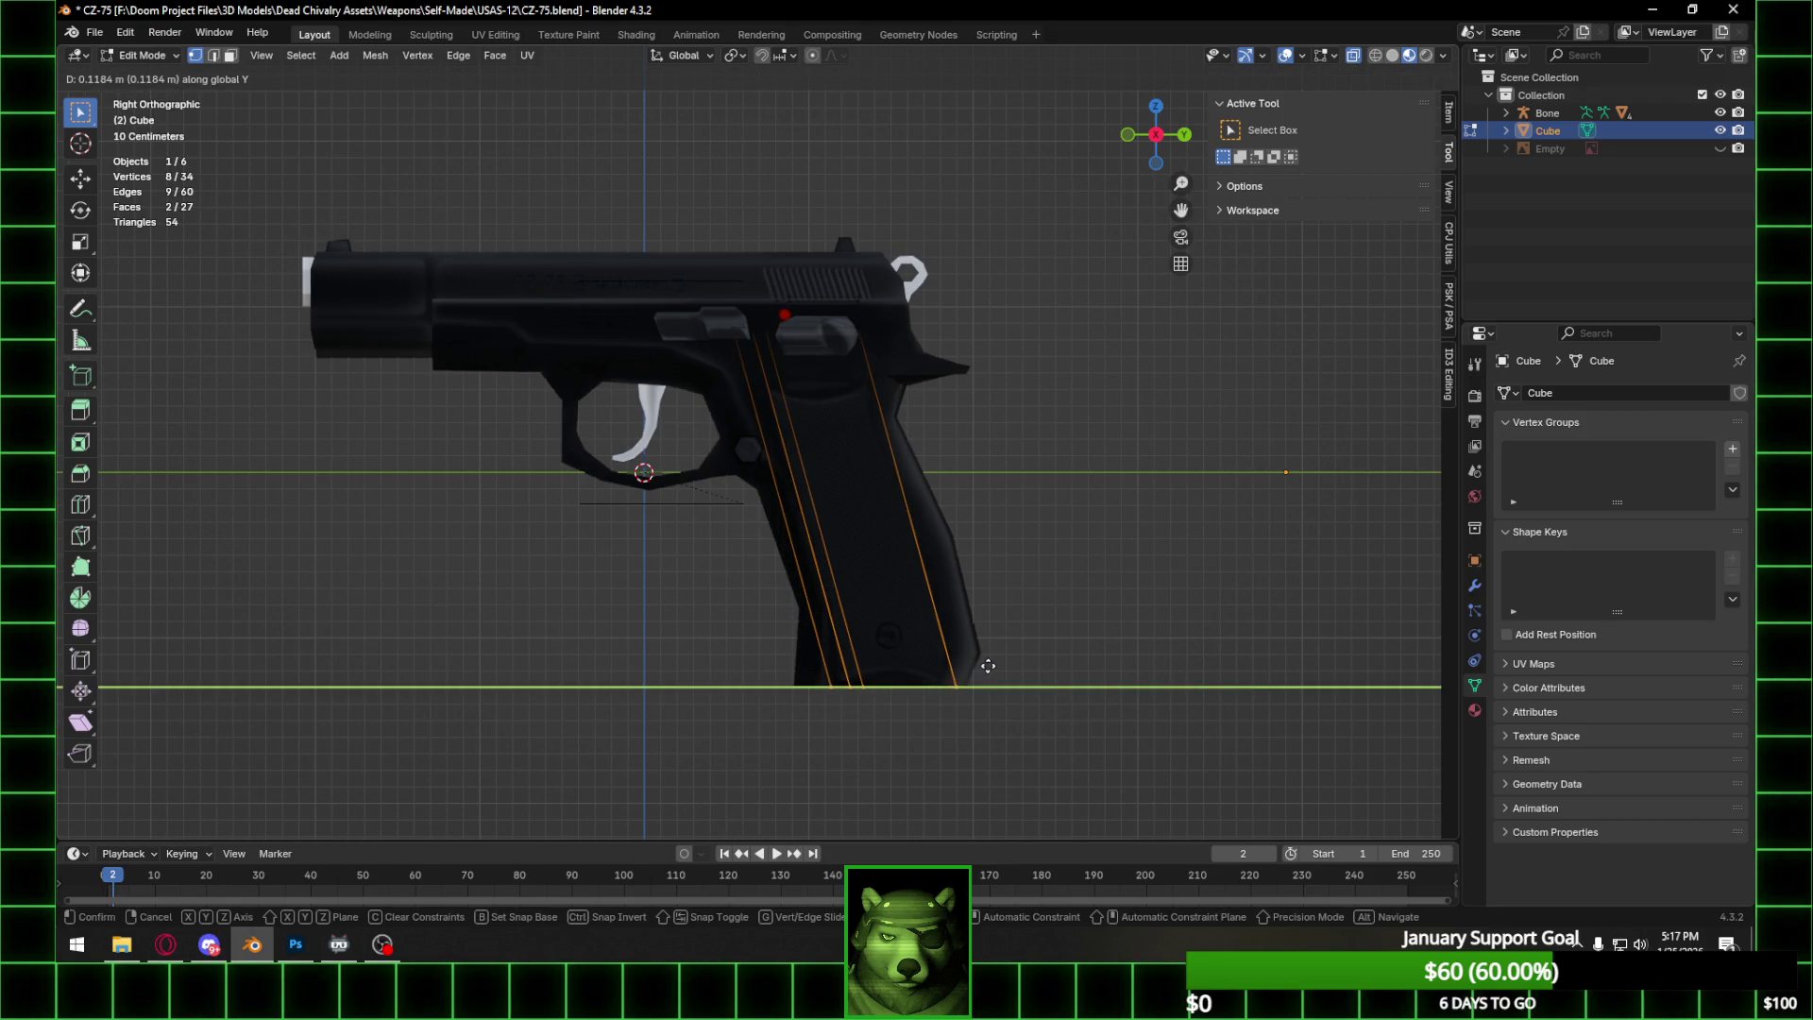
{"action": "left_click", "coordinate": [987, 666]}
{"action": "mouse_move", "coordinate": [986, 664]}
{"action": "middle_mouse_down"}
{"action": "mouse_move", "coordinate": [855, 547]}
{"action": "mouse_move", "coordinate": [960, 522]}
{"action": "mouse_move", "coordinate": [962, 553]}
{"action": "middle_mouse_up"}
{"action": "key", "text": "g"}
{"action": "key", "text": "y"}
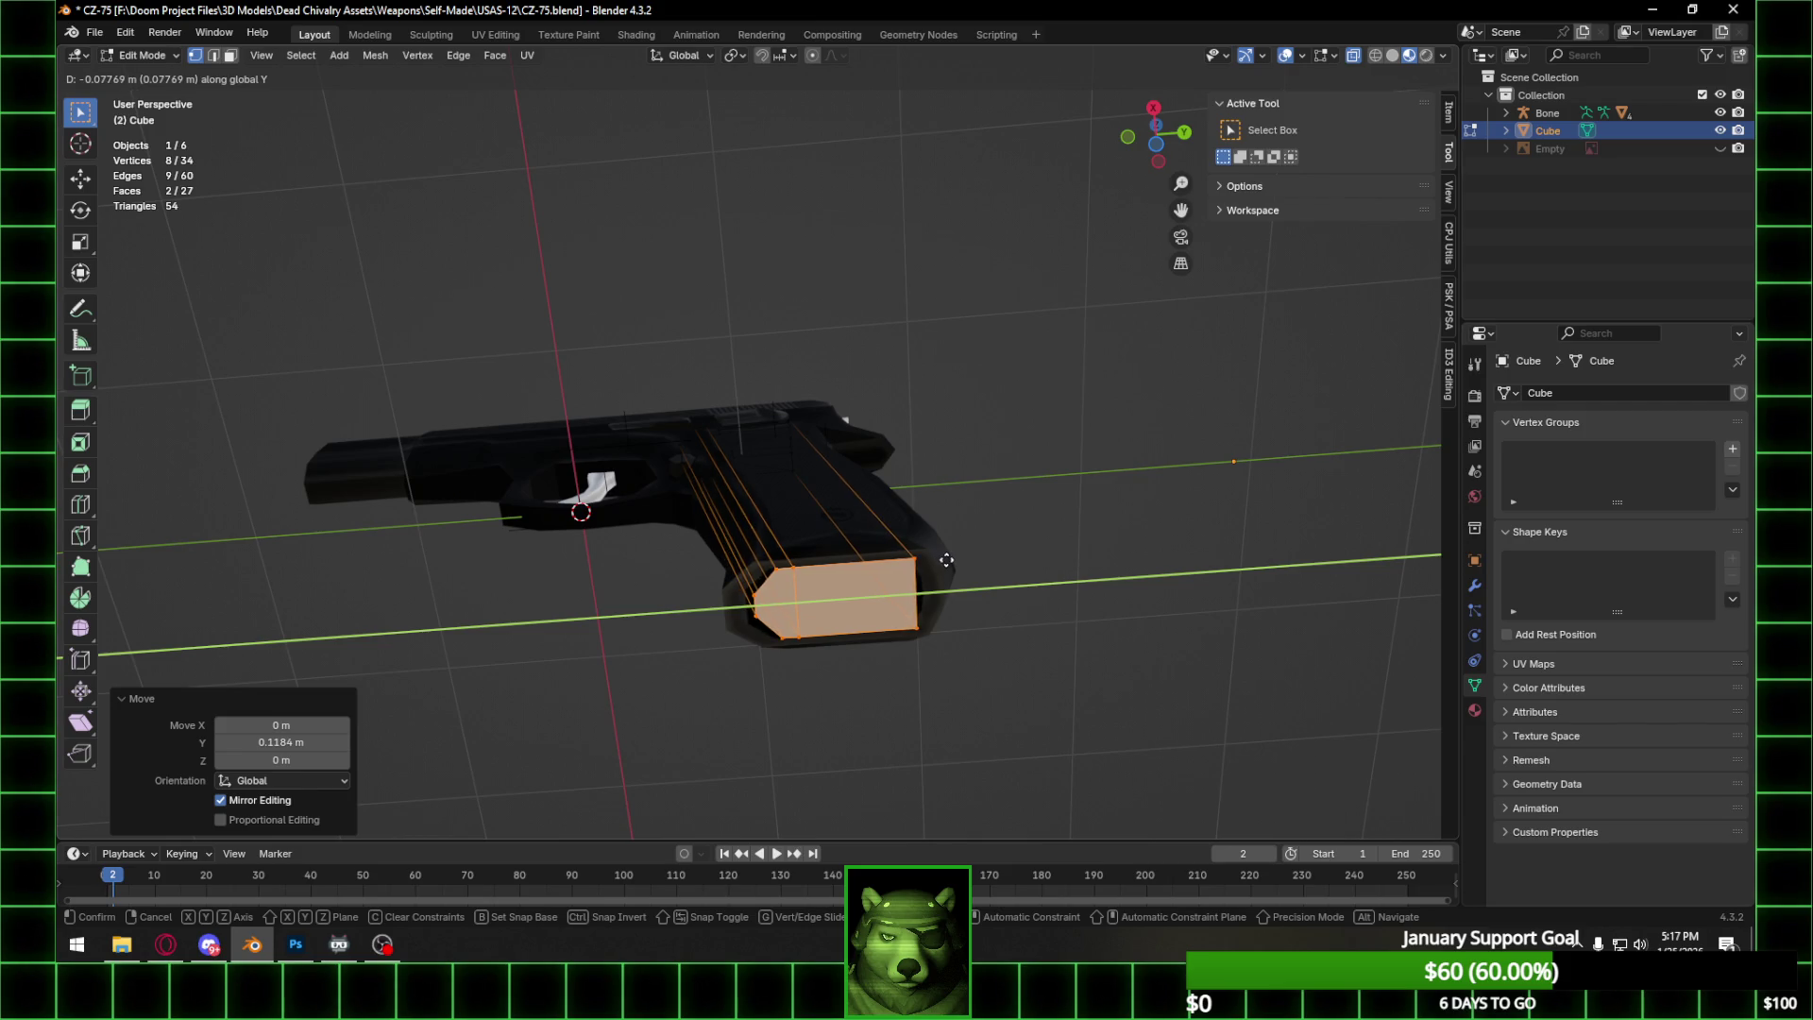
{"action": "left_click", "coordinate": [947, 560]}
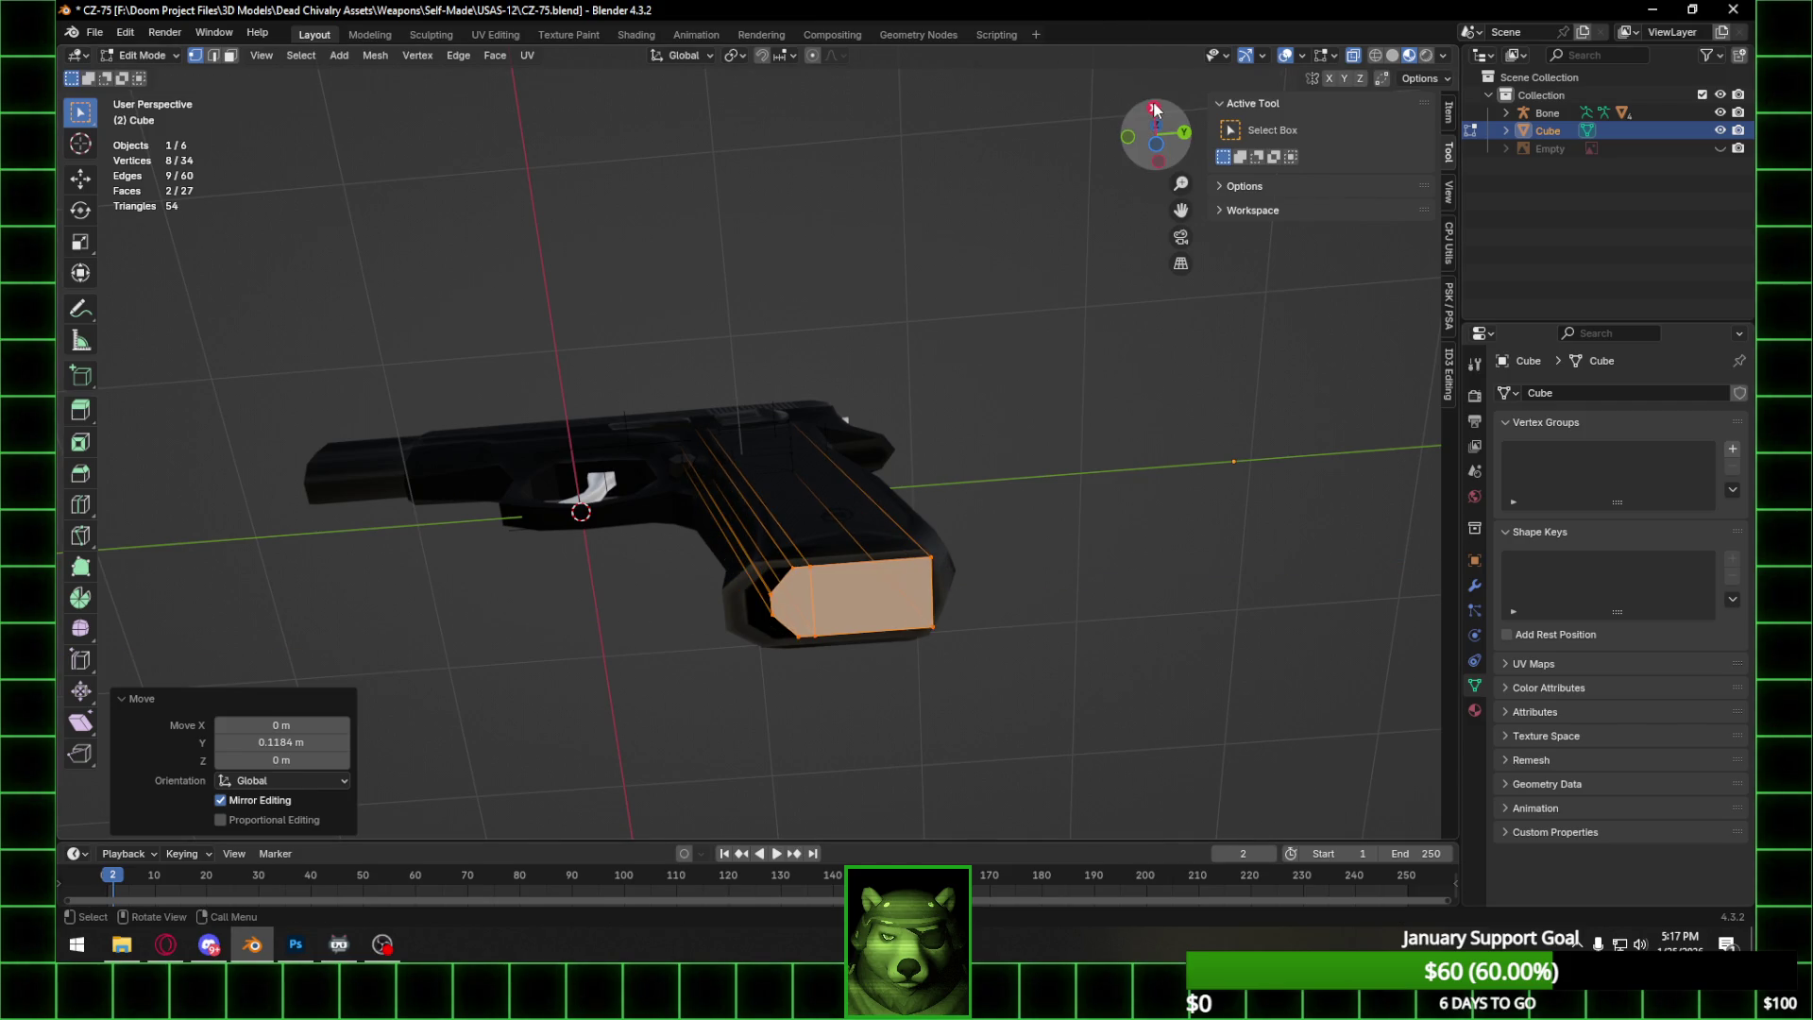
Scale the whole magazine mesh down to 0.907.
{"action": "left_click", "coordinate": [1153, 108]}
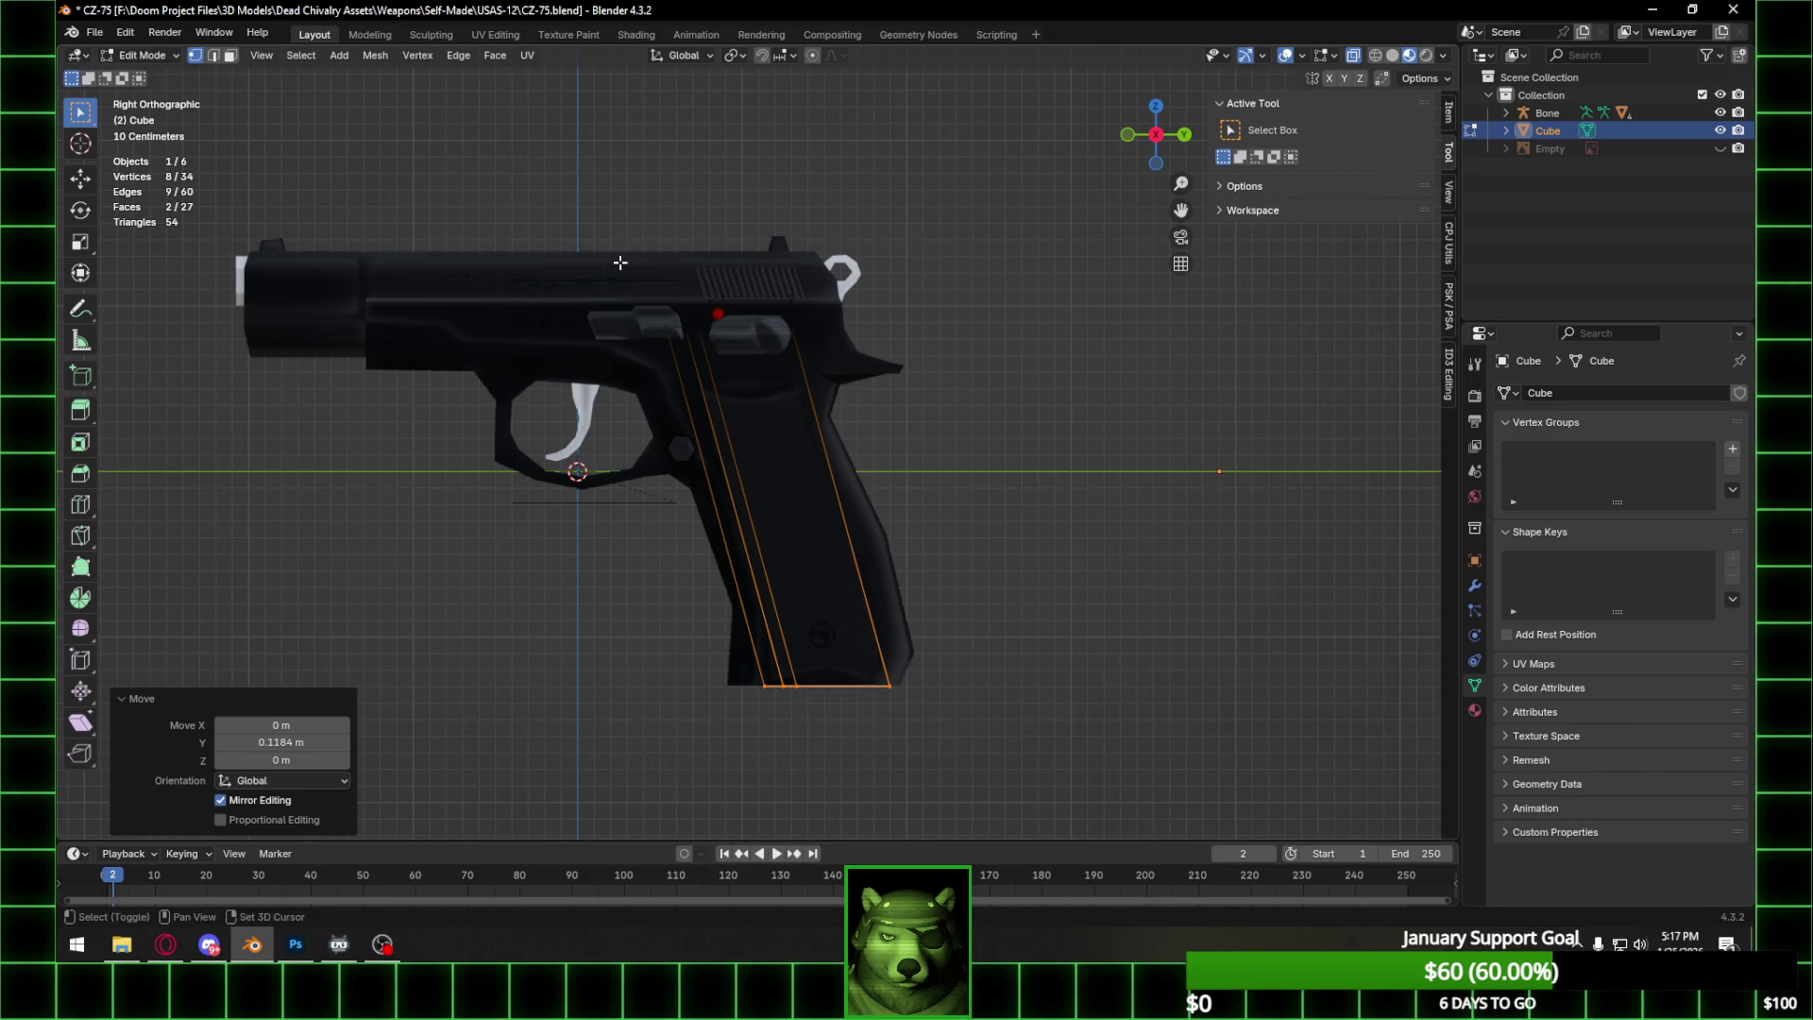
{"action": "key", "text": "a"}
{"action": "left_click", "coordinate": [1156, 106]}
{"action": "key", "text": "s"}
{"action": "left_click", "coordinate": [1004, 271]}
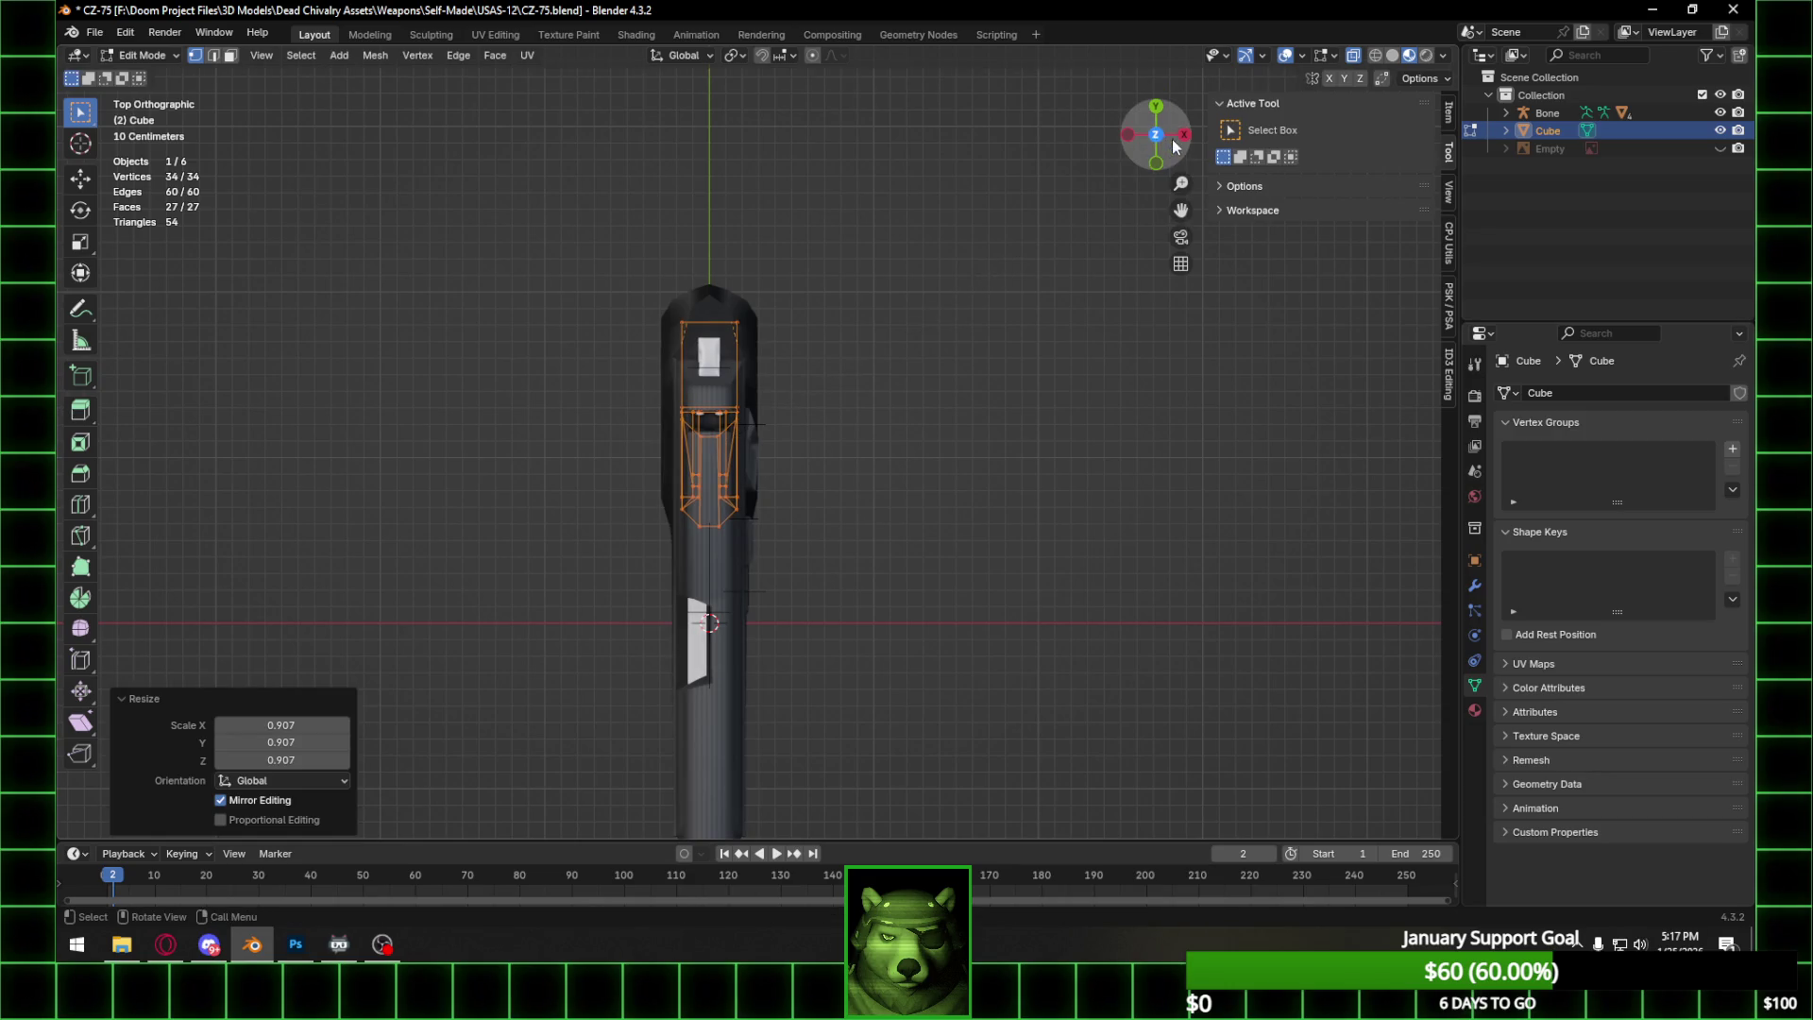
{"action": "left_click", "coordinate": [1183, 134]}
Lower the magazine's bottom edge along Z to sit flush with the grip base.
{"action": "middle_click_drag", "start_coordinate": [802, 357], "coordinate": [796, 319], "text": "shift"}
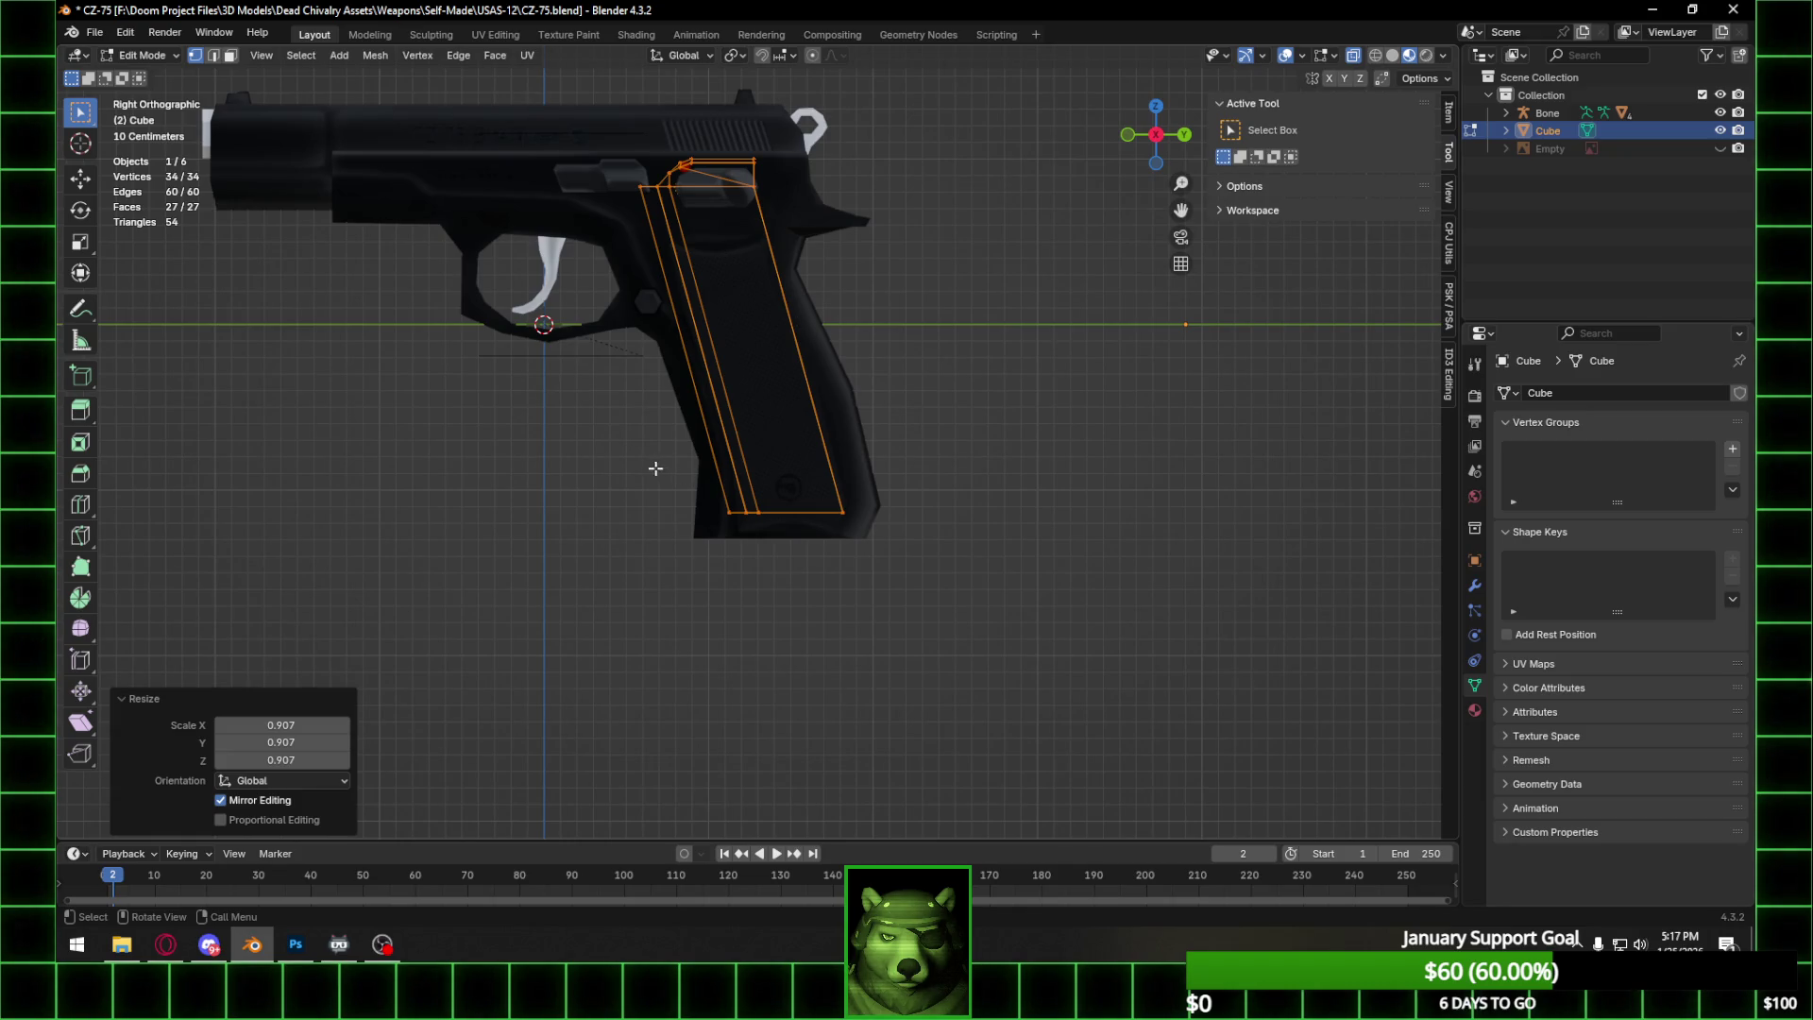
{"action": "left_click_drag", "start_coordinate": [655, 468], "coordinate": [897, 542]}
{"action": "key", "text": "g"}
{"action": "key", "text": "z"}
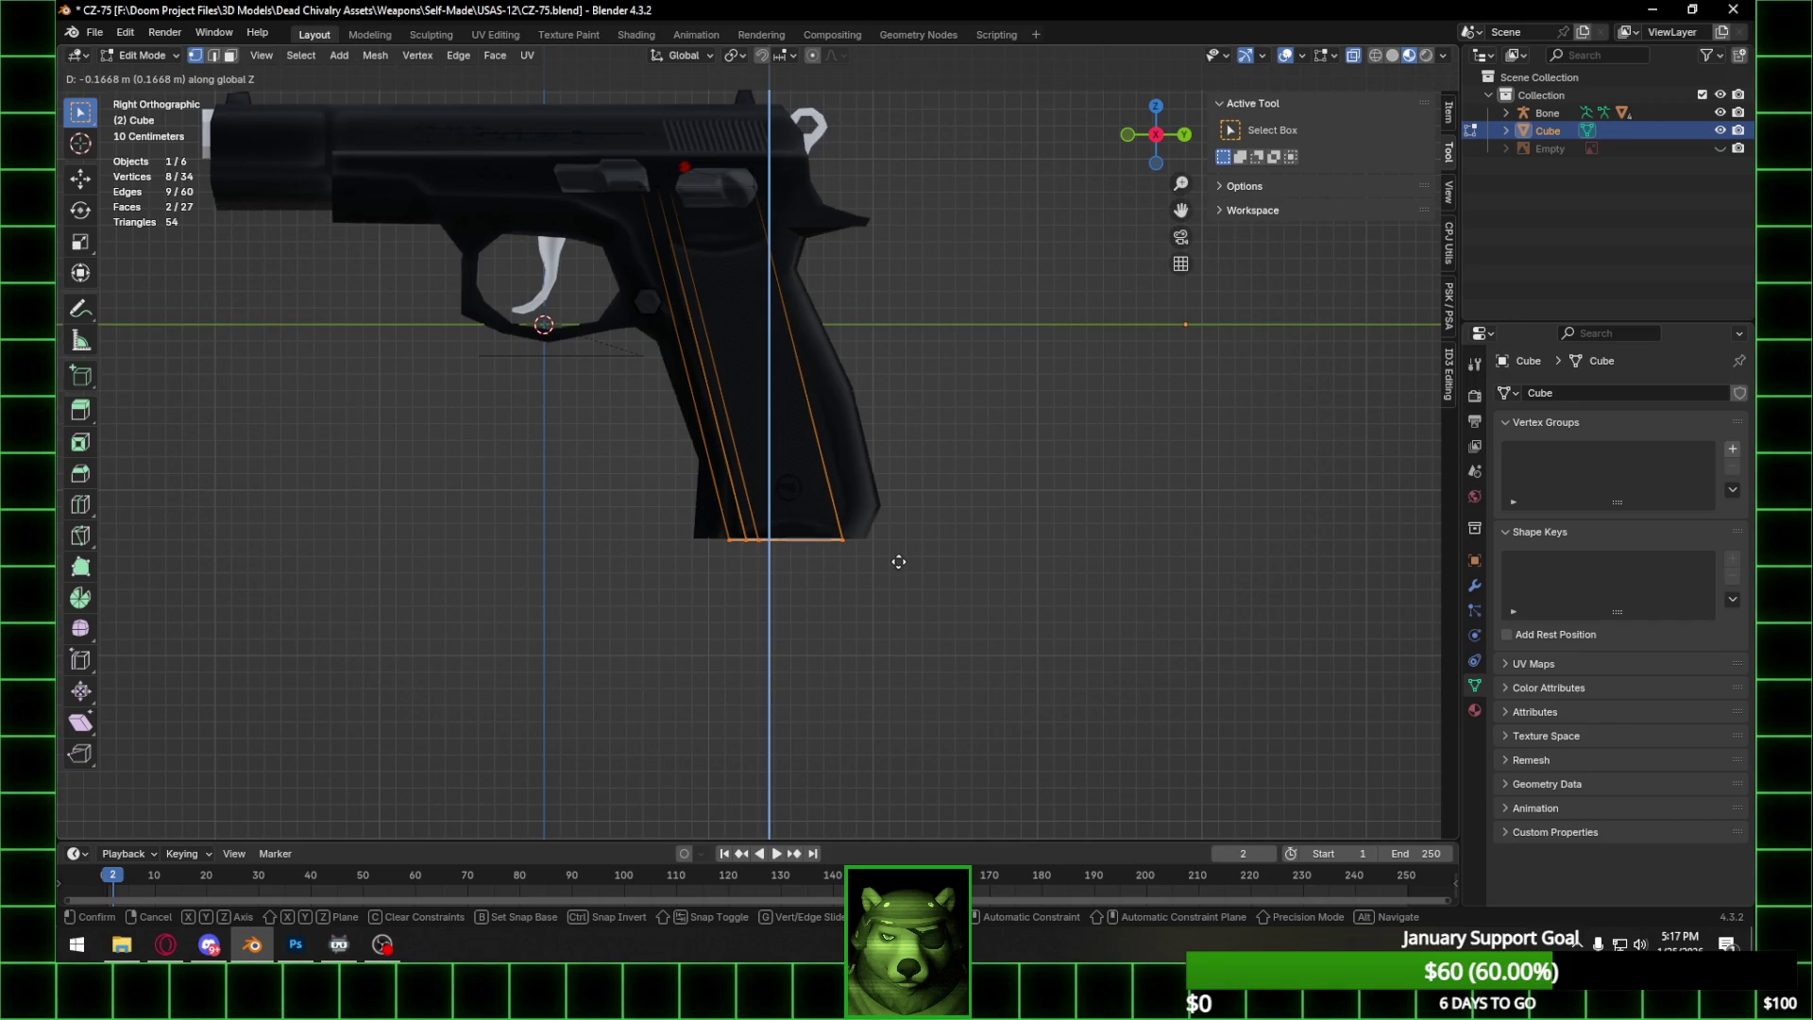
{"action": "left_click", "coordinate": [899, 560]}
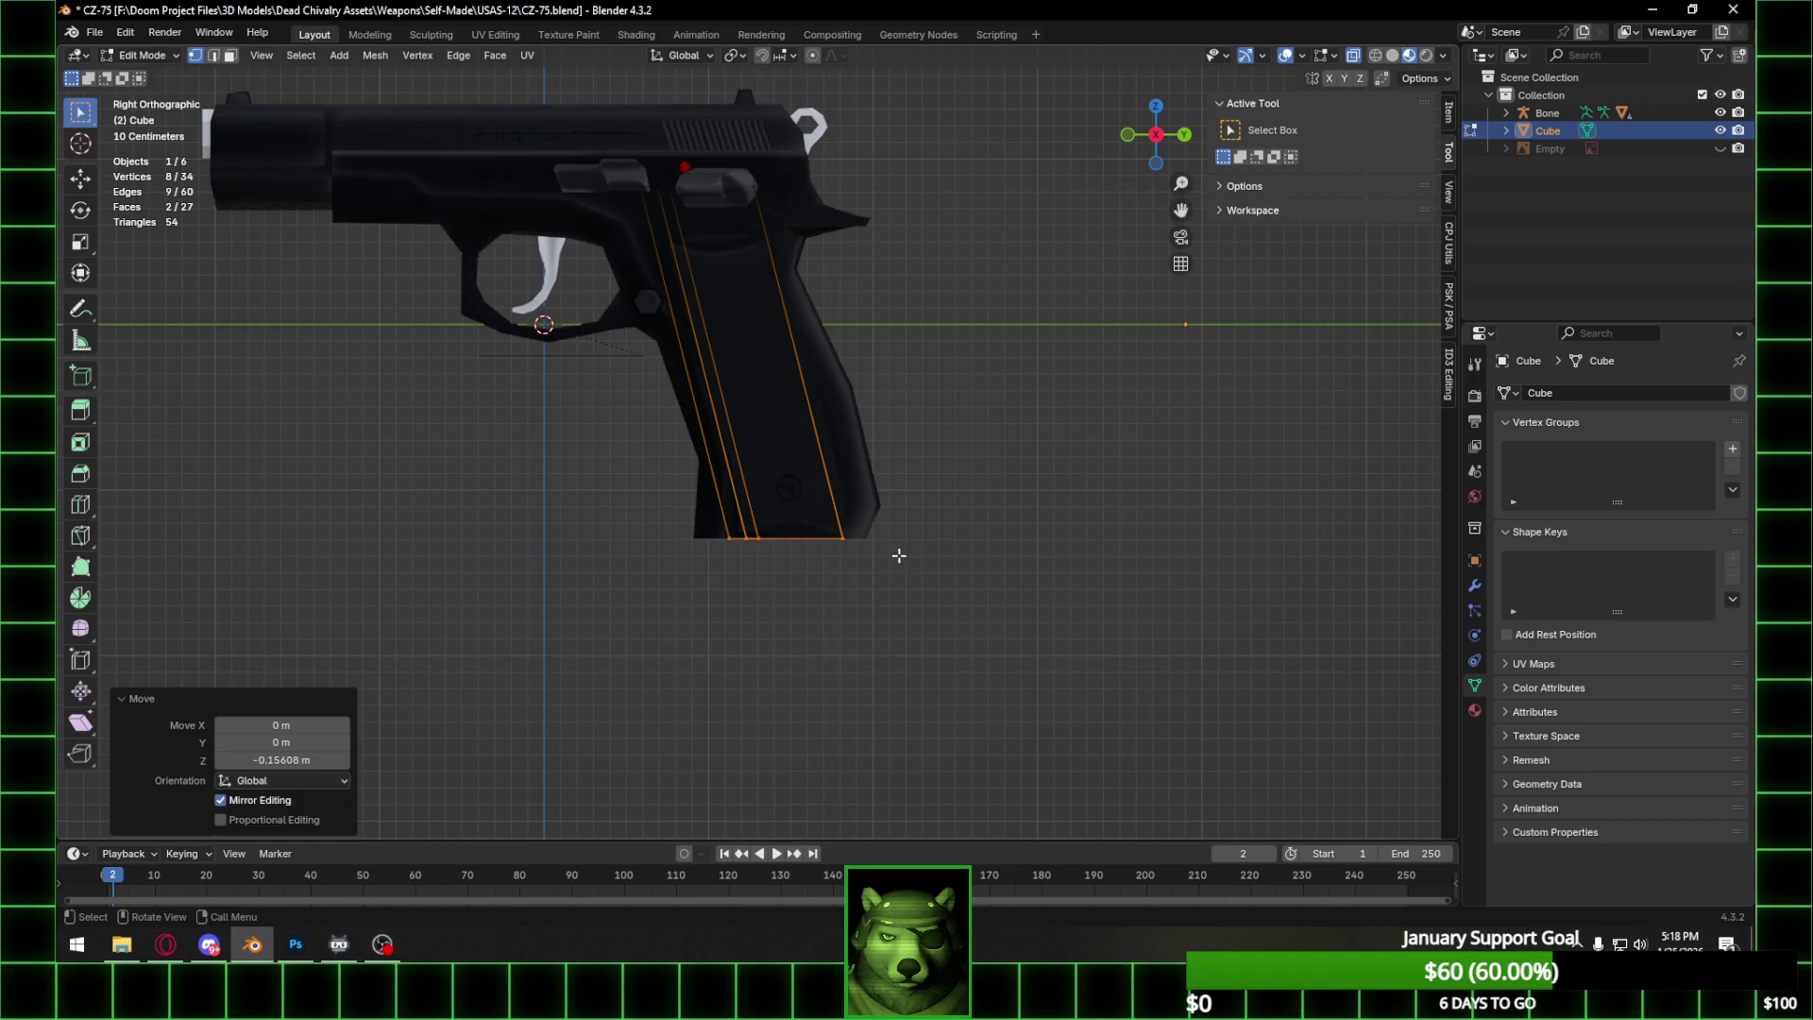
Tilt the magazine vertices 1.90 about X to match the grip angle.
{"action": "scroll", "coordinate": [776, 162], "scroll_direction": "up", "scroll_amount": 3}
{"action": "middle_click_drag", "start_coordinate": [717, 236], "coordinate": [667, 337], "text": "shift"}
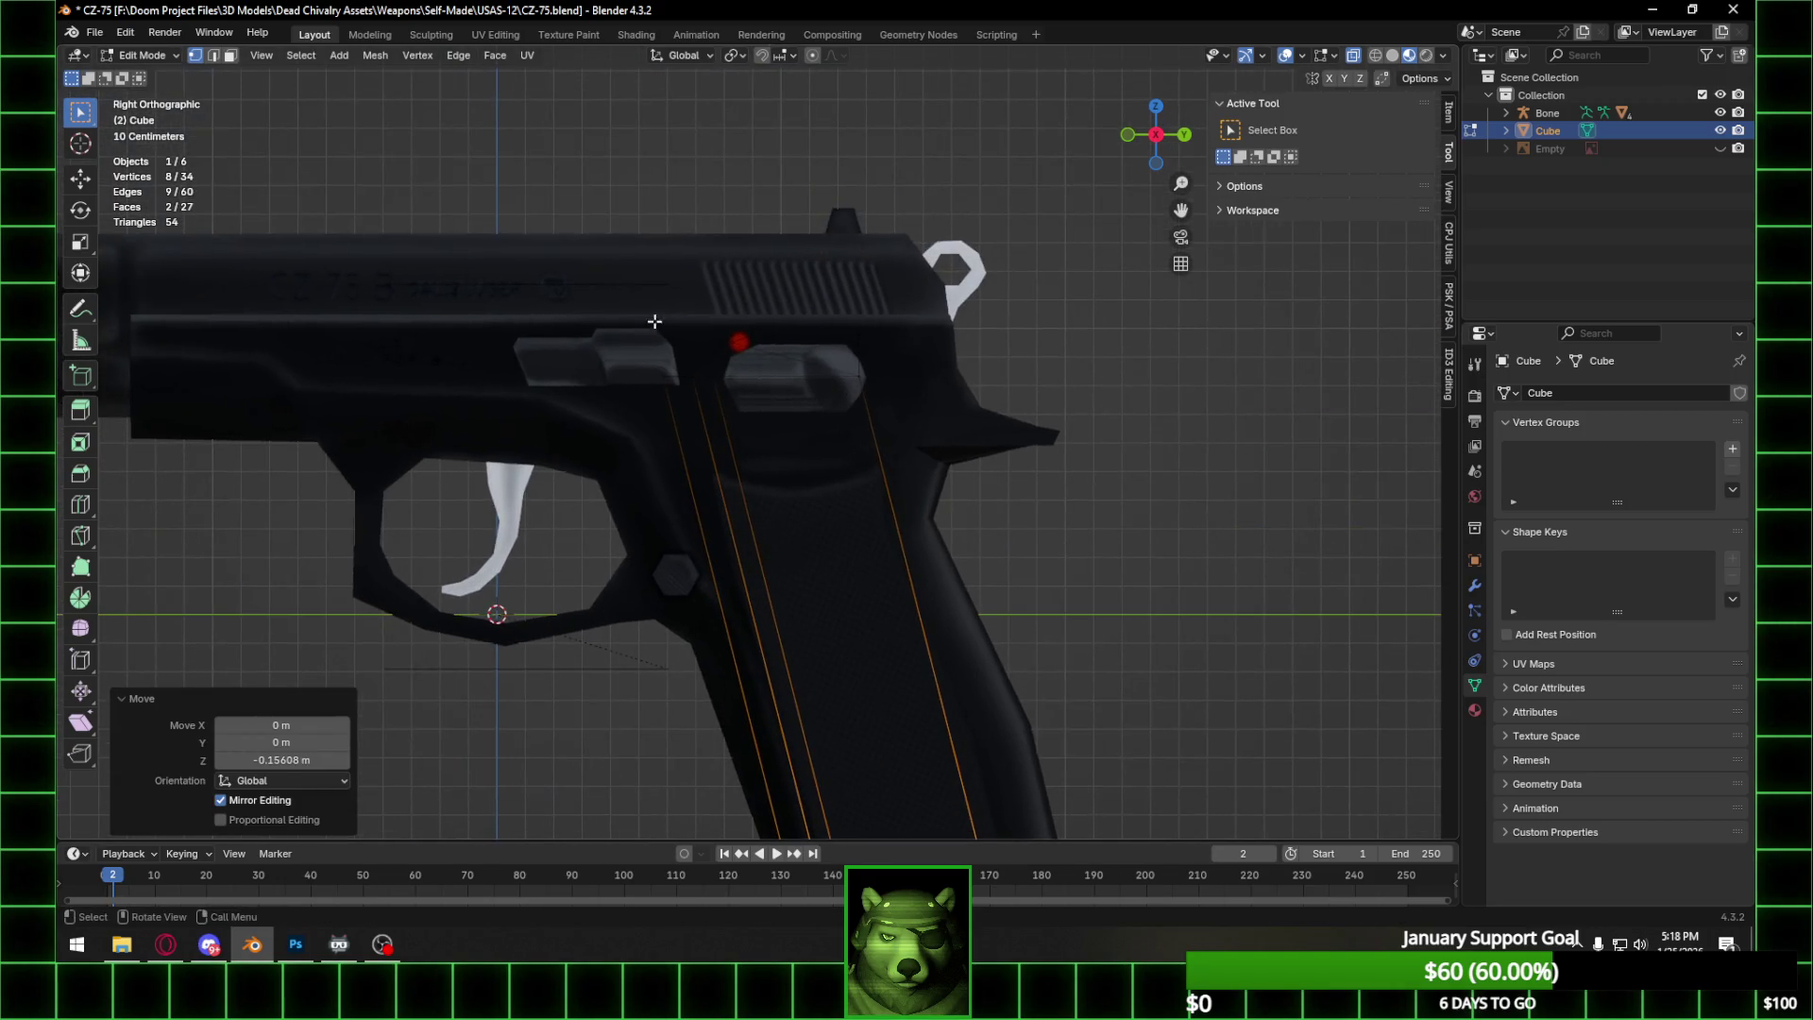
{"action": "key", "text": "ctrl+l"}
{"action": "key", "text": "r"}
{"action": "key", "text": "x"}
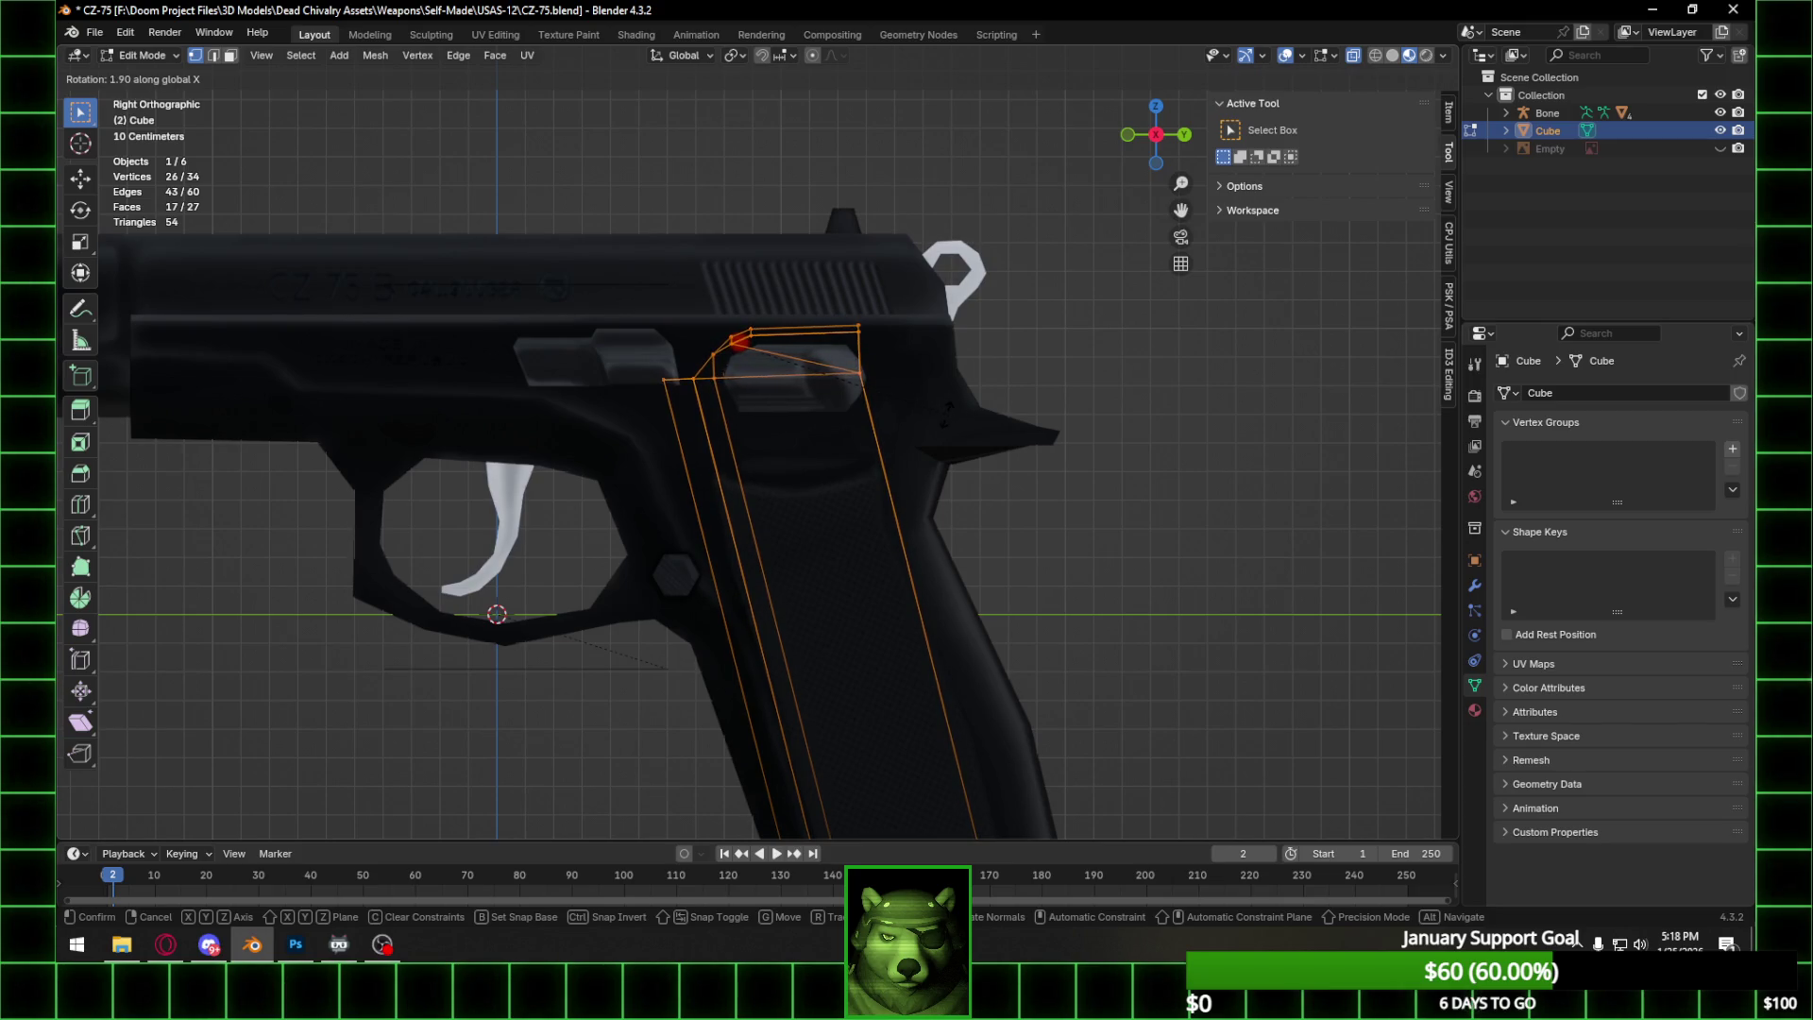
{"action": "left_click", "coordinate": [939, 409]}
Move the magazine's top vertices −0.053 m along Y and exit to Object Mode.
{"action": "scroll", "coordinate": [886, 395], "scroll_direction": "down", "scroll_amount": 2}
{"action": "left_click_drag", "start_coordinate": [674, 345], "coordinate": [856, 405]}
{"action": "scroll", "coordinate": [888, 350], "scroll_direction": "up", "scroll_amount": 3}
{"action": "key", "text": "g"}
{"action": "key", "text": "y"}
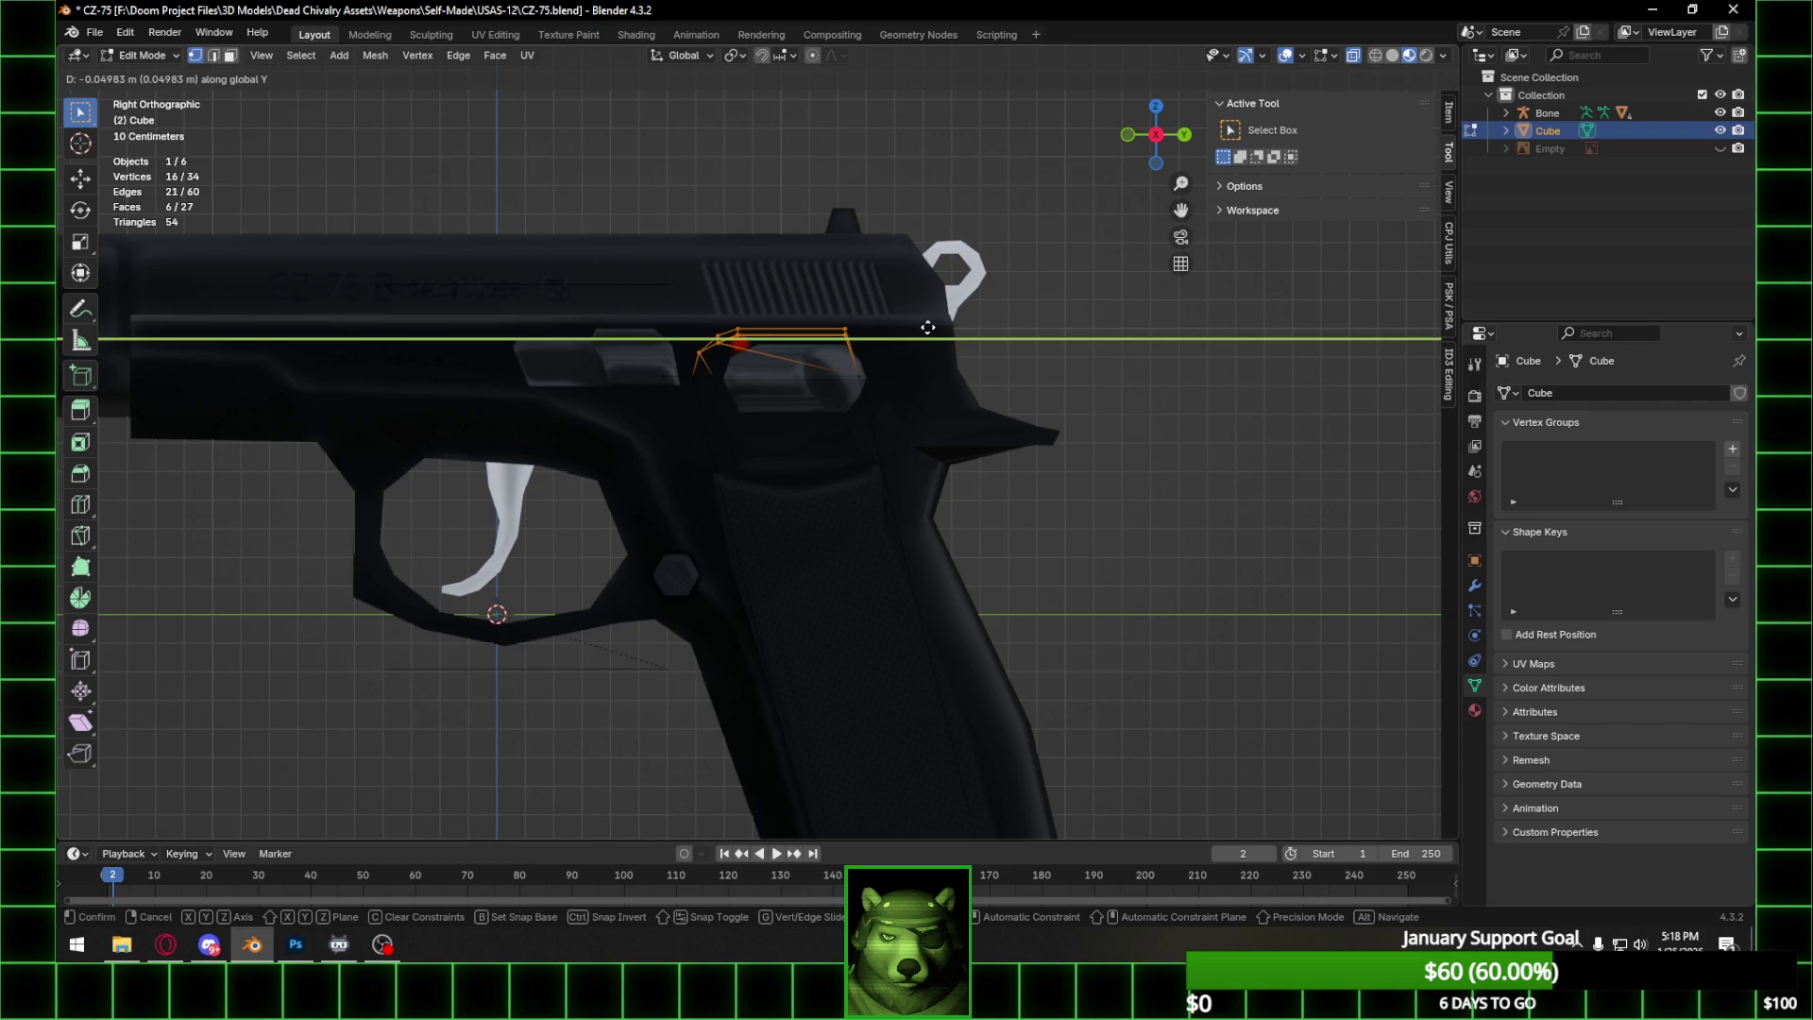
{"action": "left_click", "coordinate": [926, 327]}
{"action": "mouse_move", "coordinate": [926, 327]}
{"action": "middle_mouse_down"}
{"action": "mouse_move", "coordinate": [758, 369]}
{"action": "mouse_move", "coordinate": [870, 390]}
{"action": "middle_mouse_up"}
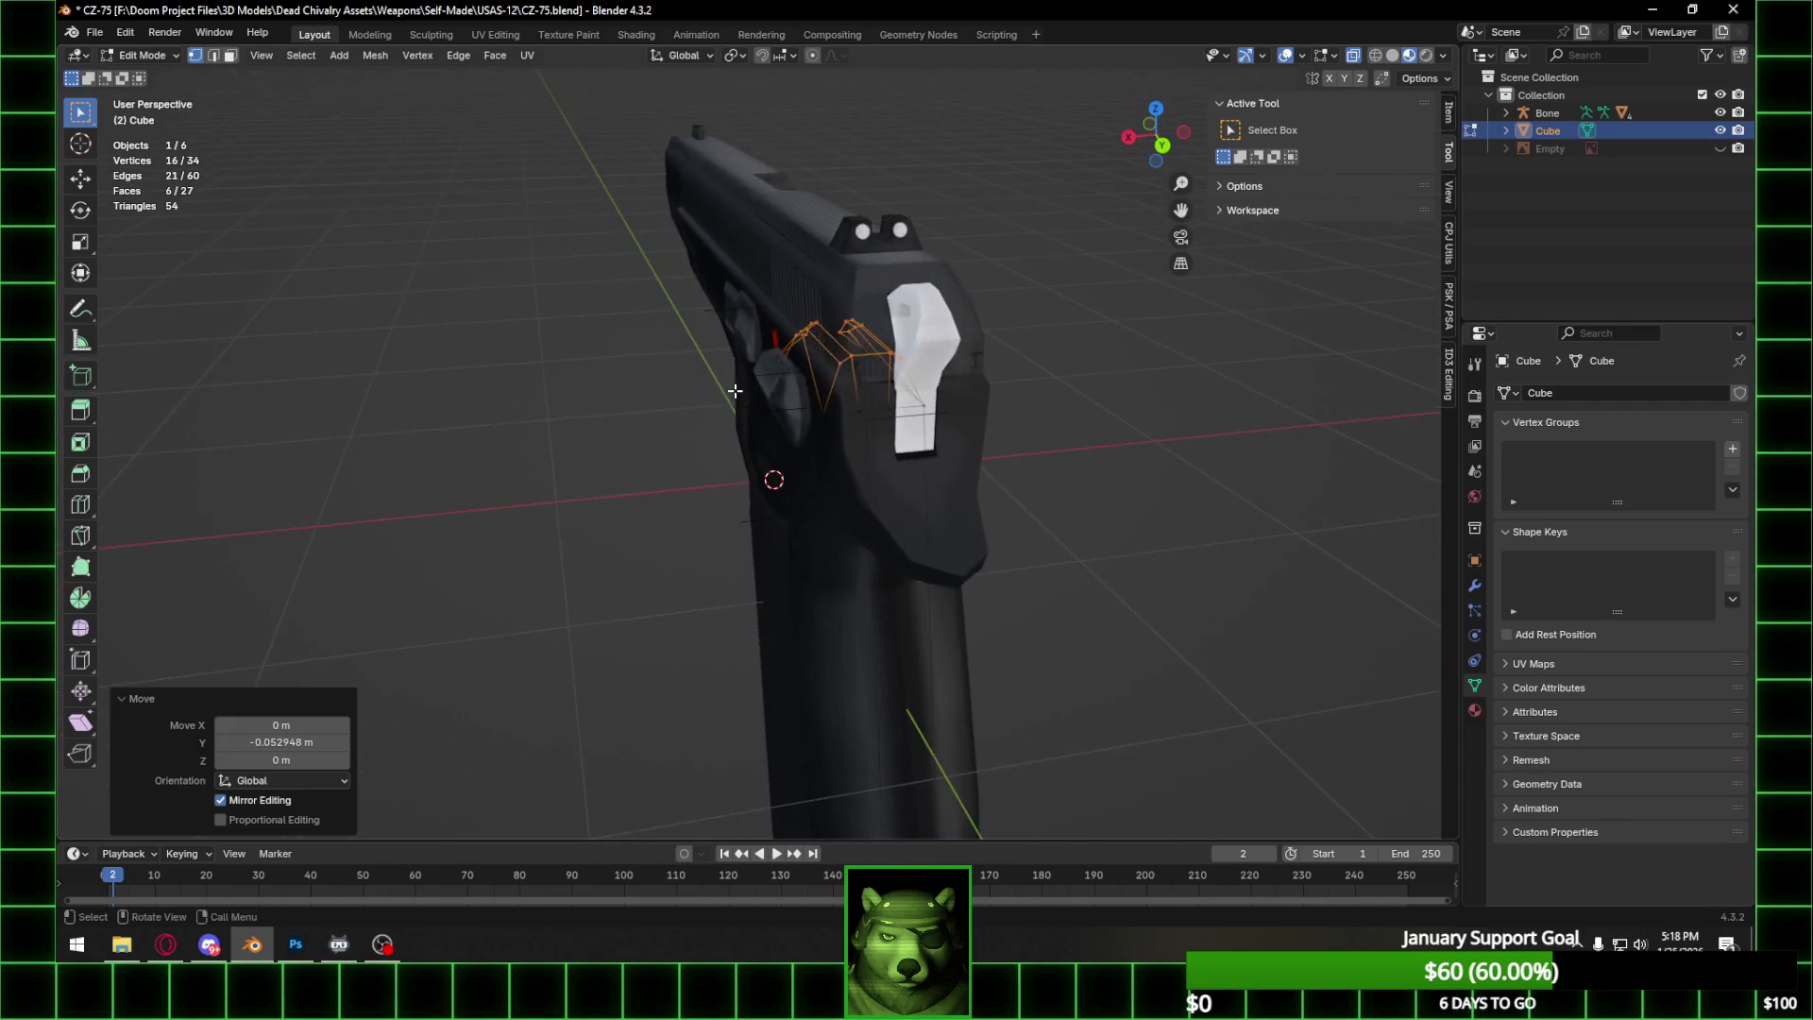
{"action": "key", "text": "Tab"}
{"action": "scroll", "coordinate": [875, 391], "scroll_direction": "up", "scroll_amount": 5}
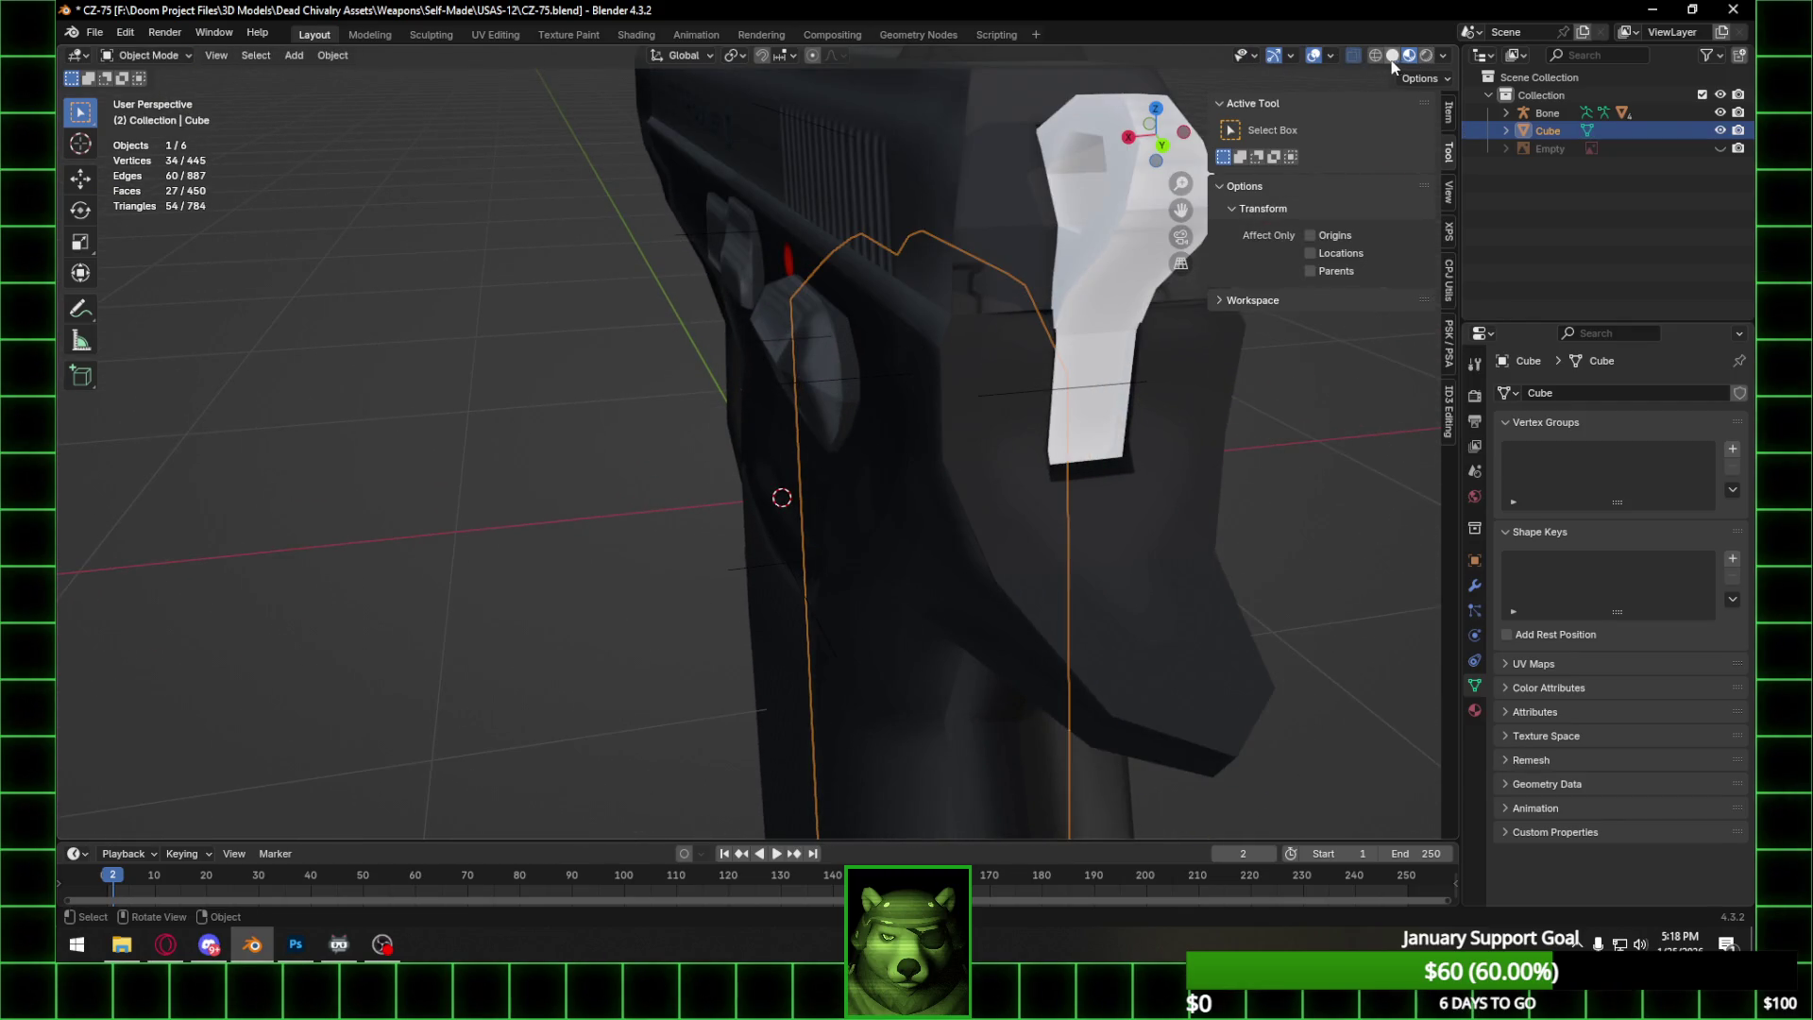
In wireframe shading, delete one face from the magazine's top.
{"action": "left_click", "coordinate": [1374, 55]}
{"action": "middle_click_drag", "start_coordinate": [1001, 274], "coordinate": [897, 308]}
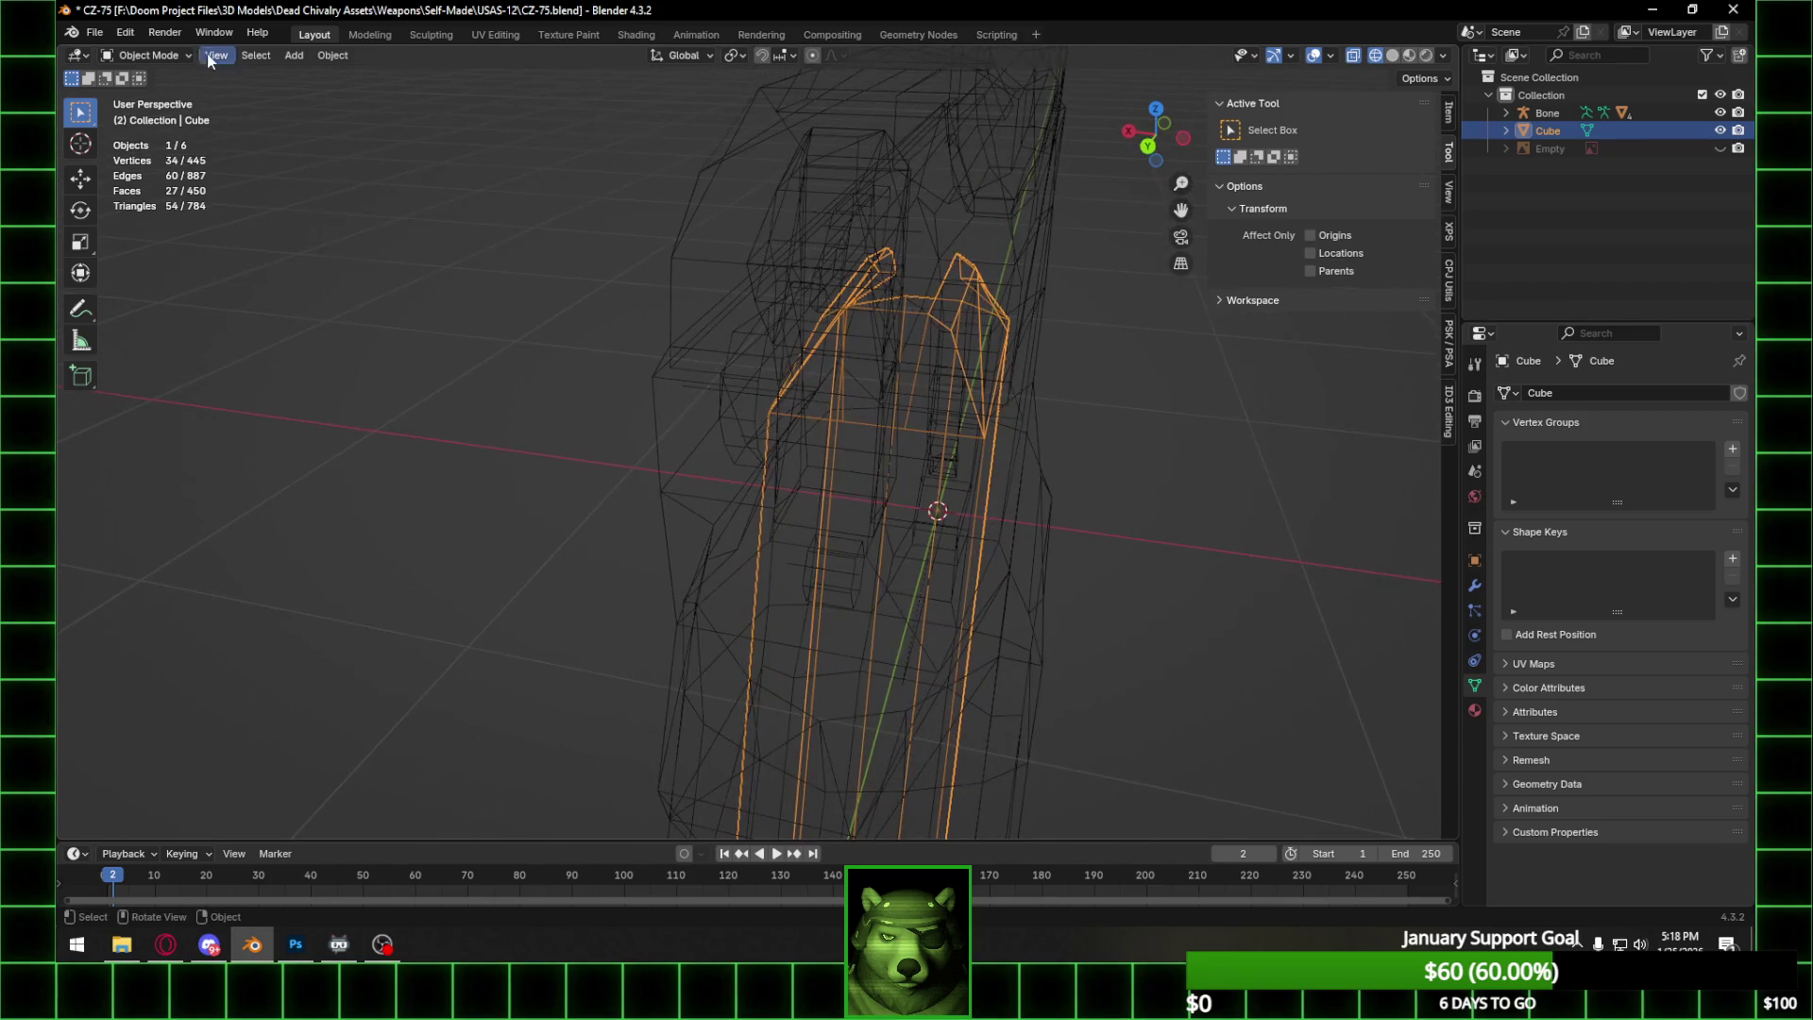
{"action": "key", "text": "Tab"}
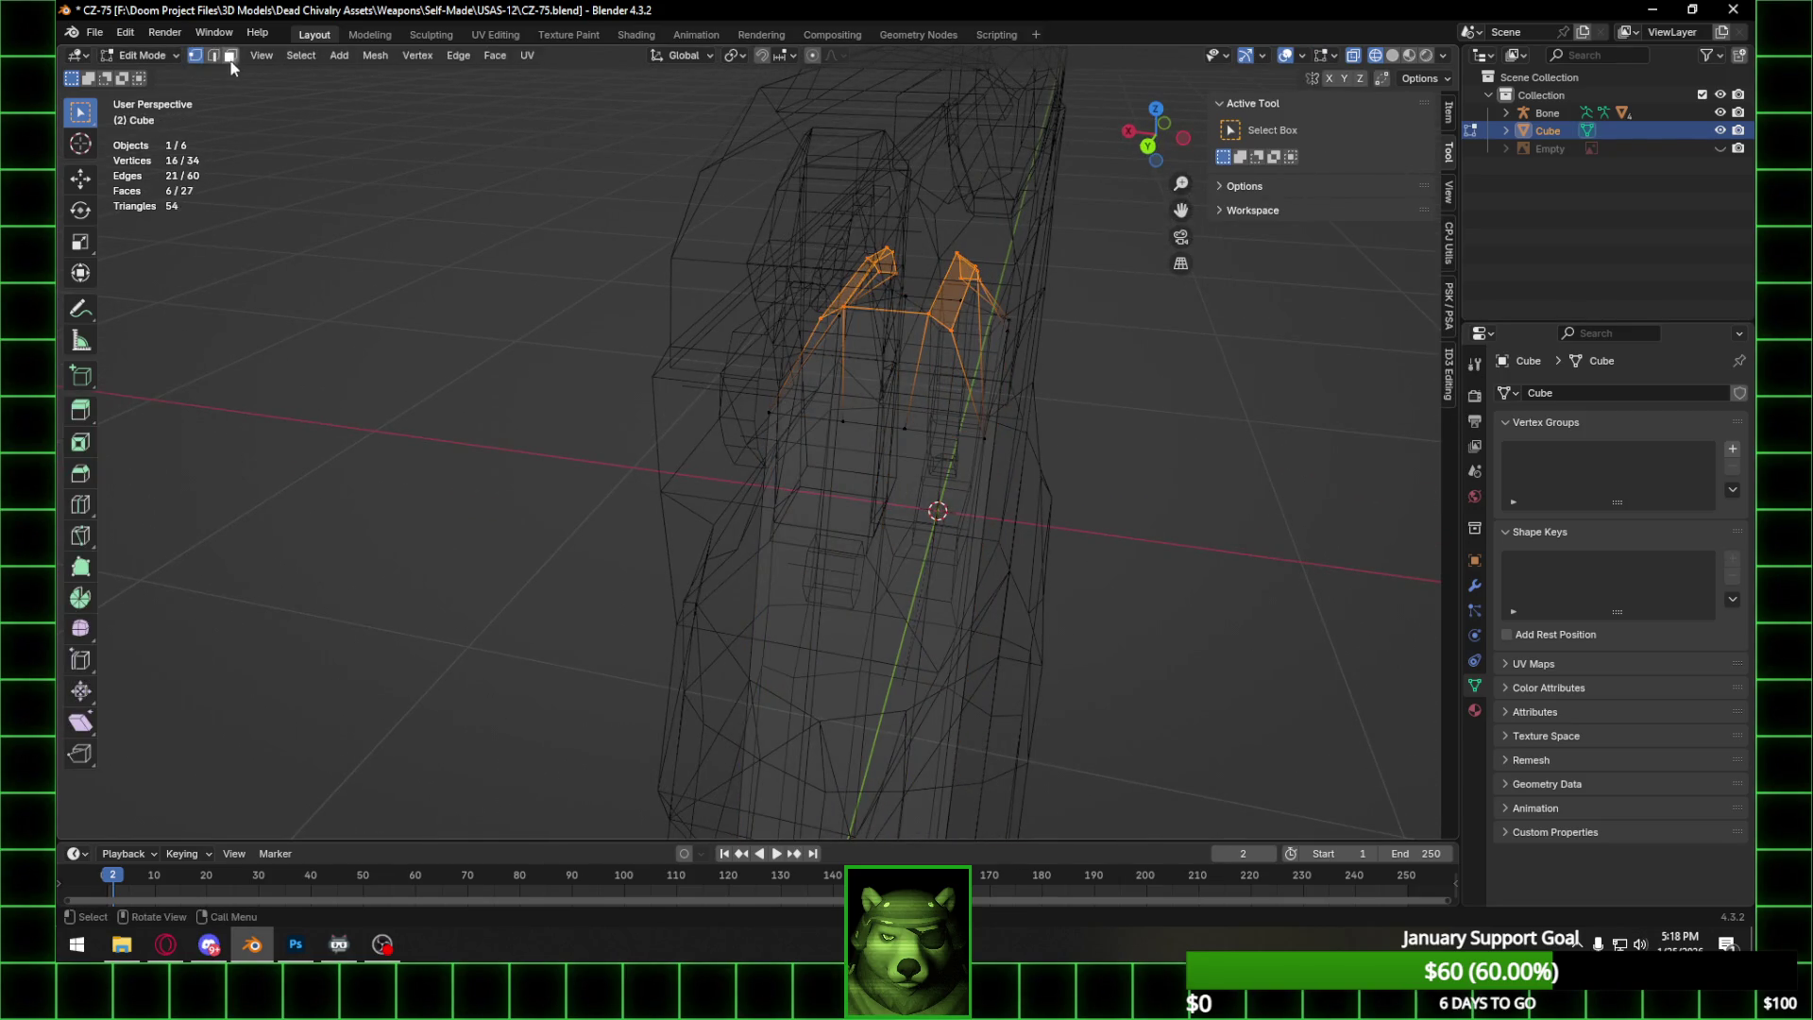
{"action": "left_click", "coordinate": [895, 378]}
{"action": "mouse_move", "coordinate": [895, 377]}
{"action": "middle_mouse_down"}
{"action": "mouse_move", "coordinate": [997, 410]}
{"action": "mouse_move", "coordinate": [1003, 388]}
{"action": "mouse_move", "coordinate": [1379, 409]}
{"action": "mouse_move", "coordinate": [166, 388]}
{"action": "mouse_move", "coordinate": [864, 392]}
{"action": "mouse_move", "coordinate": [948, 376]}
{"action": "middle_mouse_up"}
{"action": "key", "text": "x"}
{"action": "left_click", "coordinate": [995, 407]}
{"action": "key", "text": "Tab"}
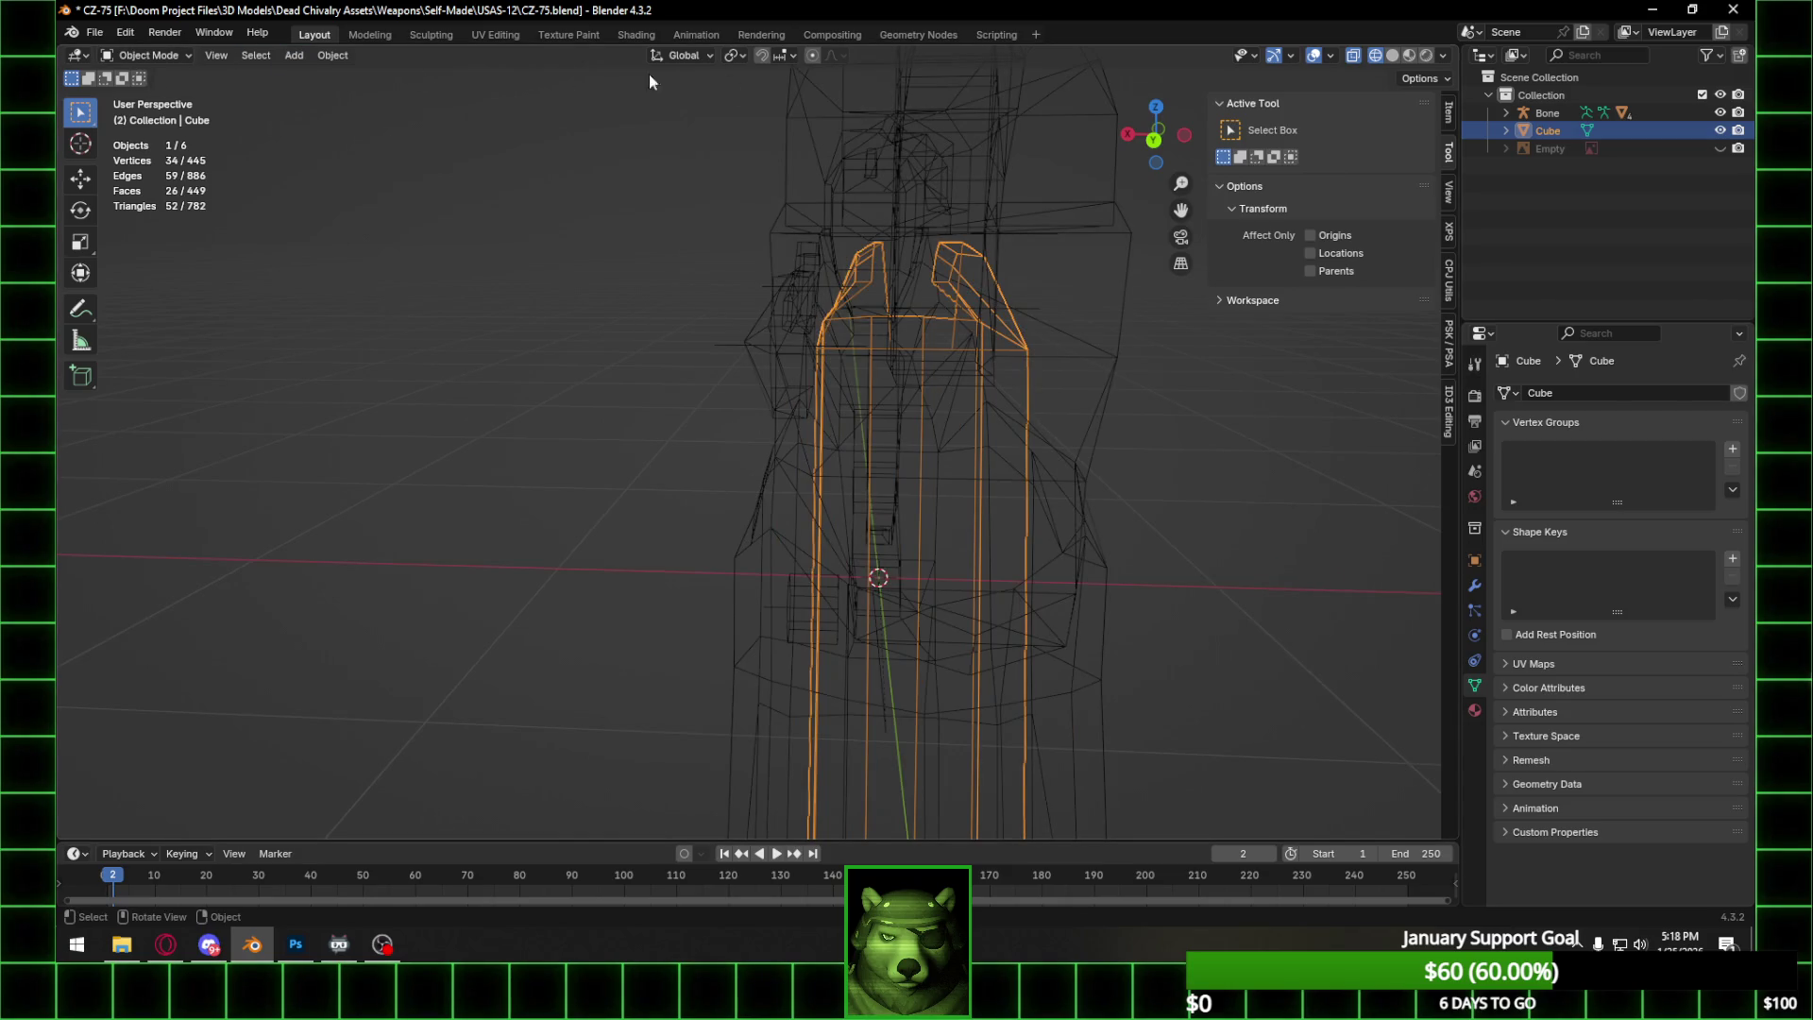
Widen the selected top edge along X, then clear the selection.
{"action": "key", "text": "Tab"}
{"action": "key", "text": "Home"}
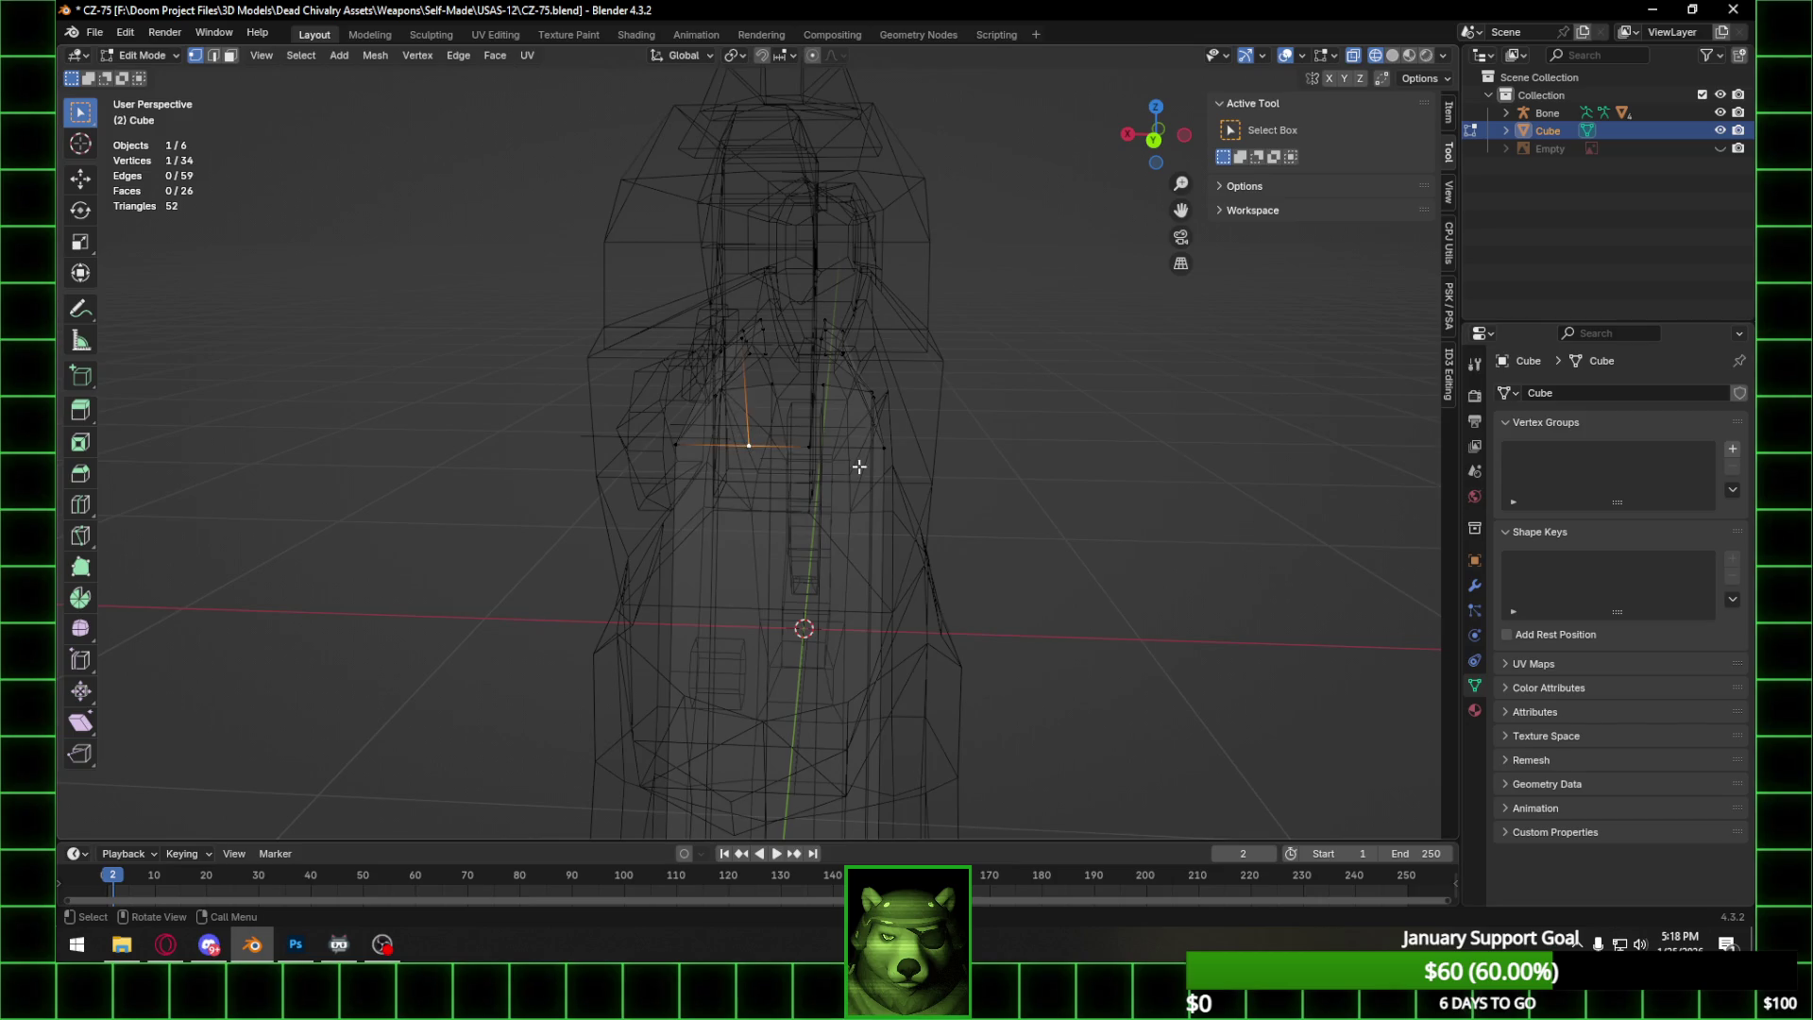
{"action": "middle_click_drag", "start_coordinate": [858, 466], "coordinate": [843, 492]}
{"action": "key", "text": "s"}
{"action": "key", "text": "x"}
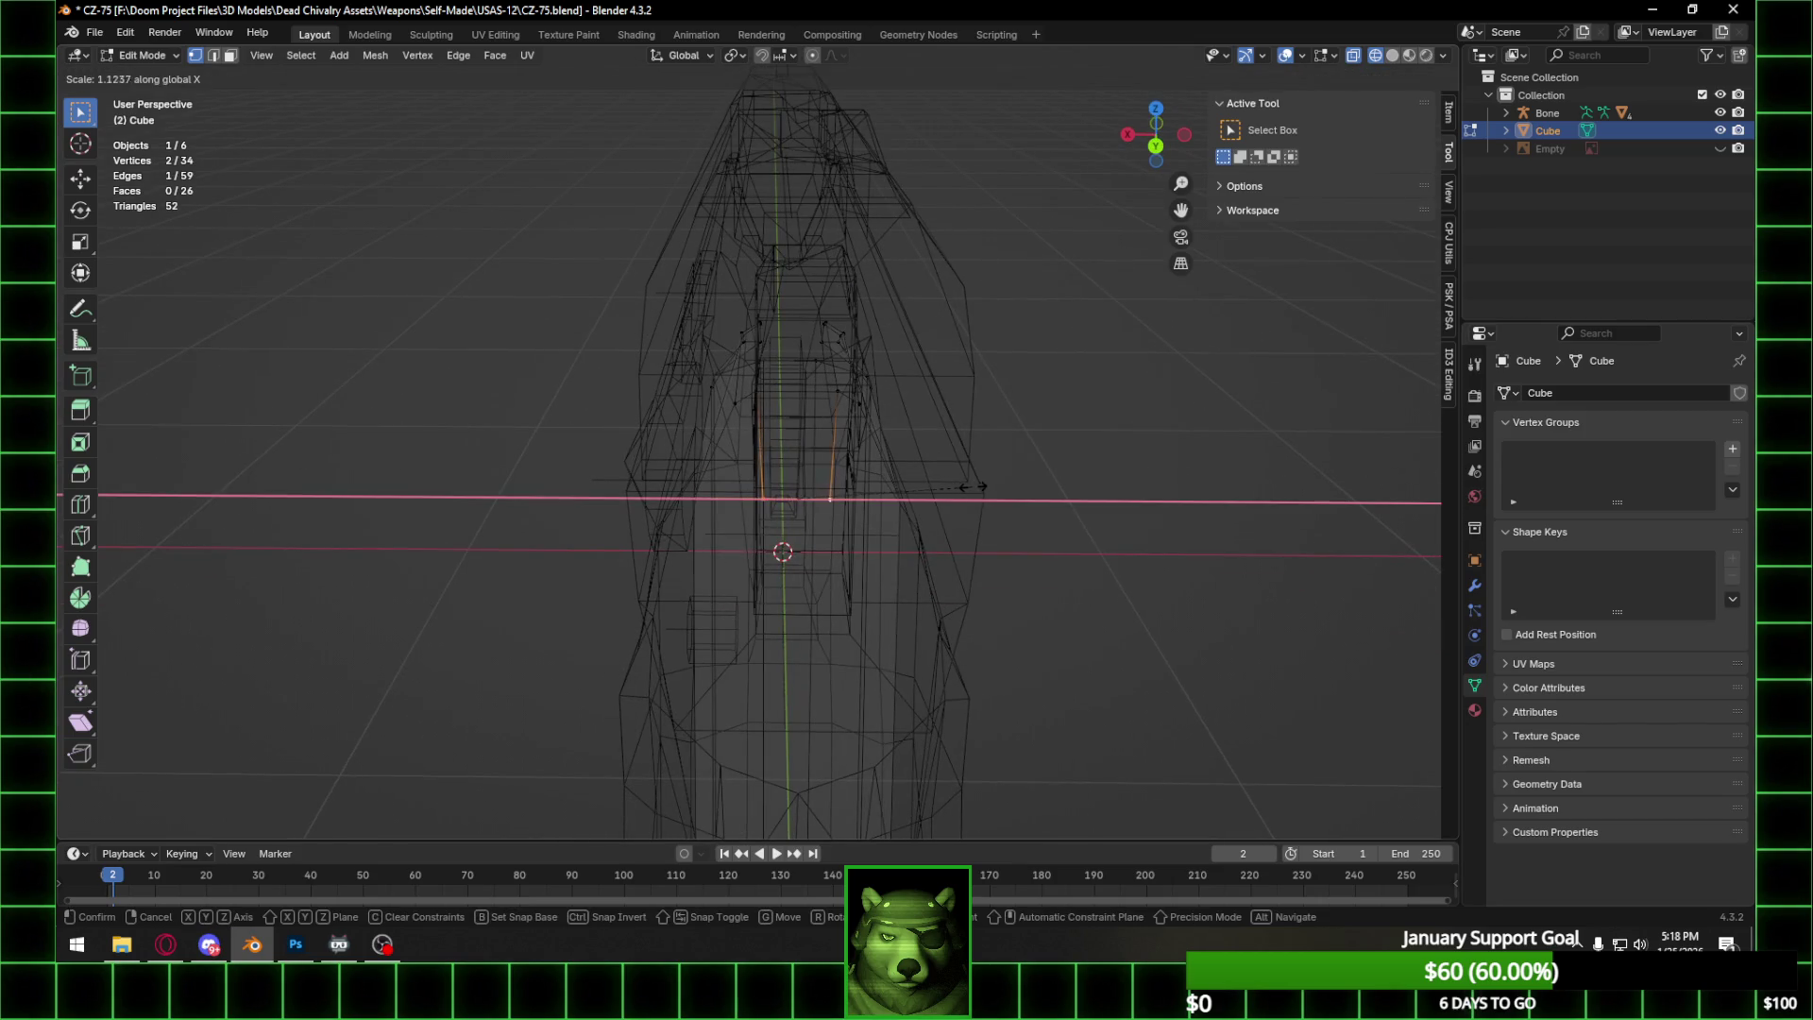
{"action": "left_click", "coordinate": [1048, 487]}
{"action": "left_click", "coordinate": [1101, 413]}
{"action": "scroll", "coordinate": [1101, 412], "scroll_direction": "down", "scroll_amount": 4}
{"action": "mouse_move", "coordinate": [1101, 412]}
{"action": "middle_mouse_down"}
{"action": "mouse_move", "coordinate": [892, 608]}
{"action": "mouse_move", "coordinate": [752, 454]}
{"action": "mouse_move", "coordinate": [769, 393]}
{"action": "mouse_move", "coordinate": [898, 356]}
{"action": "mouse_move", "coordinate": [876, 376]}
{"action": "mouse_move", "coordinate": [664, 377]}
{"action": "mouse_move", "coordinate": [708, 481]}
{"action": "mouse_move", "coordinate": [710, 423]}
{"action": "middle_mouse_up"}
Select the magazine's two bottom faces.
{"action": "left_click", "coordinate": [230, 59]}
{"action": "mouse_move", "coordinate": [632, 380]}
{"action": "middle_mouse_down"}
{"action": "mouse_move", "coordinate": [696, 506]}
{"action": "mouse_move", "coordinate": [627, 455]}
{"action": "mouse_move", "coordinate": [583, 528]}
{"action": "mouse_move", "coordinate": [585, 566]}
{"action": "middle_mouse_up"}
{"action": "left_click", "coordinate": [620, 505]}
{"action": "left_click", "coordinate": [581, 496], "text": "shift"}
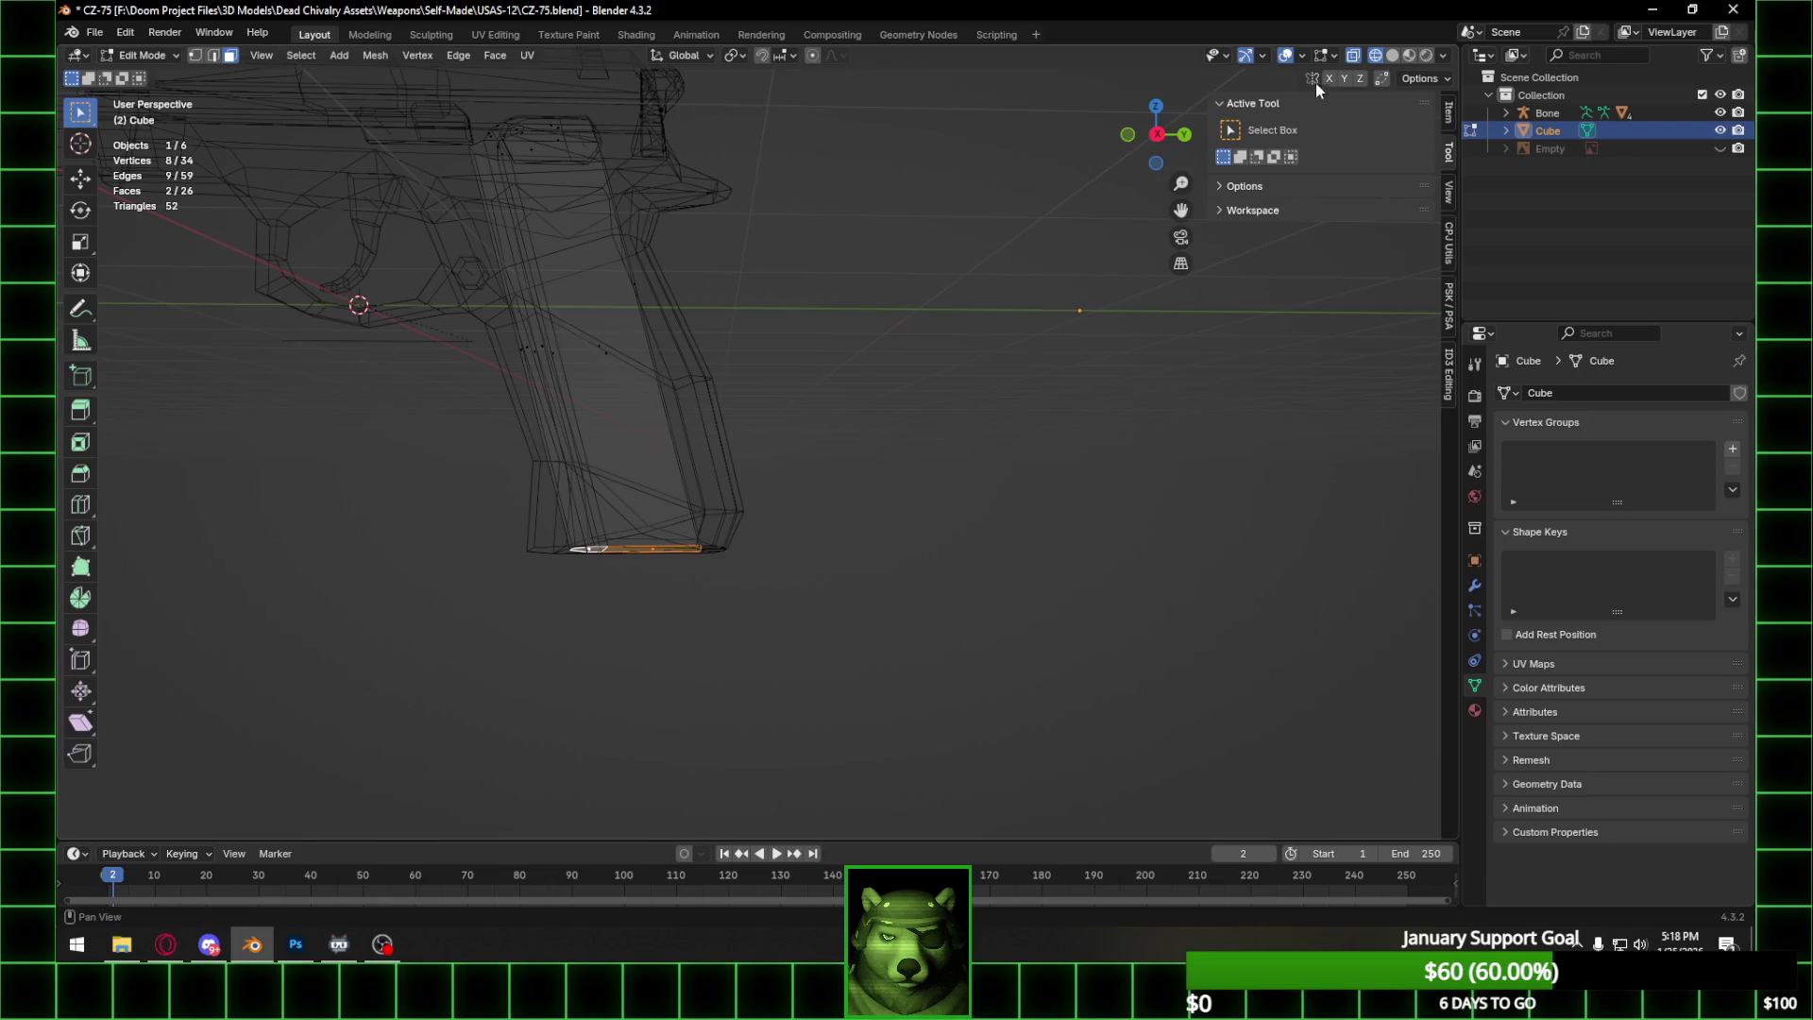
Extrude the grip's bottom faces down twice, the second by 0.07176 m, and select the new strip.
{"action": "left_click", "coordinate": [1157, 133]}
{"action": "key", "text": "e"}
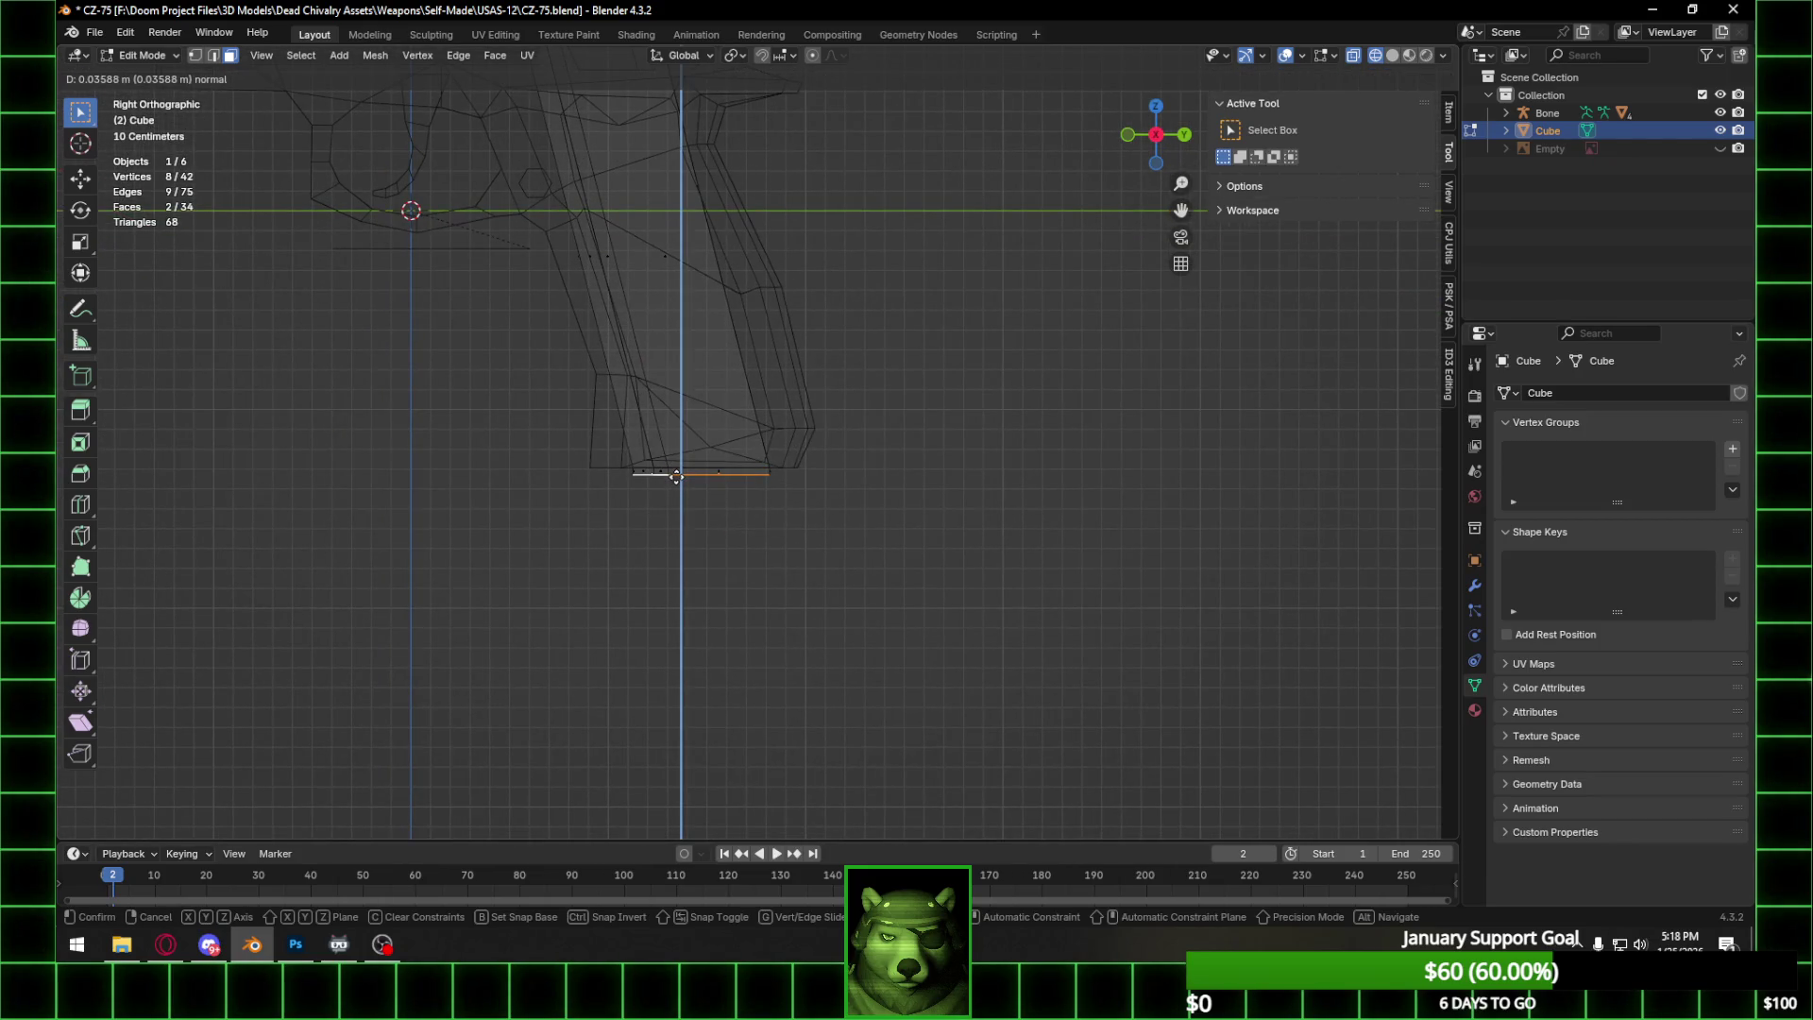
{"action": "left_click", "coordinate": [677, 478]}
{"action": "key", "text": "e"}
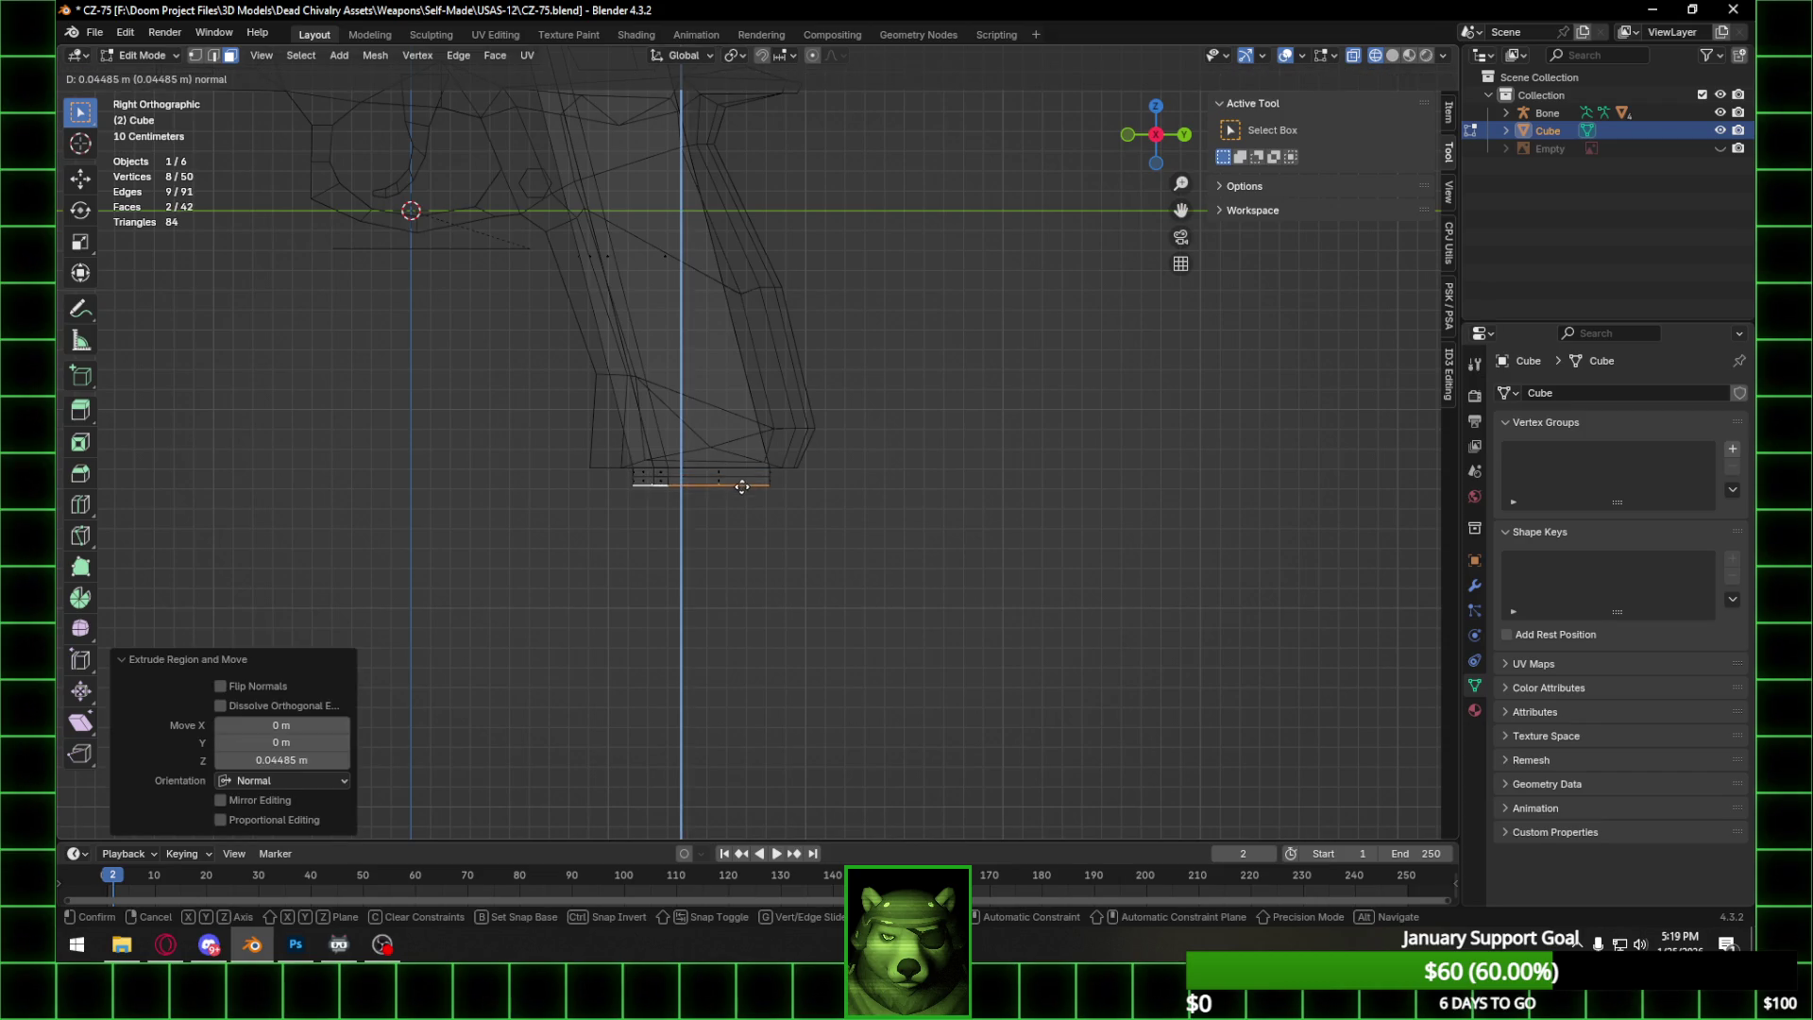
{"action": "left_click", "coordinate": [741, 492]}
{"action": "left_click_drag", "start_coordinate": [615, 483], "coordinate": [829, 520]}
{"action": "middle_click_drag", "start_coordinate": [785, 468], "coordinate": [807, 580]}
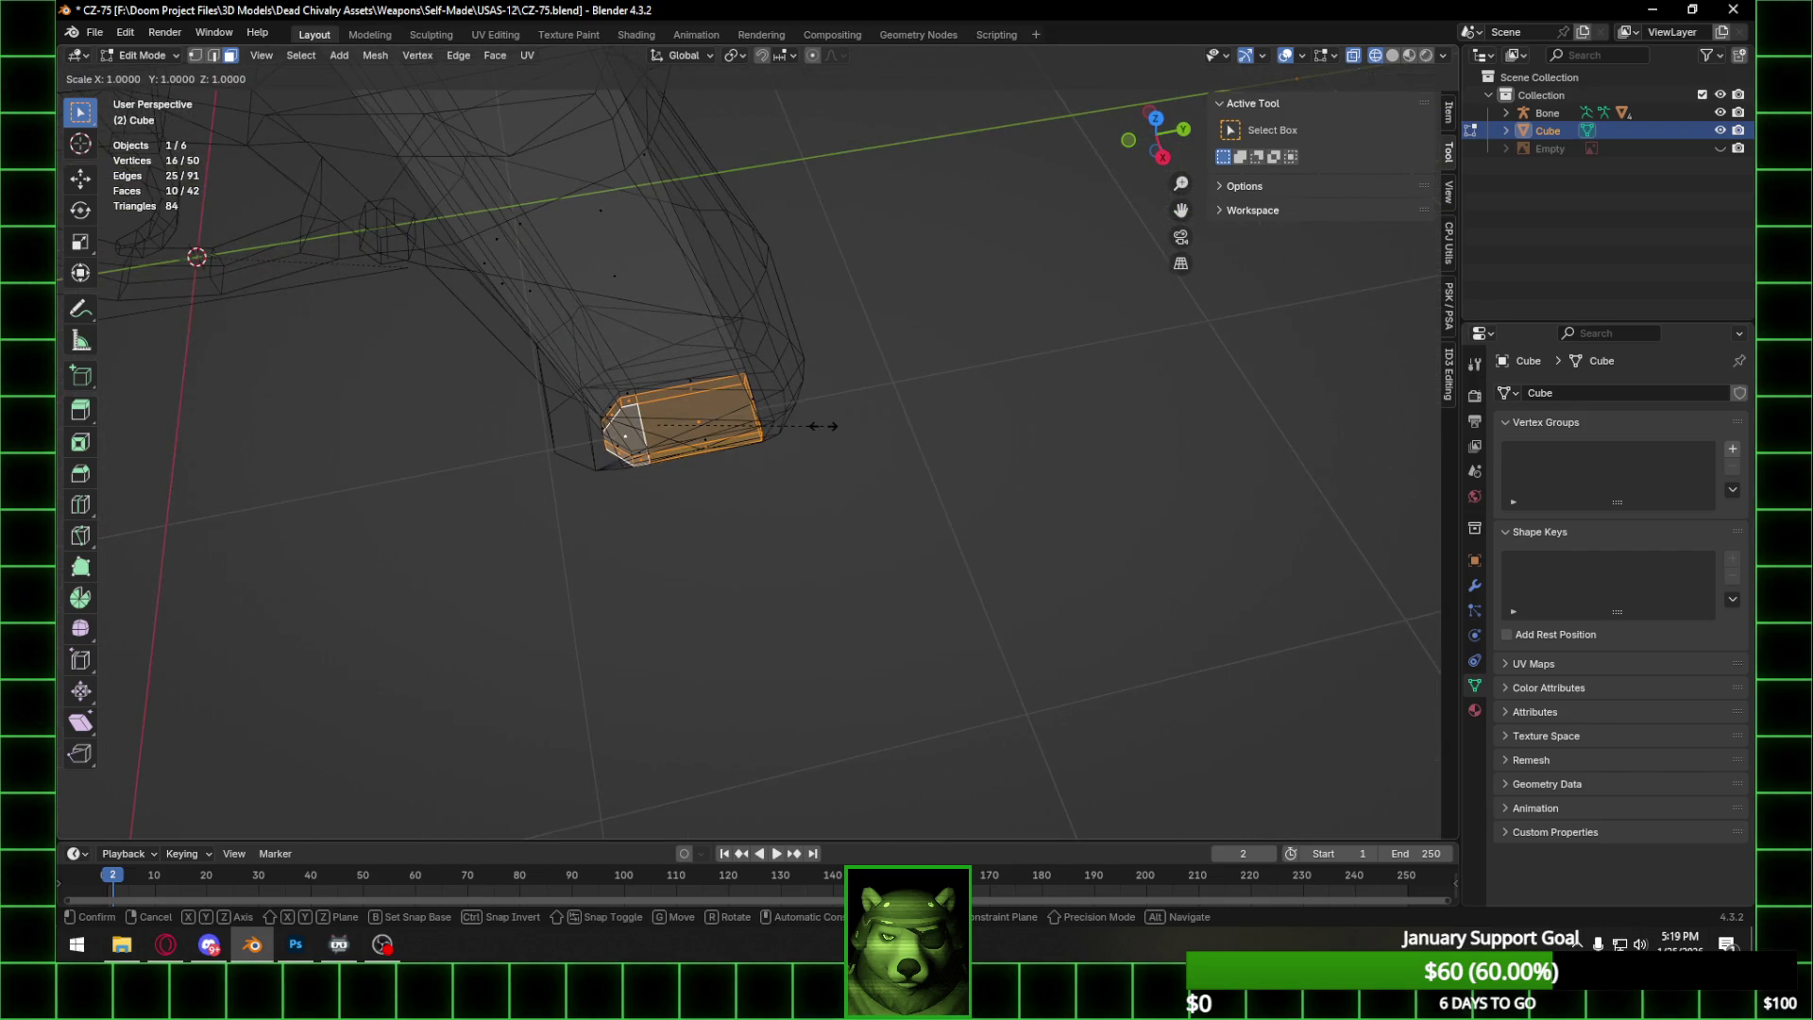
Scale the selected bottom block about 1.273 times from the orthographic top view.
{"action": "key", "text": "KP_5"}
{"action": "middle_click_drag", "start_coordinate": [821, 421], "coordinate": [1154, 133]}
{"action": "left_click", "coordinate": [1153, 126]}
{"action": "key", "text": "s"}
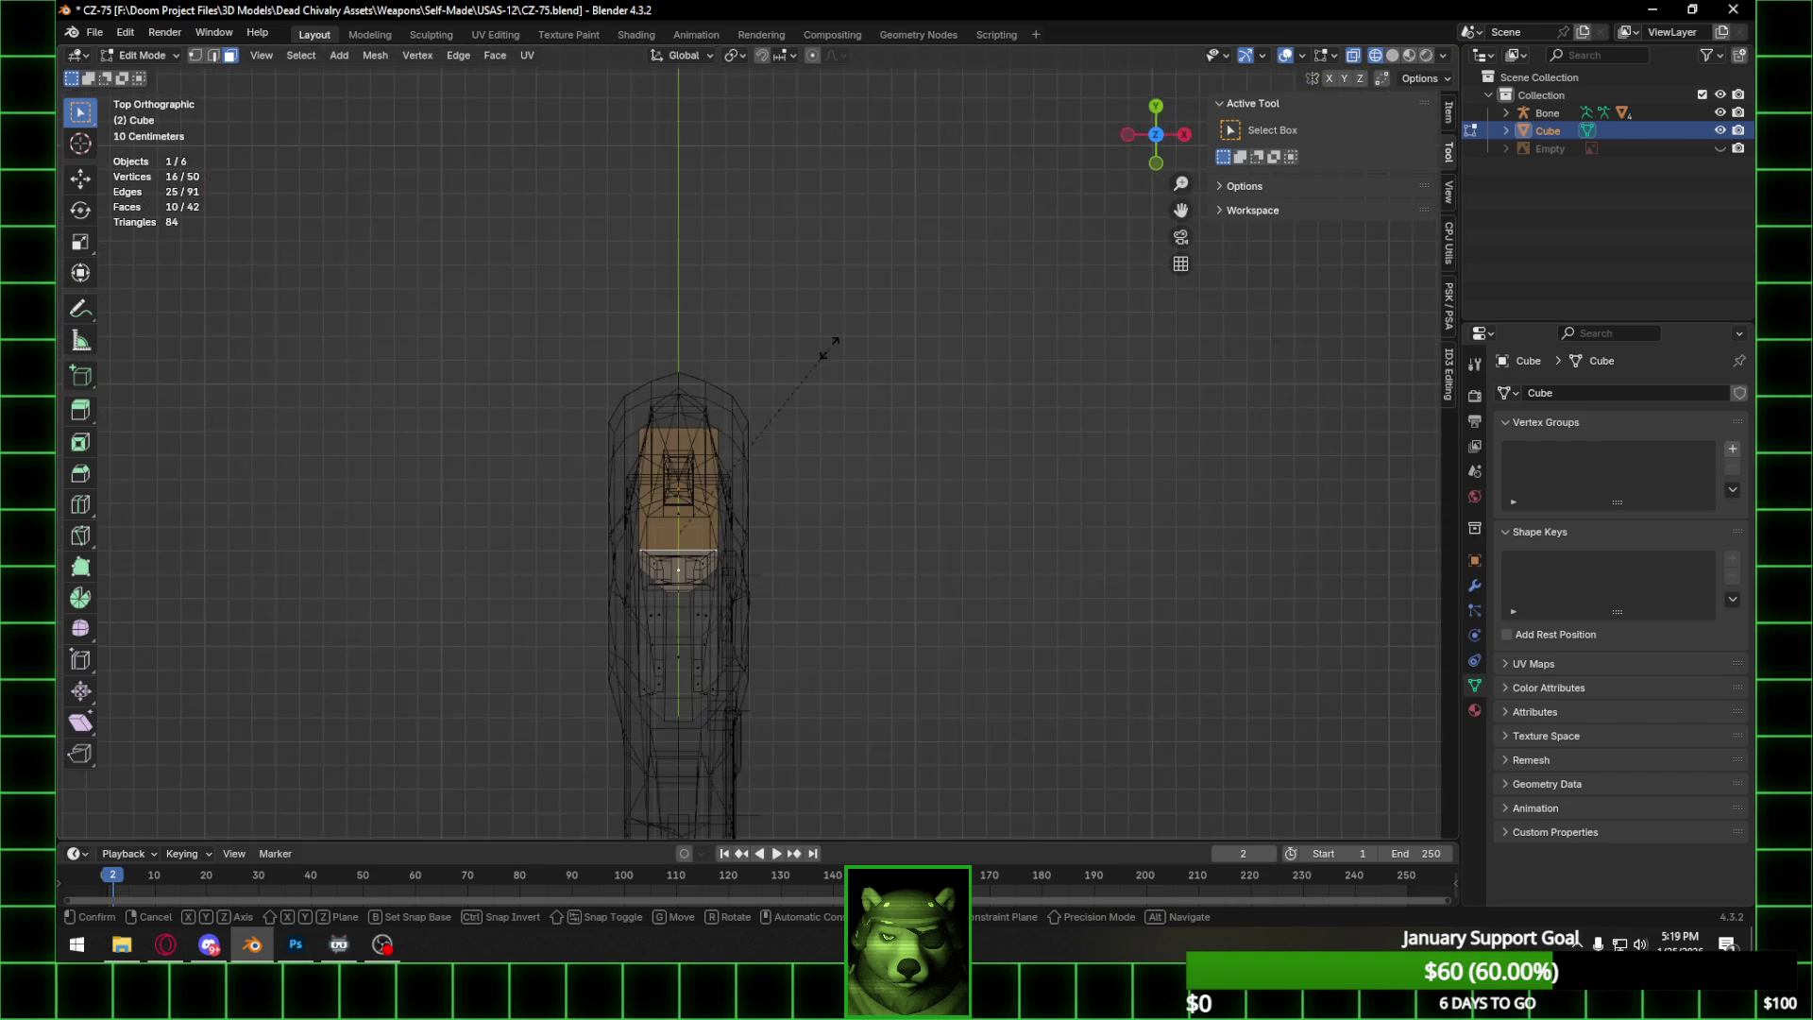
{"action": "left_click", "coordinate": [897, 322]}
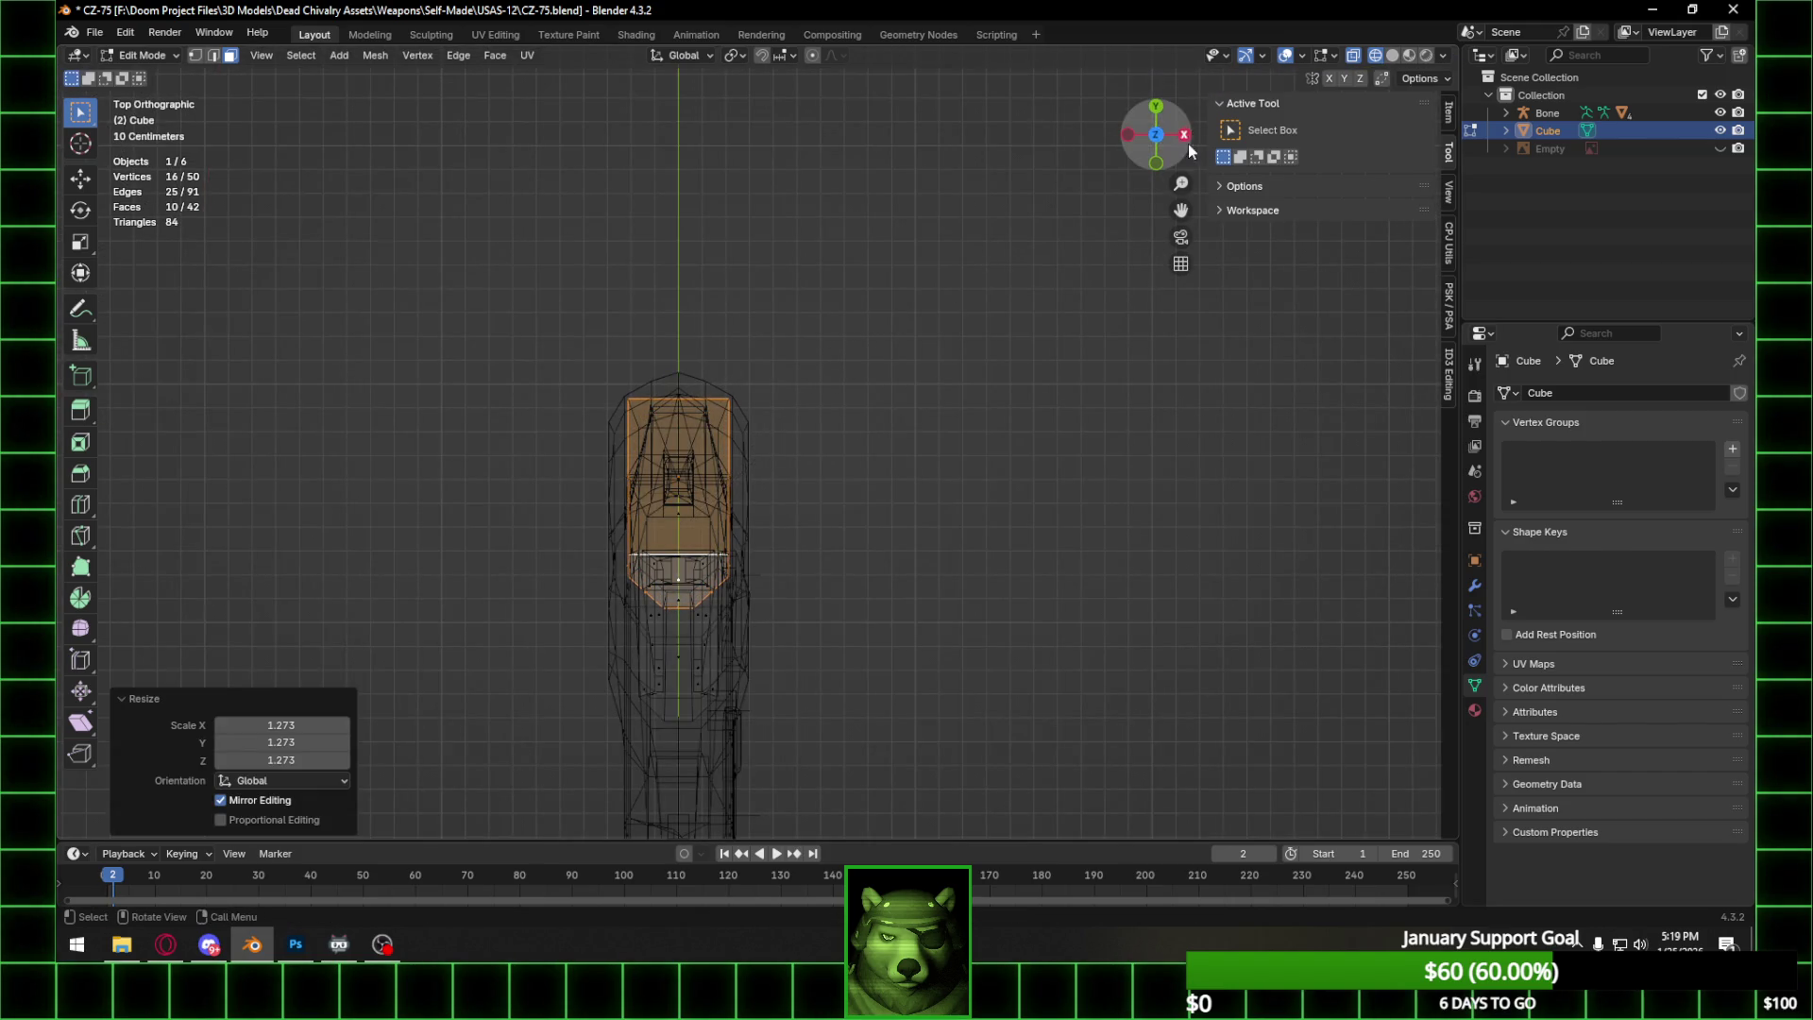
Move the block −0.070 m along Y and 0.031 m along Z under the grip.
{"action": "left_click", "coordinate": [1181, 138]}
{"action": "key", "text": "g"}
{"action": "key", "text": "y"}
{"action": "left_click", "coordinate": [799, 411]}
{"action": "key", "text": "g"}
{"action": "key", "text": "z"}
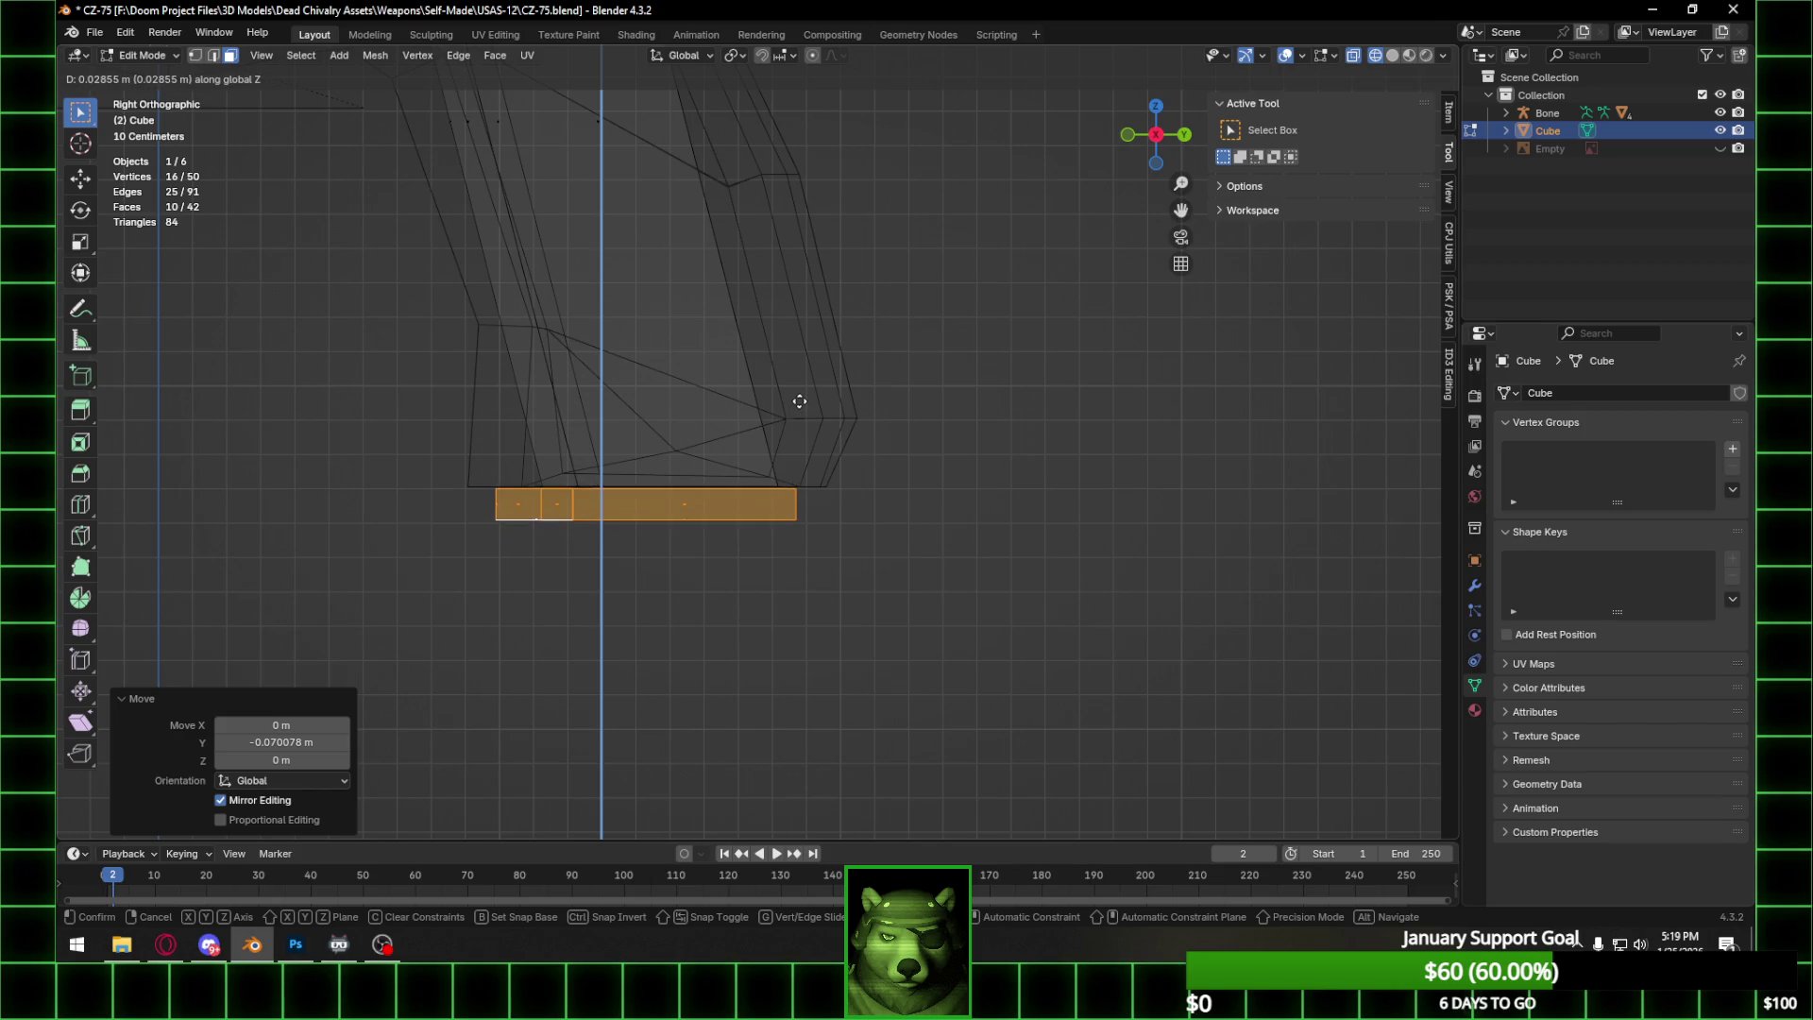
{"action": "left_click", "coordinate": [799, 399]}
Deselect all vertices and begin renaming the Cube object.
{"action": "mouse_move", "coordinate": [800, 399]}
{"action": "middle_mouse_down"}
{"action": "mouse_move", "coordinate": [822, 425]}
{"action": "mouse_move", "coordinate": [832, 399]}
{"action": "mouse_move", "coordinate": [903, 457]}
{"action": "mouse_move", "coordinate": [728, 393]}
{"action": "mouse_move", "coordinate": [813, 473]}
{"action": "mouse_move", "coordinate": [932, 503]}
{"action": "mouse_move", "coordinate": [862, 377]}
{"action": "middle_mouse_up"}
{"action": "key", "text": "alt+a"}
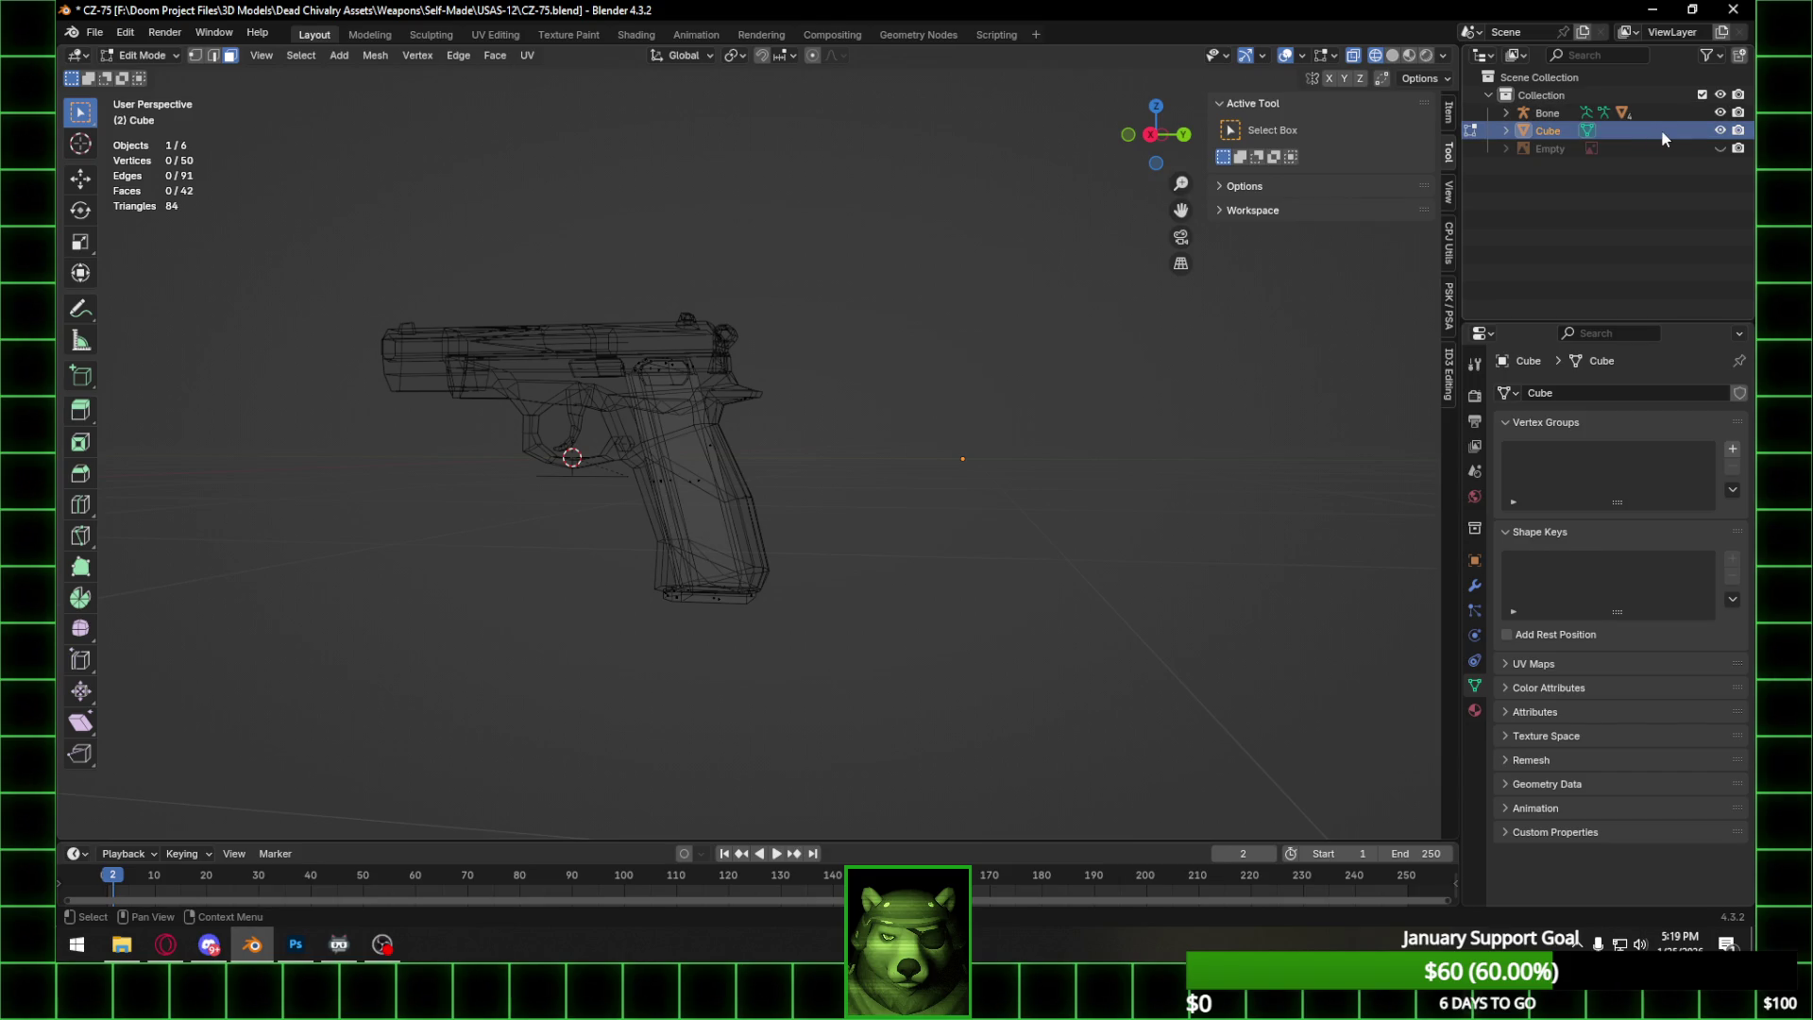
{"action": "double_click", "coordinate": [1540, 131]}
{"action": "type", "text": "Magazi"}
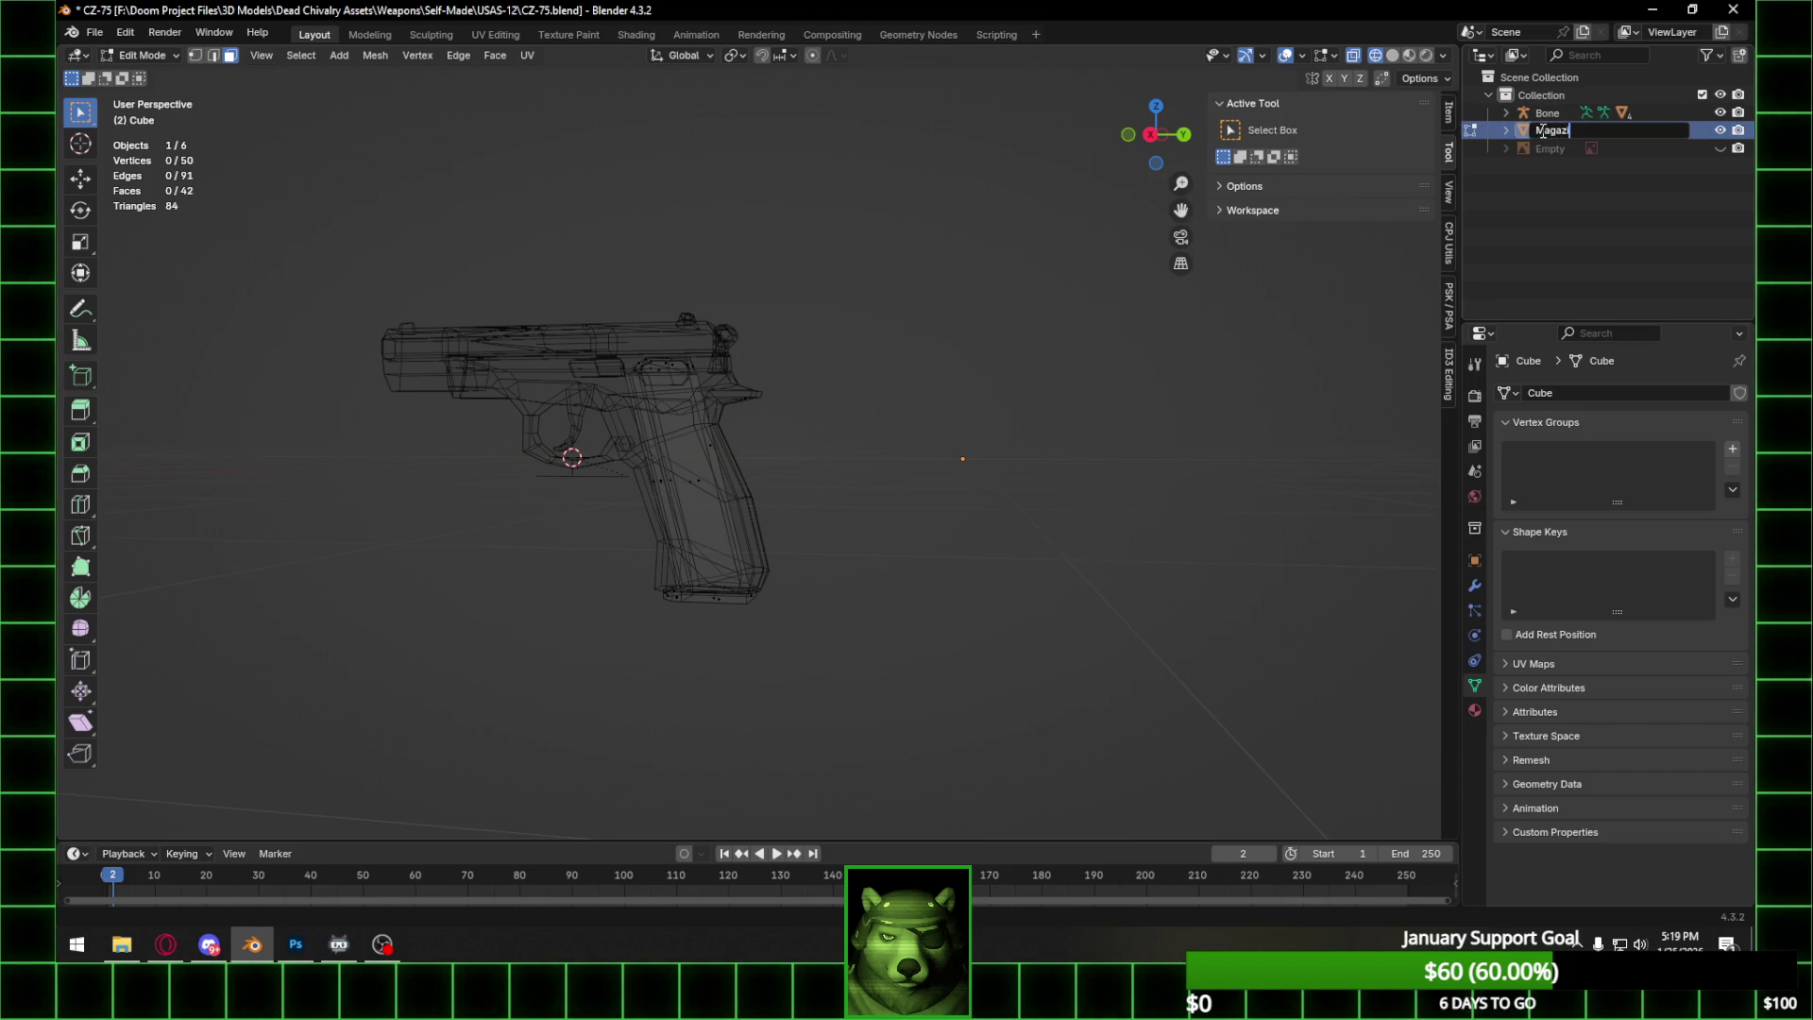
Rename the cube 'Magazine' and, in Object Mode, move it 2.3436 m along Y beside the pistol.
{"action": "type", "text": "ne"}
{"action": "key", "text": "Return"}
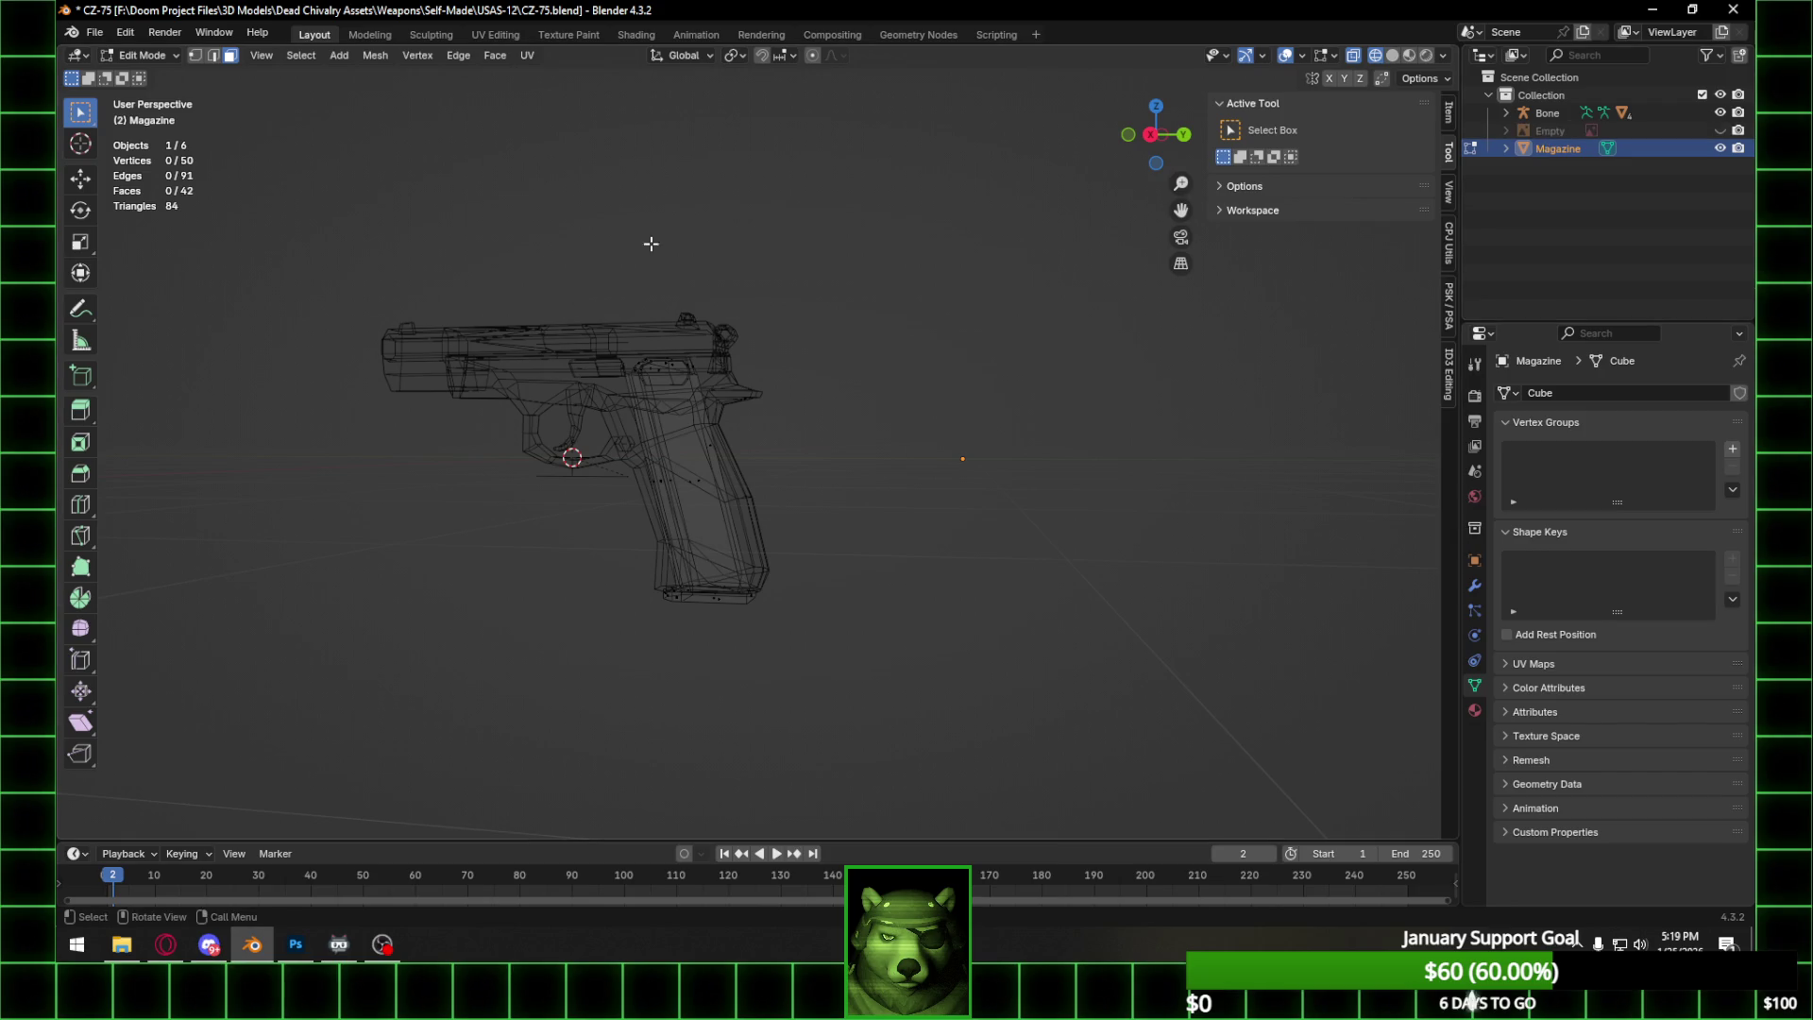
{"action": "left_click", "coordinate": [166, 57]}
{"action": "left_click", "coordinate": [167, 76]}
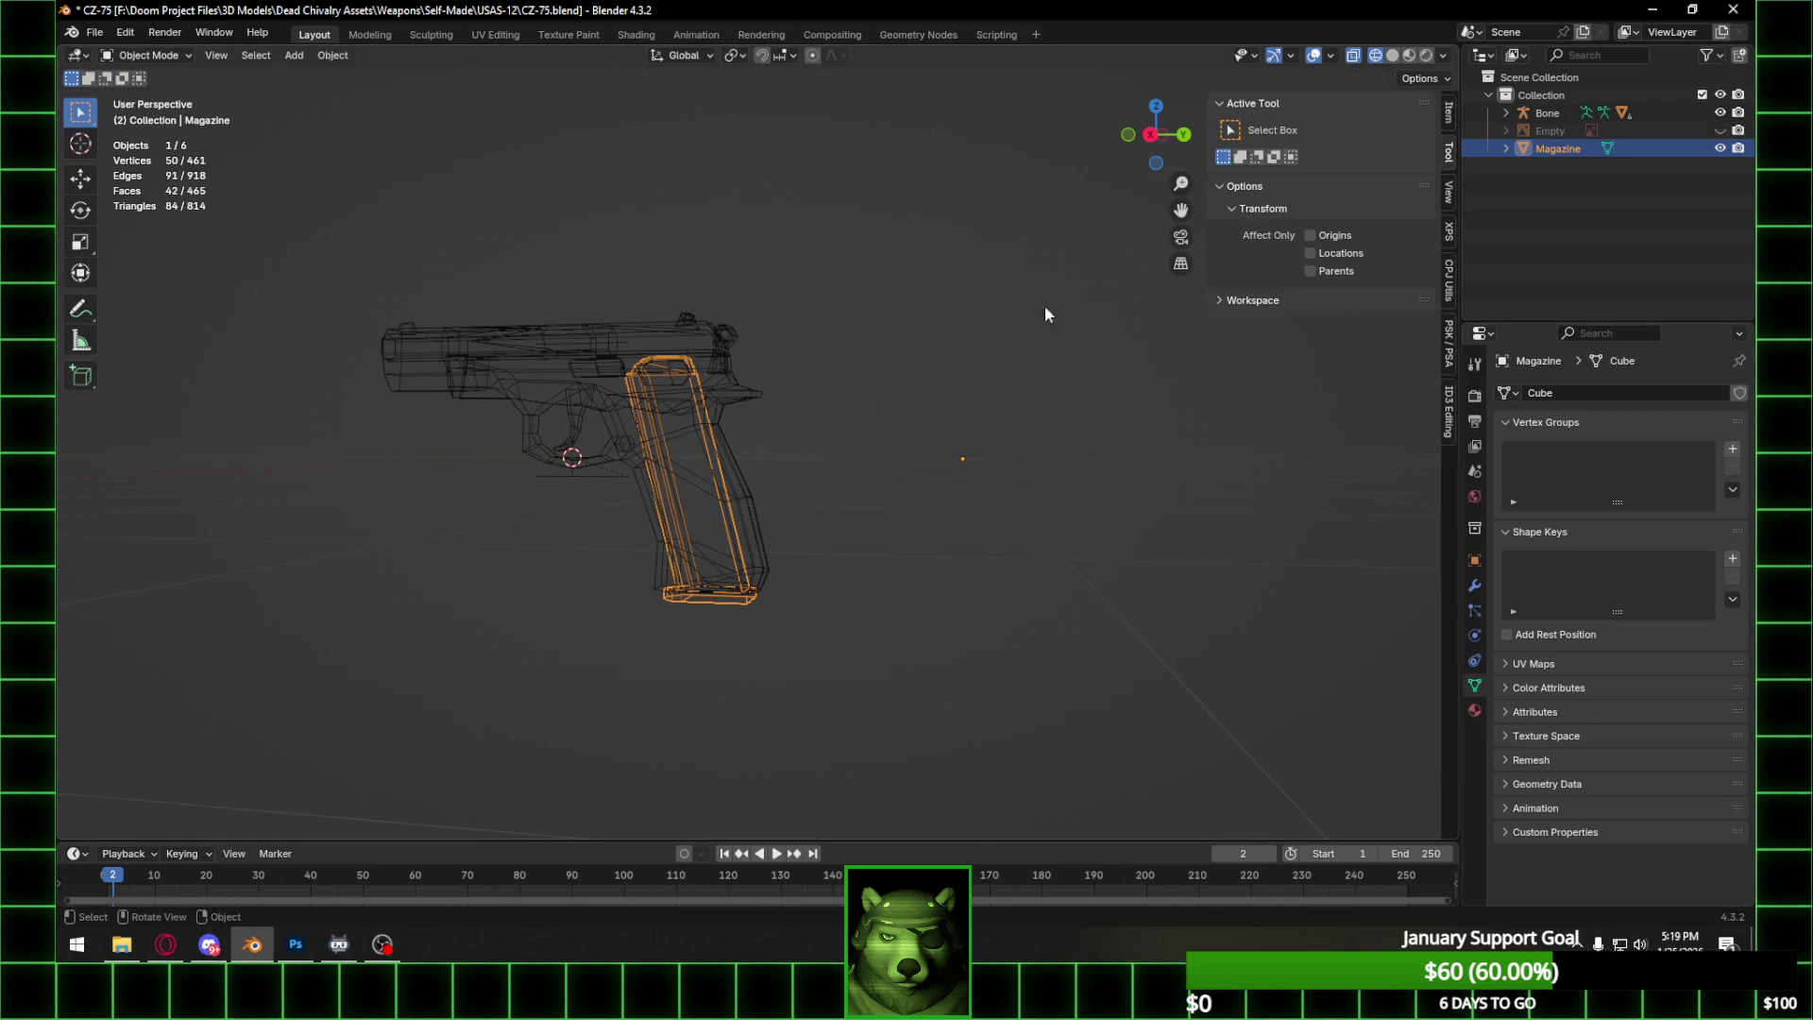
{"action": "left_click", "coordinate": [1149, 134]}
{"action": "key", "text": "g"}
{"action": "key", "text": "y"}
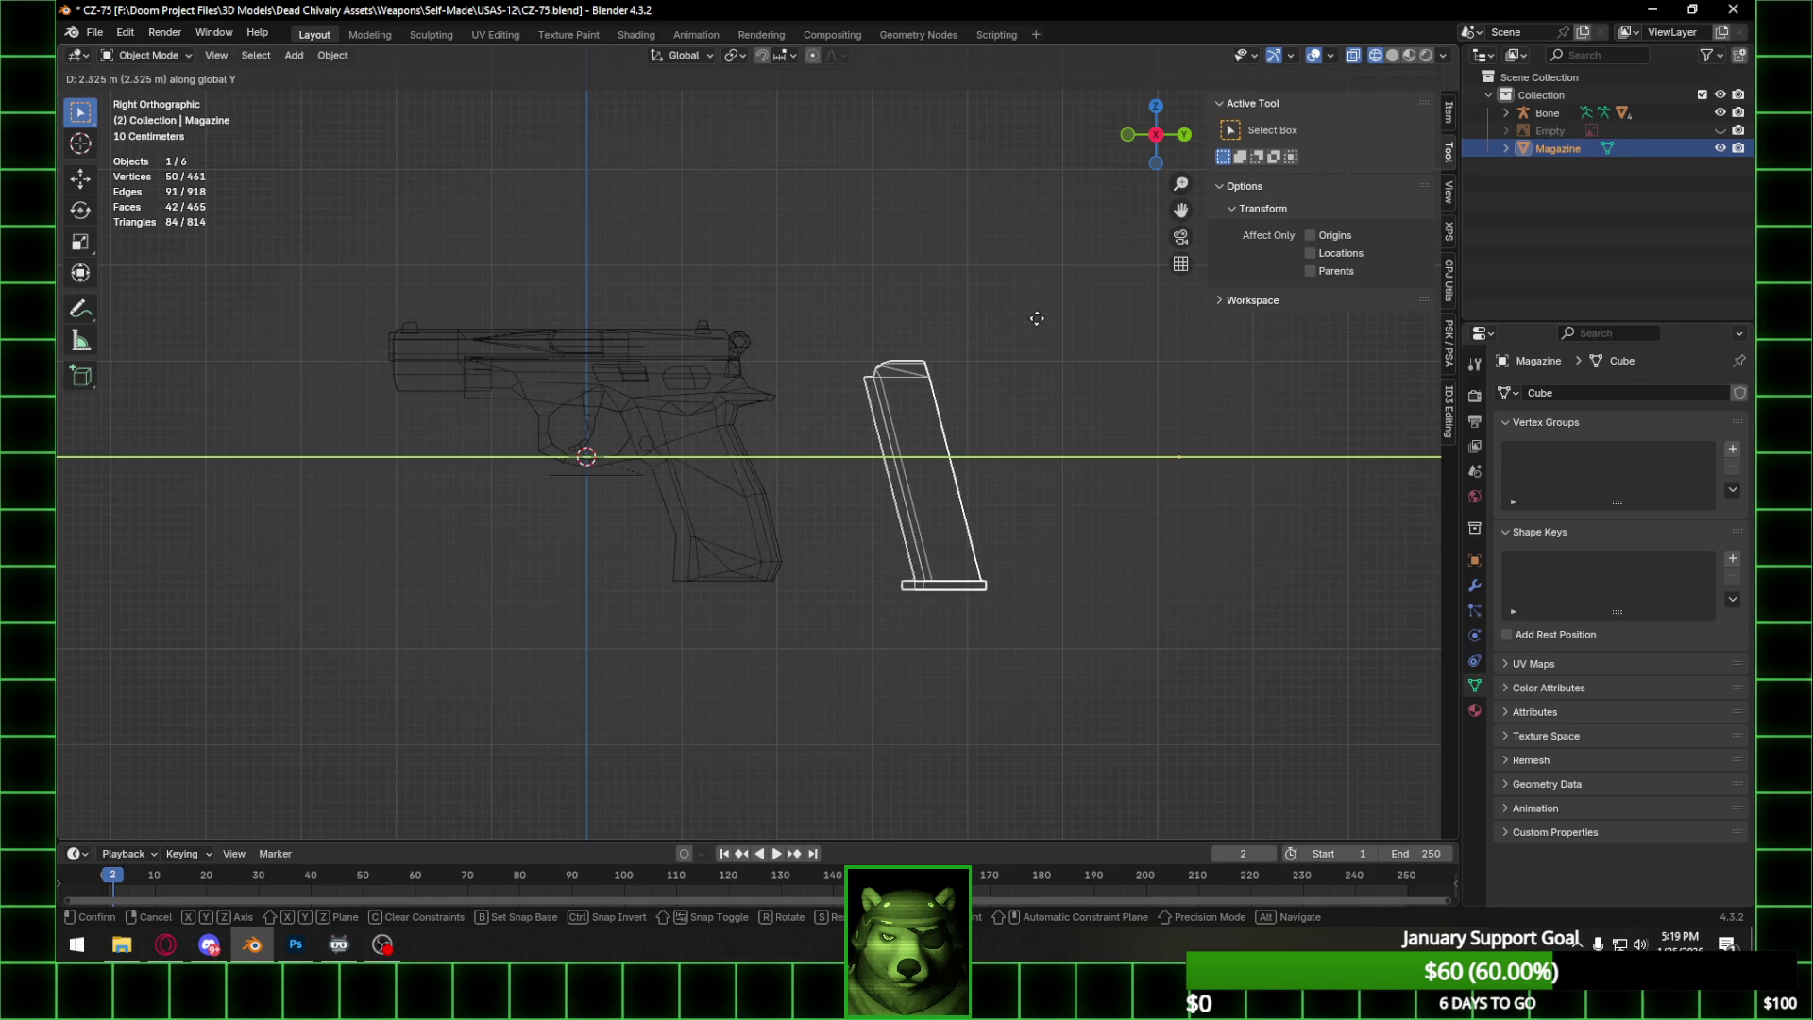
{"action": "left_click", "coordinate": [1038, 318]}
Hide the overlays and view the pistol and magazine in Material Preview from the side.
{"action": "left_click", "coordinate": [1391, 54]}
{"action": "mouse_move", "coordinate": [945, 406]}
{"action": "middle_mouse_down"}
{"action": "mouse_move", "coordinate": [891, 457]}
{"action": "mouse_move", "coordinate": [912, 468]}
{"action": "middle_mouse_up"}
{"action": "left_click", "coordinate": [1314, 55]}
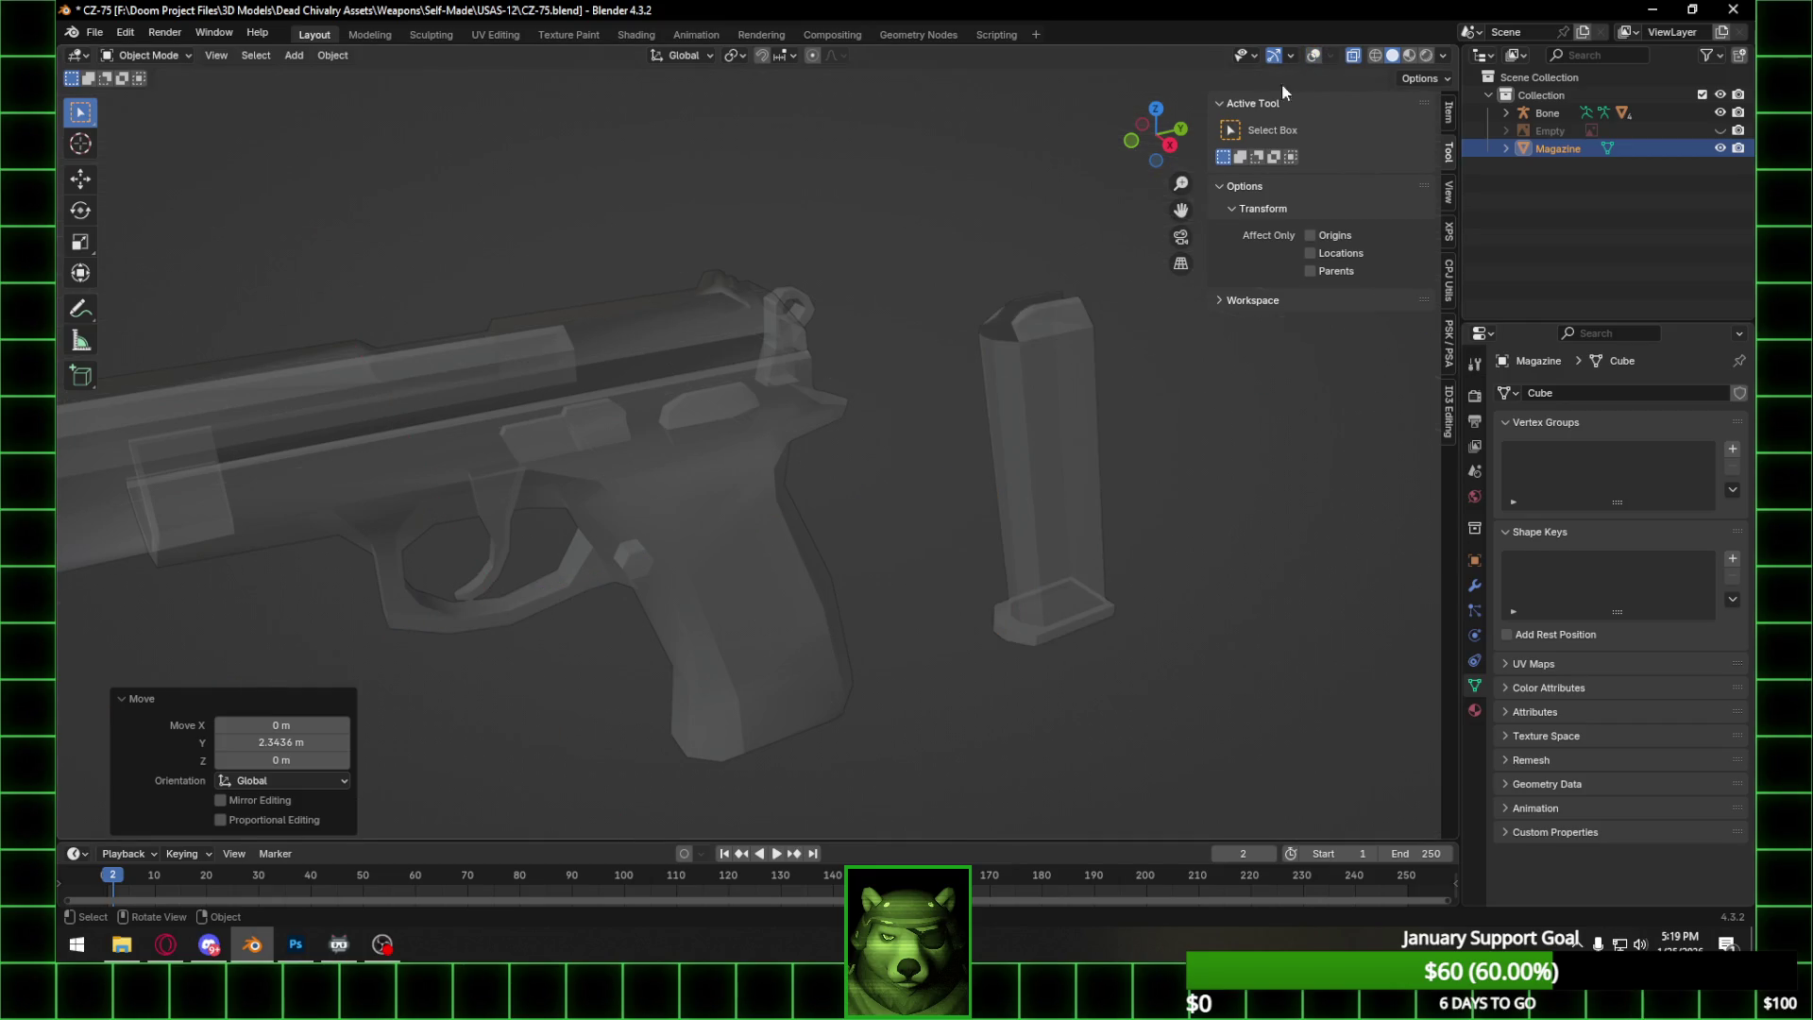
{"action": "left_click", "coordinate": [1408, 54]}
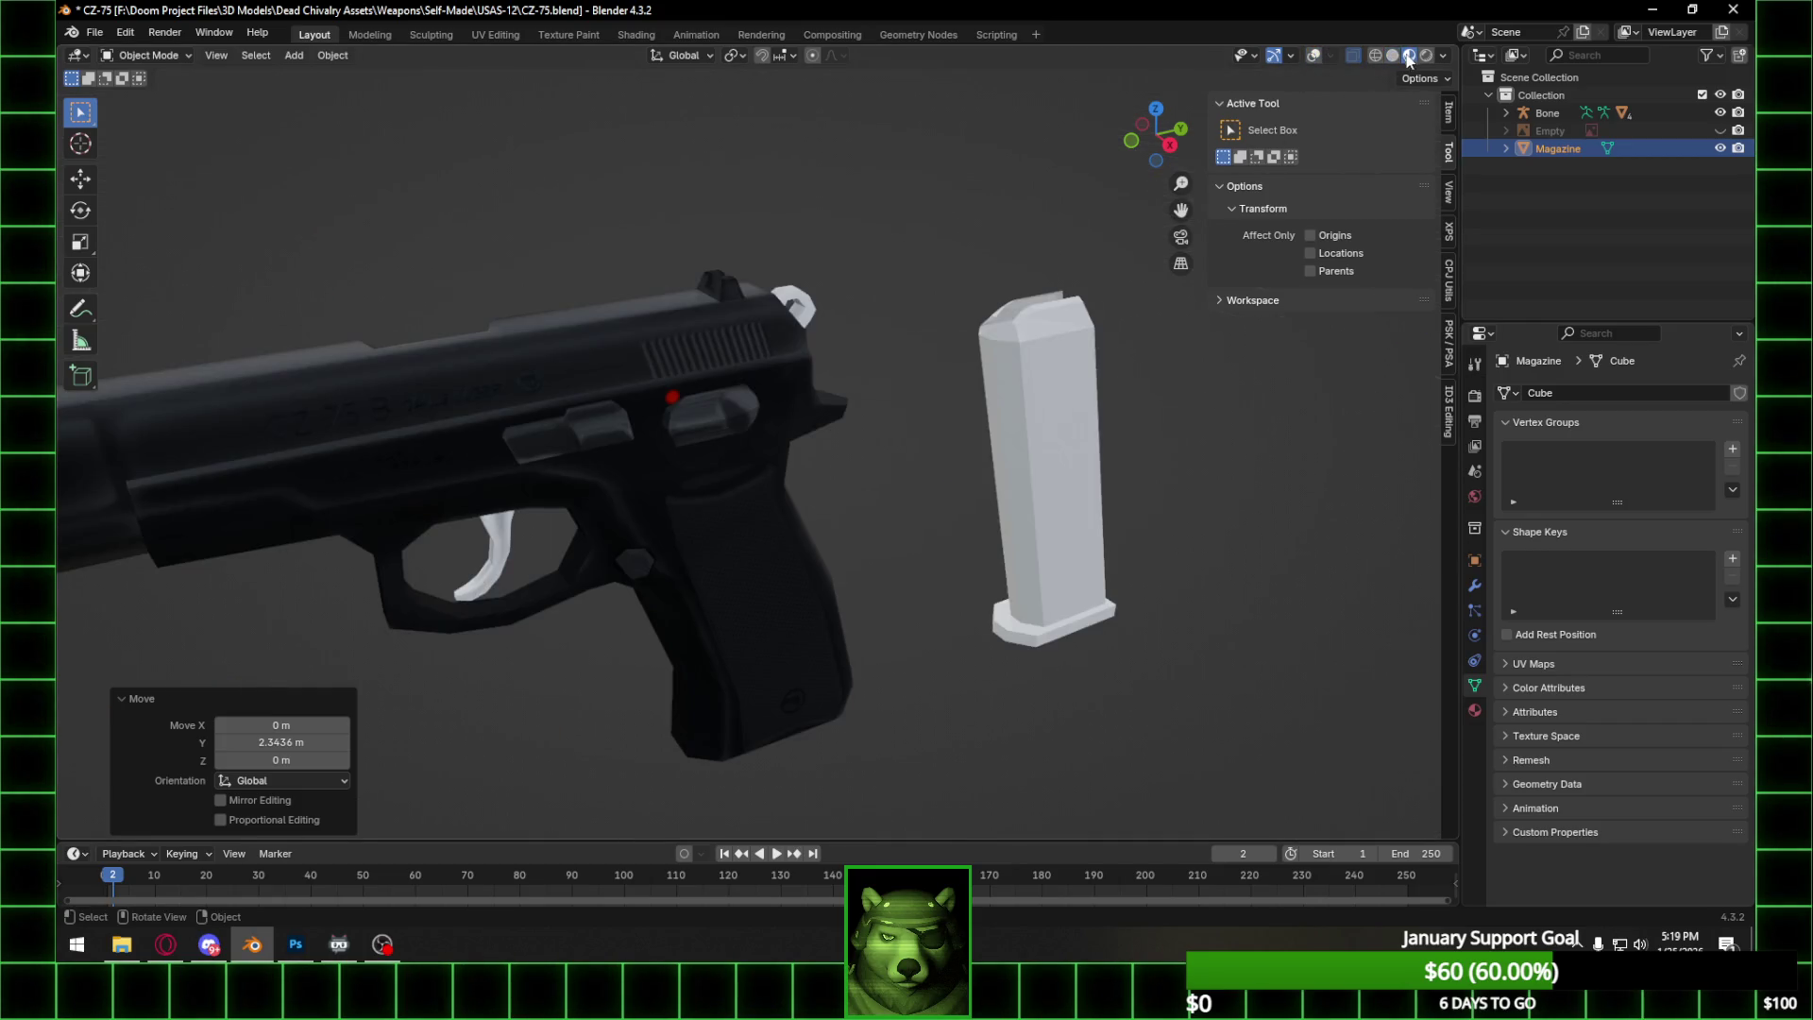
{"action": "mouse_move", "coordinate": [1052, 260]}
{"action": "middle_mouse_down"}
{"action": "mouse_move", "coordinate": [1033, 382]}
{"action": "mouse_move", "coordinate": [908, 355]}
{"action": "mouse_move", "coordinate": [876, 326]}
{"action": "mouse_move", "coordinate": [925, 317]}
{"action": "mouse_move", "coordinate": [814, 293]}
{"action": "mouse_move", "coordinate": [665, 294]}
{"action": "mouse_move", "coordinate": [678, 338]}
{"action": "mouse_move", "coordinate": [914, 376]}
{"action": "middle_mouse_up"}
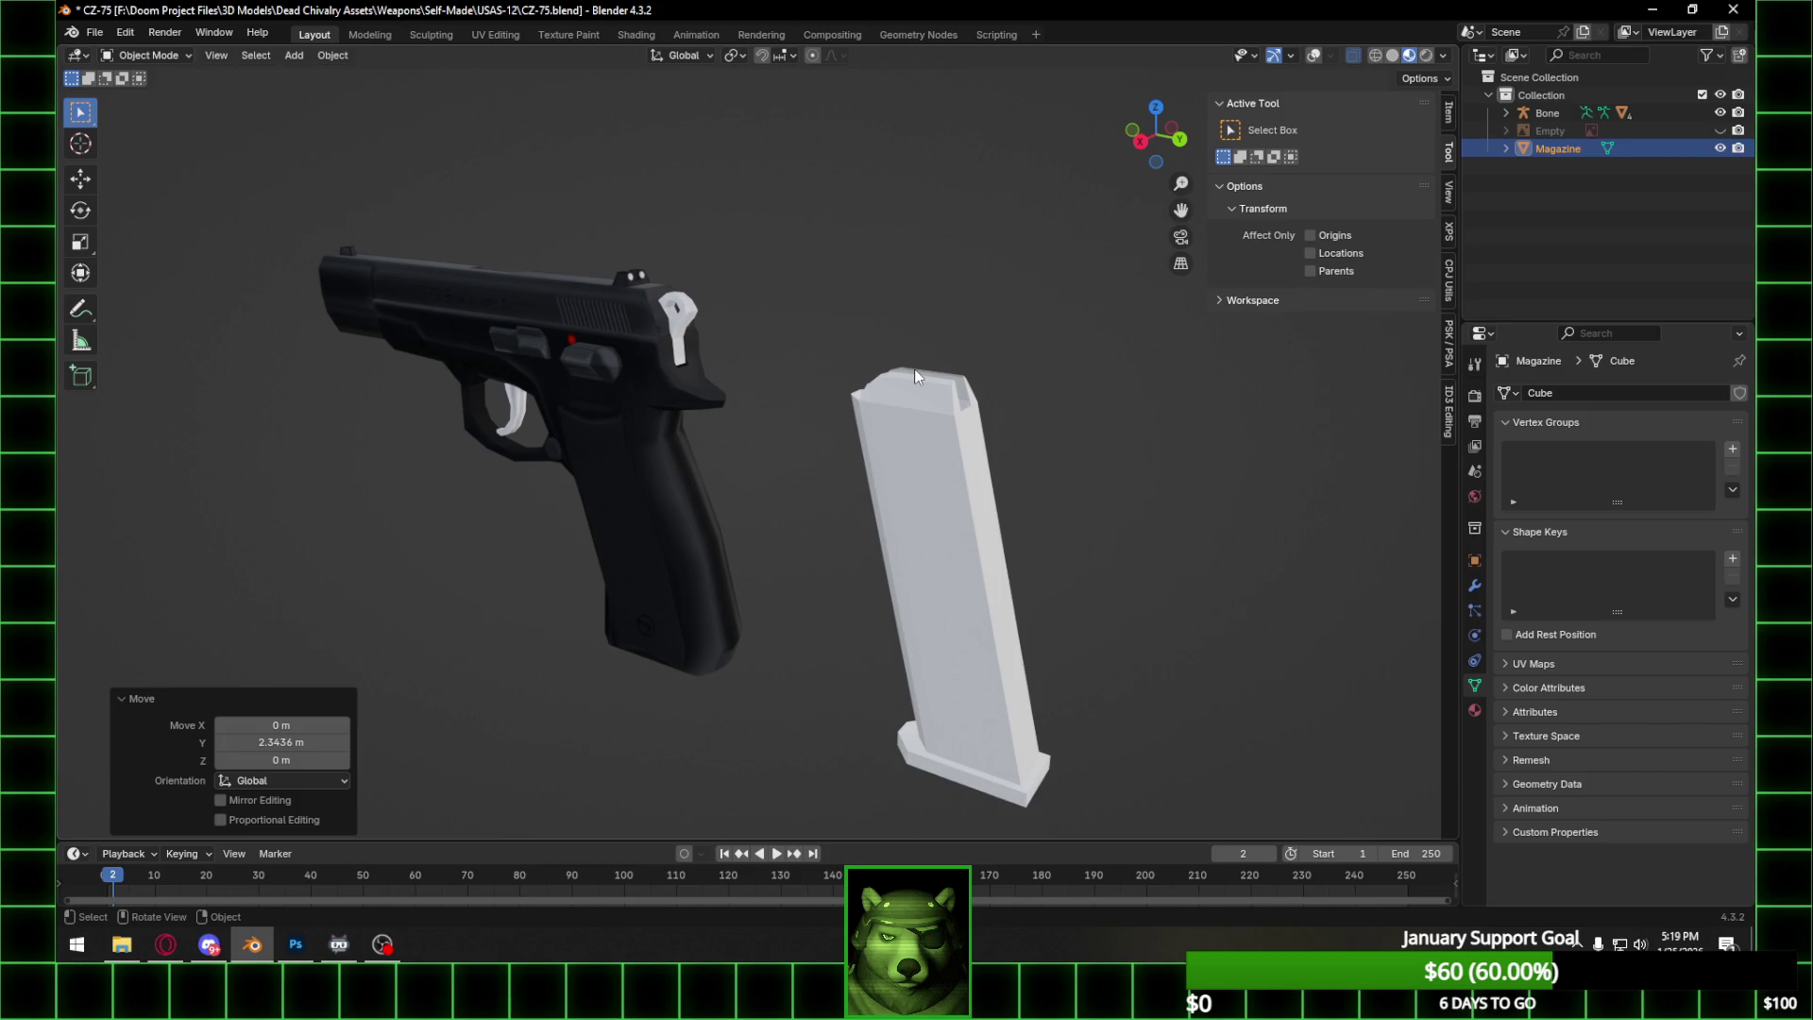
{"action": "mouse_move", "coordinate": [914, 376]}
{"action": "middle_mouse_down"}
{"action": "mouse_move", "coordinate": [829, 377]}
{"action": "mouse_move", "coordinate": [901, 367]}
{"action": "mouse_move", "coordinate": [999, 449]}
{"action": "mouse_move", "coordinate": [1193, 410]}
{"action": "mouse_move", "coordinate": [1346, 416]}
{"action": "mouse_move", "coordinate": [695, 417]}
{"action": "mouse_move", "coordinate": [891, 381]}
{"action": "mouse_move", "coordinate": [937, 397]}
{"action": "mouse_move", "coordinate": [1057, 382]}
{"action": "middle_mouse_up"}
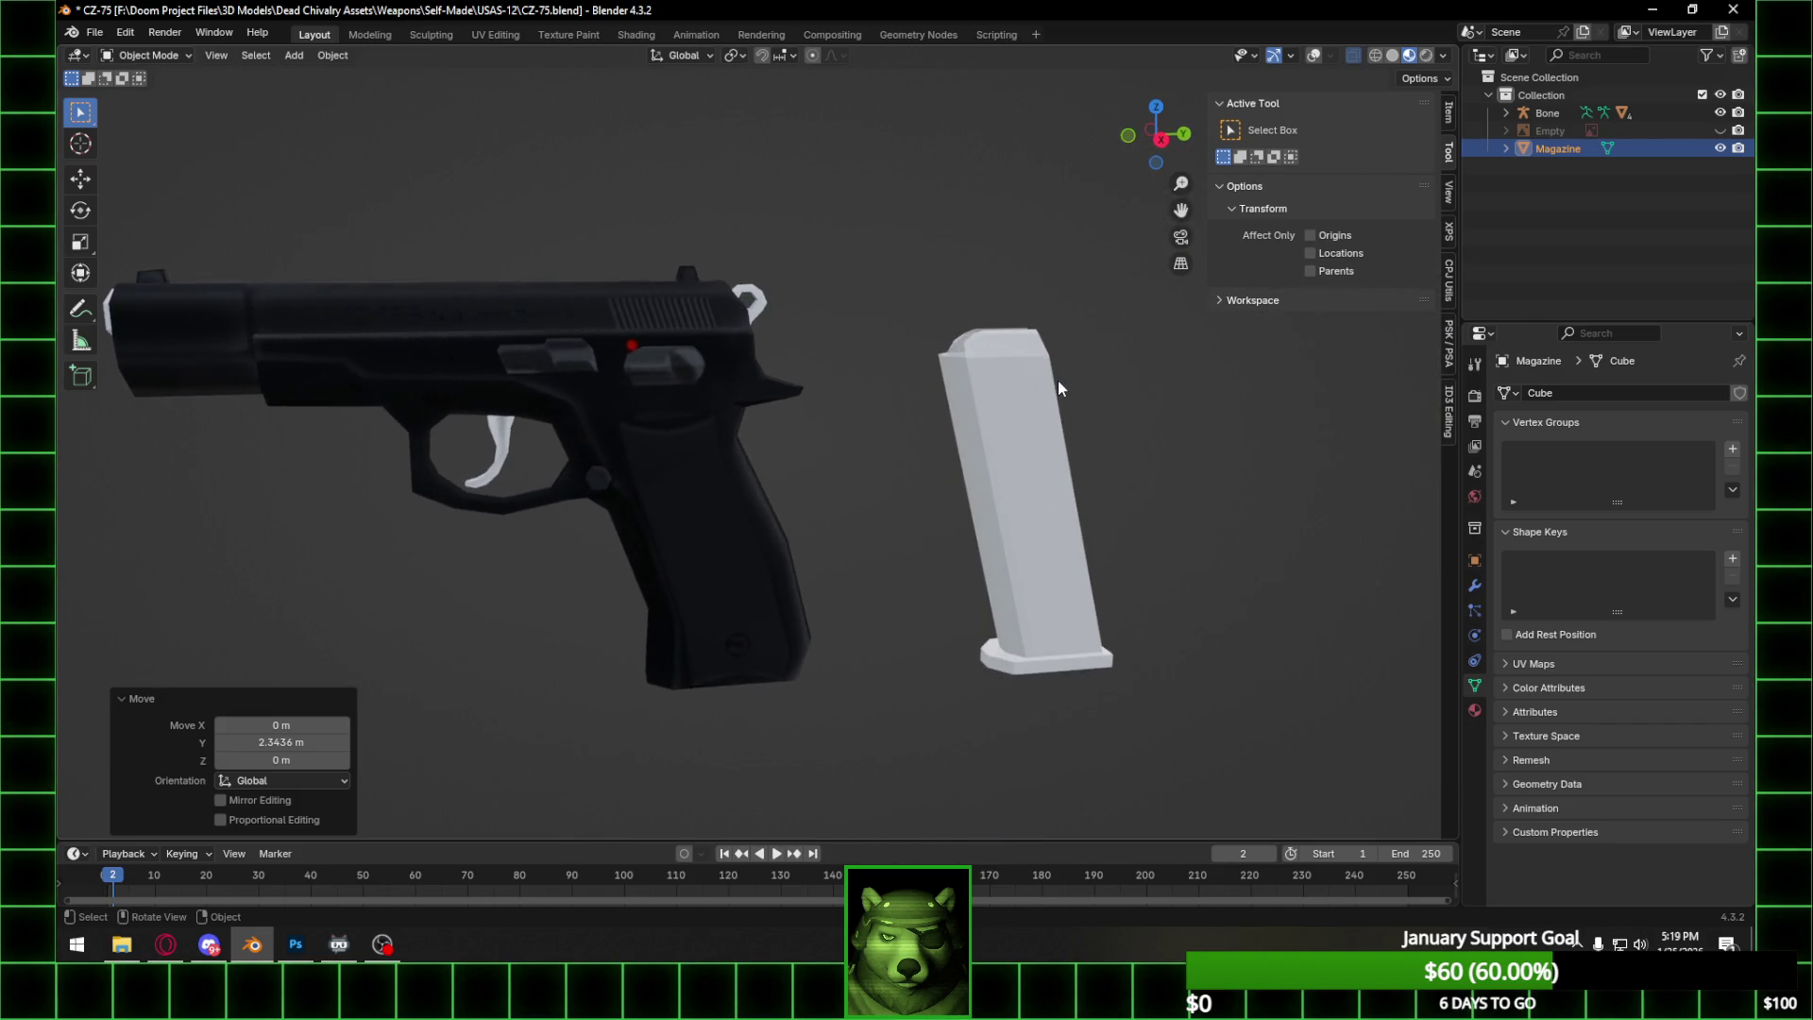
{"action": "left_click", "coordinate": [1169, 146]}
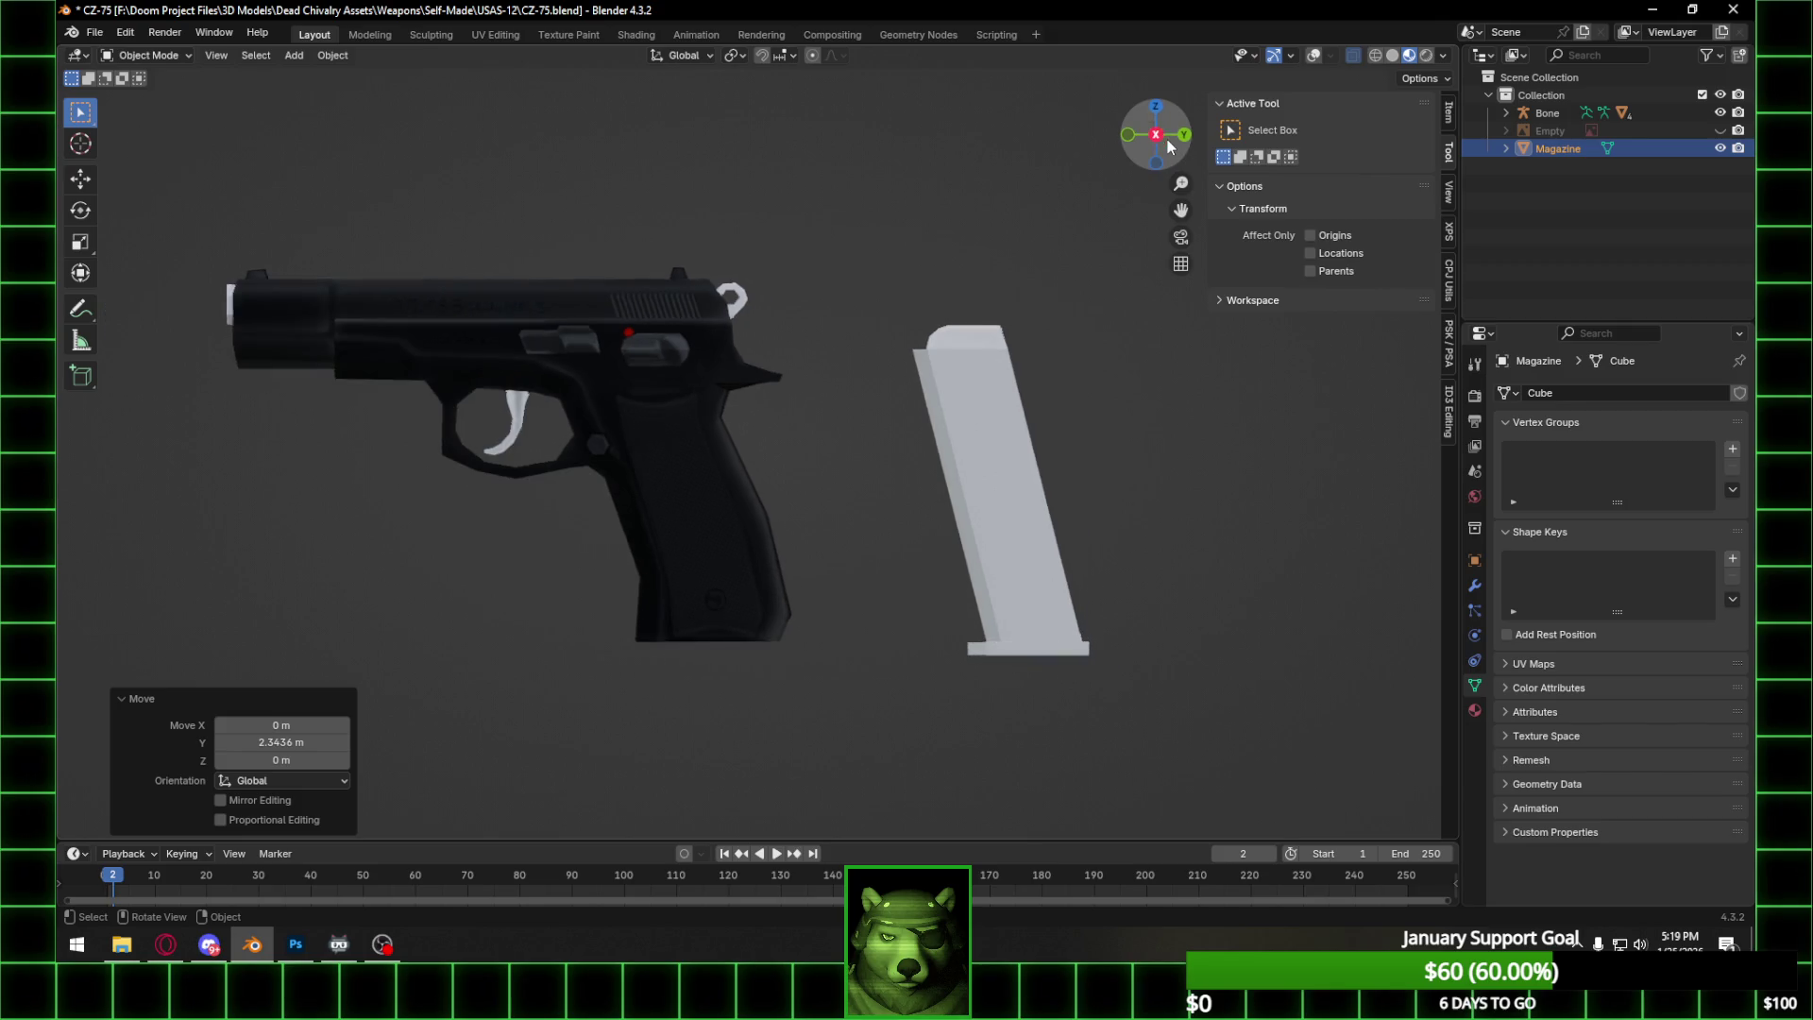
{"action": "scroll", "coordinate": [746, 453], "scroll_direction": "down", "scroll_amount": 4}
Unhide the reference Empty, restore the overlays, and slide the magazine along Y beside the photo's magazine.
{"action": "left_click", "coordinate": [1721, 130]}
{"action": "left_click", "coordinate": [1313, 55]}
{"action": "scroll", "coordinate": [1082, 434], "scroll_direction": "up", "scroll_amount": 5}
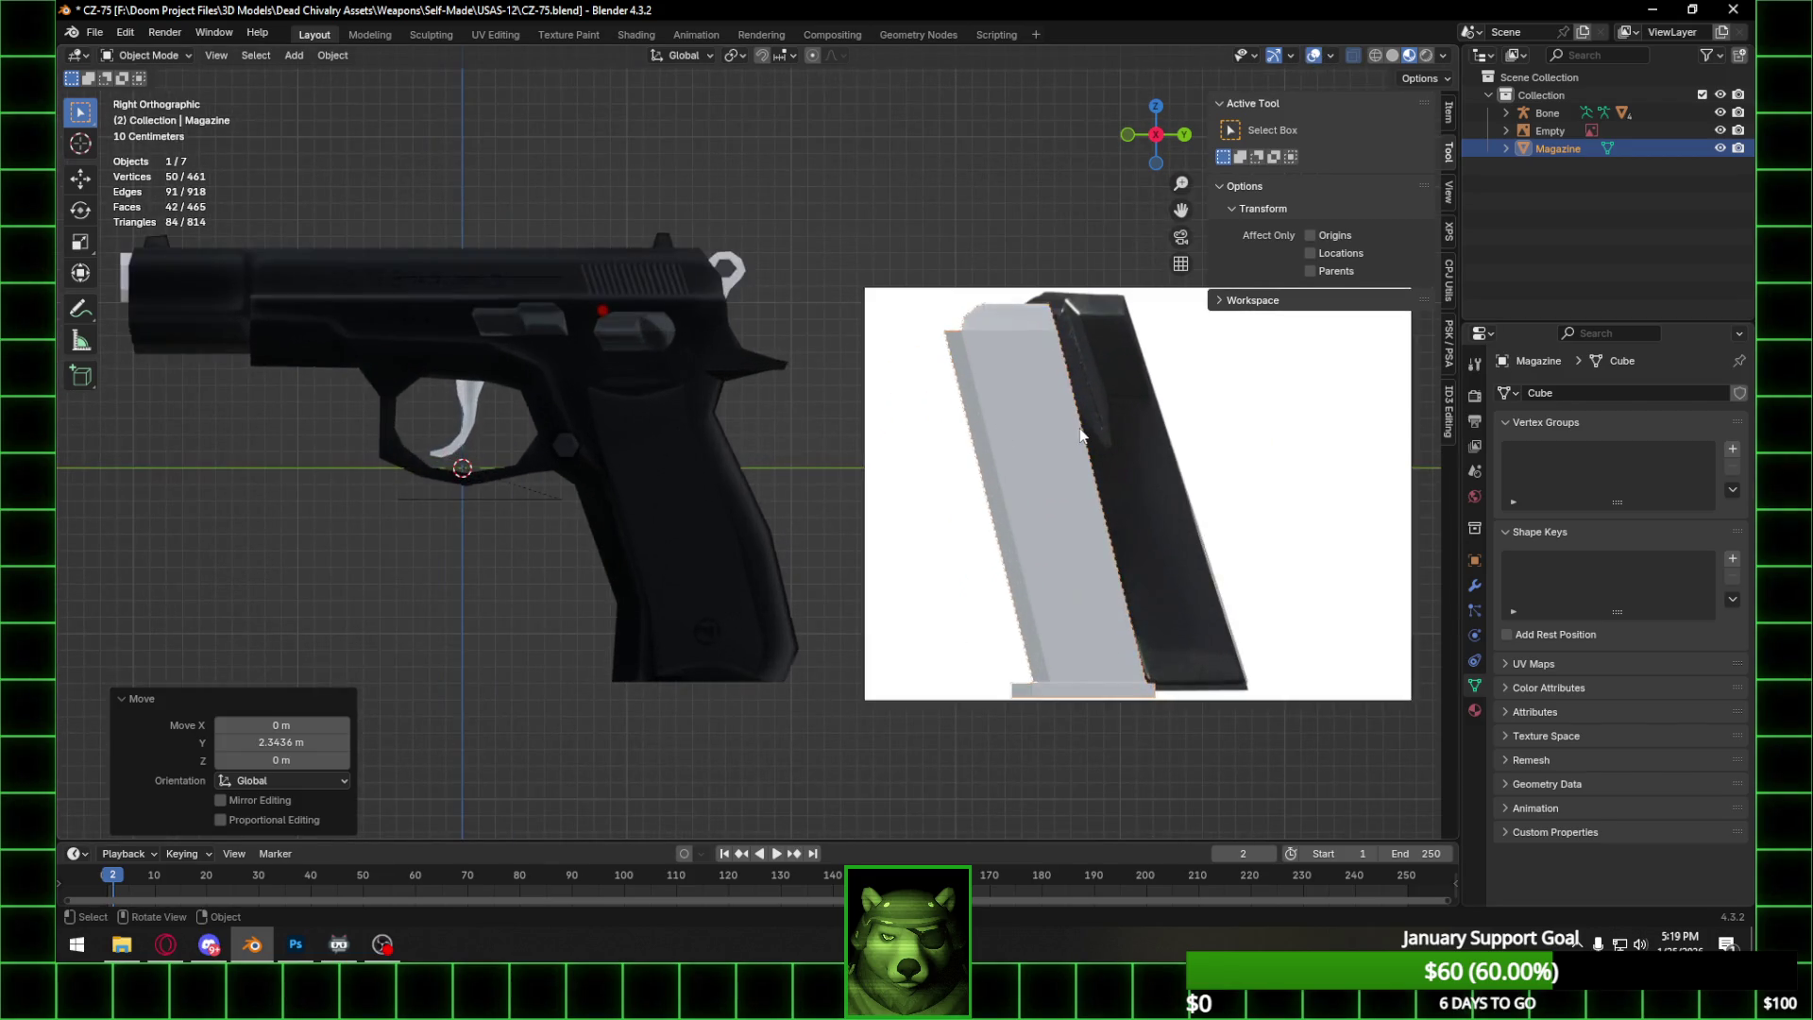
{"action": "key", "text": "g"}
{"action": "key", "text": "y"}
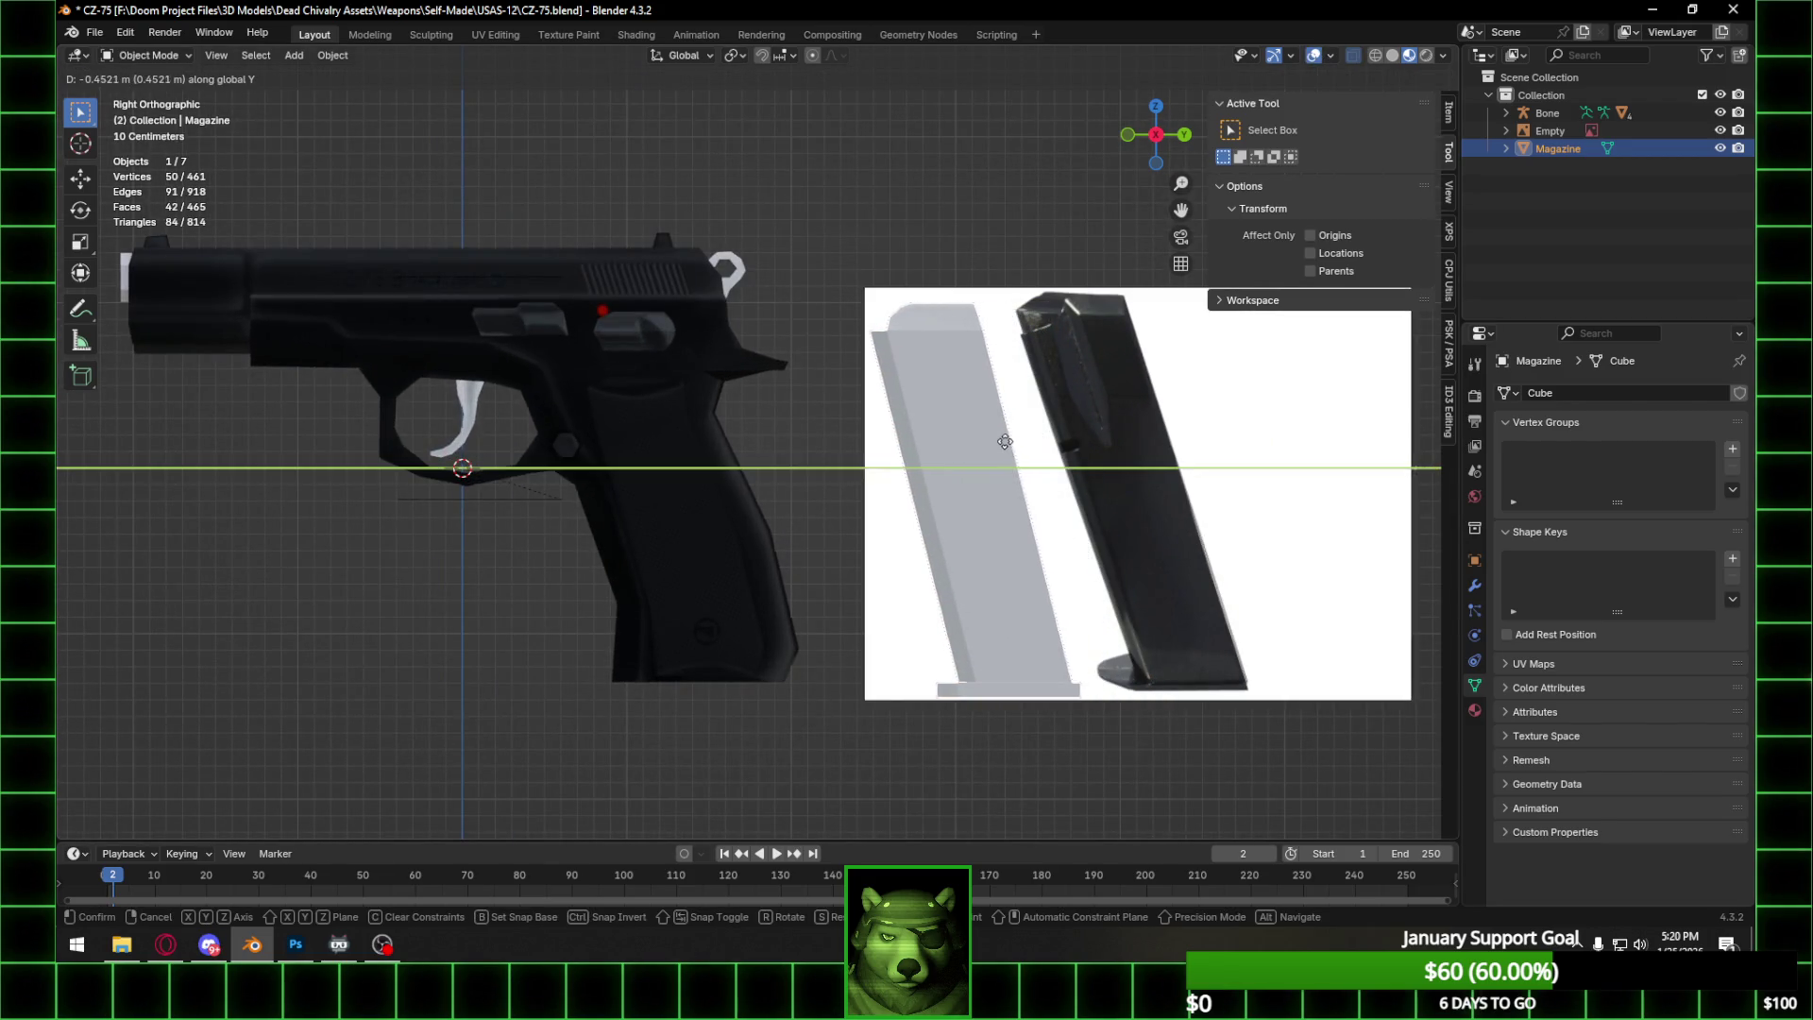
{"action": "left_click", "coordinate": [1004, 441]}
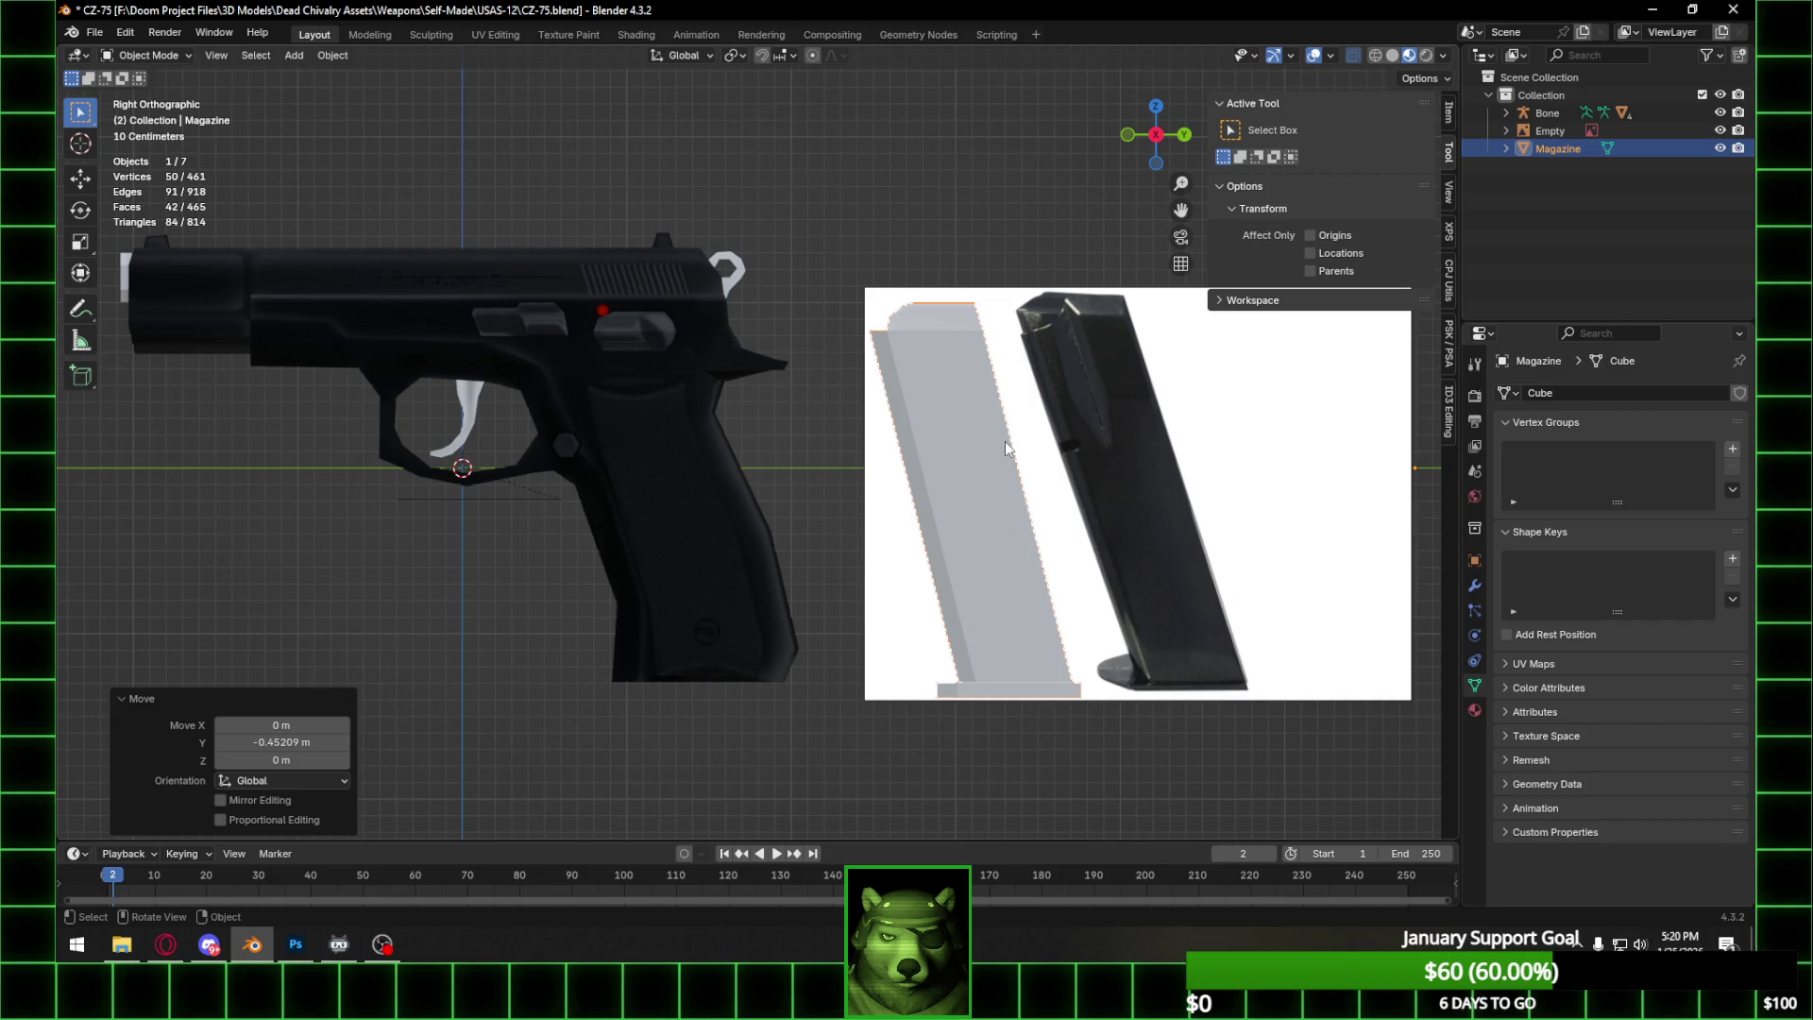
In vertex Edit Mode, raise the magazine's base-plate vertices about 0.05 m along Z.
{"action": "key", "text": "Tab"}
{"action": "middle_click_drag", "start_coordinate": [1005, 440], "coordinate": [933, 425], "text": "shift"}
{"action": "scroll", "coordinate": [928, 670], "scroll_direction": "up", "scroll_amount": 4}
{"action": "middle_click_drag", "start_coordinate": [928, 670], "coordinate": [888, 577], "text": "shift"}
{"action": "left_click", "coordinate": [195, 54]}
{"action": "left_click_drag", "start_coordinate": [559, 591], "coordinate": [921, 661]}
{"action": "key", "text": "g"}
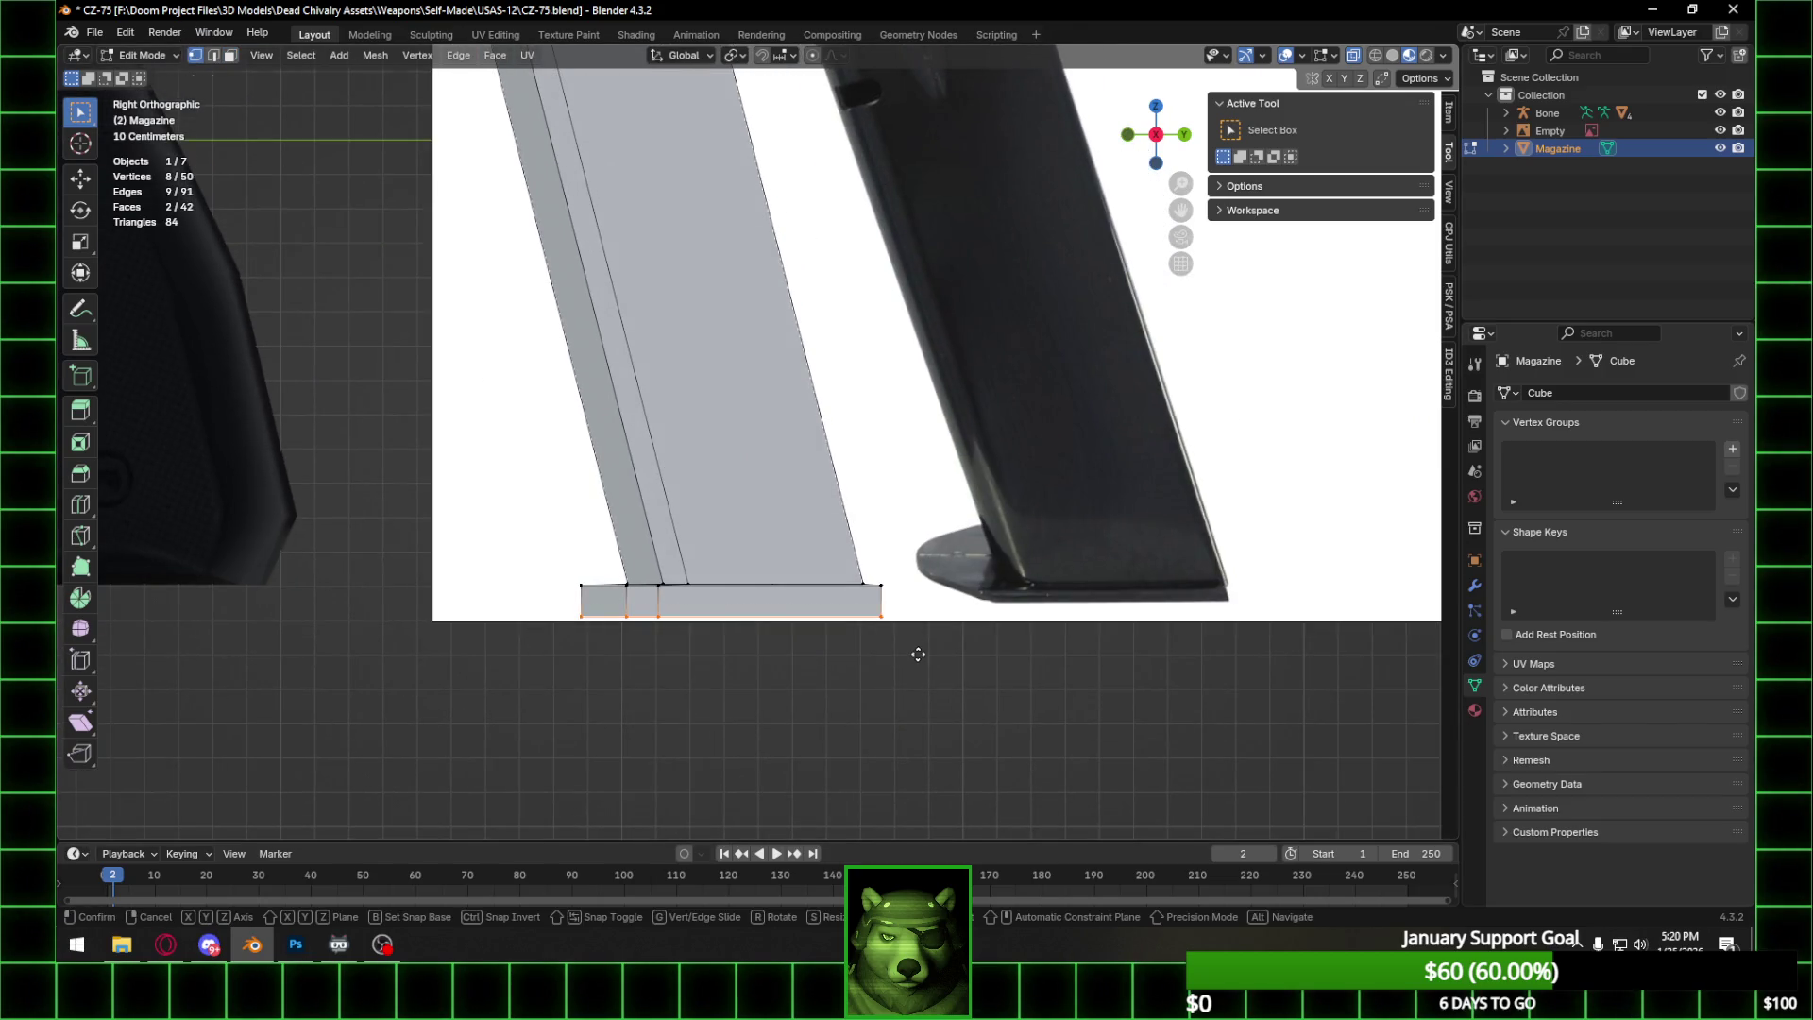
{"action": "key", "text": "z"}
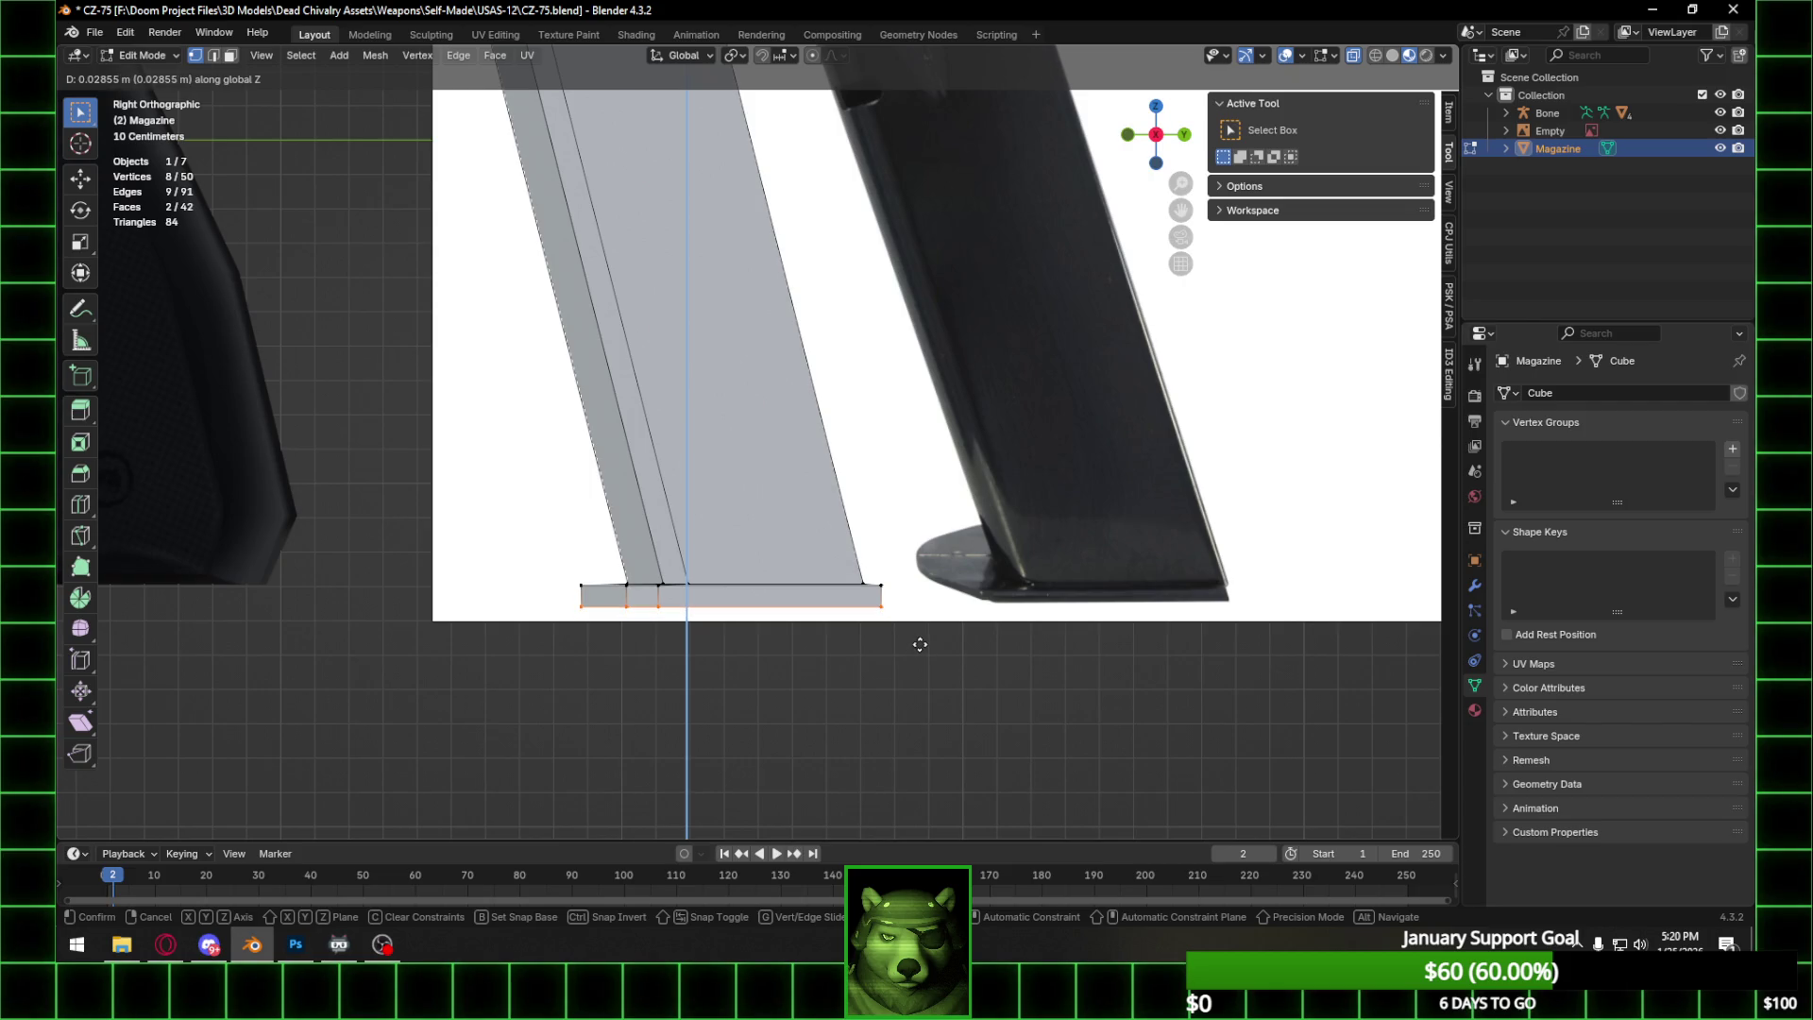
{"action": "left_click", "coordinate": [924, 637]}
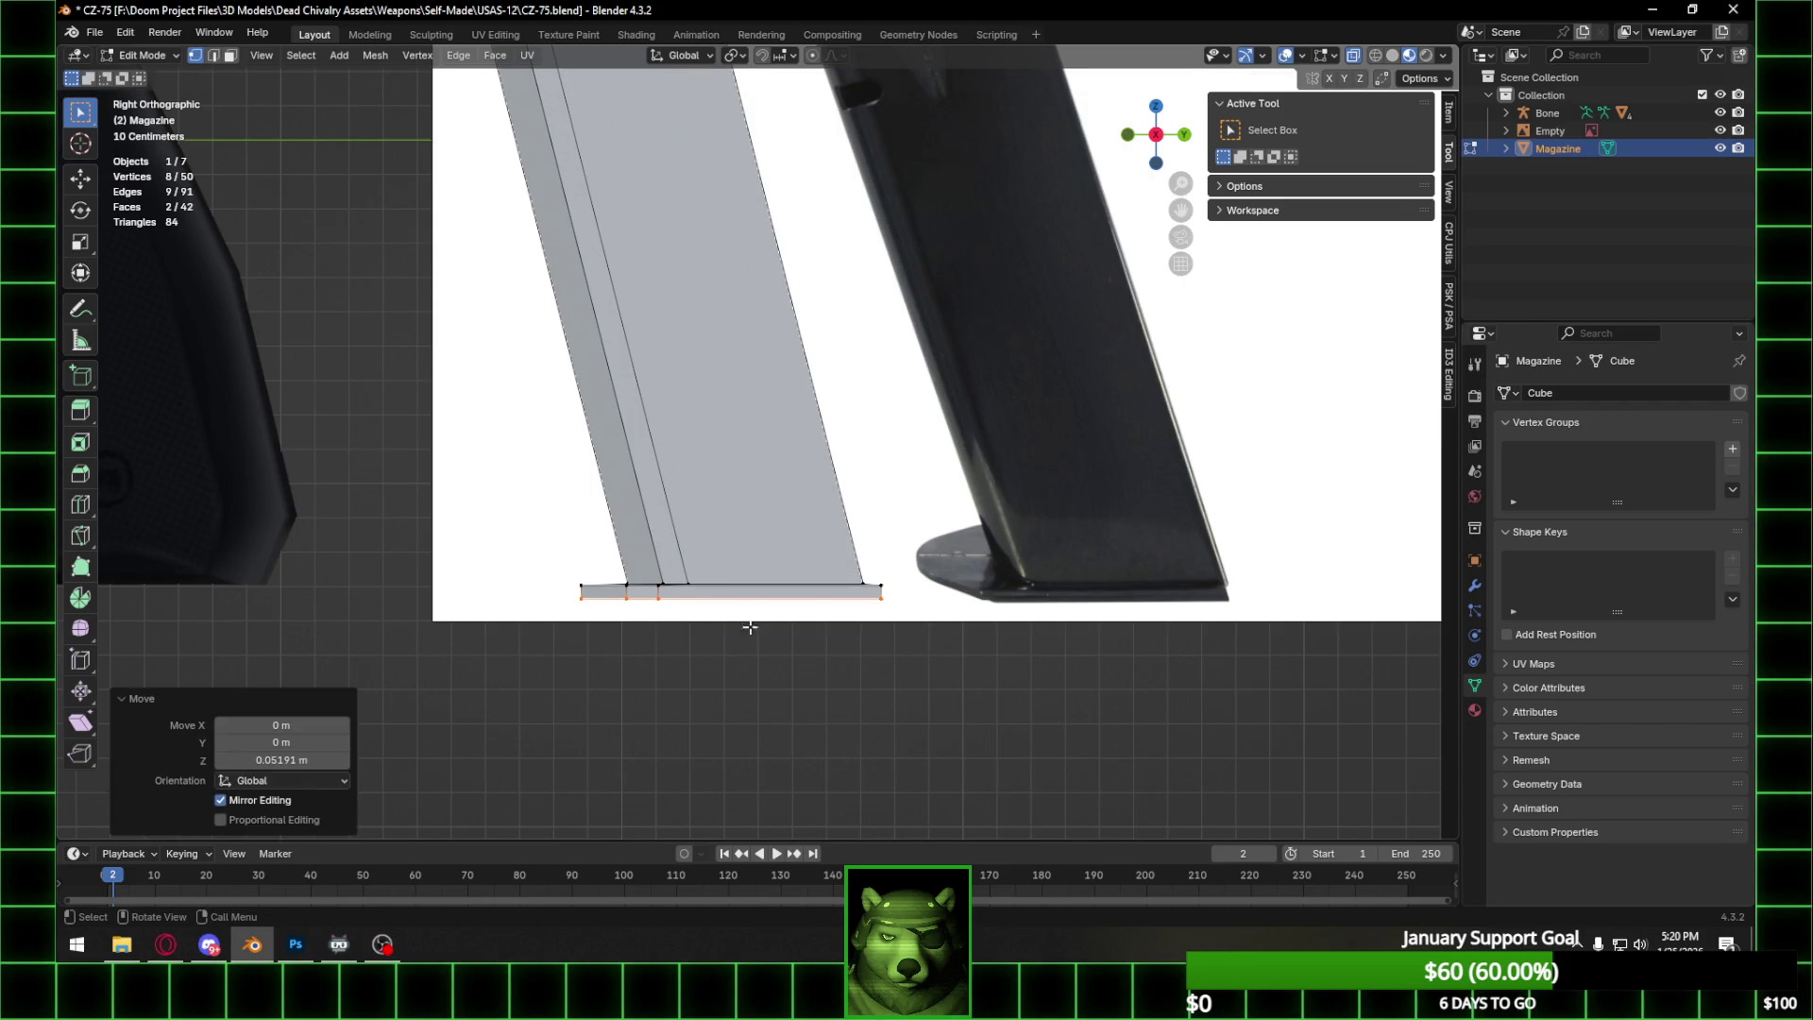
Lower the front part of the base plate by 0.020764 m and select a base corner vertex.
{"action": "left_click_drag", "start_coordinate": [649, 593], "coordinate": [924, 620]}
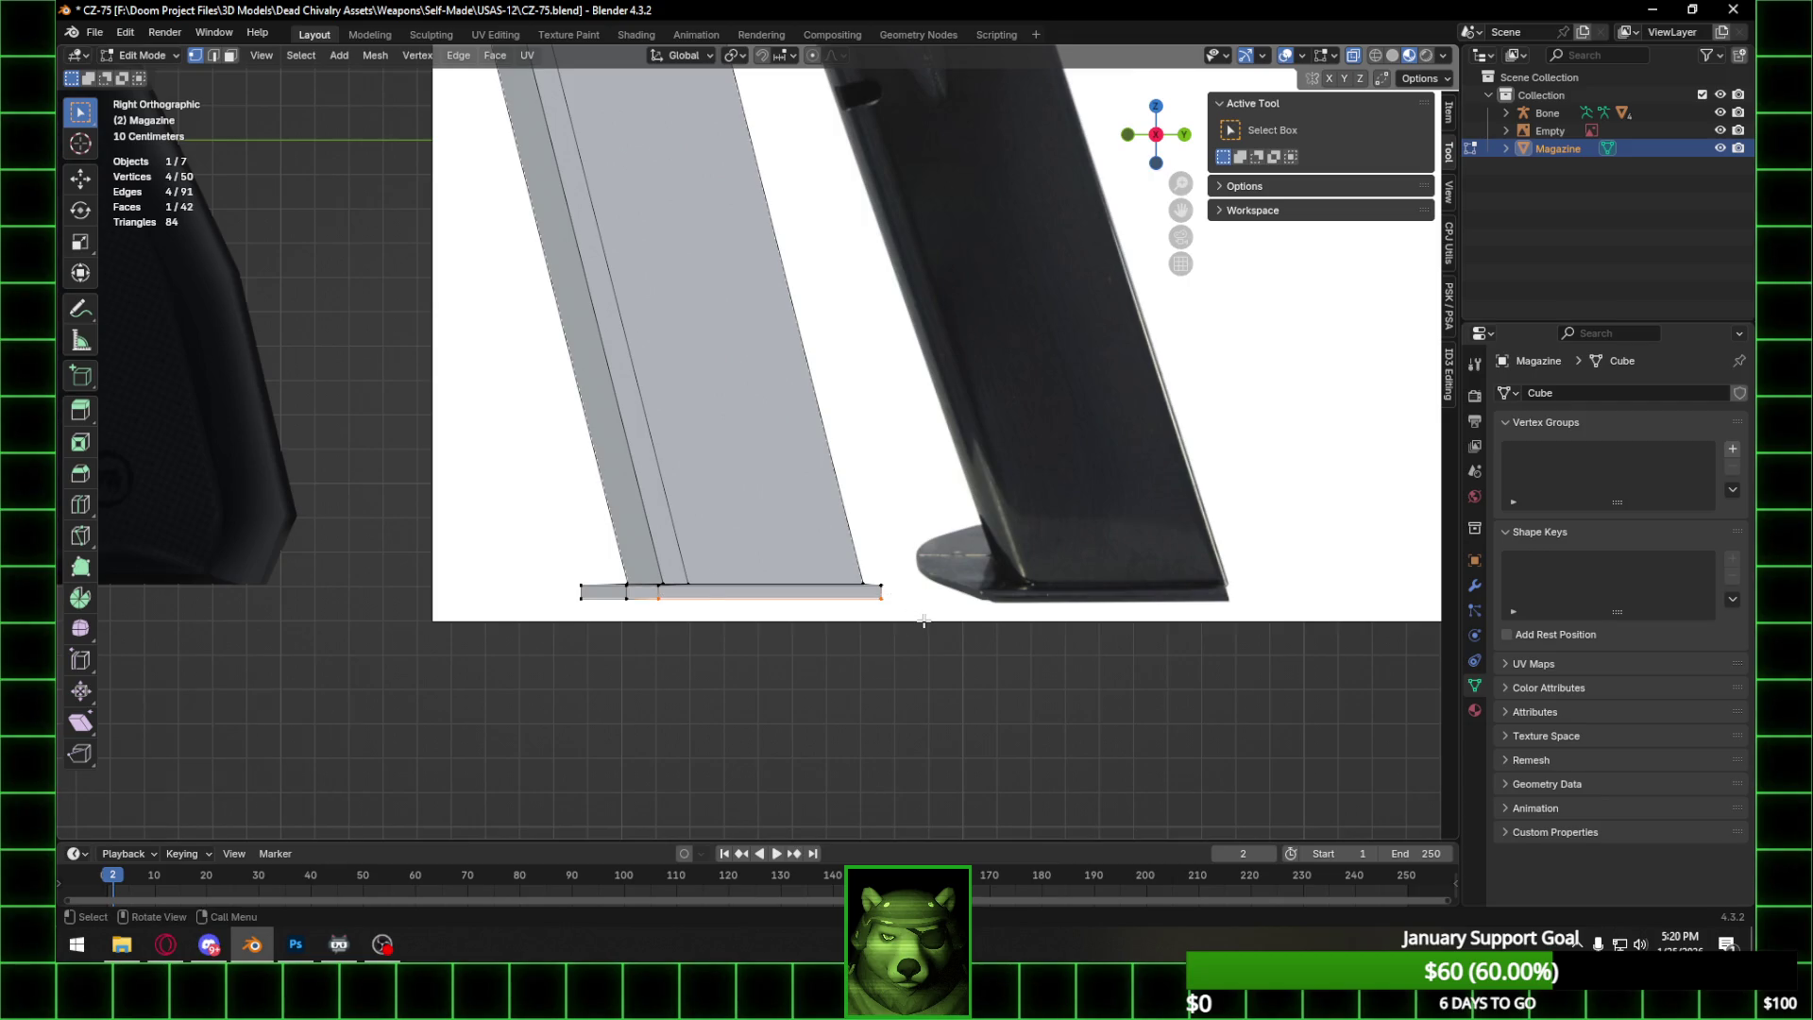
{"action": "key", "text": "g"}
{"action": "key", "text": "z"}
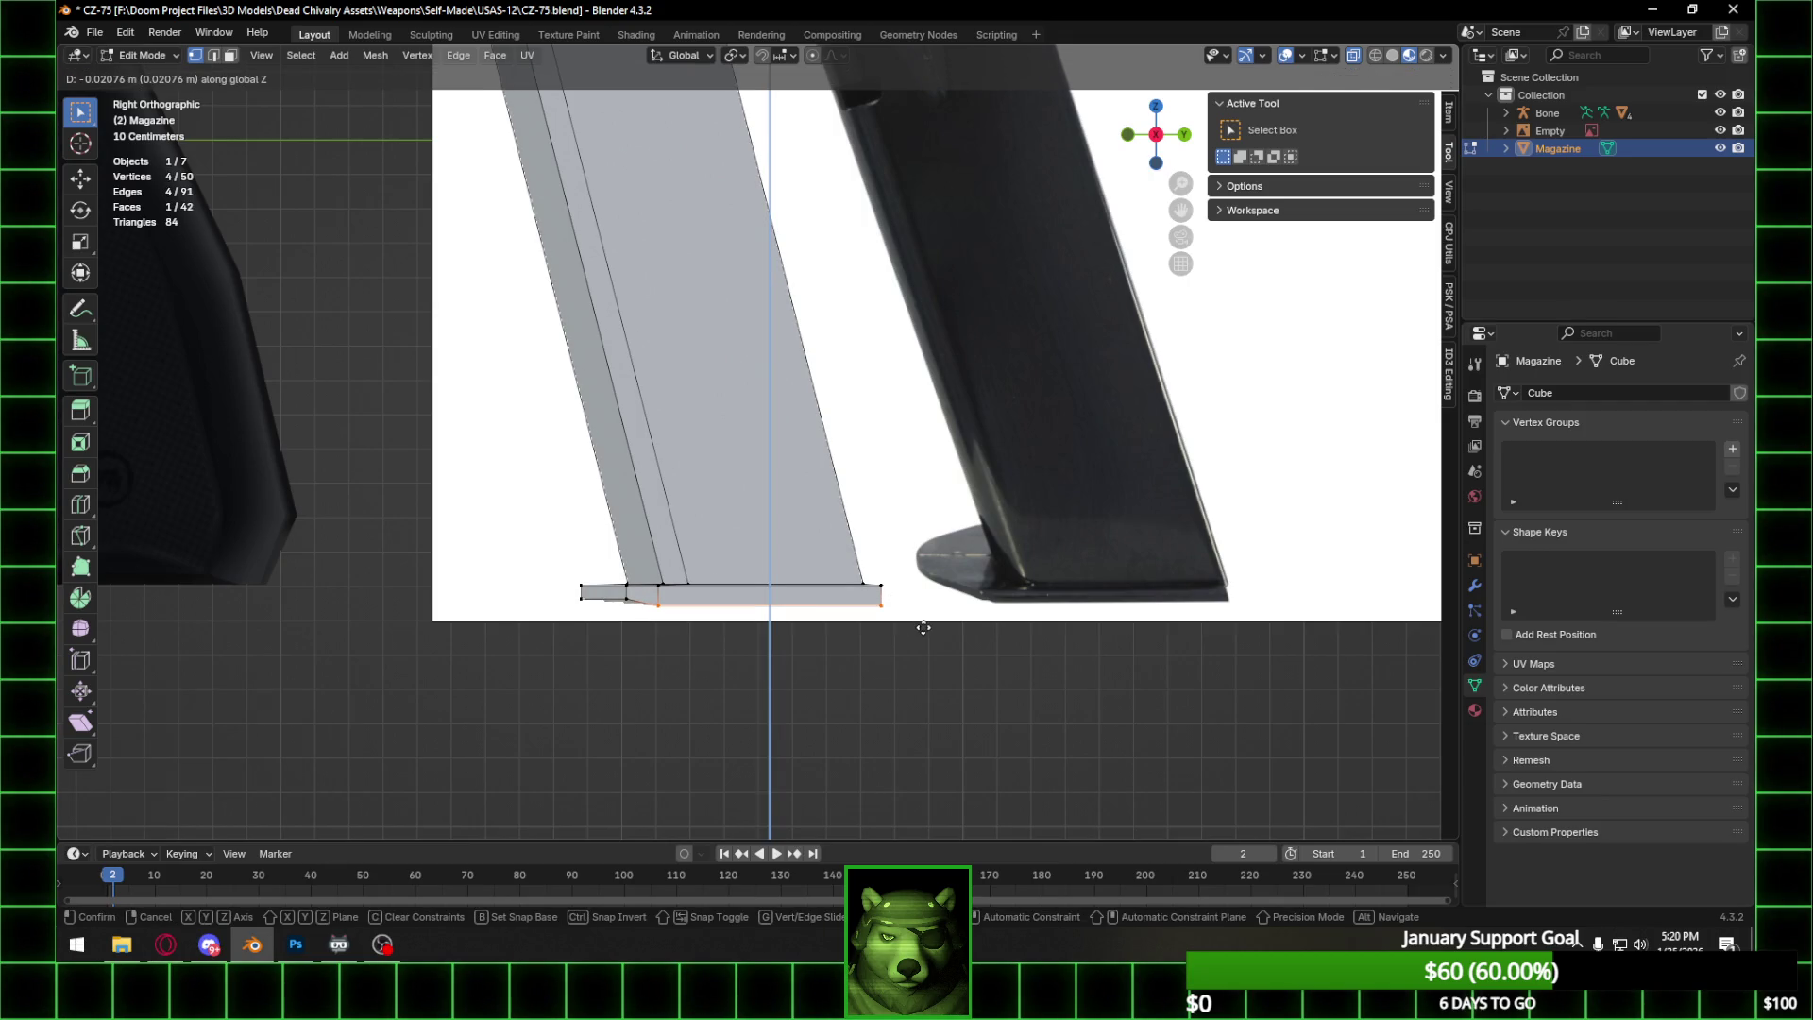
{"action": "left_click", "coordinate": [923, 627]}
{"action": "middle_click_drag", "start_coordinate": [636, 591], "coordinate": [833, 472]}
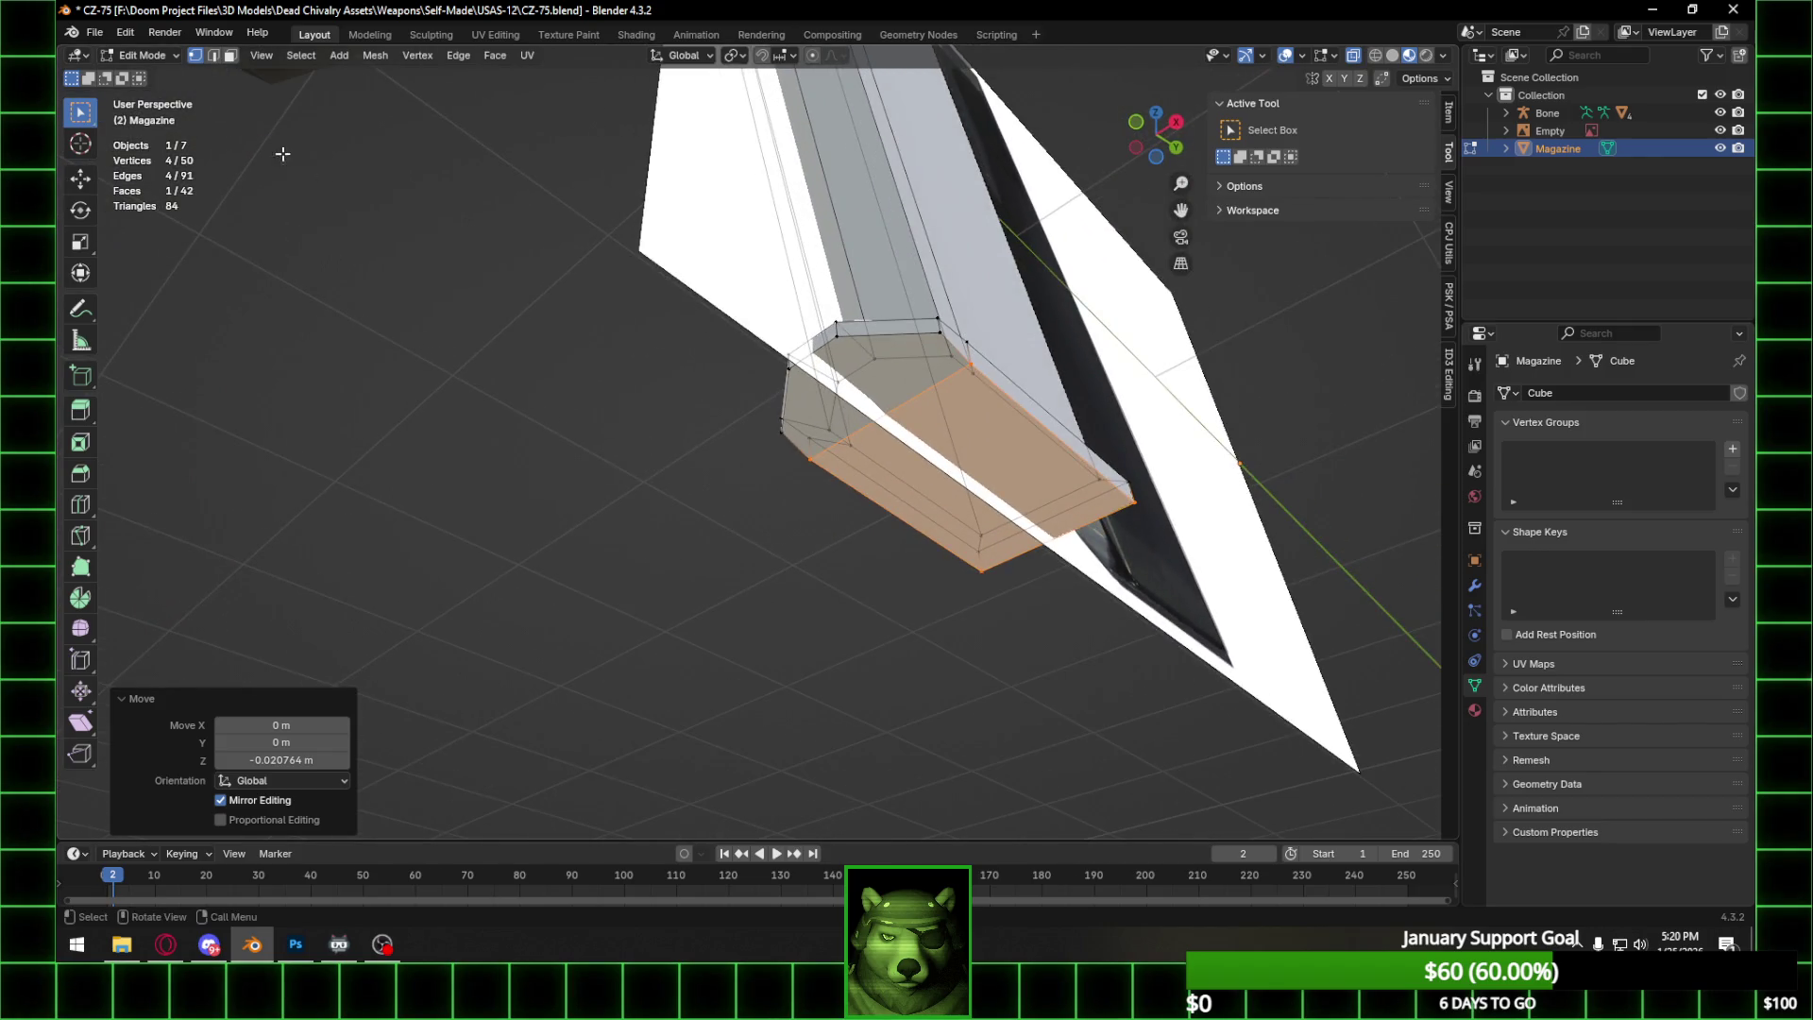
{"action": "mouse_move", "coordinate": [961, 370]}
{"action": "middle_mouse_down", "text": "shift"}
{"action": "mouse_move", "coordinate": [923, 399]}
{"action": "mouse_move", "coordinate": [880, 372]}
{"action": "middle_mouse_up", "text": "shift"}
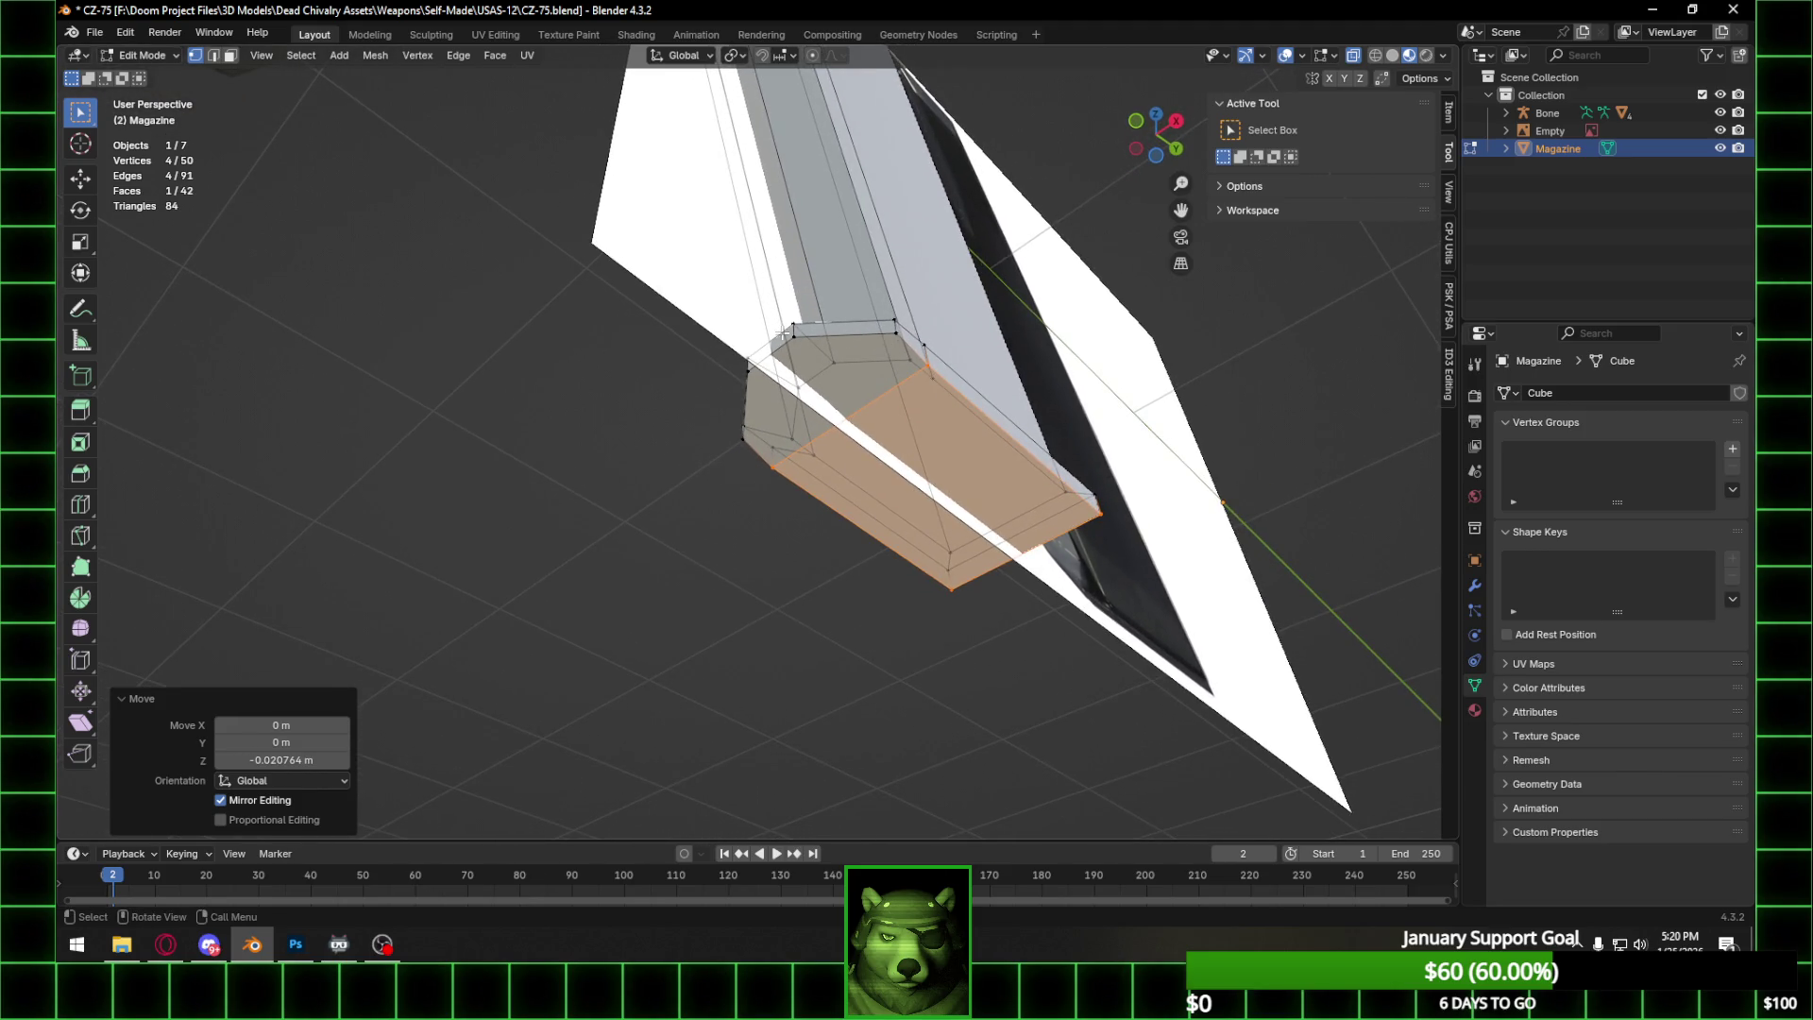
{"action": "left_click", "coordinate": [809, 351]}
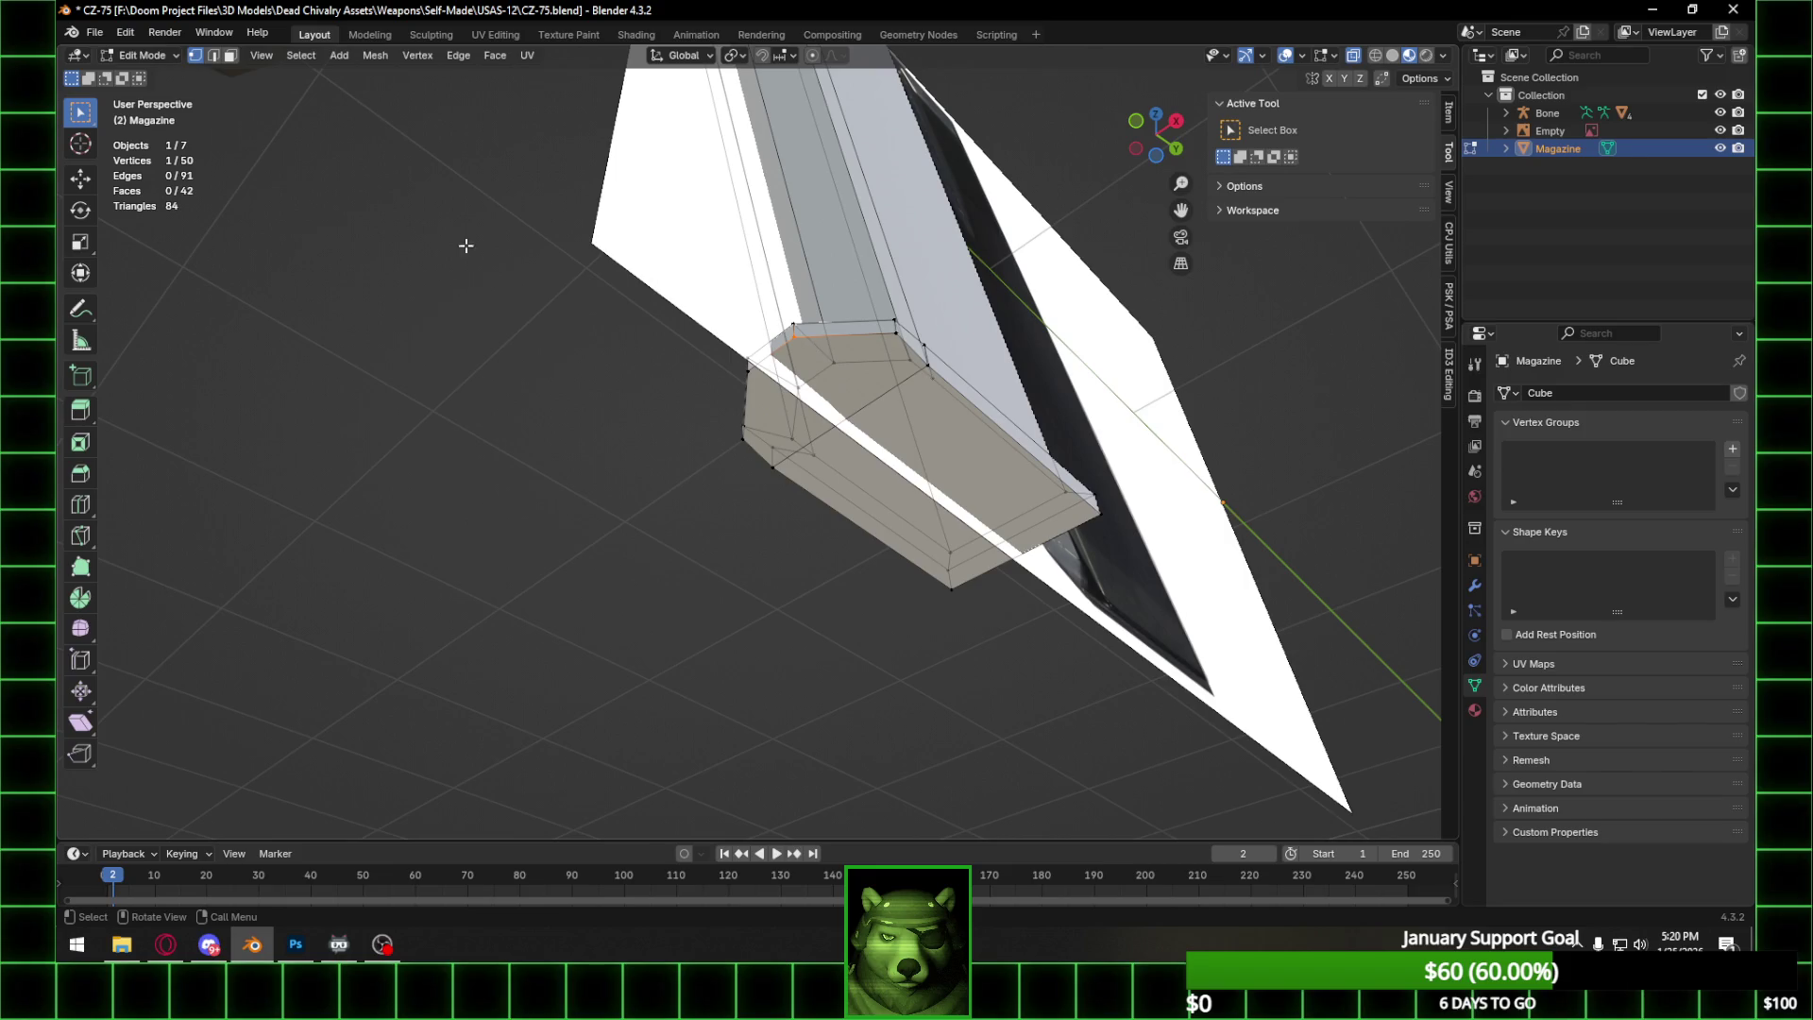
Connect two base-plate corner vertices to split the face, undoing a plain edge first.
{"action": "left_click", "coordinate": [926, 365], "text": "shift"}
{"action": "right_click", "coordinate": [927, 366]}
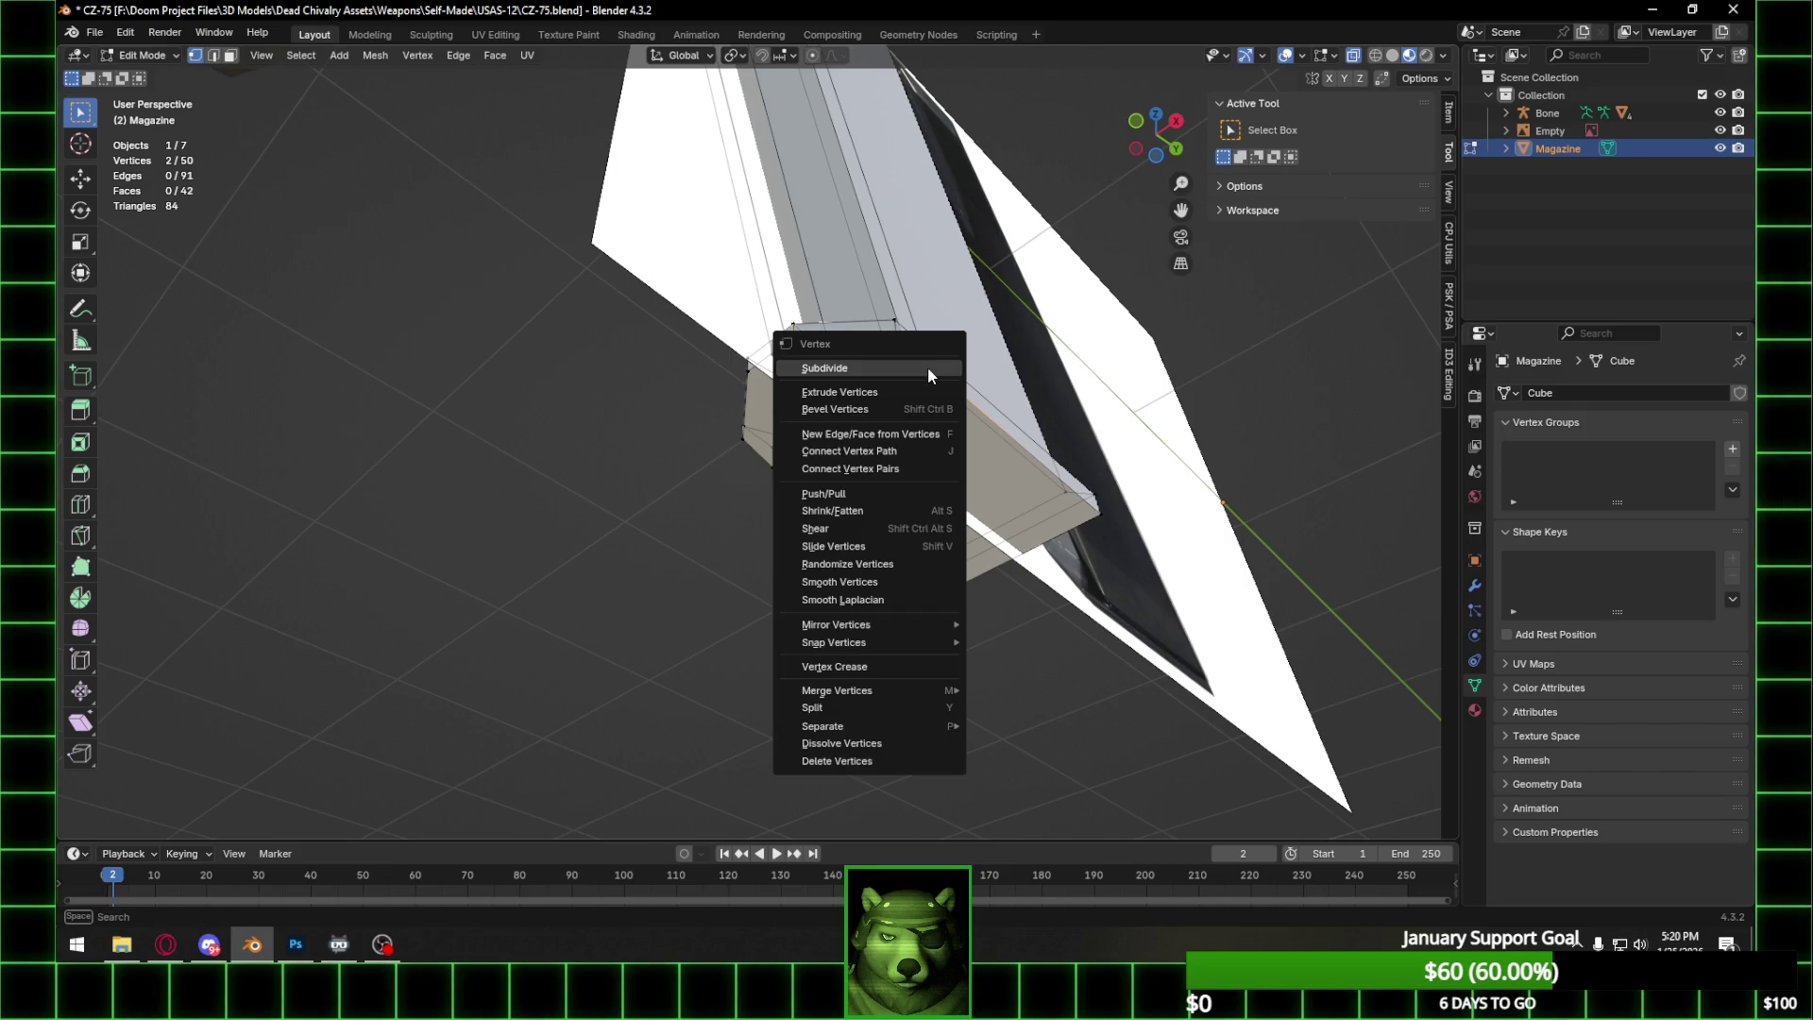
{"action": "left_click", "coordinate": [904, 465]}
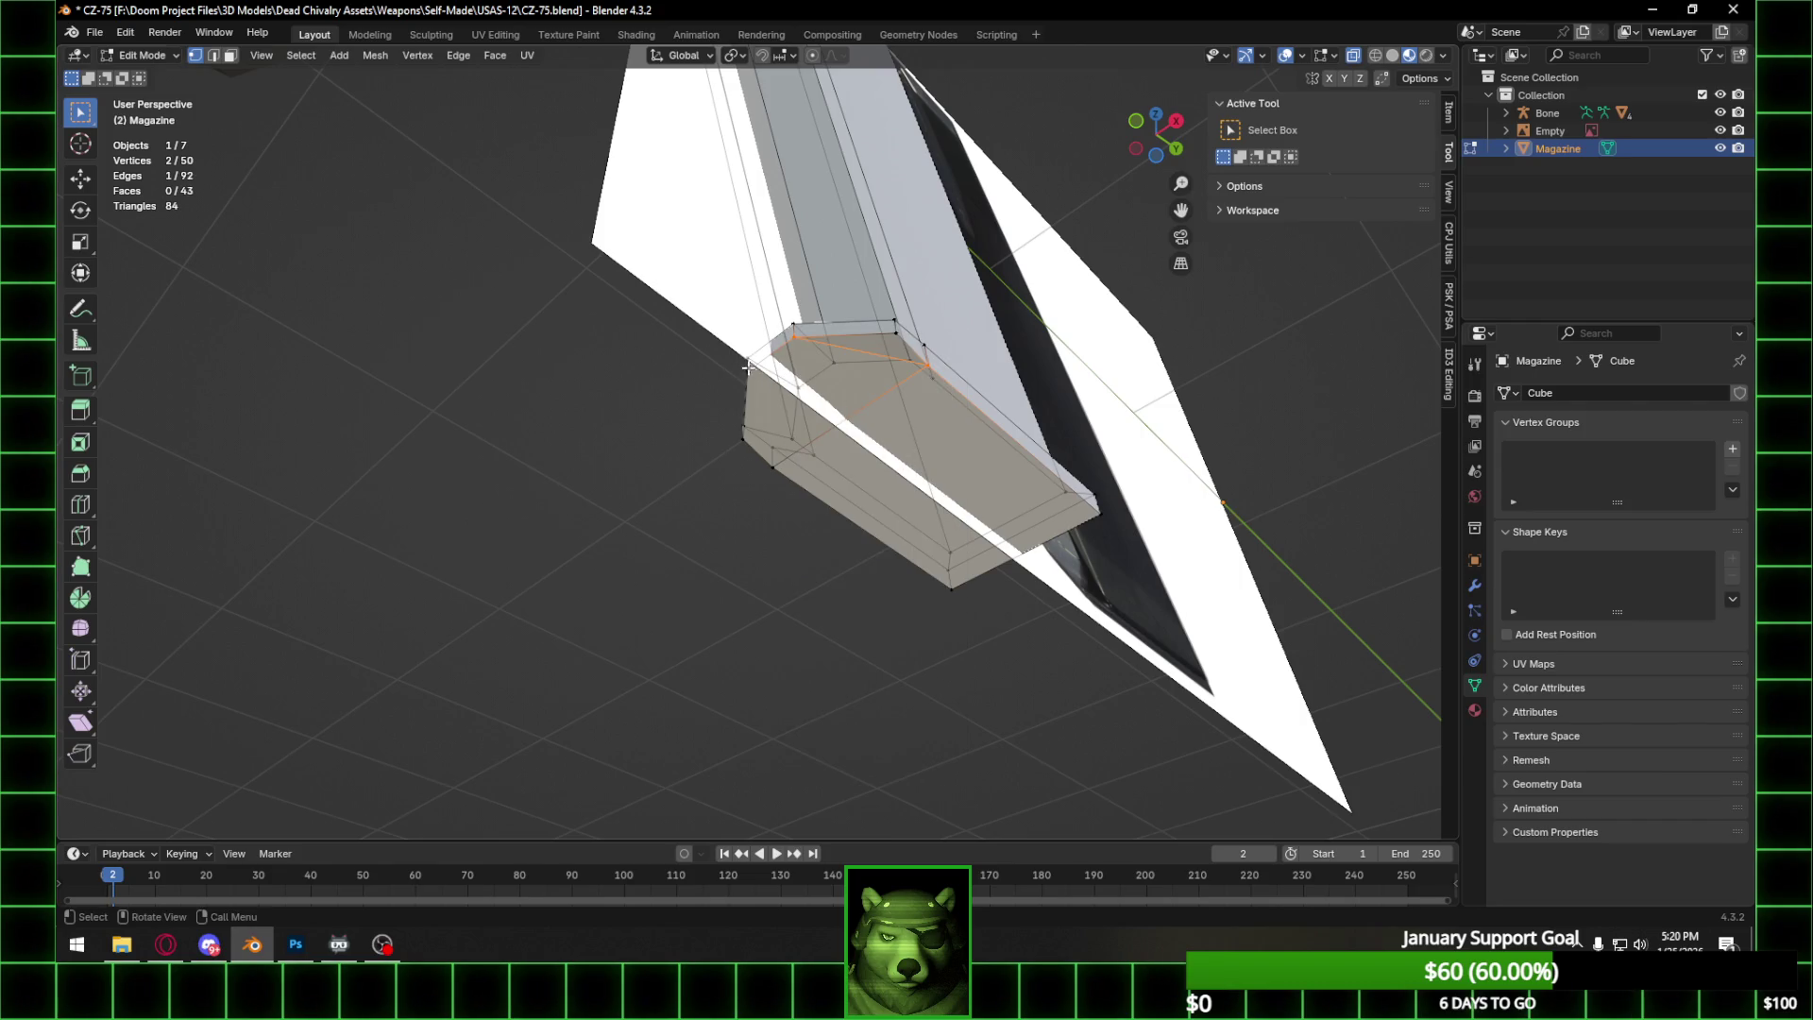
{"action": "key", "text": "ctrl+z"}
{"action": "right_click", "coordinate": [772, 466]}
{"action": "left_click", "coordinate": [772, 467]}
{"action": "mouse_move", "coordinate": [772, 466]}
{"action": "middle_mouse_down"}
{"action": "mouse_move", "coordinate": [830, 509]}
{"action": "mouse_move", "coordinate": [661, 524]}
{"action": "mouse_move", "coordinate": [812, 472]}
{"action": "middle_mouse_up"}
{"action": "scroll", "coordinate": [661, 524], "scroll_direction": "up", "scroll_amount": 5}
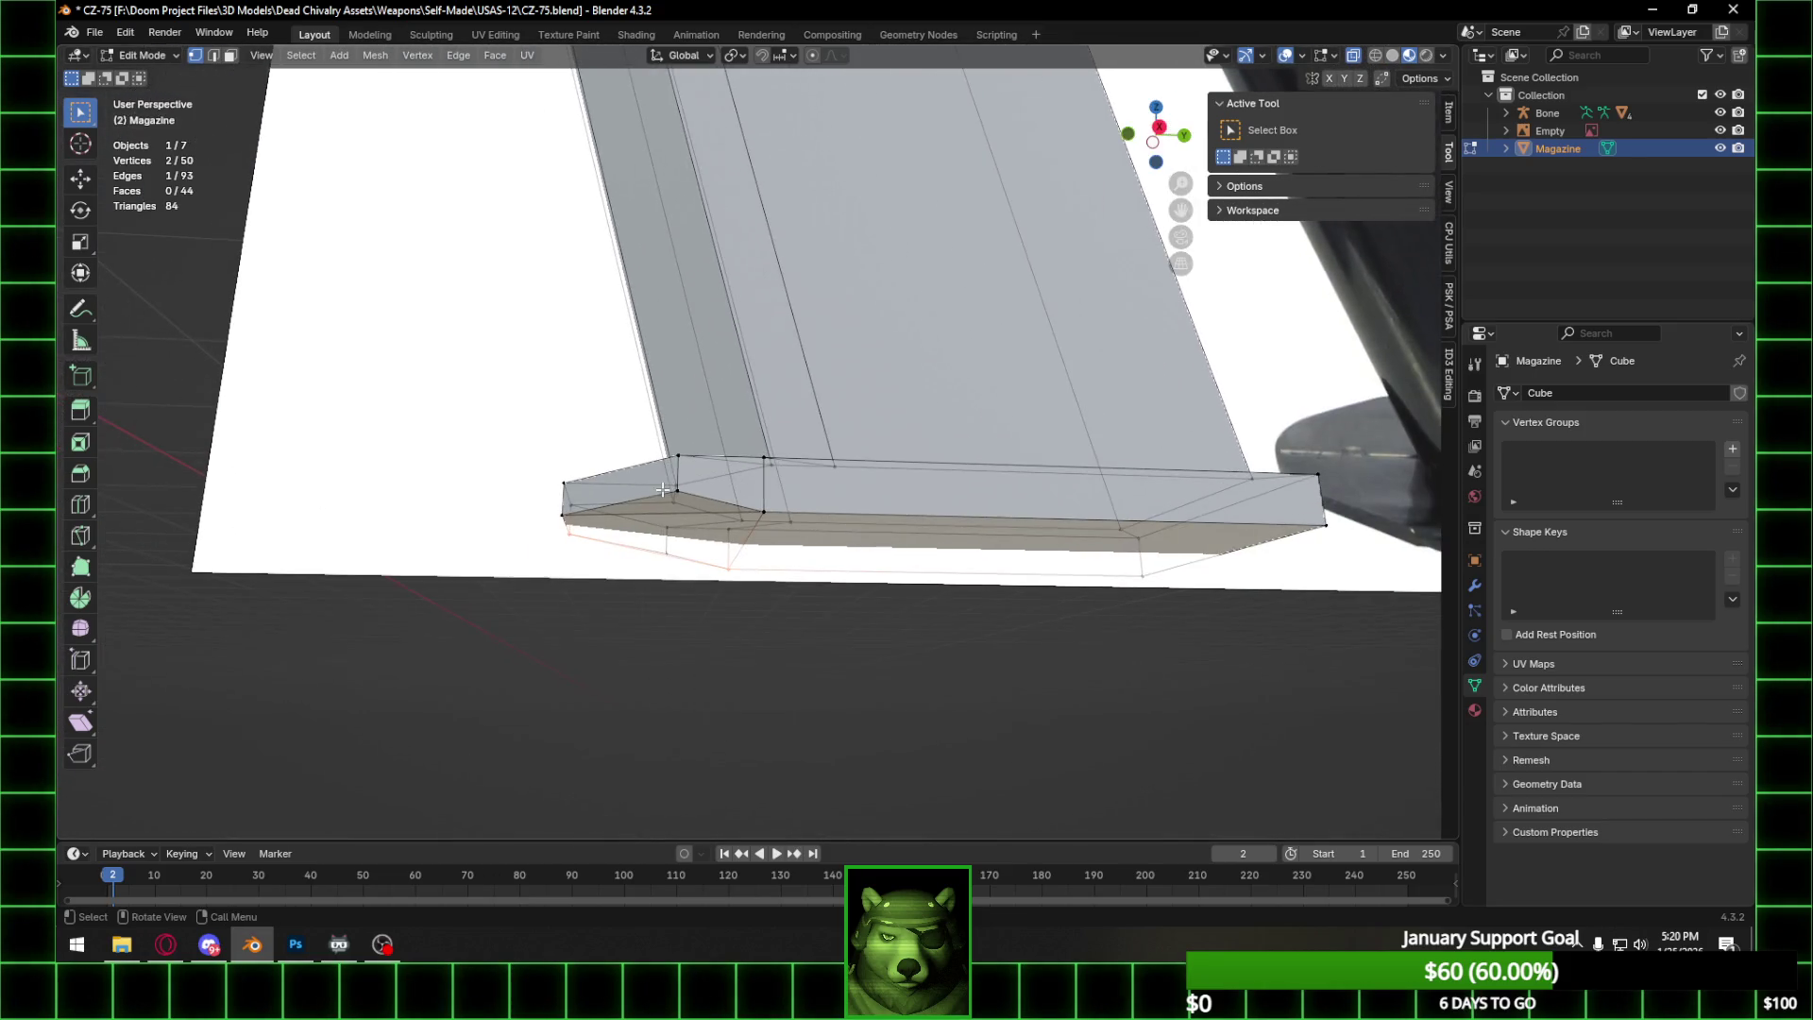
{"action": "left_click", "coordinate": [1158, 127]}
{"action": "middle_click_drag", "start_coordinate": [1017, 295], "coordinate": [672, 544], "text": "shift"}
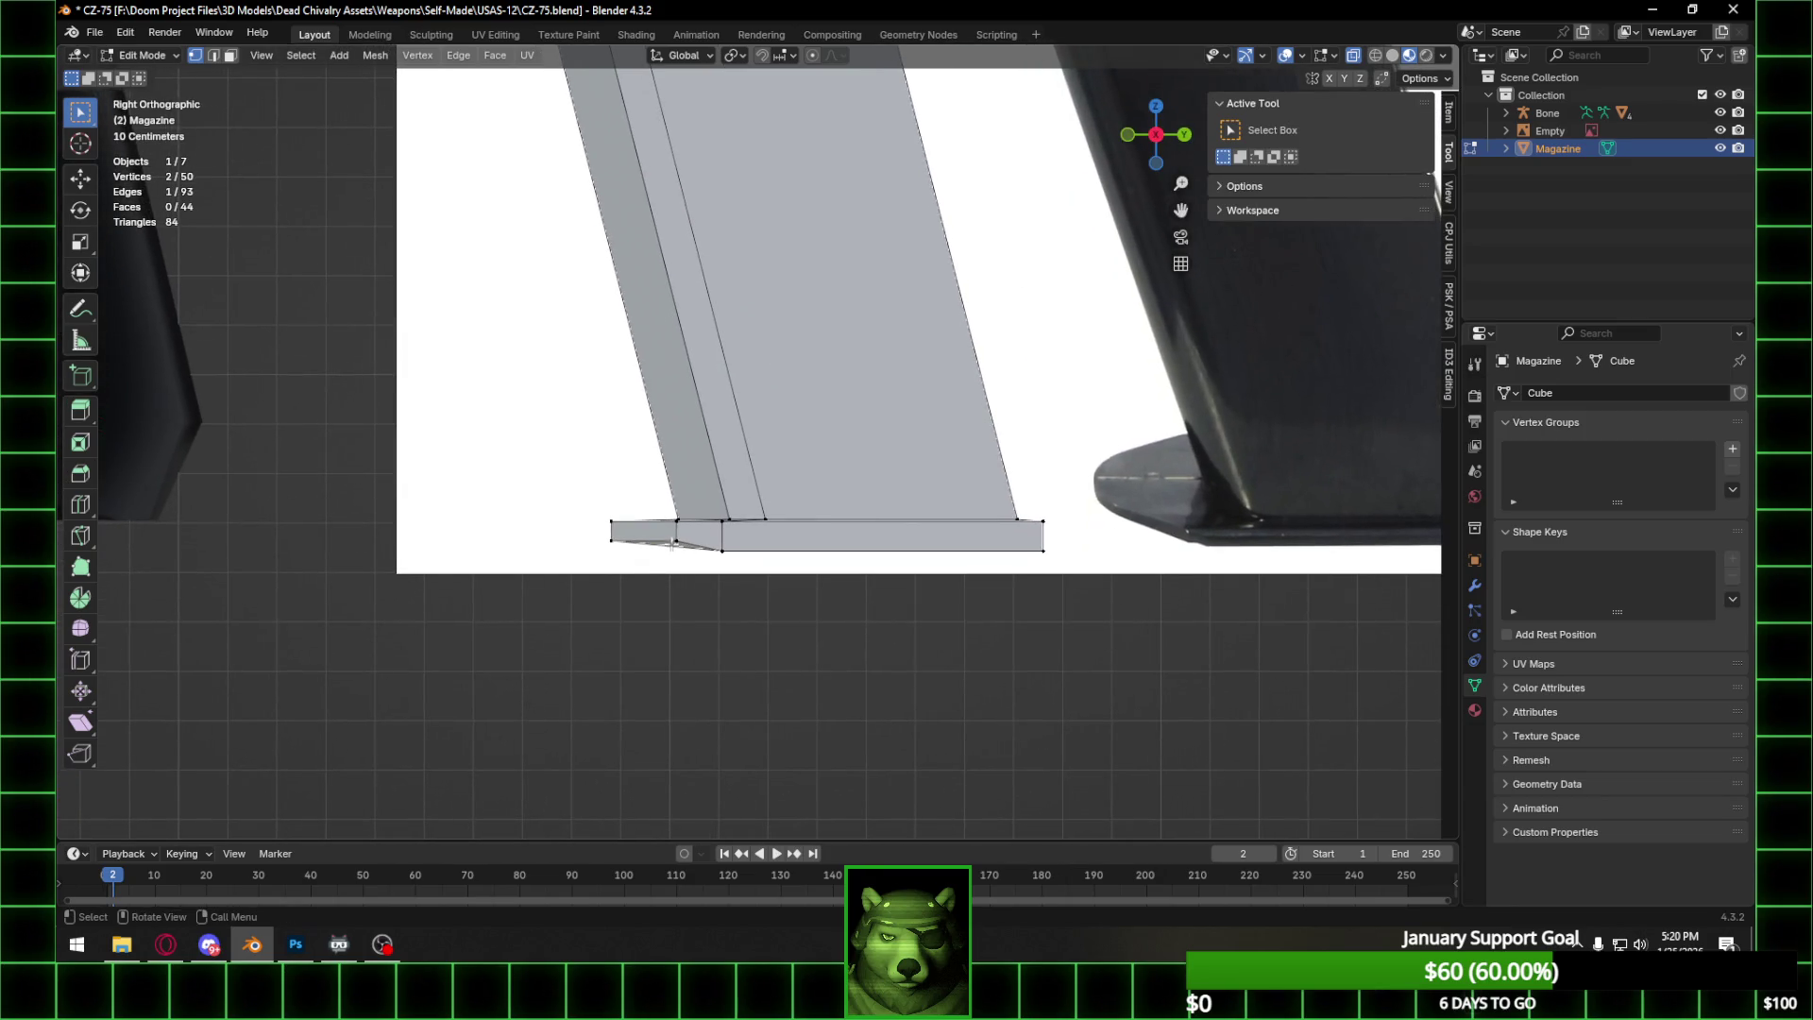
Lower the new base edge and the base plate's left-end vertices along Z, the last by −0.011474 m.
{"action": "key", "text": "g"}
{"action": "key", "text": "z"}
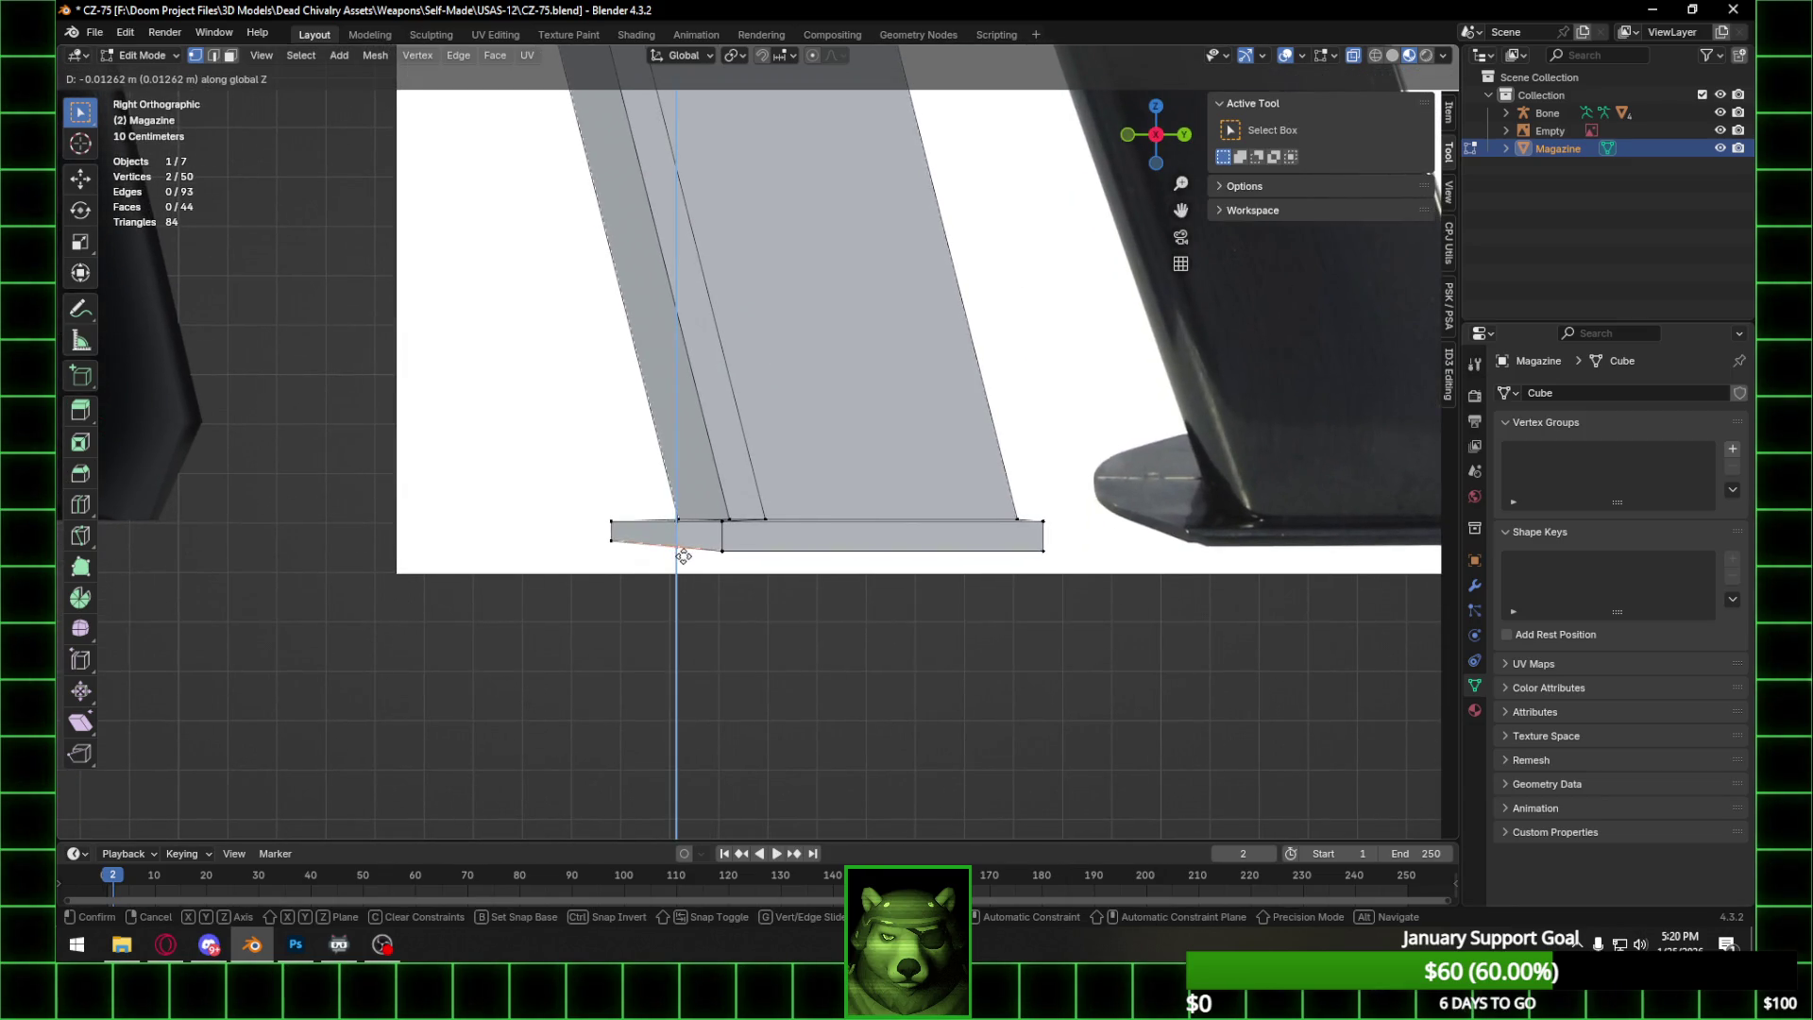
{"action": "left_click", "coordinate": [682, 557]}
{"action": "left_click_drag", "start_coordinate": [666, 536], "coordinate": [691, 547]}
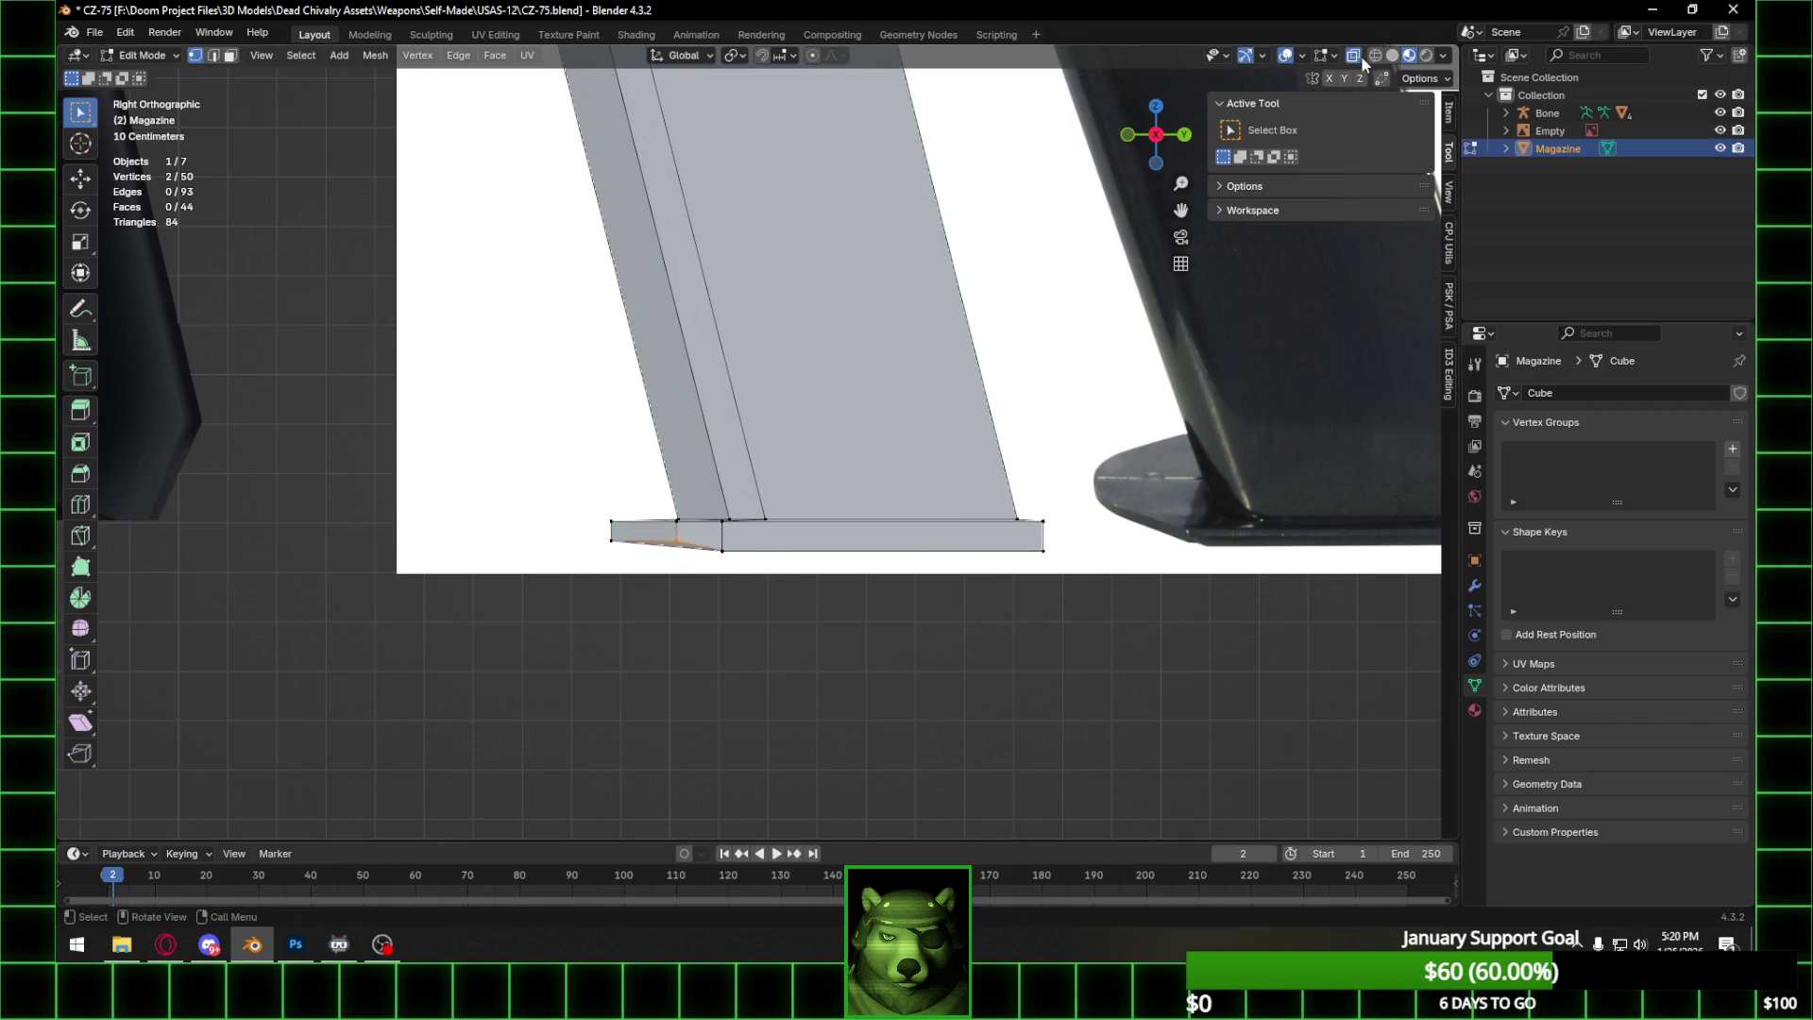
{"action": "left_click", "coordinate": [1375, 55]}
{"action": "mouse_move", "coordinate": [681, 551]}
{"action": "middle_mouse_down", "text": "ctrl"}
{"action": "mouse_move", "coordinate": [654, 530]}
{"action": "mouse_move", "coordinate": [733, 449]}
{"action": "middle_mouse_up", "text": "ctrl"}
{"action": "key", "text": "g"}
{"action": "key", "text": "z"}
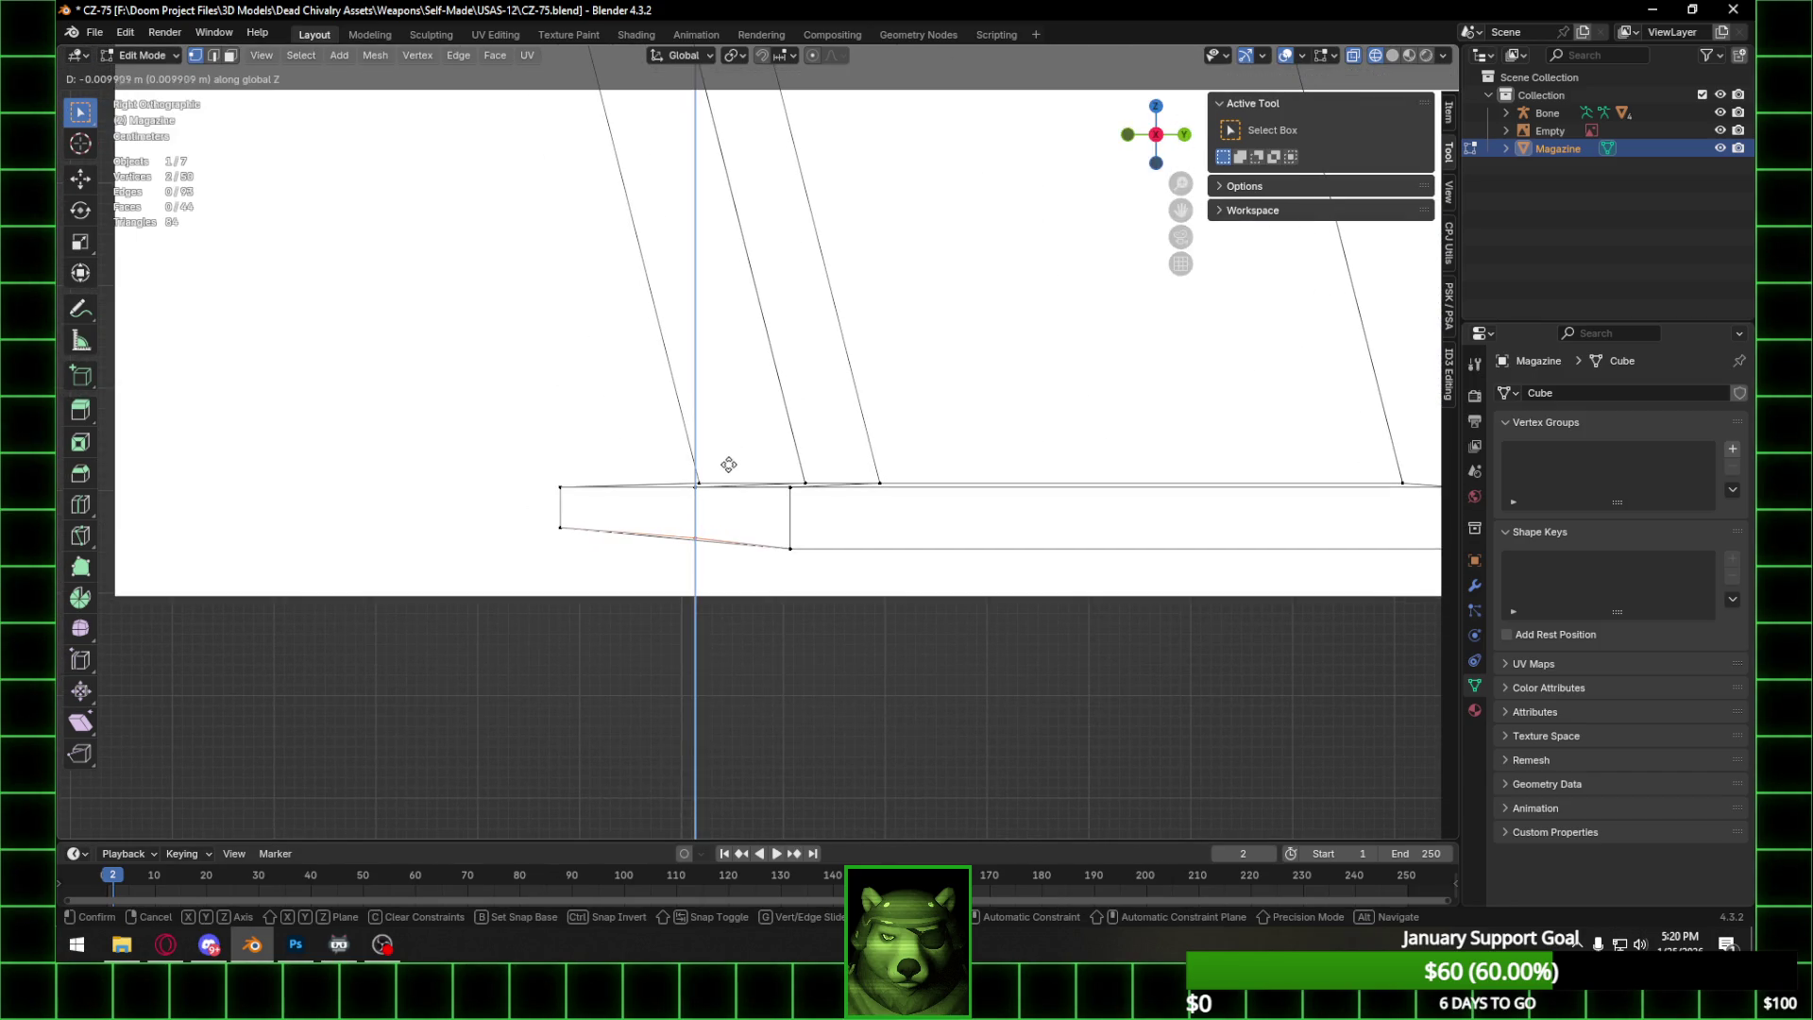
{"action": "left_click", "coordinate": [720, 479]}
{"action": "scroll", "coordinate": [627, 598], "scroll_direction": "down", "scroll_amount": 3}
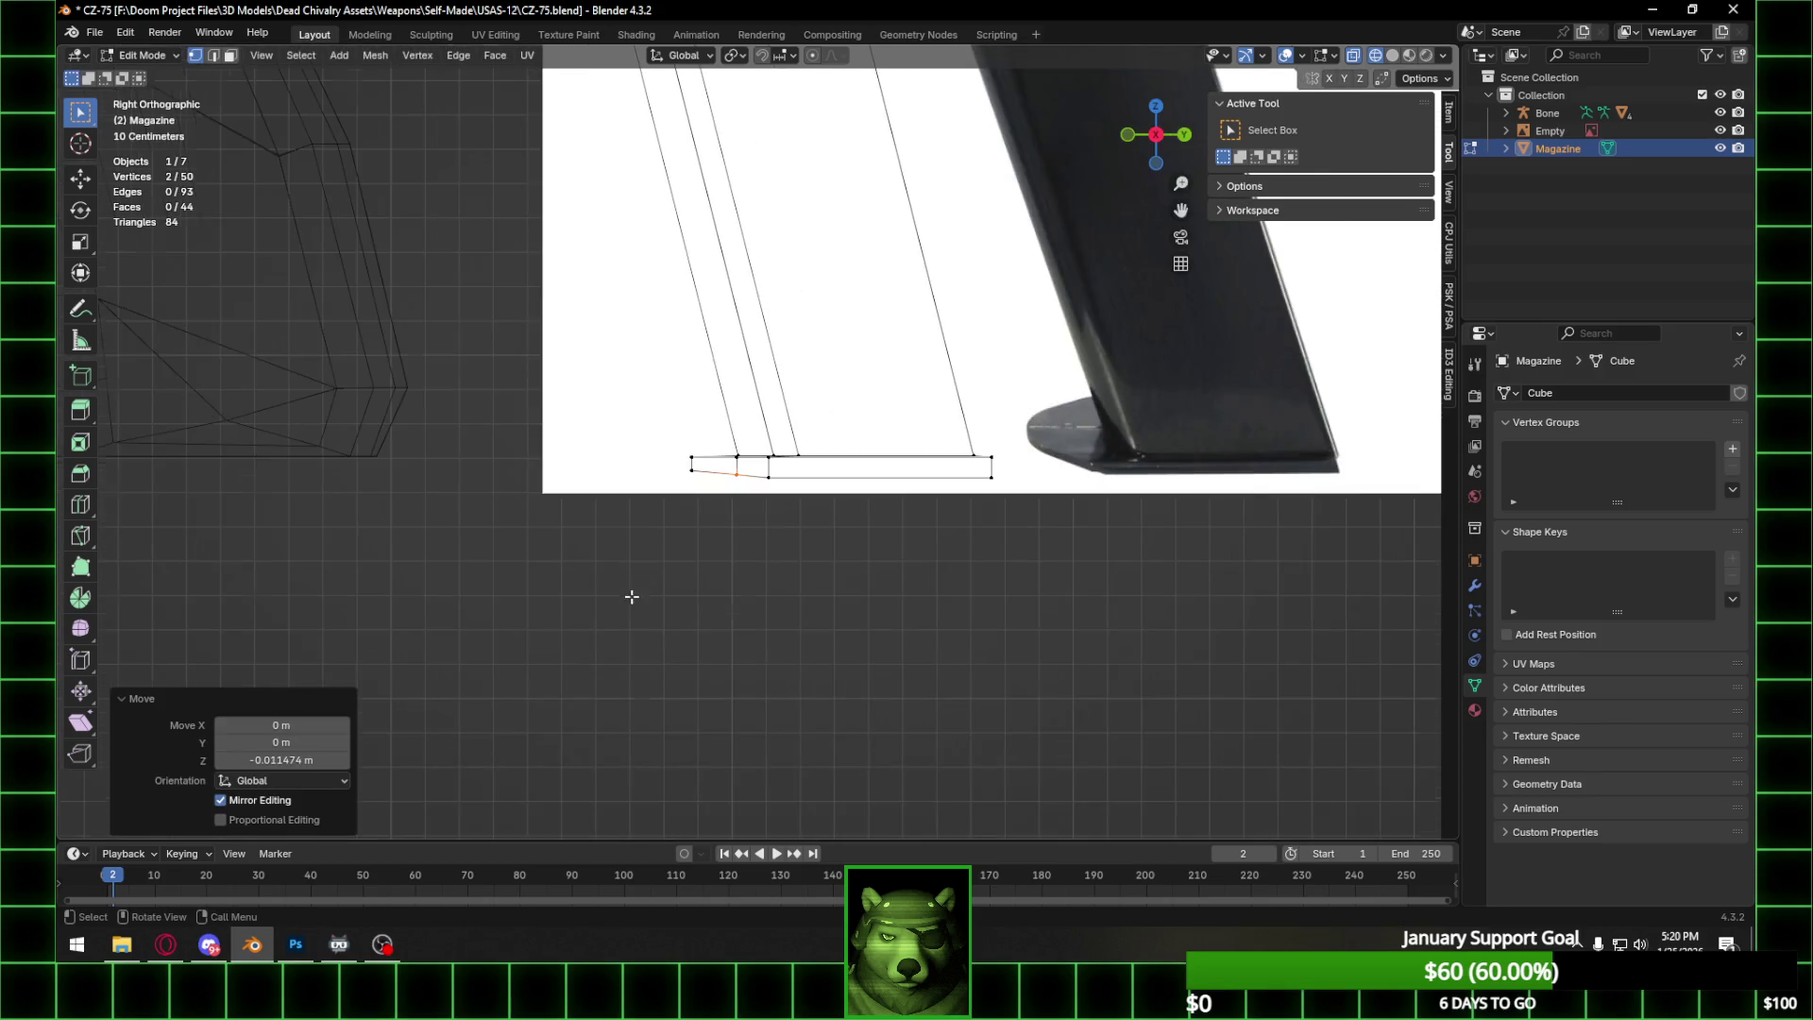
Return to Object Mode and hide the reference image.
{"action": "key", "text": "Tab"}
{"action": "scroll", "coordinate": [818, 598], "scroll_direction": "down", "scroll_amount": 3}
{"action": "middle_click_drag", "start_coordinate": [814, 363], "coordinate": [762, 501], "text": "shift"}
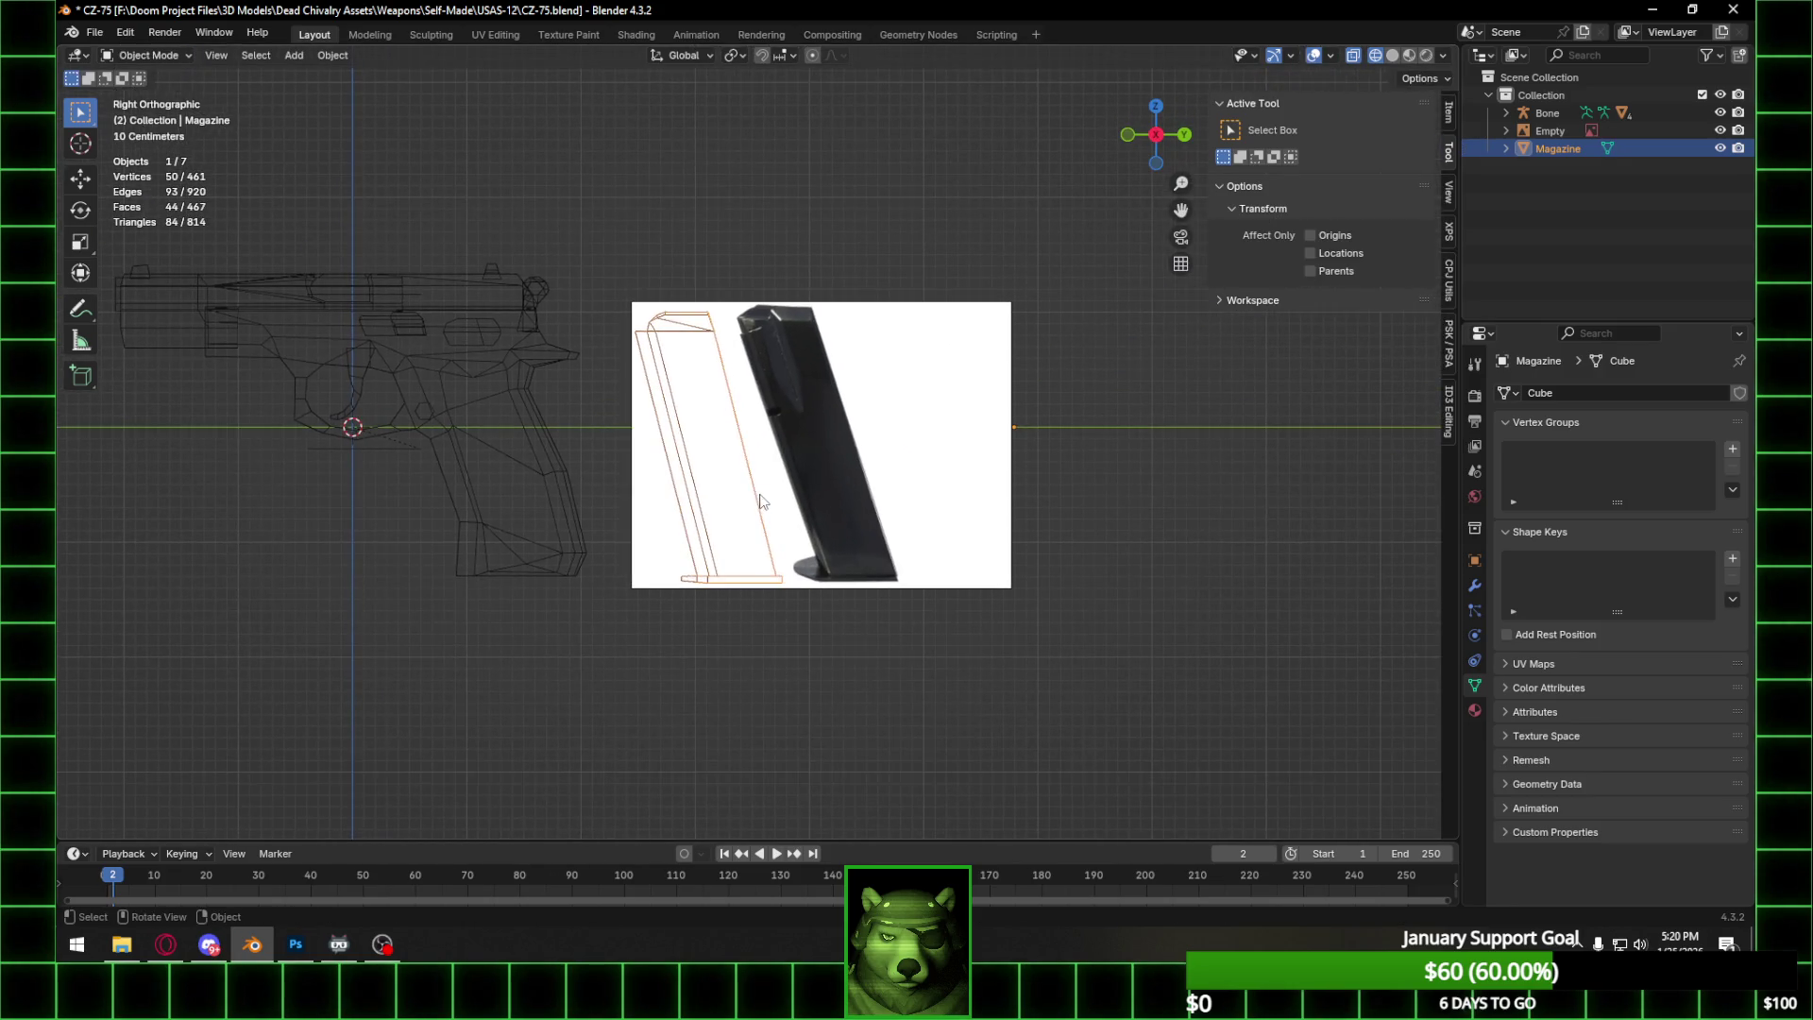
{"action": "left_click", "coordinate": [1719, 130]}
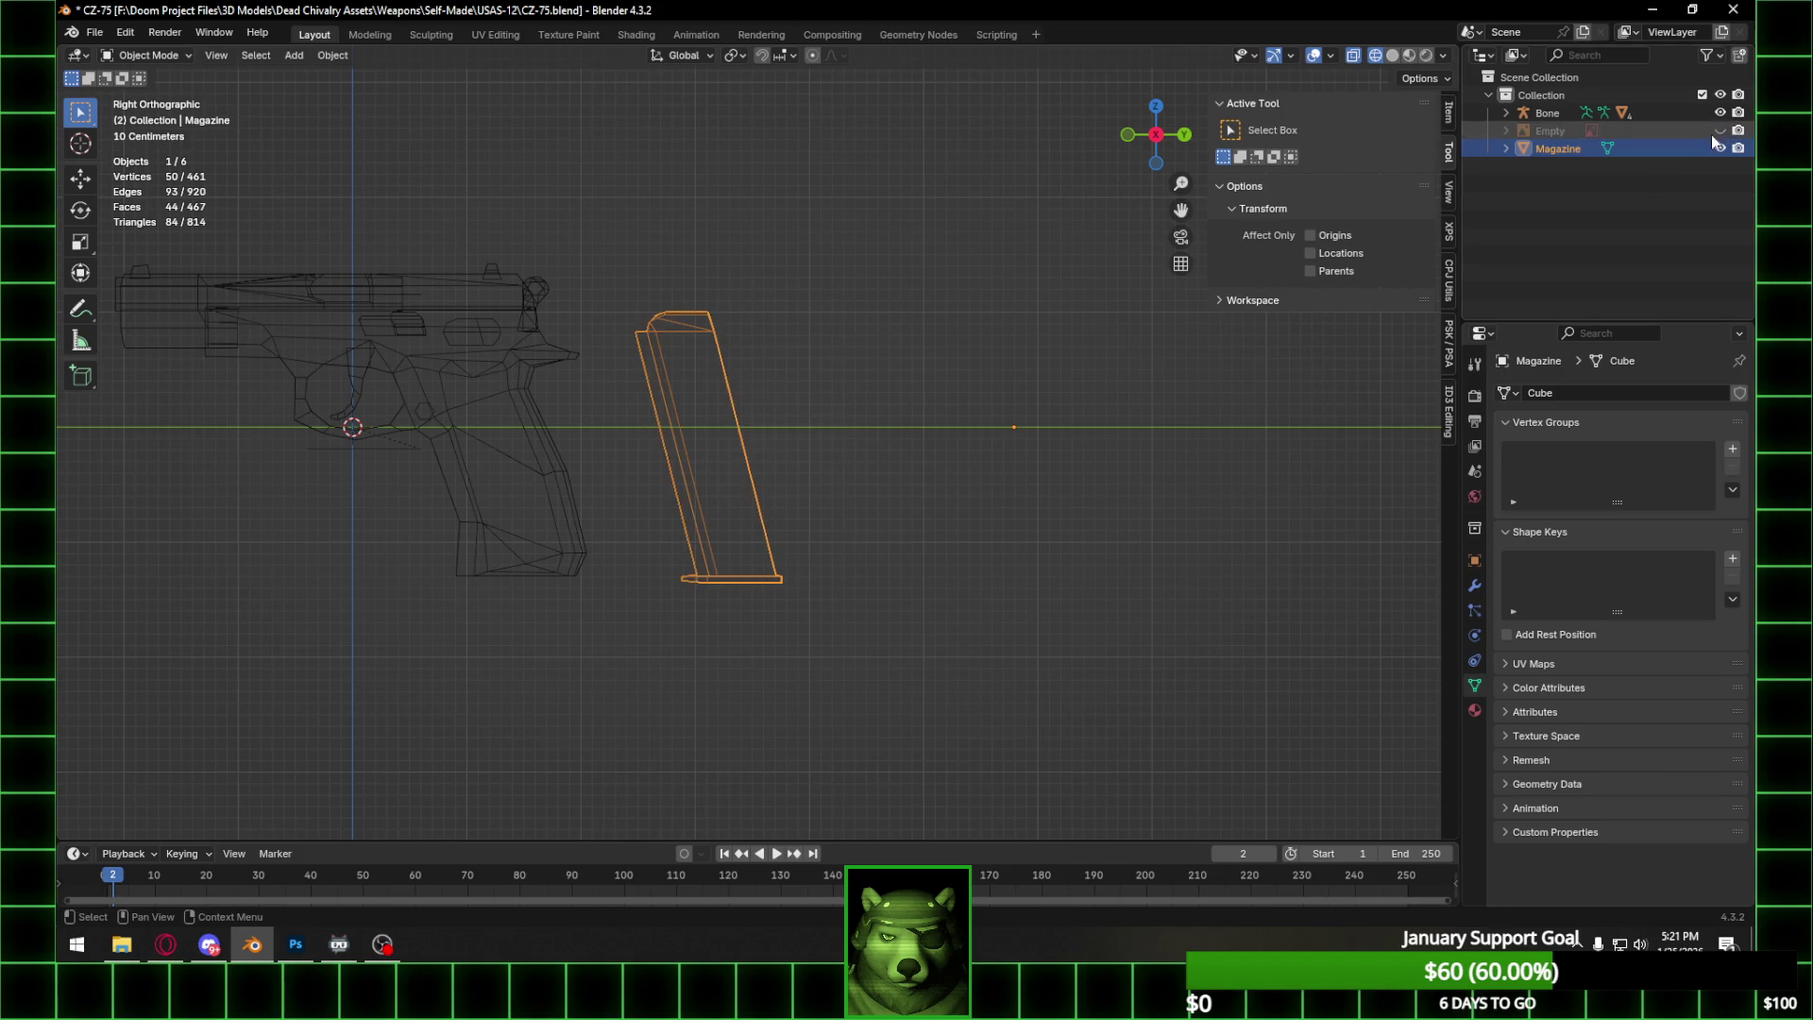
Orbit around the pistol and white magazine in Material Preview shading to inspect both sides.
{"action": "left_click", "coordinate": [1409, 55]}
{"action": "mouse_move", "coordinate": [751, 376]}
{"action": "middle_mouse_down"}
{"action": "mouse_move", "coordinate": [791, 431]}
{"action": "mouse_move", "coordinate": [768, 393]}
{"action": "mouse_move", "coordinate": [395, 393]}
{"action": "mouse_move", "coordinate": [801, 422]}
{"action": "middle_mouse_up"}
{"action": "left_click", "coordinate": [897, 370]}
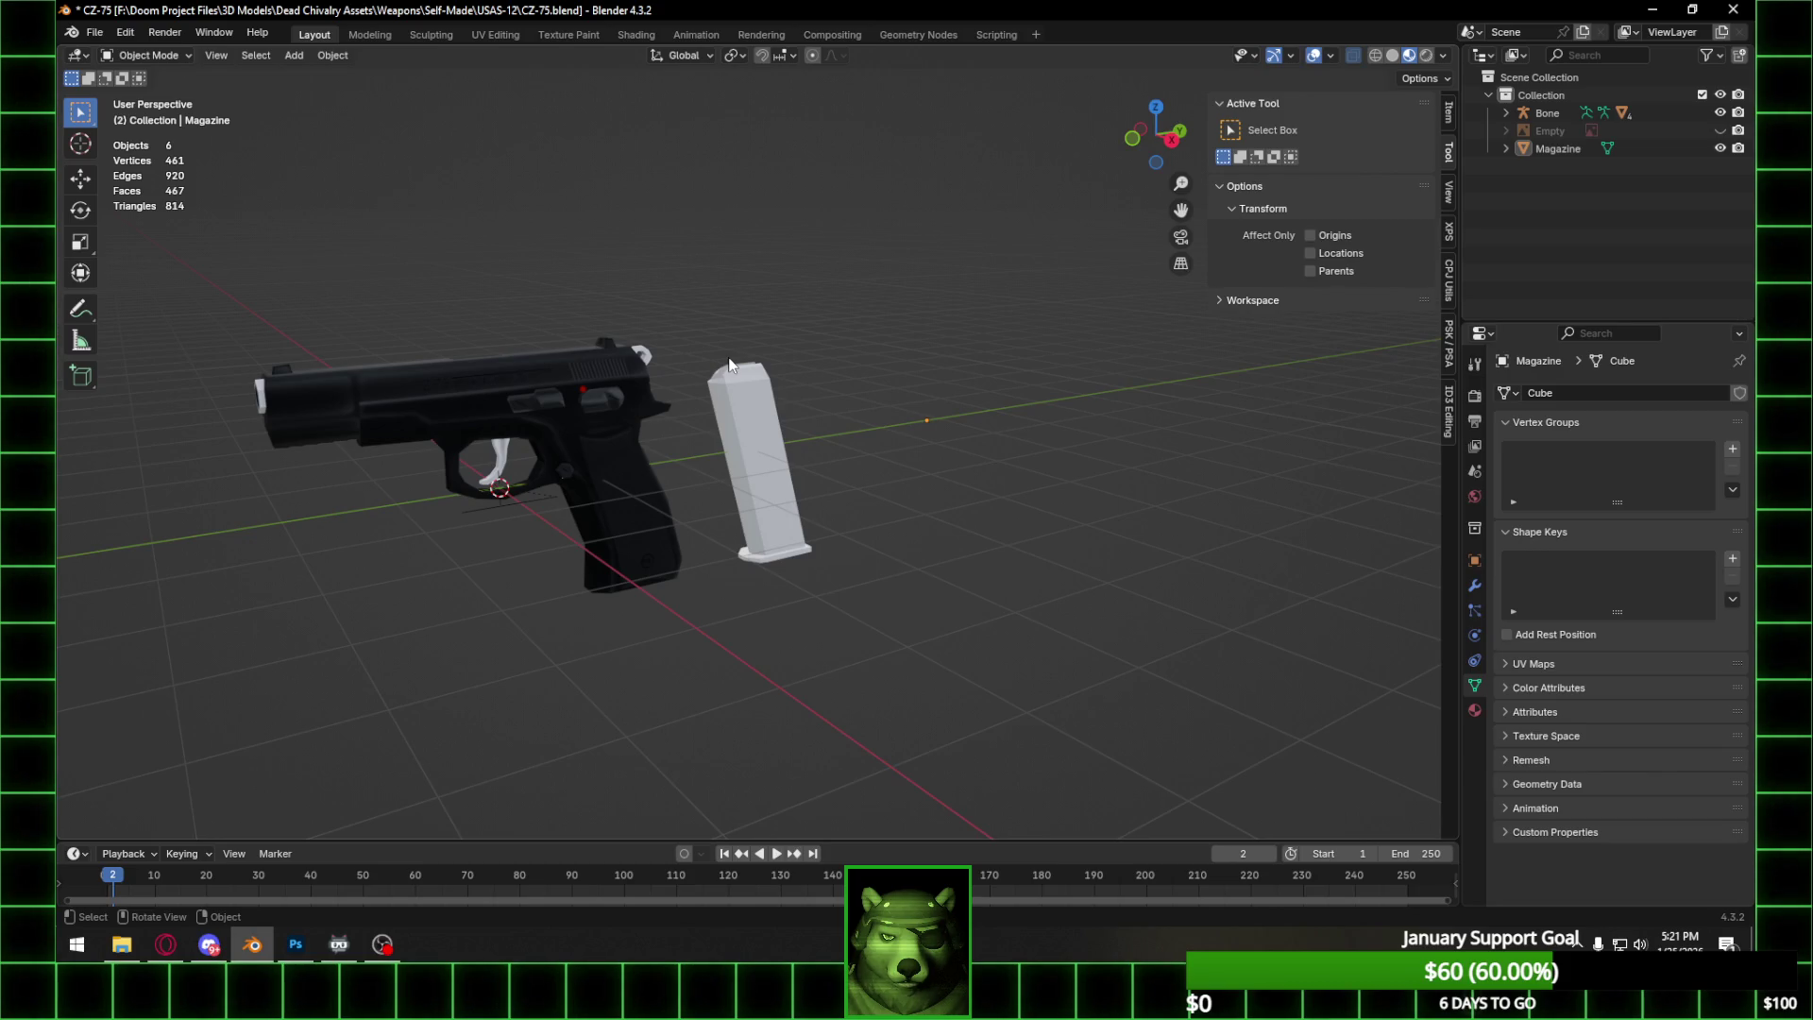
{"action": "mouse_move", "coordinate": [738, 238]}
{"action": "middle_mouse_down"}
{"action": "mouse_move", "coordinate": [877, 239]}
{"action": "mouse_move", "coordinate": [1042, 369]}
{"action": "middle_mouse_up"}
{"action": "left_click", "coordinate": [1042, 368]}
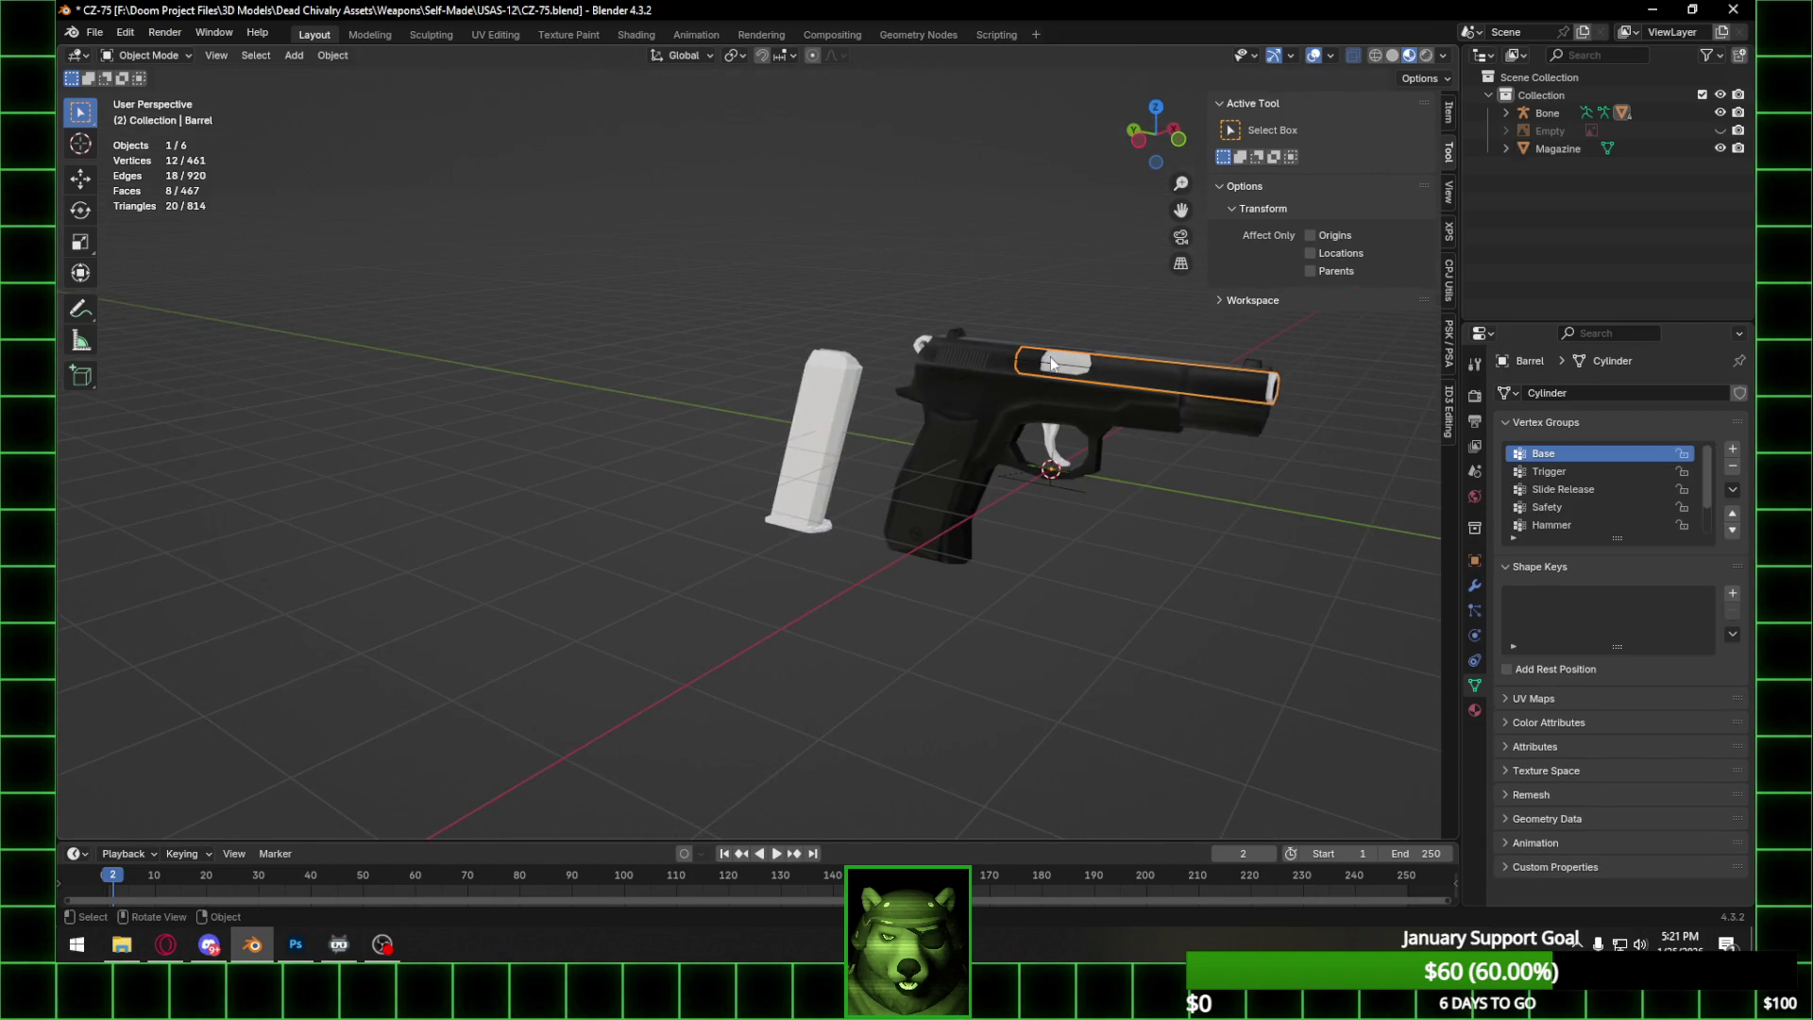
Put the pistol rig in Pose Mode and pull the Slide bone back along Y.
{"action": "left_click", "coordinate": [1042, 368]}
{"action": "left_click", "coordinate": [173, 55]}
{"action": "left_click", "coordinate": [150, 114]}
{"action": "mouse_move", "coordinate": [157, 115]}
{"action": "middle_mouse_down"}
{"action": "mouse_move", "coordinate": [427, 185]}
{"action": "mouse_move", "coordinate": [497, 348]}
{"action": "middle_mouse_up"}
{"action": "key", "text": "g"}
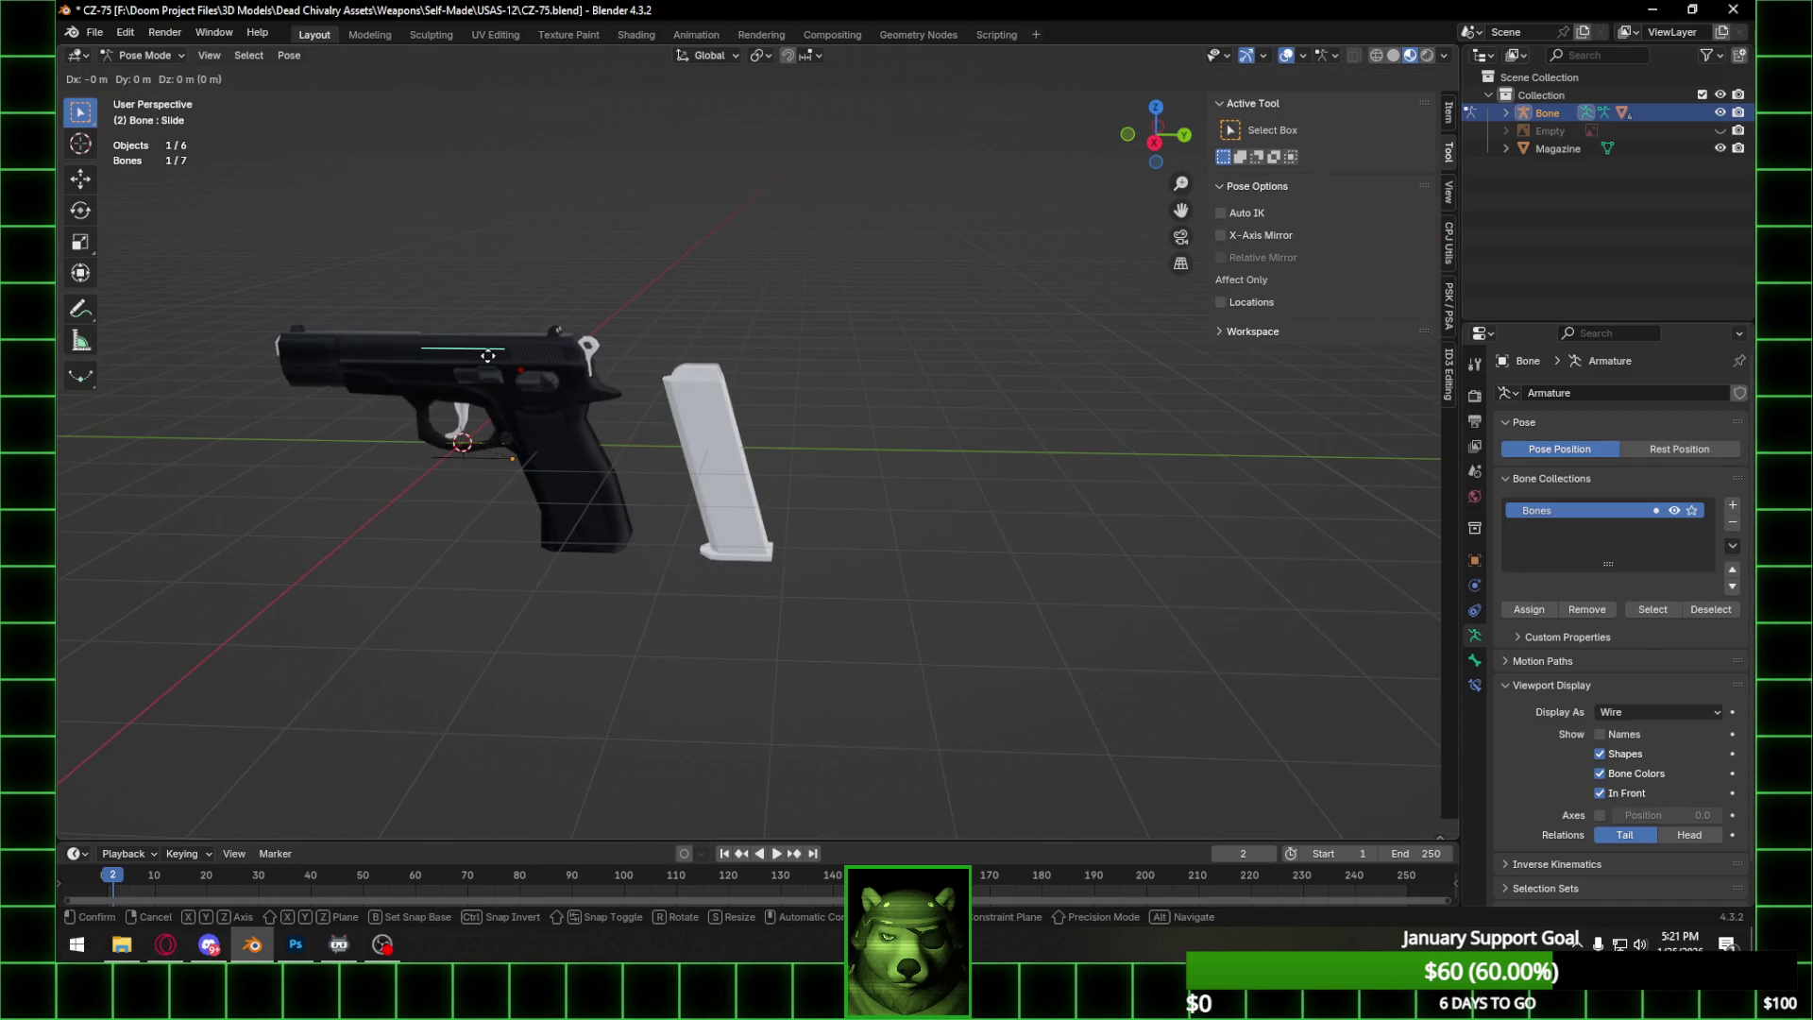
{"action": "key", "text": "y"}
{"action": "left_click", "coordinate": [564, 373]}
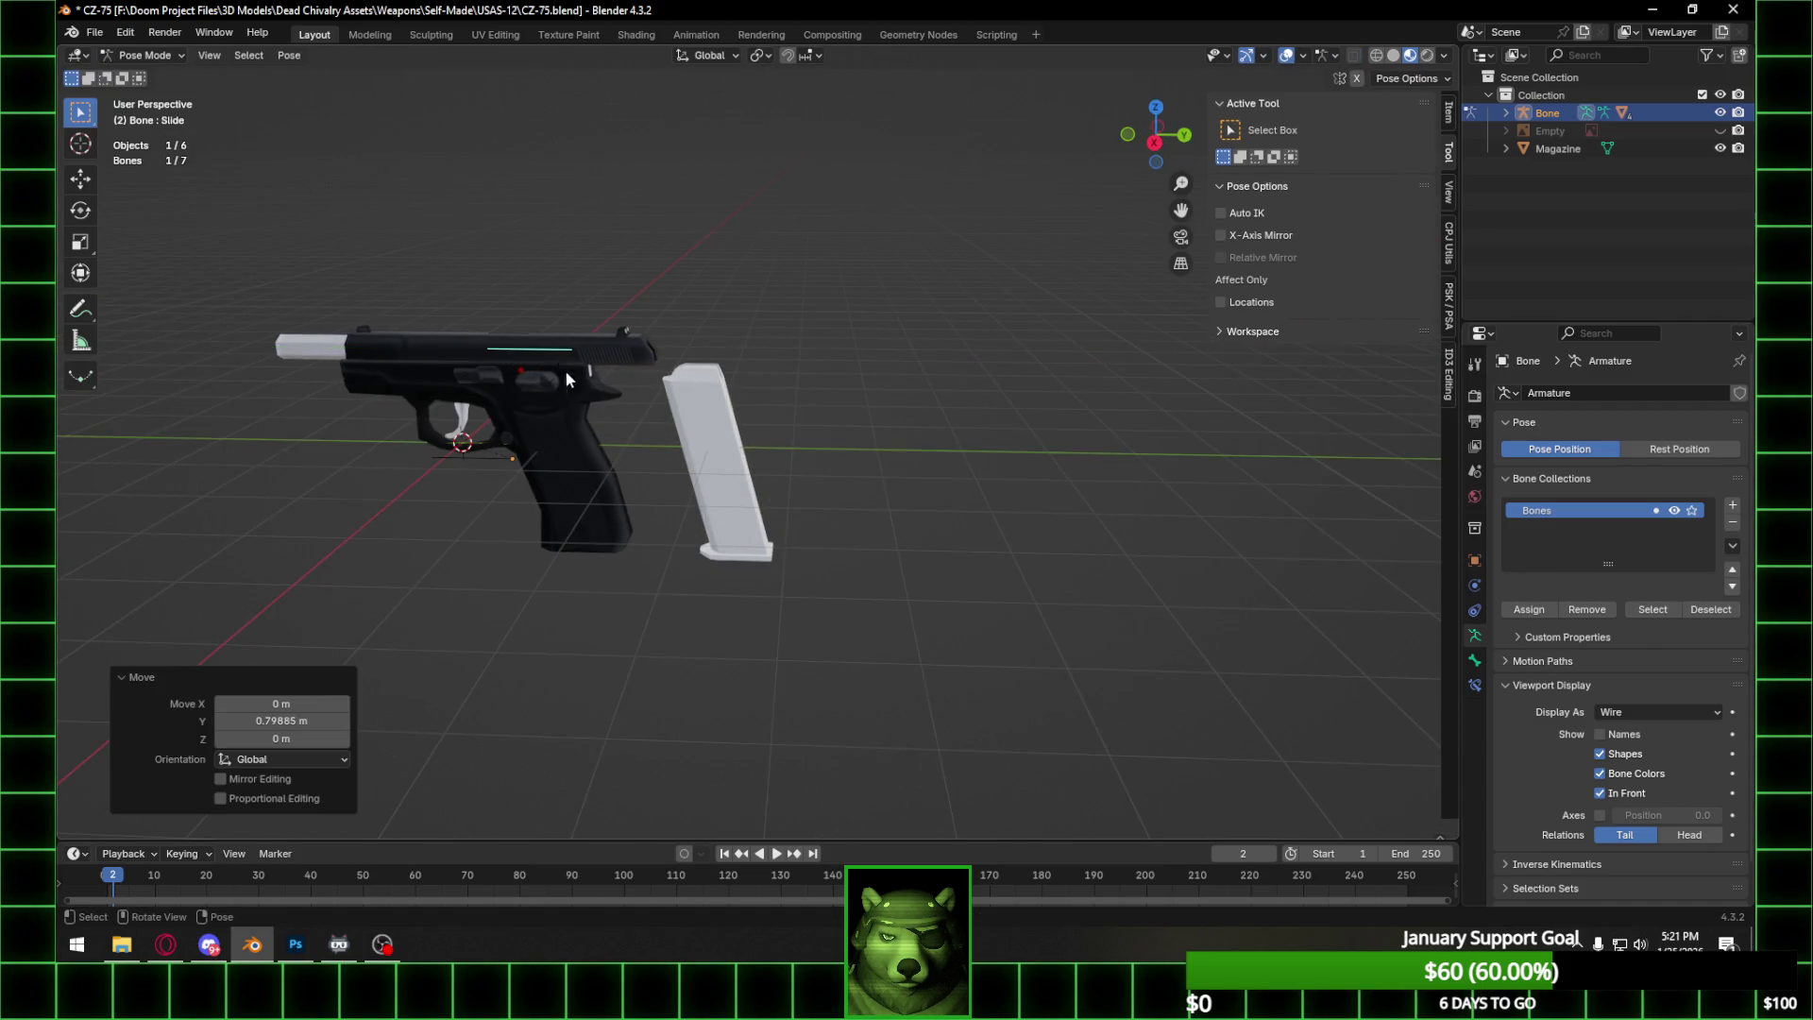
Rotate the Hammer bone and the Slide Release bone (7.79°) around X.
{"action": "left_click", "coordinate": [580, 375]}
{"action": "key", "text": "r"}
{"action": "key", "text": "x"}
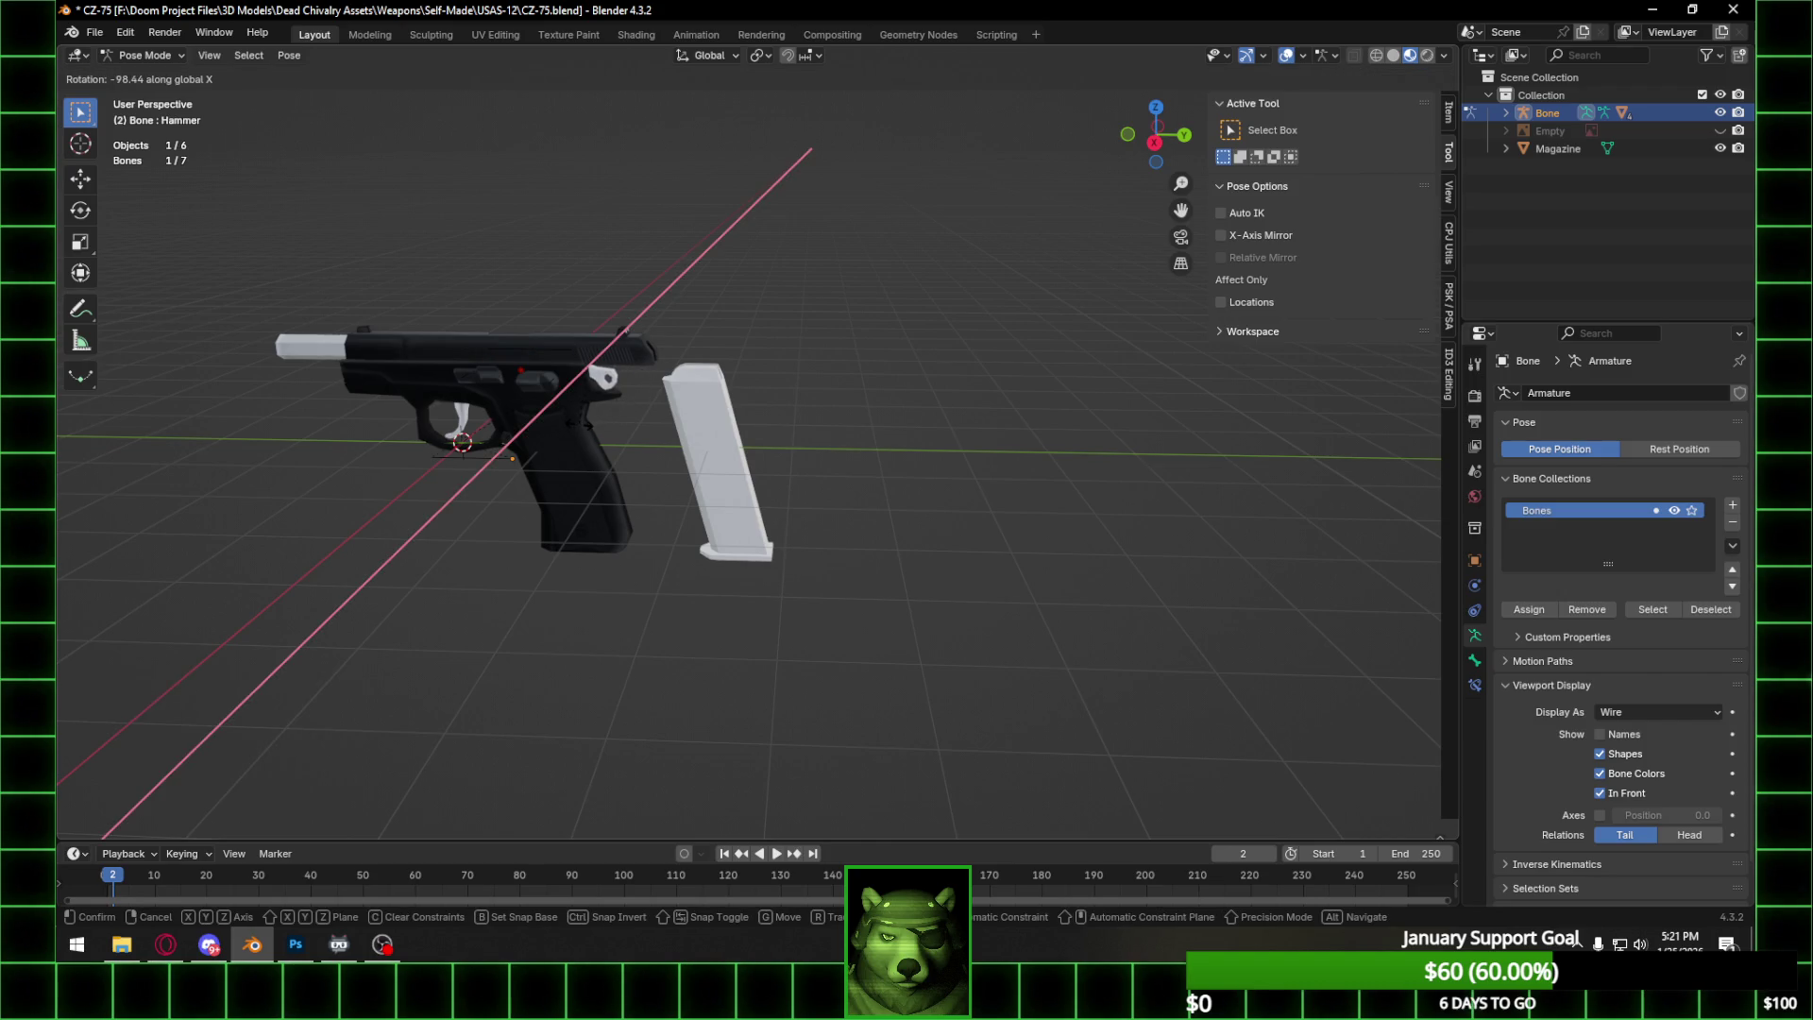
{"action": "left_click", "coordinate": [476, 377]}
{"action": "left_click", "coordinate": [473, 378]}
{"action": "key", "text": "r"}
{"action": "key", "text": "x"}
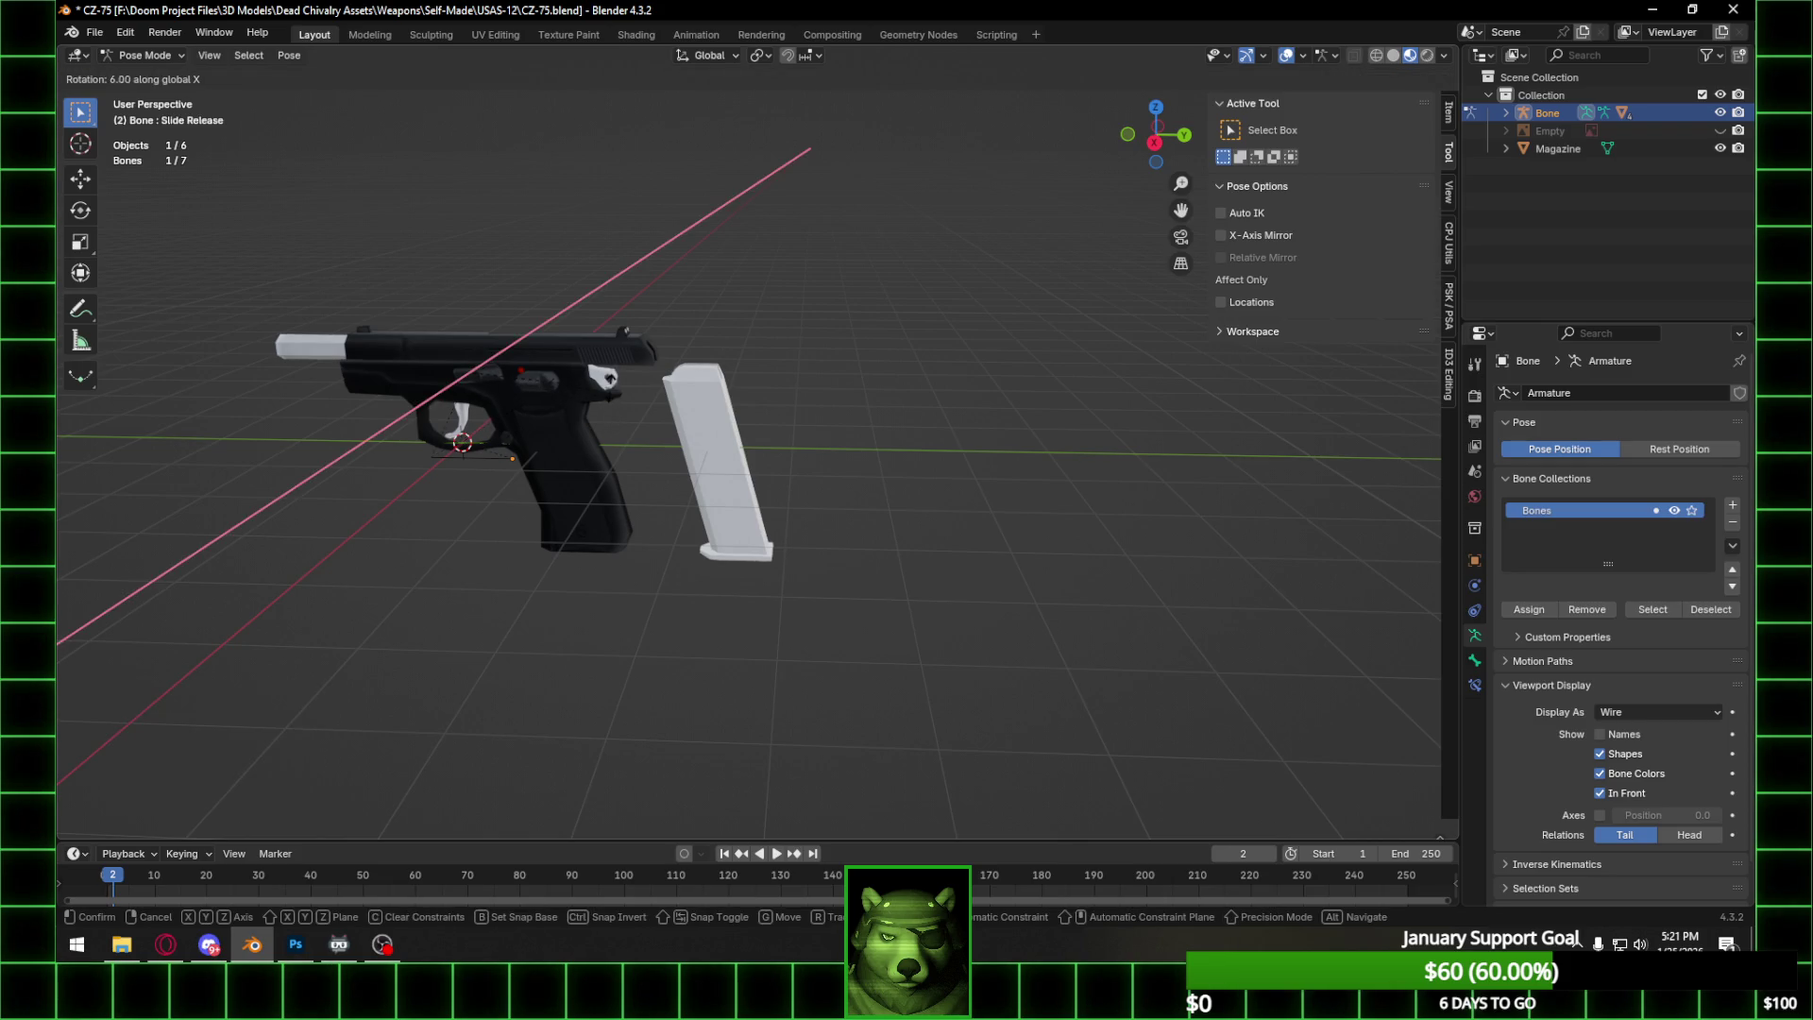
{"action": "left_click", "coordinate": [609, 384]}
Deselect the bones and view the posed pistol in the Cycles rendered preview.
{"action": "scroll", "coordinate": [530, 406], "scroll_direction": "up", "scroll_amount": 4}
{"action": "mouse_move", "coordinate": [605, 360]}
{"action": "middle_mouse_down"}
{"action": "mouse_move", "coordinate": [689, 331]}
{"action": "mouse_move", "coordinate": [548, 320]}
{"action": "mouse_move", "coordinate": [819, 251]}
{"action": "mouse_move", "coordinate": [721, 358]}
{"action": "mouse_move", "coordinate": [816, 376]}
{"action": "middle_mouse_up"}
{"action": "left_click", "coordinate": [833, 383]}
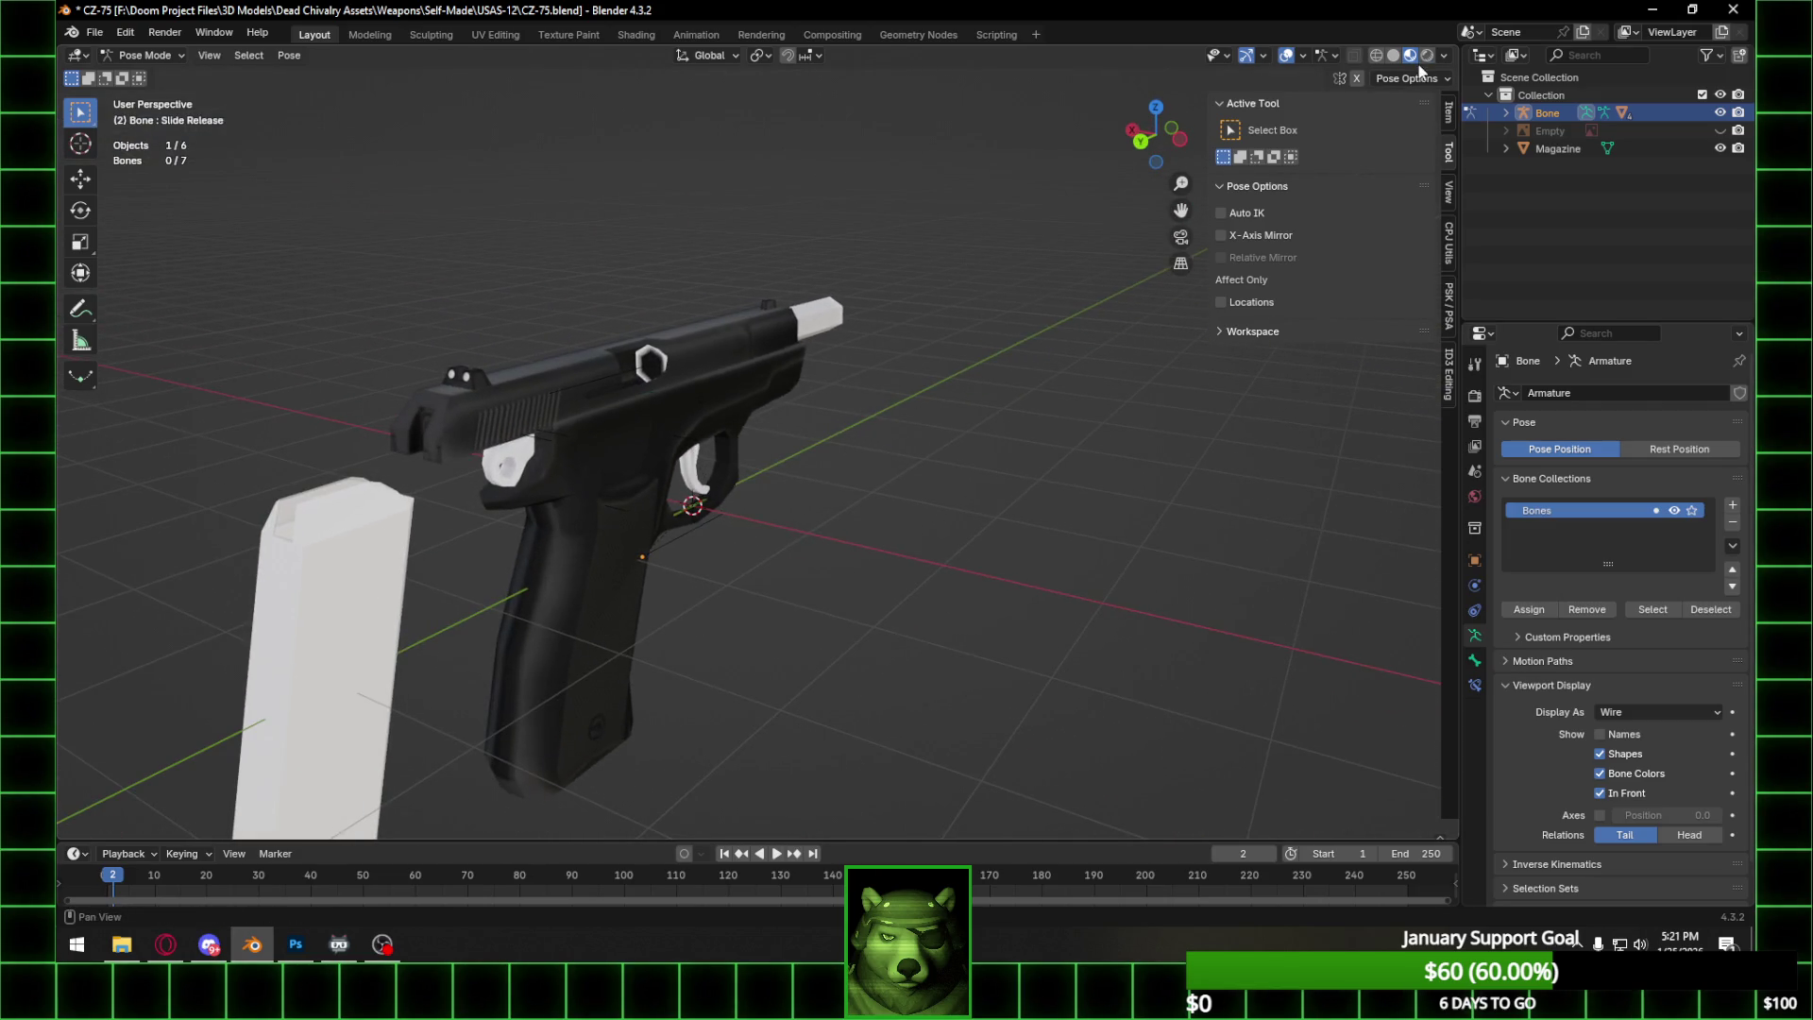
{"action": "left_click", "coordinate": [1426, 55]}
{"action": "middle_click_drag", "start_coordinate": [802, 378], "coordinate": [1049, 394]}
{"action": "scroll", "coordinate": [1051, 389], "scroll_direction": "up", "scroll_amount": 5}
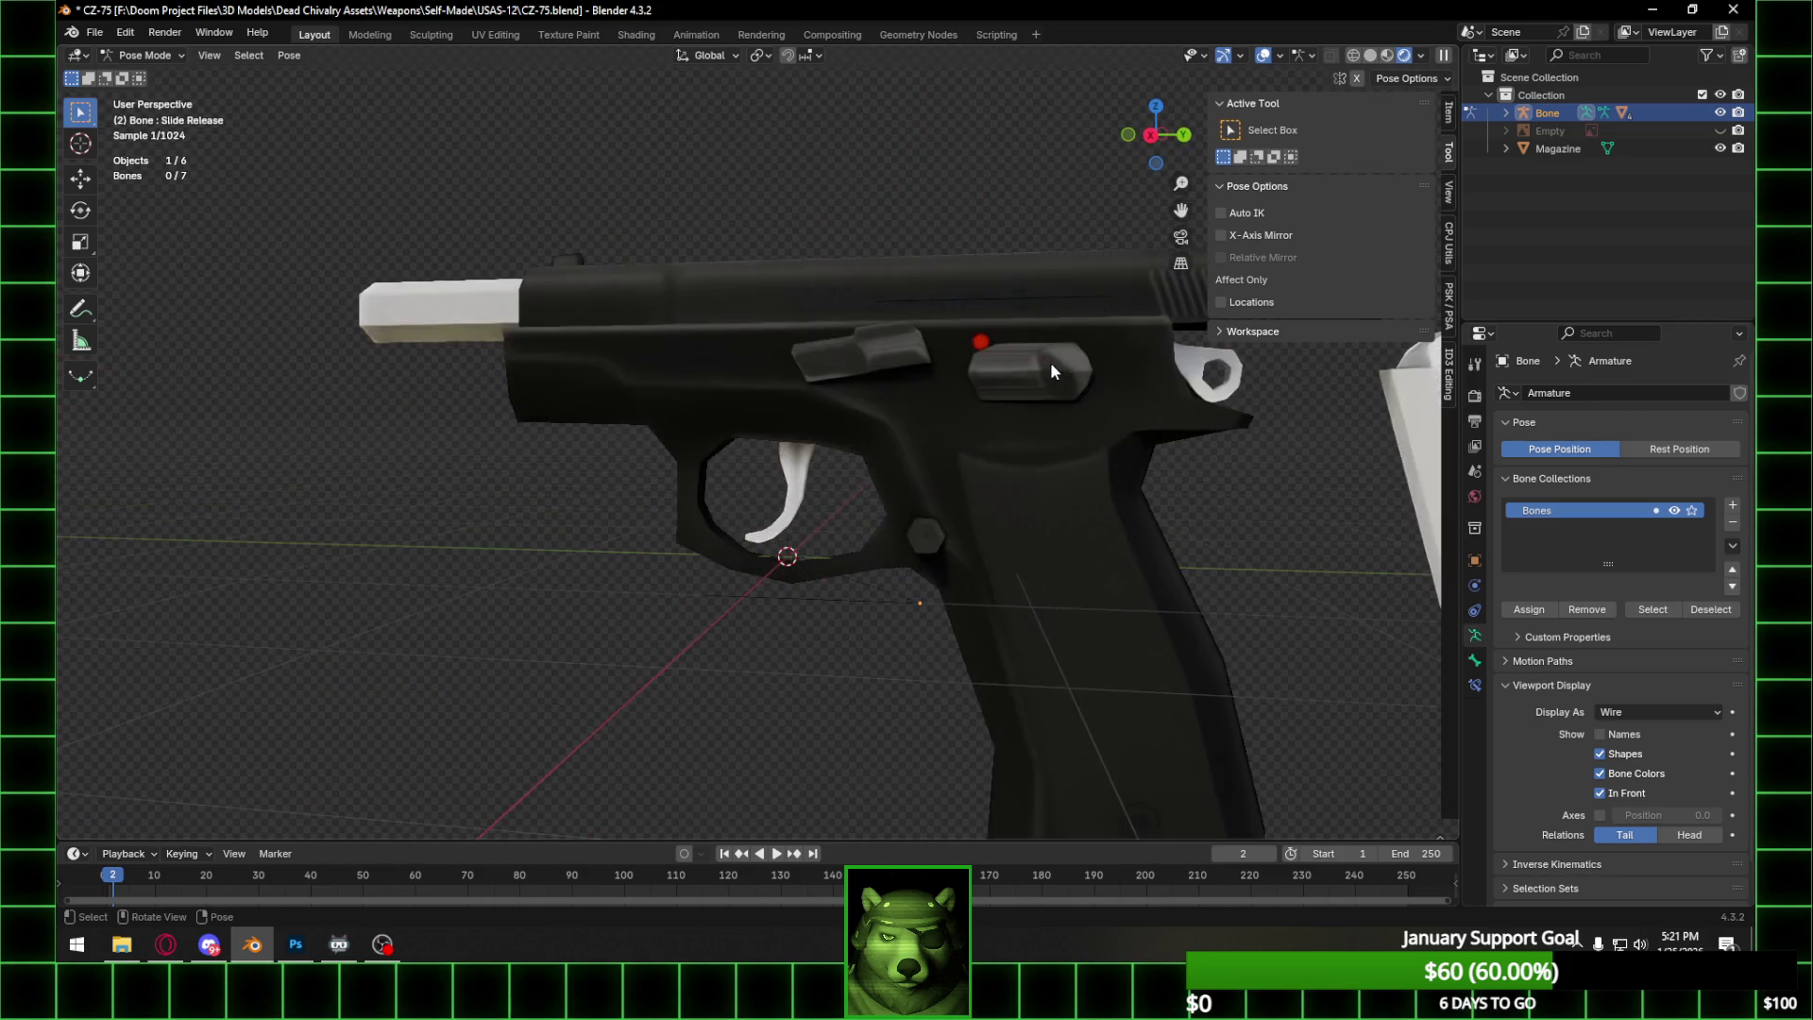
{"action": "scroll", "coordinate": [1048, 368], "scroll_direction": "down", "scroll_amount": 2}
{"action": "scroll", "coordinate": [895, 278], "scroll_direction": "down", "scroll_amount": 3}
{"action": "mouse_move", "coordinate": [899, 281]}
{"action": "middle_mouse_down"}
{"action": "mouse_move", "coordinate": [863, 304]}
{"action": "mouse_move", "coordinate": [591, 318]}
{"action": "middle_mouse_up"}
{"action": "left_click", "coordinate": [1474, 395]}
Turn off Film Transparent so the city environment shows behind the pistol.
{"action": "scroll", "coordinate": [1605, 620], "scroll_direction": "down", "scroll_amount": 10}
{"action": "left_click", "coordinate": [1531, 668]}
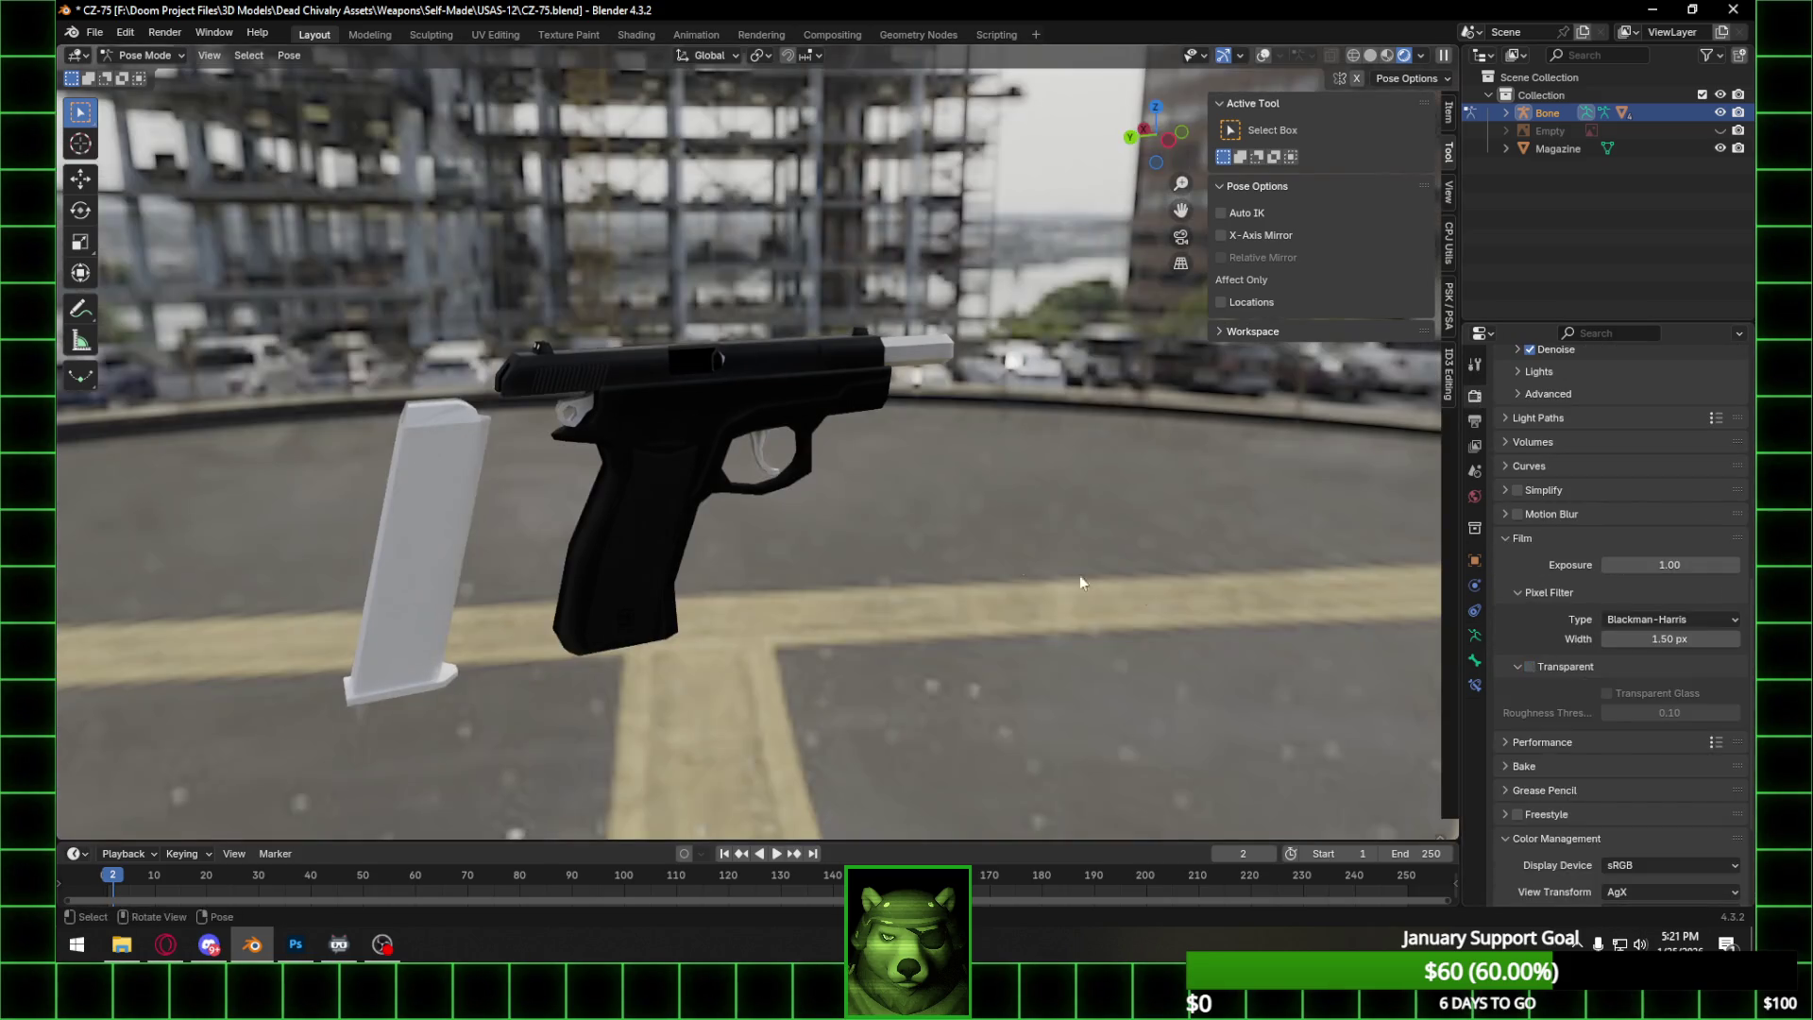
{"action": "mouse_move", "coordinate": [1150, 472]}
{"action": "middle_mouse_down"}
{"action": "mouse_move", "coordinate": [1011, 412]}
{"action": "mouse_move", "coordinate": [1297, 106]}
{"action": "middle_mouse_up"}
Look through the UV Editing and Shading workspaces, then return to Layout.
{"action": "left_click", "coordinate": [1419, 55]}
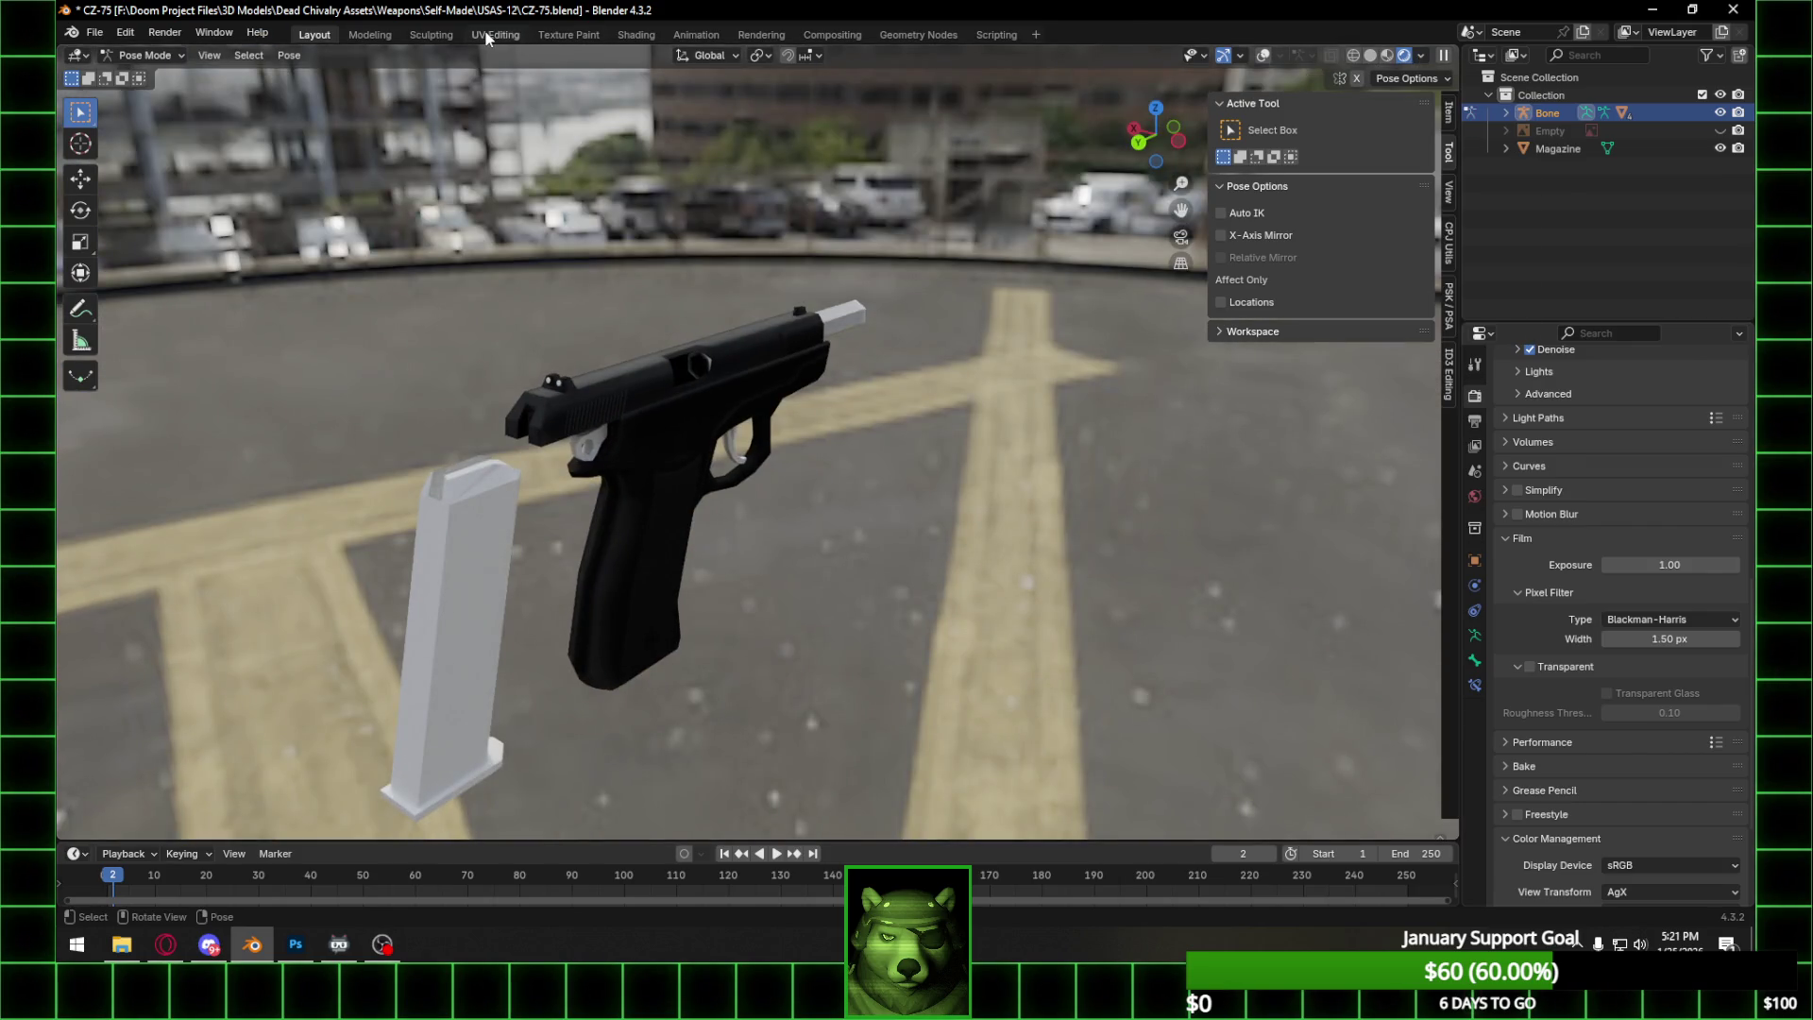
{"action": "left_click", "coordinate": [491, 35]}
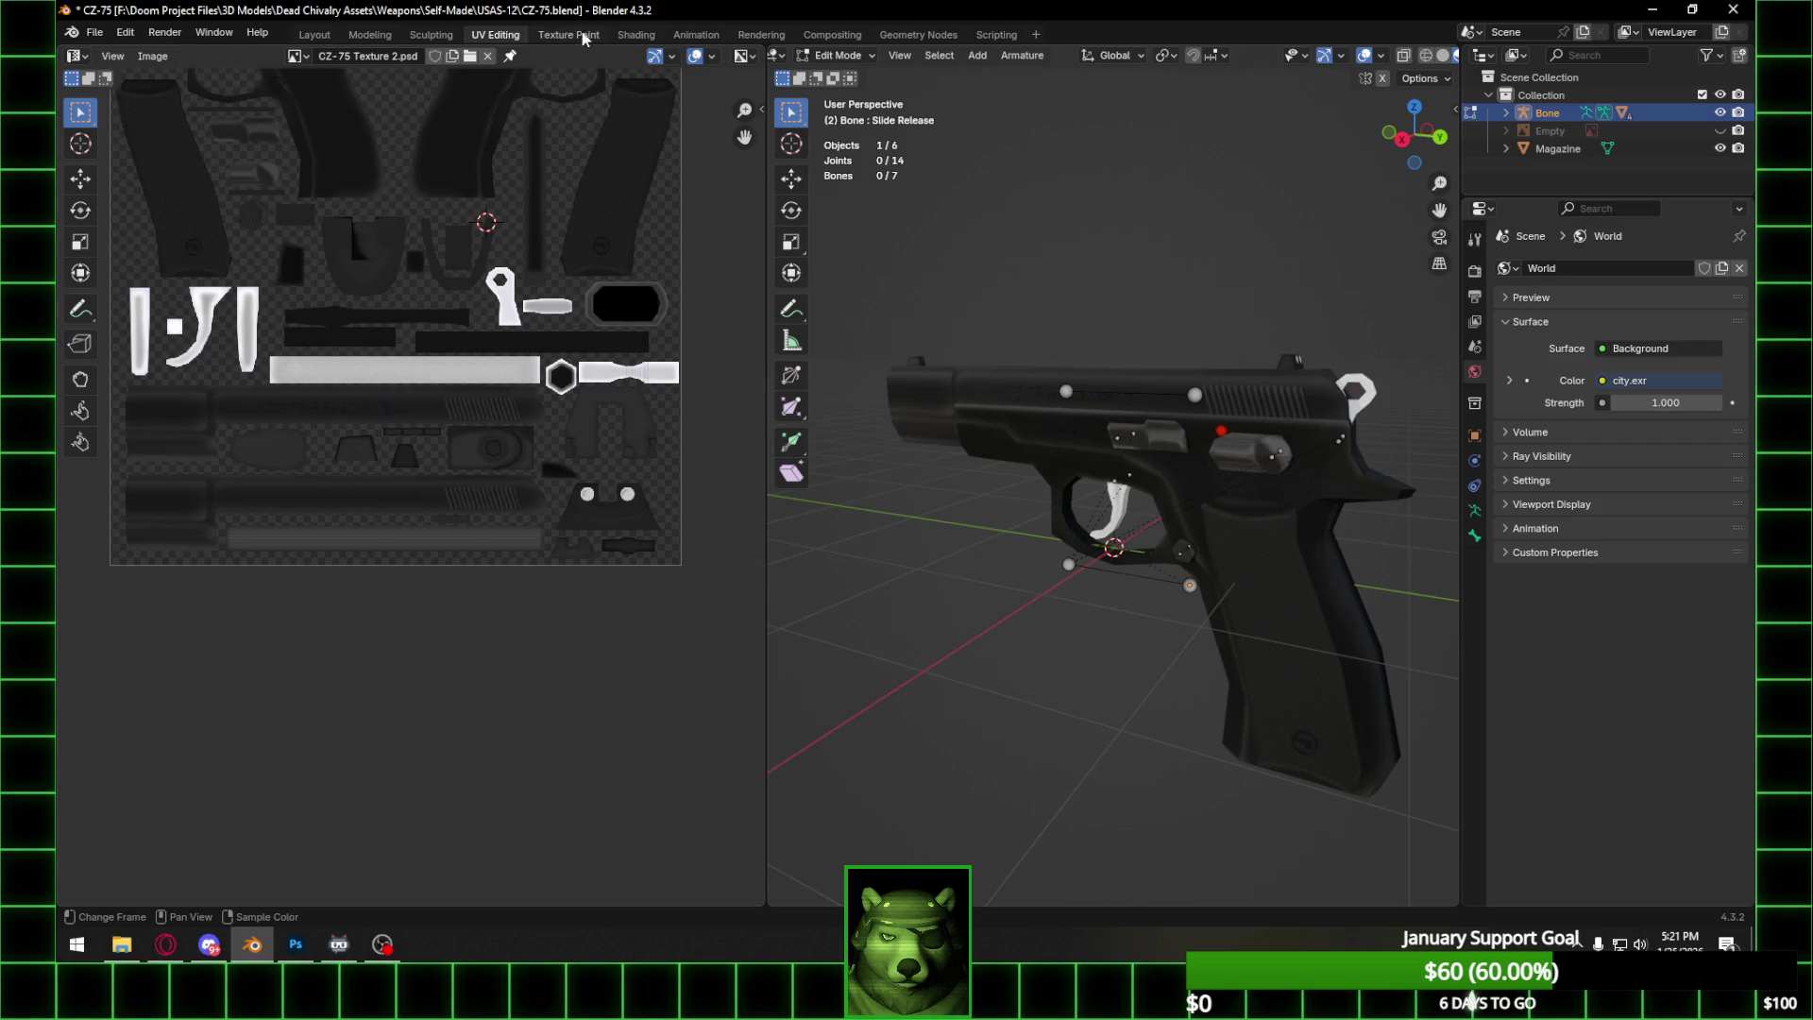
{"action": "left_click", "coordinate": [635, 35]}
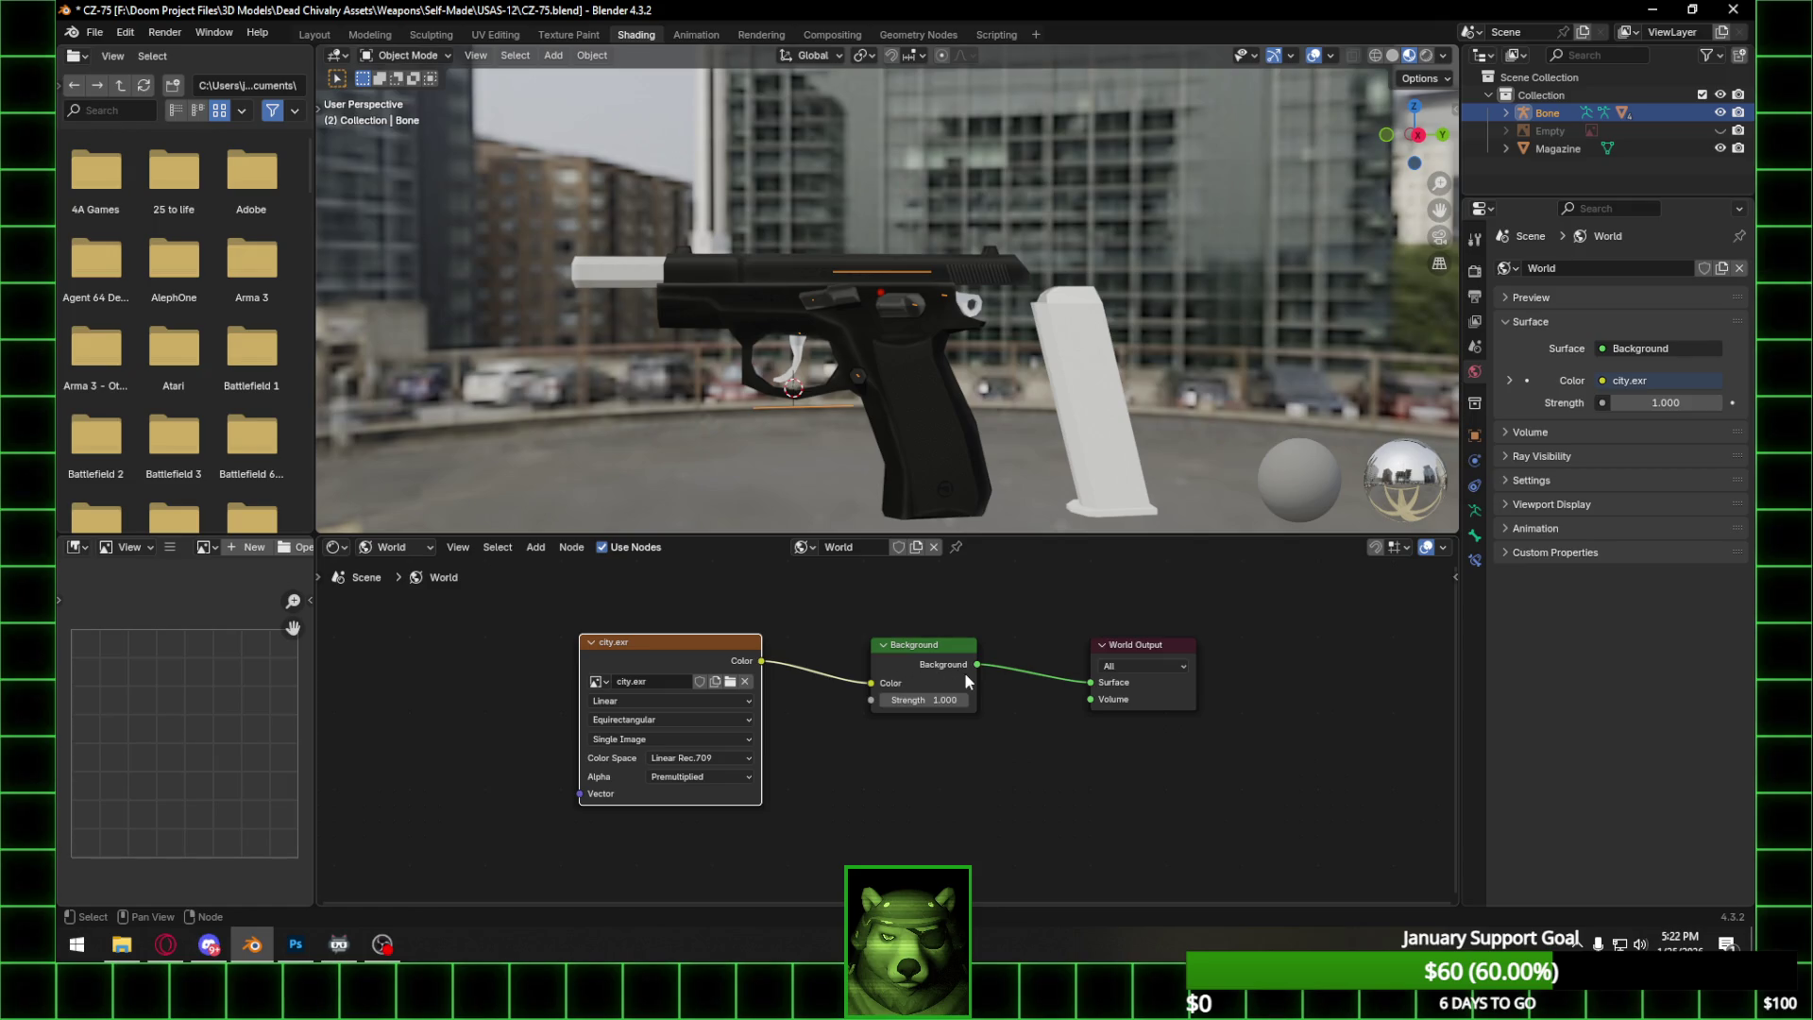
{"action": "left_click", "coordinate": [314, 35]}
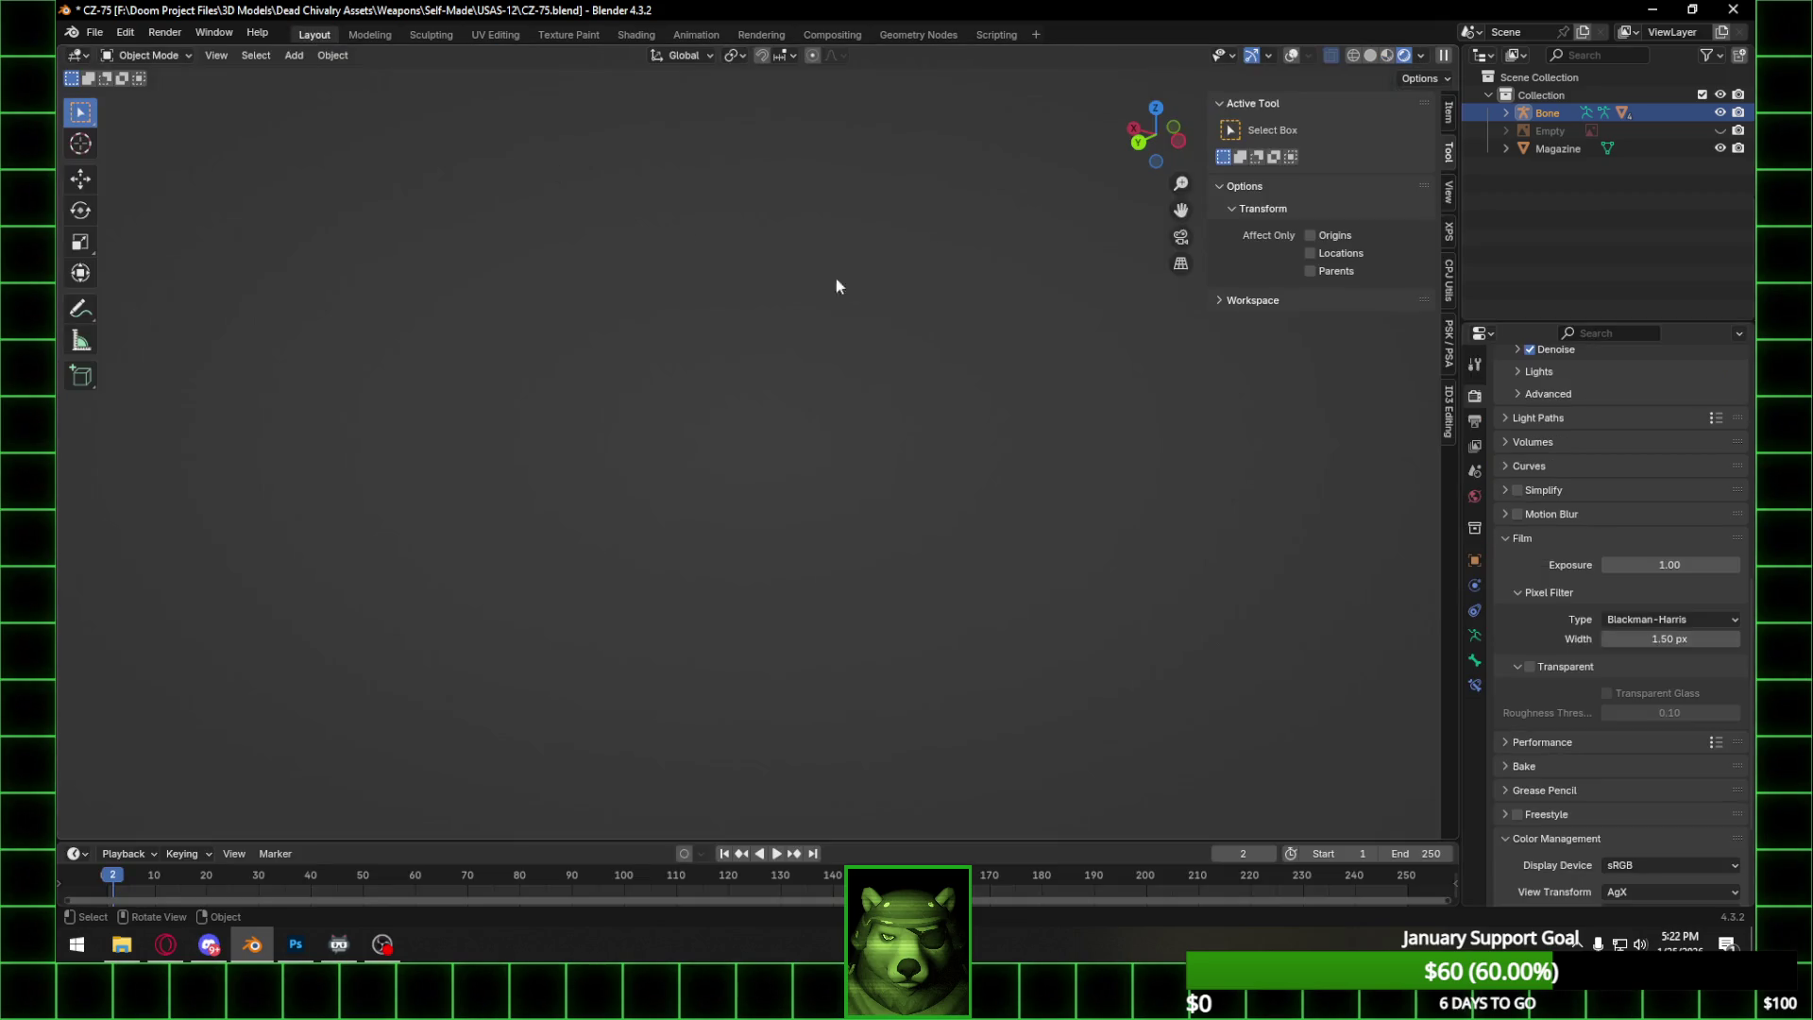
{"action": "mouse_move", "coordinate": [925, 319]}
{"action": "middle_mouse_down"}
{"action": "mouse_move", "coordinate": [740, 388]}
{"action": "mouse_move", "coordinate": [1097, 397]}
{"action": "mouse_move", "coordinate": [1057, 395]}
{"action": "middle_mouse_up"}
{"action": "scroll", "coordinate": [1097, 397], "scroll_direction": "down", "scroll_amount": 2}
{"action": "scroll", "coordinate": [1038, 390], "scroll_direction": "down", "scroll_amount": 1}
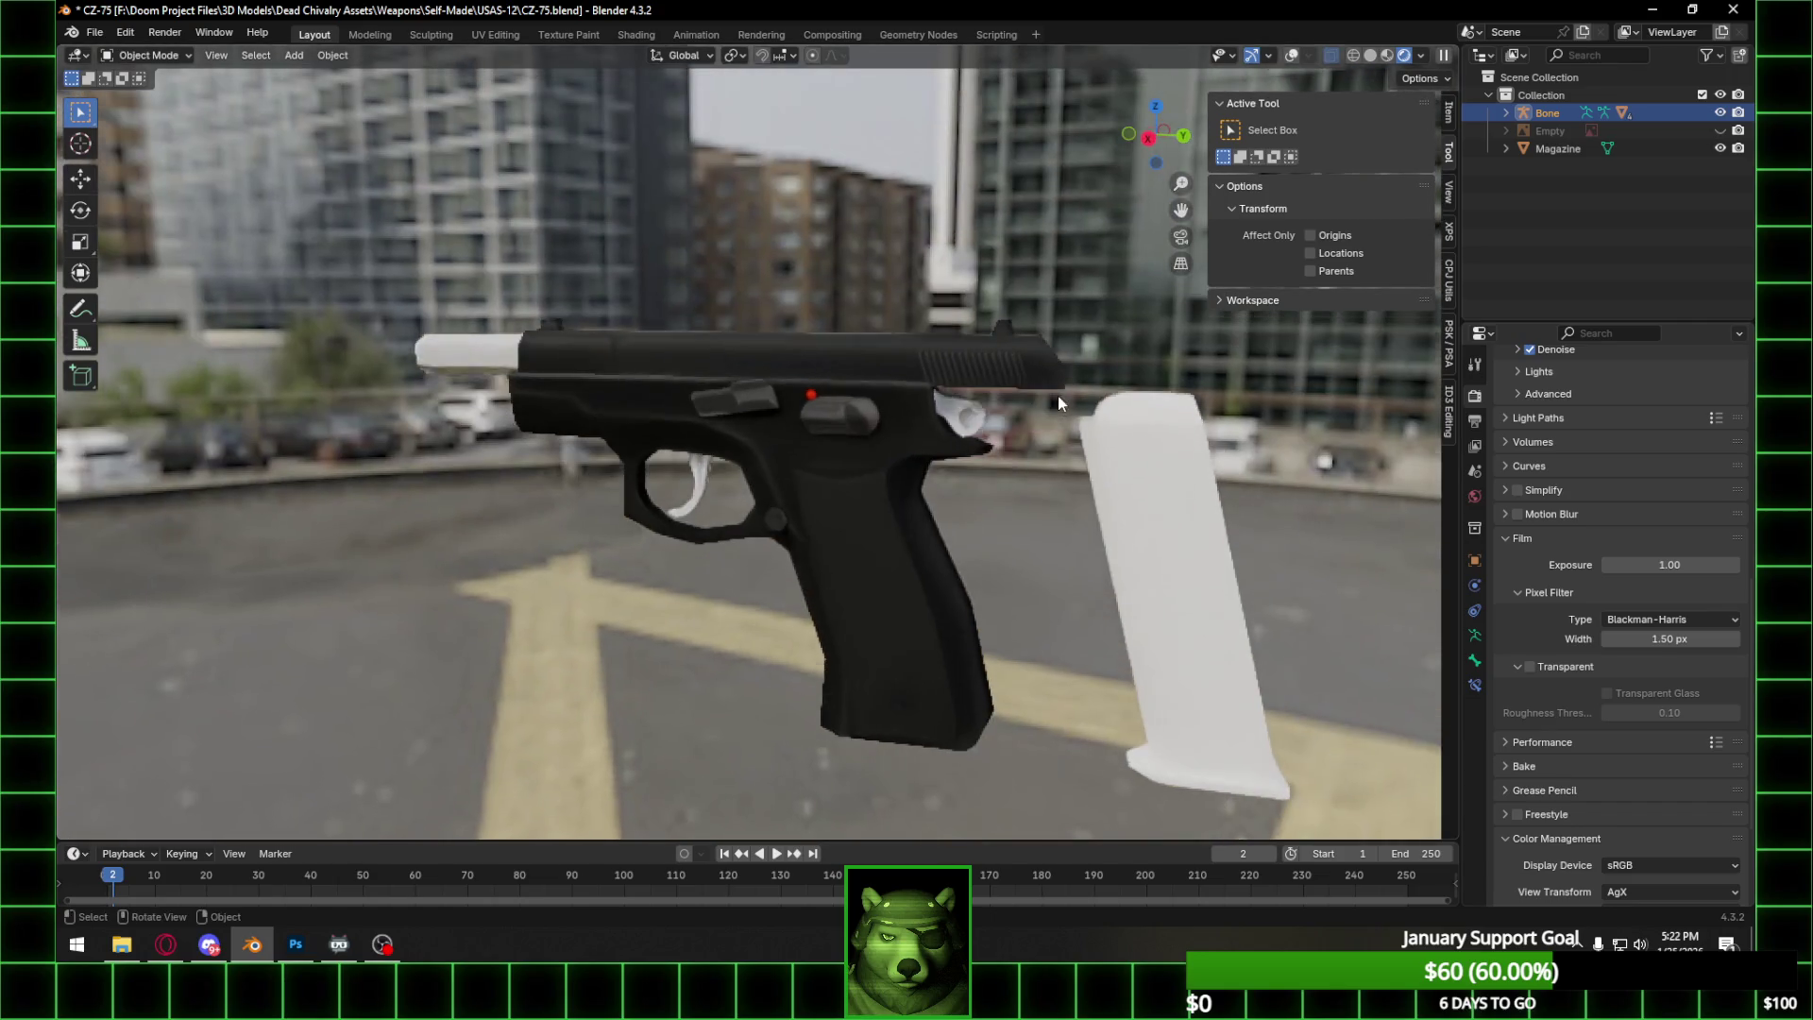
{"action": "scroll", "coordinate": [1057, 394], "scroll_direction": "down", "scroll_amount": 1}
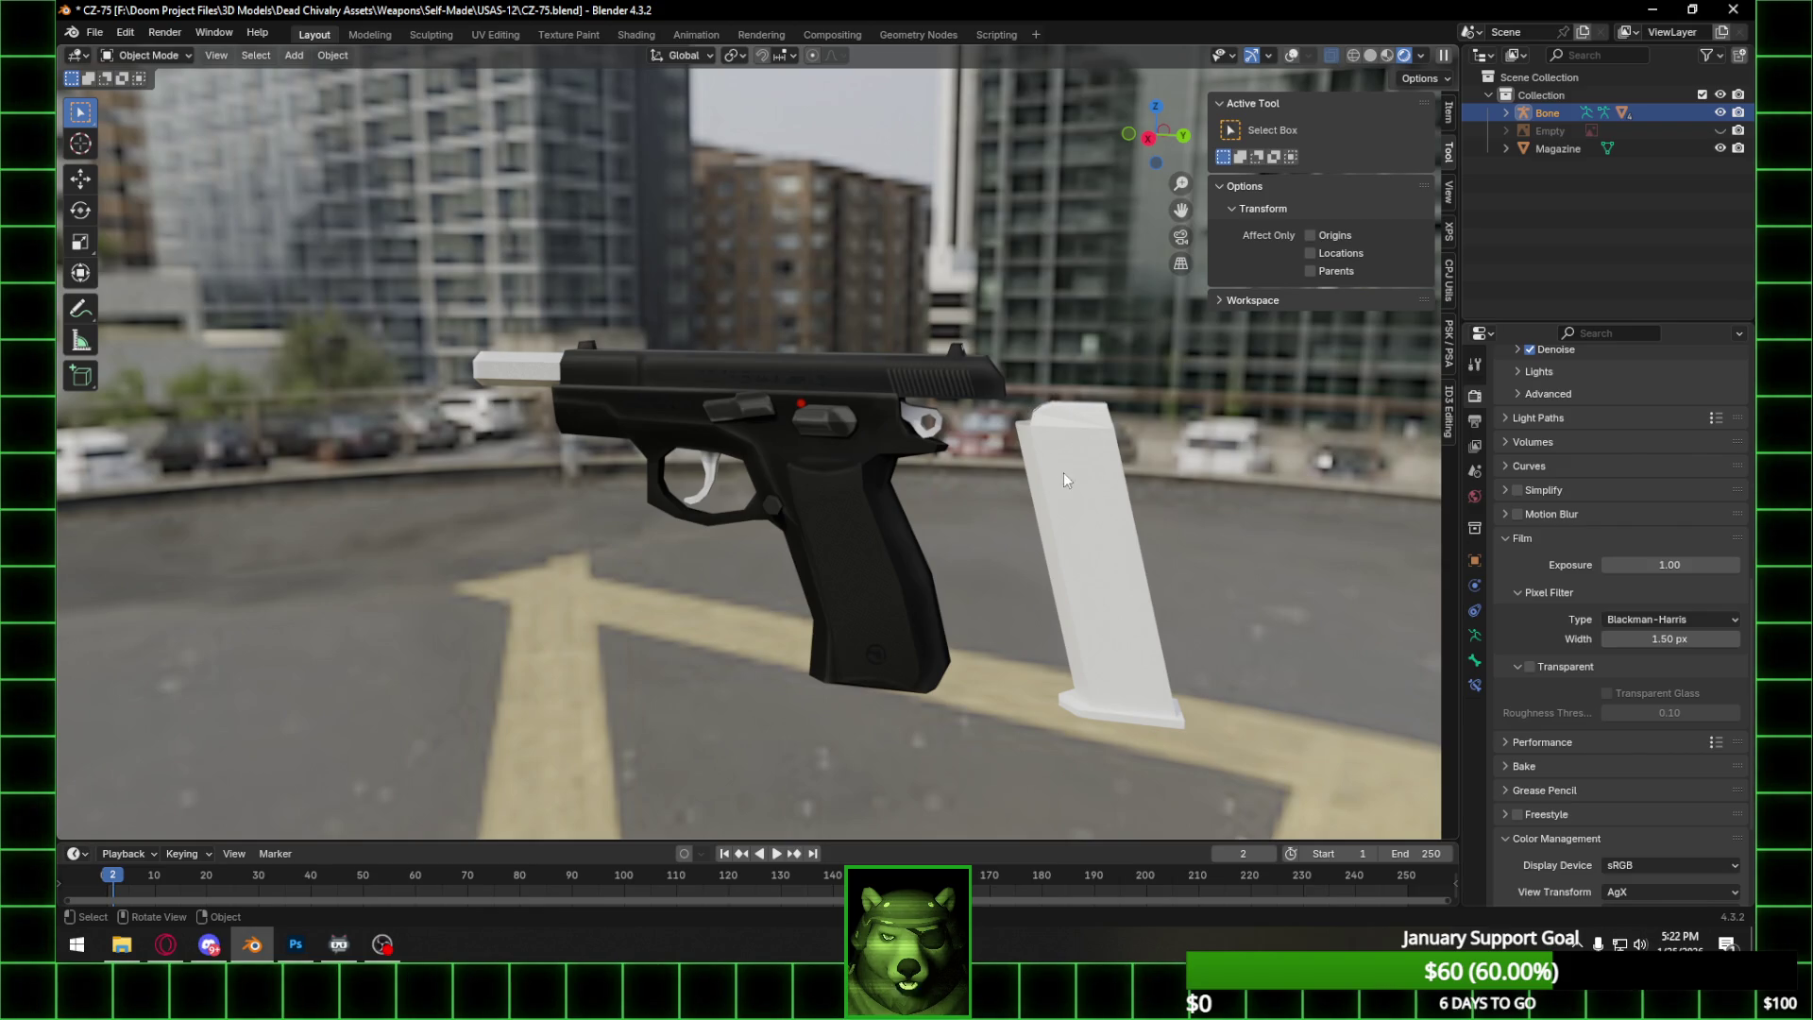
Inspect the pistol from both side views and from behind.
{"action": "left_click", "coordinate": [1148, 138]}
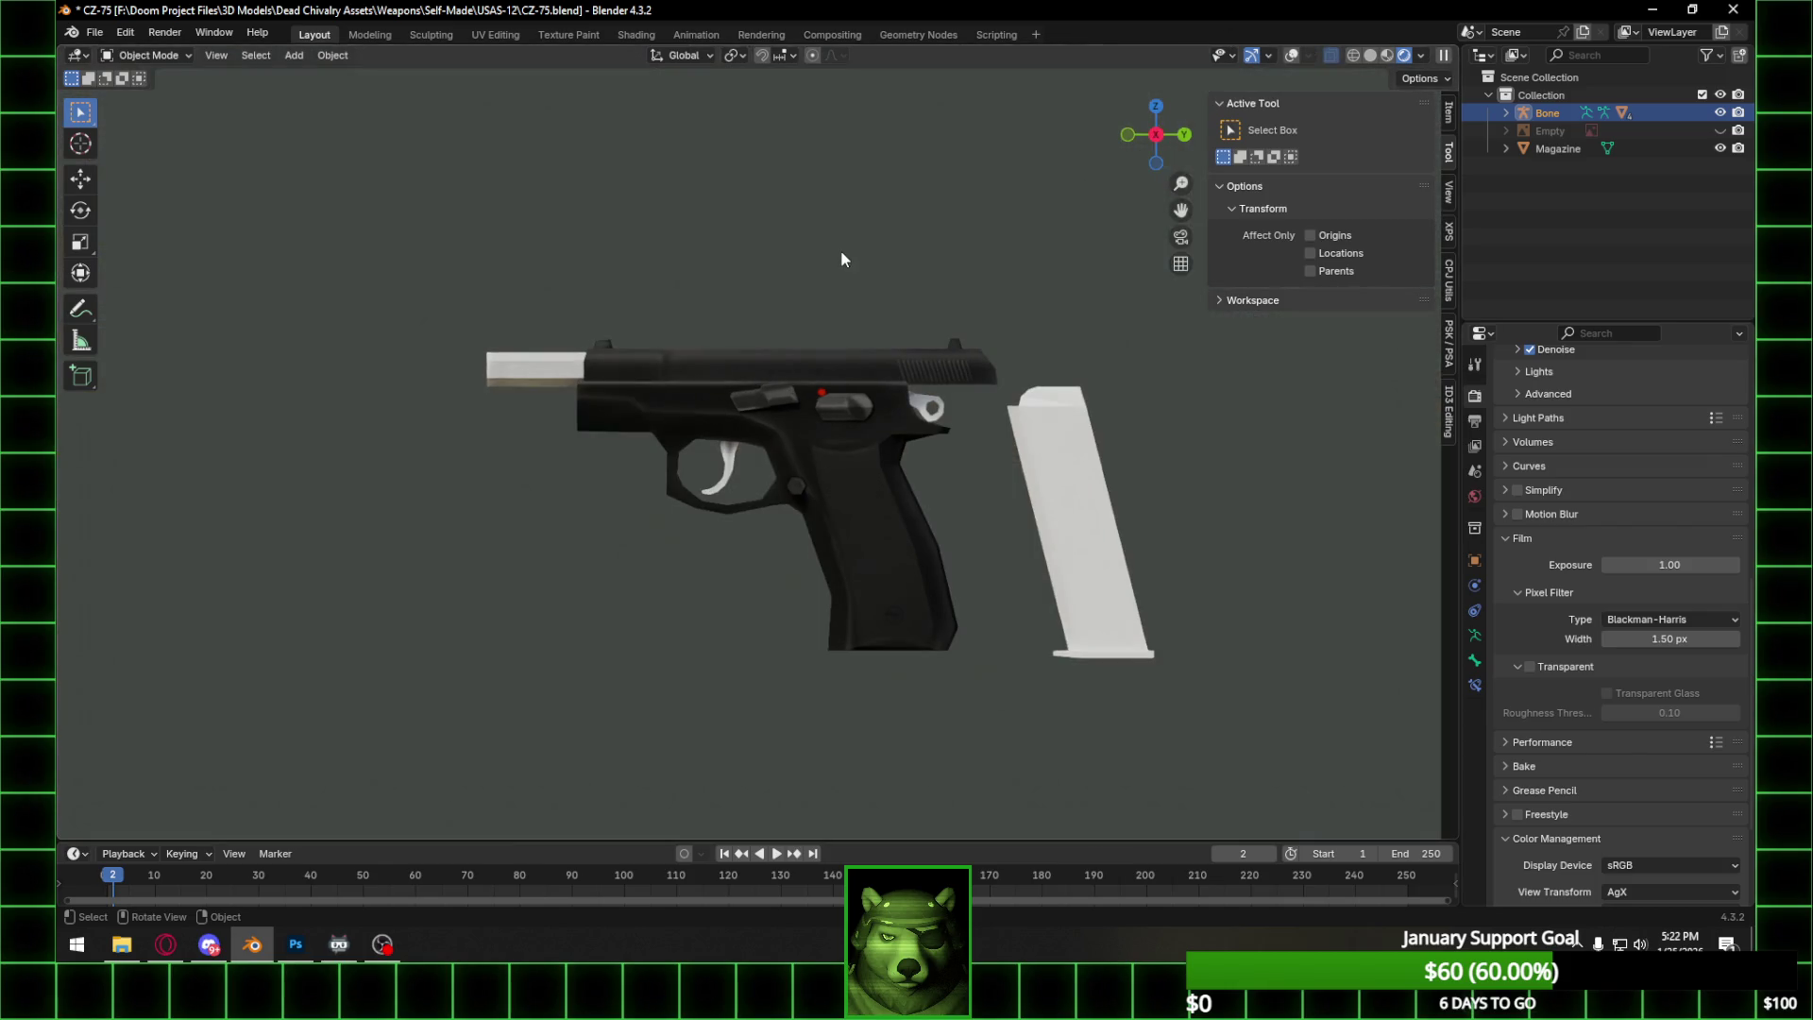
{"action": "scroll", "coordinate": [858, 328], "scroll_direction": "up", "scroll_amount": 2}
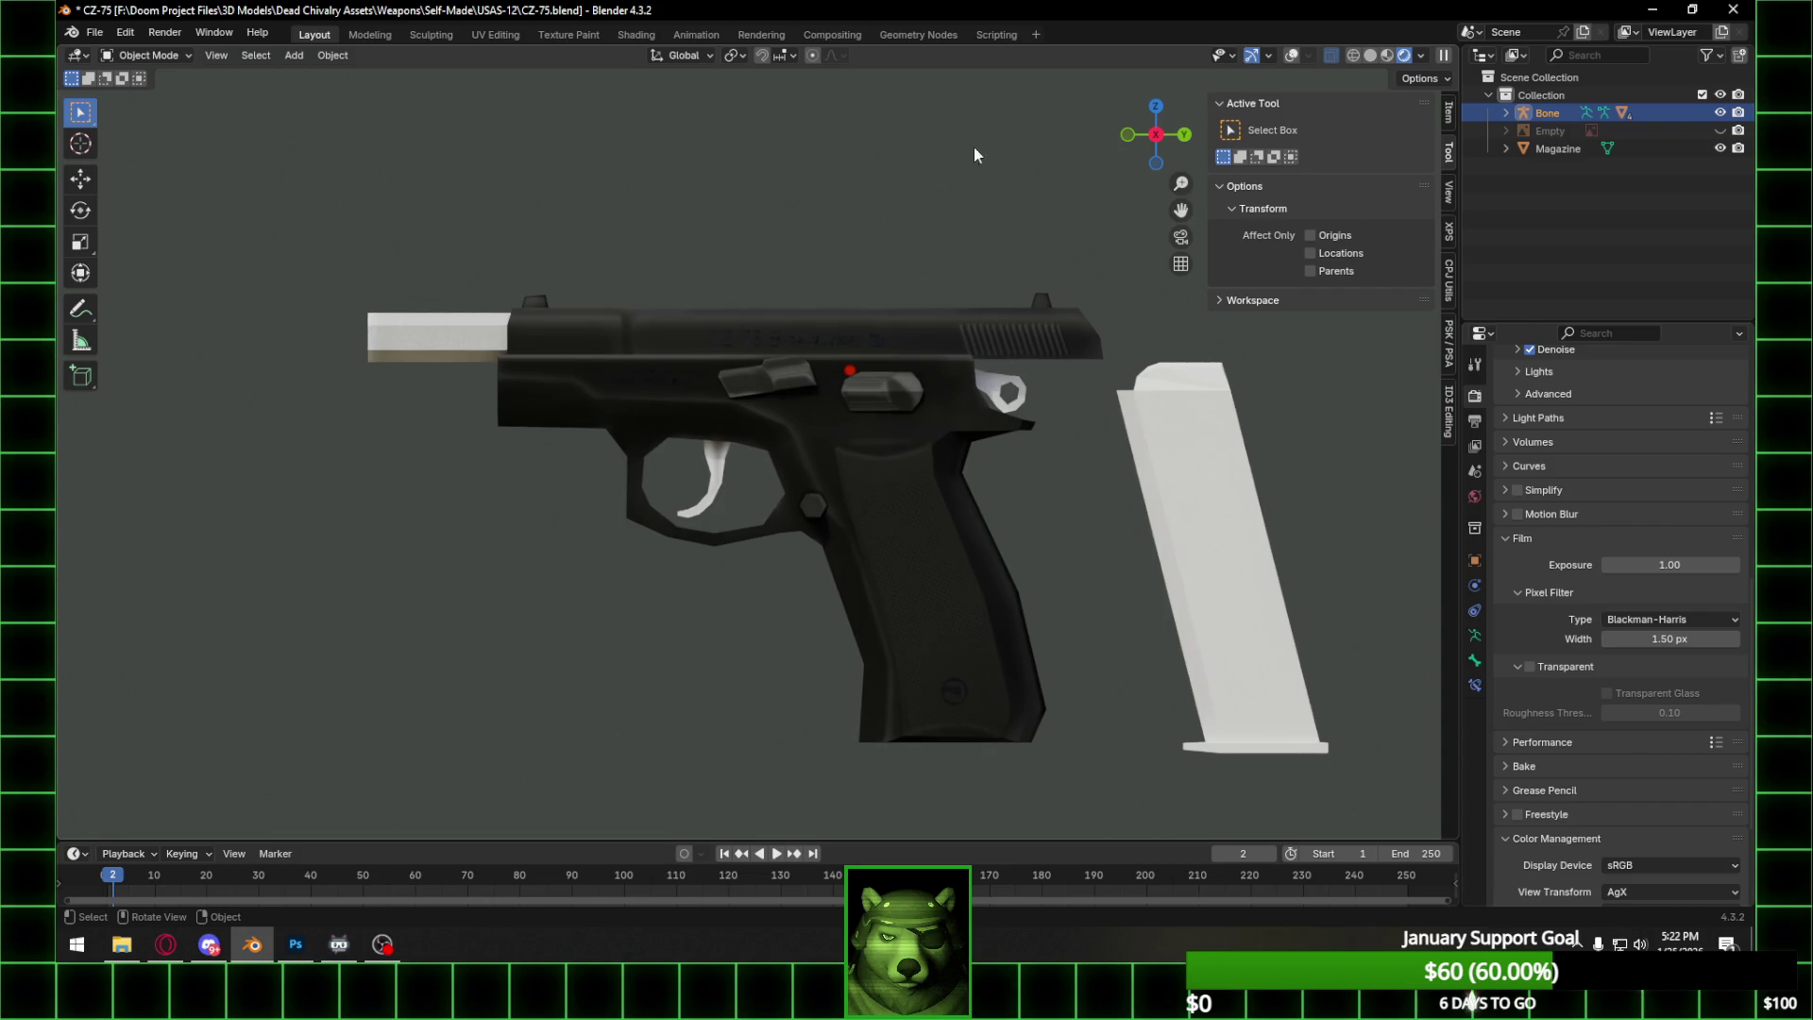
{"action": "left_click", "coordinate": [1155, 134]}
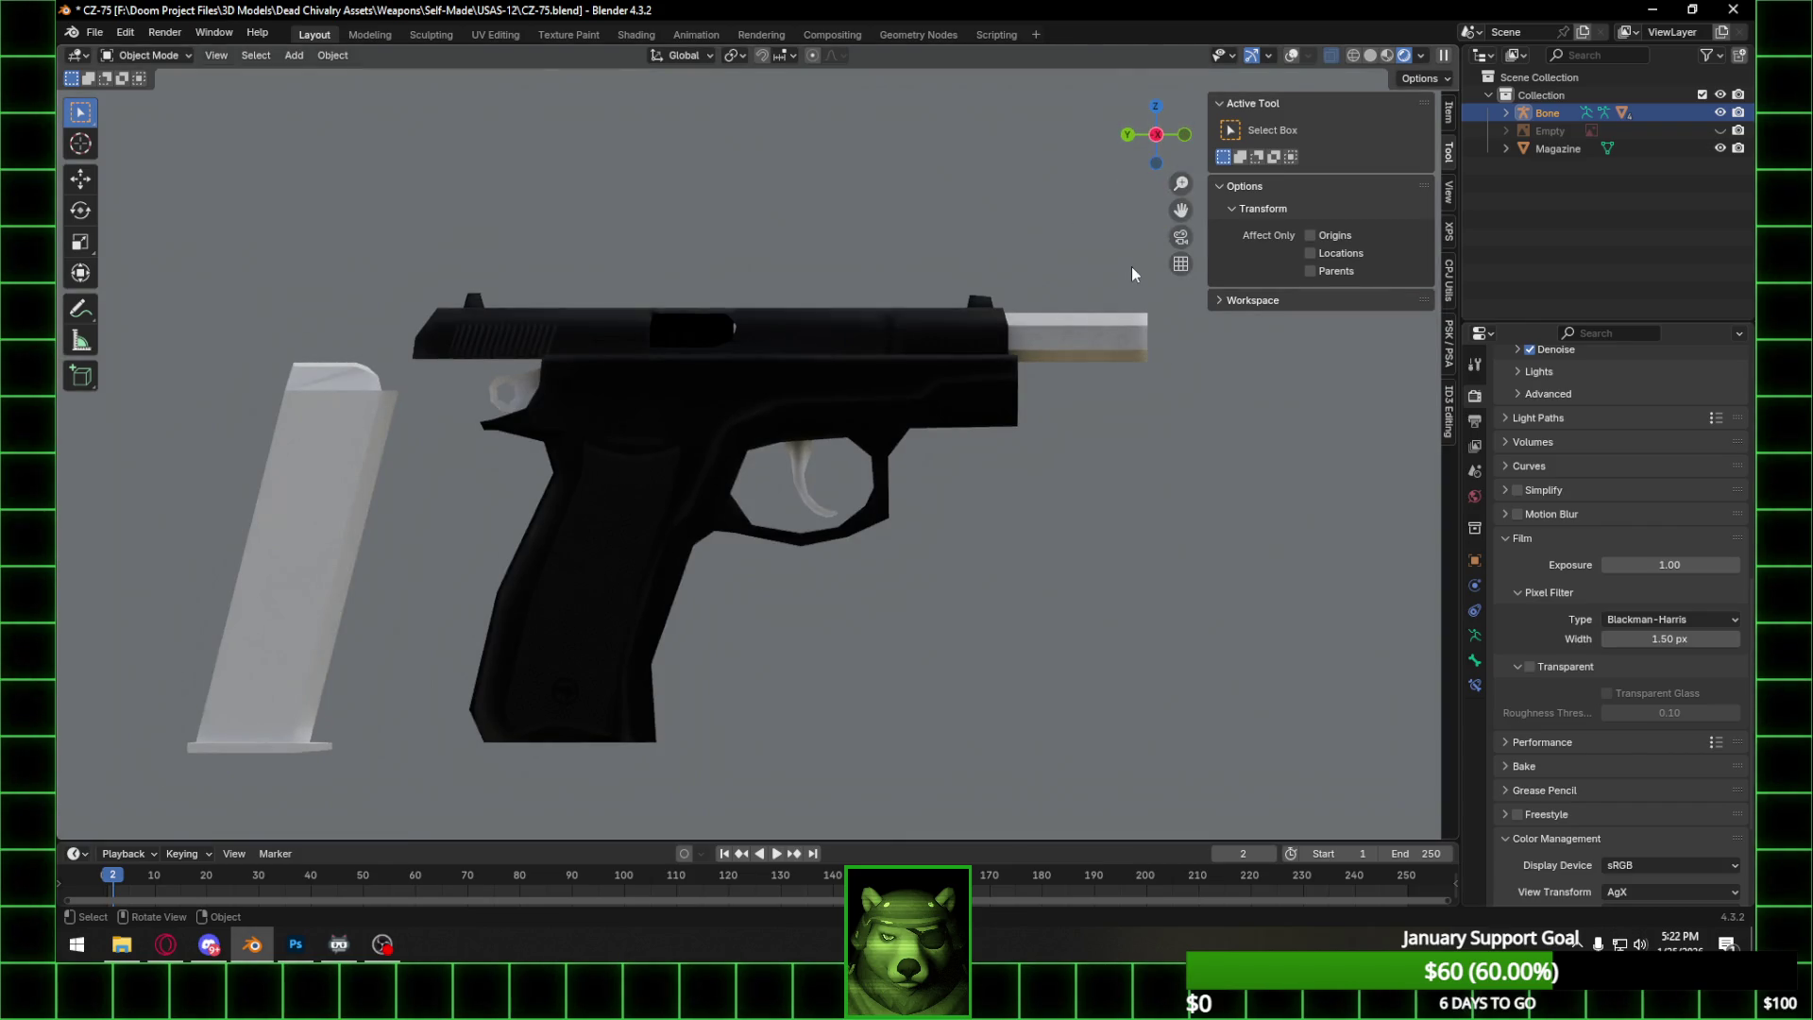
{"action": "mouse_move", "coordinate": [956, 275]}
{"action": "middle_mouse_down"}
{"action": "mouse_move", "coordinate": [870, 331]}
{"action": "mouse_move", "coordinate": [1108, 359]}
{"action": "mouse_move", "coordinate": [966, 381]}
{"action": "mouse_move", "coordinate": [925, 467]}
{"action": "mouse_move", "coordinate": [969, 445]}
{"action": "mouse_move", "coordinate": [1009, 351]}
{"action": "middle_mouse_up"}
{"action": "key", "text": "ctrl+KP_1"}
{"action": "scroll", "coordinate": [738, 302], "scroll_direction": "up", "scroll_amount": 5}
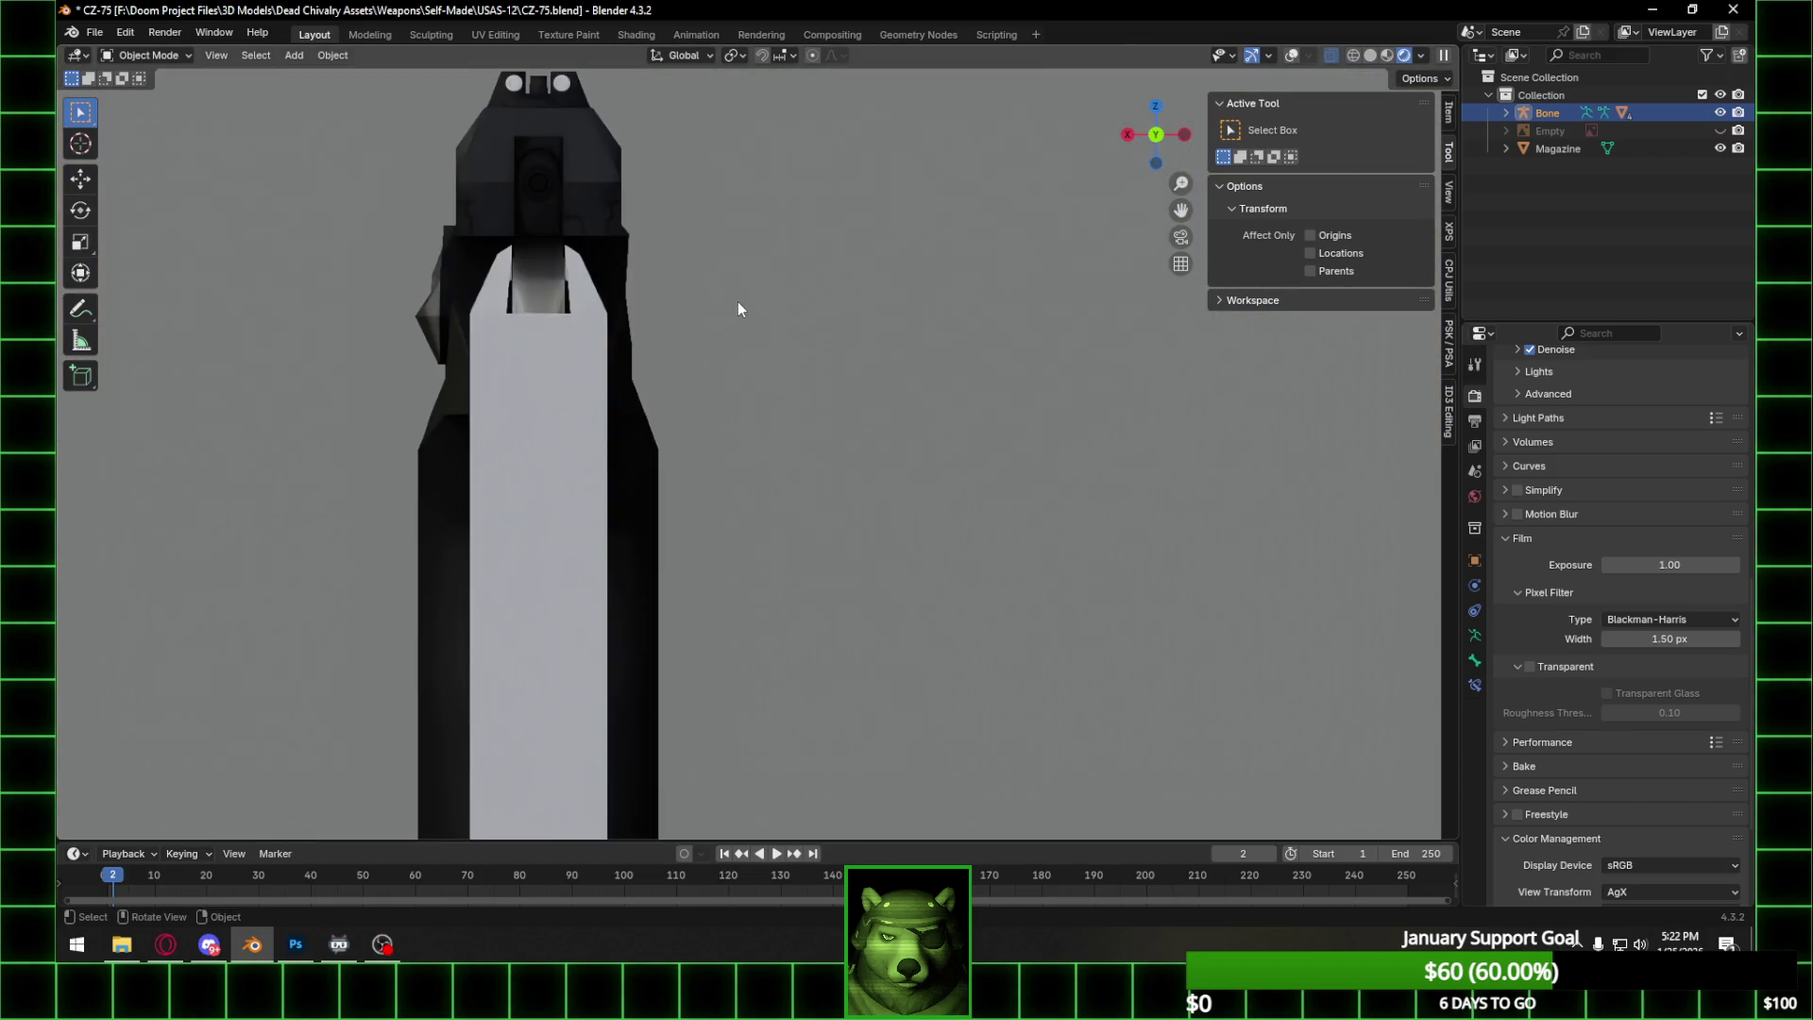
Hide the magazine and switch the pistol rig back to Pose Mode.
{"action": "left_click", "coordinate": [1719, 148]}
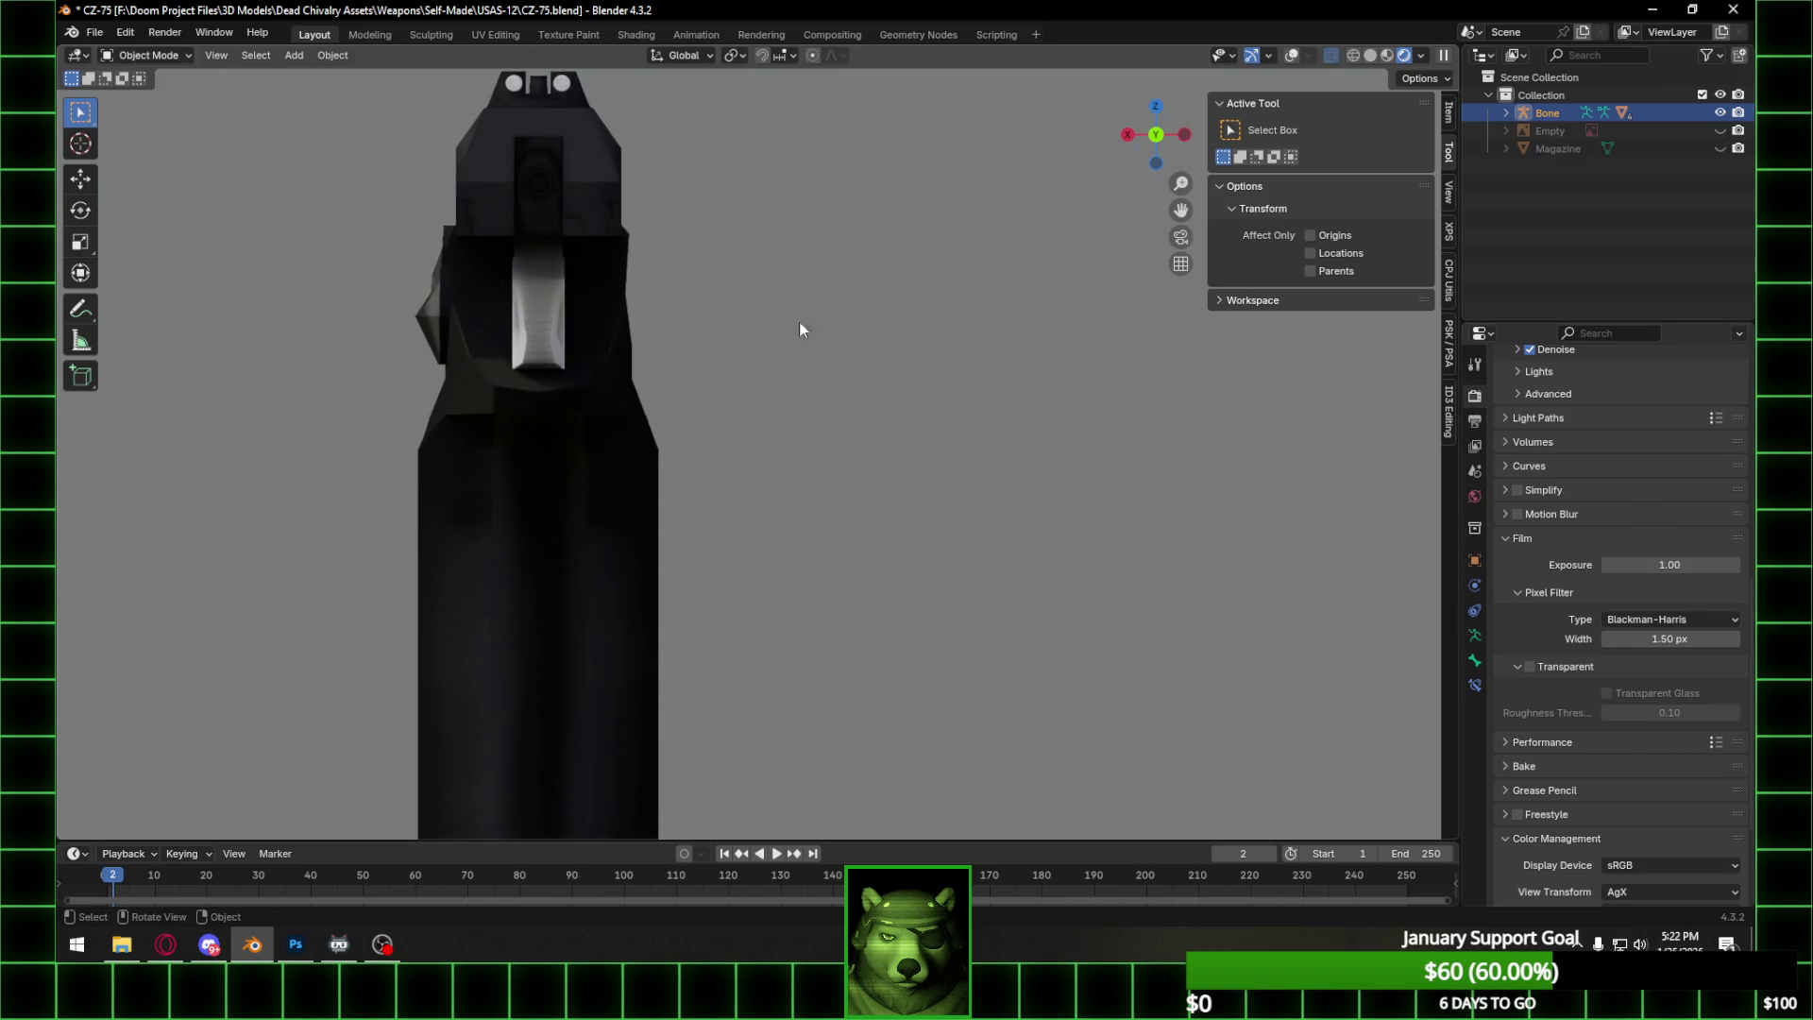
{"action": "middle_click_drag", "start_coordinate": [678, 194], "coordinate": [898, 310], "text": "shift"}
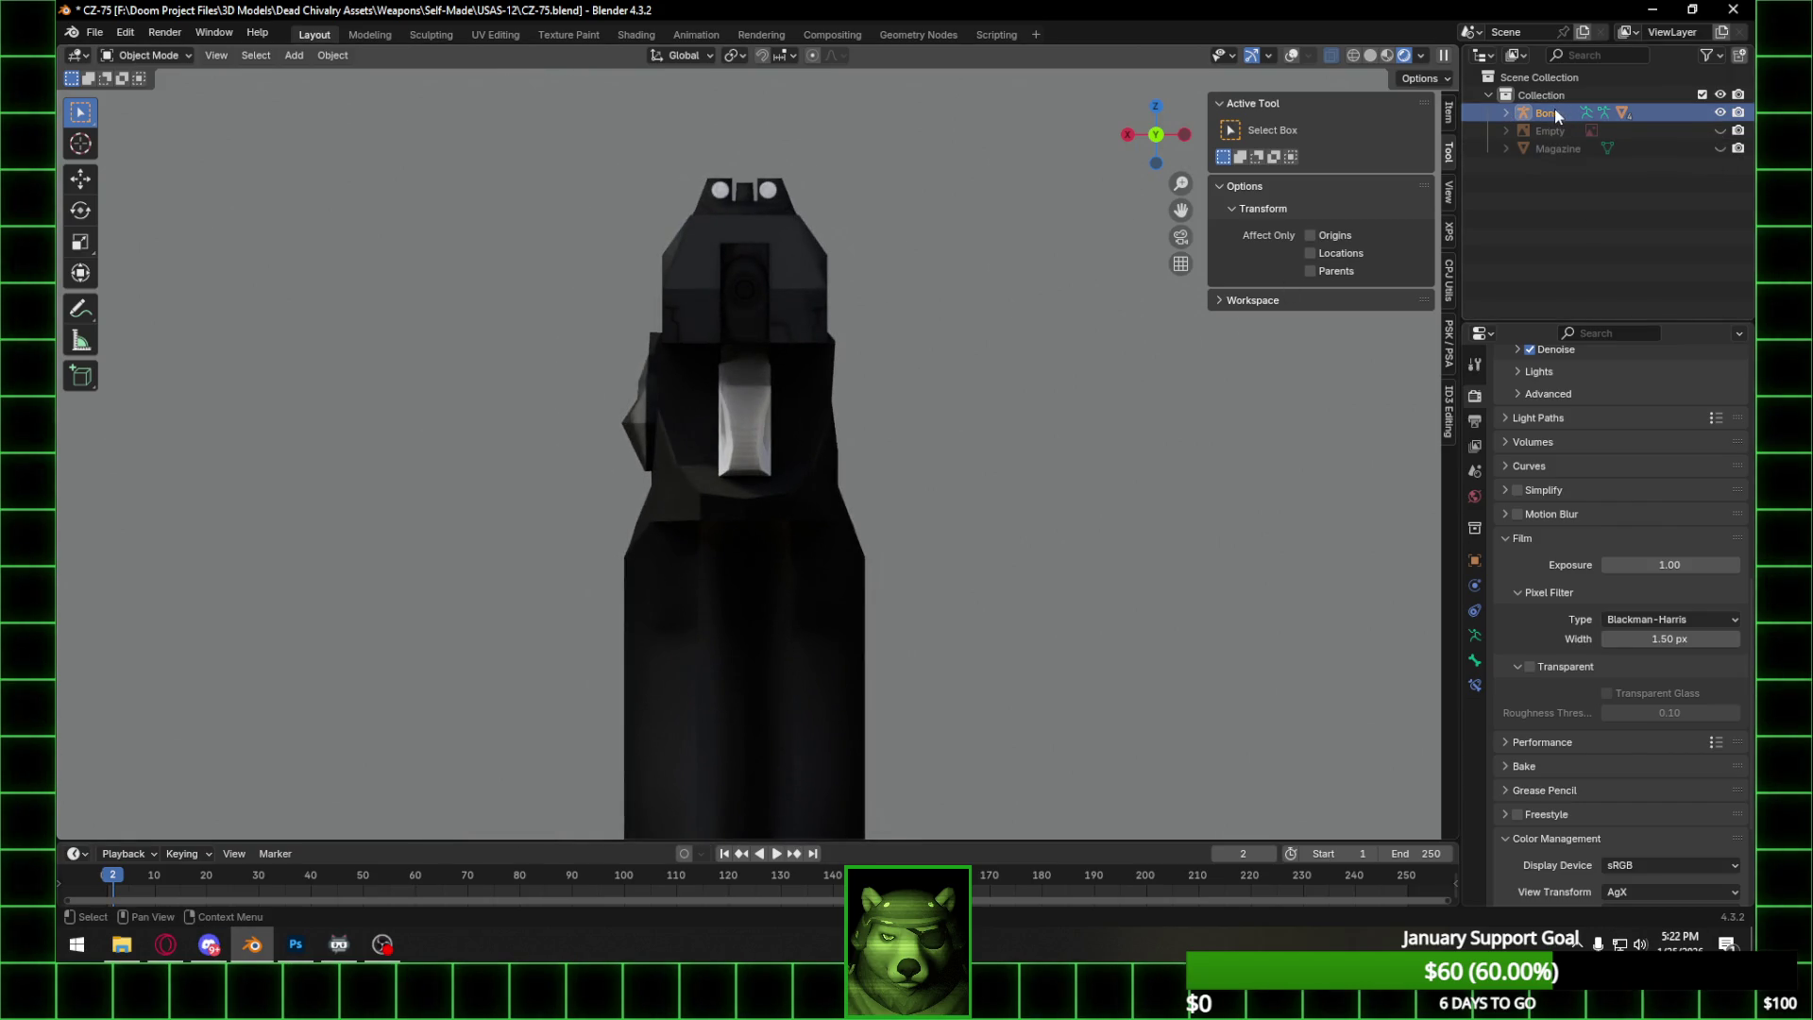
{"action": "left_click", "coordinate": [183, 54]}
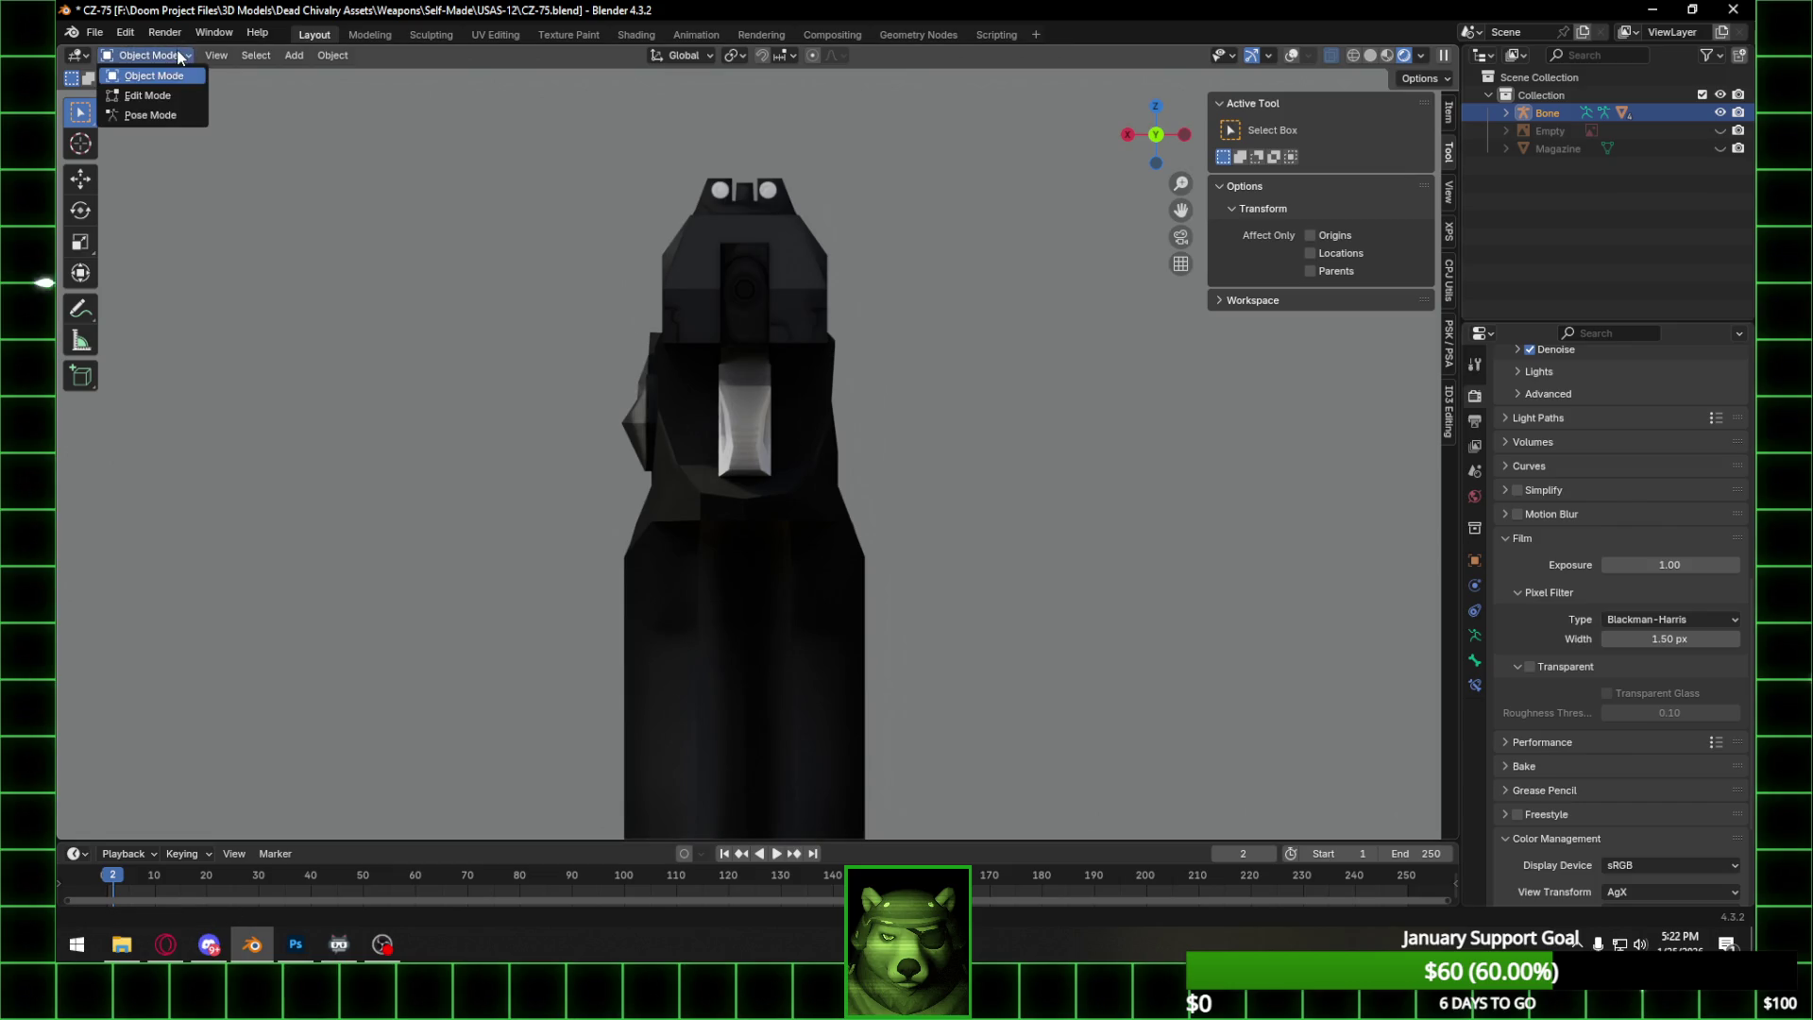
{"action": "left_click", "coordinate": [156, 116]}
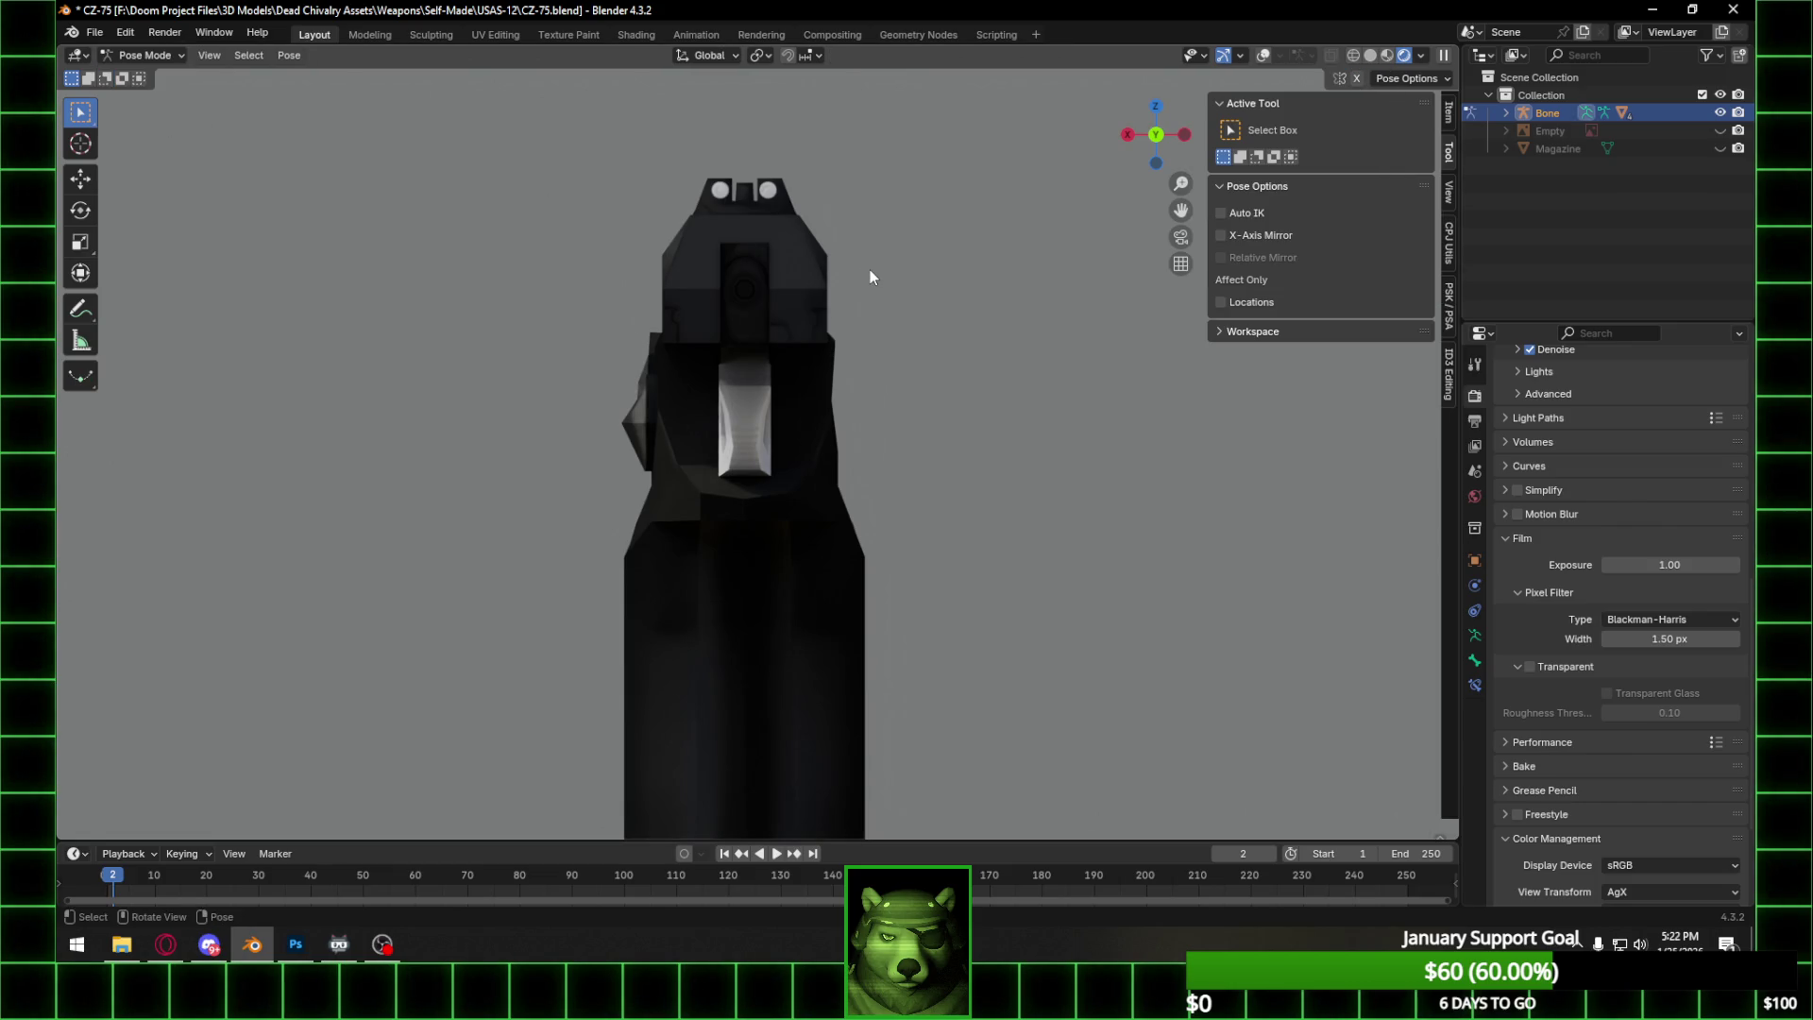
Orbit above the pistol and show the rendered preview with the city background.
{"action": "mouse_move", "coordinate": [869, 269]}
{"action": "middle_mouse_down"}
{"action": "mouse_move", "coordinate": [886, 372]}
{"action": "mouse_move", "coordinate": [863, 358]}
{"action": "mouse_move", "coordinate": [916, 286]}
{"action": "mouse_move", "coordinate": [904, 296]}
{"action": "middle_mouse_up"}
{"action": "scroll", "coordinate": [897, 319], "scroll_direction": "up", "scroll_amount": 2}
{"action": "key", "text": "z"}
{"action": "scroll", "coordinate": [885, 341], "scroll_direction": "down", "scroll_amount": 3}
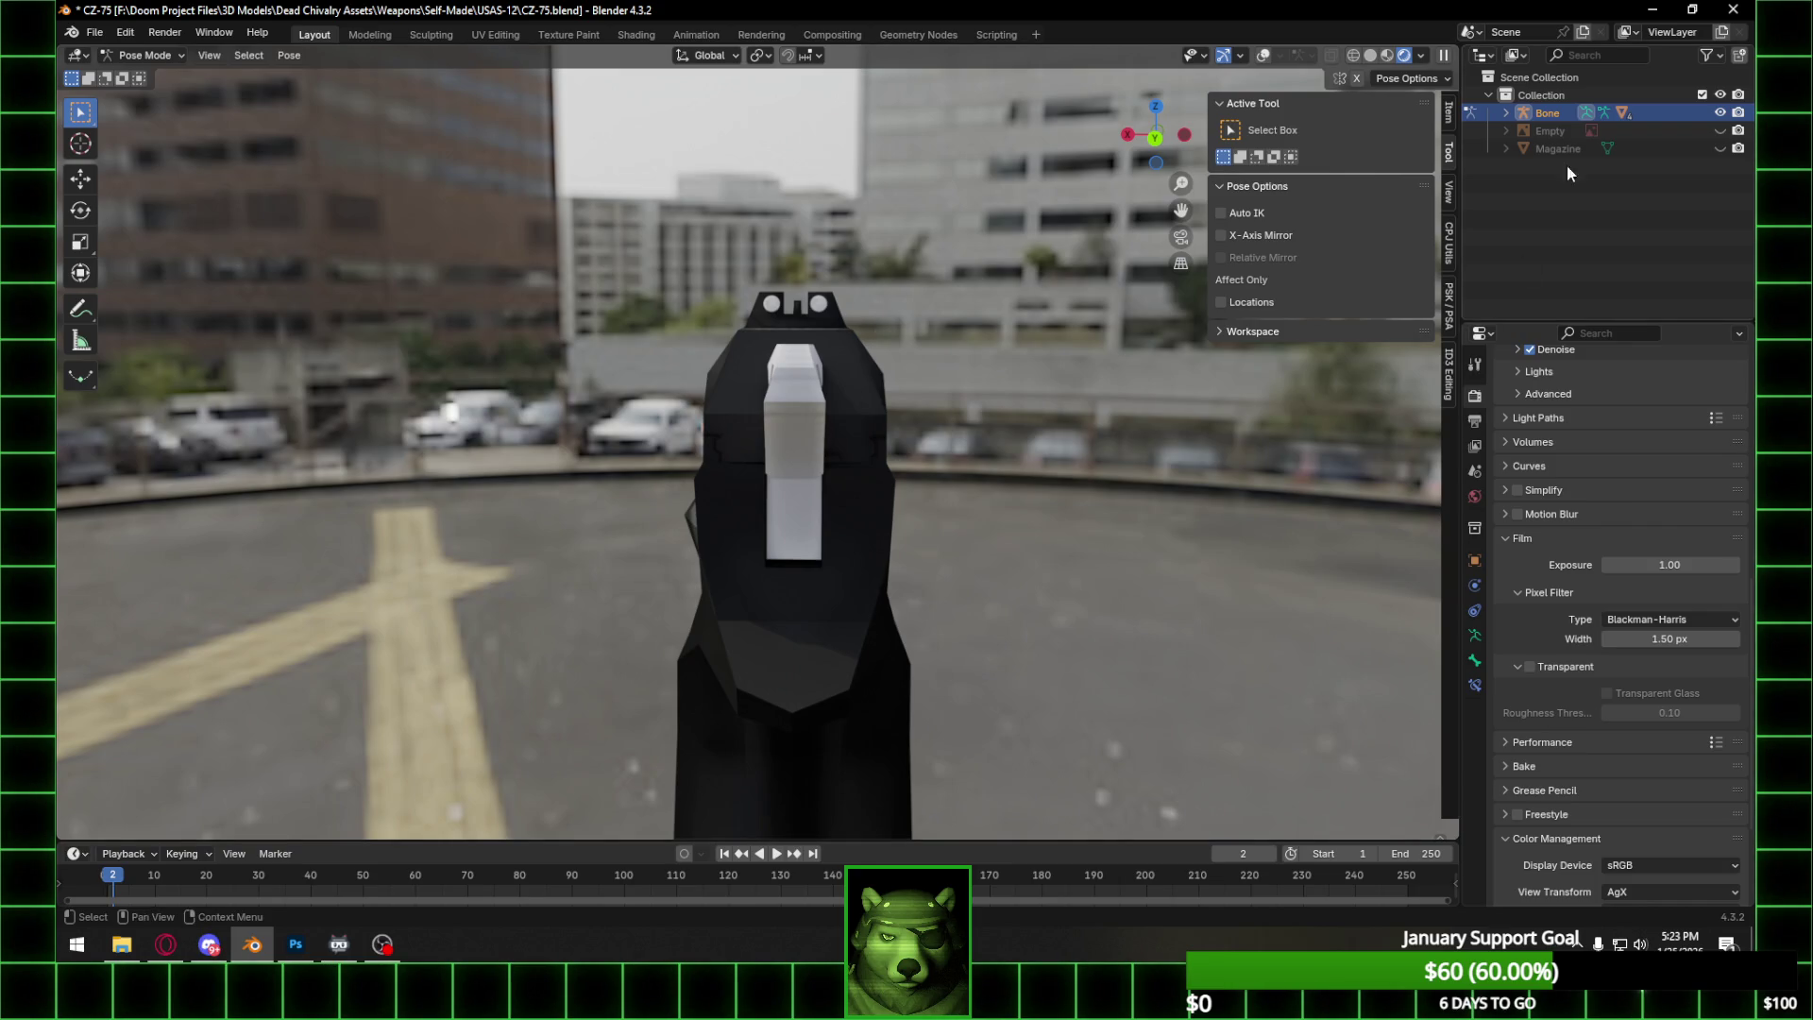
Set the rig's armature Display As option to Stick.
{"action": "left_click", "coordinate": [1474, 634]}
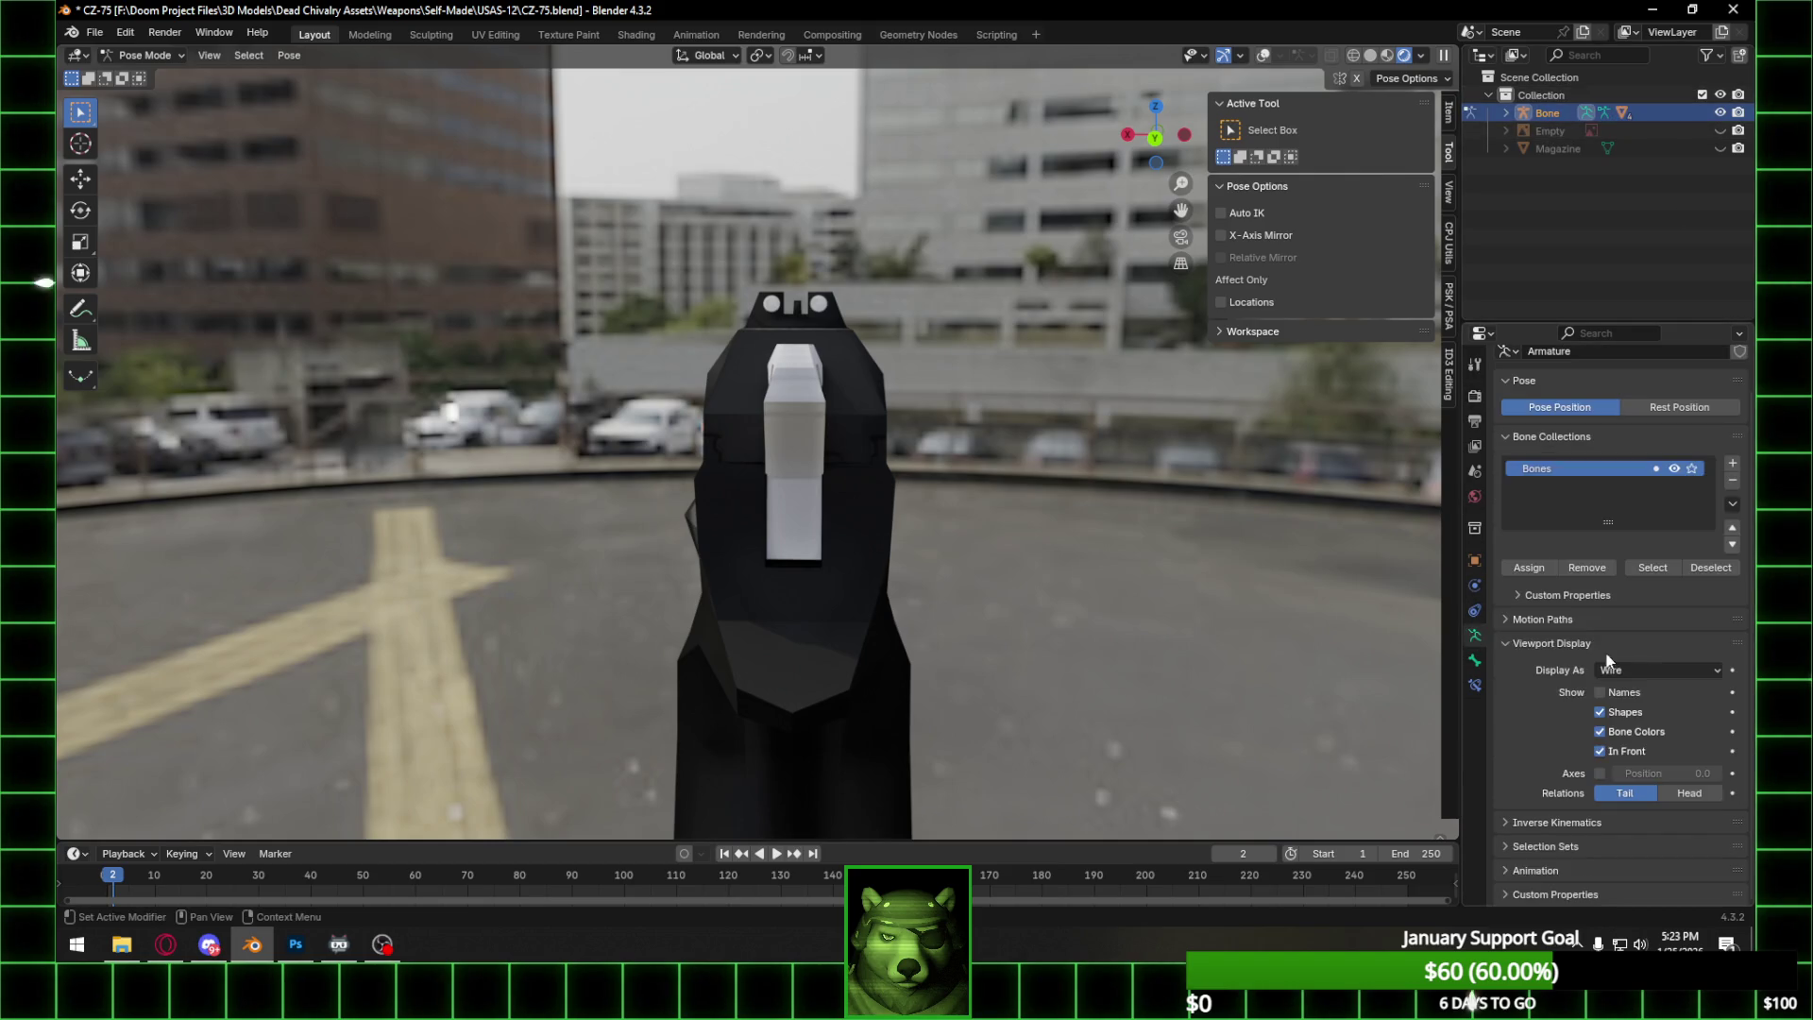
{"action": "left_click", "coordinate": [1659, 669]}
{"action": "left_click", "coordinate": [1638, 709]}
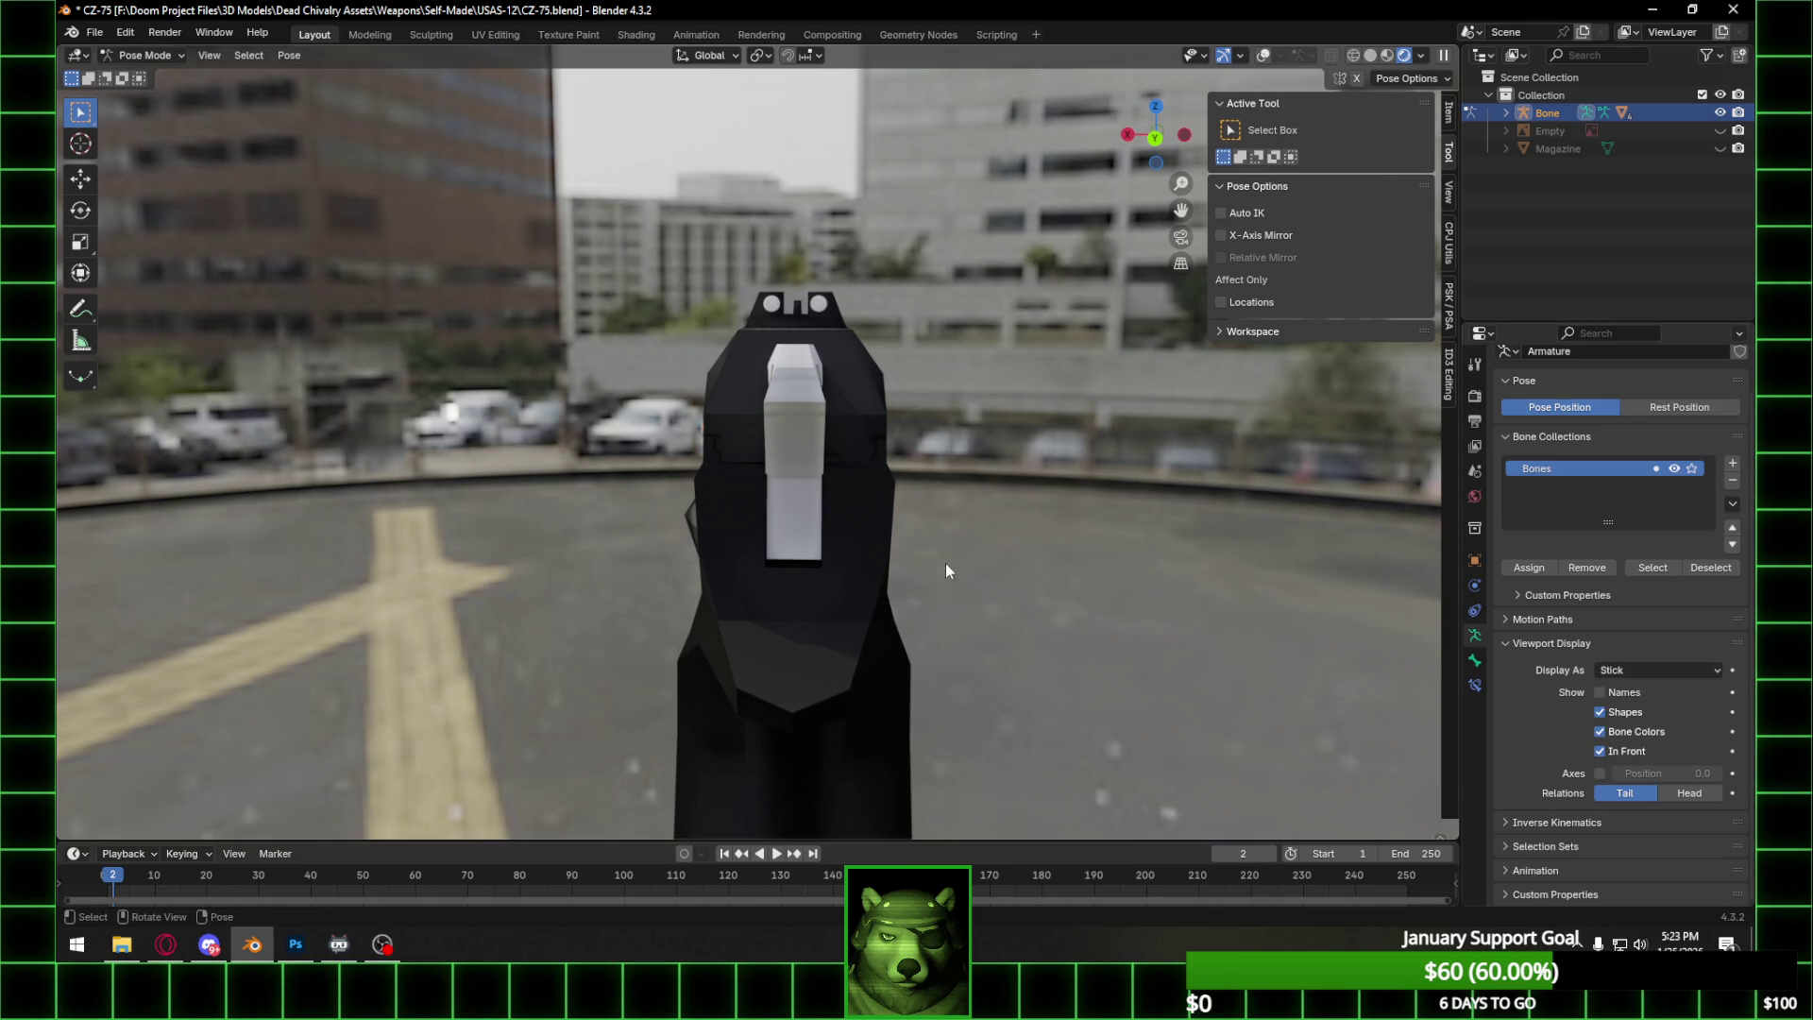
Rotate the Hammer bone −100° about X, then switch to the Geometry Nodes workspace.
{"action": "right_click", "coordinate": [855, 531]}
{"action": "left_click", "coordinate": [1263, 54]}
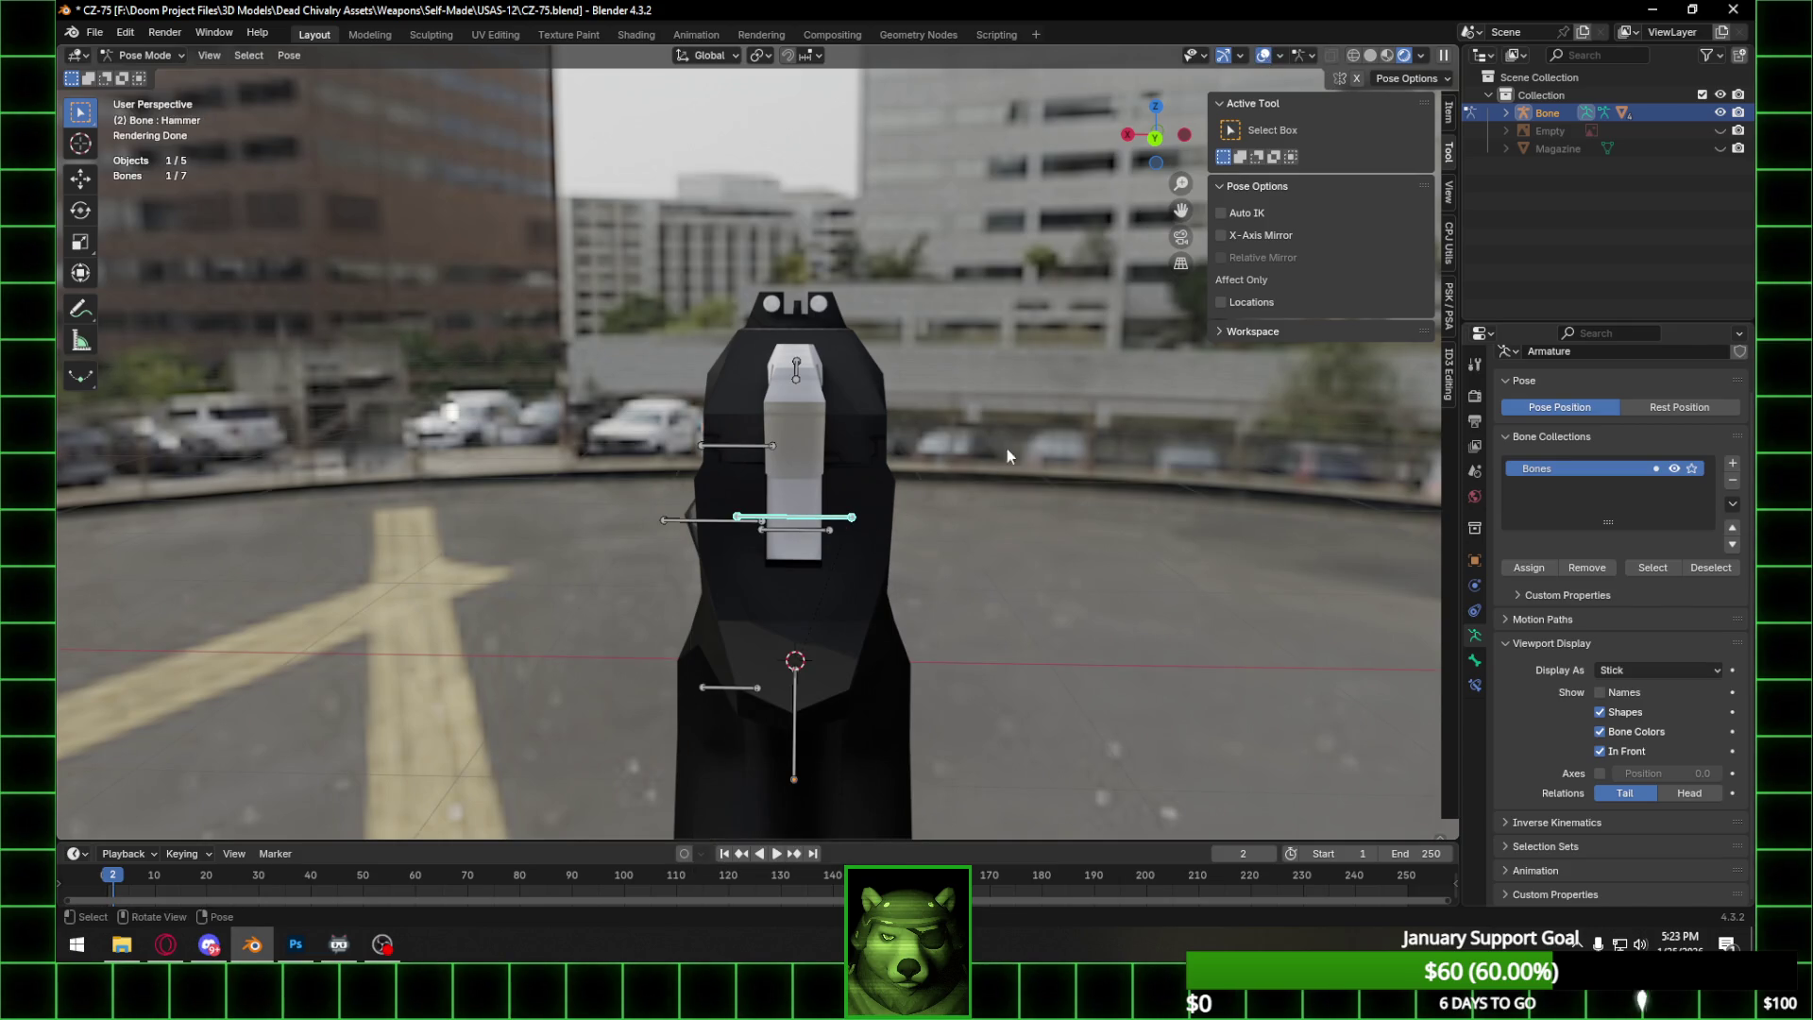
{"action": "left_click", "coordinate": [1259, 56]}
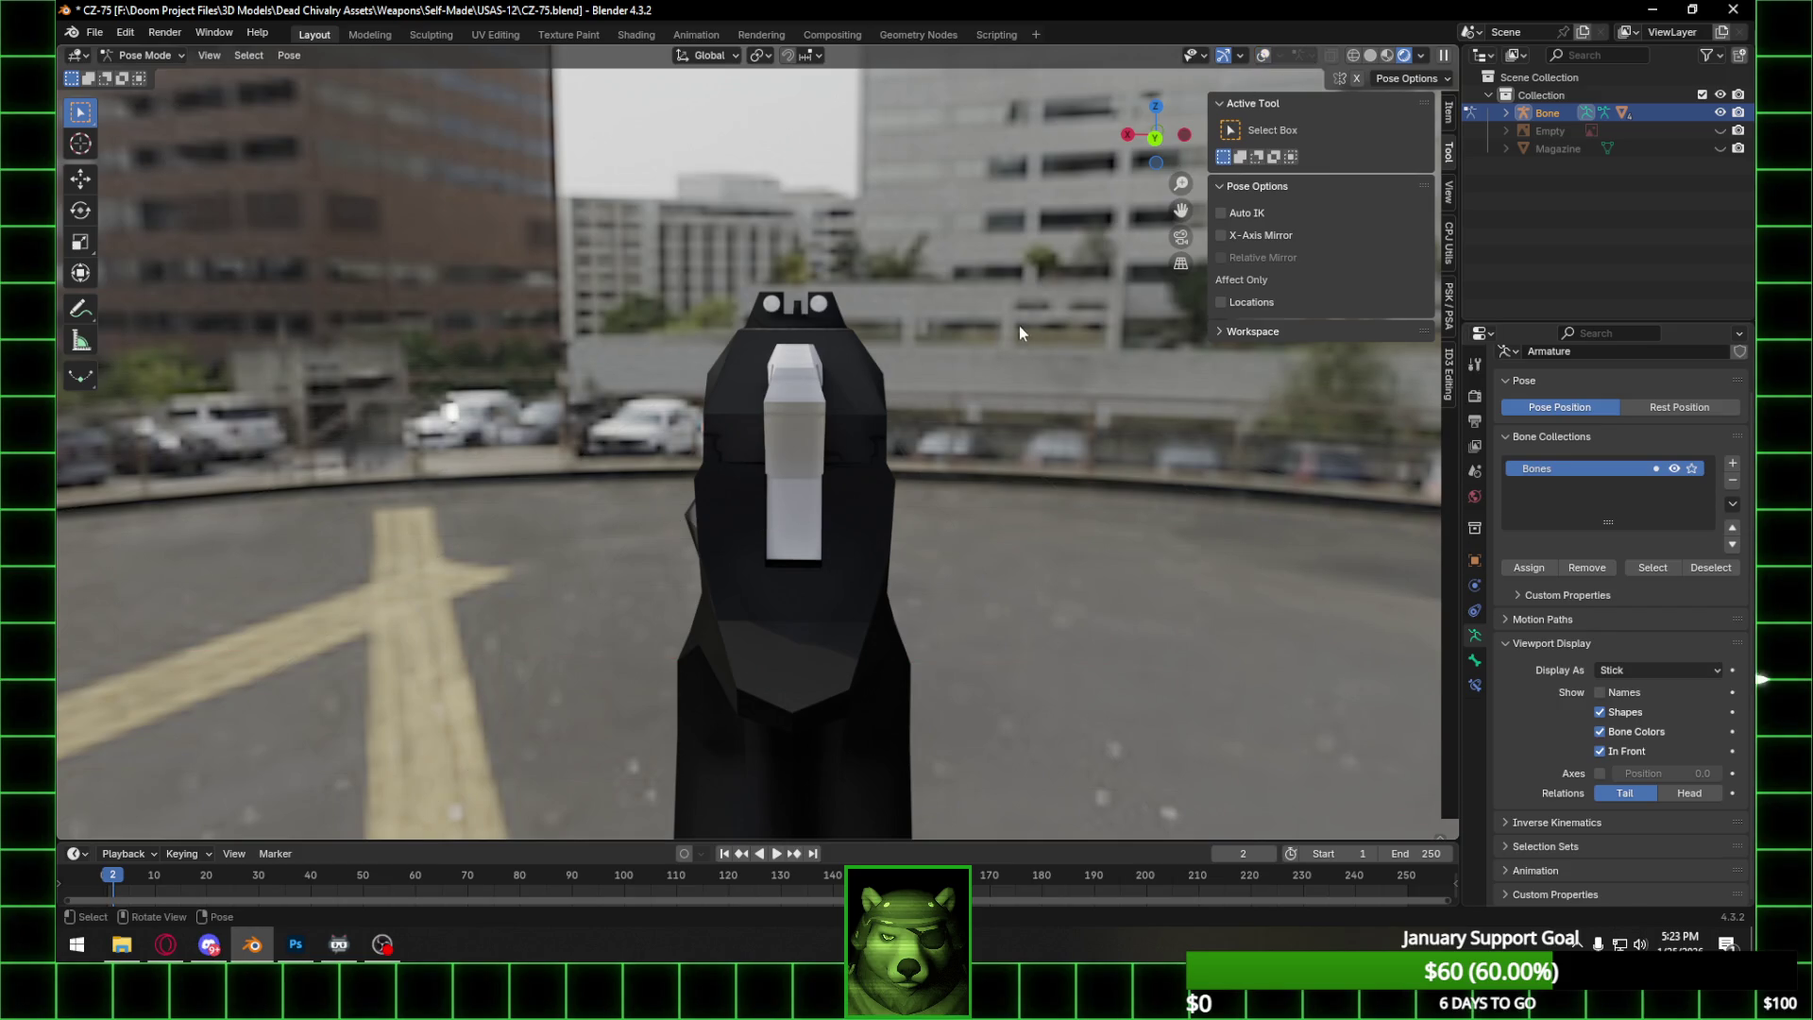
{"action": "key", "text": "r"}
{"action": "key", "text": "x"}
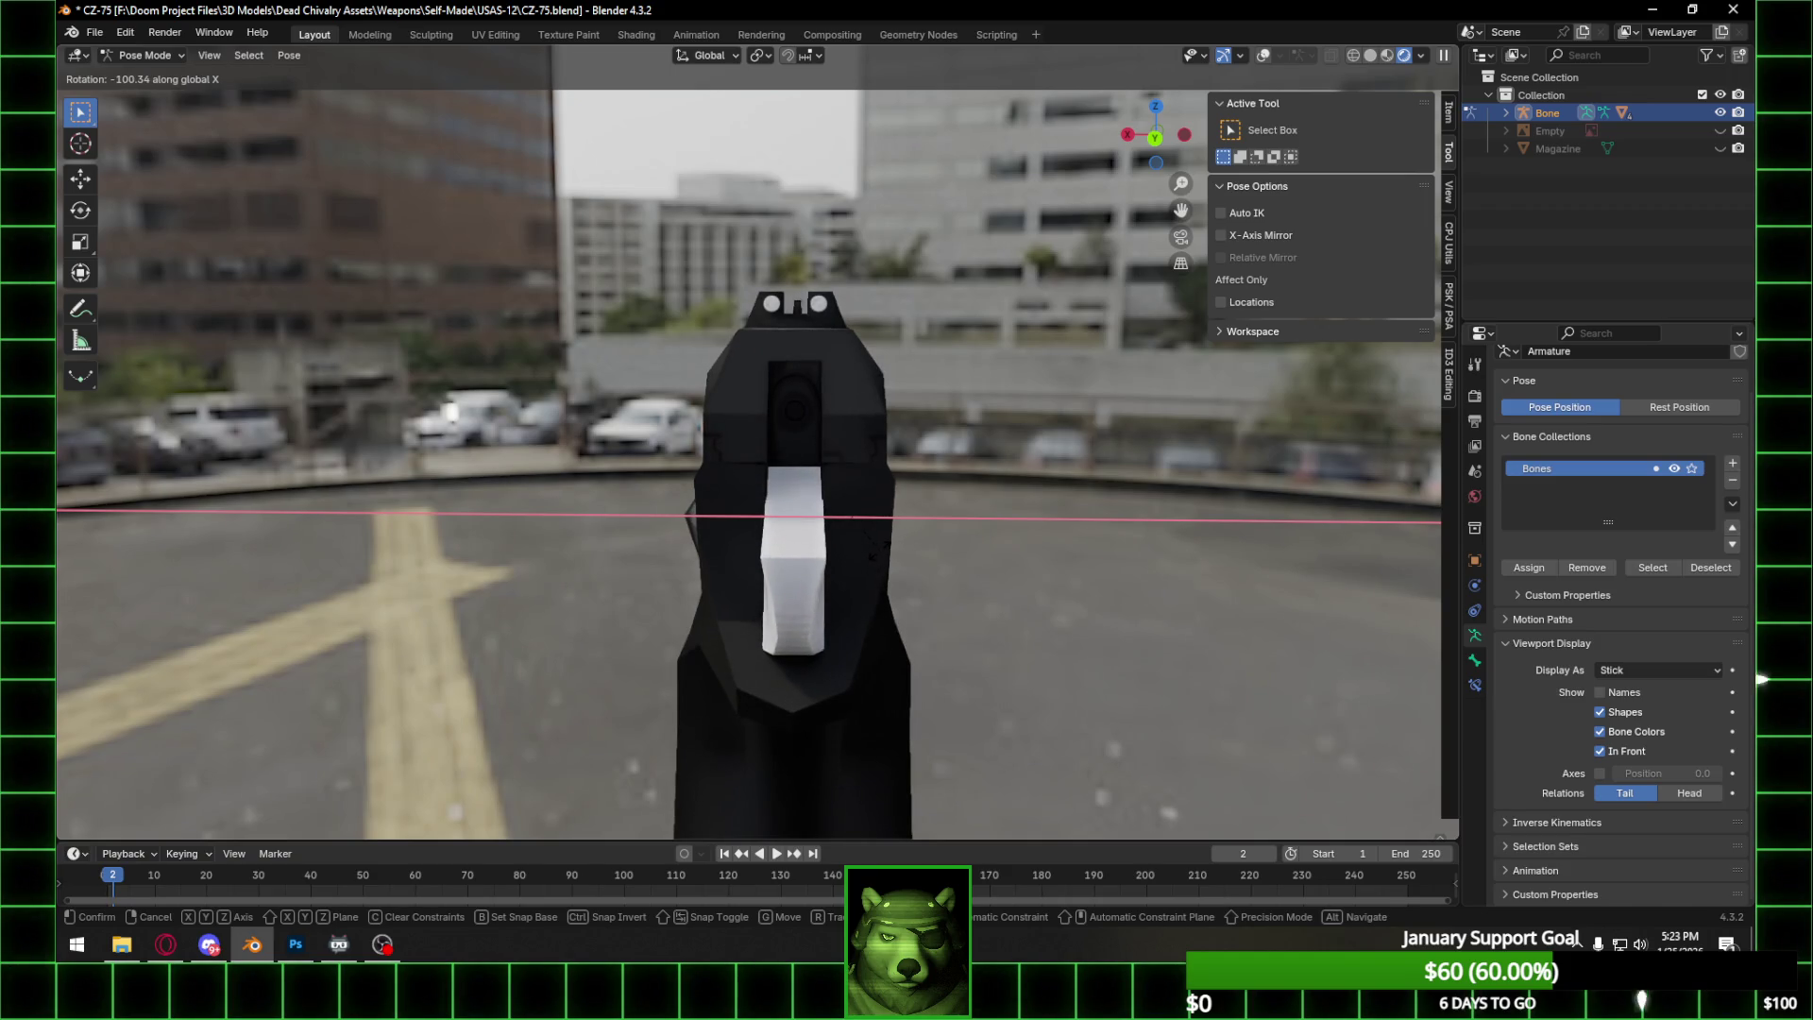
{"action": "left_click", "coordinate": [878, 557], "text": "ctrl"}
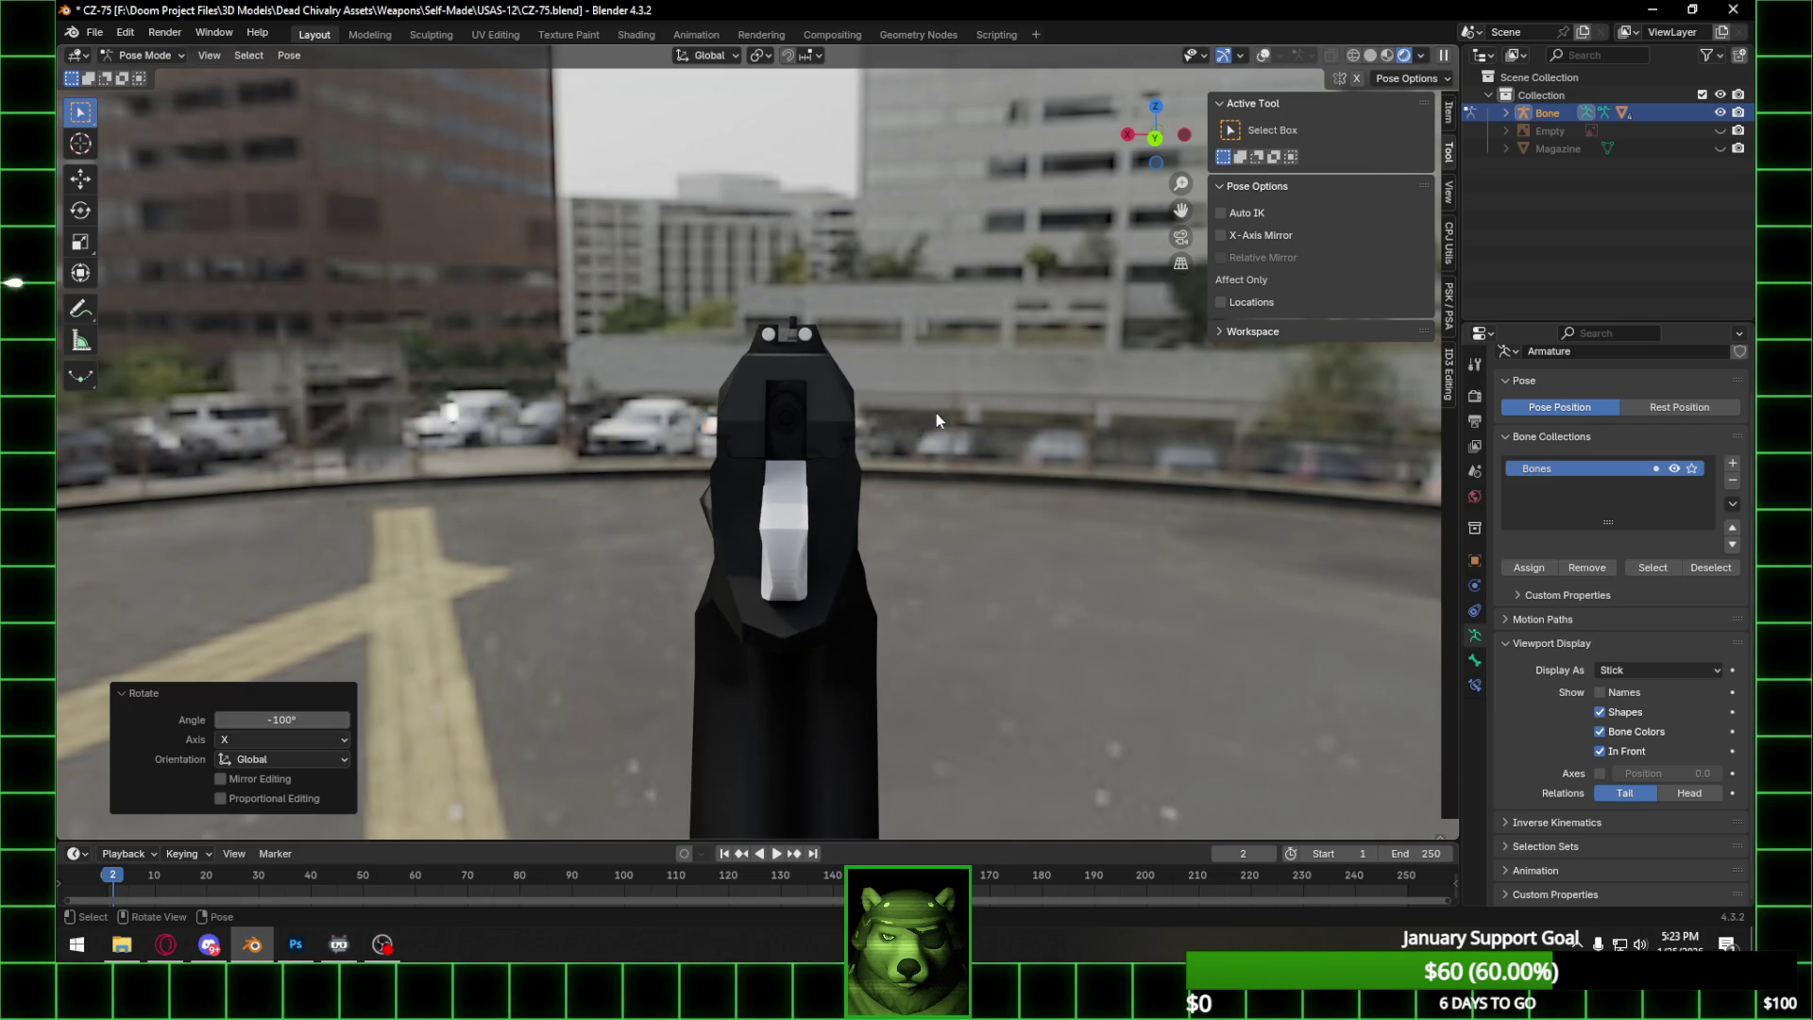
{"action": "middle_click_drag", "start_coordinate": [955, 381], "coordinate": [956, 375]}
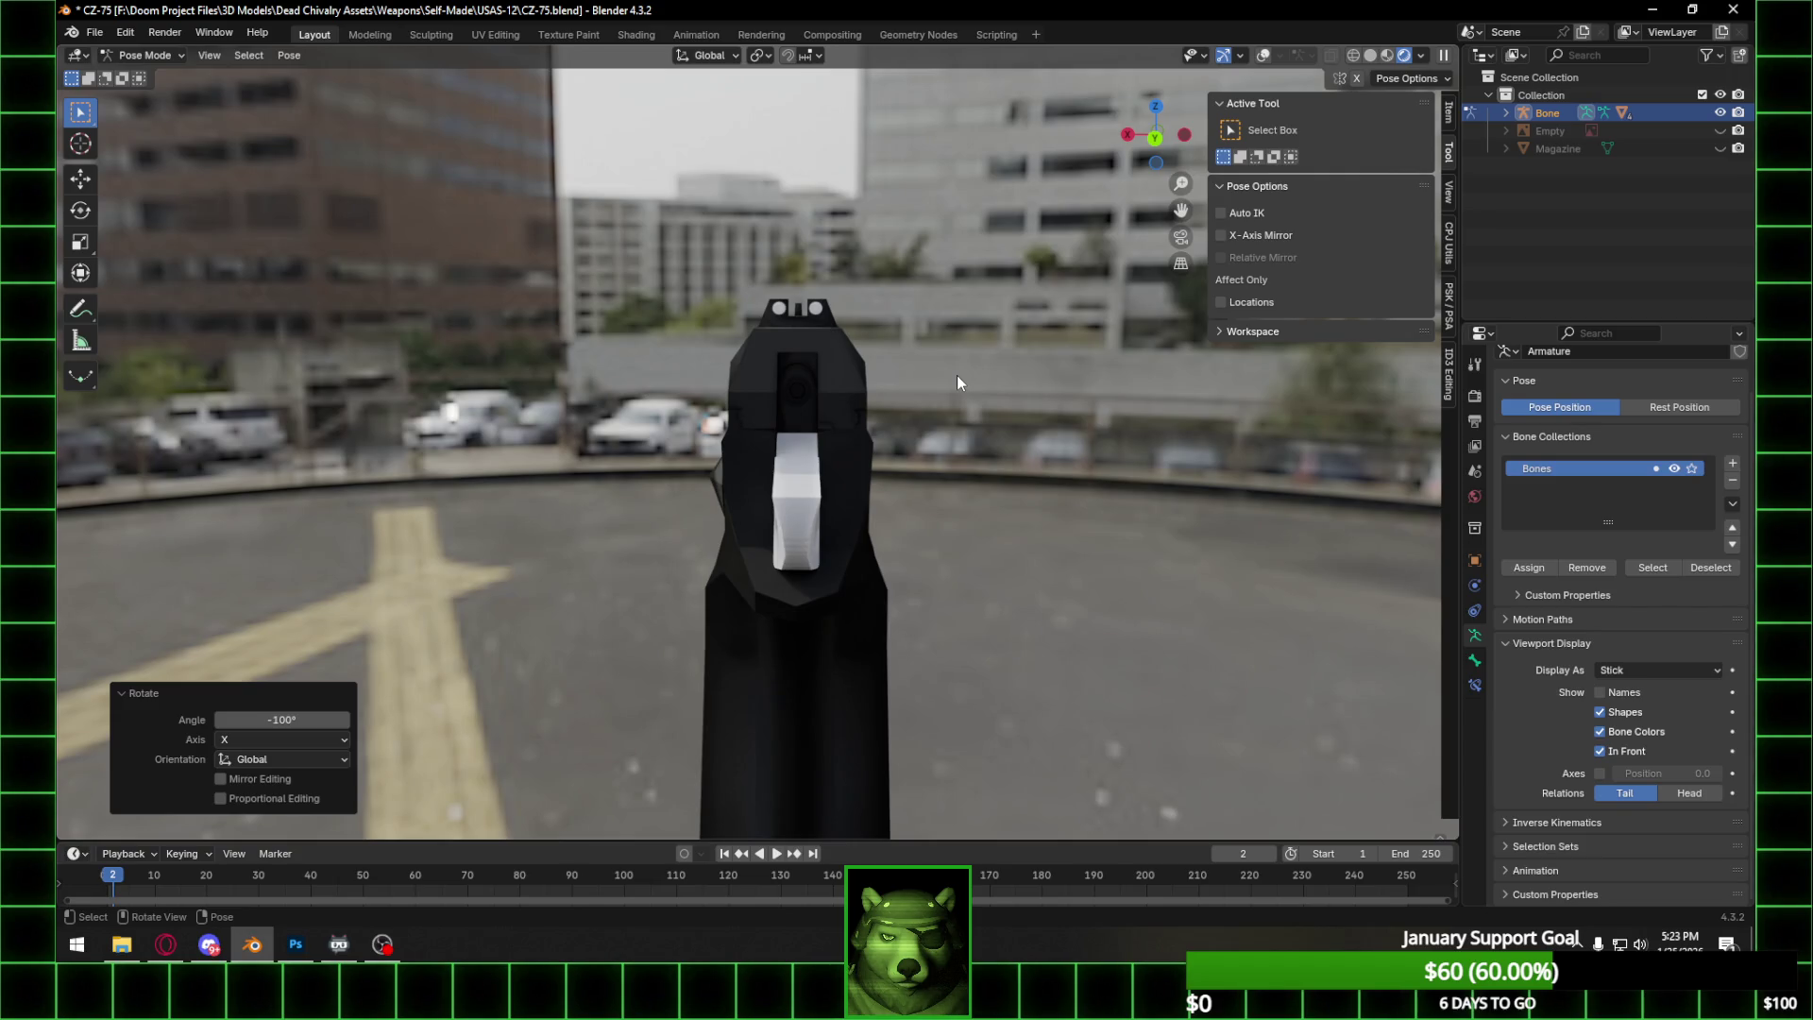
{"action": "left_click", "coordinate": [935, 34]}
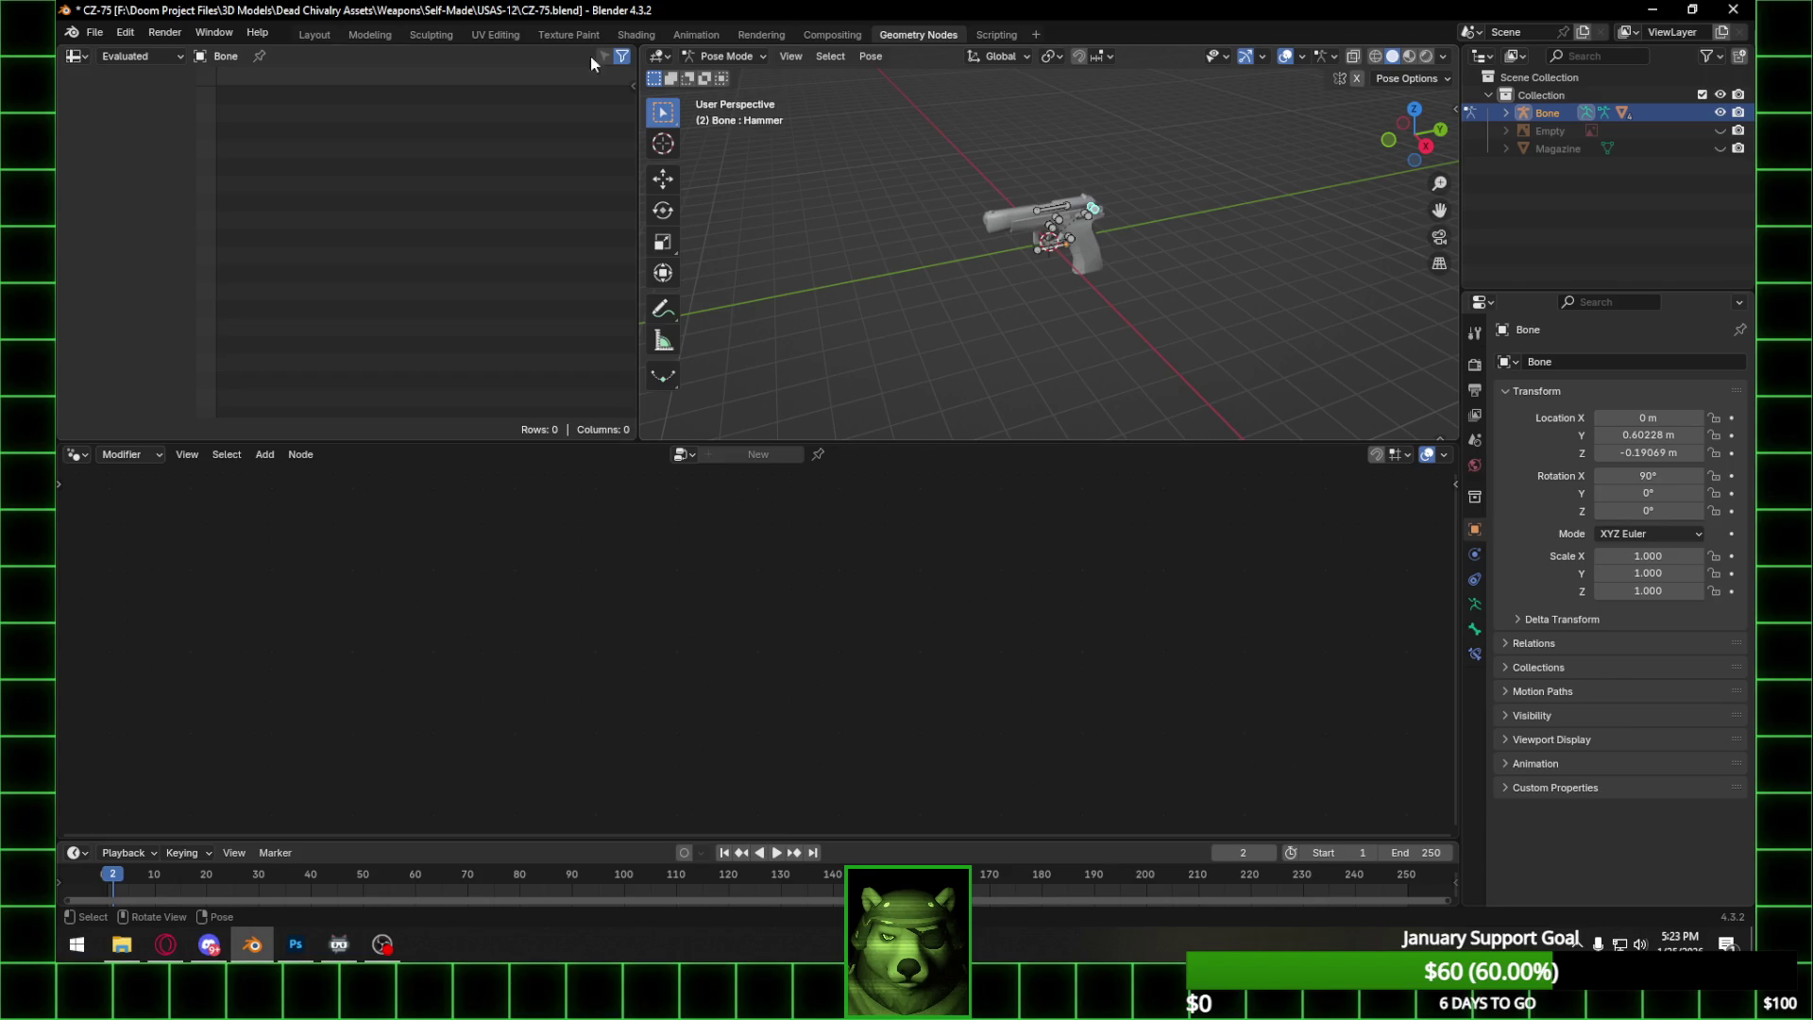
Return to the Layout workspace and orbit to a three-quarter view of the pistol.
{"action": "left_click", "coordinate": [311, 34]}
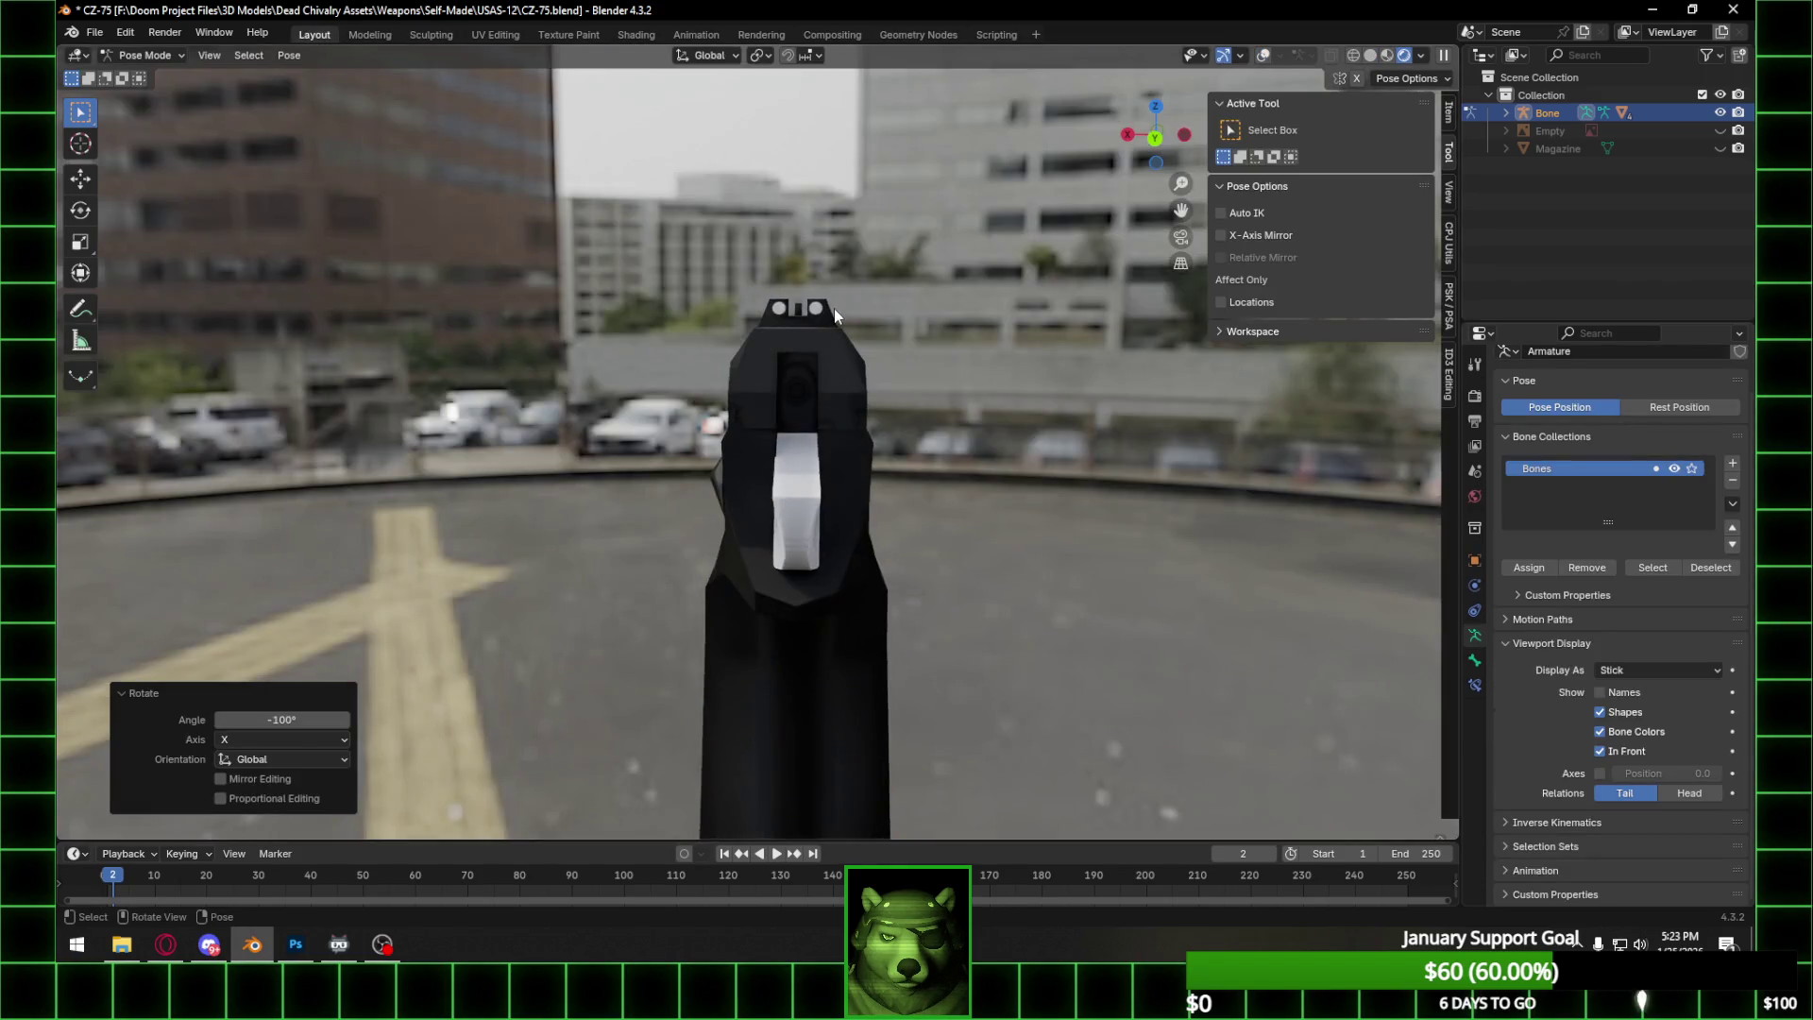
{"action": "left_click", "coordinate": [1129, 135]}
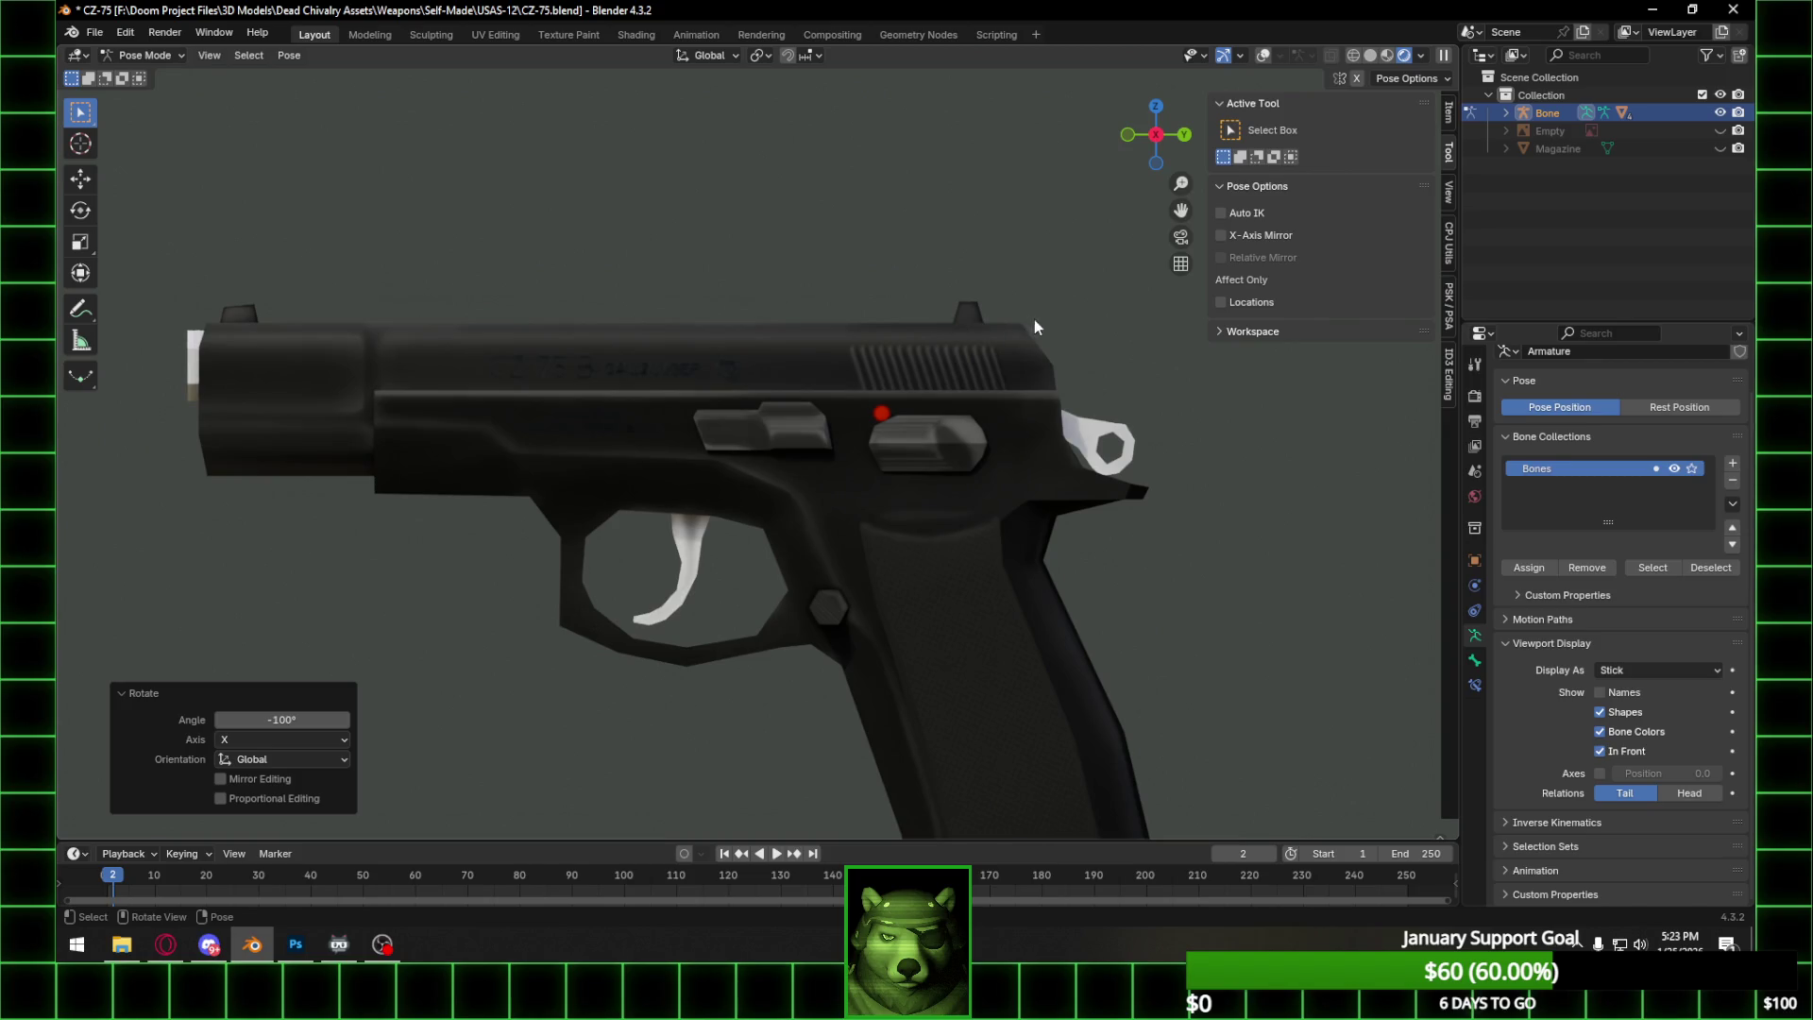
{"action": "scroll", "coordinate": [990, 320], "scroll_direction": "down", "scroll_amount": 3}
{"action": "mouse_move", "coordinate": [987, 314]}
{"action": "middle_mouse_down"}
{"action": "mouse_move", "coordinate": [935, 323]}
{"action": "mouse_move", "coordinate": [921, 368]}
{"action": "mouse_move", "coordinate": [942, 353]}
{"action": "mouse_move", "coordinate": [731, 355]}
{"action": "mouse_move", "coordinate": [813, 415]}
{"action": "middle_mouse_up"}
{"action": "mouse_move", "coordinate": [913, 453]}
{"action": "middle_mouse_down"}
{"action": "mouse_move", "coordinate": [925, 404]}
{"action": "mouse_move", "coordinate": [989, 427]}
{"action": "mouse_move", "coordinate": [740, 378]}
{"action": "middle_mouse_up"}
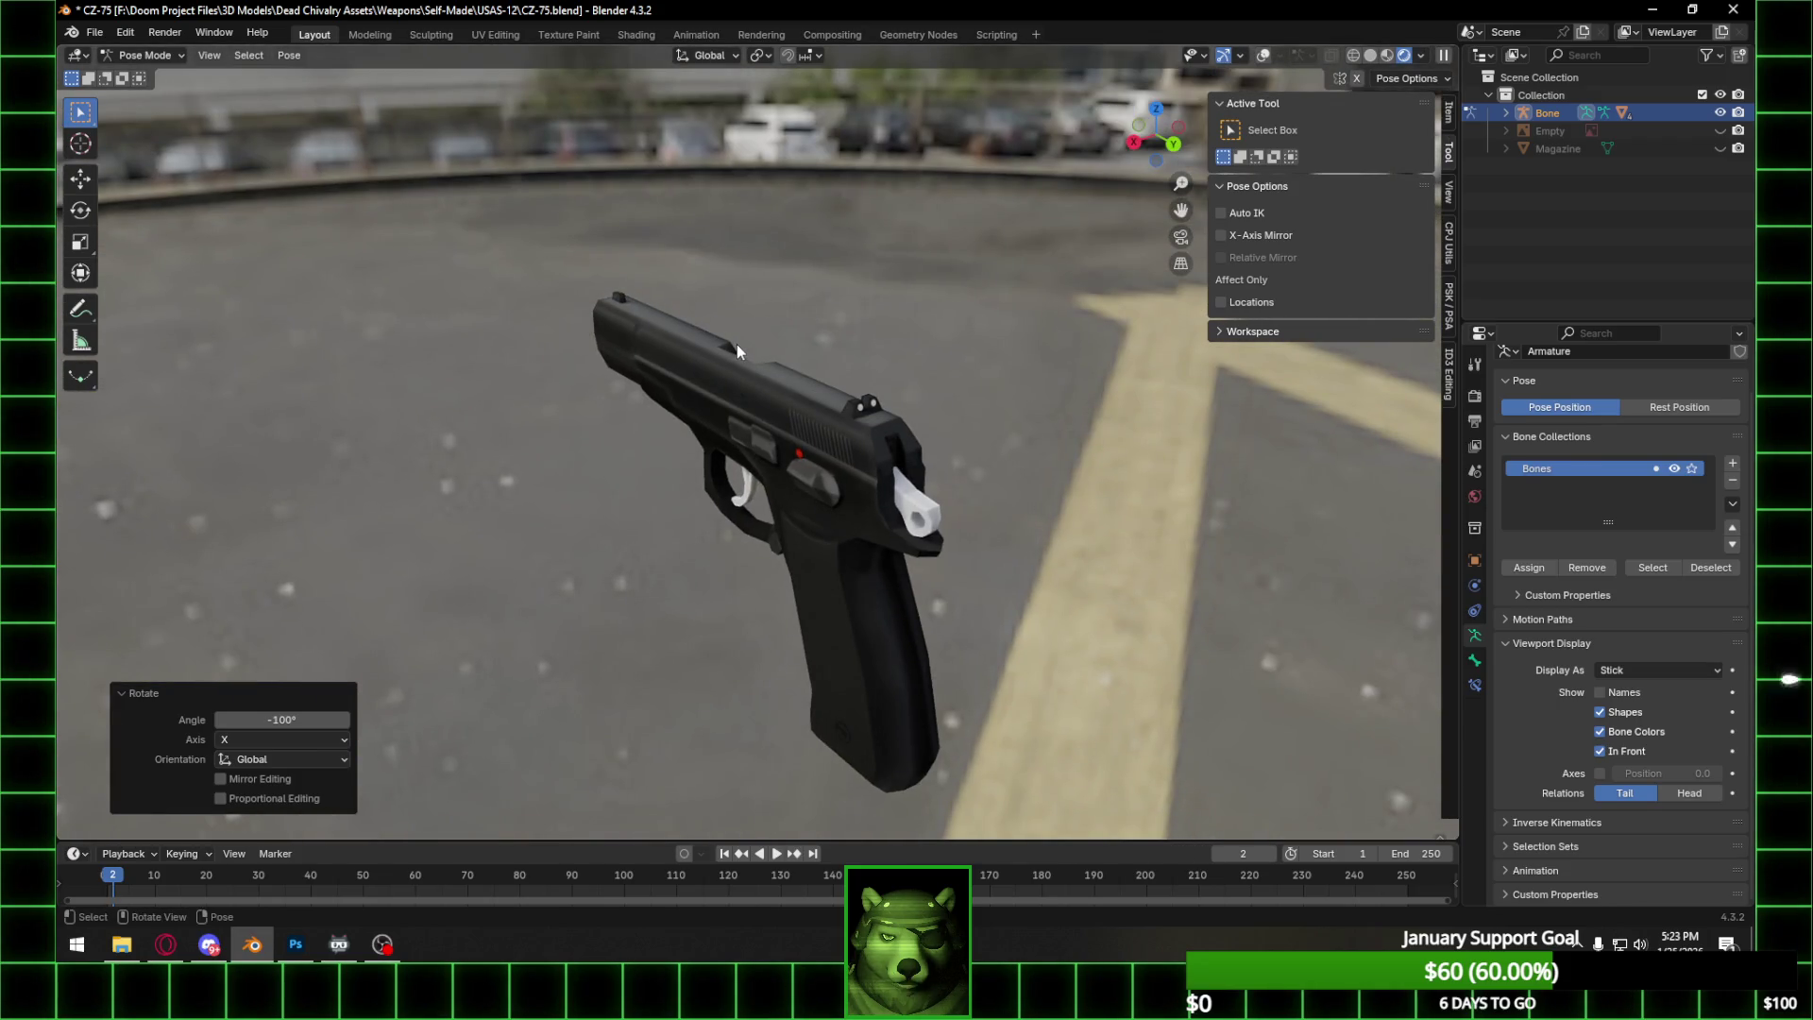
{"action": "middle_click_drag", "start_coordinate": [769, 317], "coordinate": [895, 280]}
{"action": "scroll", "coordinate": [829, 341], "scroll_direction": "up", "scroll_amount": 4}
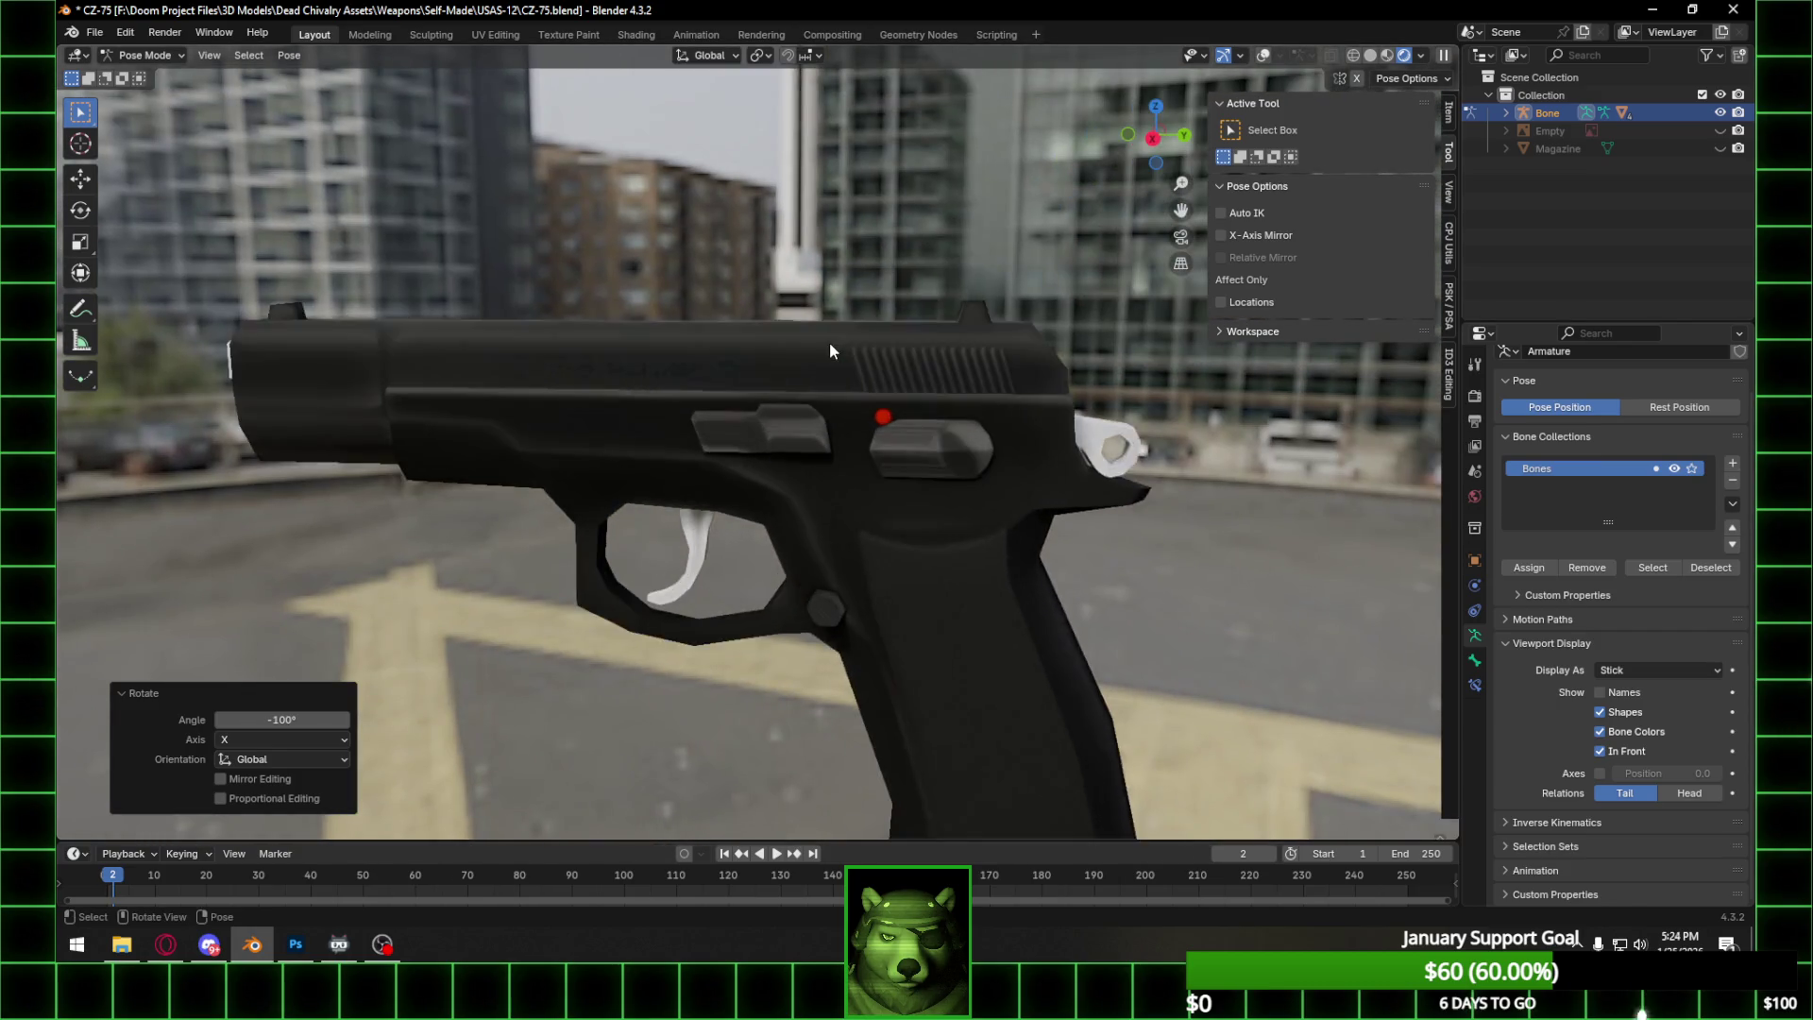
{"action": "mouse_move", "coordinate": [857, 349]}
{"action": "middle_mouse_down"}
{"action": "mouse_move", "coordinate": [904, 376]}
{"action": "mouse_move", "coordinate": [886, 438]}
{"action": "mouse_move", "coordinate": [738, 444]}
{"action": "middle_mouse_up"}
{"action": "scroll", "coordinate": [770, 455], "scroll_direction": "down", "scroll_amount": 4}
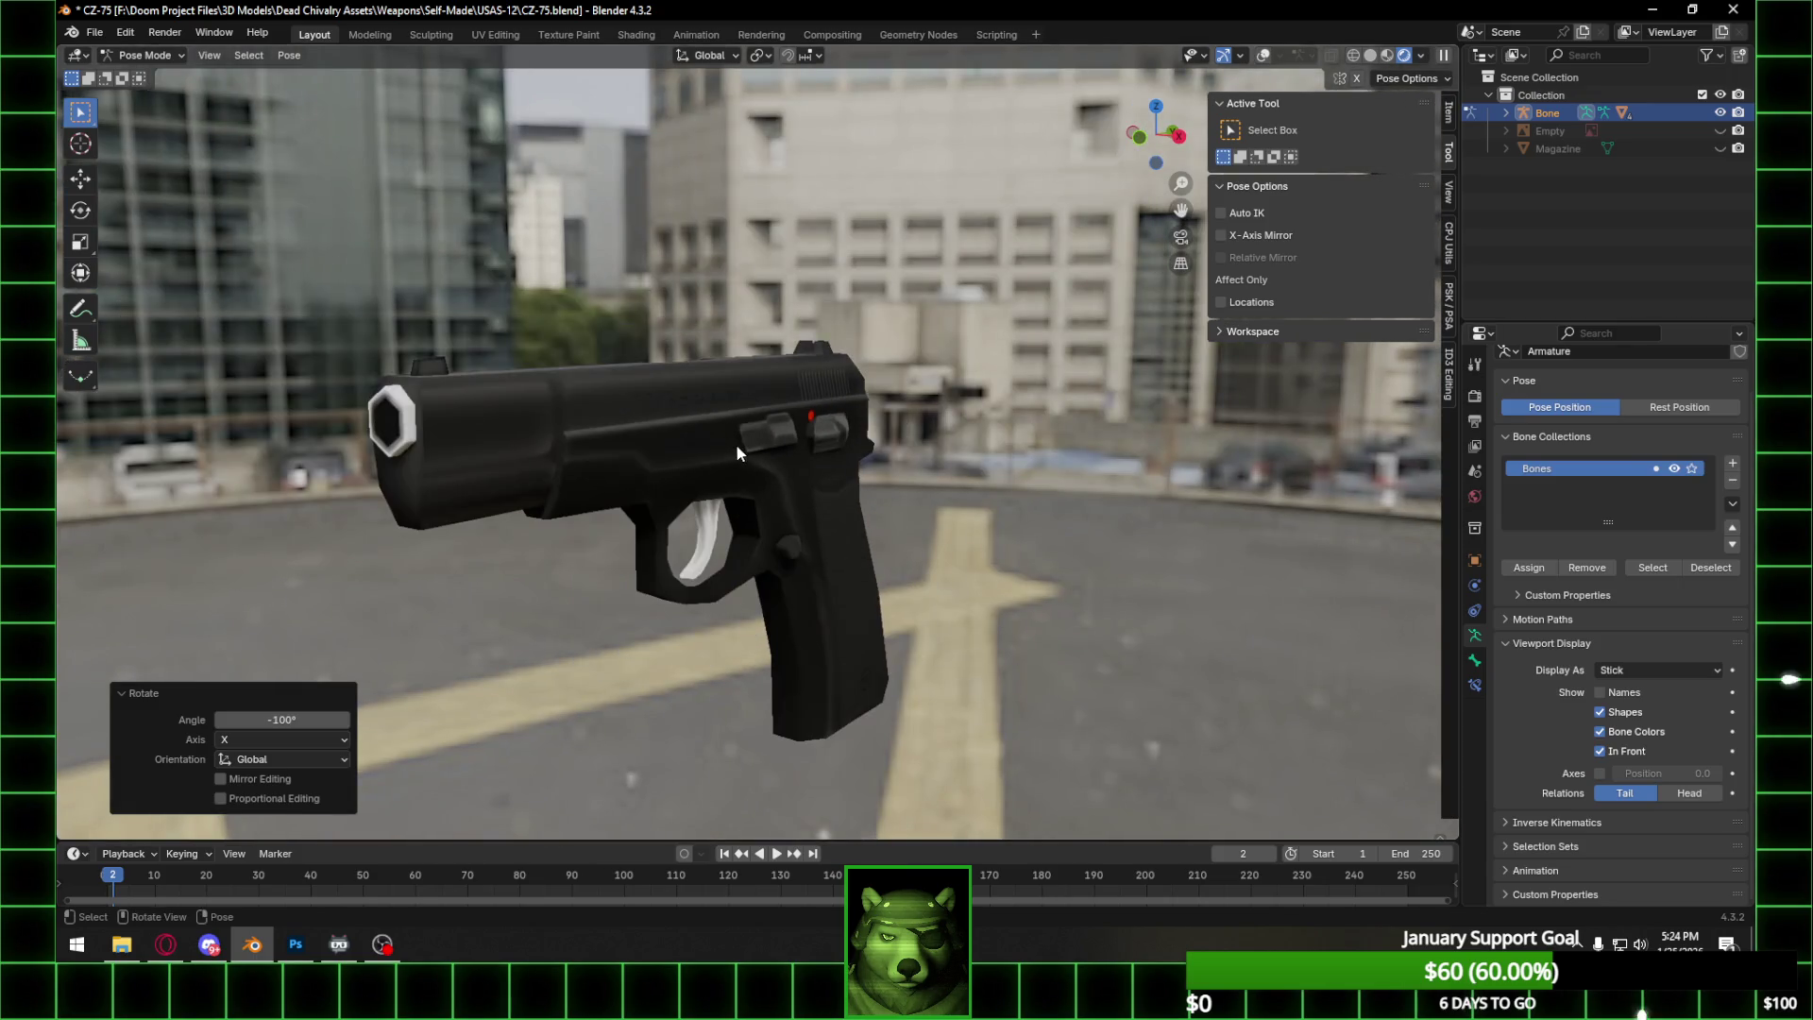
{"action": "middle_click_drag", "start_coordinate": [852, 440], "coordinate": [674, 440]}
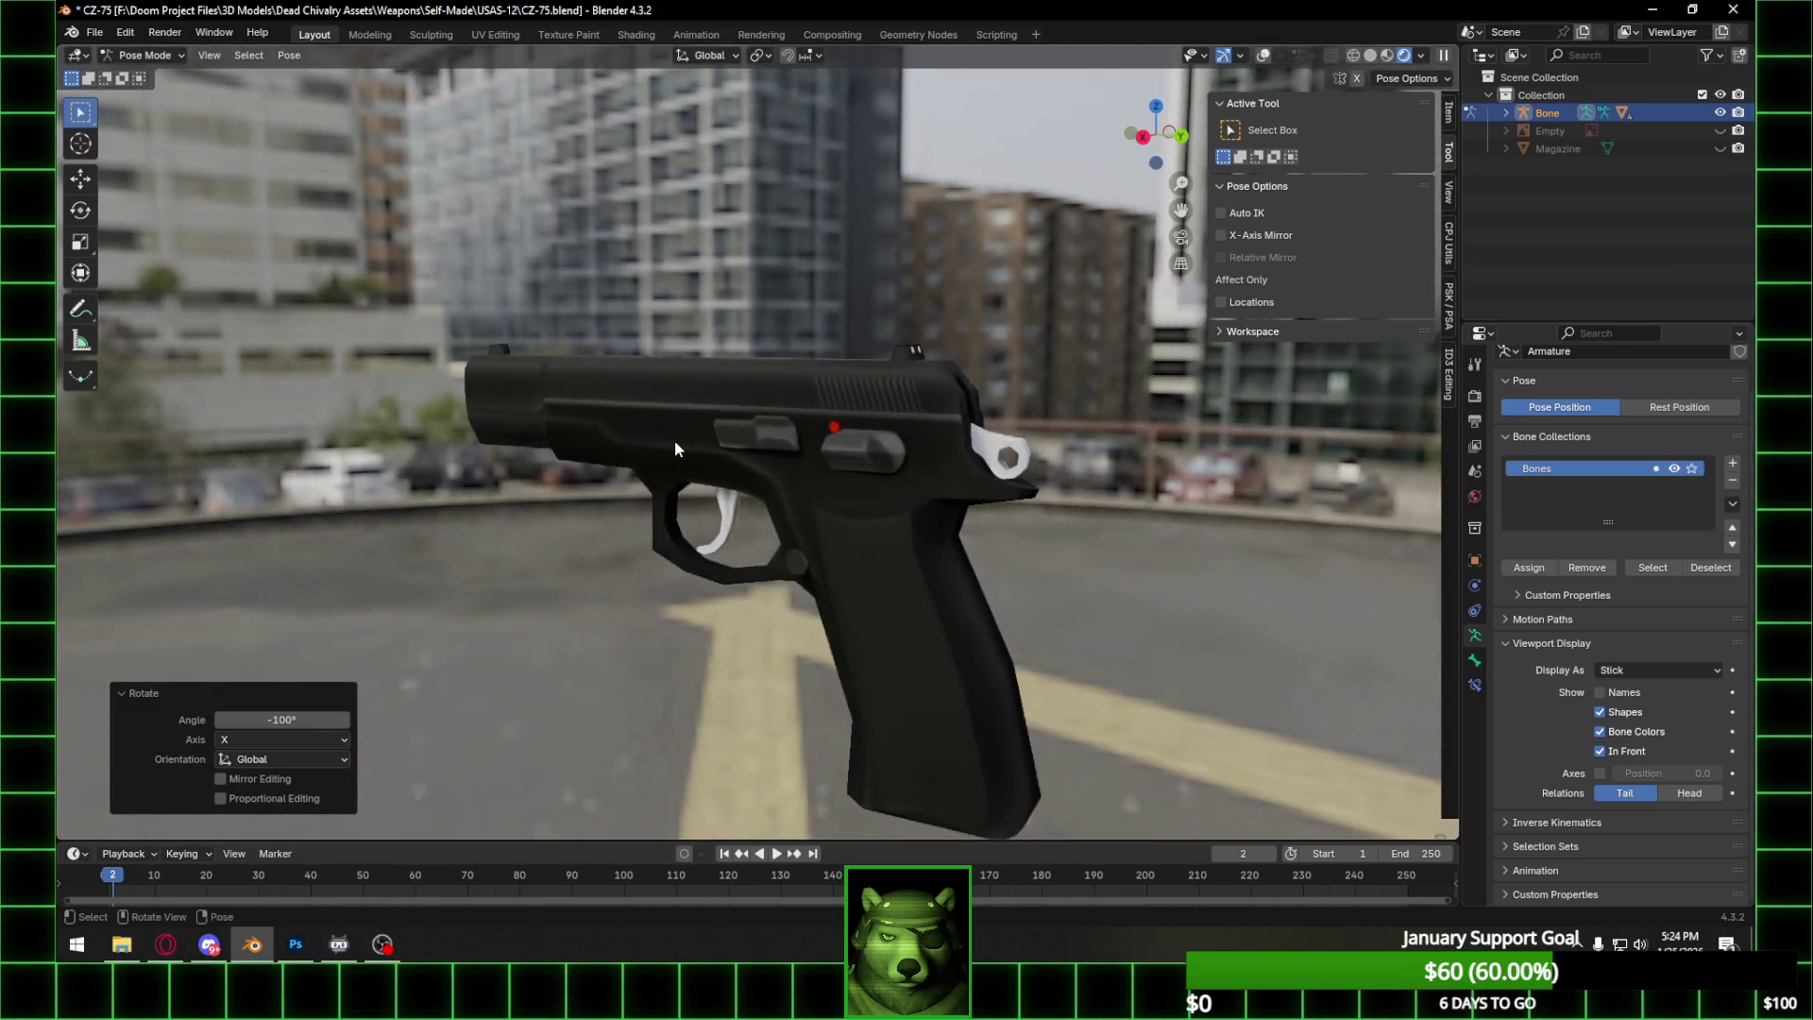
{"action": "scroll", "coordinate": [783, 442], "scroll_direction": "down", "scroll_amount": 2}
Unhide the Magazine in the Outliner and frame it beside the pistol.
{"action": "left_click", "coordinate": [1719, 147]}
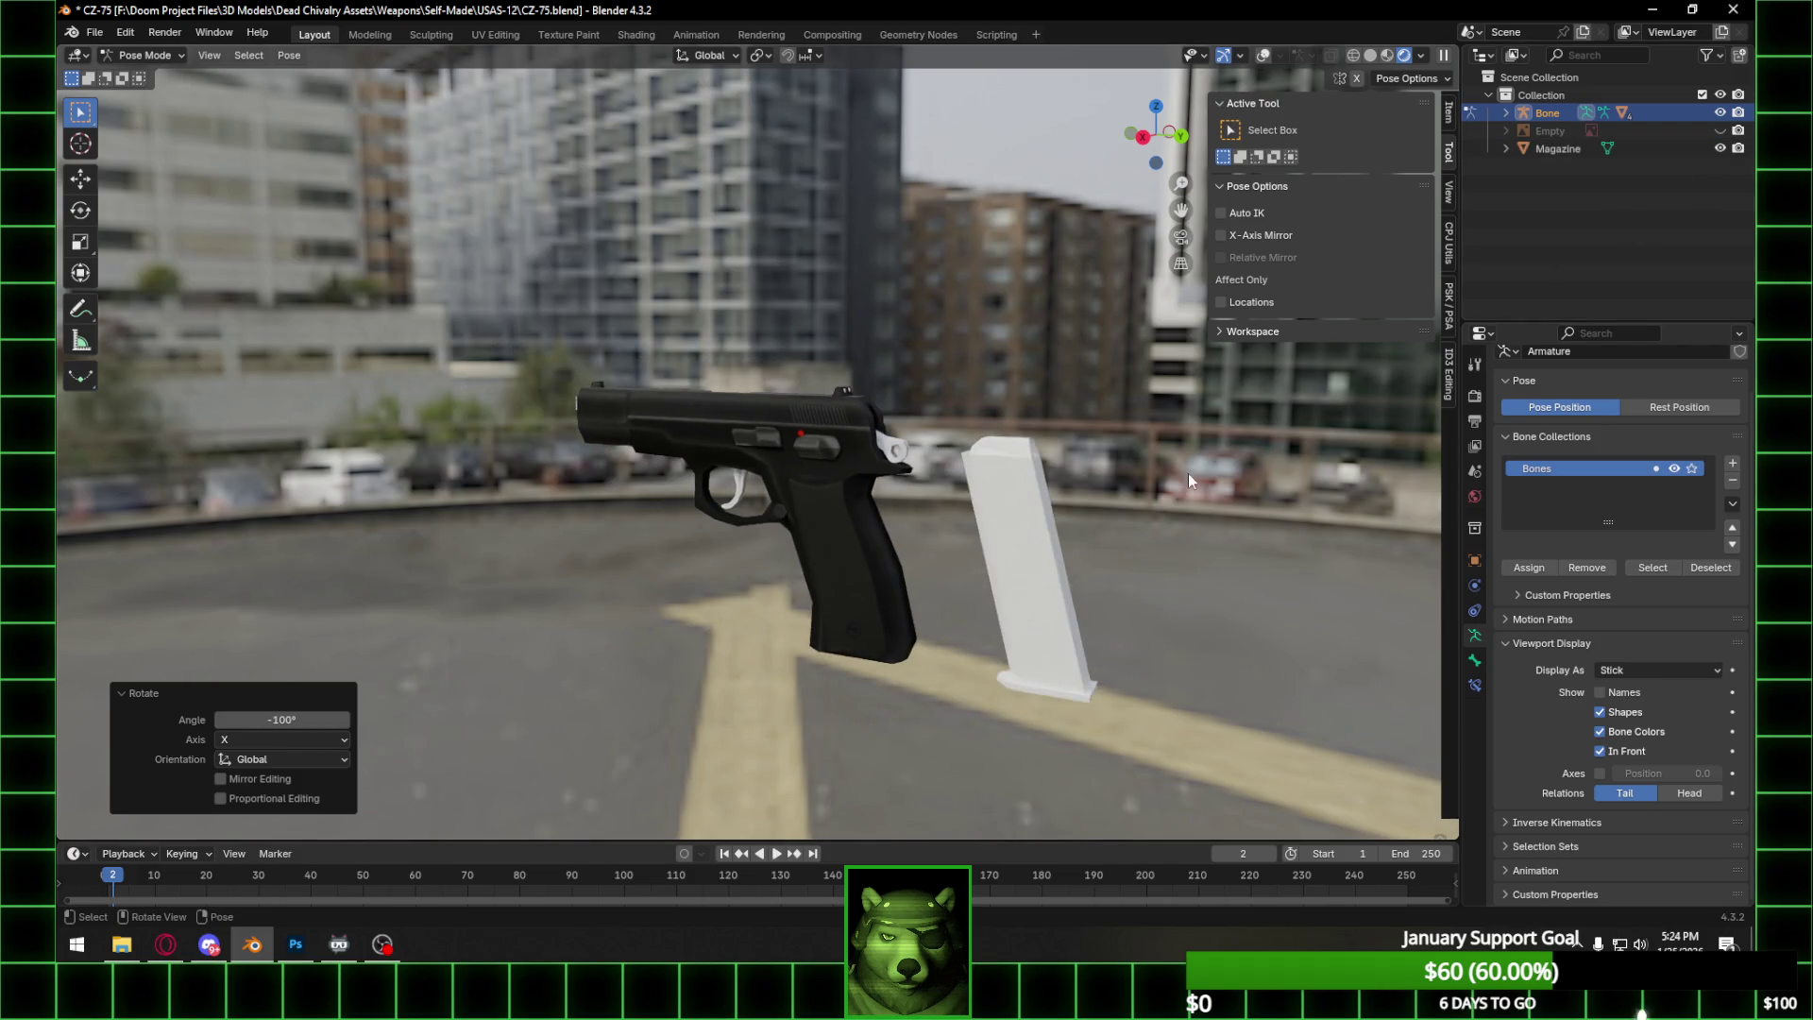
{"action": "mouse_move", "coordinate": [867, 444]}
{"action": "middle_mouse_down"}
{"action": "mouse_move", "coordinate": [1040, 518]}
{"action": "mouse_move", "coordinate": [988, 559]}
{"action": "mouse_move", "coordinate": [1056, 587]}
{"action": "mouse_move", "coordinate": [938, 518]}
{"action": "middle_mouse_up"}
{"action": "scroll", "coordinate": [937, 515], "scroll_direction": "up", "scroll_amount": 1}
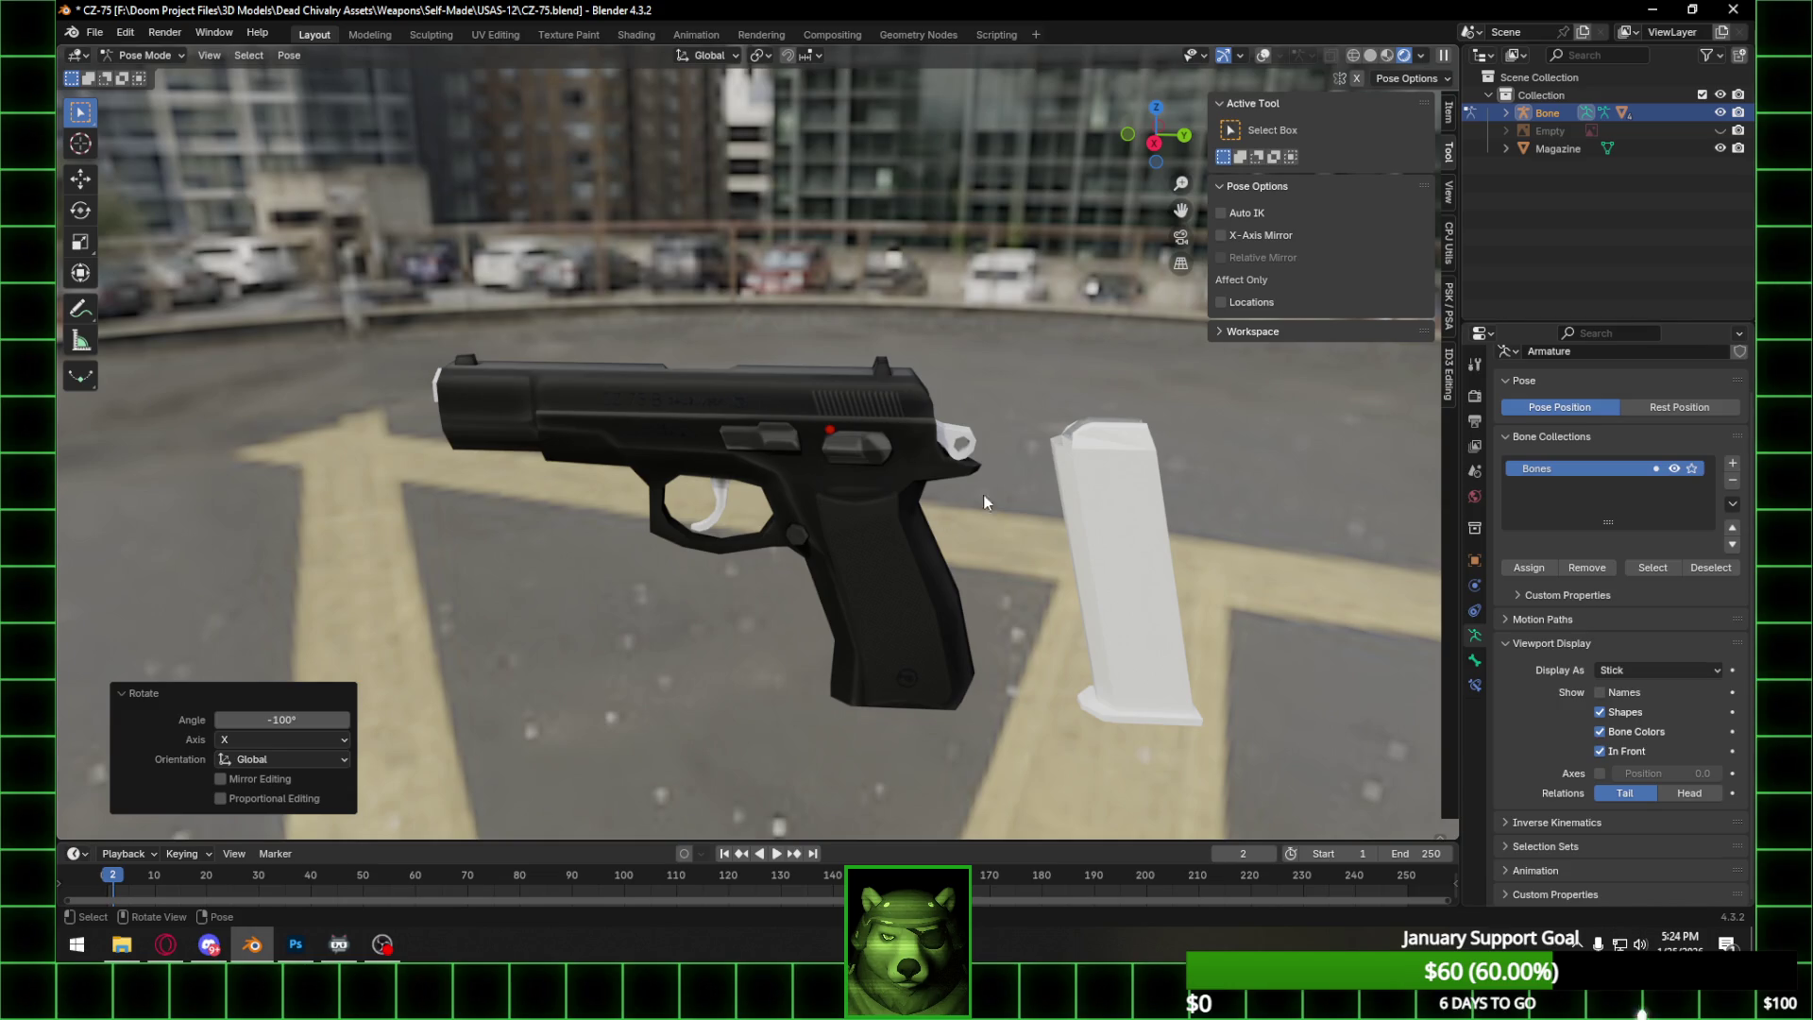
{"action": "key", "text": "alt+Tab"}
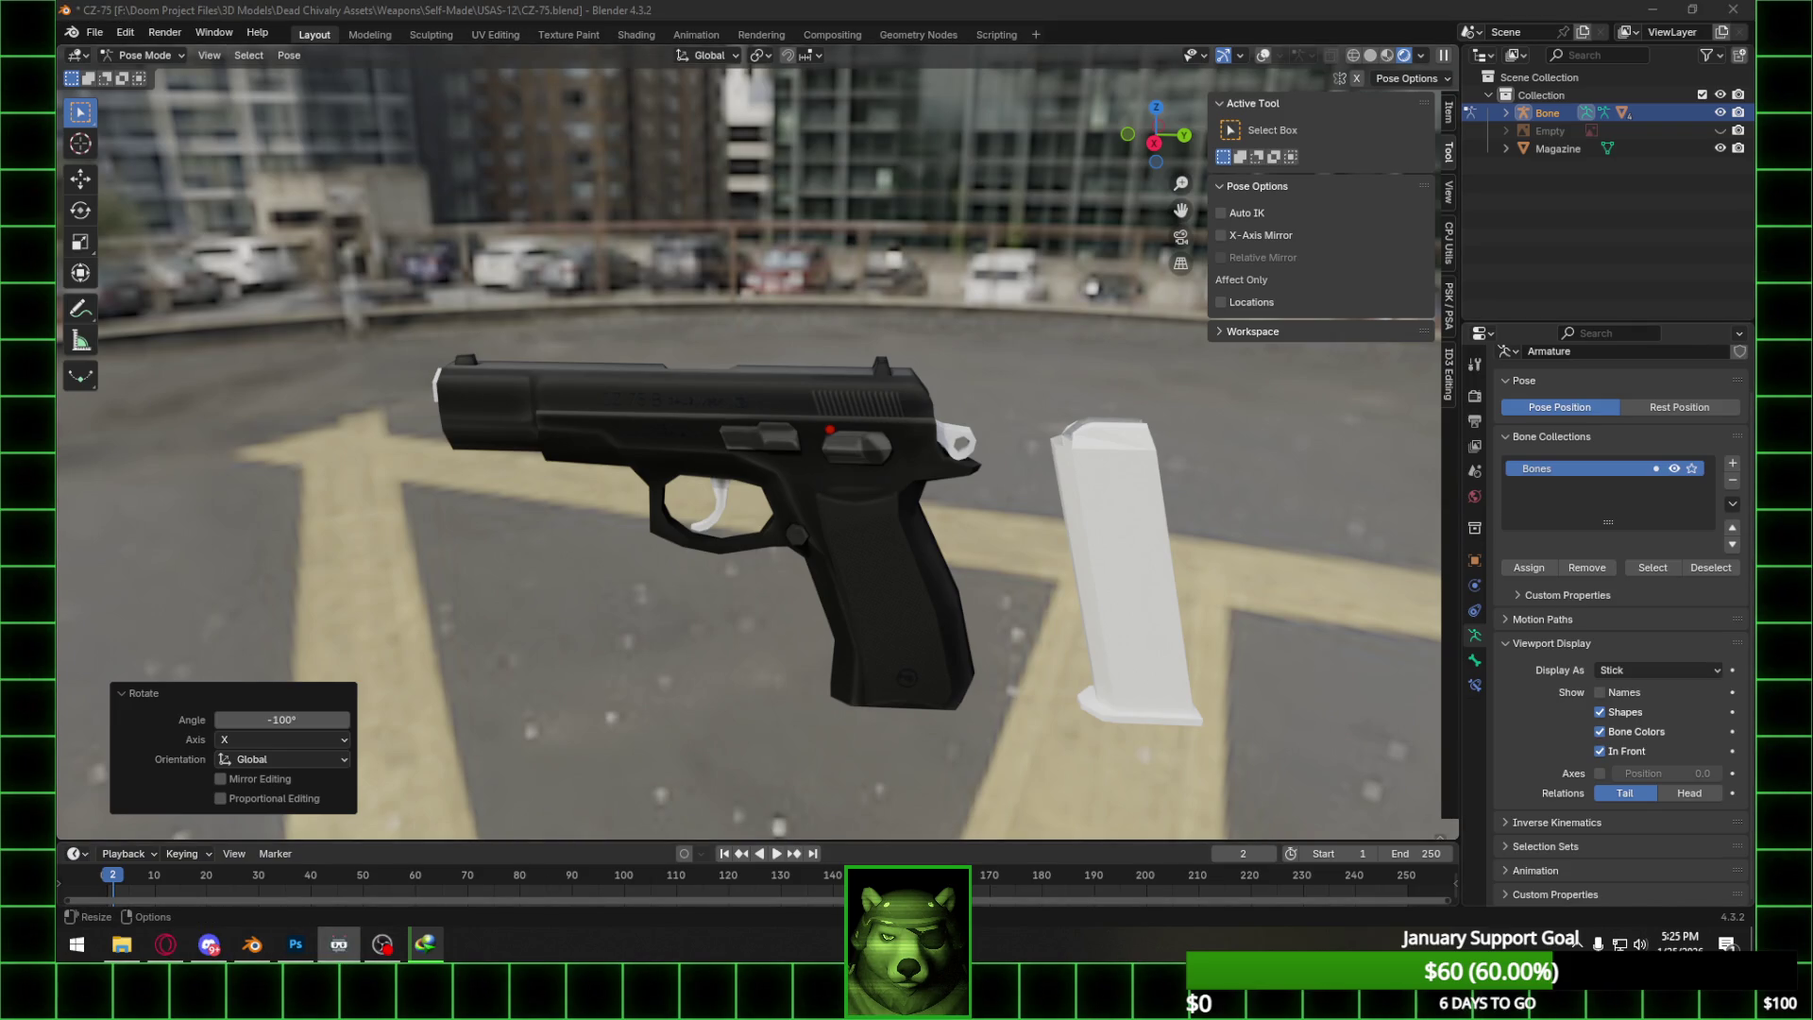
Frame the pistol and magazine from the side in Material Preview shading.
{"action": "middle_click_drag", "start_coordinate": [815, 433], "coordinate": [1260, 474]}
{"action": "scroll", "coordinate": [880, 455], "scroll_direction": "up", "scroll_amount": 3}
{"action": "mouse_move", "coordinate": [864, 98]}
{"action": "middle_mouse_down", "text": "alt"}
{"action": "mouse_move", "coordinate": [971, 324]}
{"action": "mouse_move", "coordinate": [981, 187]}
{"action": "middle_mouse_up", "text": "alt"}
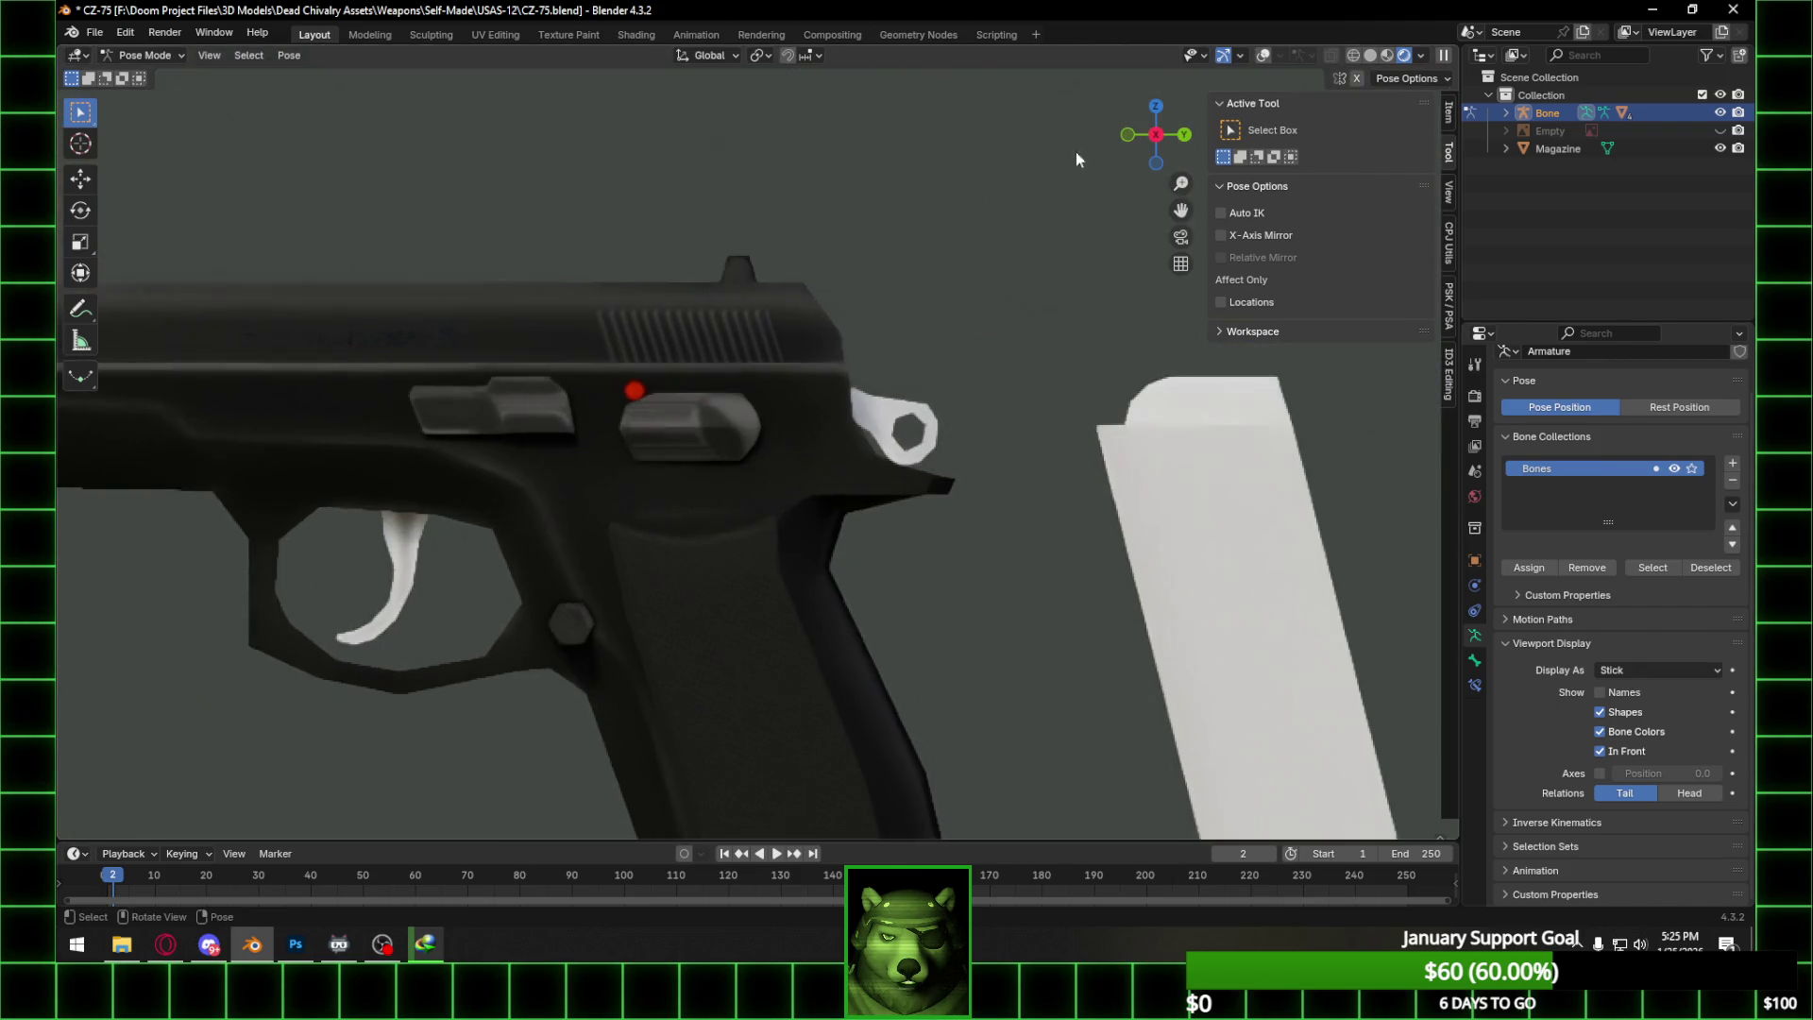
{"action": "left_click", "coordinate": [1389, 54]}
{"action": "middle_click_drag", "start_coordinate": [1129, 487], "coordinate": [916, 319], "text": "shift"}
Select all rig bones in Pose Mode and clear rotation to rest the hammer.
{"action": "key", "text": "Tab"}
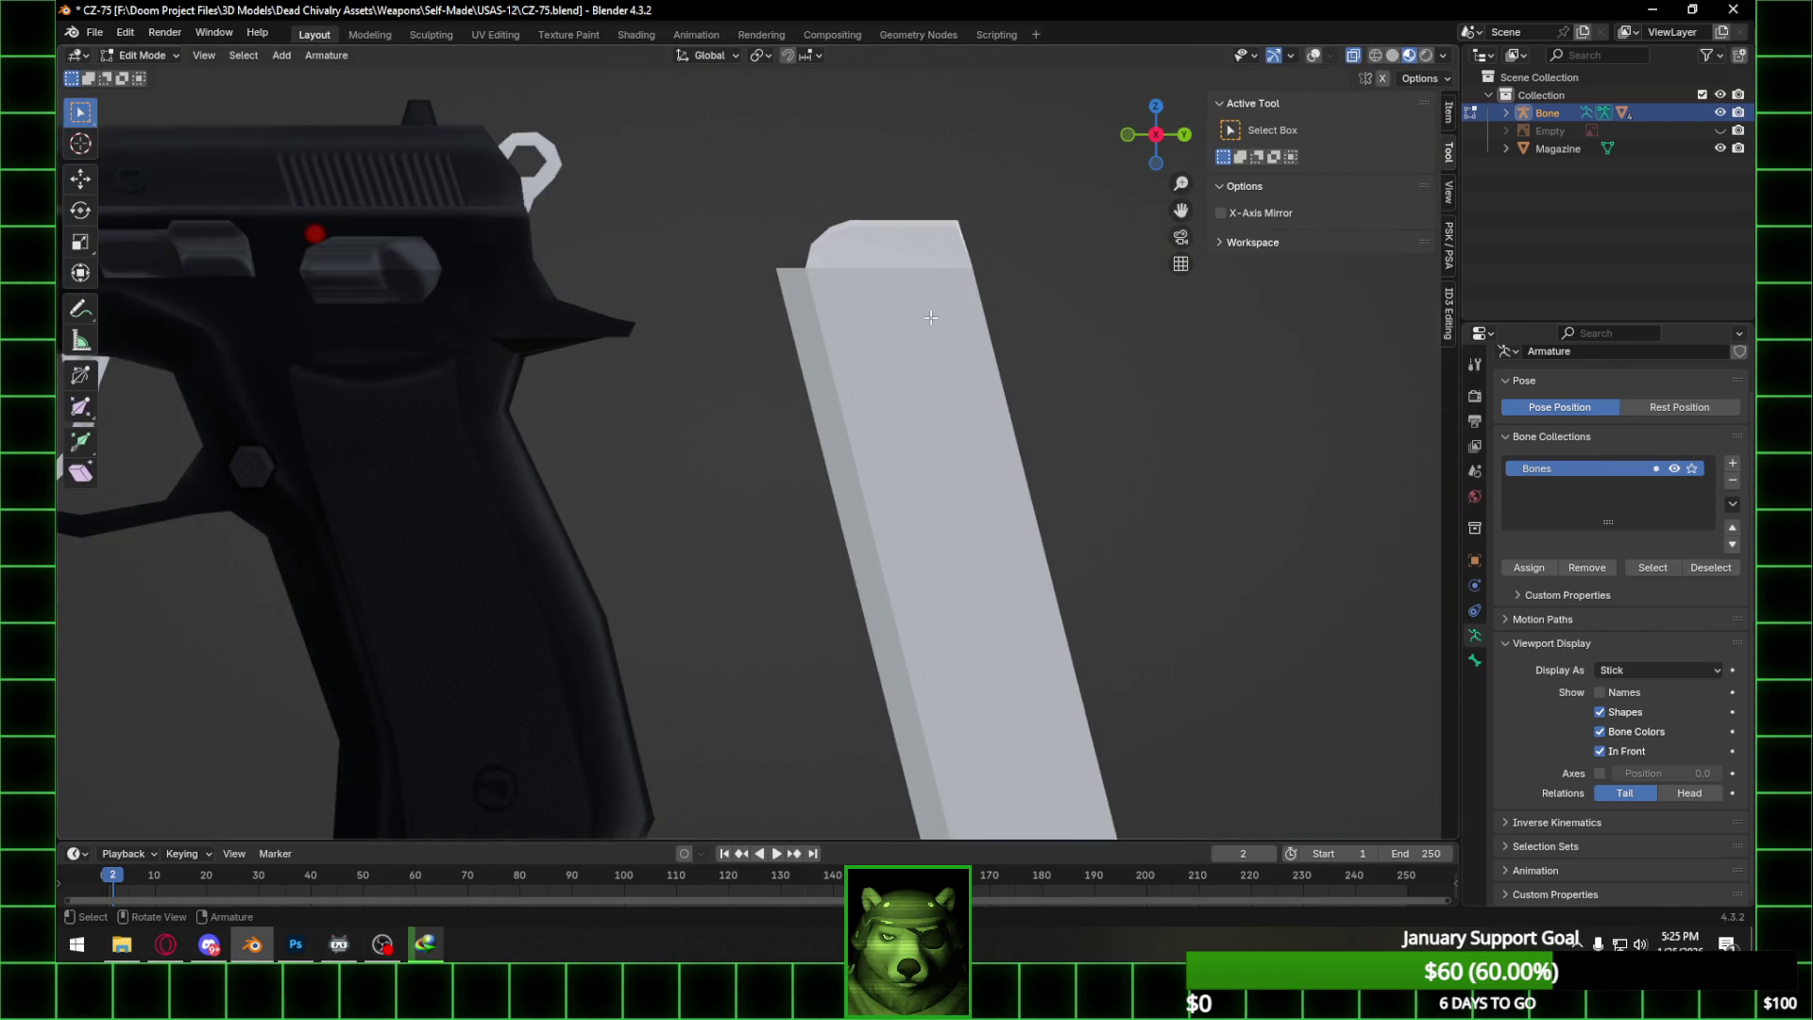
{"action": "key", "text": "ctrl+Tab"}
{"action": "scroll", "coordinate": [755, 284], "scroll_direction": "down", "scroll_amount": 3}
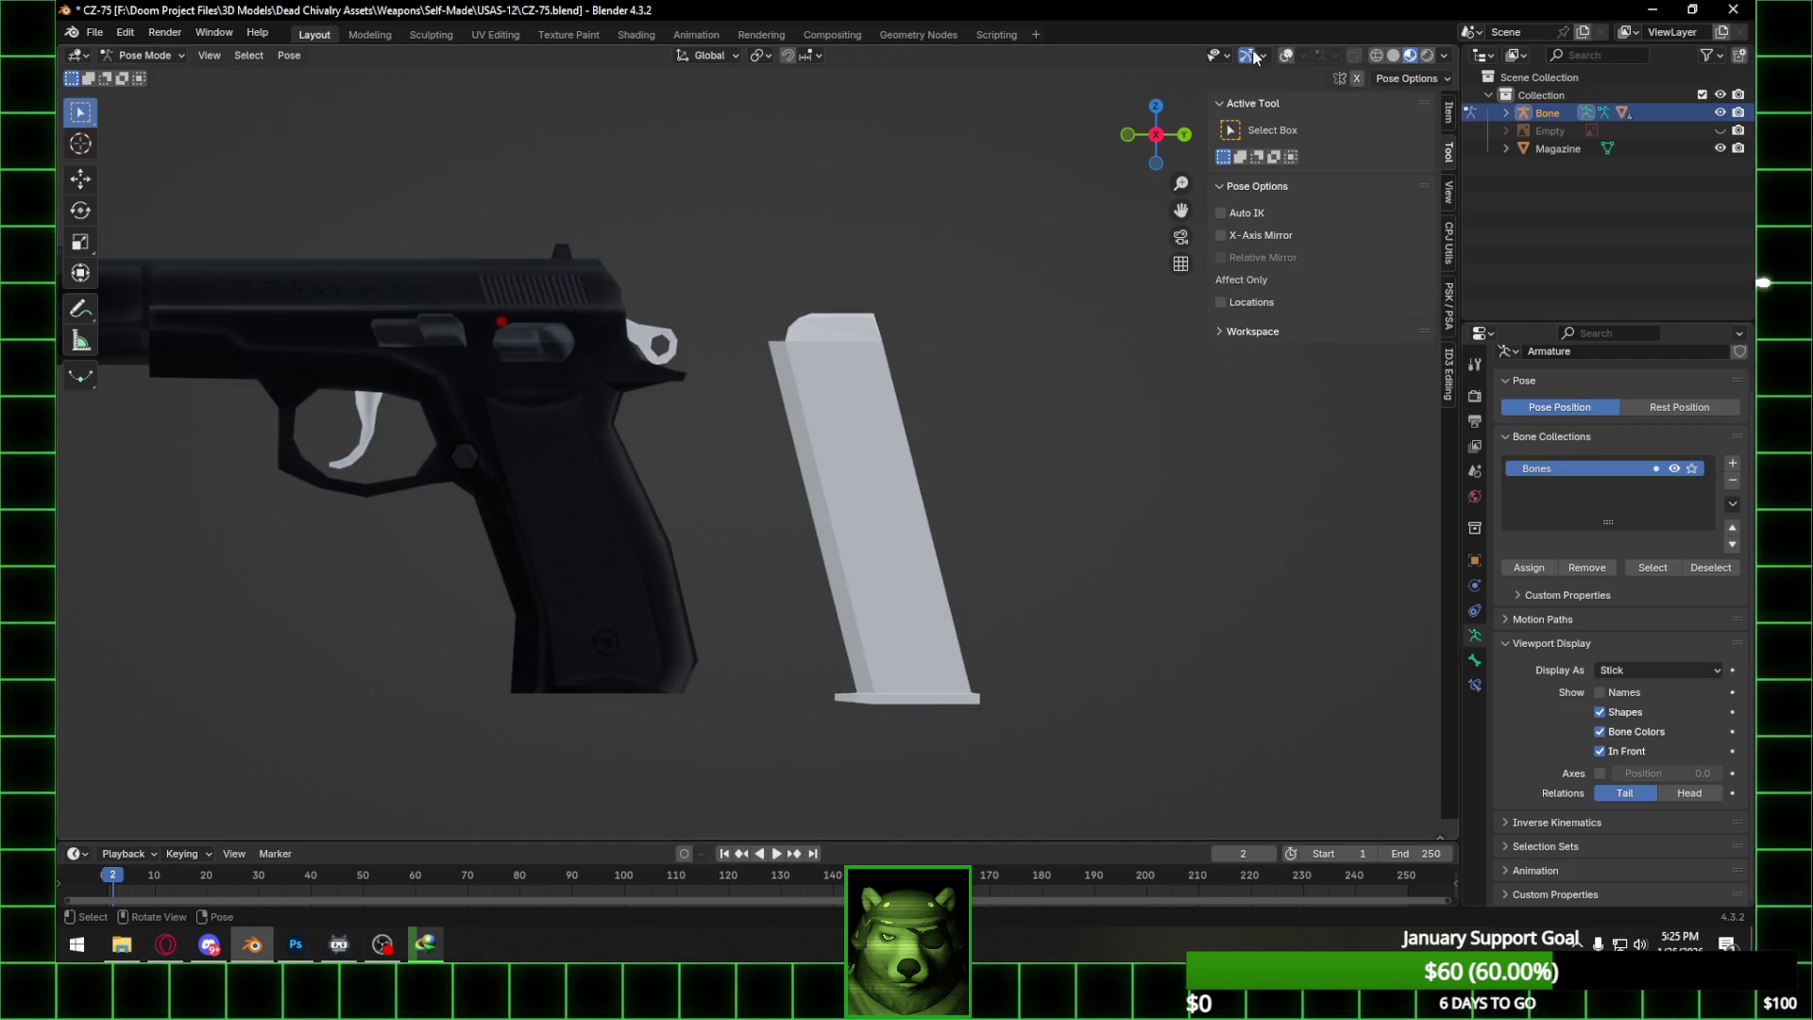
{"action": "left_click", "coordinate": [1287, 55]}
{"action": "key", "text": "a"}
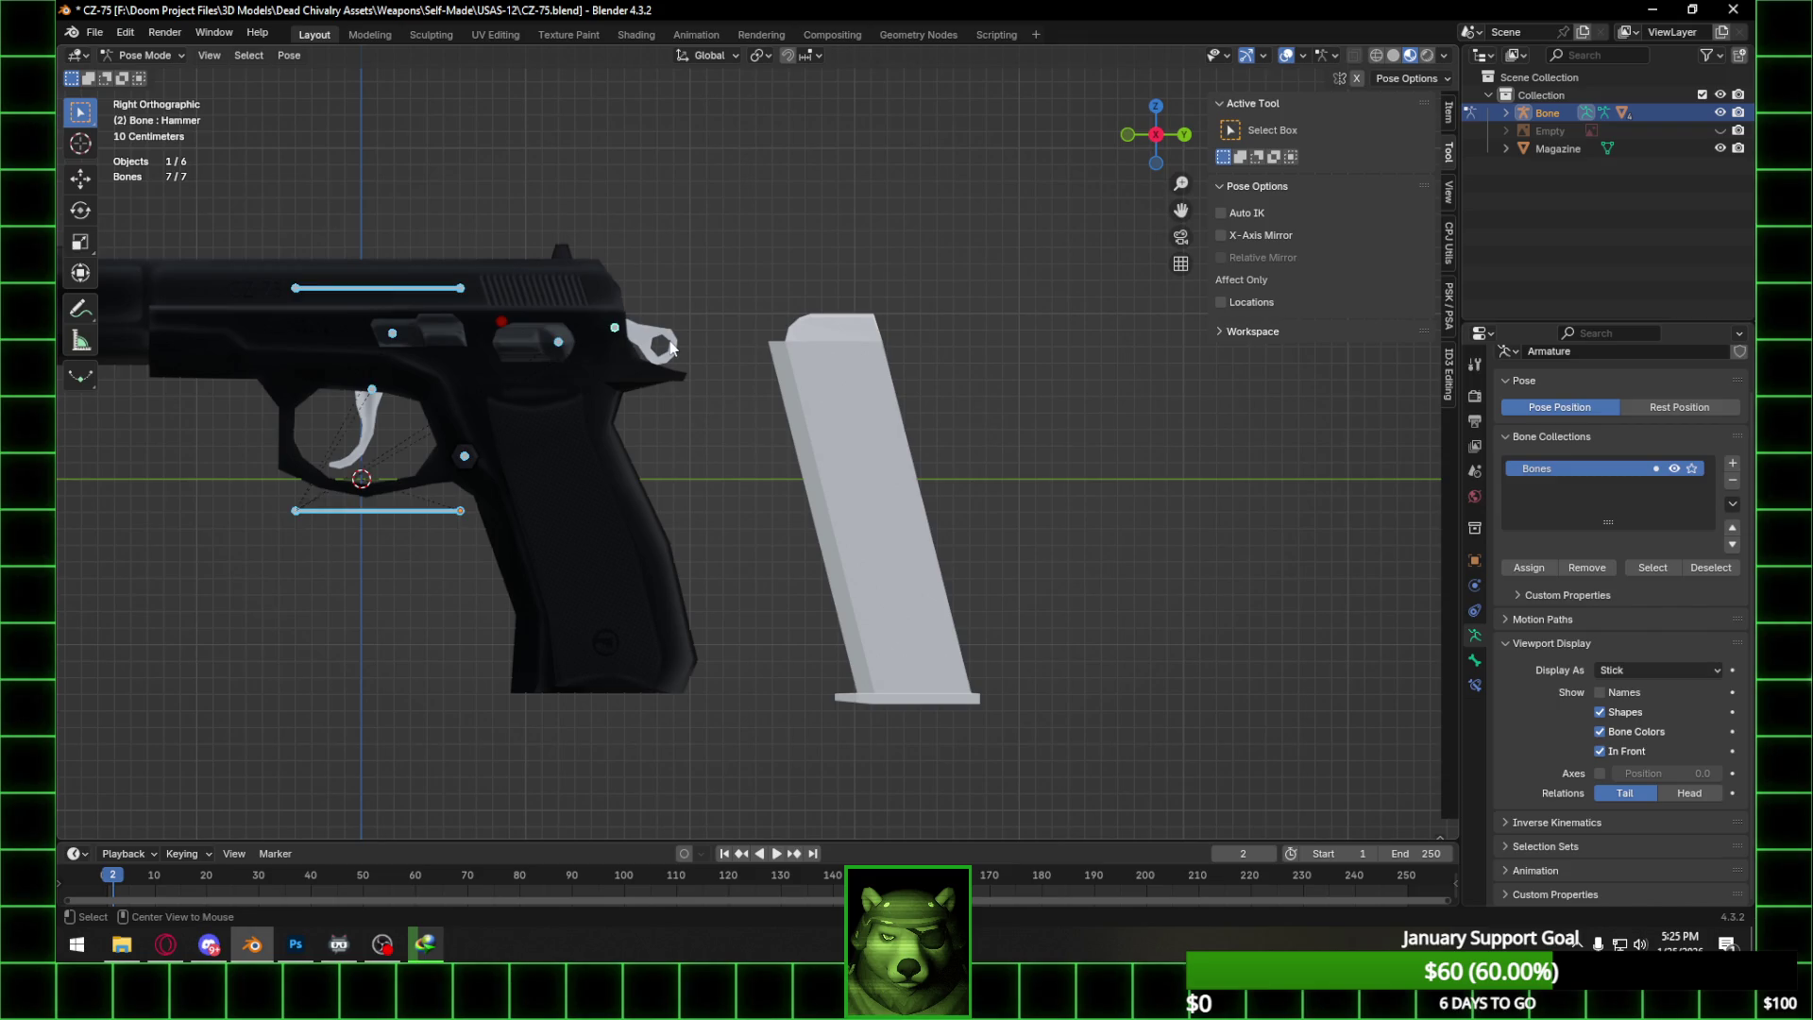
{"action": "key", "text": "alt+r"}
Switch to Object Mode, select the Magazine and enter Edit Mode, viewed from the right.
{"action": "left_click", "coordinate": [127, 52]}
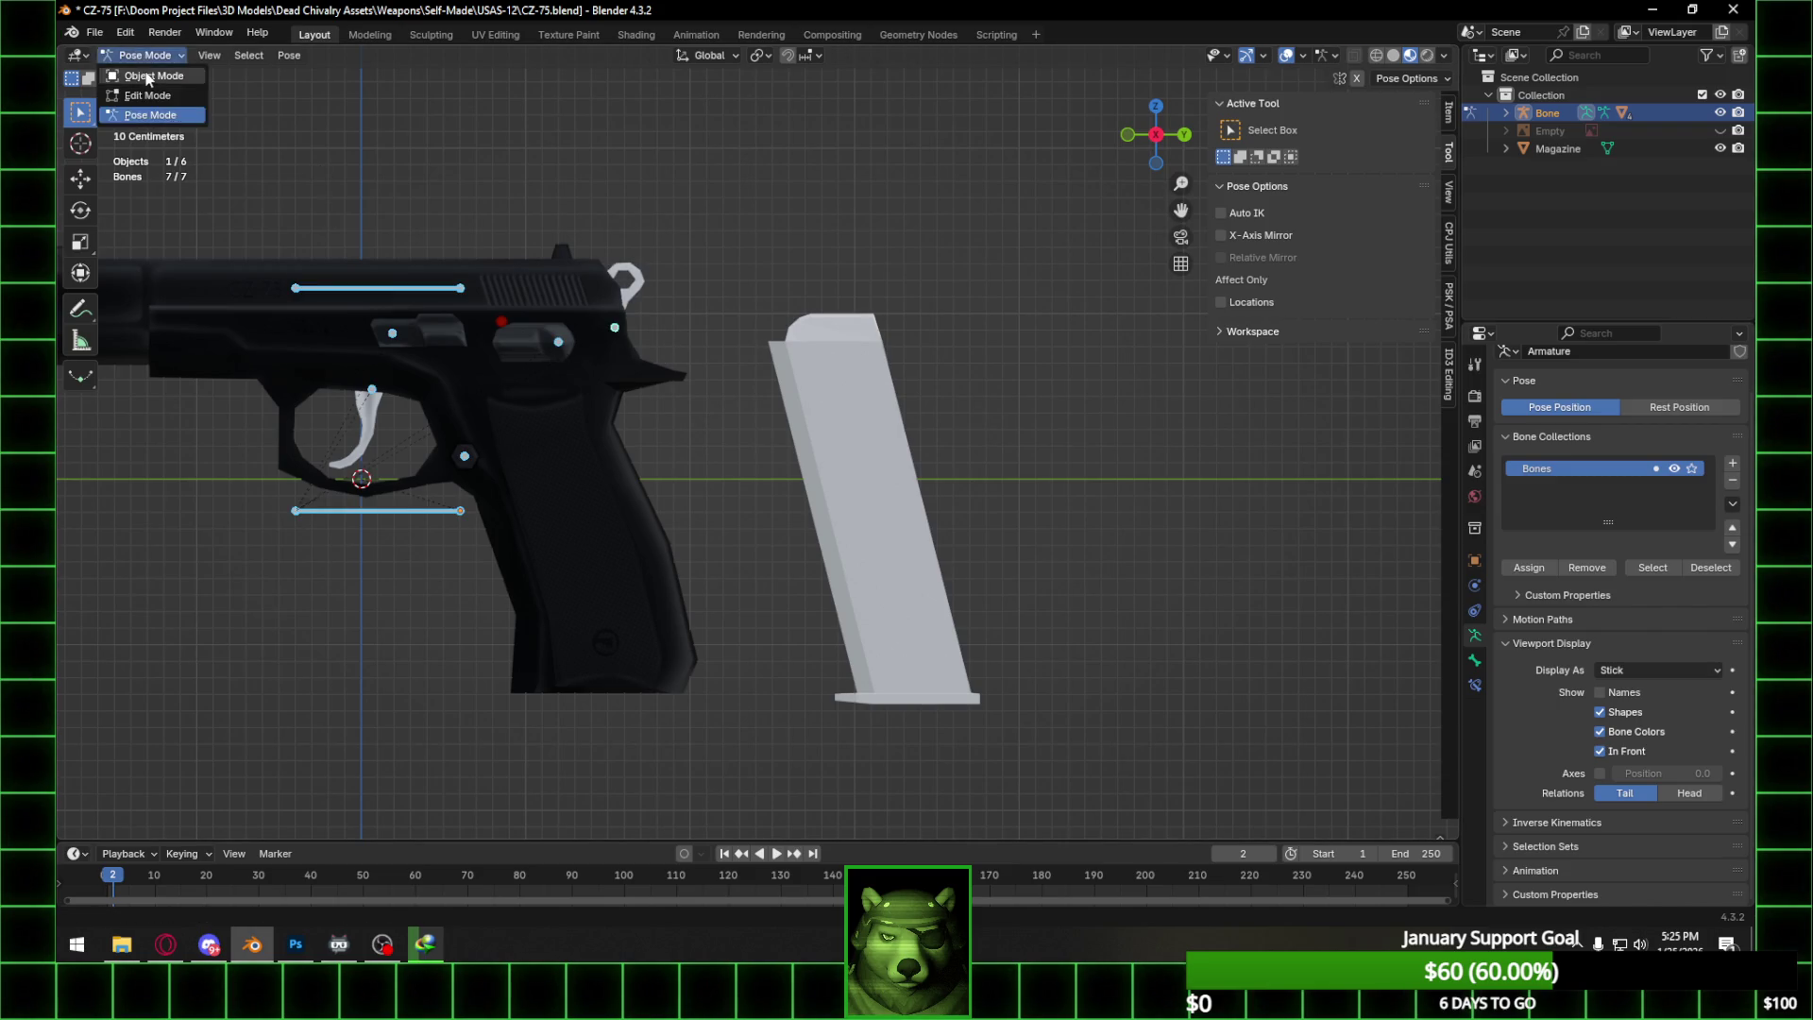
{"action": "left_click", "coordinate": [142, 78]}
{"action": "left_click", "coordinate": [797, 335]}
{"action": "key", "text": "Tab"}
{"action": "mouse_move", "coordinate": [899, 366]}
{"action": "middle_mouse_down", "text": "shift"}
{"action": "mouse_move", "coordinate": [849, 357]}
{"action": "mouse_move", "coordinate": [870, 307]}
{"action": "mouse_move", "coordinate": [931, 364]}
{"action": "mouse_move", "coordinate": [951, 355]}
{"action": "mouse_move", "coordinate": [922, 320]}
{"action": "mouse_move", "coordinate": [933, 298]}
{"action": "mouse_move", "coordinate": [331, 311]}
{"action": "mouse_move", "coordinate": [702, 315]}
{"action": "middle_mouse_up", "text": "shift"}
{"action": "scroll", "coordinate": [848, 358], "scroll_direction": "up", "scroll_amount": 2}
{"action": "scroll", "coordinate": [868, 309], "scroll_direction": "down", "scroll_amount": 1}
{"action": "left_click", "coordinate": [1141, 148]}
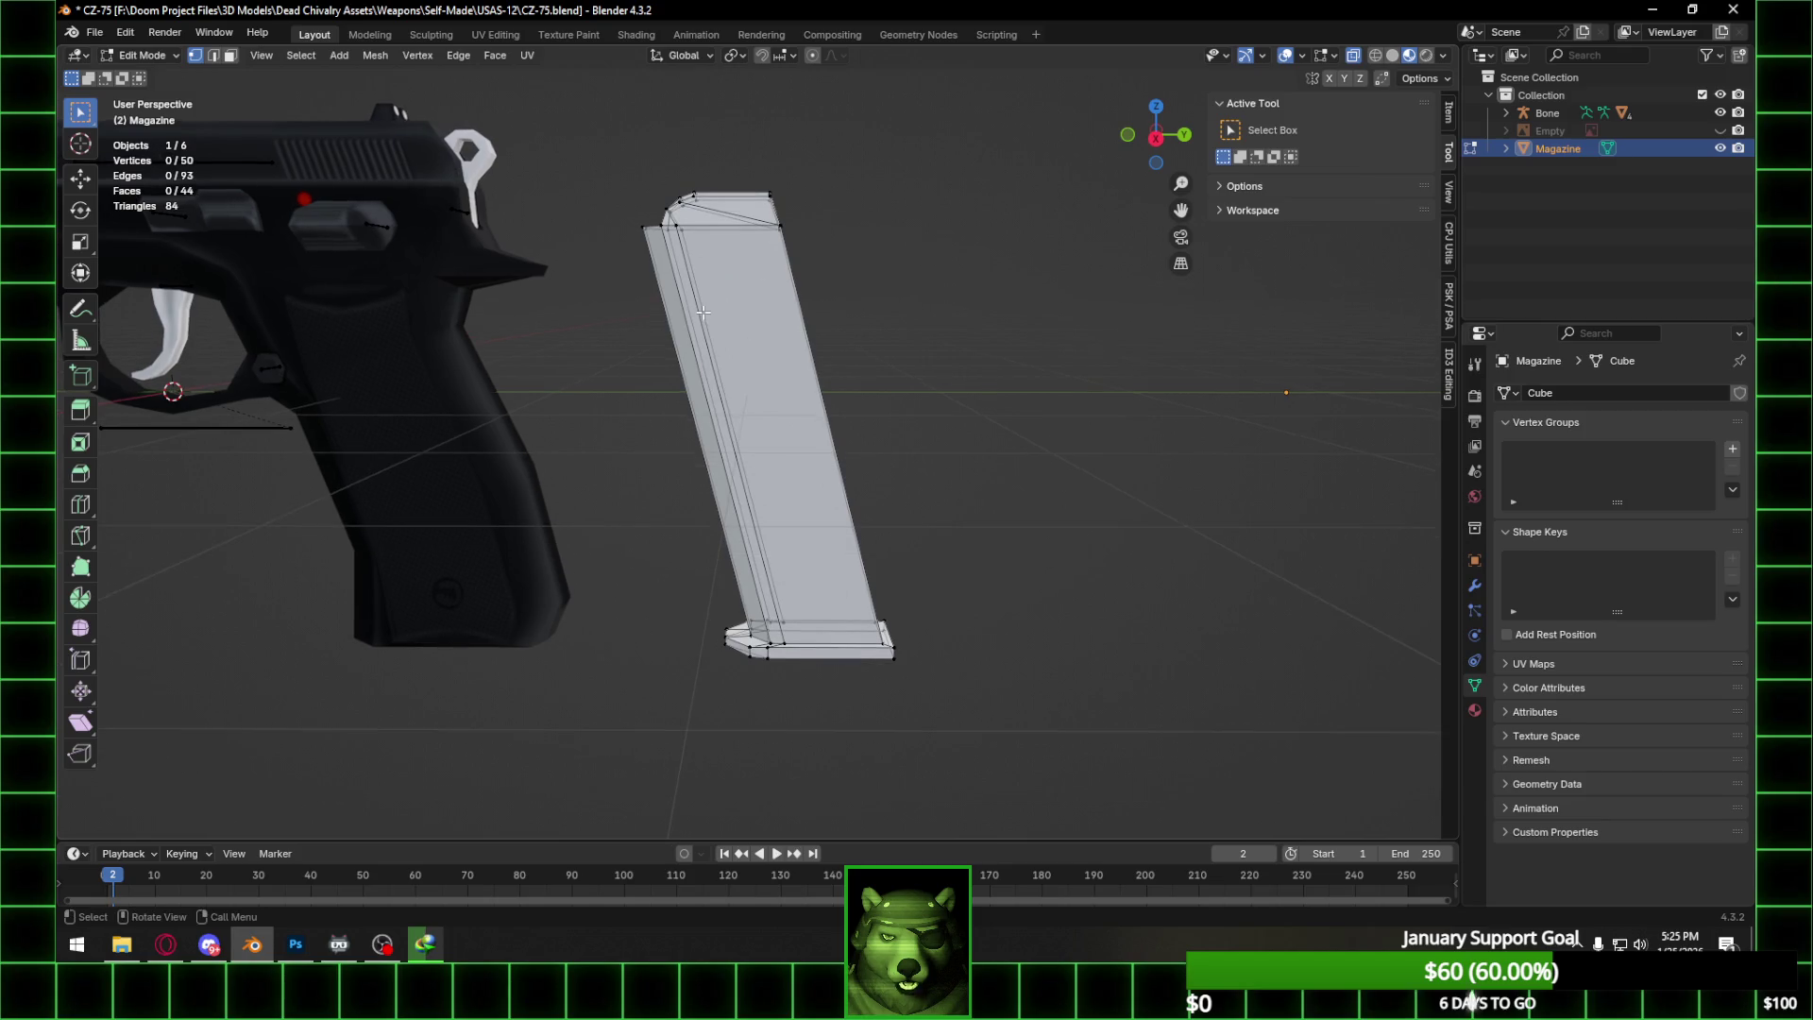
{"action": "left_click", "coordinate": [1154, 138]}
{"action": "key", "text": "shift+a"}
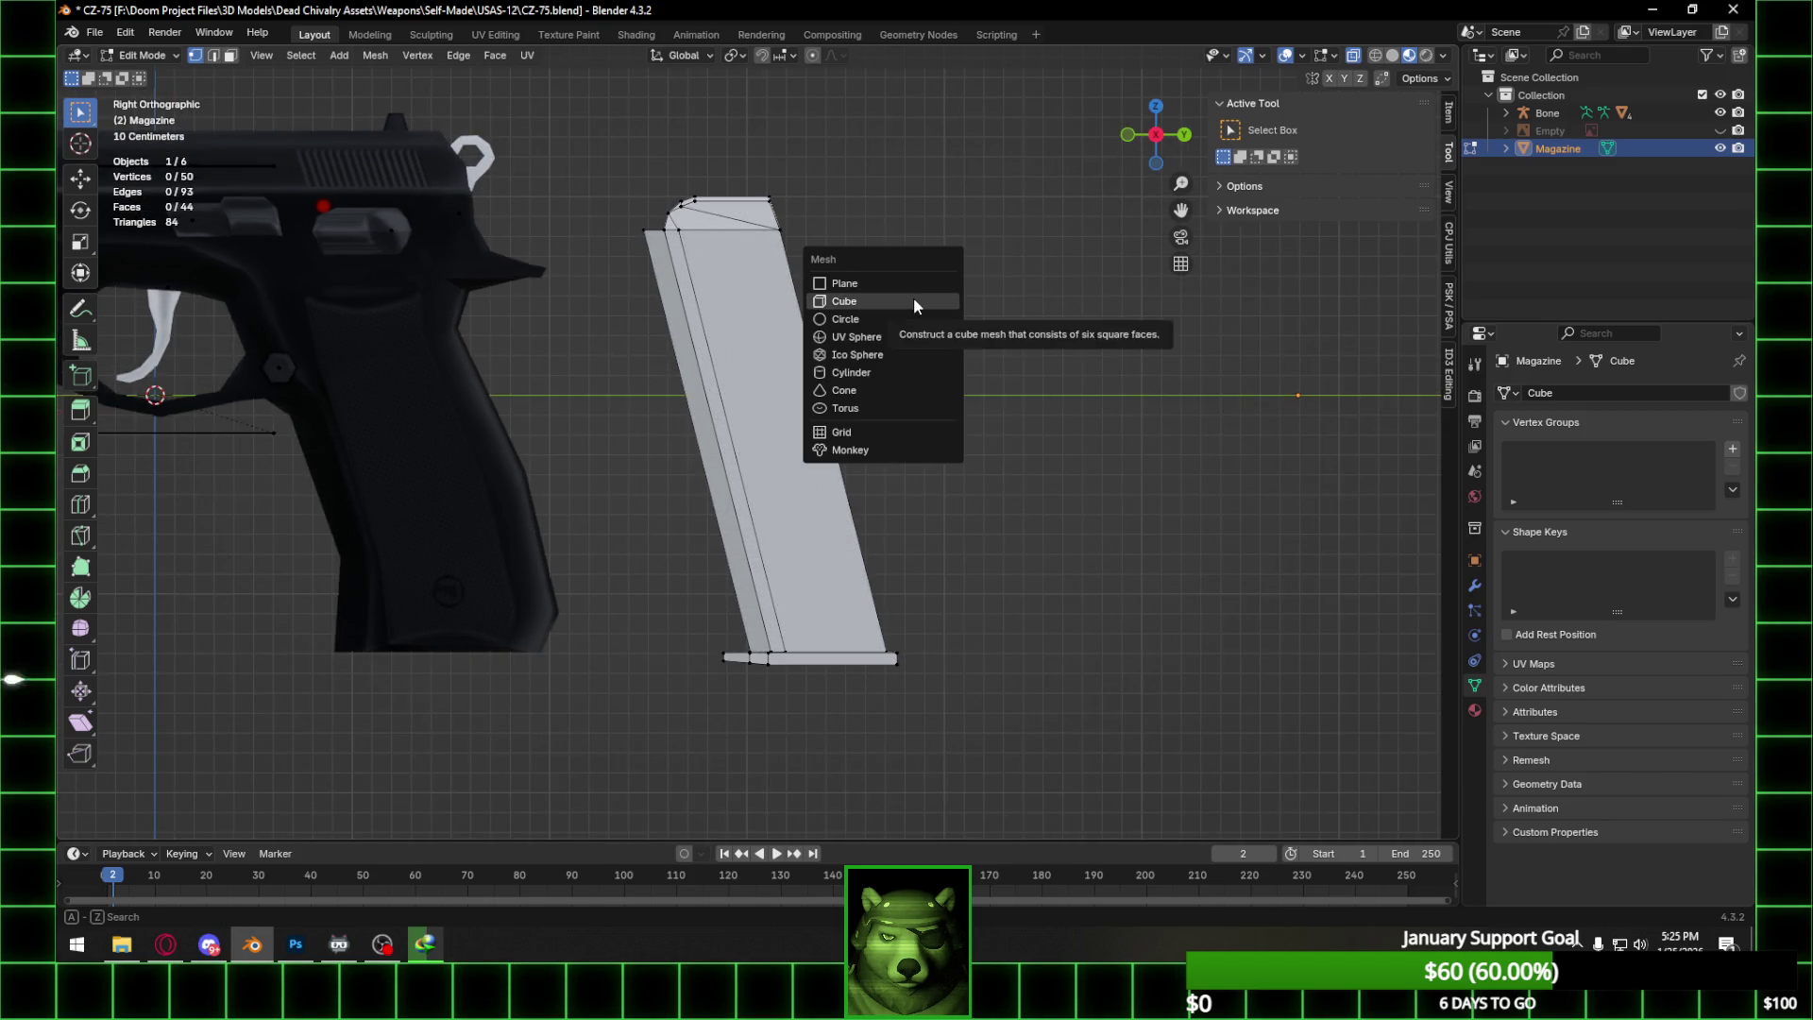
Add a cube to the magazine mesh, move it along Y and tilt it about X.
{"action": "left_click", "coordinate": [914, 301]}
{"action": "key", "text": "g"}
{"action": "key", "text": "y"}
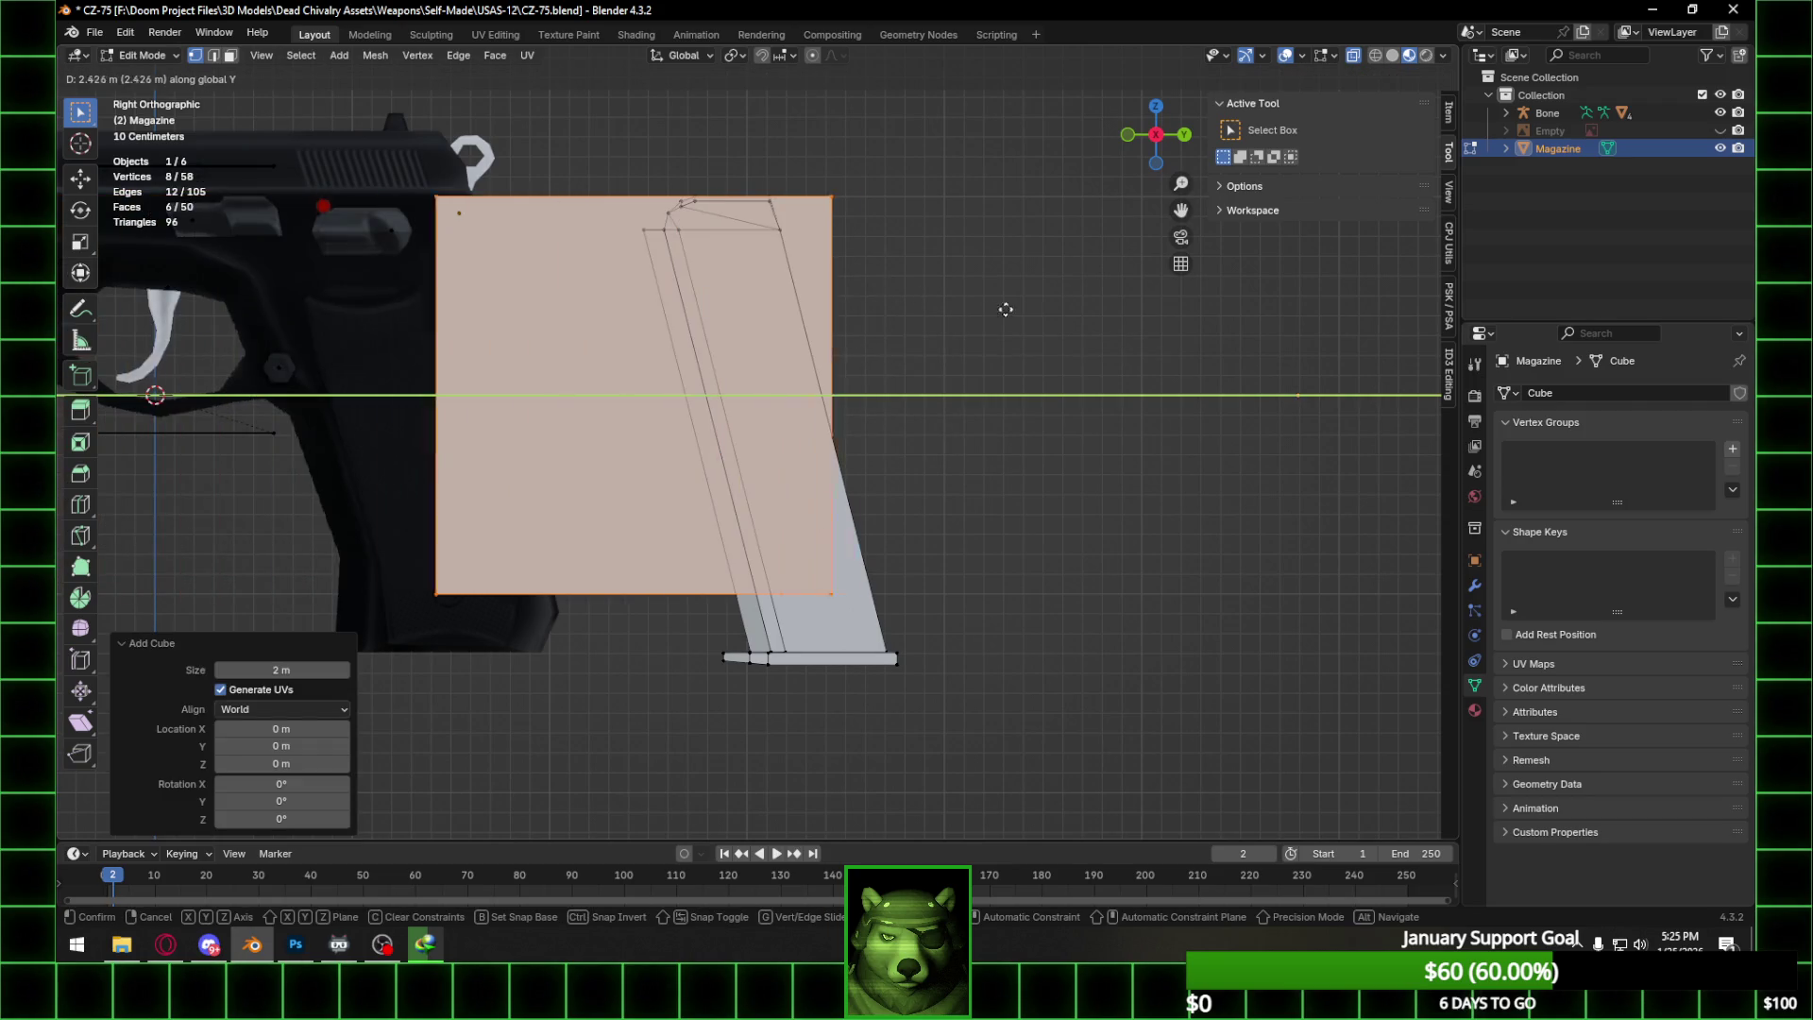
{"action": "left_click", "coordinate": [1084, 308]}
{"action": "type", "text": "rx"}
{"action": "type", "text": "45"}
{"action": "key", "text": "BackSpace"}
{"action": "key", "text": "BackSpace"}
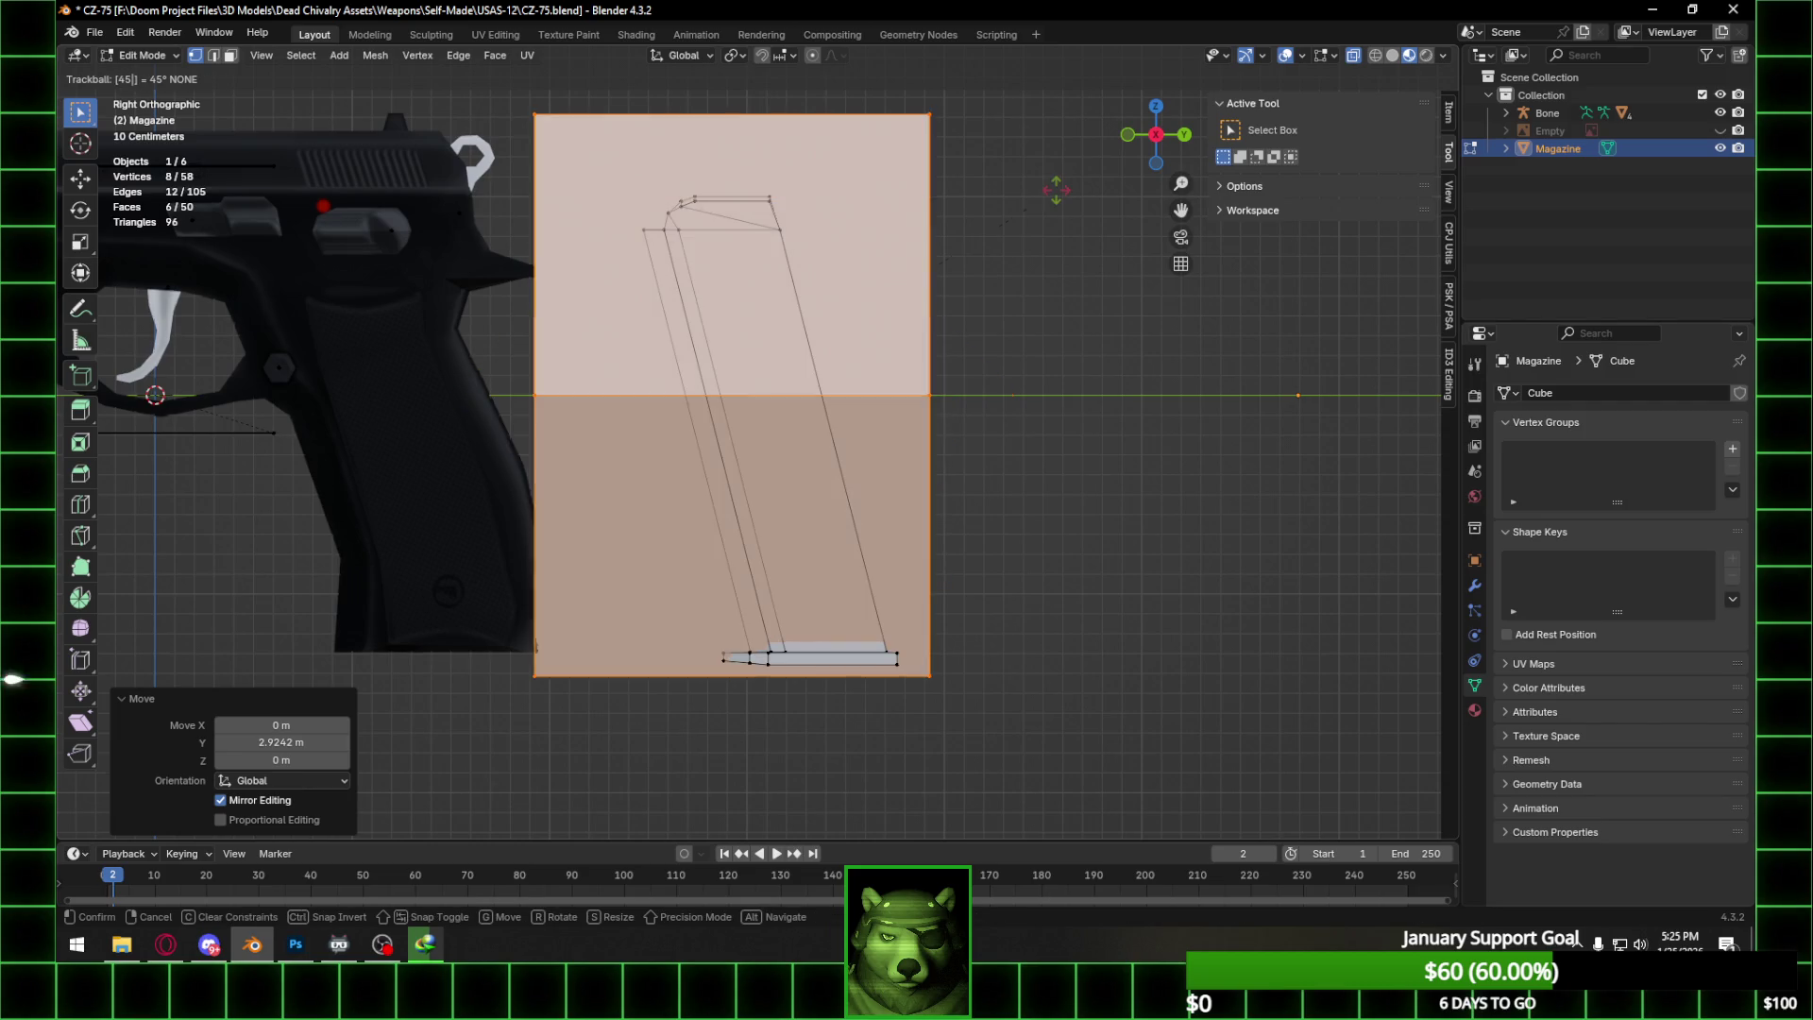
{"action": "key", "text": "x"}
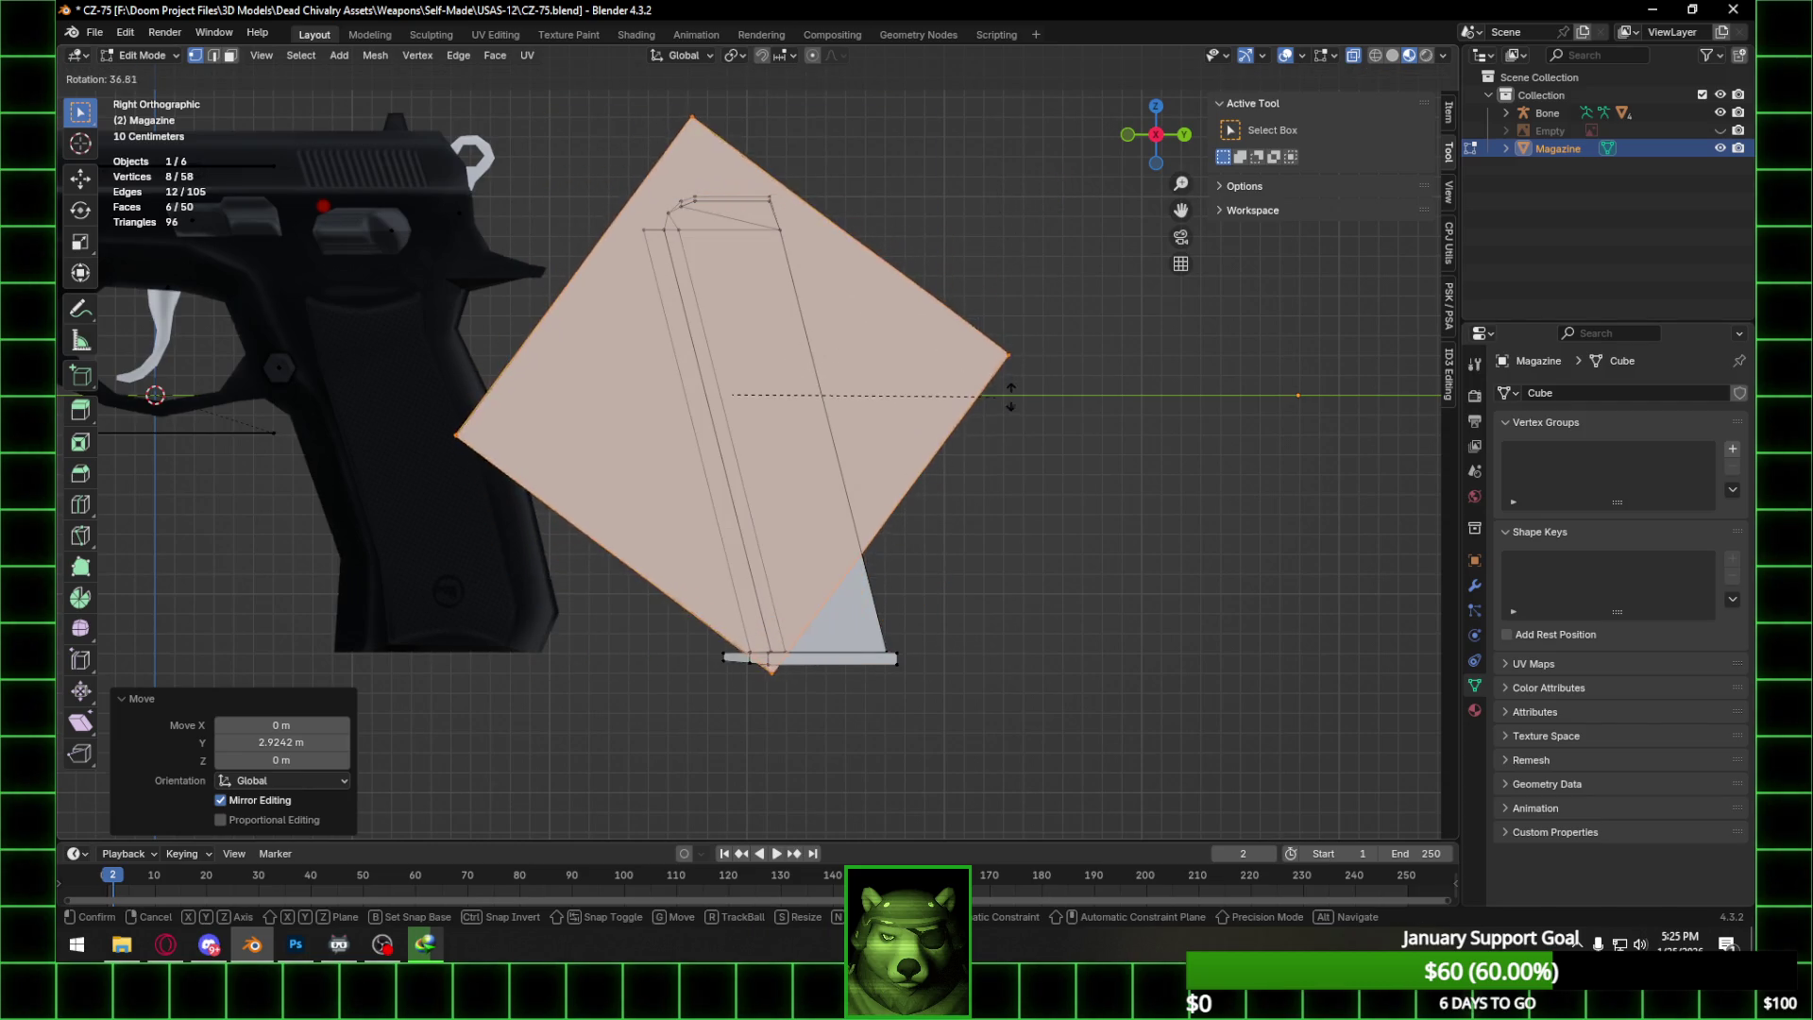
{"action": "left_click", "coordinate": [1019, 360]}
Scale the new block to 0.339 and rotate it about 7.4°.
{"action": "key", "text": "s"}
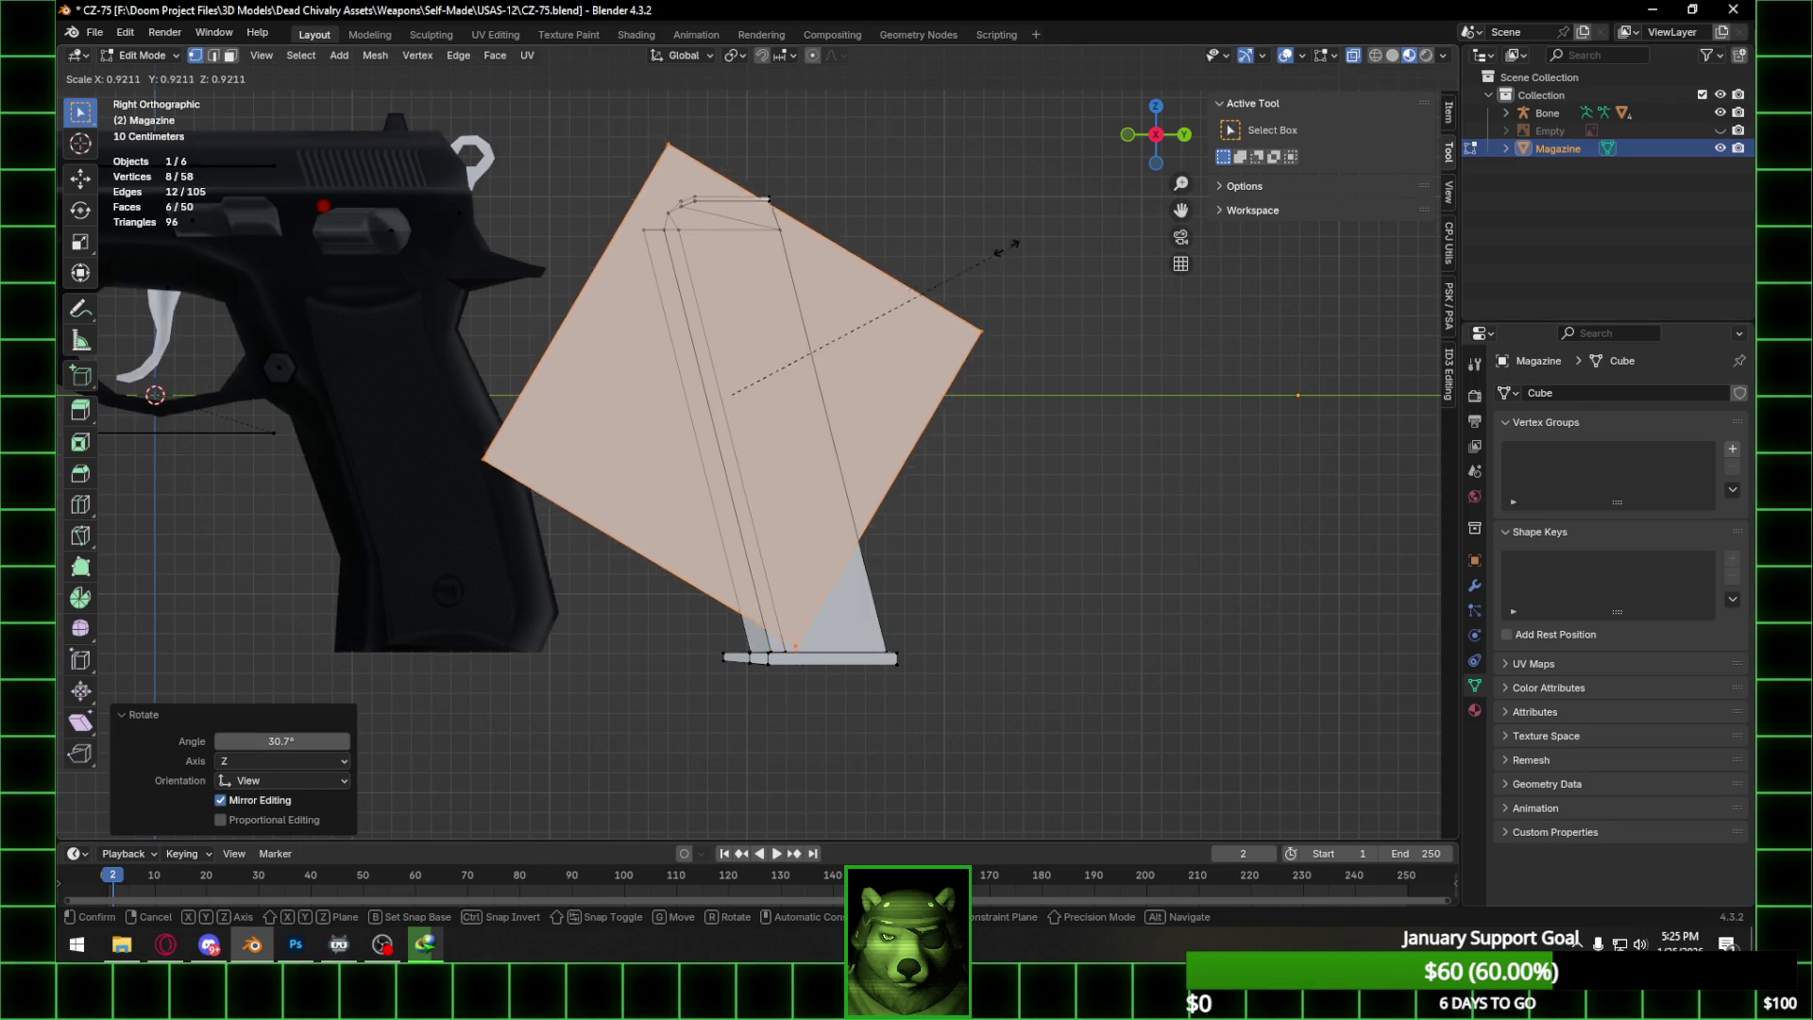
{"action": "left_click", "coordinate": [831, 335]}
{"action": "left_click", "coordinate": [1719, 130]}
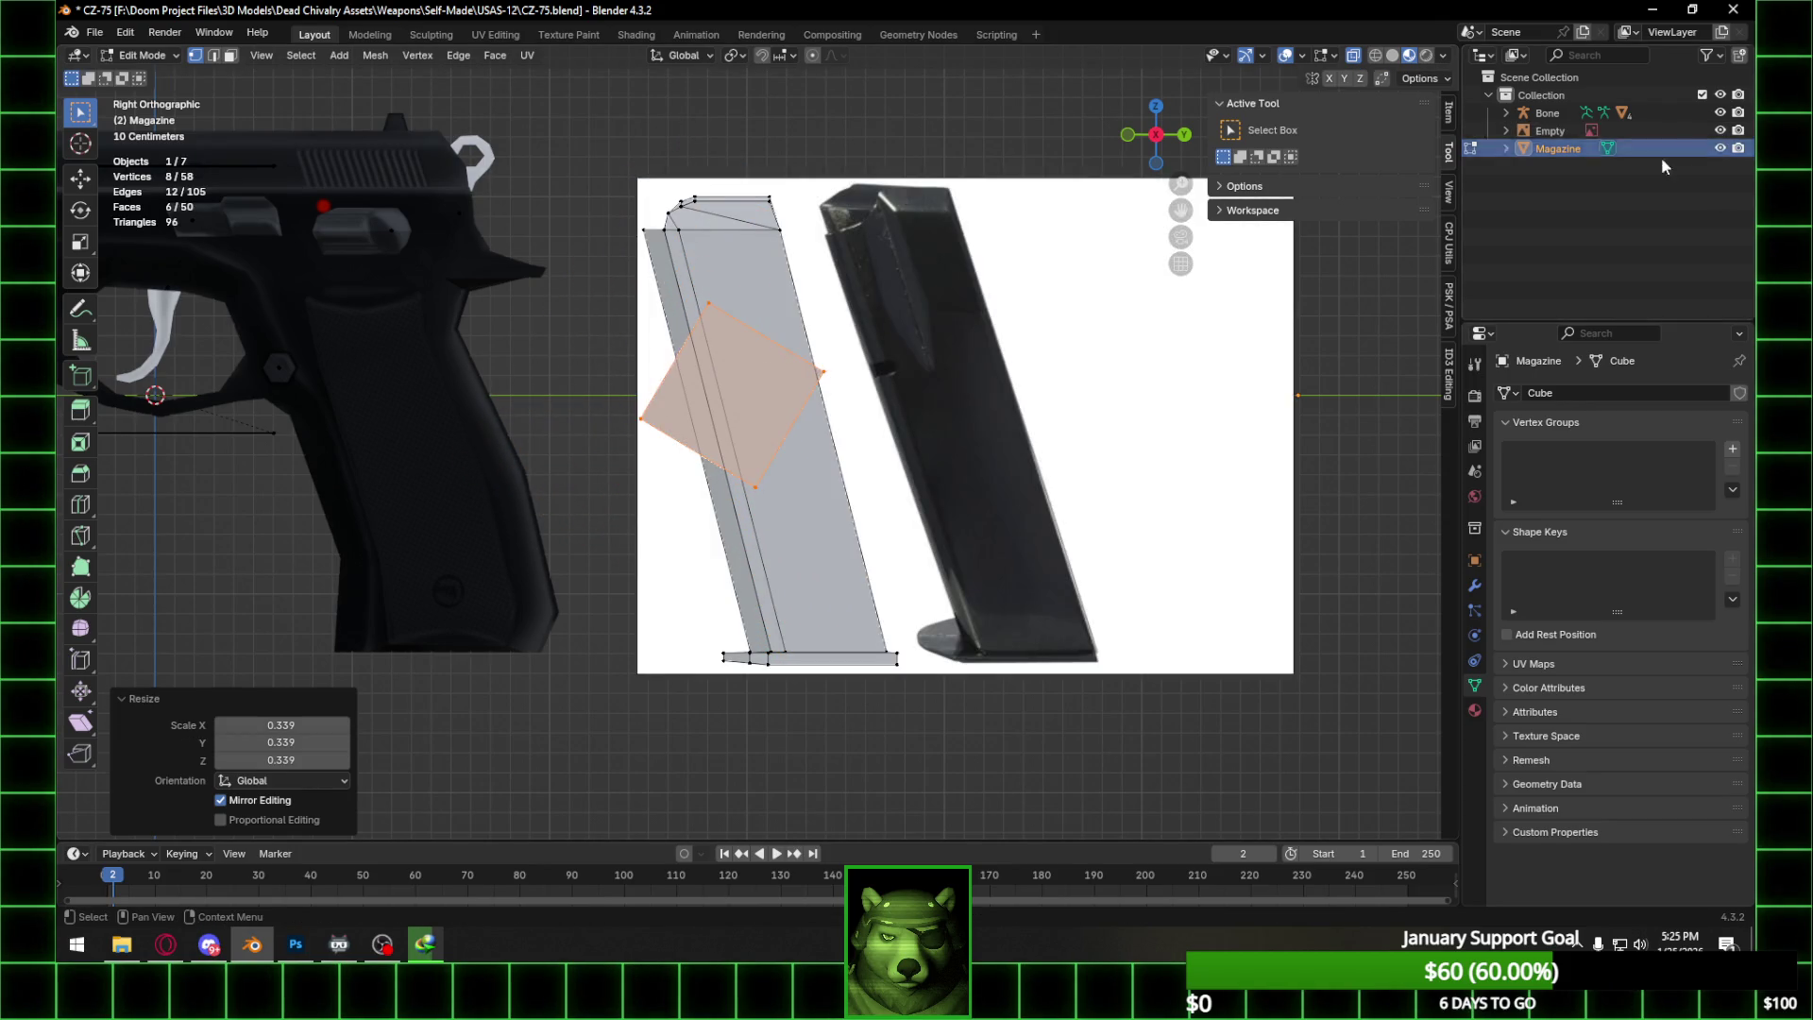
{"action": "key", "text": "r"}
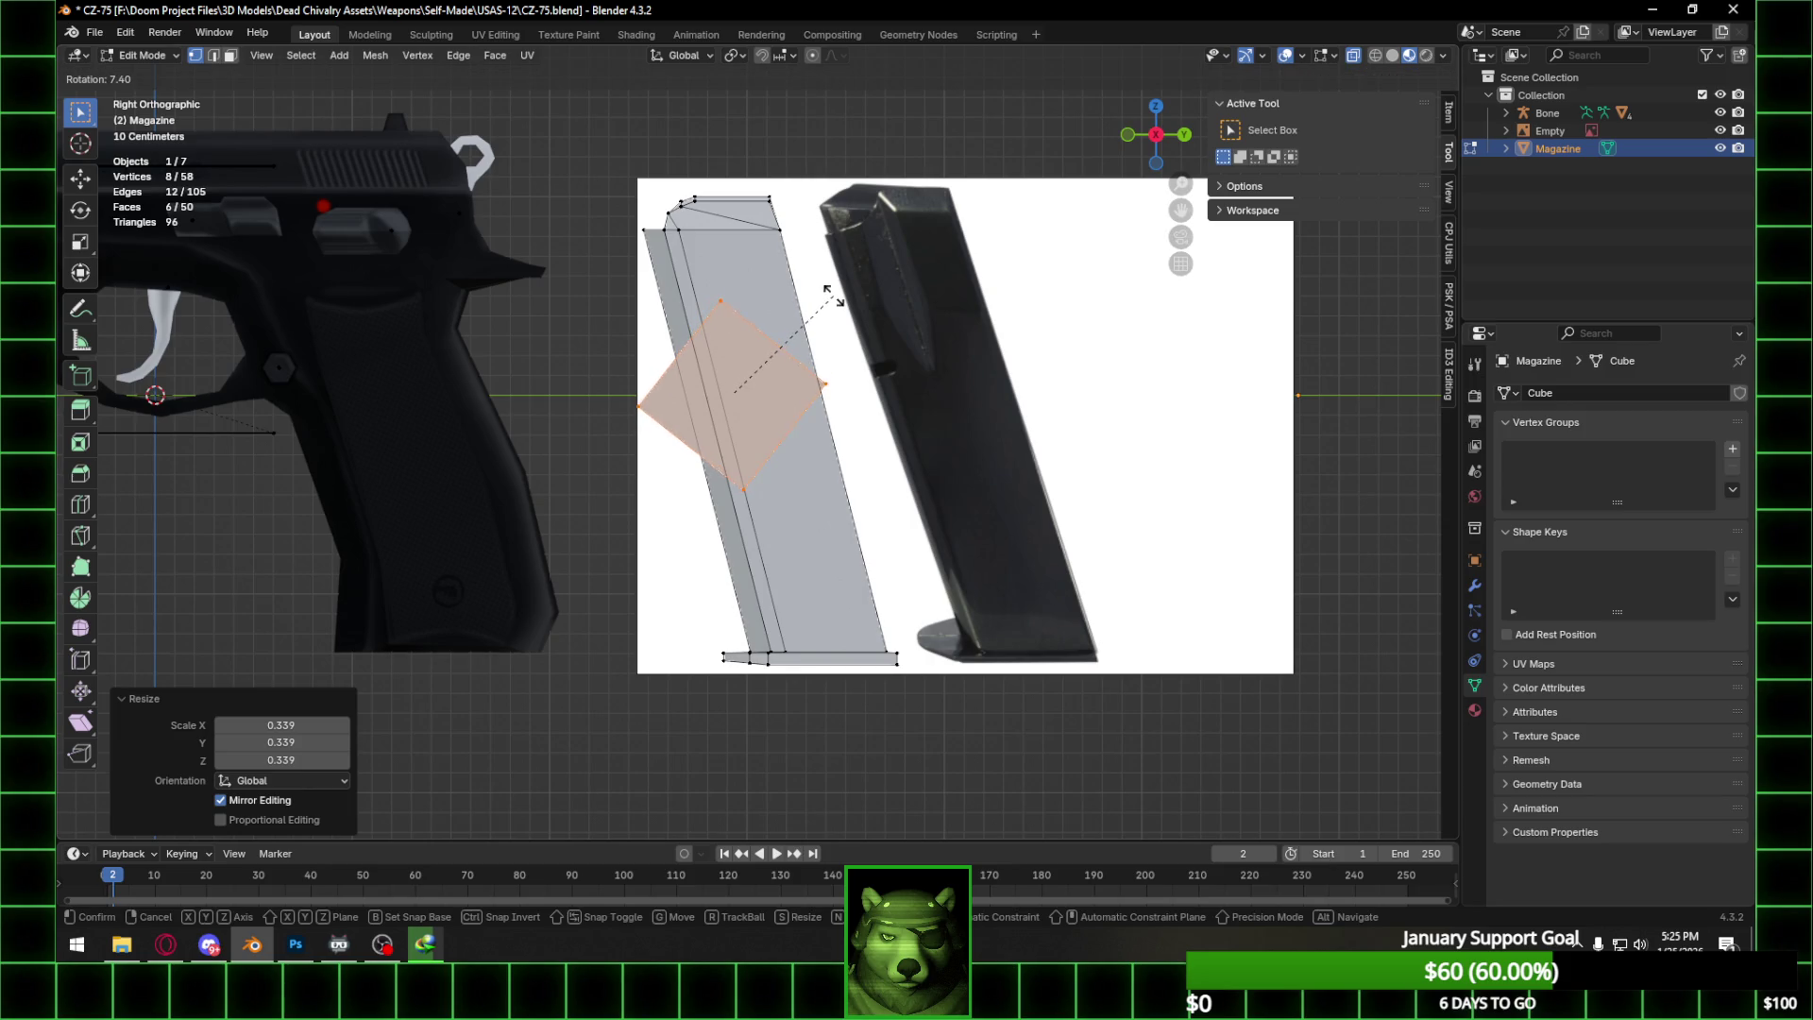
{"action": "left_click", "coordinate": [830, 296]}
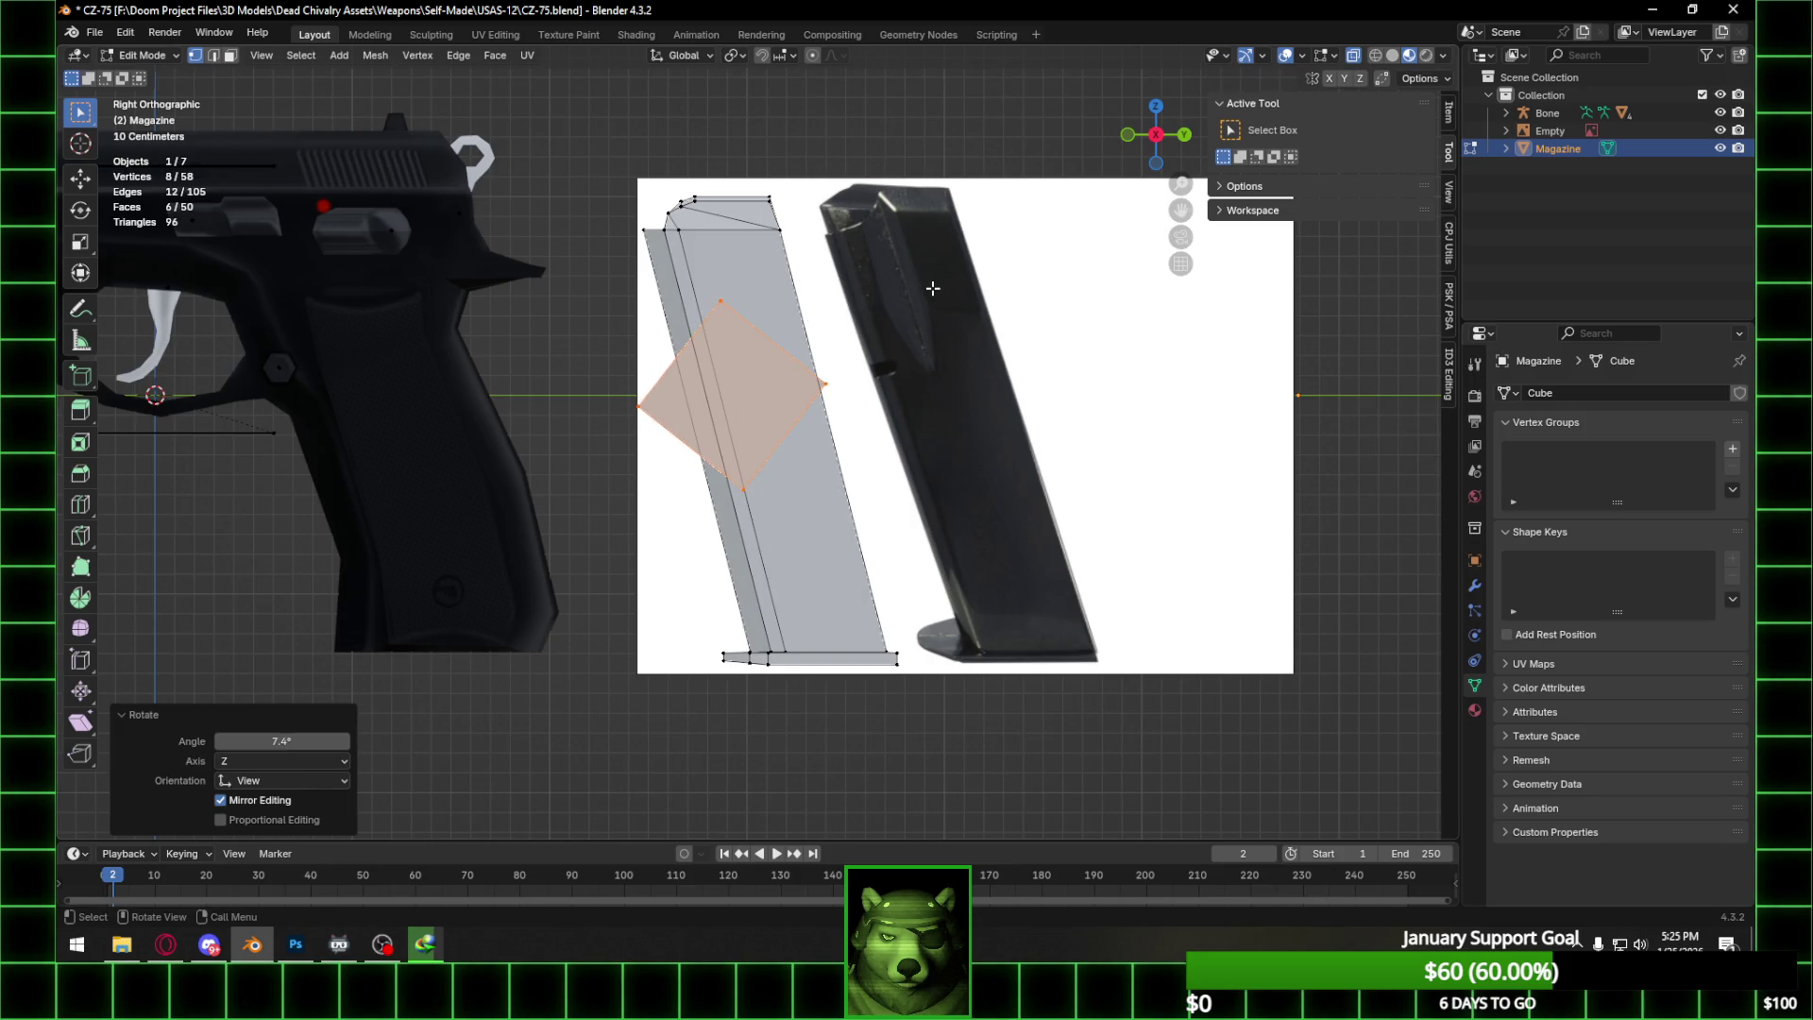
Select the stray block and delete its vertices.
{"action": "middle_click_drag", "start_coordinate": [846, 279], "coordinate": [793, 361]}
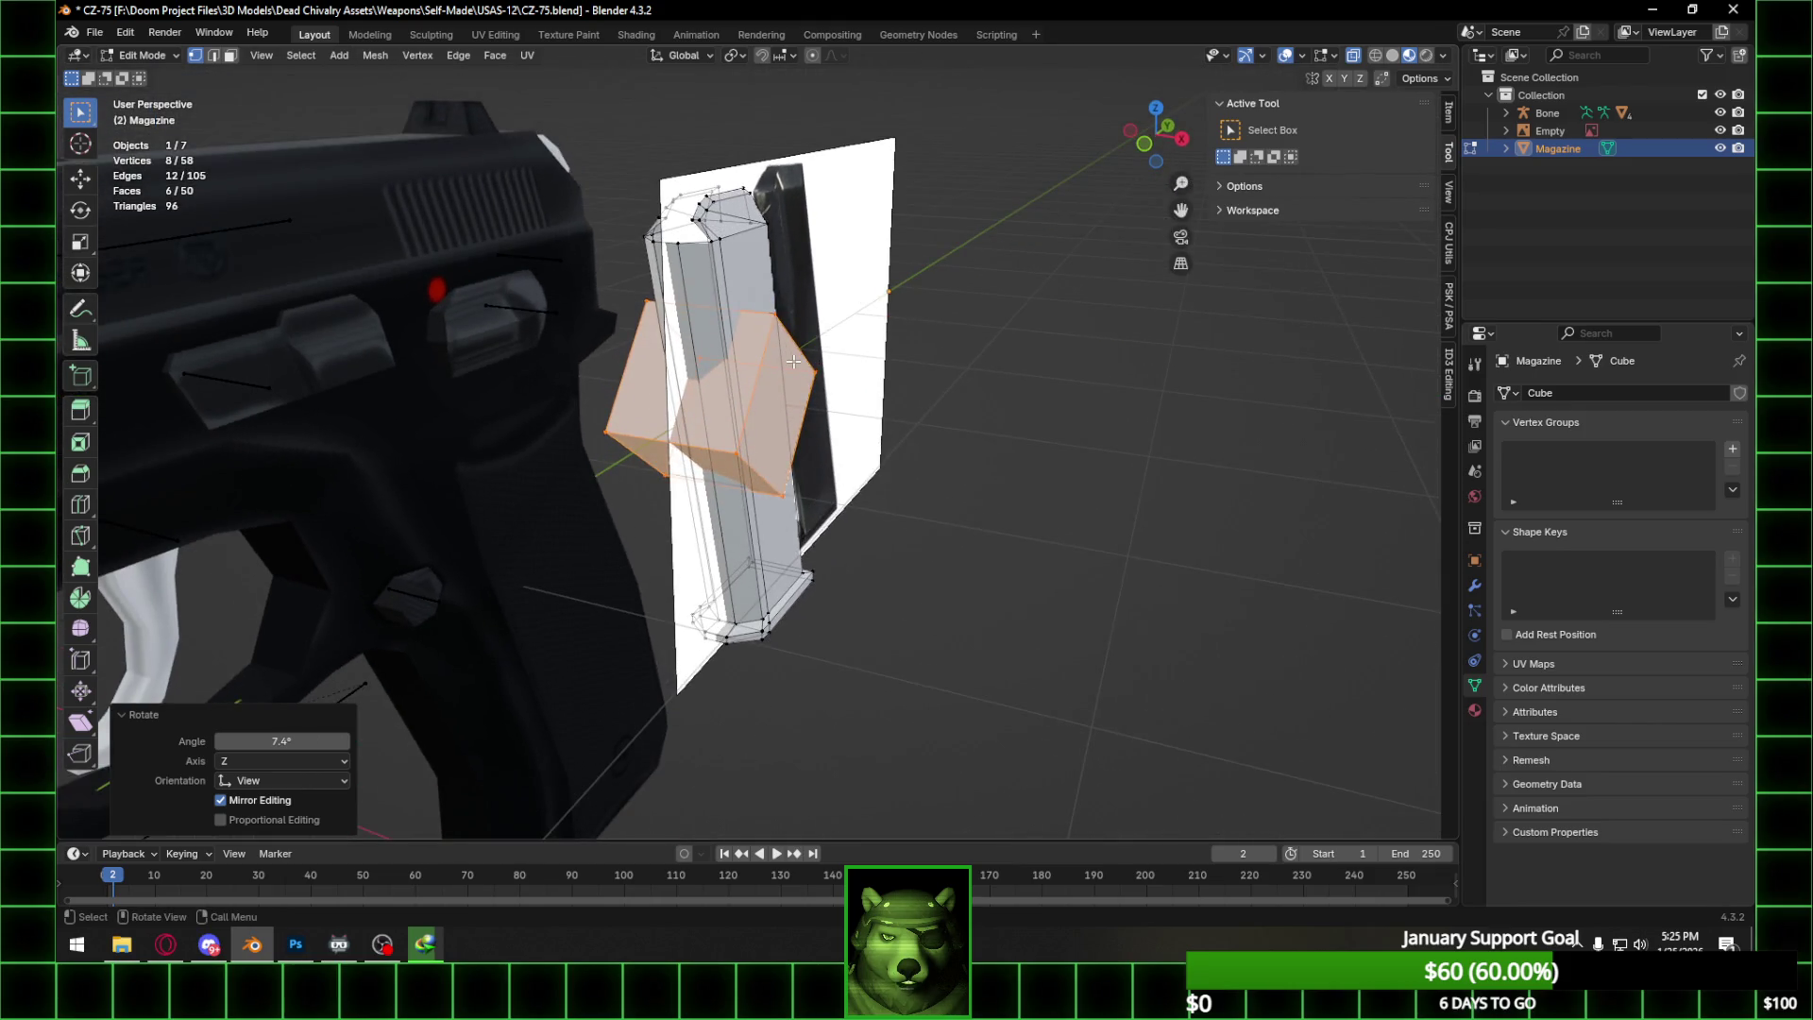
{"action": "left_click", "coordinate": [795, 363]}
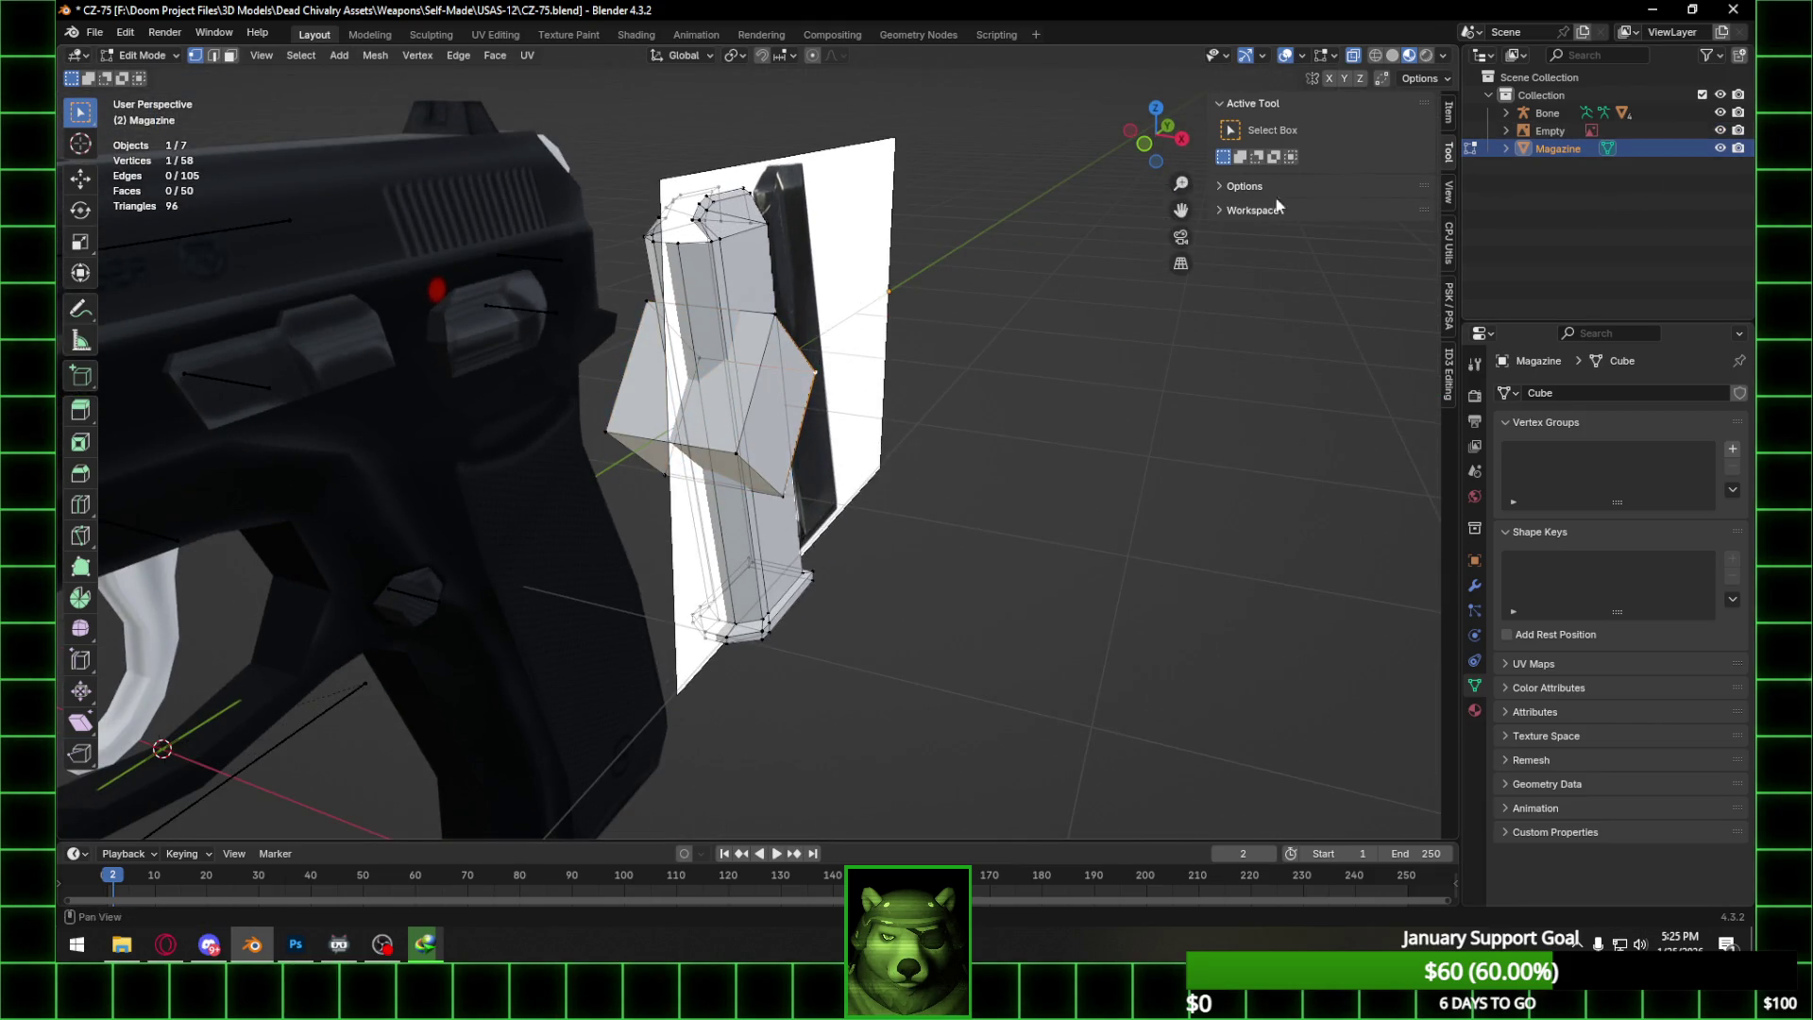
{"action": "left_click", "coordinate": [774, 312], "text": "shift"}
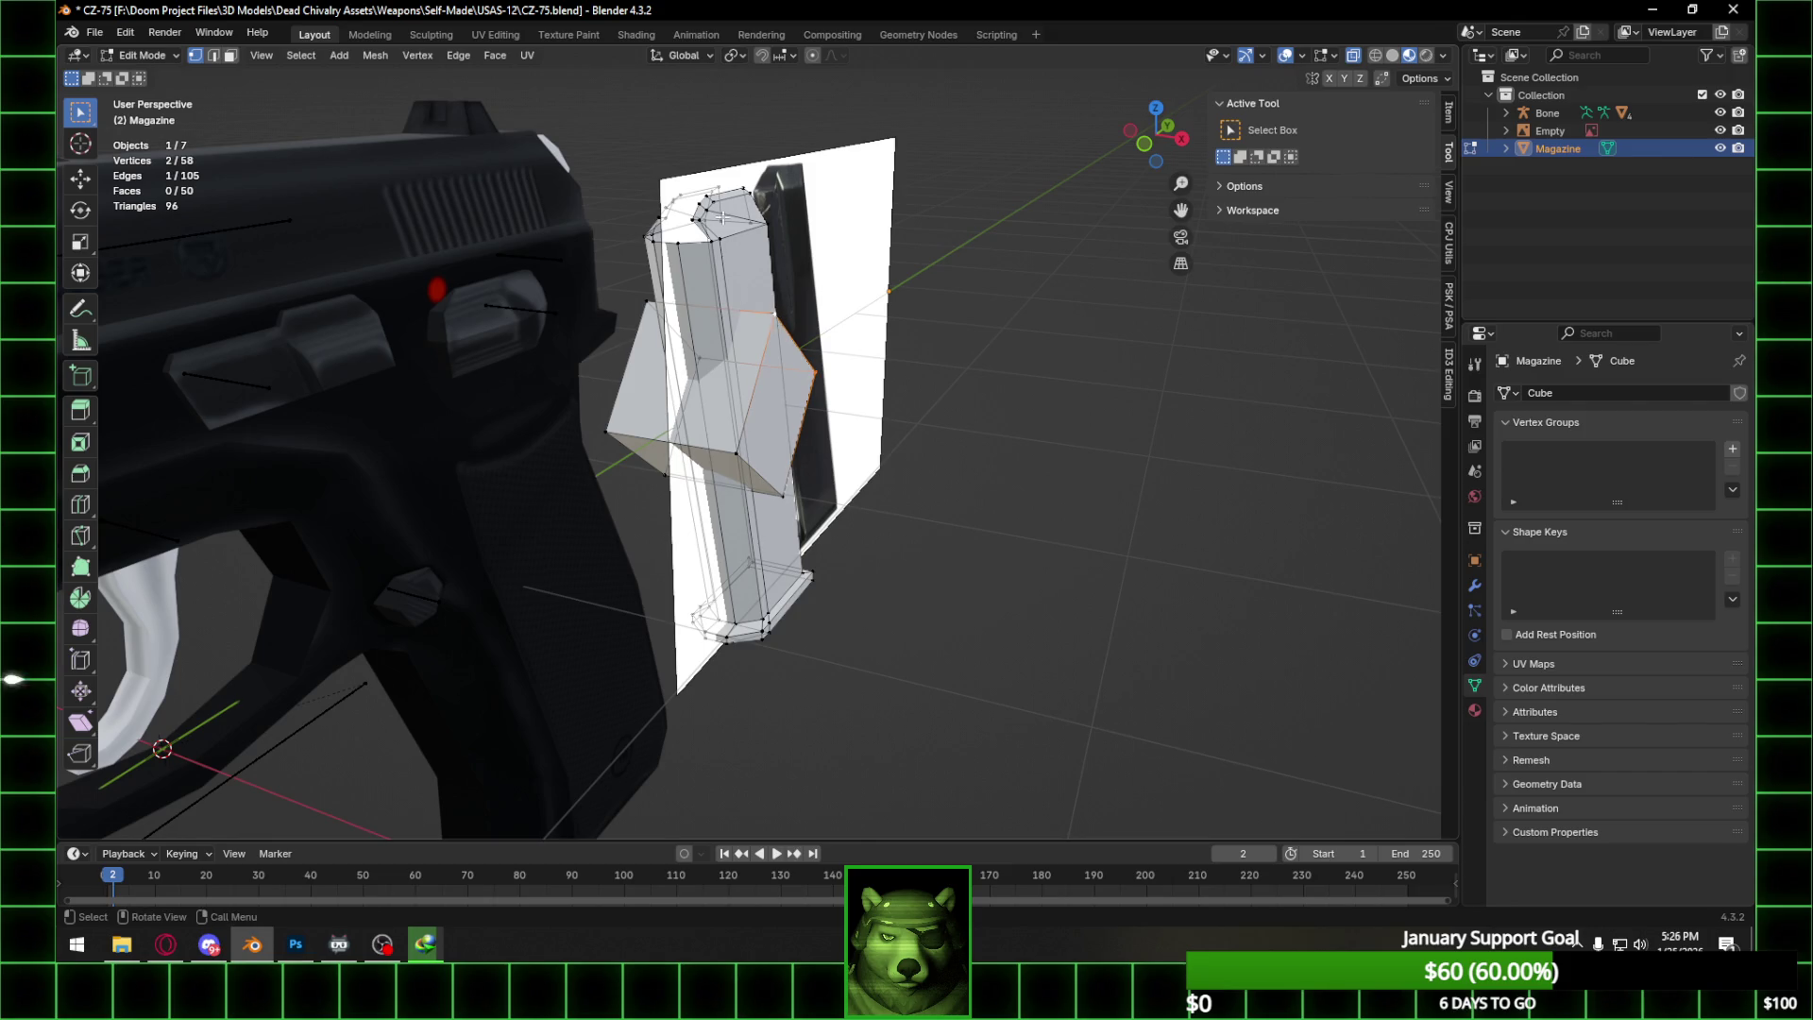
{"action": "key", "text": "ctrl+z"}
{"action": "key", "text": "ctrl+z"}
{"action": "key", "text": "ctrl+z"}
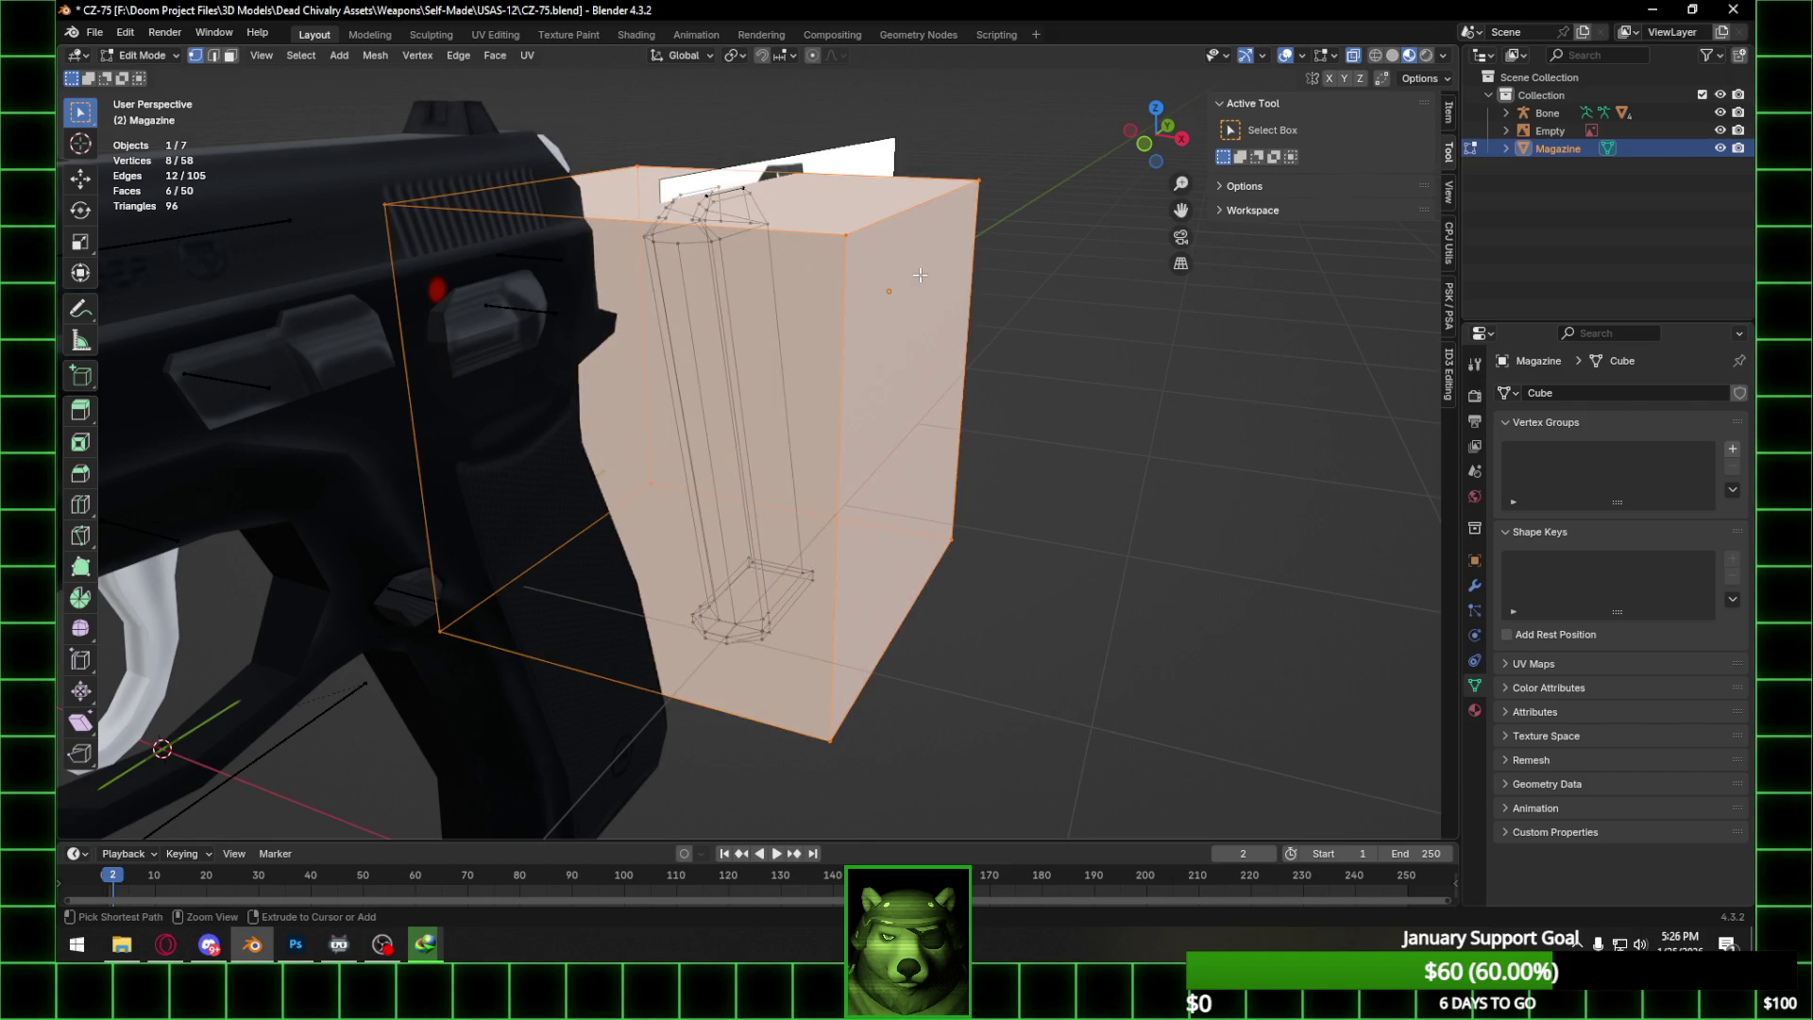
{"action": "key", "text": "x"}
{"action": "left_click", "coordinate": [1074, 304]}
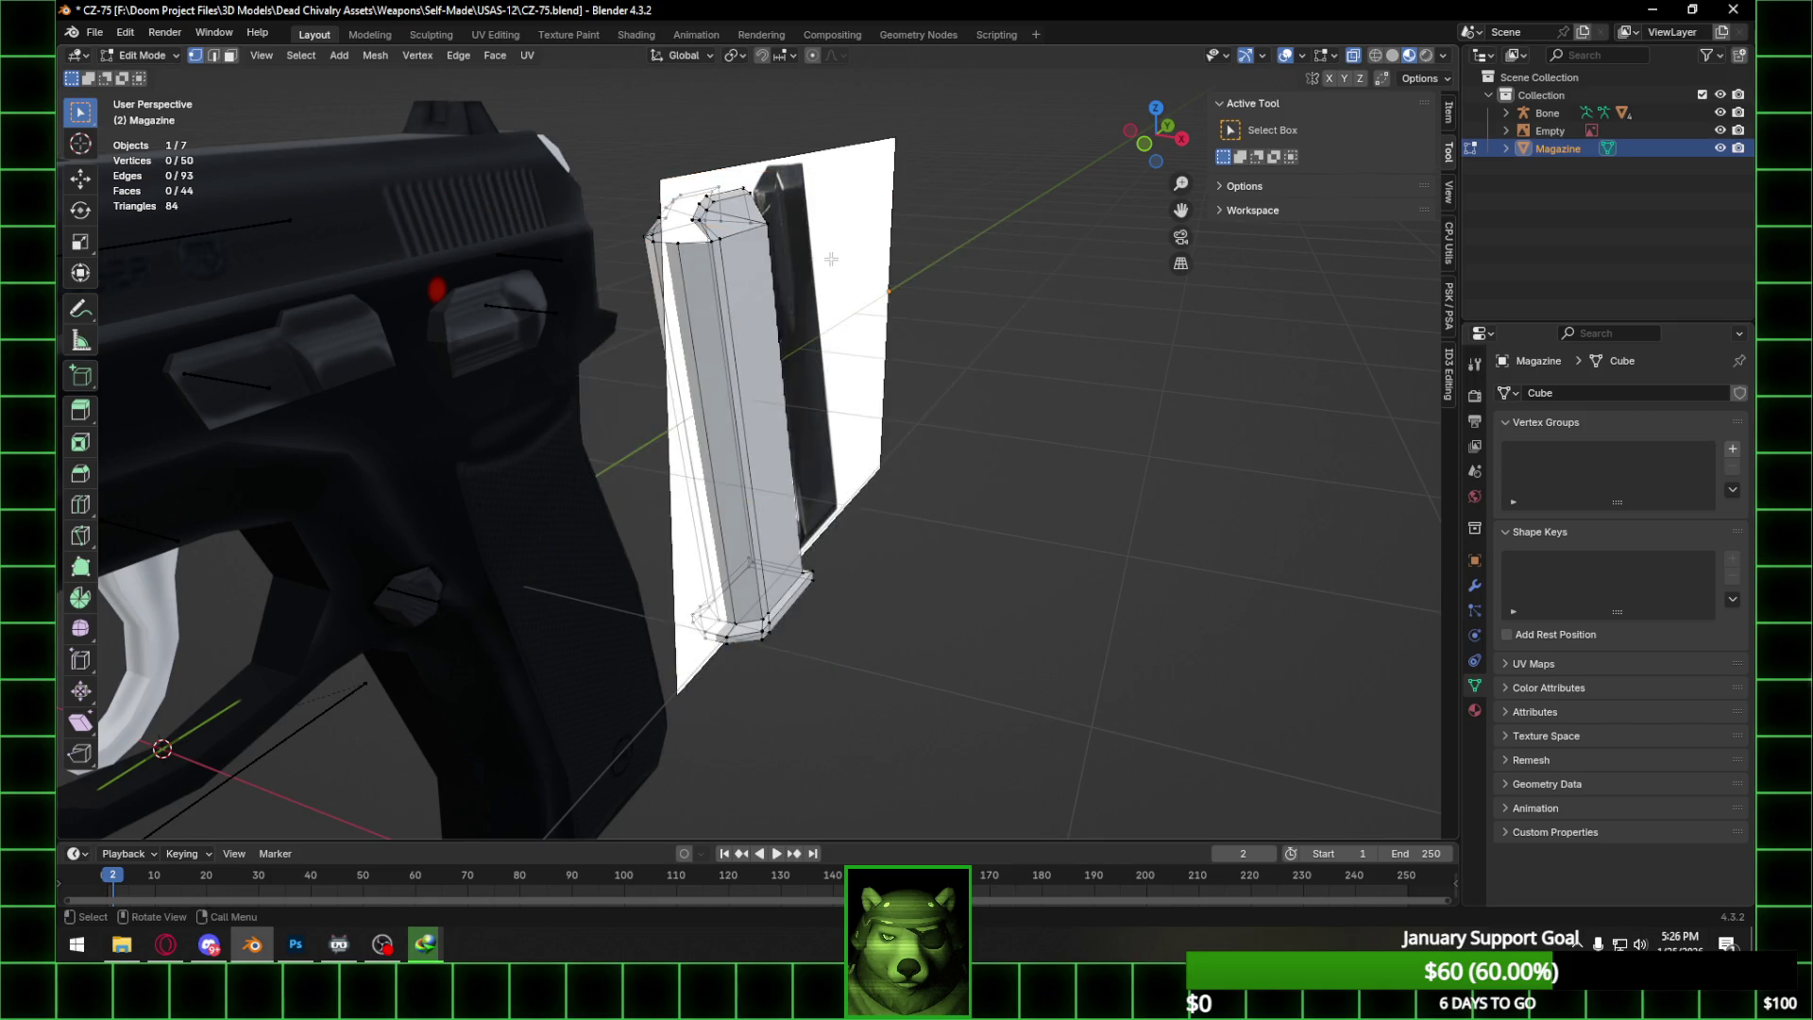
In edge select mode, pick the ring of long magazine edges from the right view.
{"action": "middle_click_drag", "start_coordinate": [834, 261], "coordinate": [740, 249]}
{"action": "mouse_move", "coordinate": [679, 158]}
{"action": "middle_mouse_down"}
{"action": "mouse_move", "coordinate": [876, 261]}
{"action": "mouse_move", "coordinate": [793, 226]}
{"action": "middle_mouse_up"}
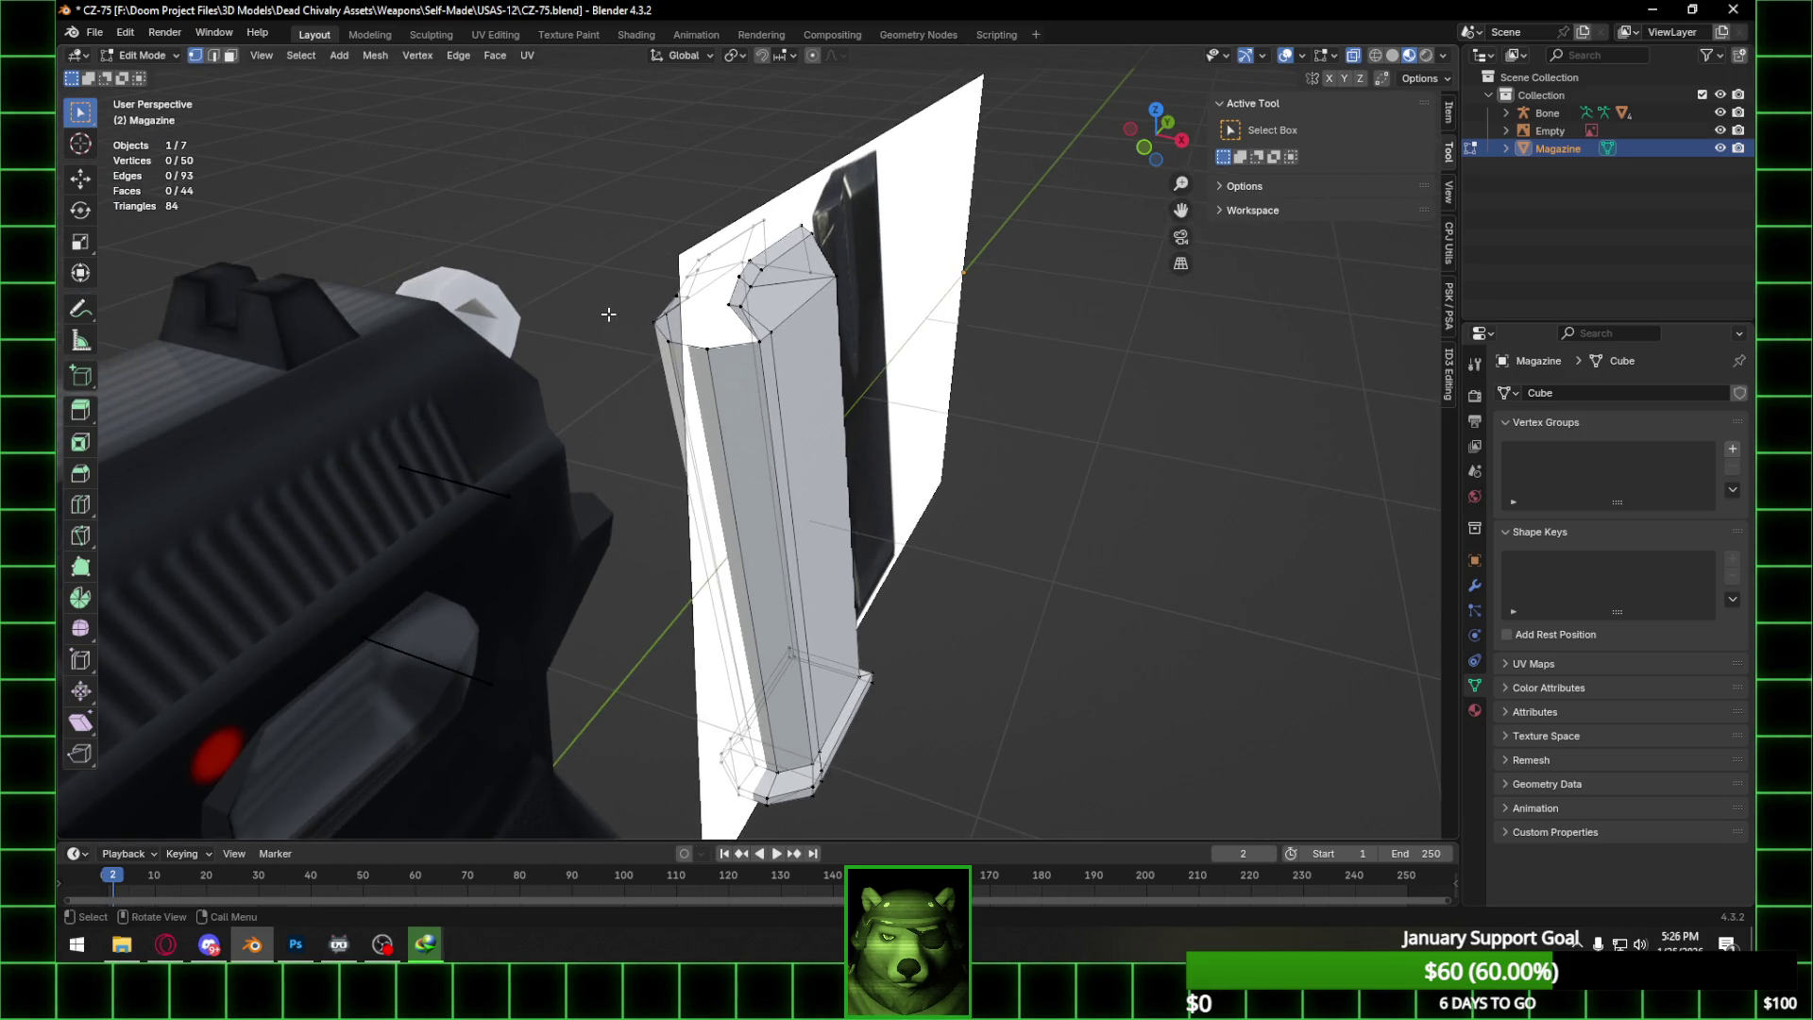
{"action": "left_click_drag", "start_coordinate": [637, 312], "coordinate": [672, 344]}
{"action": "middle_click_drag", "start_coordinate": [842, 331], "coordinate": [692, 275]}
{"action": "mouse_move", "coordinate": [675, 325]}
{"action": "middle_mouse_down"}
{"action": "mouse_move", "coordinate": [792, 316]}
{"action": "mouse_move", "coordinate": [792, 340]}
{"action": "mouse_move", "coordinate": [850, 344]}
{"action": "middle_mouse_up"}
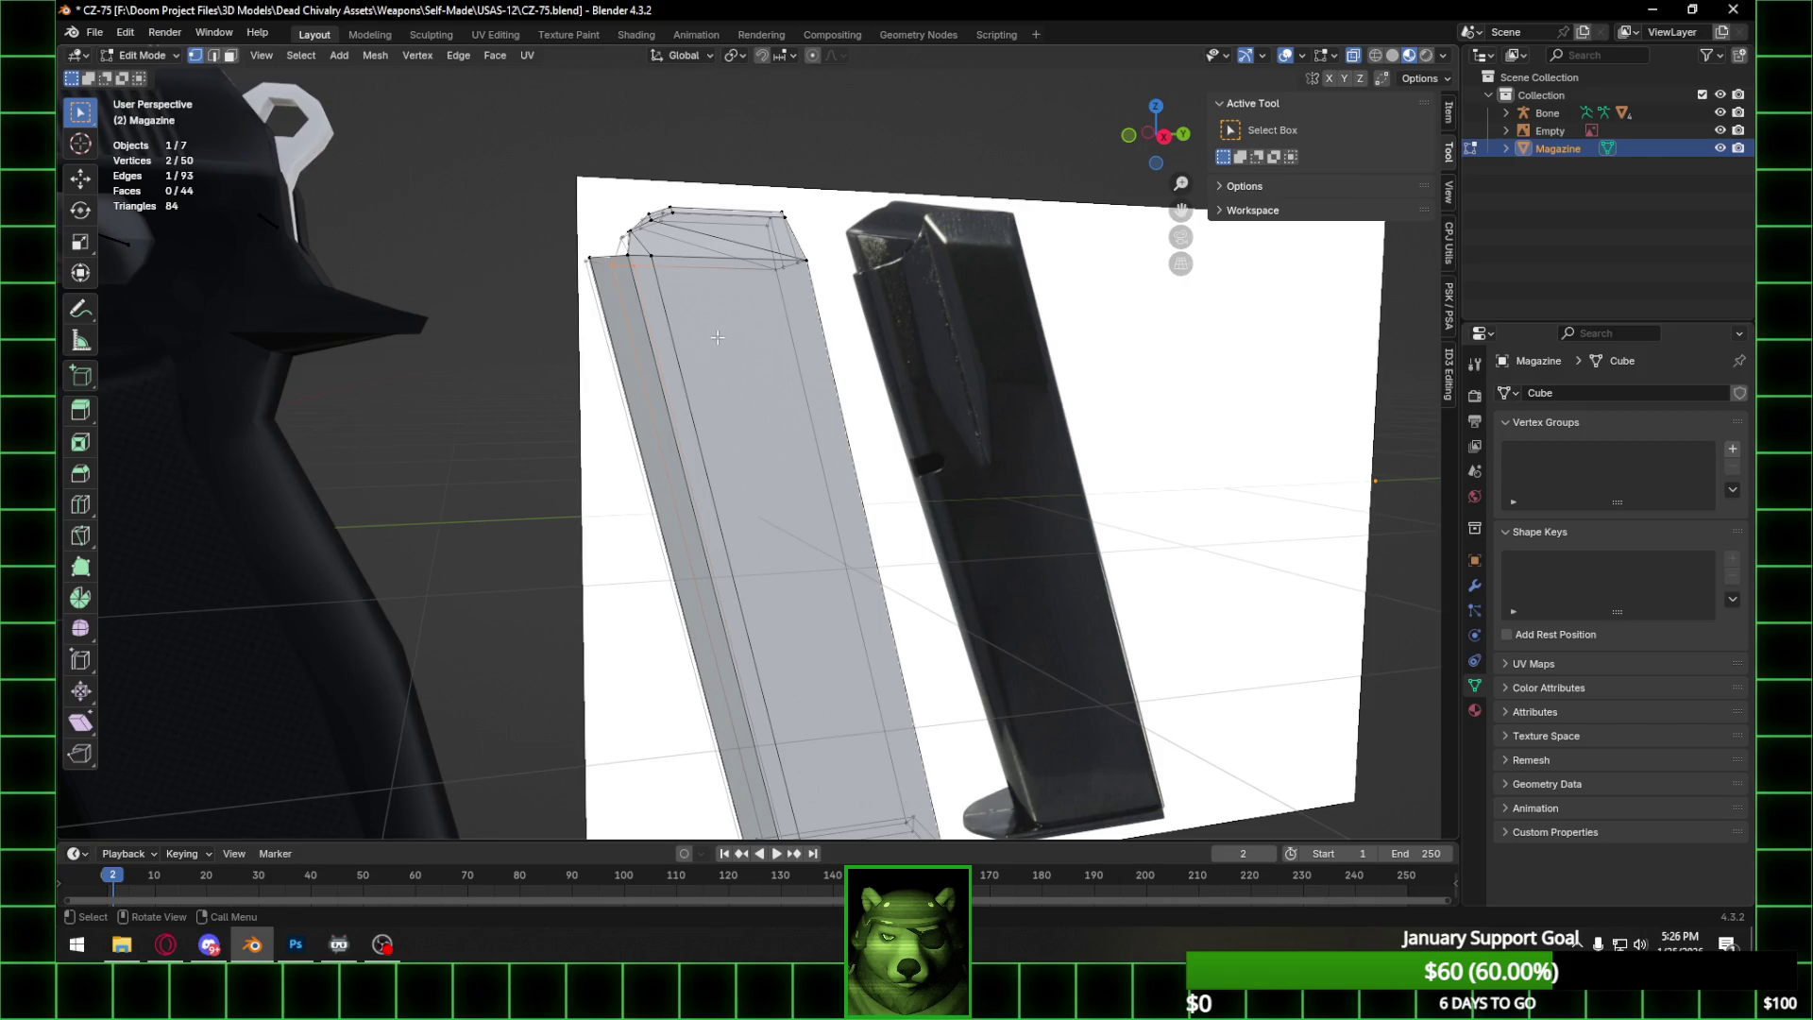
{"action": "left_click", "coordinate": [214, 55]}
{"action": "left_click", "coordinate": [1164, 136]}
{"action": "left_click", "coordinate": [925, 496], "text": "ctrl+alt"}
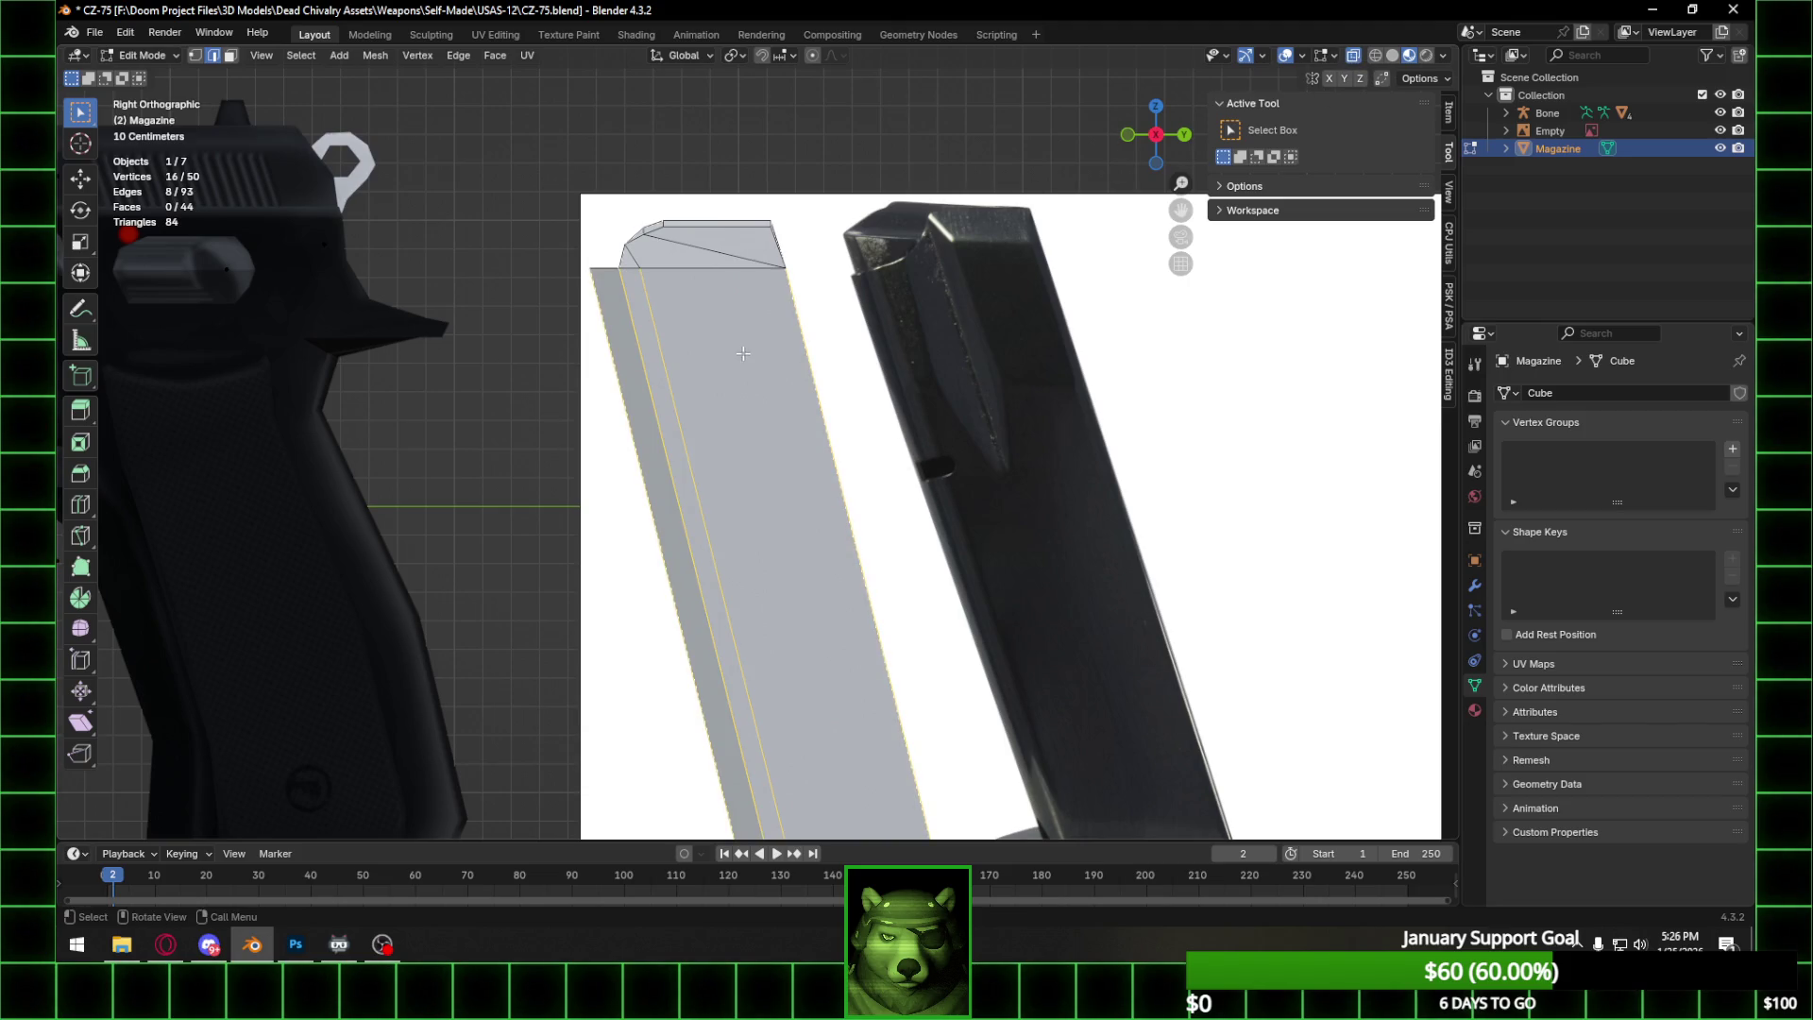
Subdivide the long edges with one cut in wireframe view.
{"action": "left_click", "coordinate": [1376, 57]}
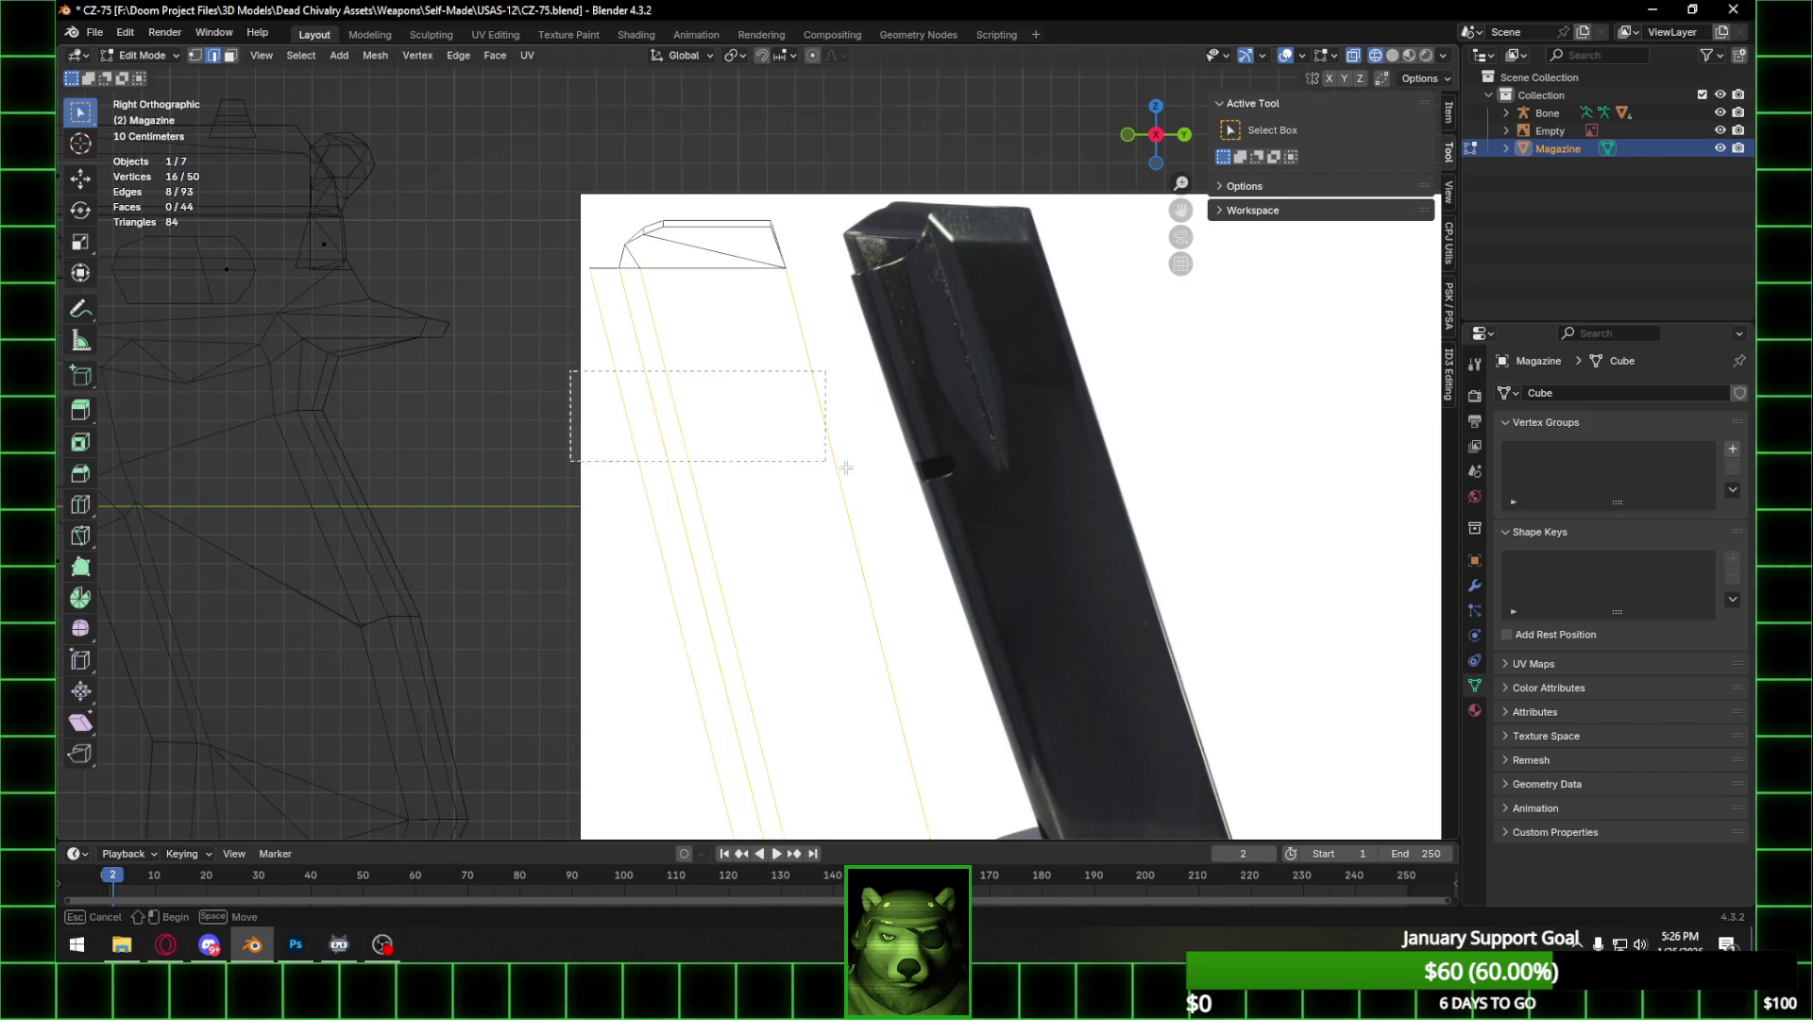
{"action": "middle_click_drag", "start_coordinate": [777, 398], "coordinate": [850, 374]}
{"action": "left_click", "coordinate": [1165, 139]}
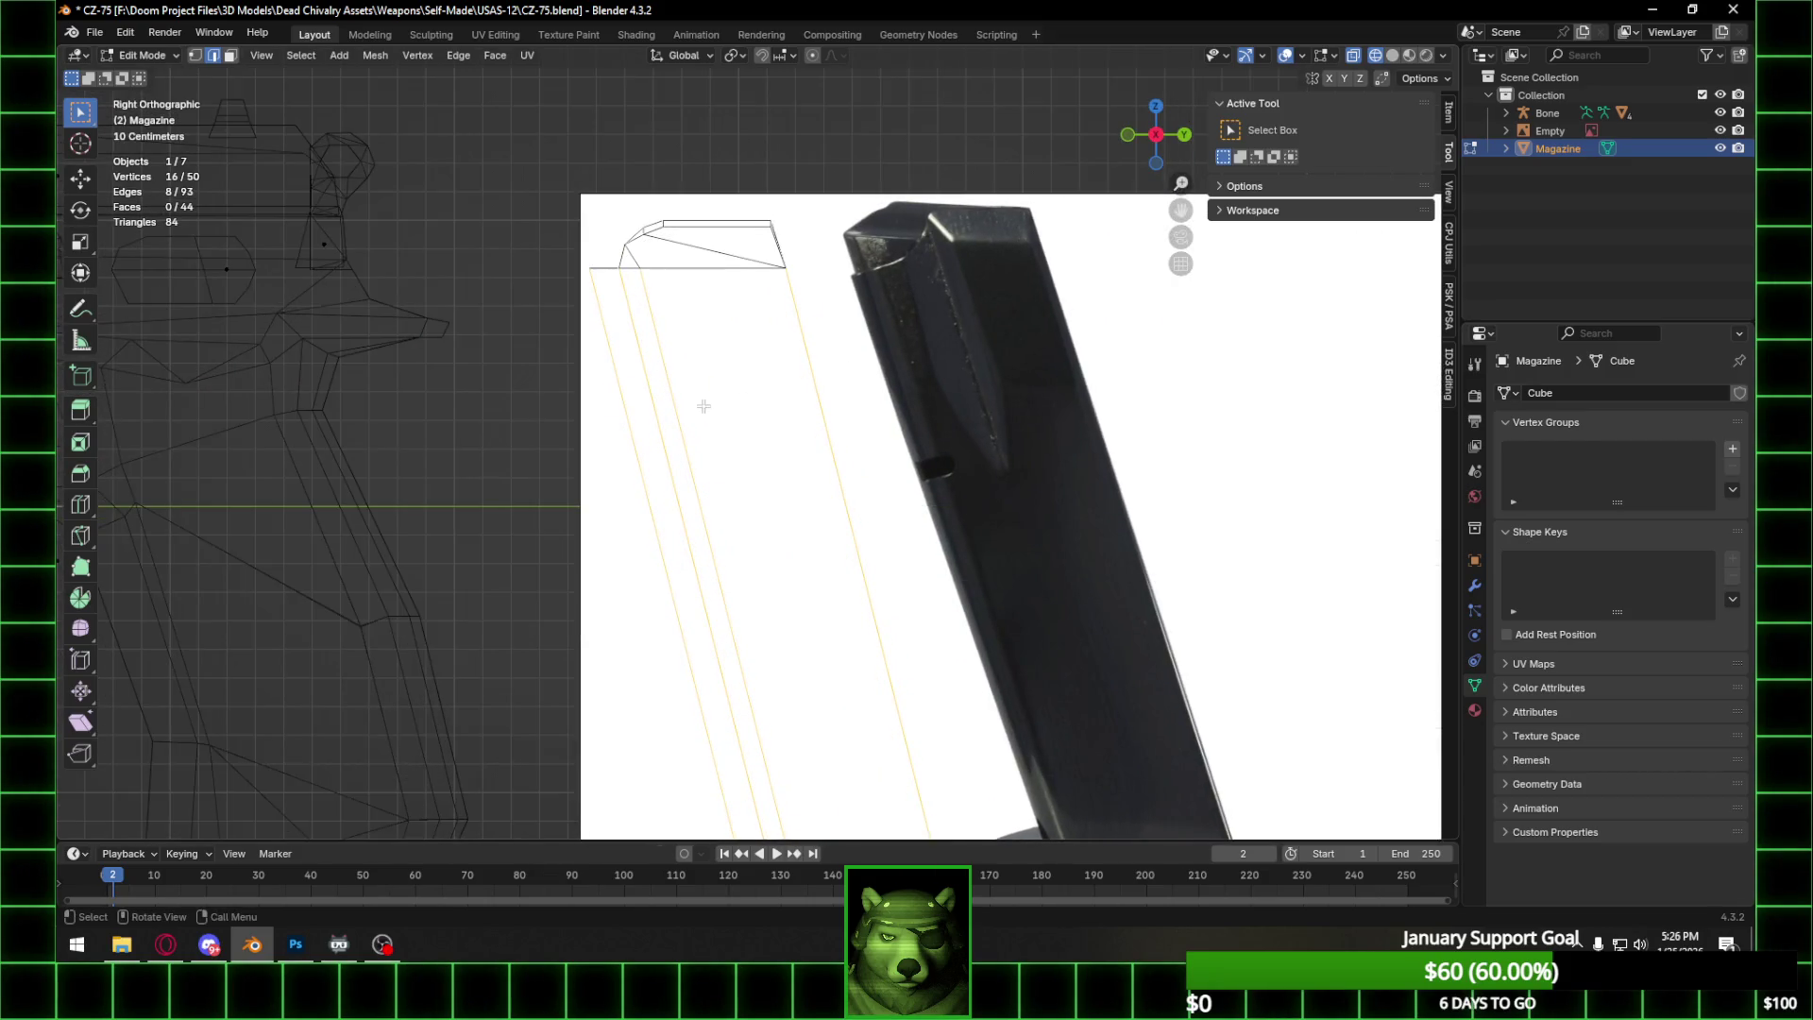
{"action": "right_click", "coordinate": [694, 413]}
{"action": "left_click", "coordinate": [678, 384]}
{"action": "scroll", "coordinate": [721, 427], "scroll_direction": "down", "scroll_amount": 1}
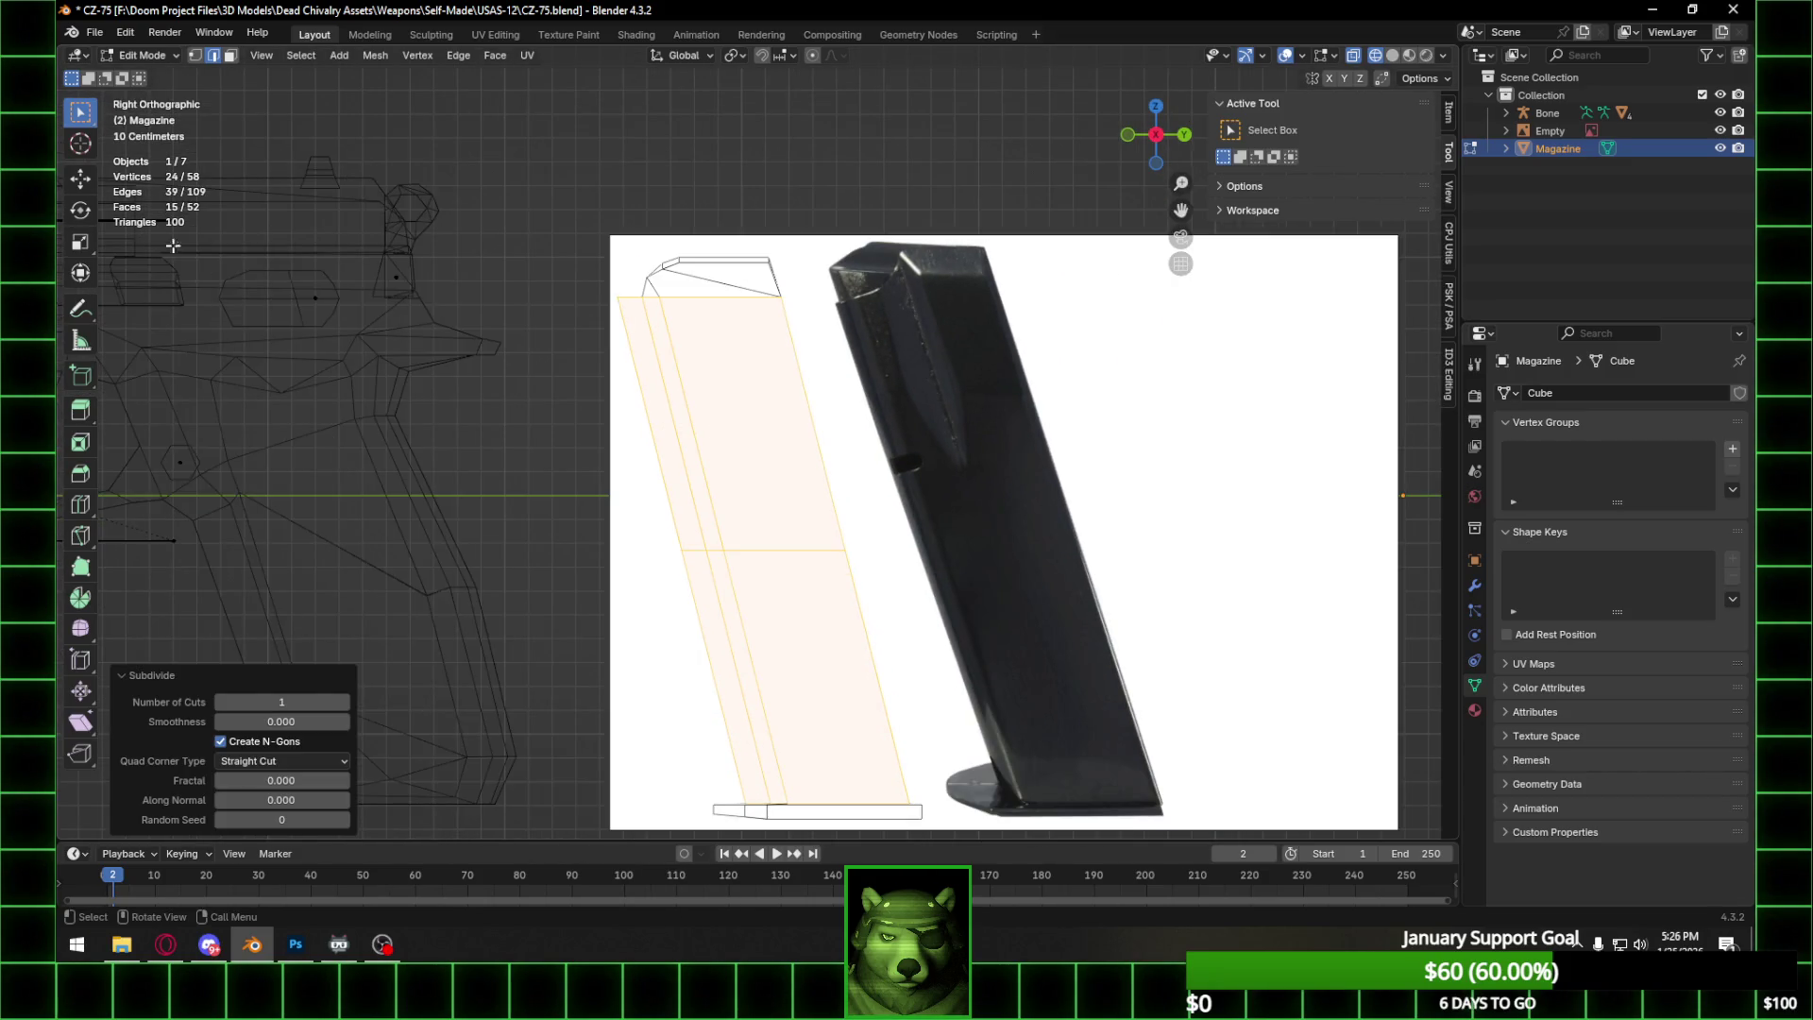
Move the new middle cut loop upward and return to Object Mode.
{"action": "left_click", "coordinate": [200, 58]}
{"action": "left_click_drag", "start_coordinate": [646, 476], "coordinate": [926, 579]}
{"action": "key", "text": "g"}
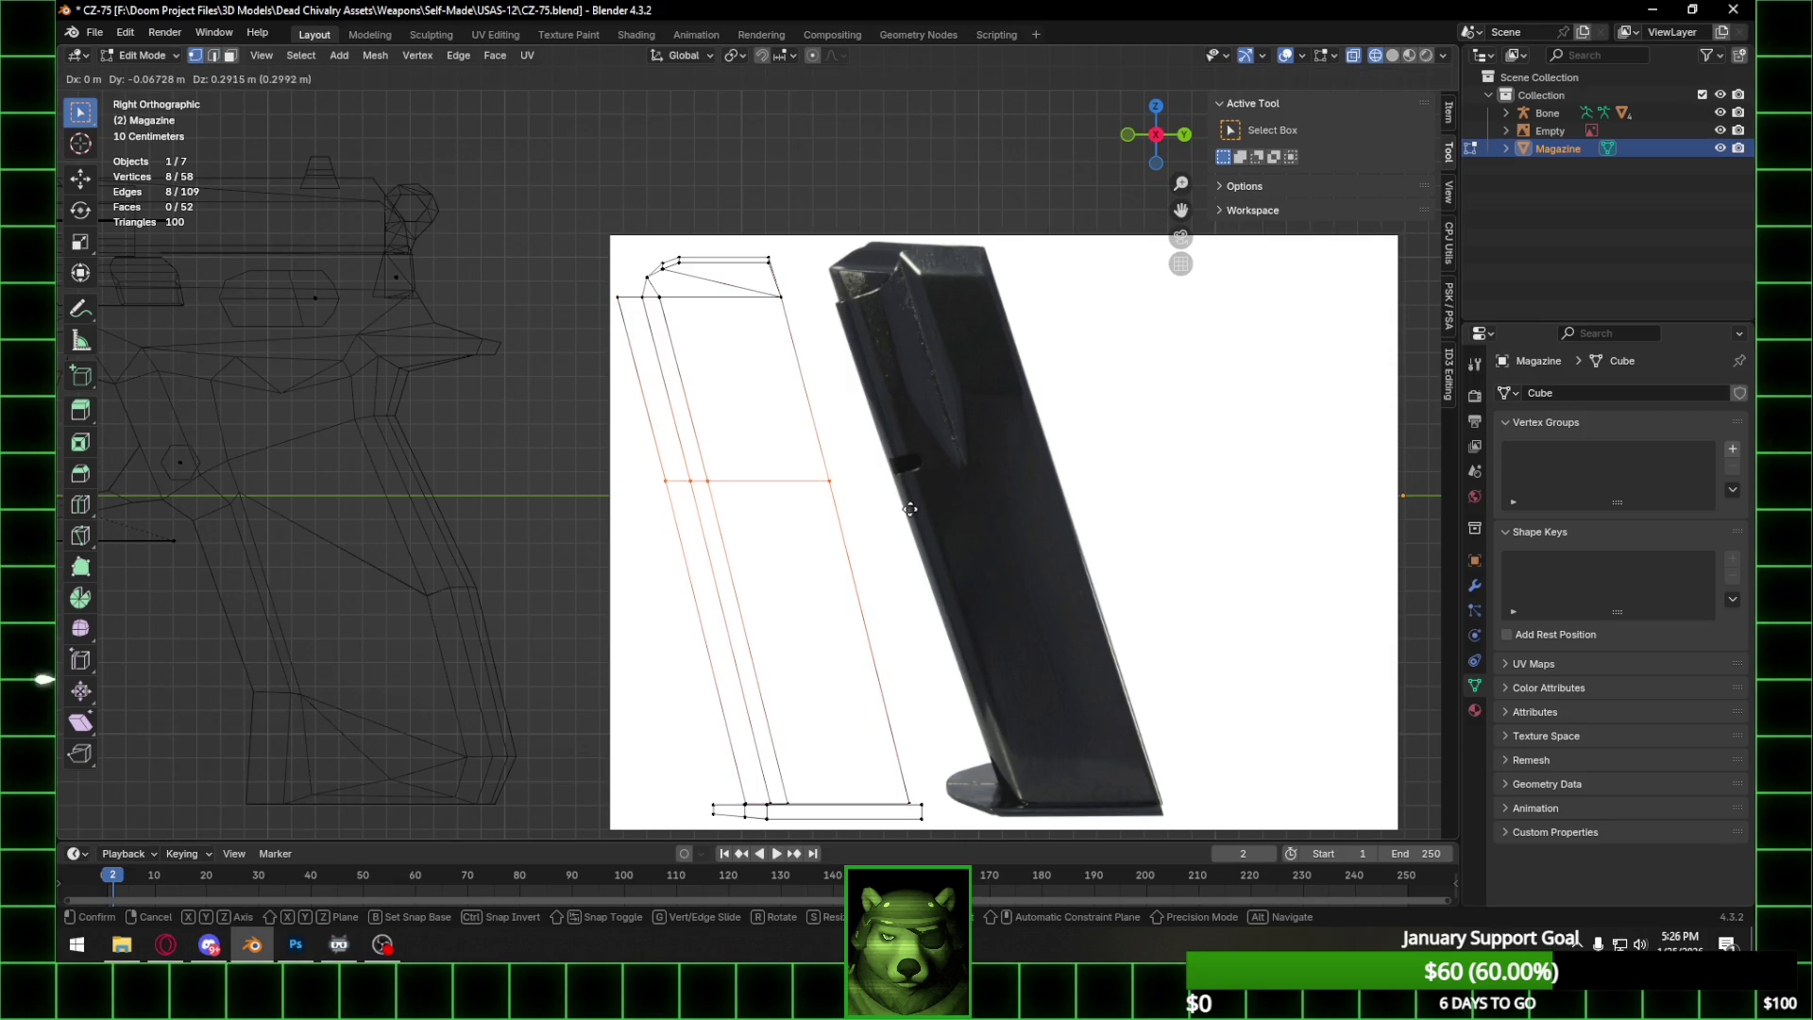
{"action": "left_click", "coordinate": [903, 484]}
{"action": "middle_click_drag", "start_coordinate": [903, 485], "coordinate": [953, 509]}
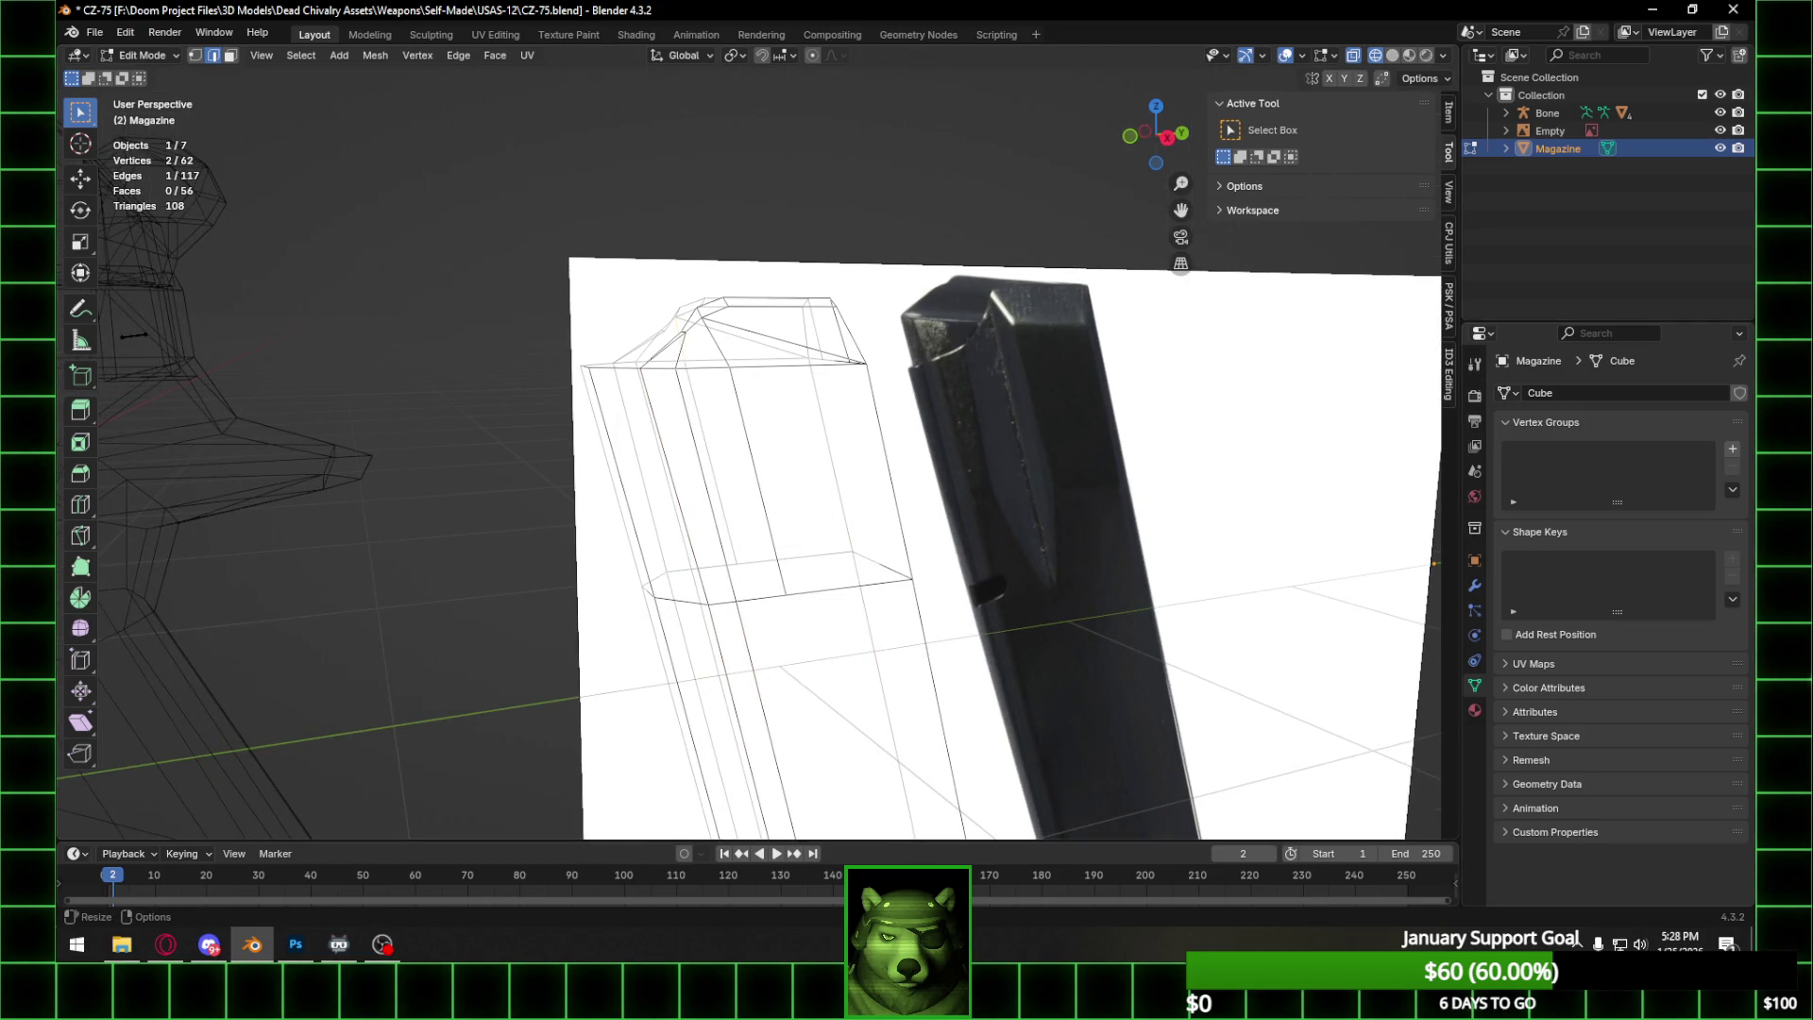
{"action": "middle_click_drag", "start_coordinate": [819, 463], "coordinate": [933, 468]}
{"action": "key", "text": "Tab"}
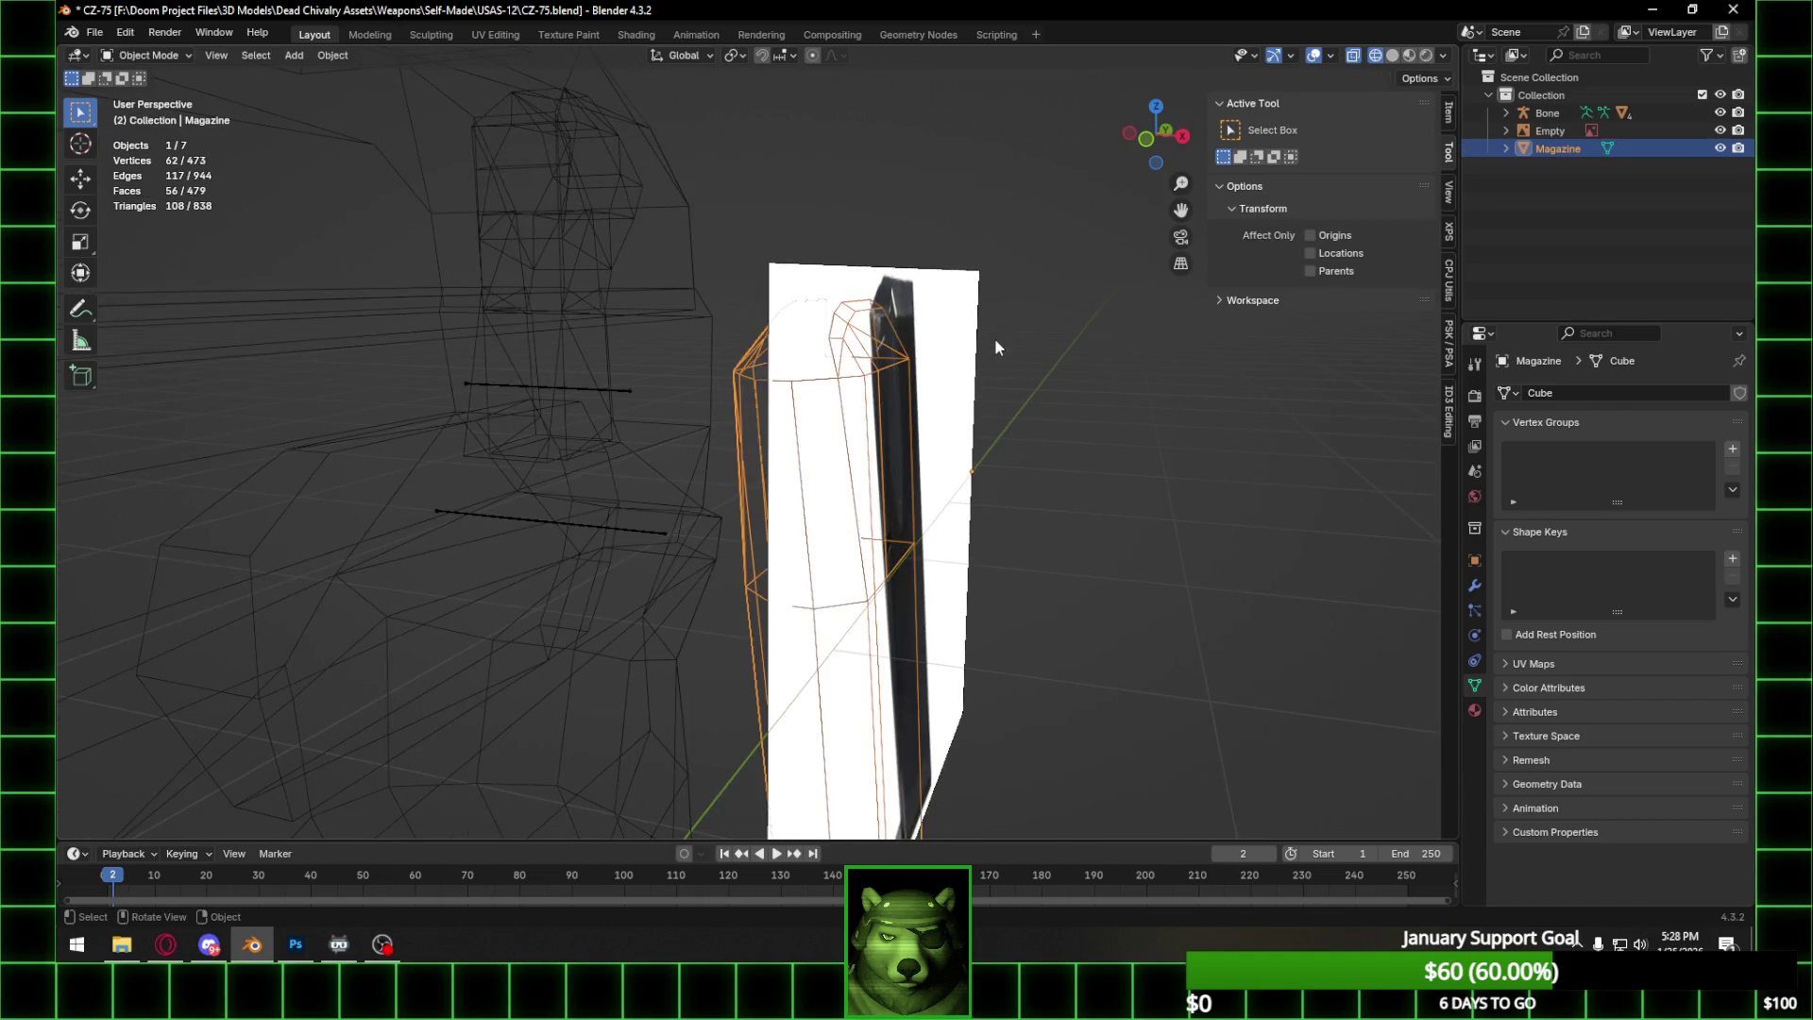
Select the magazine's upper-part vertices and scale them along X.
{"action": "scroll", "coordinate": [920, 353], "scroll_direction": "up", "scroll_amount": 3}
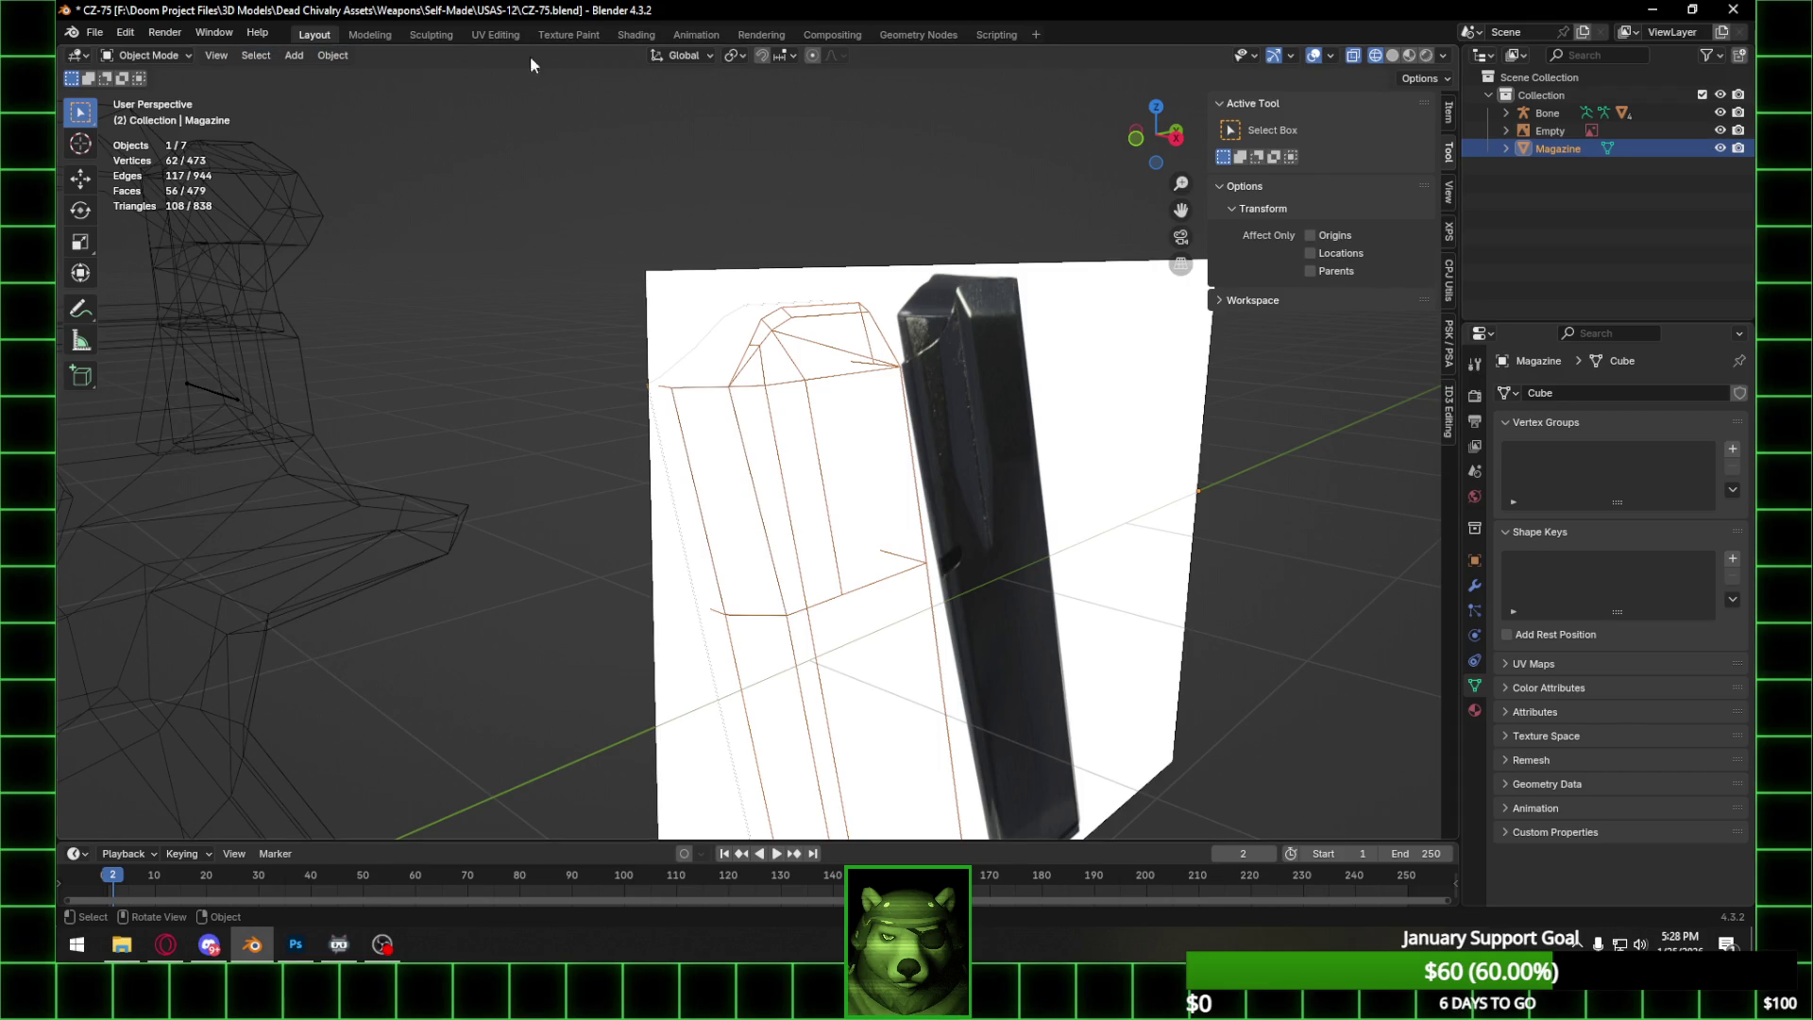
{"action": "key", "text": "Tab"}
{"action": "key", "text": "ctrl+z"}
{"action": "mouse_move", "coordinate": [945, 377]}
{"action": "middle_mouse_down"}
{"action": "mouse_move", "coordinate": [987, 331]}
{"action": "mouse_move", "coordinate": [981, 411]}
{"action": "mouse_move", "coordinate": [858, 349]}
{"action": "middle_mouse_up"}
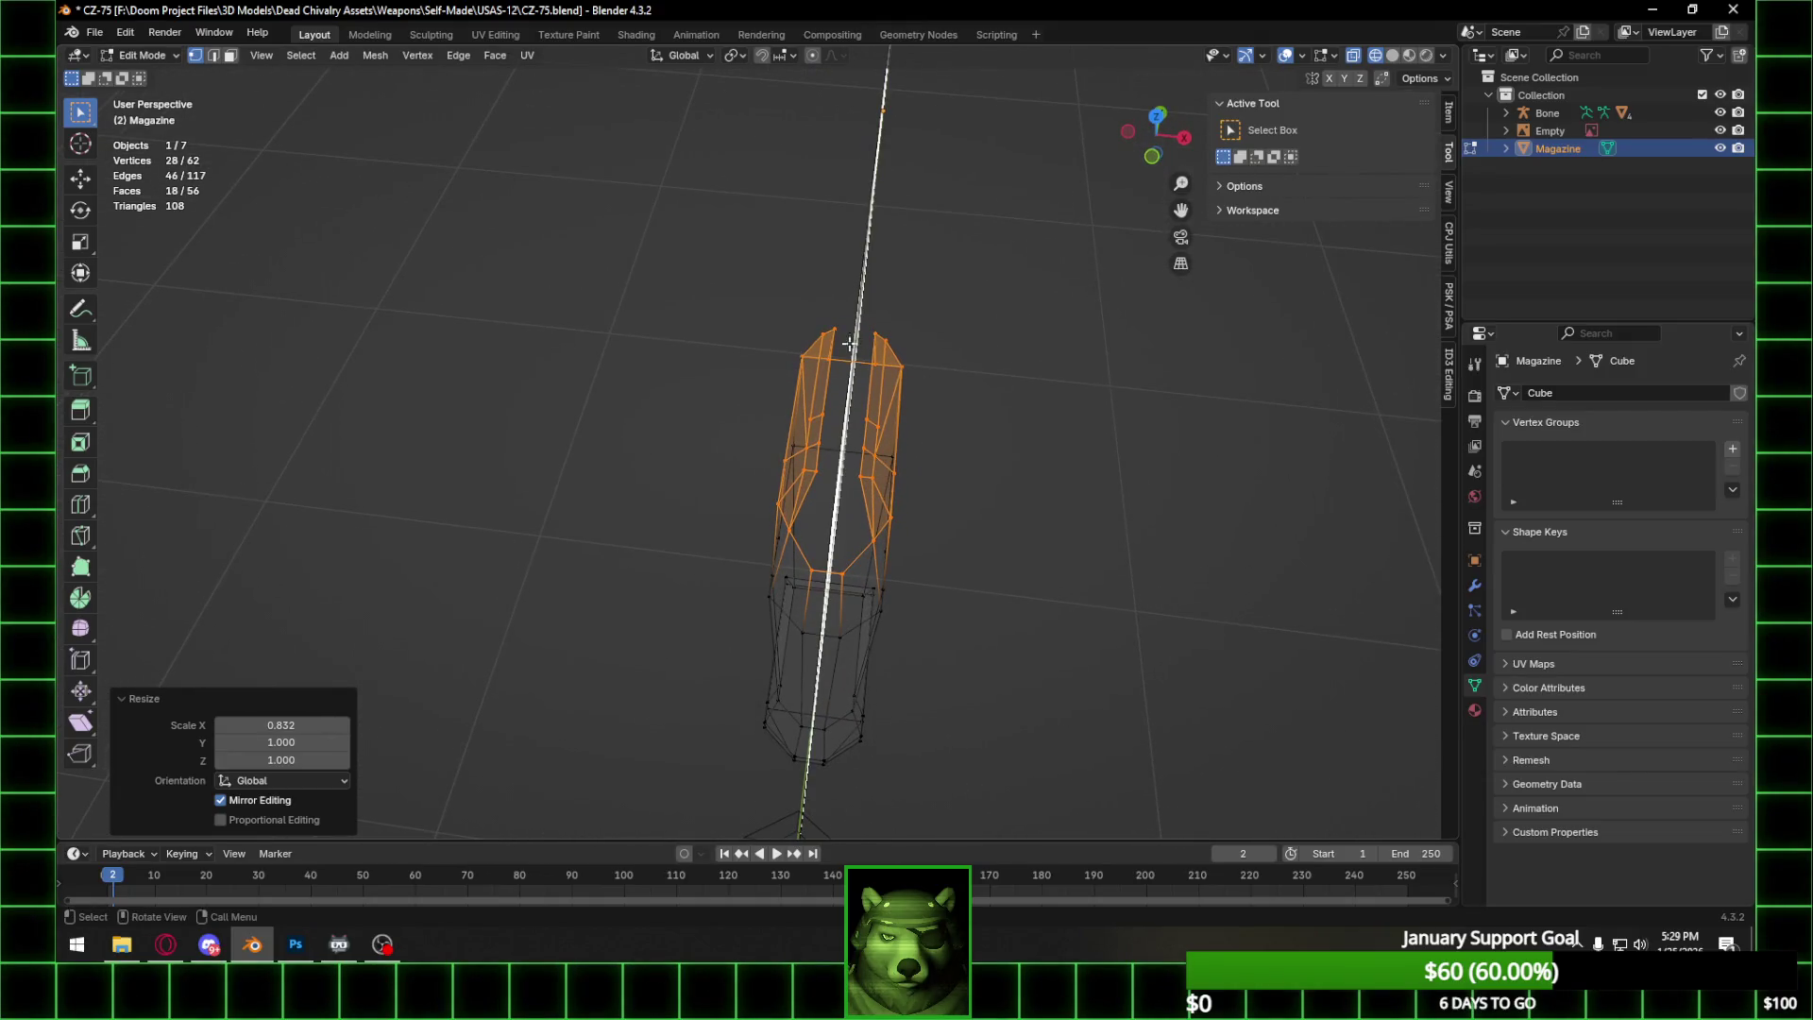
{"action": "mouse_move", "coordinate": [804, 319]}
{"action": "left_mouse_down"}
{"action": "mouse_move", "coordinate": [878, 491]}
{"action": "mouse_move", "coordinate": [868, 475]}
{"action": "left_mouse_up"}
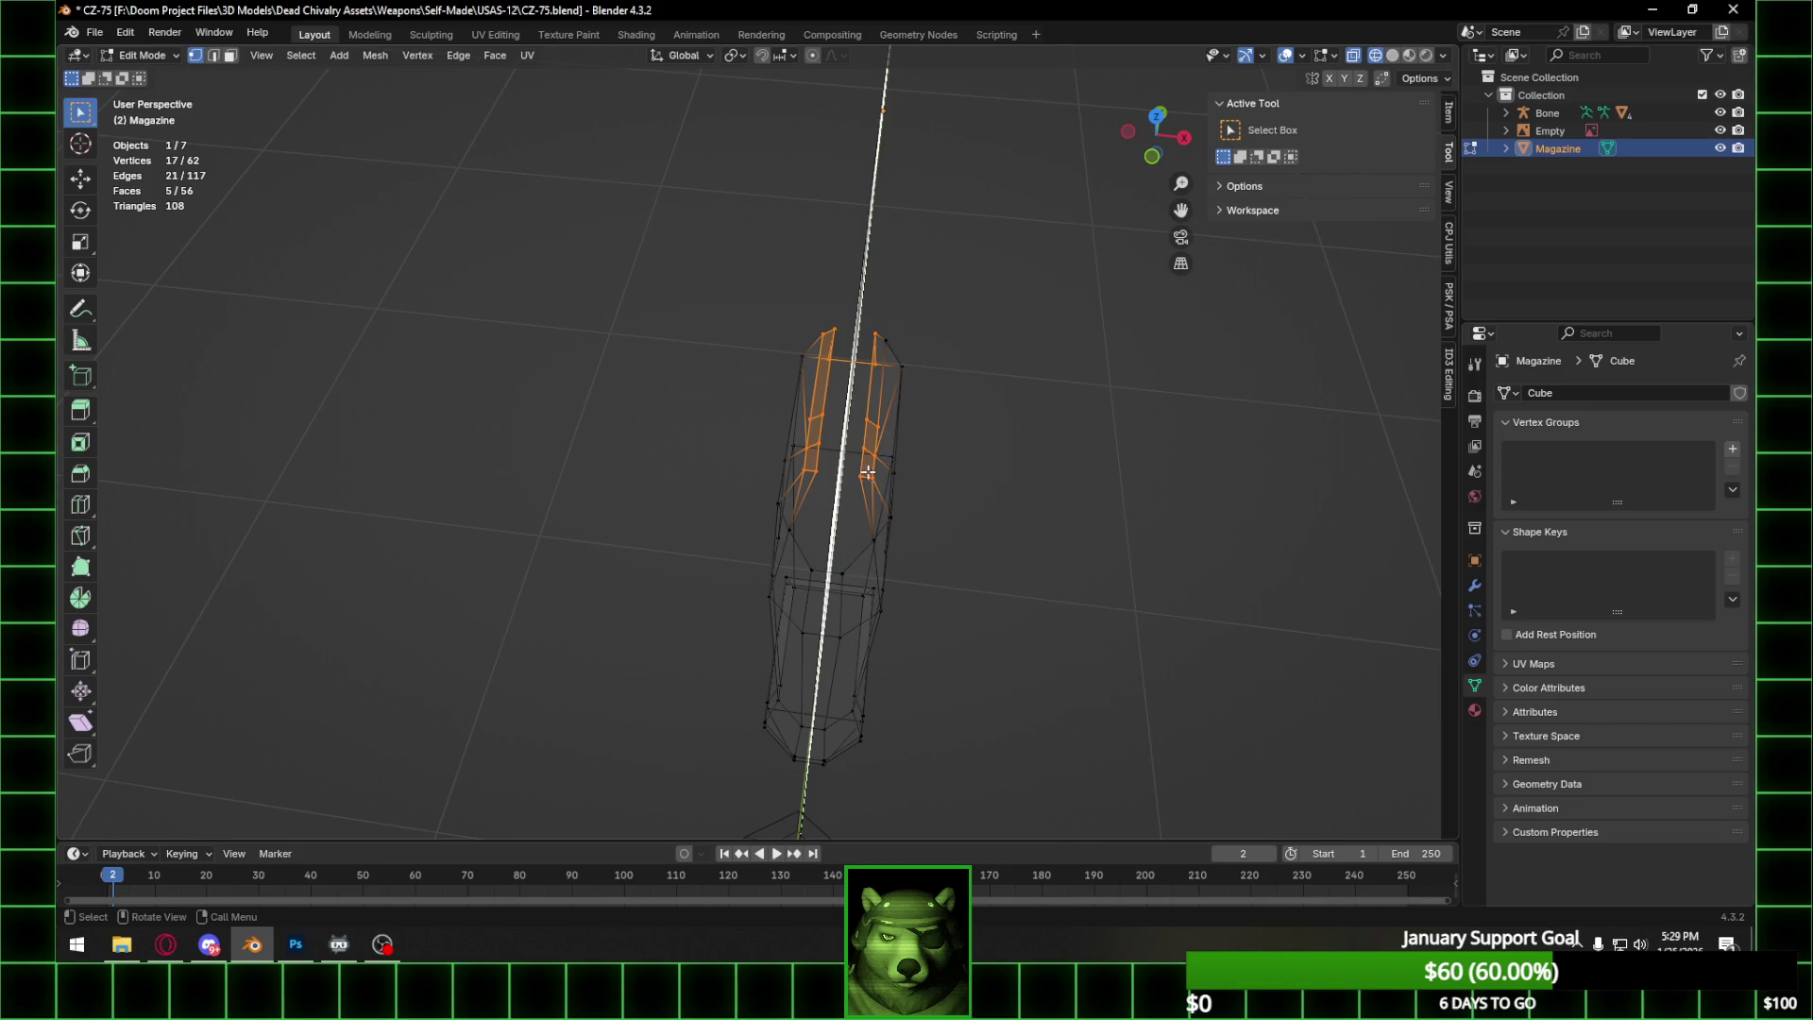
{"action": "left_click", "coordinate": [886, 338], "text": "shift"}
{"action": "middle_click_drag", "start_coordinate": [888, 340], "coordinate": [954, 387]}
{"action": "key", "text": "s"}
{"action": "key", "text": "x"}
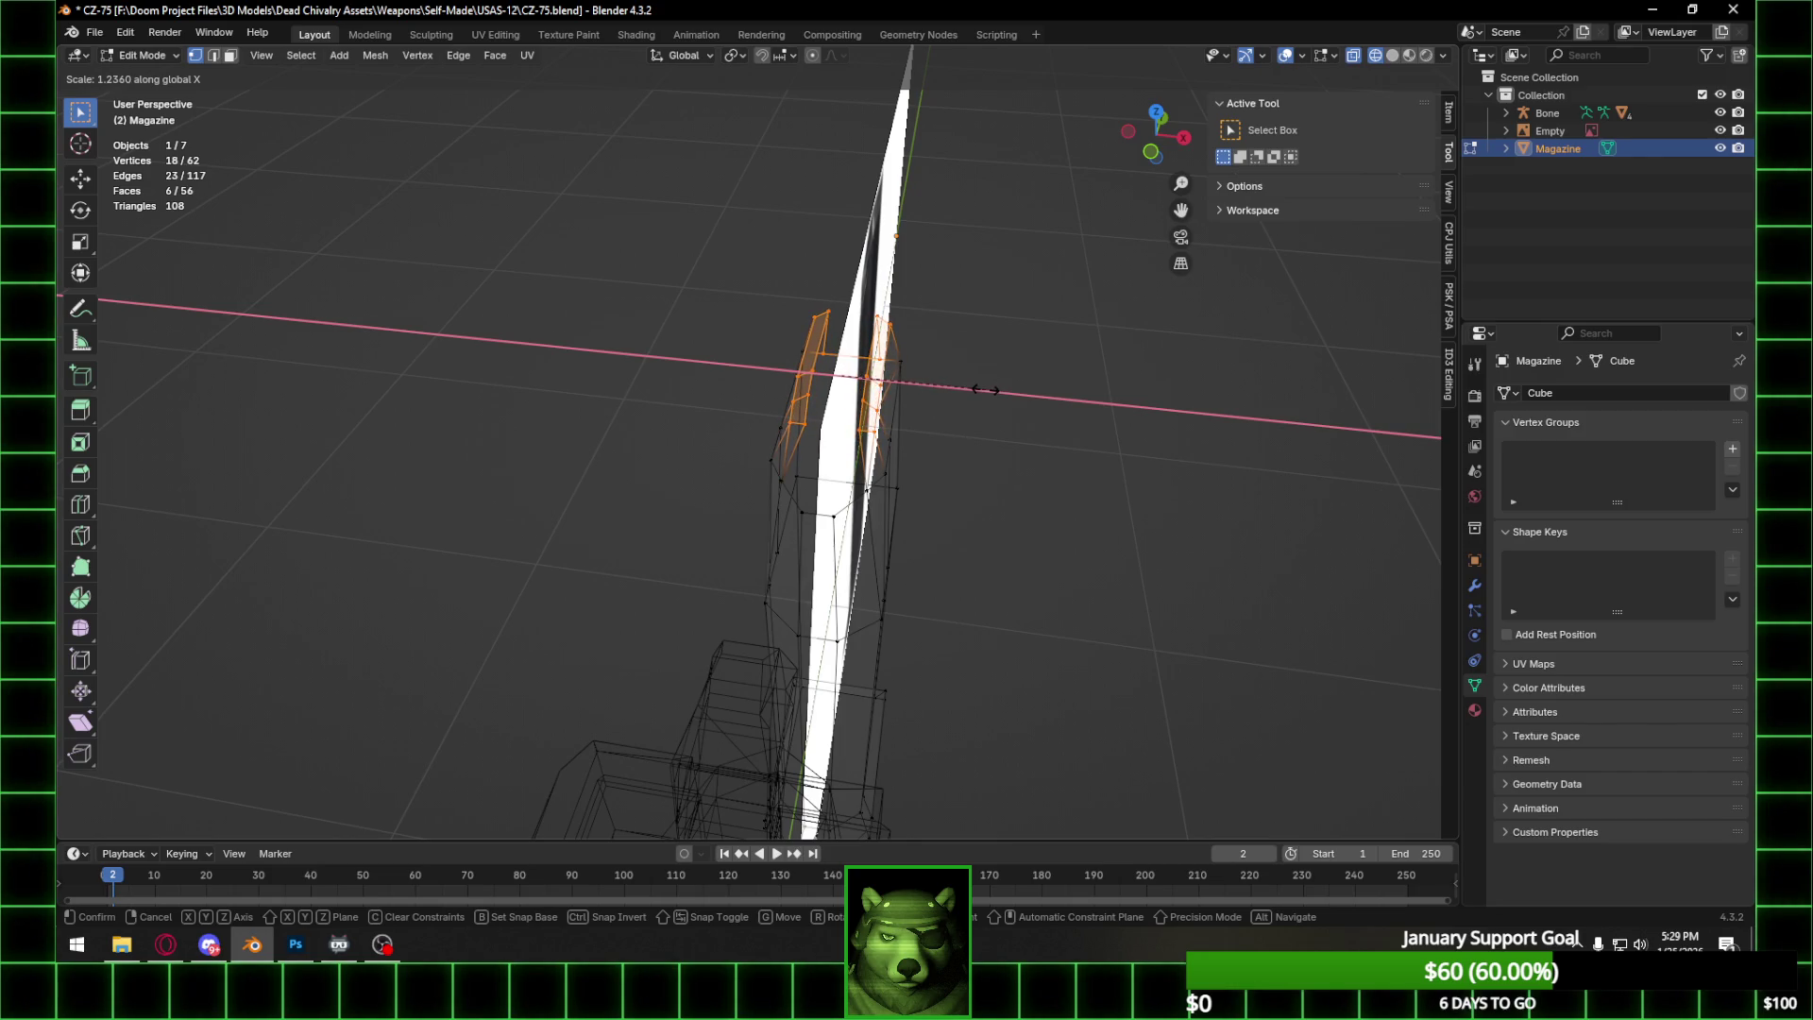
{"action": "left_click", "coordinate": [982, 389]}
{"action": "mouse_move", "coordinate": [982, 389]}
{"action": "middle_mouse_down"}
{"action": "mouse_move", "coordinate": [752, 369]}
{"action": "mouse_move", "coordinate": [935, 384]}
{"action": "middle_mouse_up"}
{"action": "key", "text": "Tab"}
Connect two vertex pairs on opposite magazine sides with Connect Vertex Path.
{"action": "scroll", "coordinate": [878, 396], "scroll_direction": "down", "scroll_amount": 4}
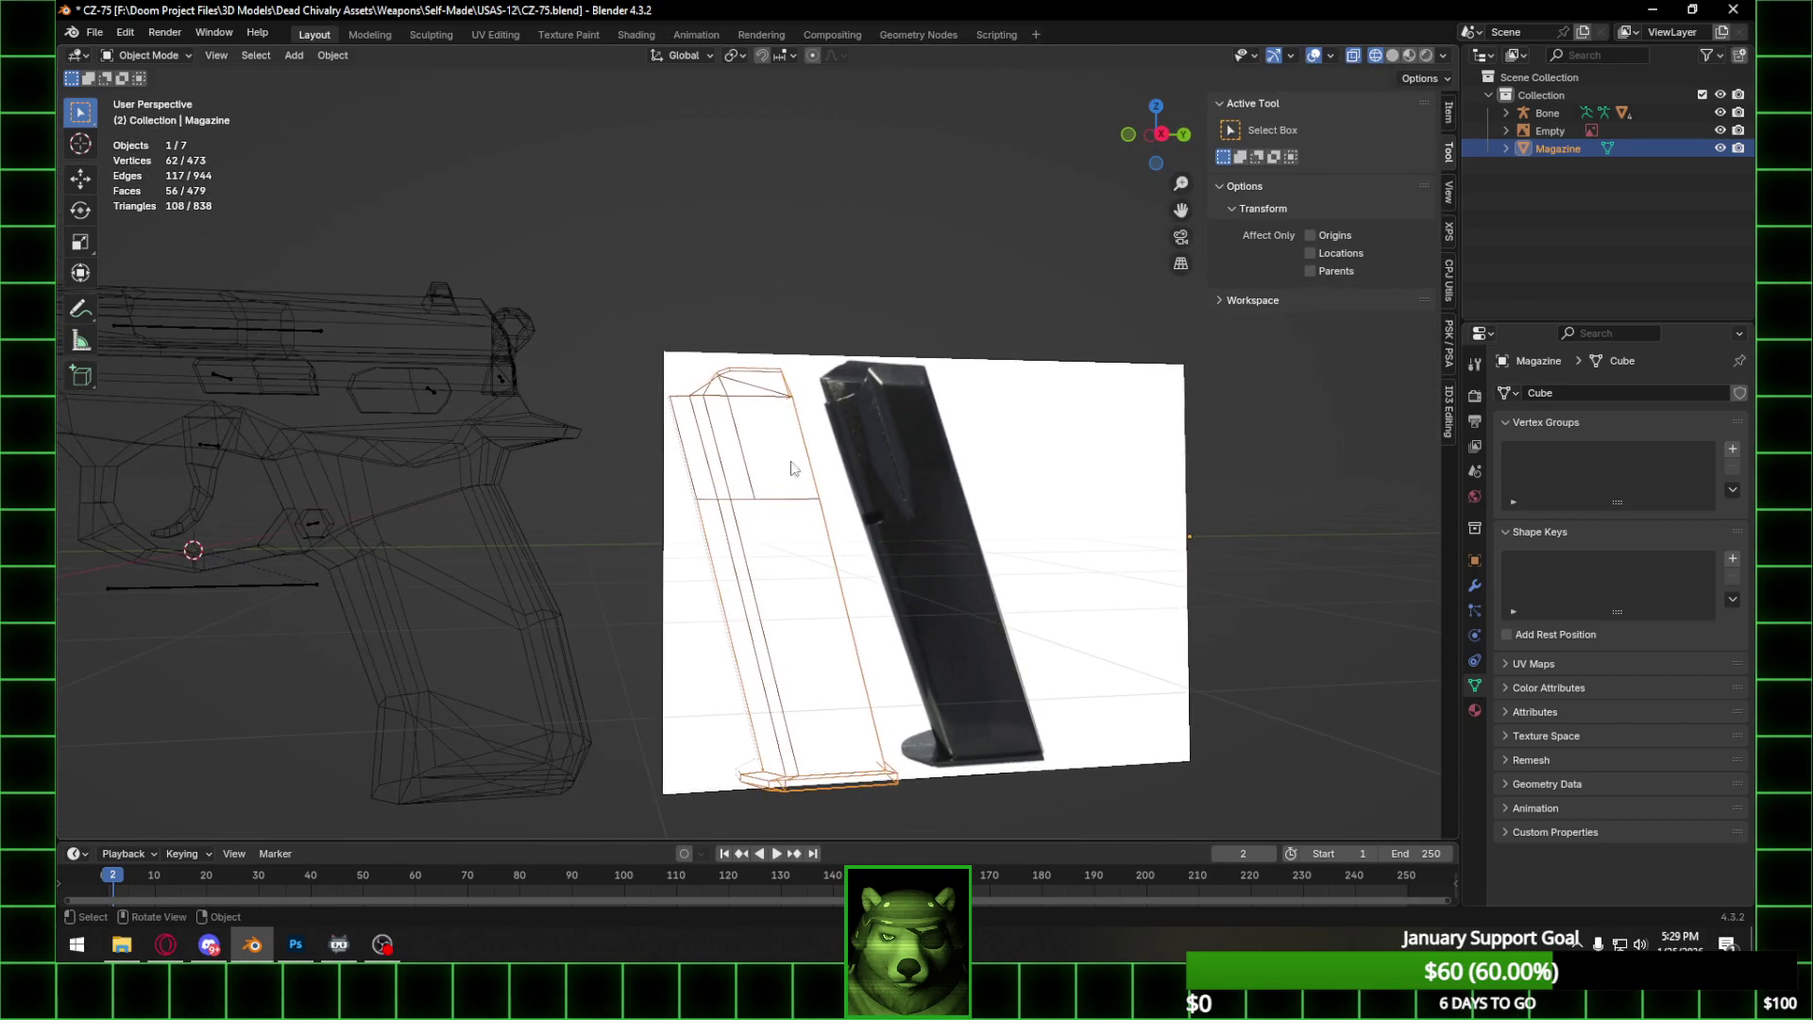
{"action": "key", "text": "Tab"}
{"action": "middle_click_drag", "start_coordinate": [772, 513], "coordinate": [722, 457]}
{"action": "left_click", "coordinate": [714, 457]}
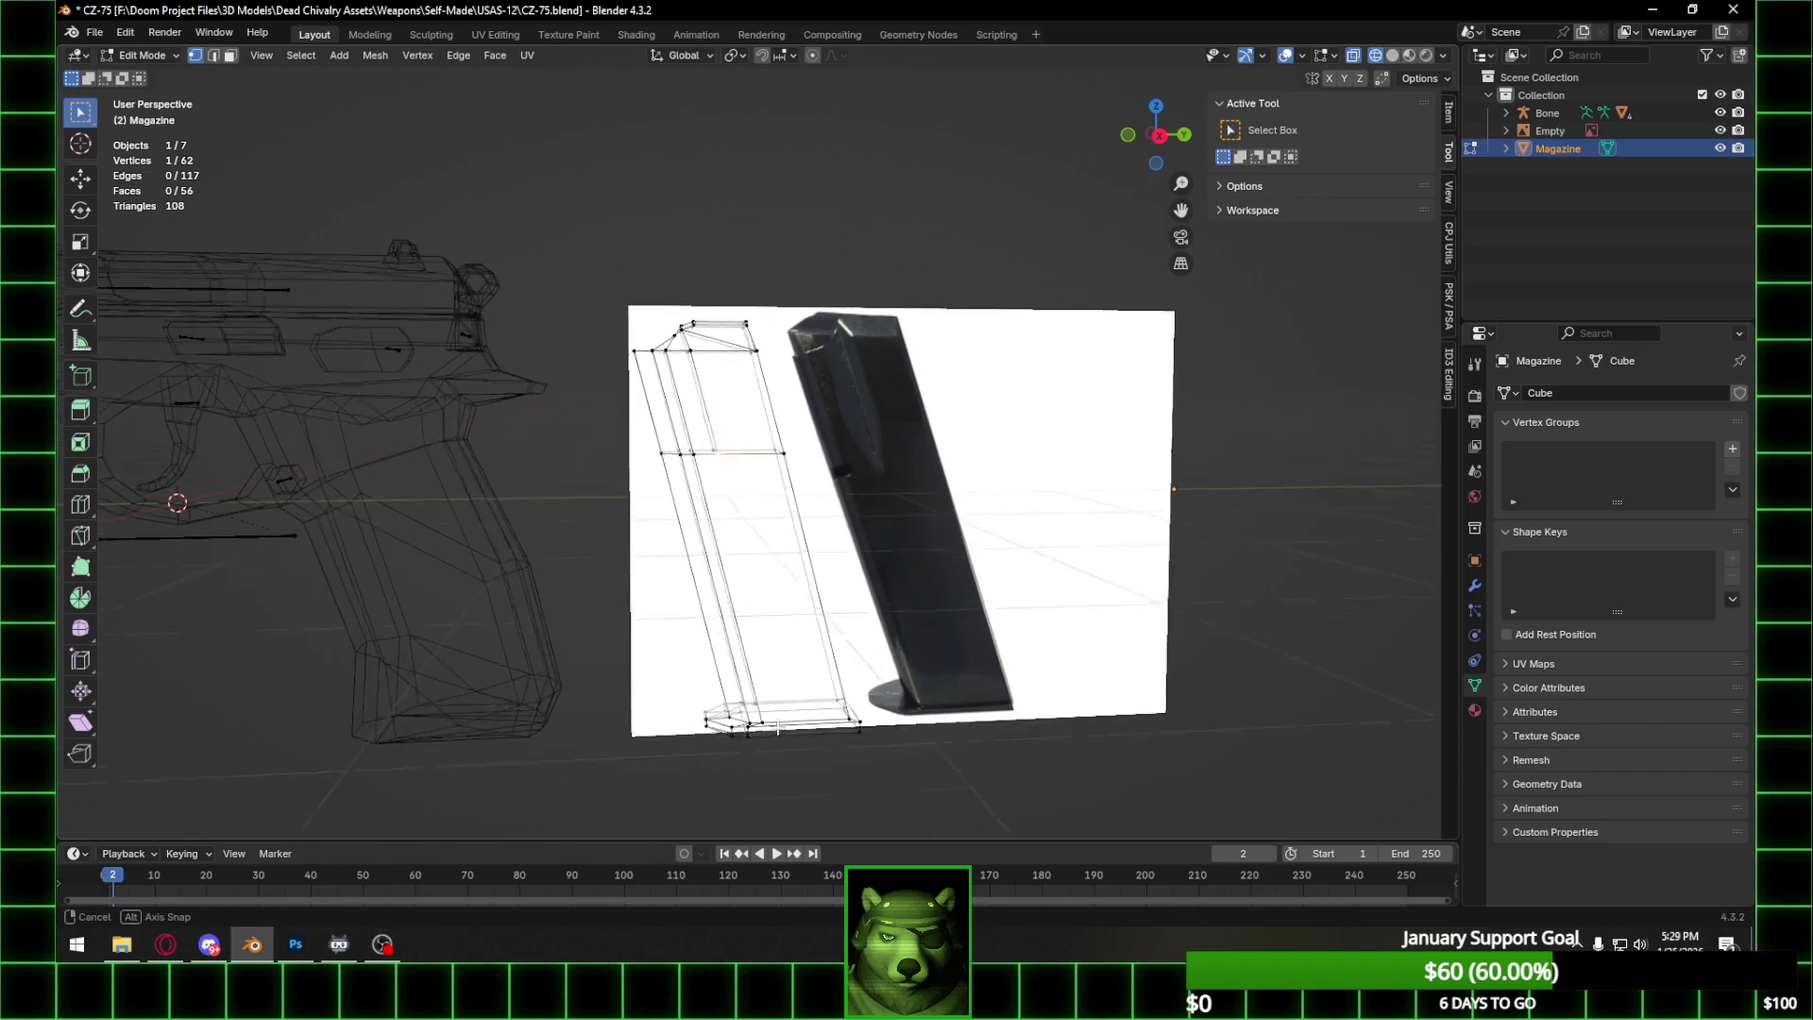
{"action": "right_click", "coordinate": [761, 716]}
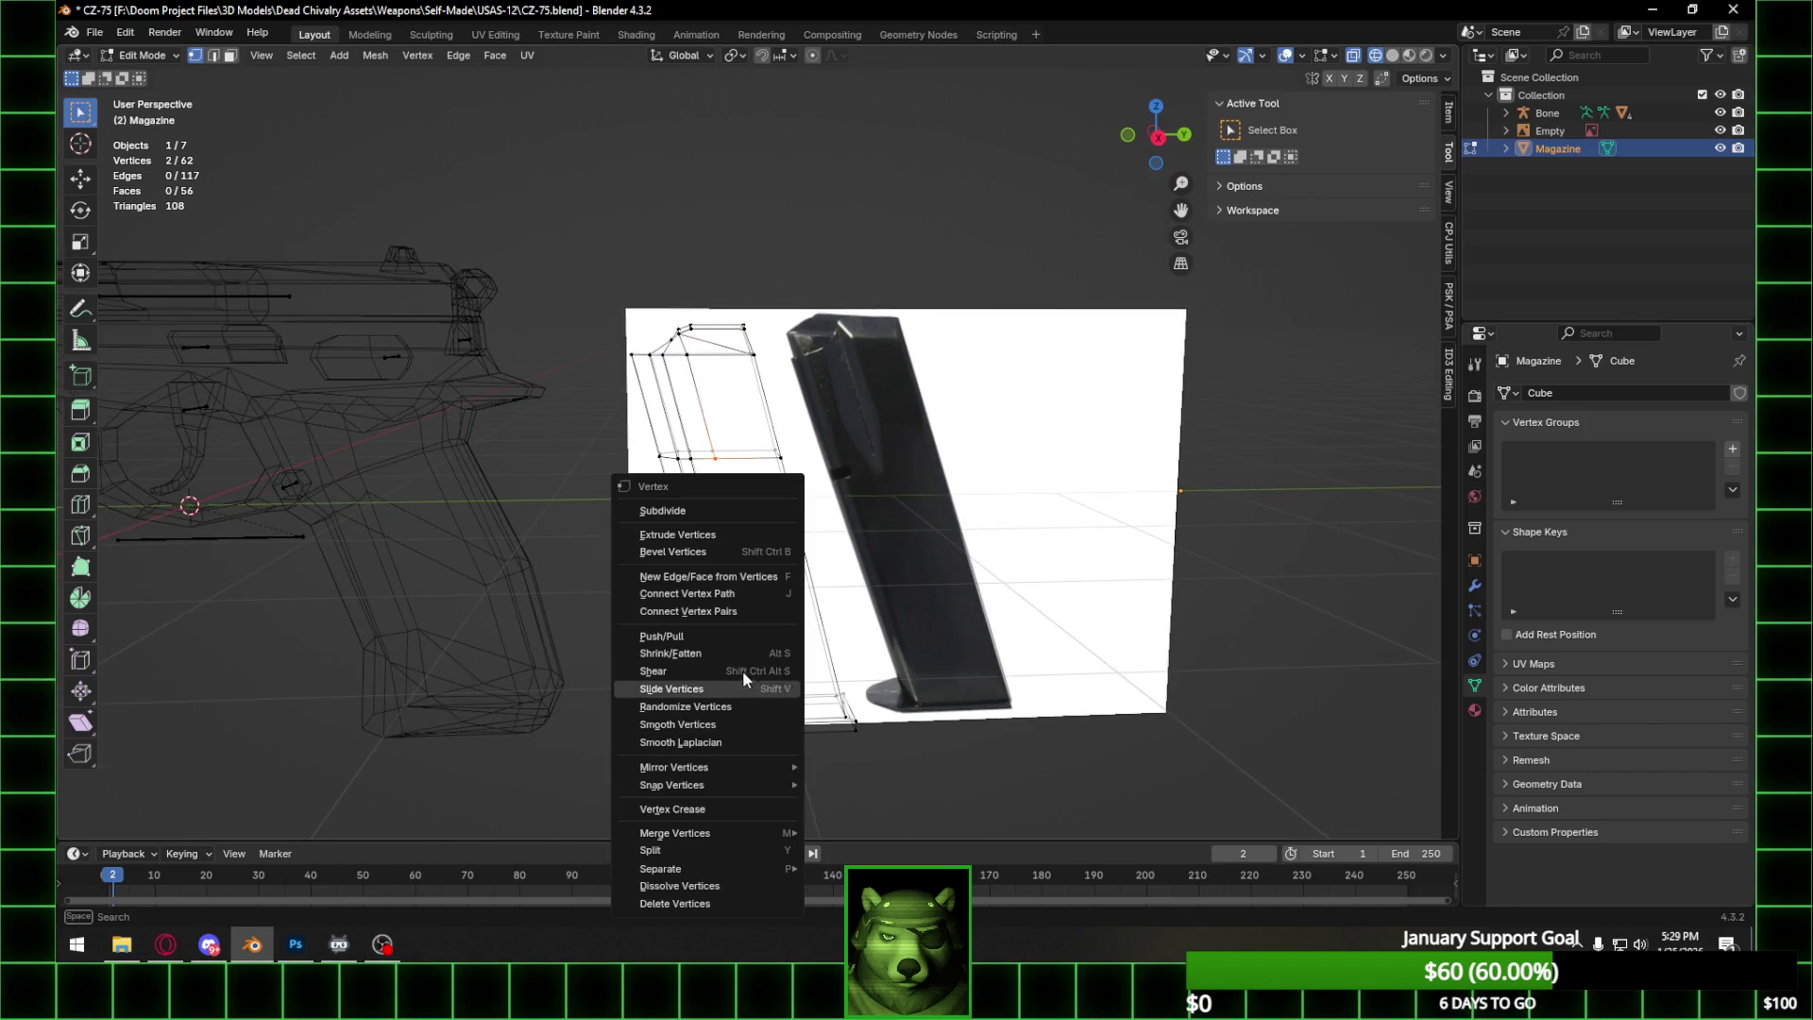
{"action": "left_click", "coordinate": [744, 606]}
{"action": "middle_click_drag", "start_coordinate": [774, 504], "coordinate": [354, 486]}
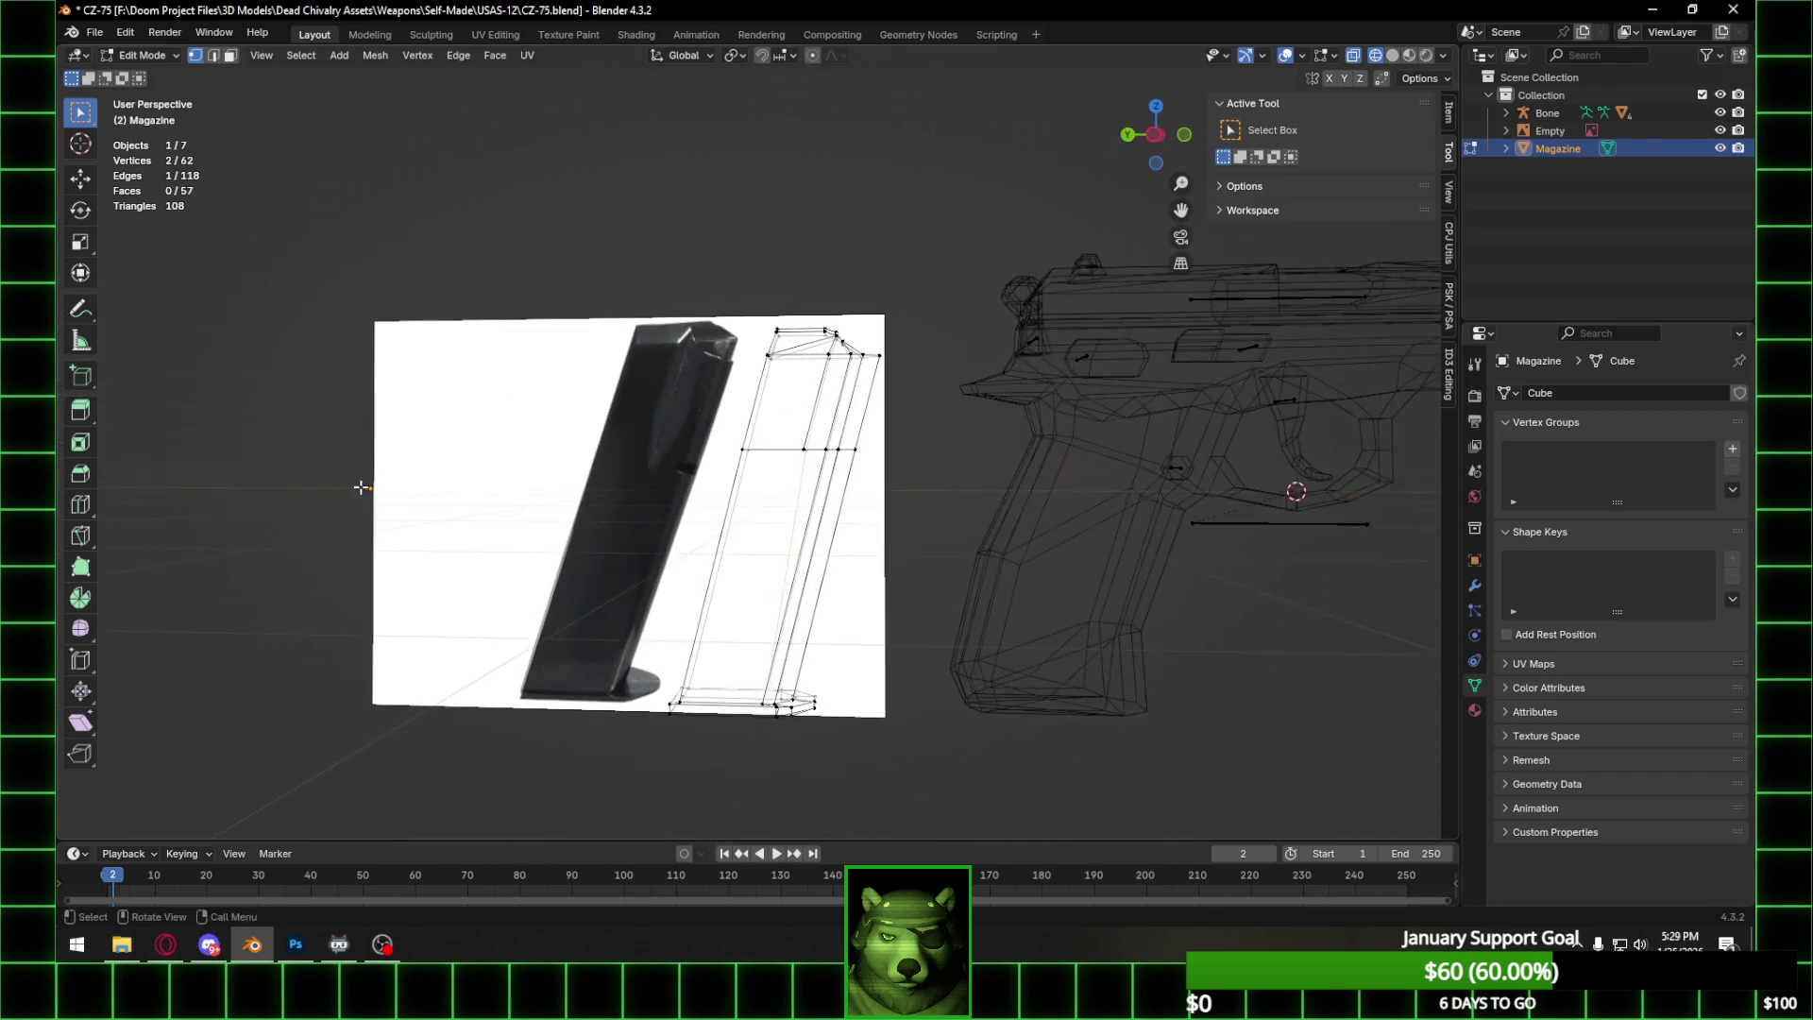
{"action": "left_click", "coordinate": [803, 451], "text": "shift"}
{"action": "right_click", "coordinate": [762, 637]}
{"action": "left_click", "coordinate": [741, 608]}
Connect the upper vertex pairs with new edges across the magazine side.
{"action": "mouse_move", "coordinate": [884, 510]}
{"action": "middle_mouse_down"}
{"action": "mouse_move", "coordinate": [861, 520]}
{"action": "mouse_move", "coordinate": [906, 547]}
{"action": "mouse_move", "coordinate": [1023, 544]}
{"action": "middle_mouse_up"}
{"action": "left_click", "coordinate": [743, 350]}
{"action": "left_click", "coordinate": [741, 452], "text": "shift"}
{"action": "right_click", "coordinate": [736, 447]}
{"action": "left_click", "coordinate": [736, 448]}
{"action": "middle_click_drag", "start_coordinate": [737, 447], "coordinate": [765, 451]}
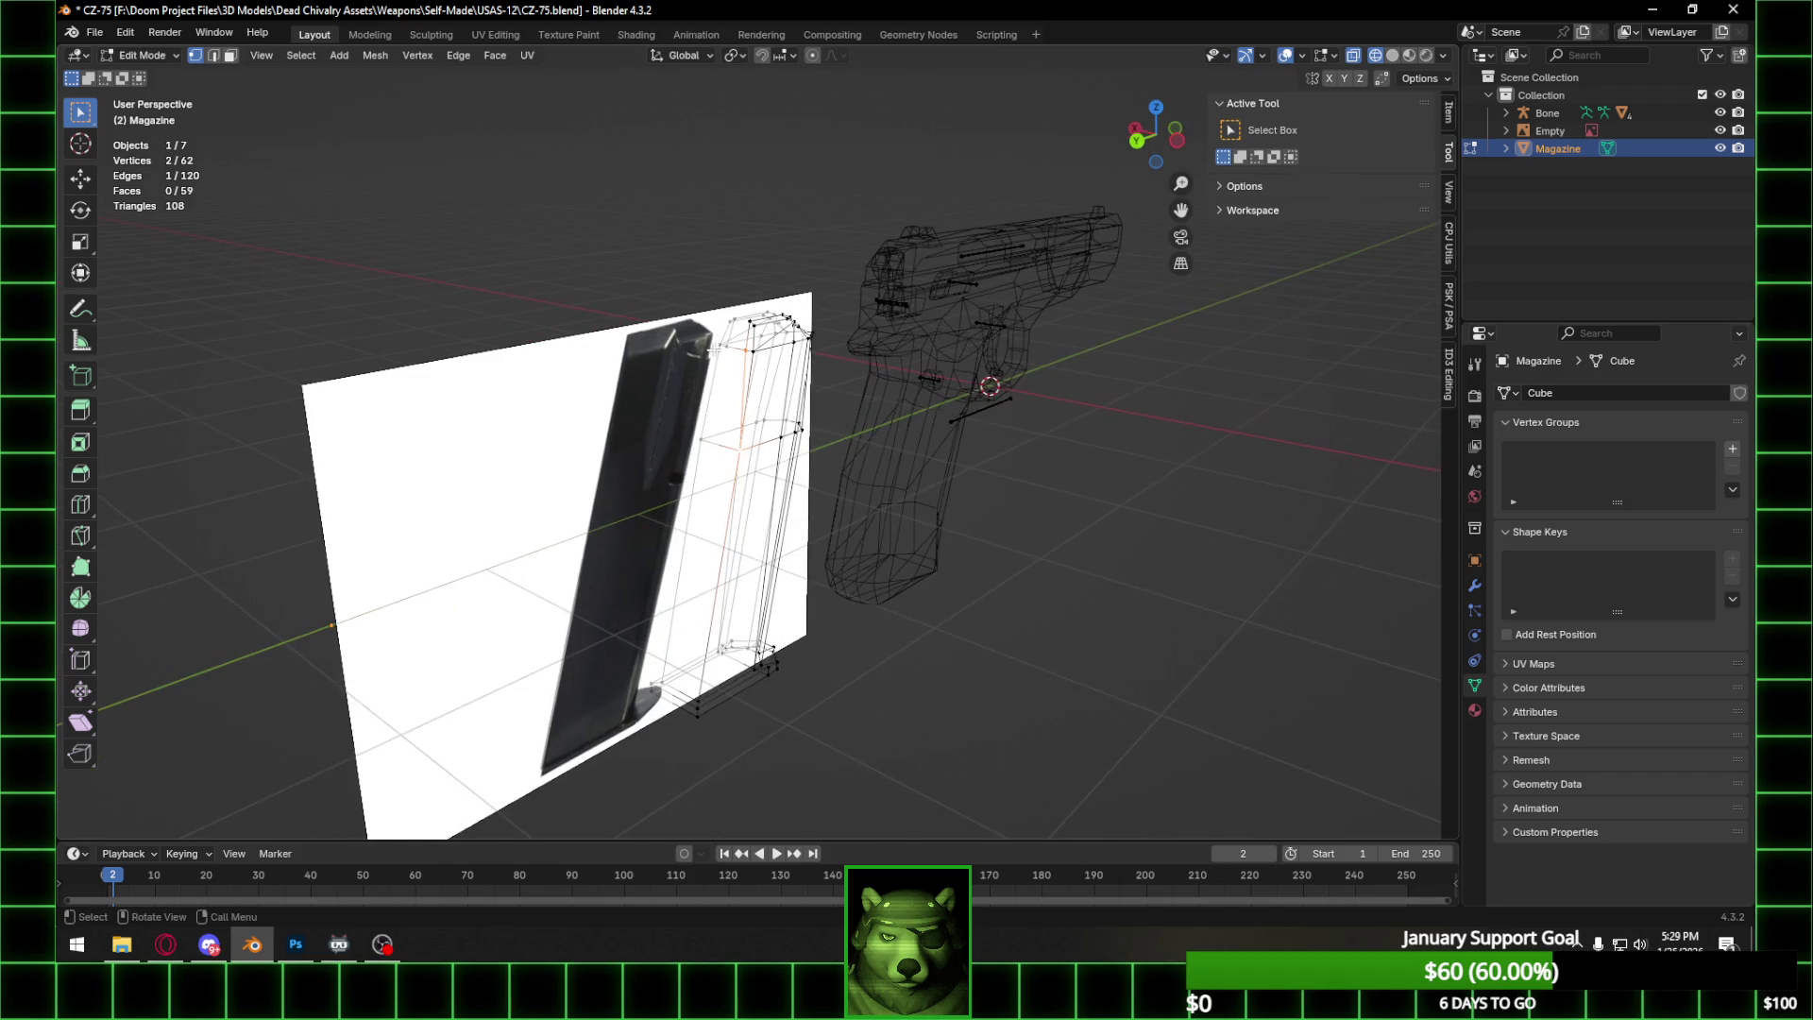
{"action": "left_click", "coordinate": [723, 344], "text": "shift"}
{"action": "right_click", "coordinate": [700, 435]}
{"action": "left_click", "coordinate": [701, 434]}
Hide the magazine reference image.
{"action": "middle_click_drag", "start_coordinate": [701, 434], "coordinate": [661, 438]}
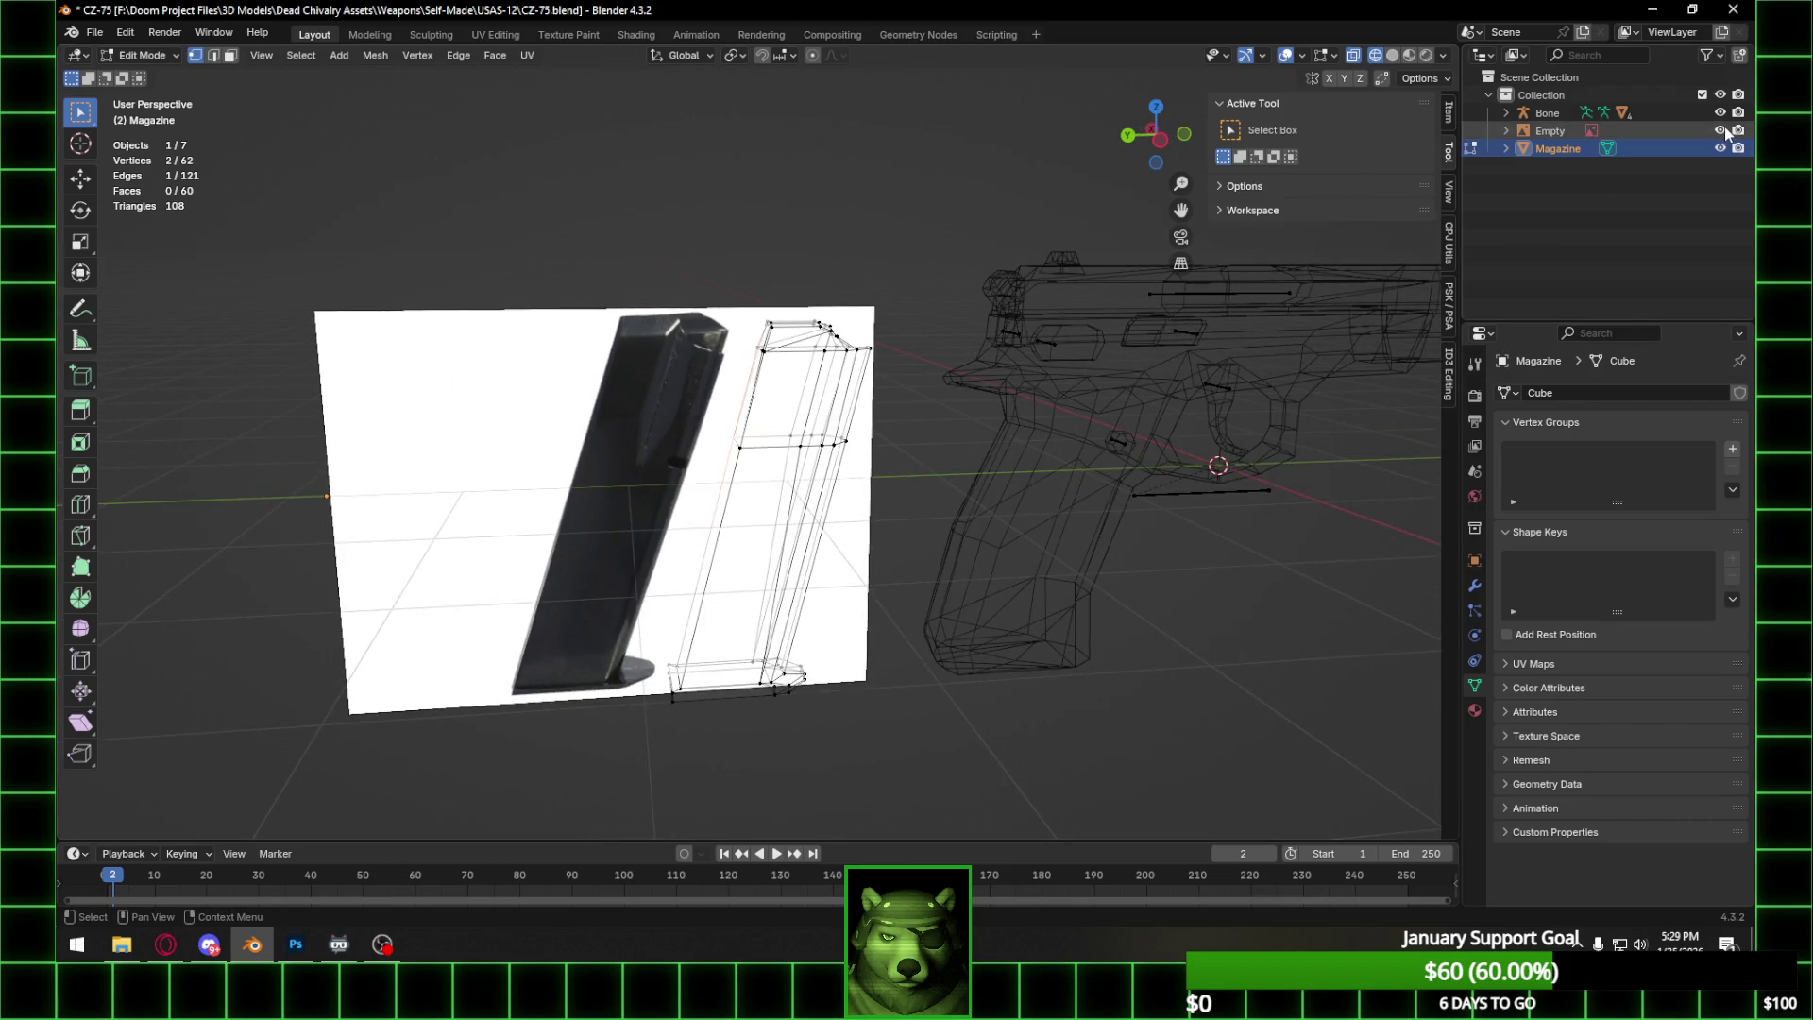
{"action": "left_click", "coordinate": [1720, 131]}
{"action": "mouse_move", "coordinate": [1004, 344]}
{"action": "middle_mouse_down"}
{"action": "mouse_move", "coordinate": [991, 369]}
{"action": "mouse_move", "coordinate": [1148, 367]}
{"action": "middle_mouse_up"}
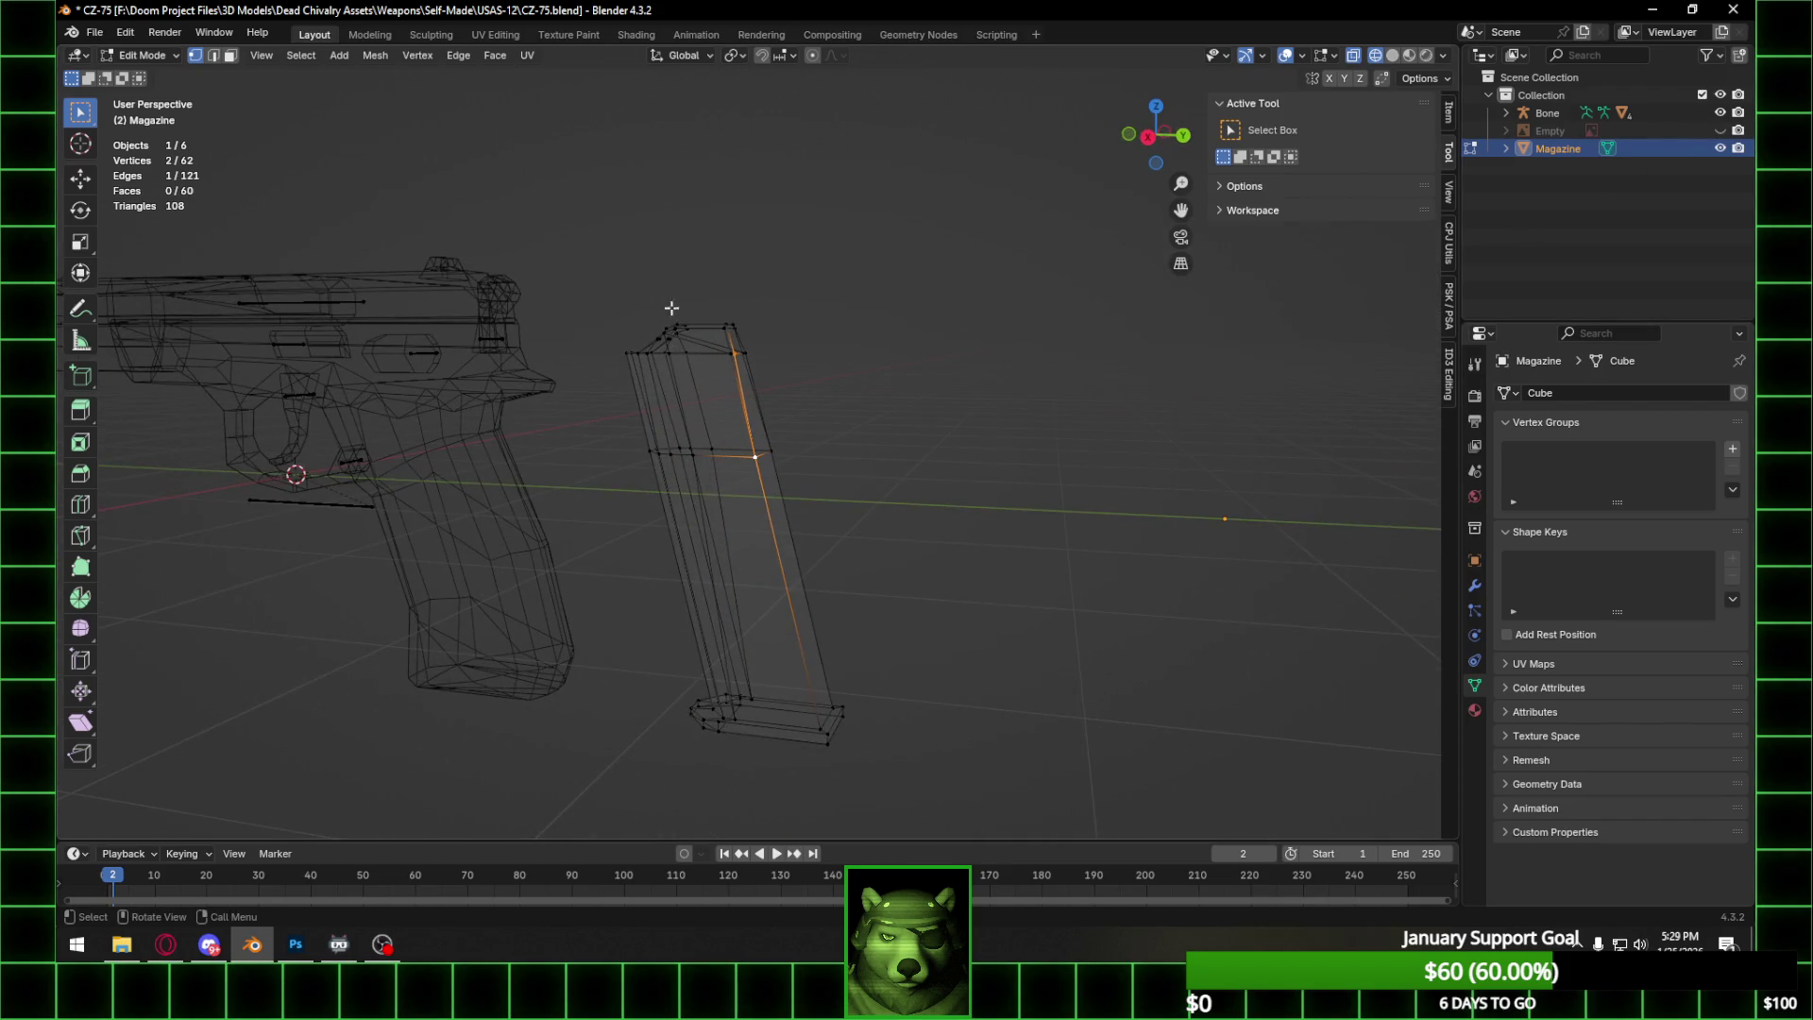
Select the whole magazine mesh and slide it along Y into the pistol grip.
{"action": "key", "text": "a"}
{"action": "left_click", "coordinate": [1149, 139]}
{"action": "key", "text": "g"}
{"action": "key", "text": "y"}
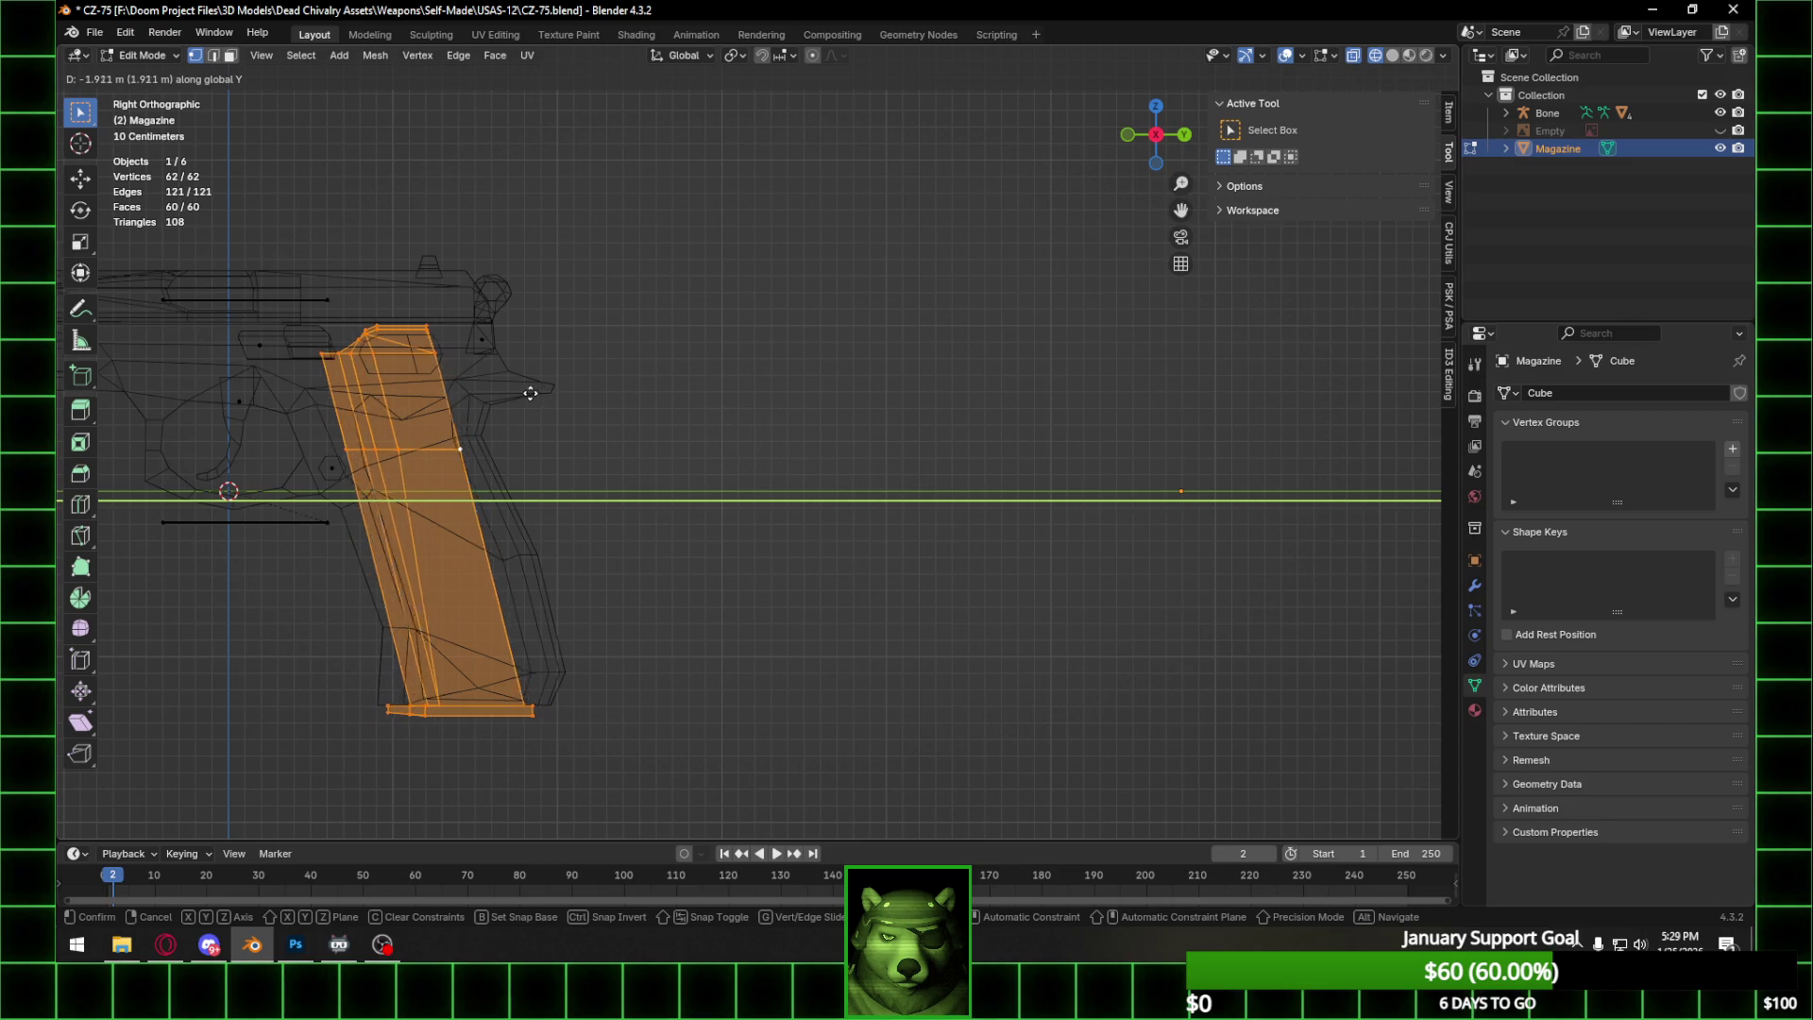
{"action": "key", "text": "Escape"}
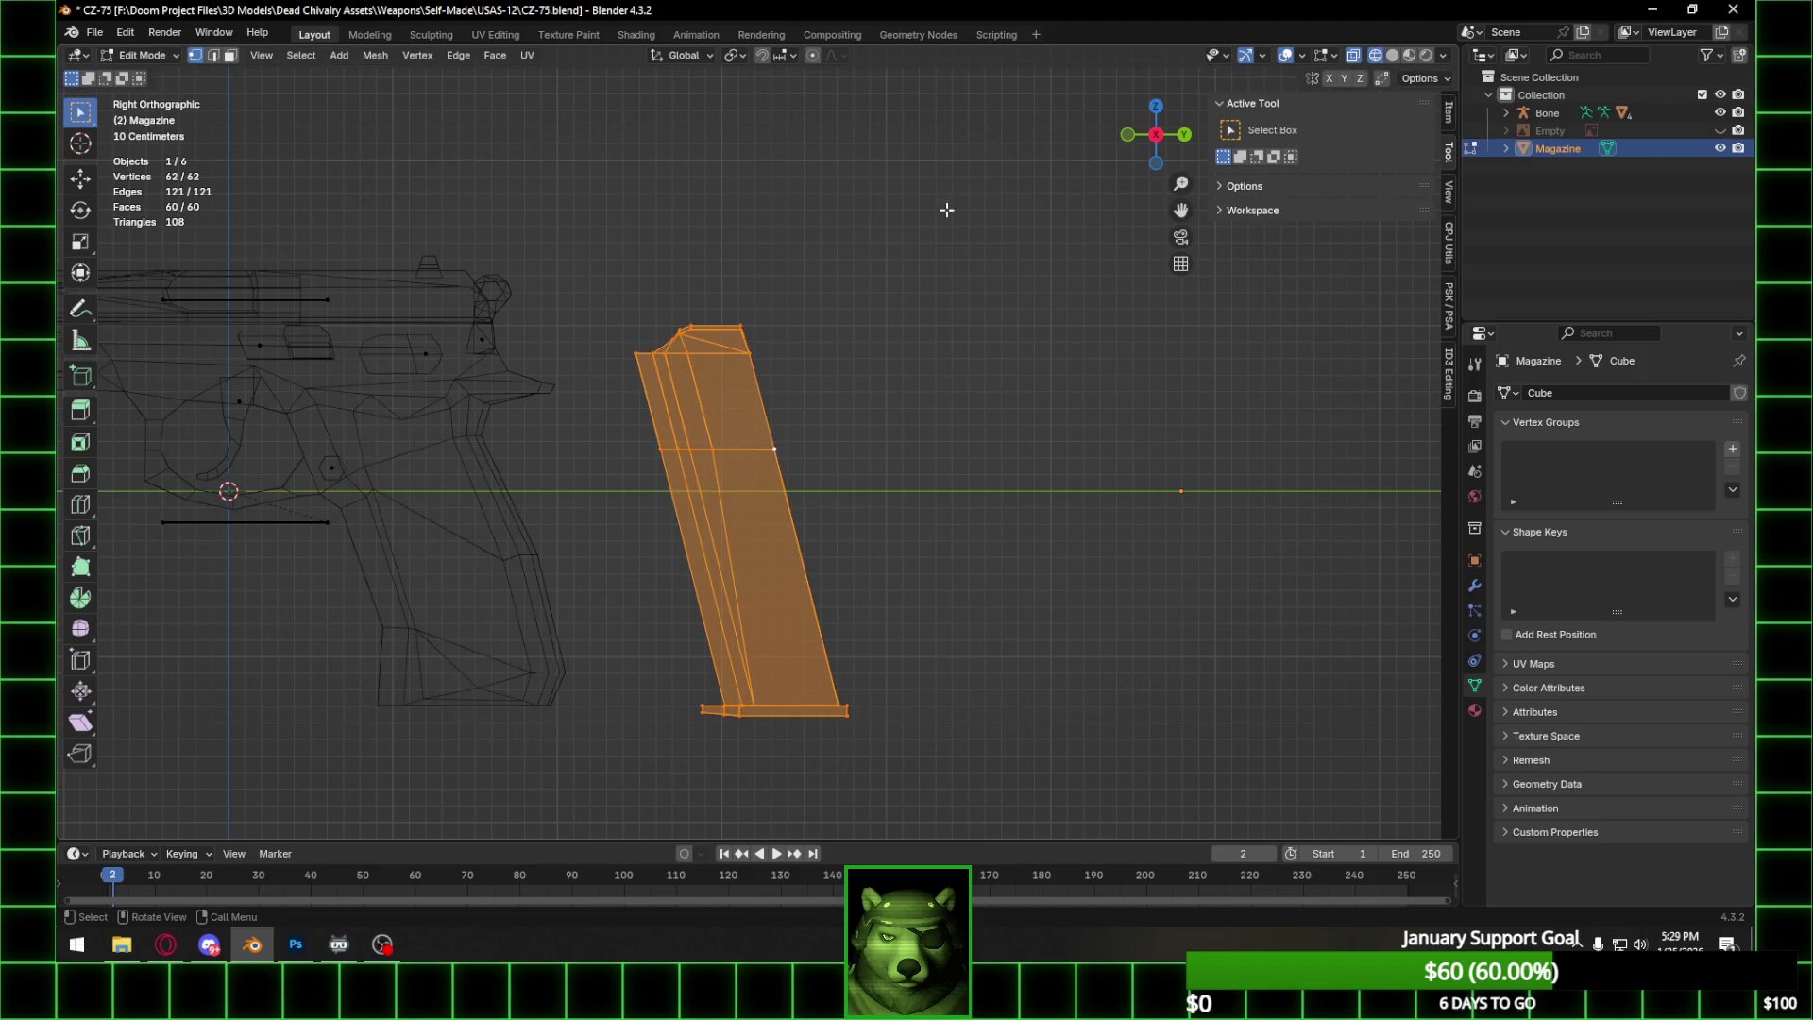
{"action": "left_click", "coordinate": [1409, 55]}
{"action": "middle_click_drag", "start_coordinate": [834, 507], "coordinate": [759, 421]}
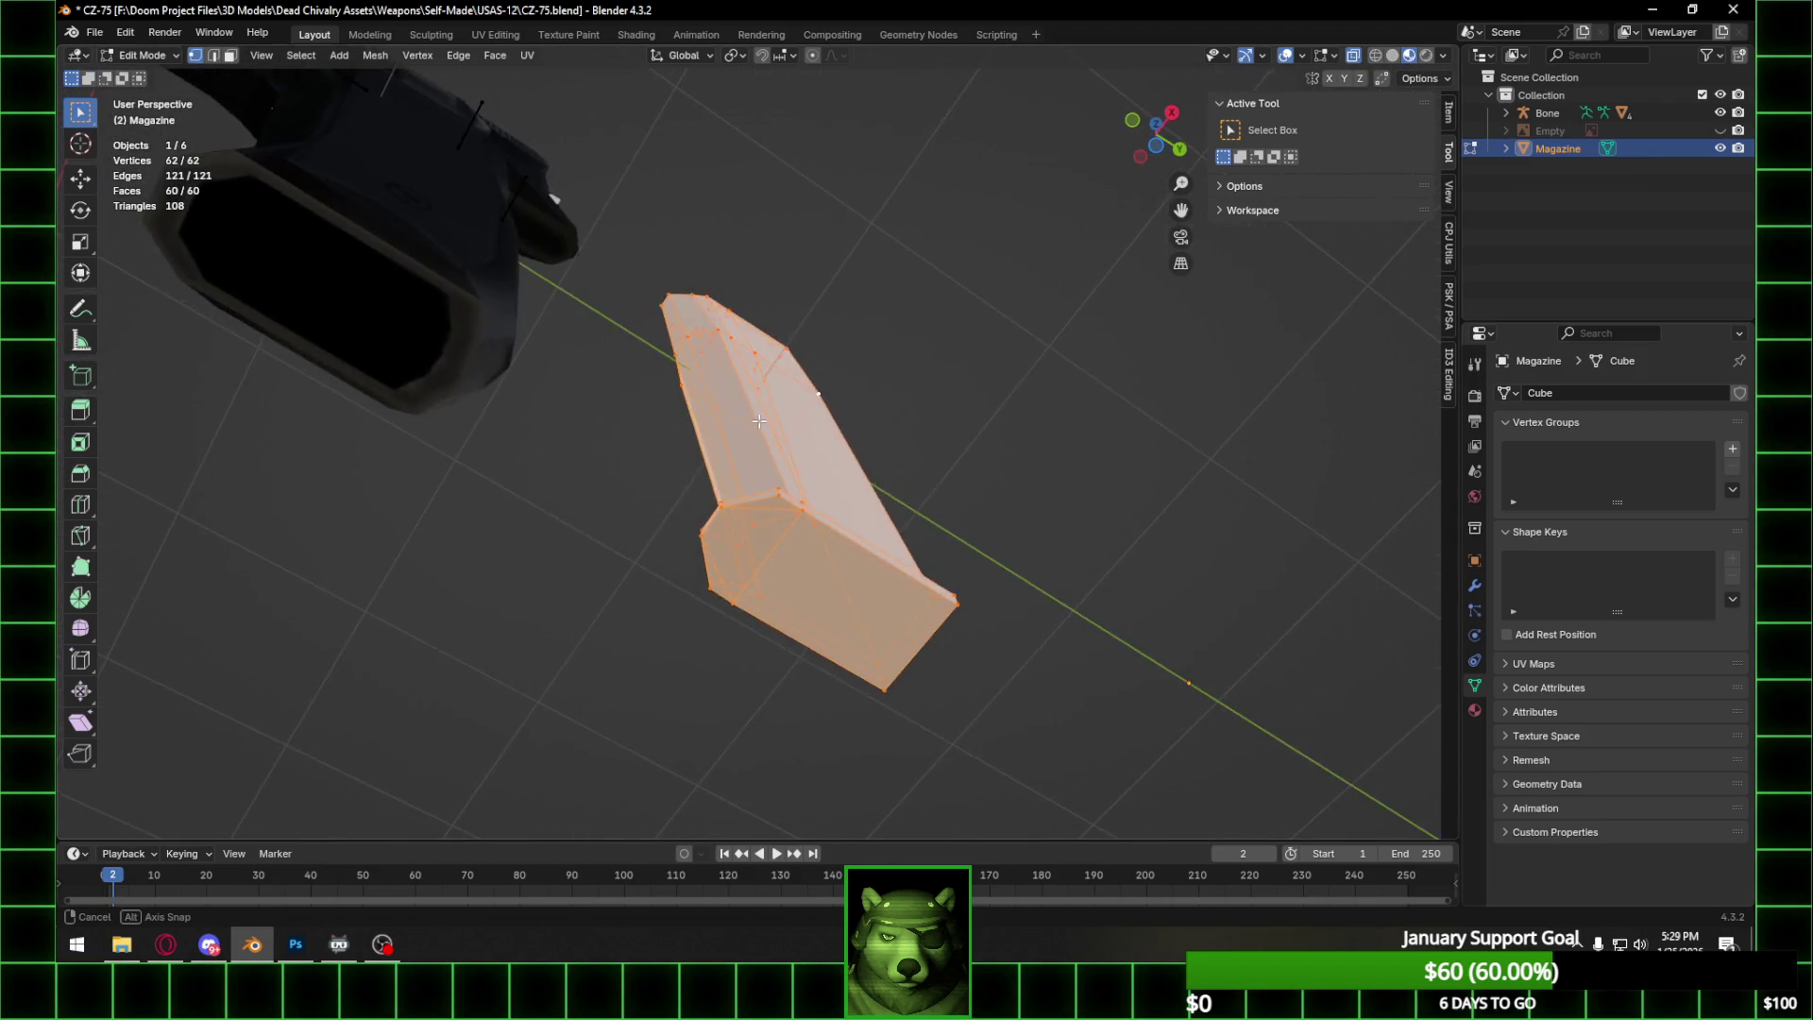
{"action": "key", "text": "g"}
{"action": "key", "text": "y"}
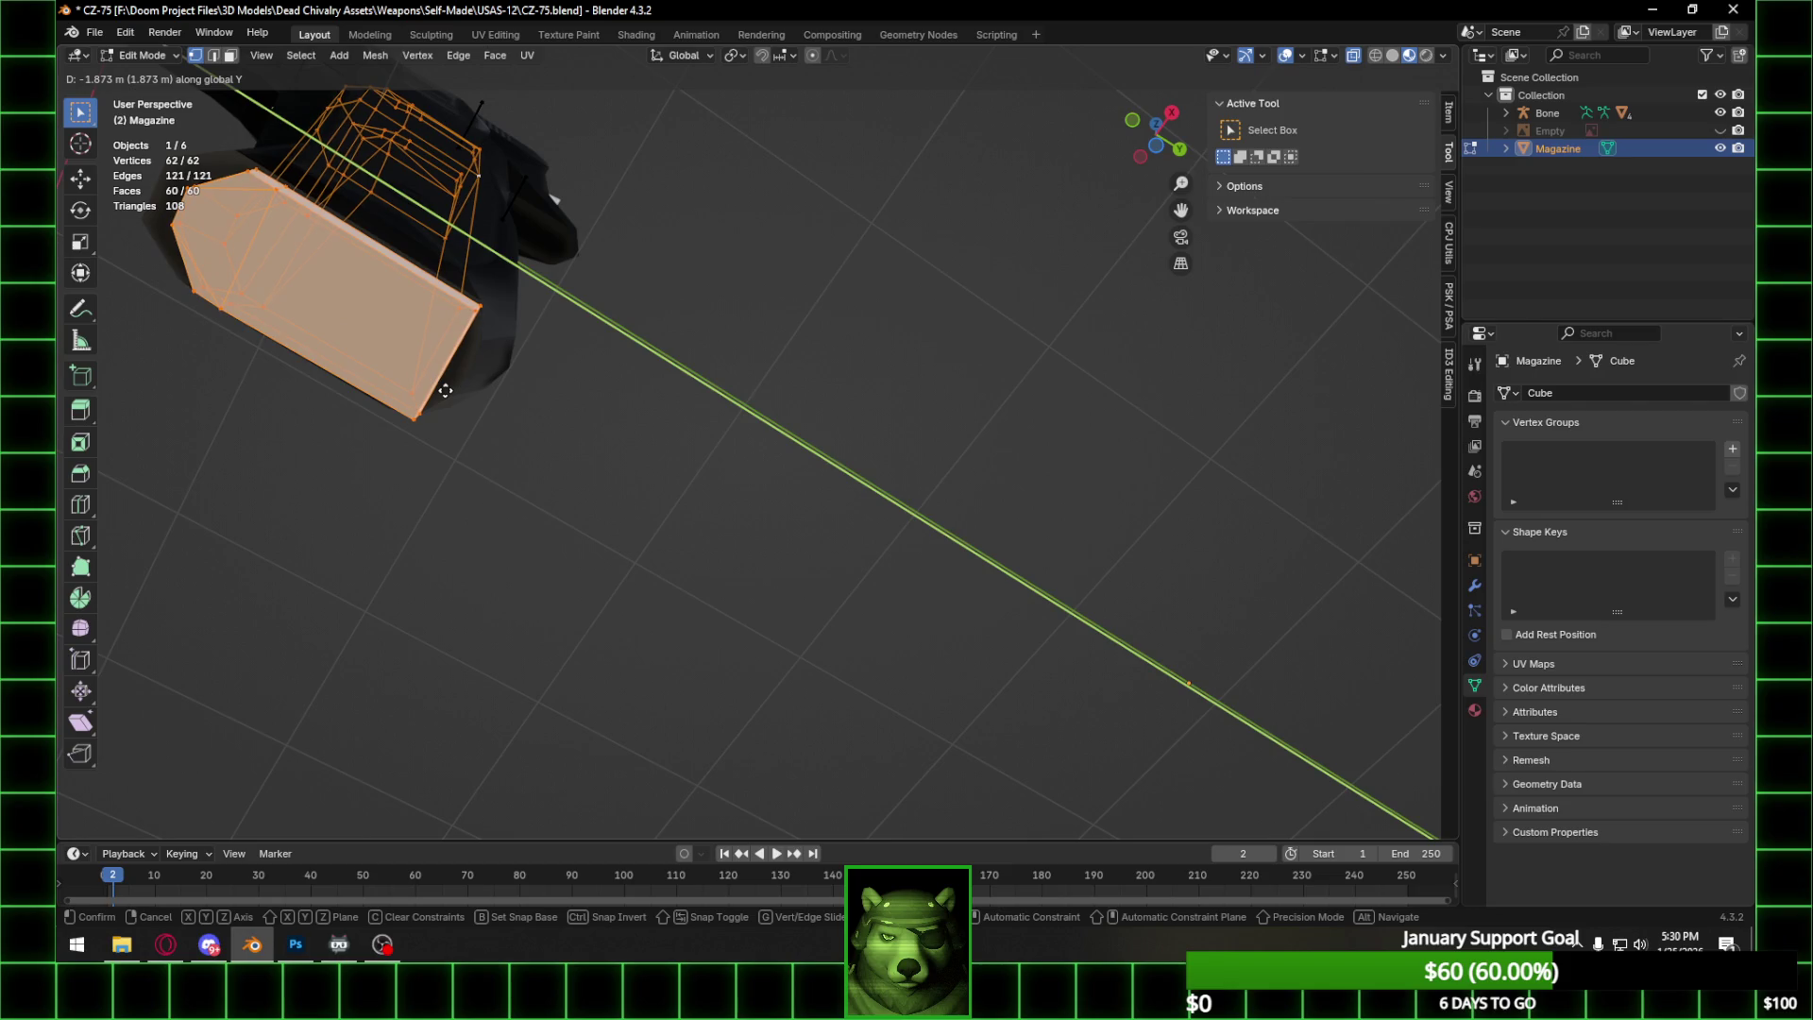
{"action": "left_click", "coordinate": [445, 390]}
Select the magazine baseplate's corner vertices, viewed from below the grip.
{"action": "mouse_move", "coordinate": [445, 390]}
{"action": "middle_mouse_down"}
{"action": "mouse_move", "coordinate": [446, 559]}
{"action": "mouse_move", "coordinate": [550, 258]}
{"action": "mouse_move", "coordinate": [575, 352]}
{"action": "mouse_move", "coordinate": [612, 361]}
{"action": "mouse_move", "coordinate": [755, 228]}
{"action": "middle_mouse_up"}
{"action": "left_click", "coordinate": [1158, 141]}
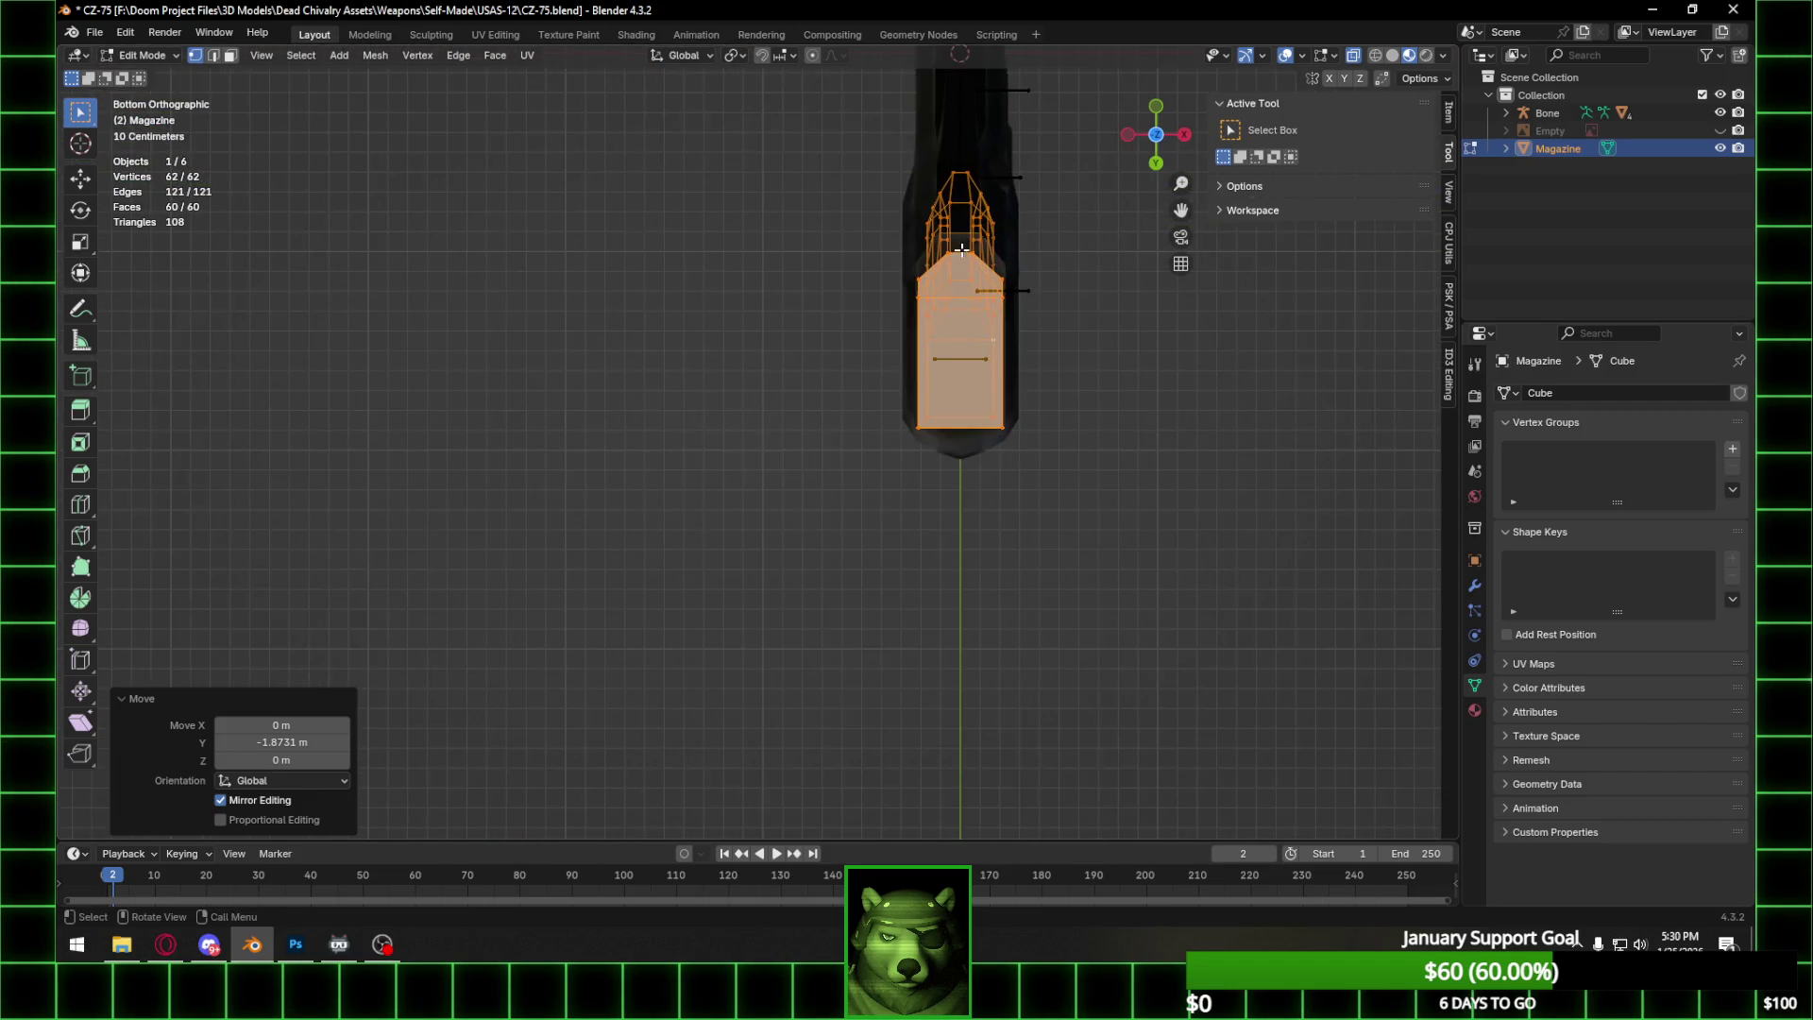
{"action": "mouse_move", "coordinate": [891, 378]}
{"action": "middle_mouse_down"}
{"action": "mouse_move", "coordinate": [671, 554]}
{"action": "mouse_move", "coordinate": [683, 615]}
{"action": "mouse_move", "coordinate": [712, 636]}
{"action": "middle_mouse_up"}
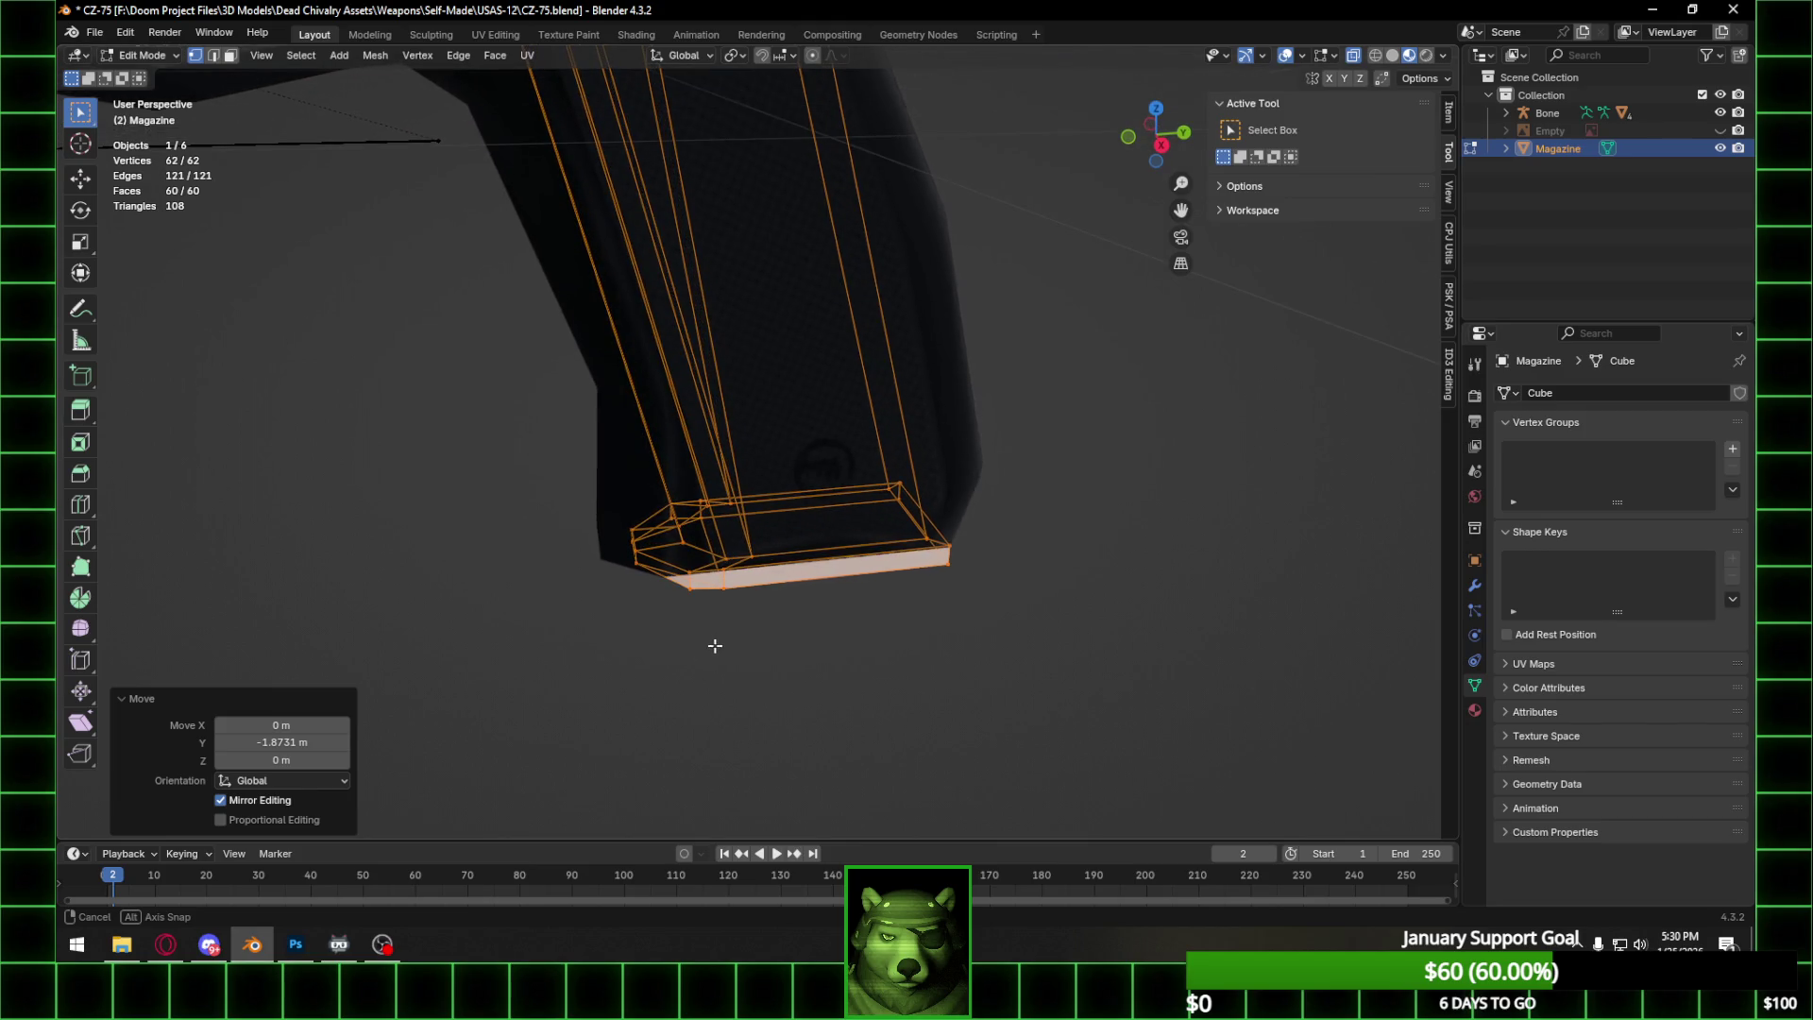
{"action": "left_click", "coordinate": [682, 580]}
{"action": "key", "text": "ctrl+KP_Add"}
{"action": "middle_click_drag", "start_coordinate": [620, 538], "coordinate": [944, 515]}
{"action": "left_click", "coordinate": [808, 540], "text": "shift"}
{"action": "middle_click_drag", "start_coordinate": [817, 576], "coordinate": [878, 421]}
Enlarge the baseplate along Y and shift it along Y beneath the grip.
{"action": "key", "text": "s"}
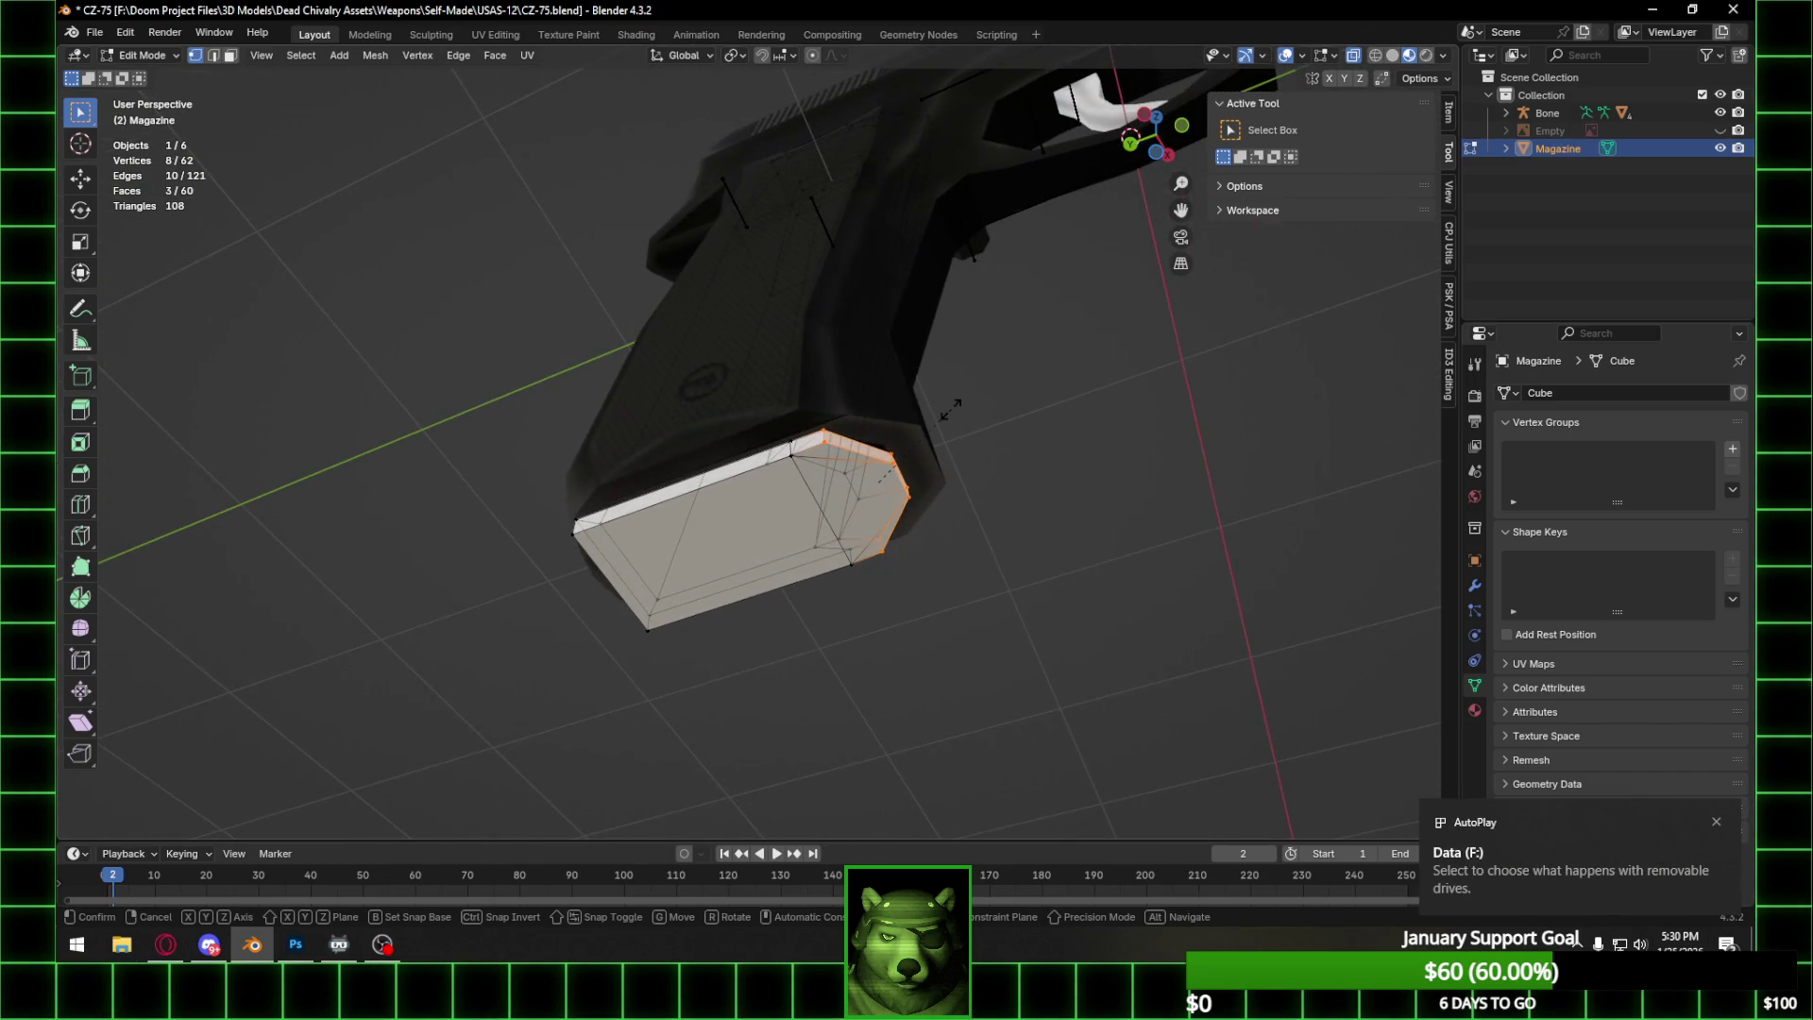
{"action": "key", "text": "y"}
{"action": "left_click", "coordinate": [997, 400]}
{"action": "key", "text": "g"}
{"action": "key", "text": "y"}
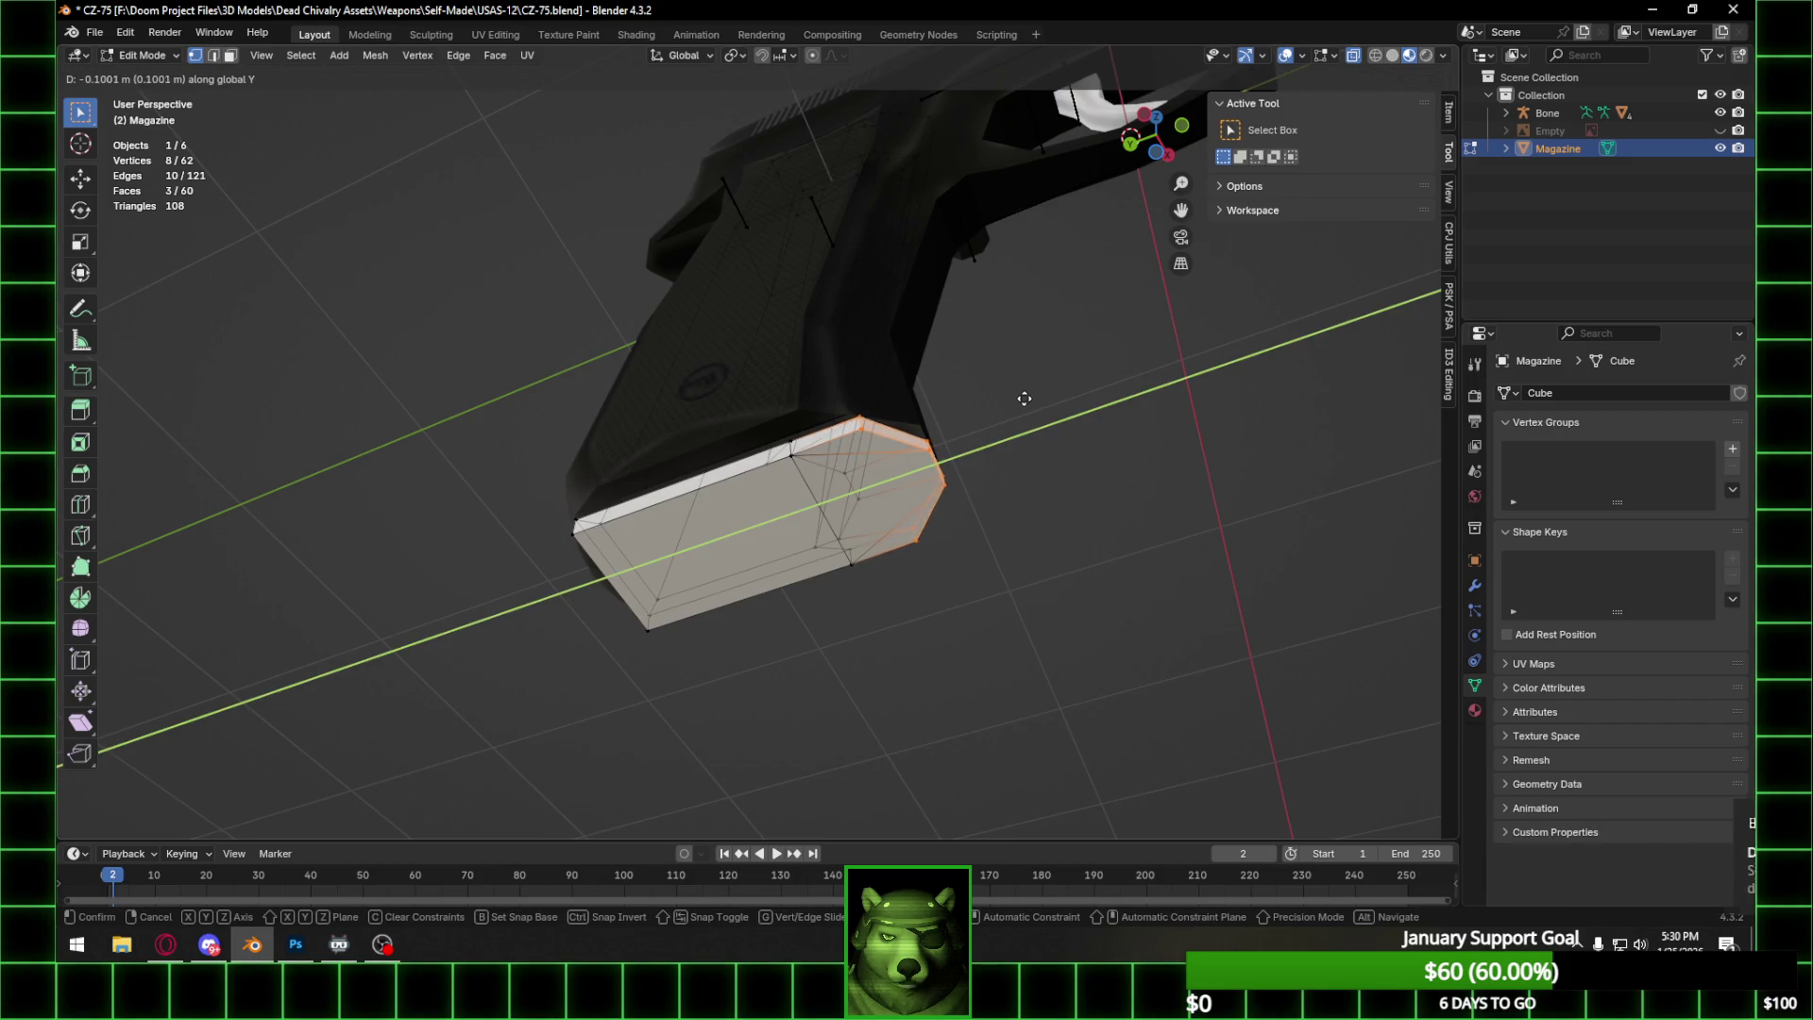
{"action": "left_click", "coordinate": [1024, 399]}
Widen the magazine's top face 1.84 times along X, then return to Object Mode.
{"action": "middle_click_drag", "start_coordinate": [1025, 399], "coordinate": [837, 383]}
{"action": "left_click_drag", "start_coordinate": [733, 328], "coordinate": [834, 366]}
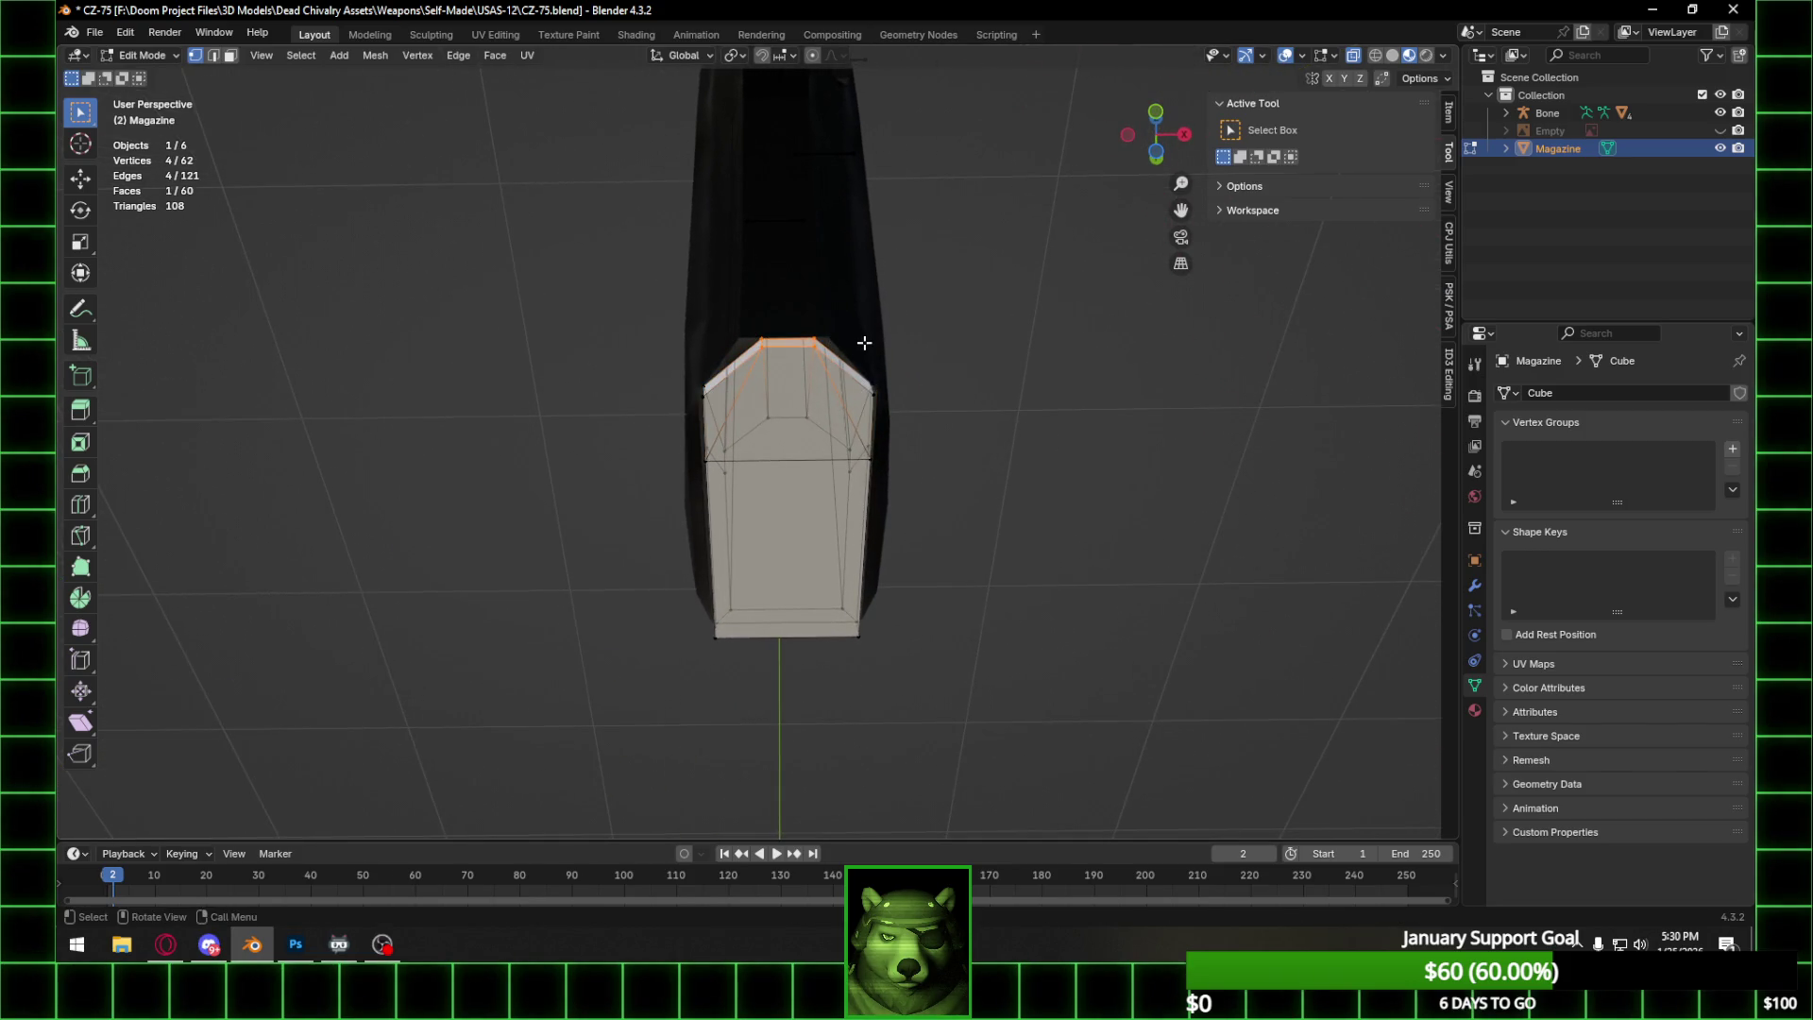
{"action": "key", "text": "s"}
{"action": "key", "text": "x"}
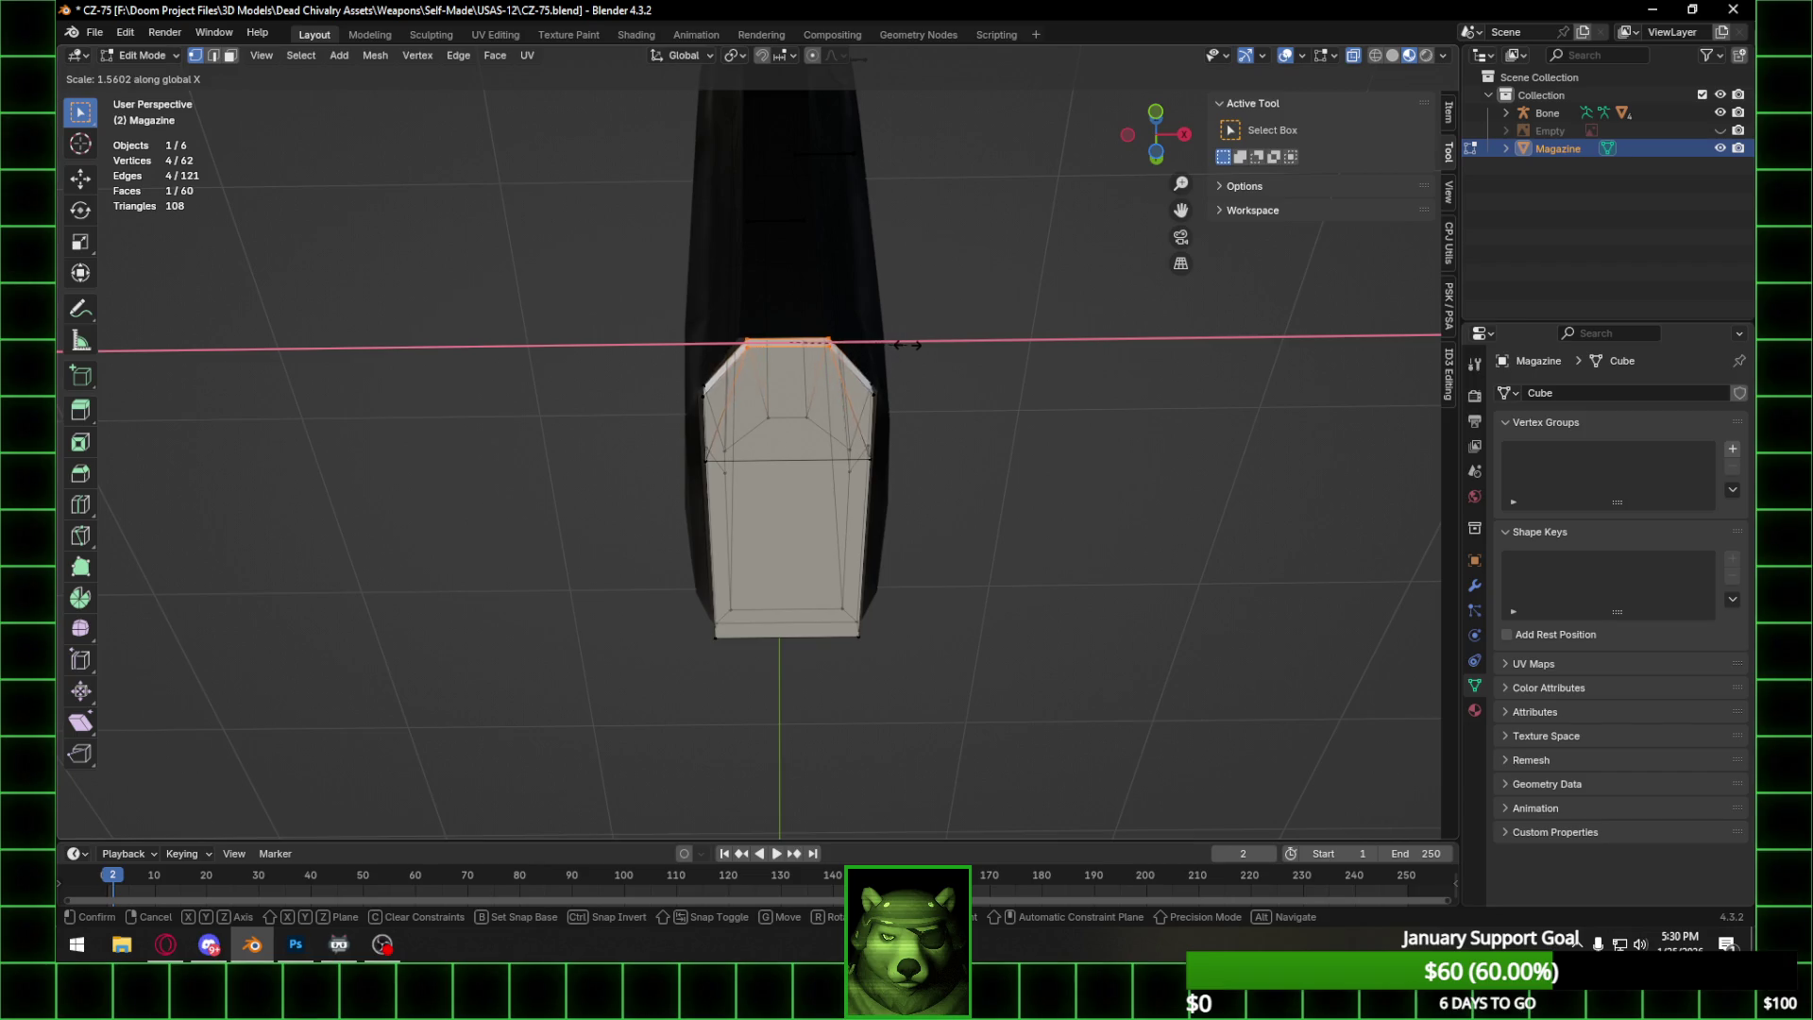
{"action": "left_click", "coordinate": [928, 344]}
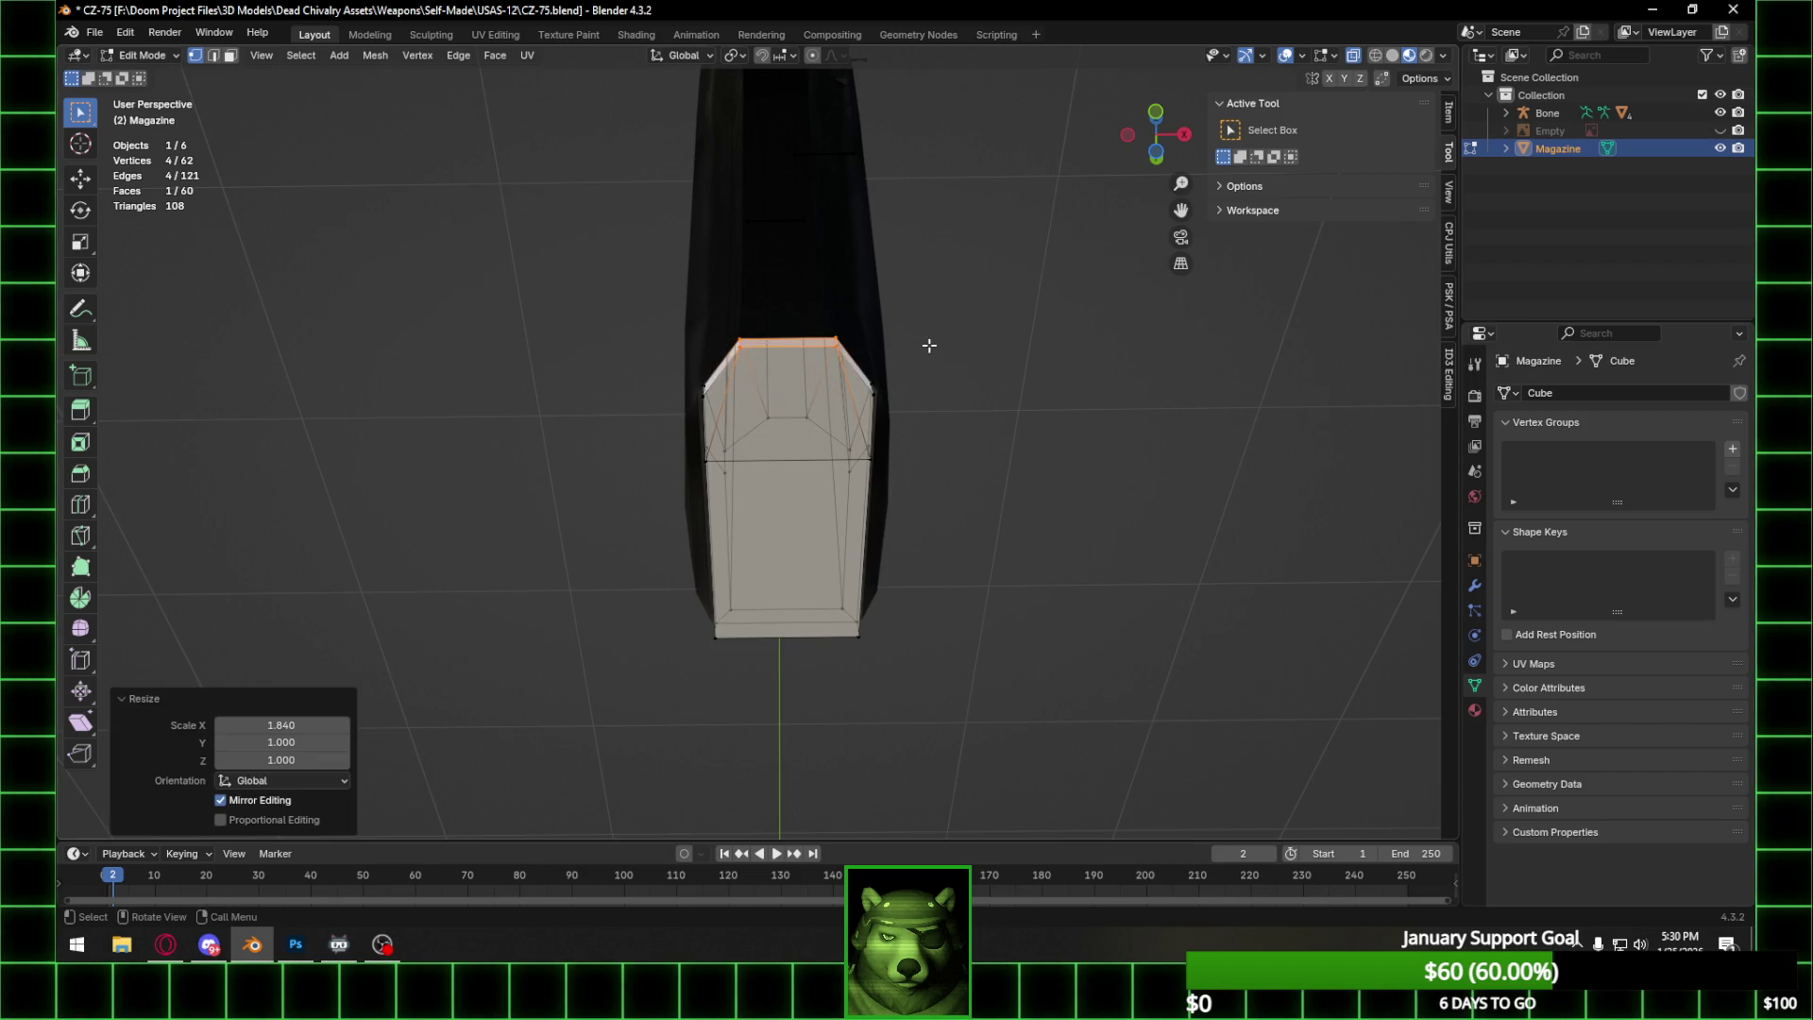
{"action": "mouse_move", "coordinate": [996, 354]}
{"action": "middle_mouse_down"}
{"action": "mouse_move", "coordinate": [841, 429]}
{"action": "mouse_move", "coordinate": [768, 484]}
{"action": "mouse_move", "coordinate": [773, 503]}
{"action": "mouse_move", "coordinate": [700, 486]}
{"action": "middle_mouse_up"}
{"action": "key", "text": "g"}
{"action": "key", "text": "y"}
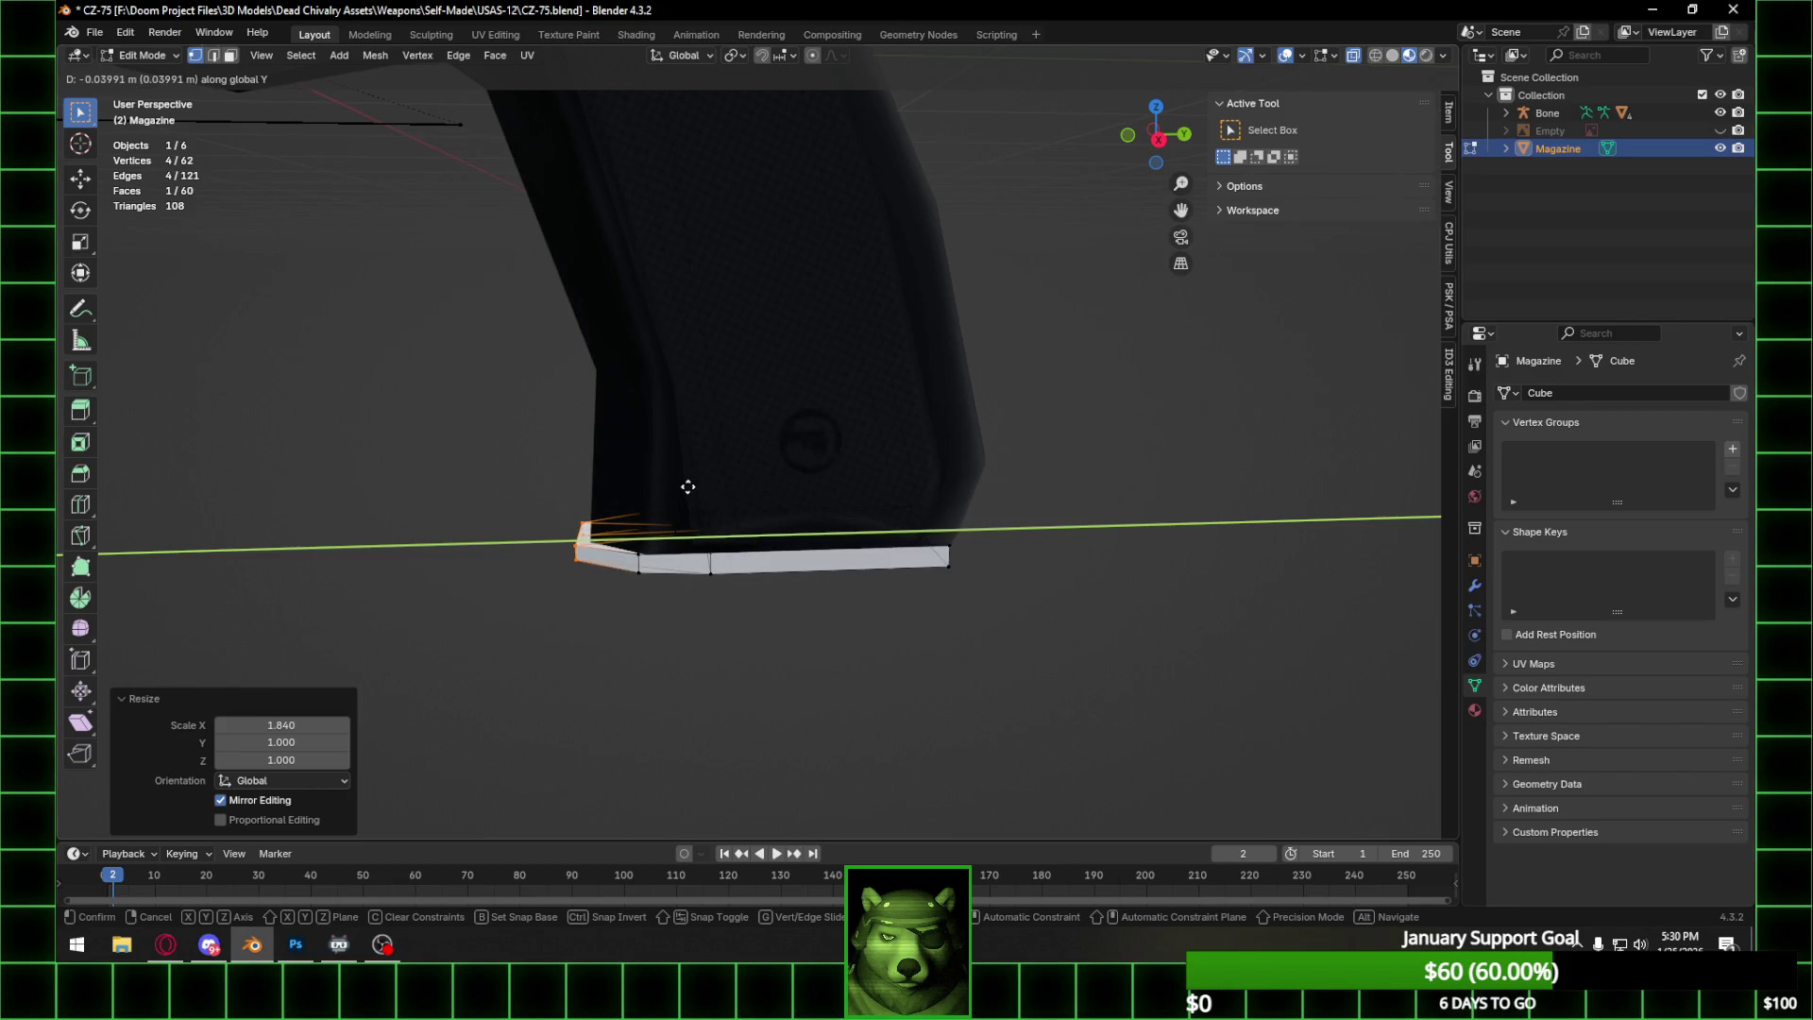
{"action": "key", "text": "Escape"}
{"action": "scroll", "coordinate": [687, 486], "scroll_direction": "down", "scroll_amount": 4}
{"action": "key", "text": "Tab"}
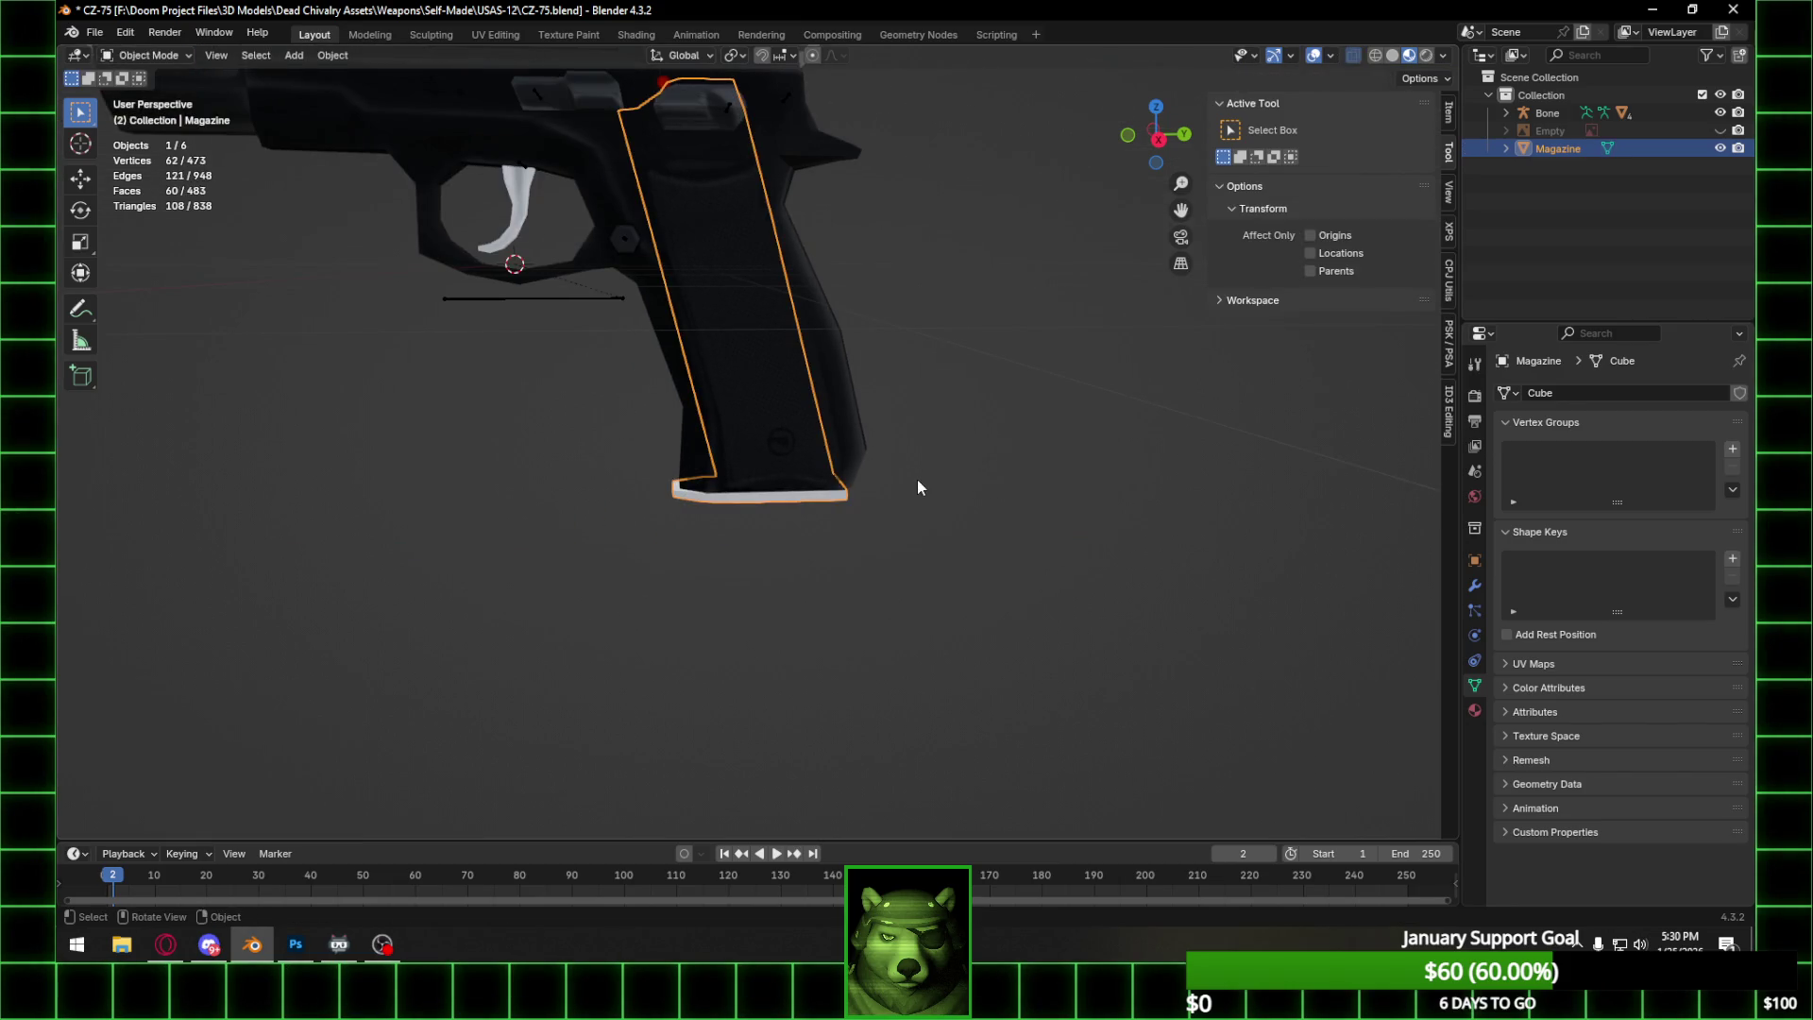
Move the magazine along Y to stand beside the pistol and save the file.
{"action": "key", "text": "g"}
{"action": "key", "text": "y"}
{"action": "left_click", "coordinate": [1159, 469]}
{"action": "mouse_move", "coordinate": [1159, 469]}
{"action": "middle_mouse_down"}
{"action": "mouse_move", "coordinate": [1043, 493]}
{"action": "mouse_move", "coordinate": [1114, 529]}
{"action": "mouse_move", "coordinate": [861, 516]}
{"action": "mouse_move", "coordinate": [916, 425]}
{"action": "middle_mouse_up"}
{"action": "key", "text": "ctrl+s"}
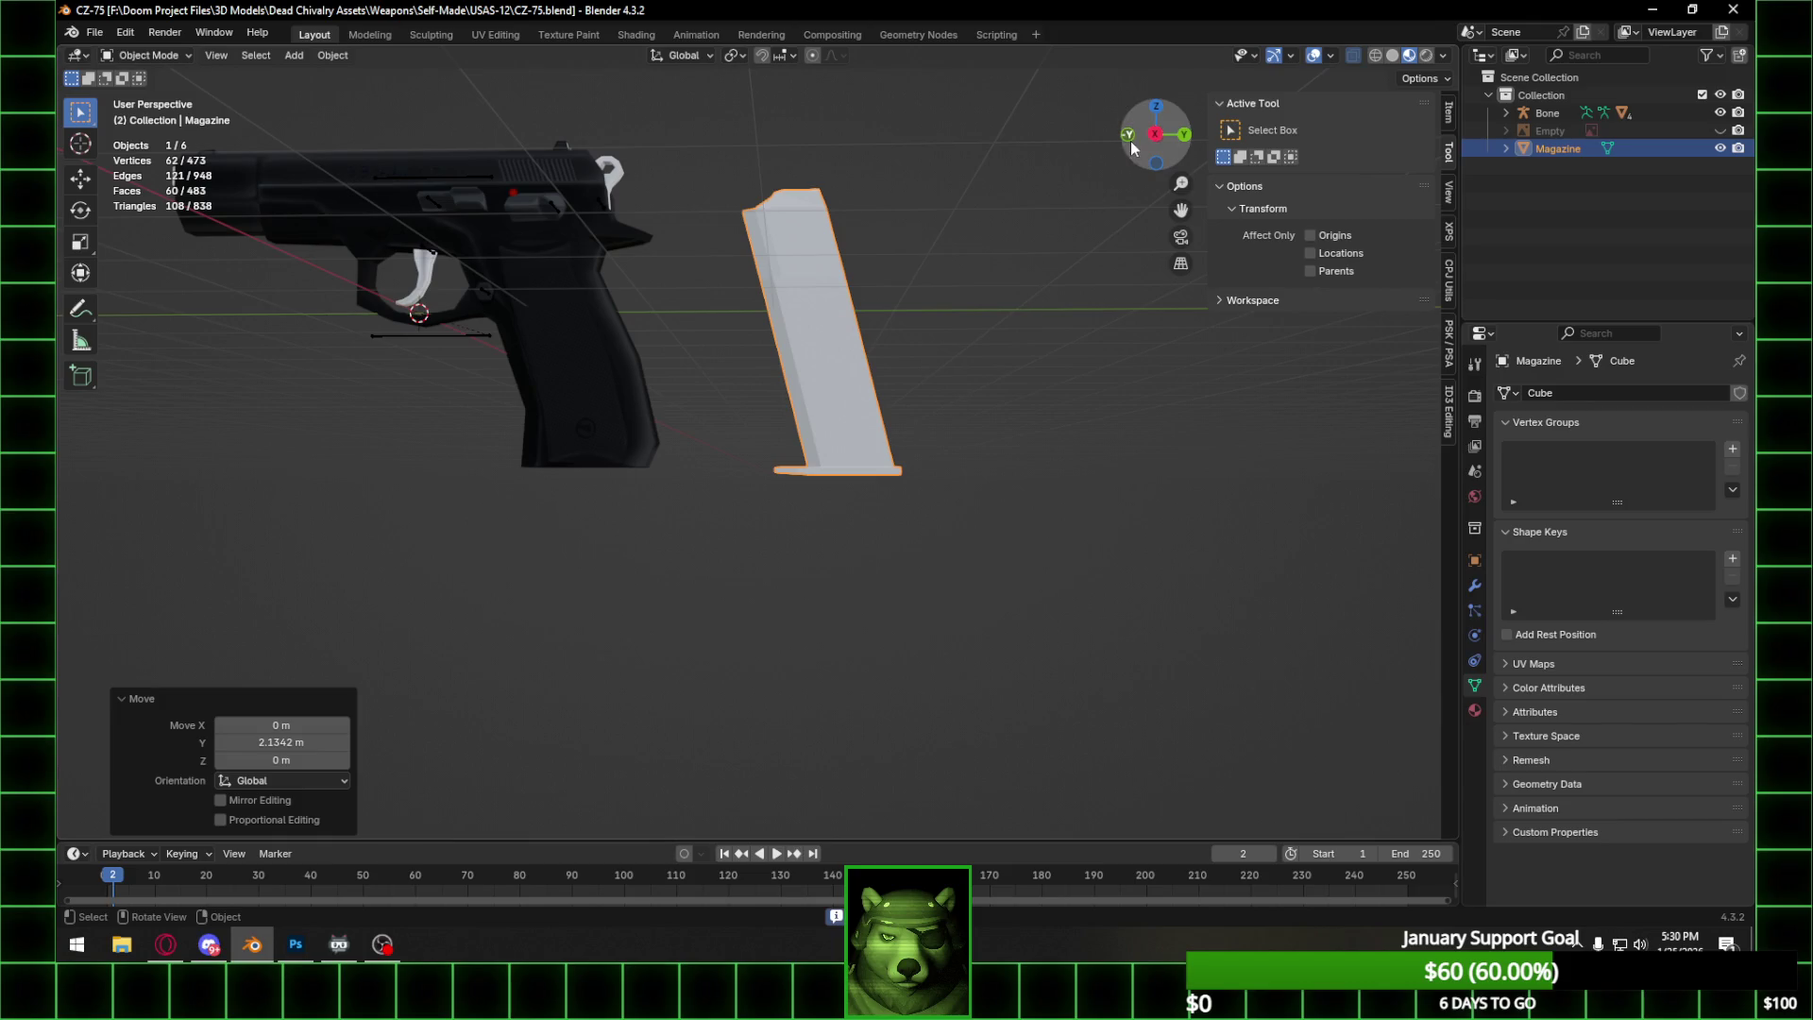
In Edit Mode, scale the selected magazine geometry along X to adjust its width.
{"action": "mouse_move", "coordinate": [1160, 134]}
{"action": "middle_mouse_down"}
{"action": "mouse_move", "coordinate": [795, 314]}
{"action": "mouse_move", "coordinate": [835, 372]}
{"action": "middle_mouse_up"}
{"action": "scroll", "coordinate": [878, 321], "scroll_direction": "up", "scroll_amount": 4}
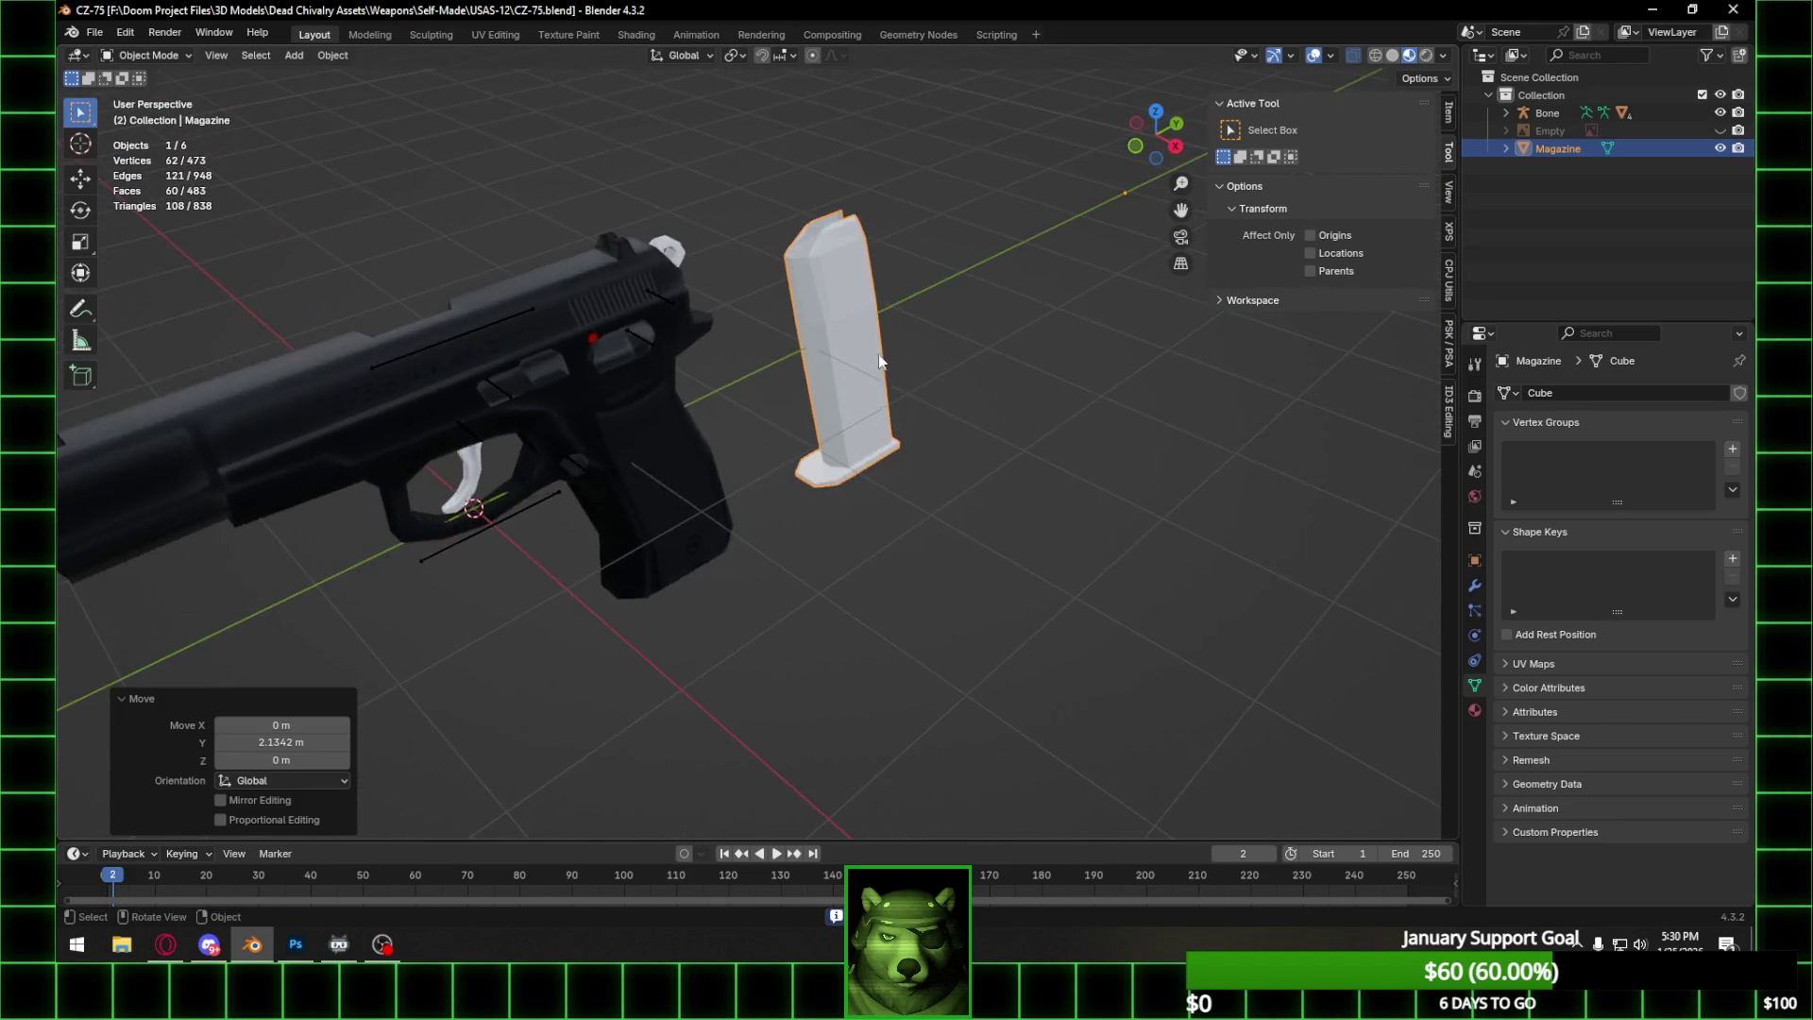
{"action": "mouse_move", "coordinate": [933, 274]}
{"action": "middle_mouse_down"}
{"action": "mouse_move", "coordinate": [906, 417]}
{"action": "mouse_move", "coordinate": [766, 380]}
{"action": "mouse_move", "coordinate": [849, 500]}
{"action": "mouse_move", "coordinate": [895, 518]}
{"action": "mouse_move", "coordinate": [785, 488]}
{"action": "mouse_move", "coordinate": [881, 476]}
{"action": "middle_mouse_up"}
{"action": "key", "text": "Tab"}
{"action": "left_click", "coordinate": [837, 490]}
{"action": "key", "text": "s"}
{"action": "key", "text": "x"}
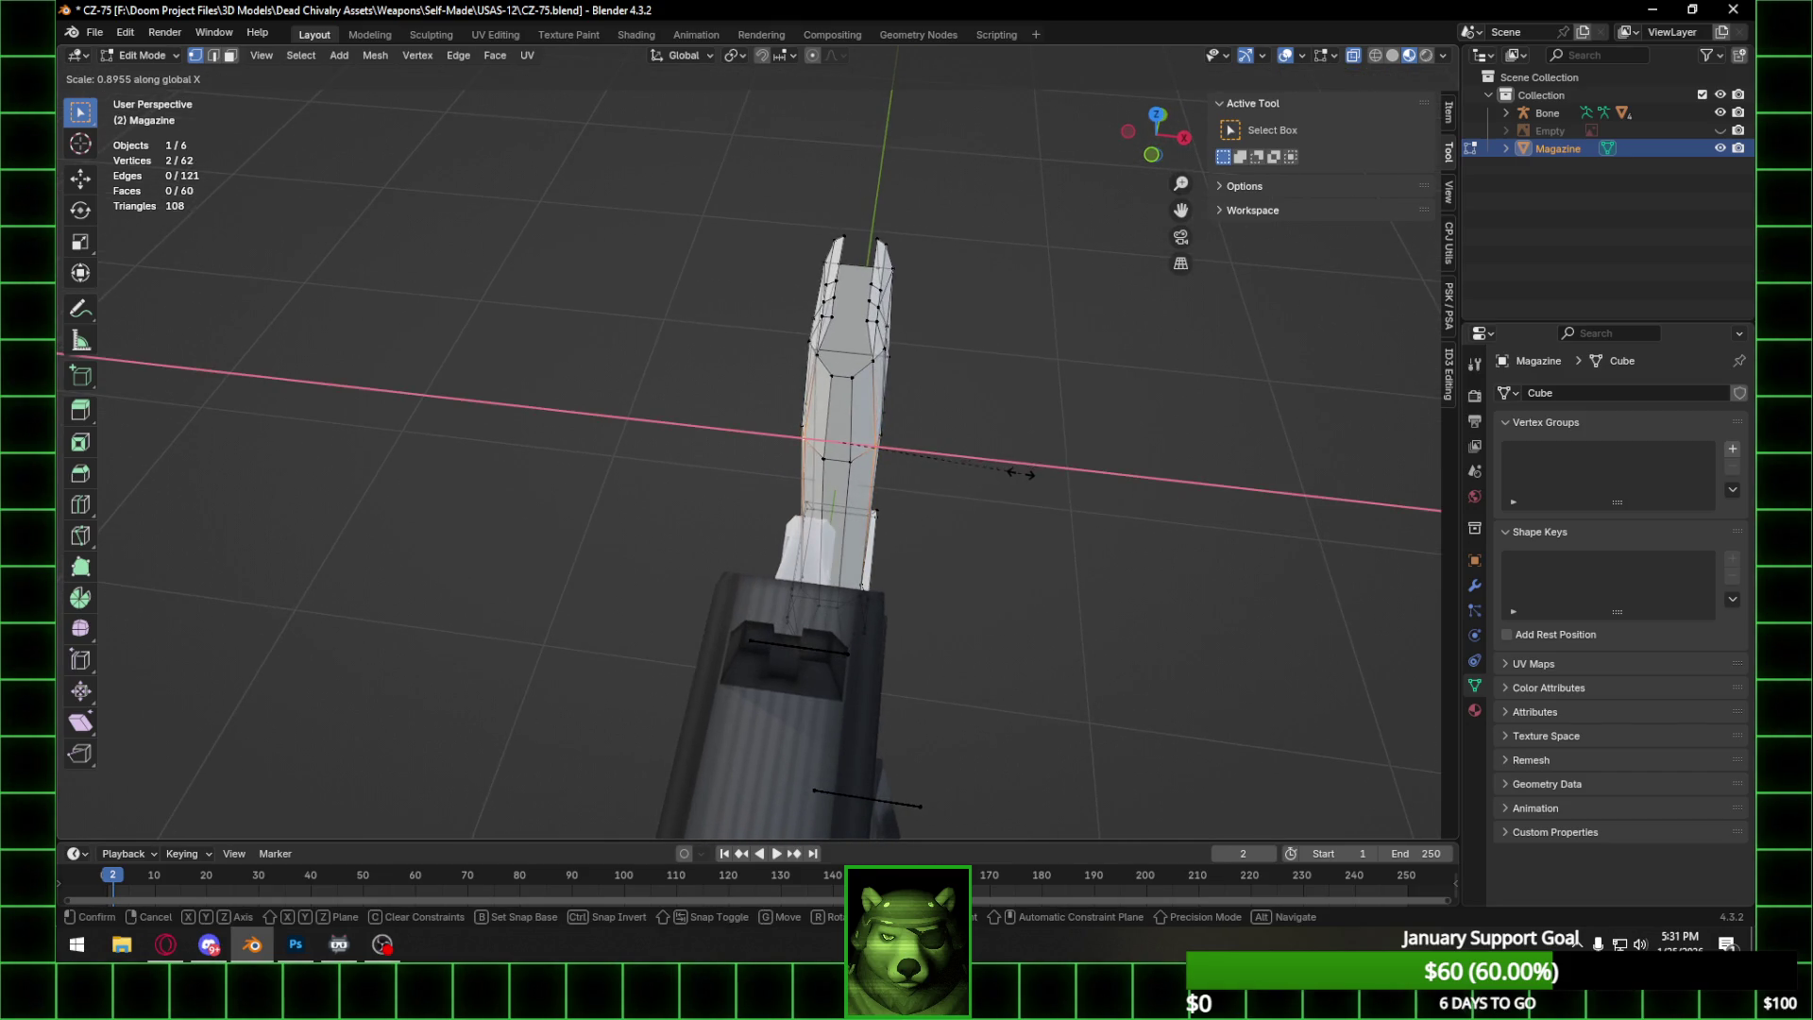
{"action": "left_click", "coordinate": [890, 477]}
{"action": "mouse_move", "coordinate": [890, 477]}
{"action": "middle_mouse_down"}
{"action": "mouse_move", "coordinate": [849, 424]}
{"action": "mouse_move", "coordinate": [869, 389]}
{"action": "mouse_move", "coordinate": [827, 372]}
{"action": "mouse_move", "coordinate": [789, 365]}
{"action": "mouse_move", "coordinate": [694, 430]}
{"action": "mouse_move", "coordinate": [948, 366]}
{"action": "mouse_move", "coordinate": [1199, 394]}
{"action": "mouse_move", "coordinate": [472, 368]}
{"action": "mouse_move", "coordinate": [75, 292]}
{"action": "middle_mouse_up"}
{"action": "key", "text": "Tab"}
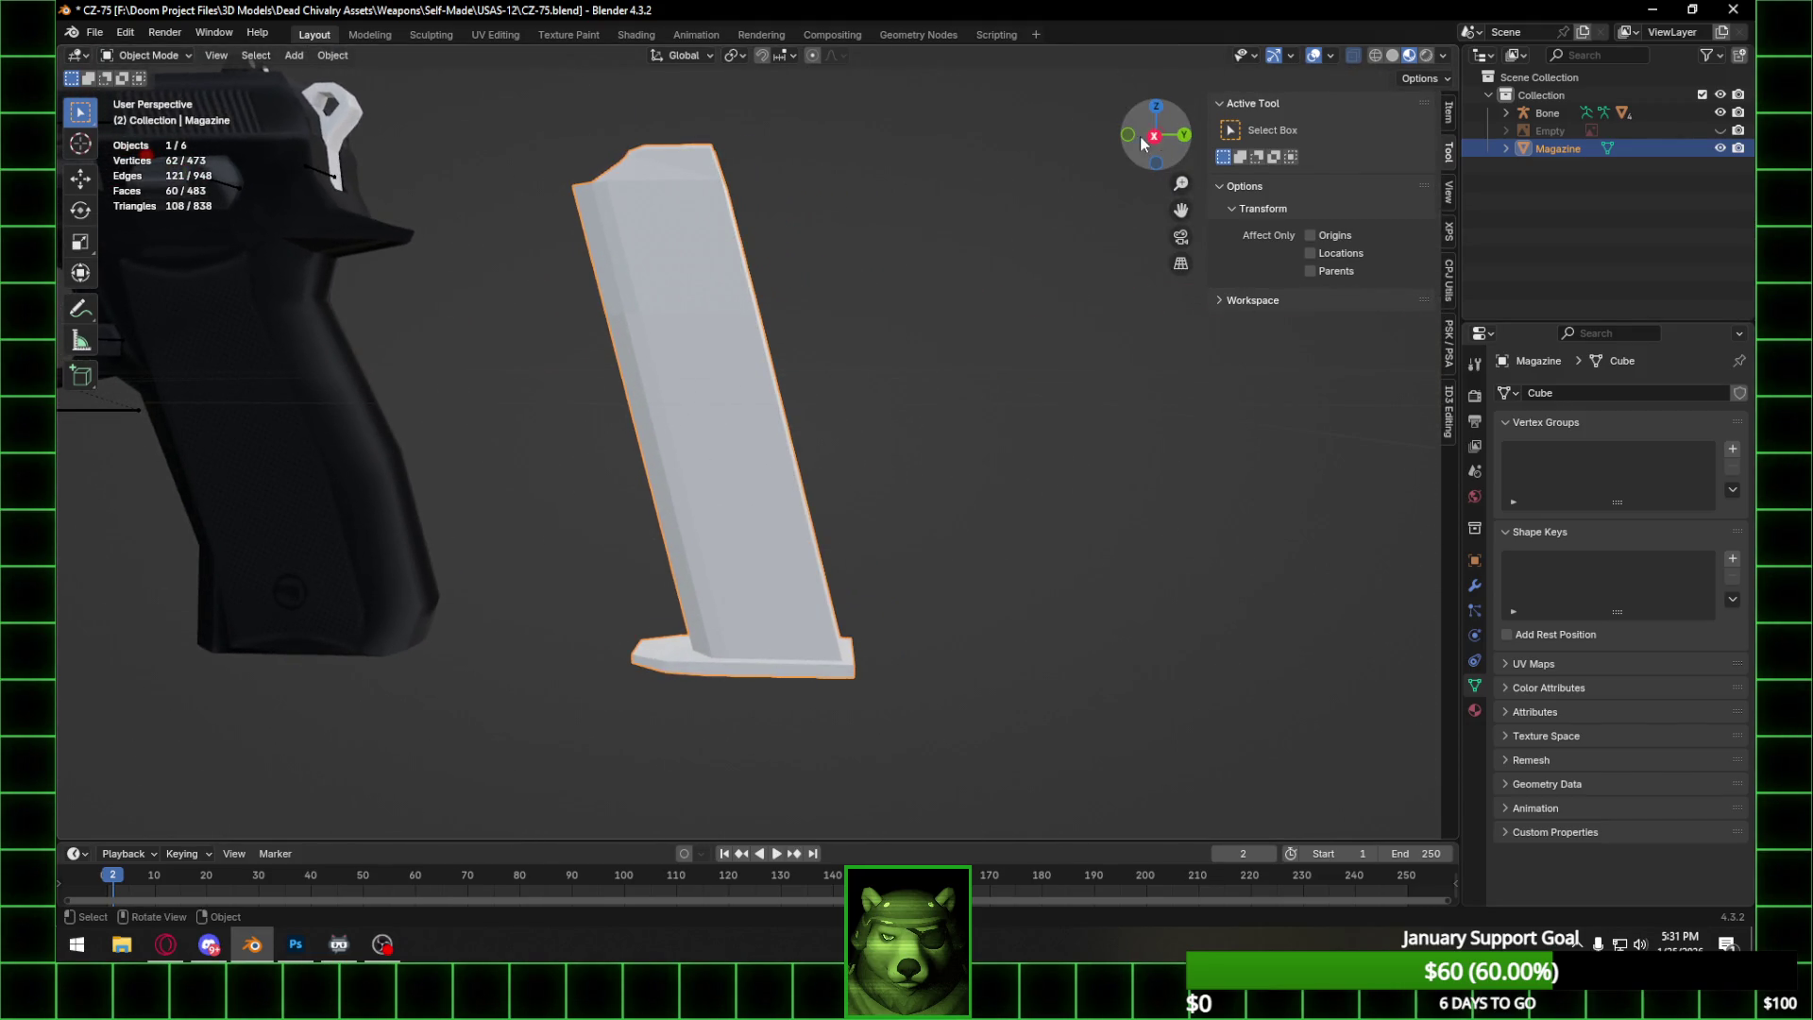
Snap to a straight side view, then orbit back to a perspective view of the scene.
{"action": "left_click", "coordinate": [1154, 136]}
{"action": "scroll", "coordinate": [787, 410], "scroll_direction": "down", "scroll_amount": 5}
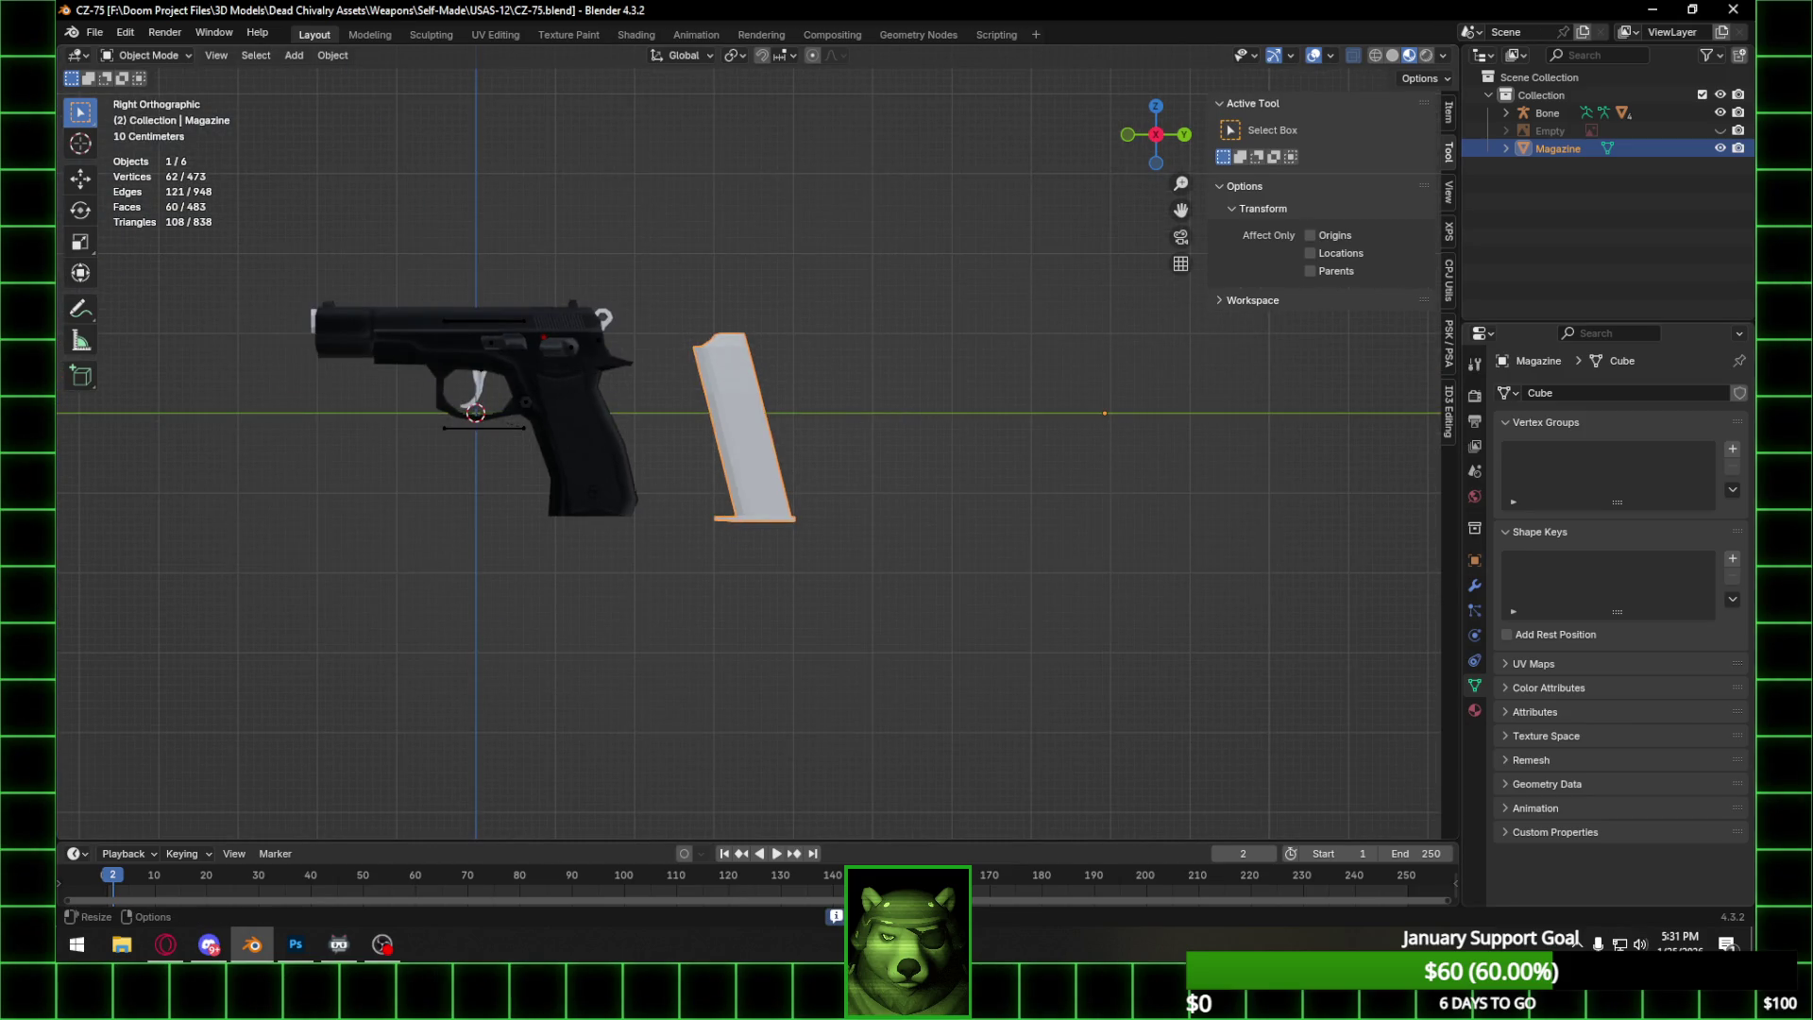
{"action": "key", "text": "alt+Tab"}
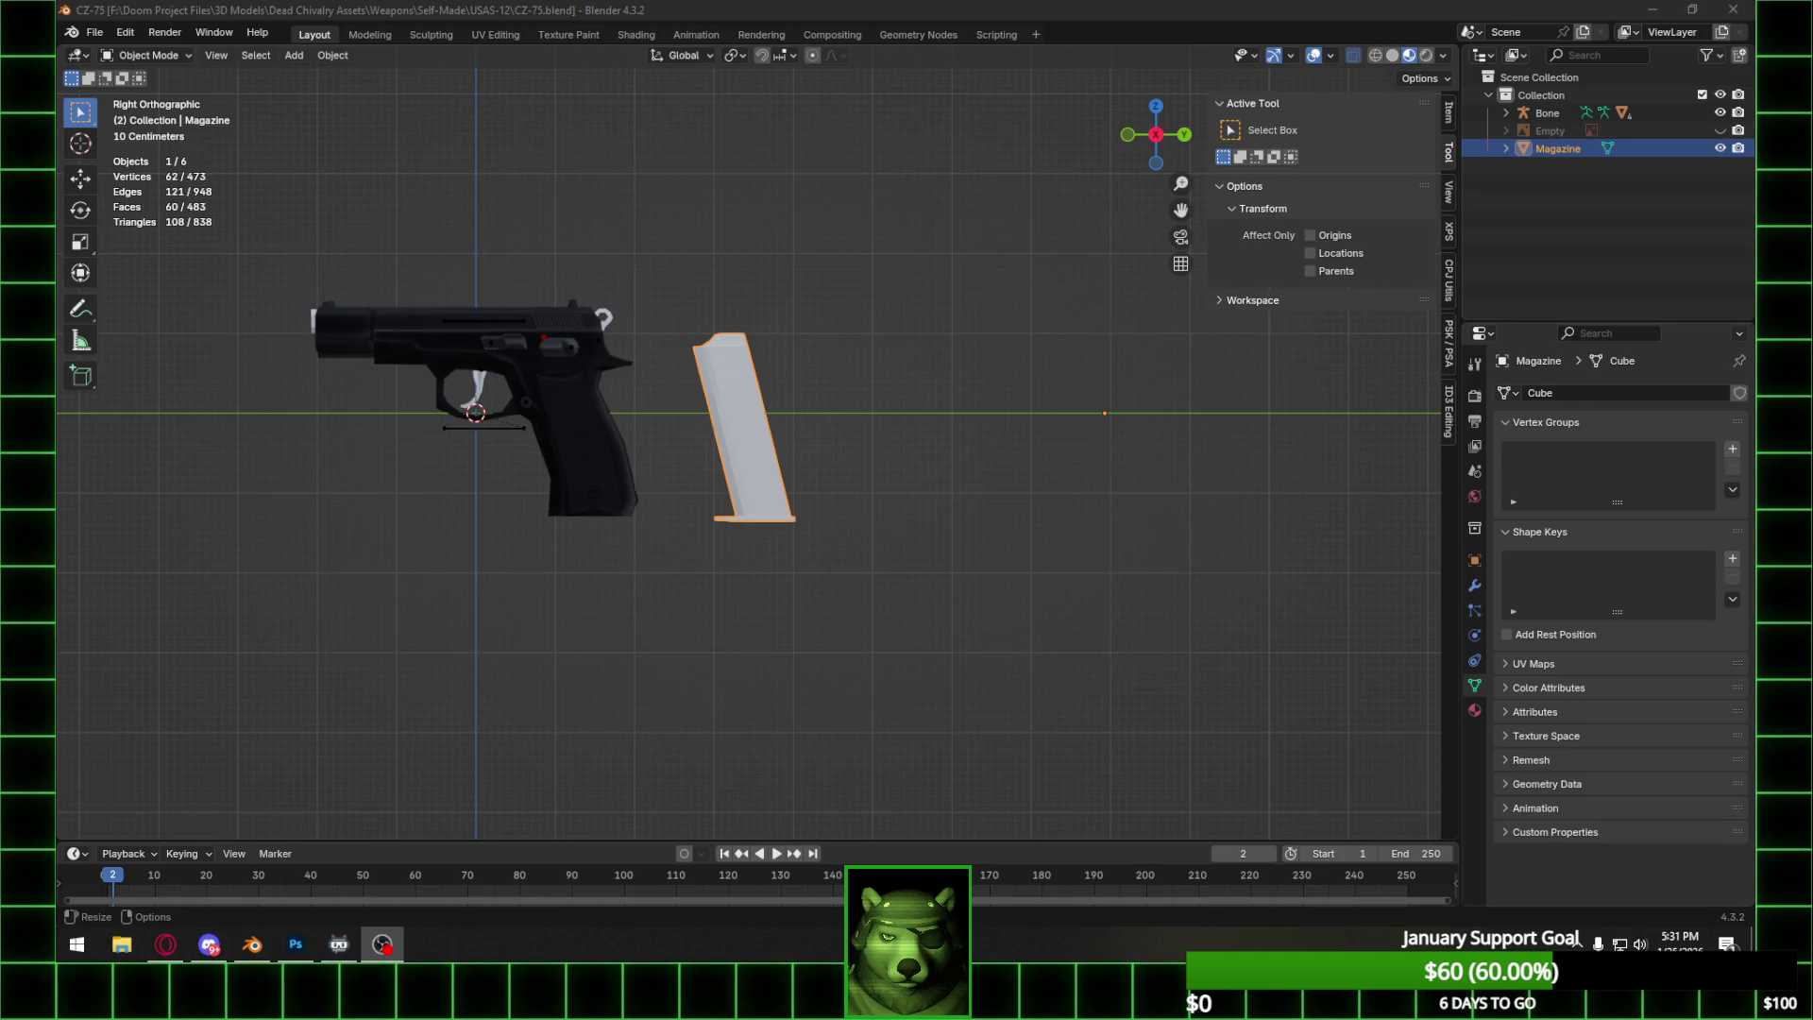
{"action": "mouse_move", "coordinate": [680, 495]}
{"action": "middle_mouse_down"}
{"action": "mouse_move", "coordinate": [712, 462]}
{"action": "mouse_move", "coordinate": [789, 478]}
{"action": "middle_mouse_up"}
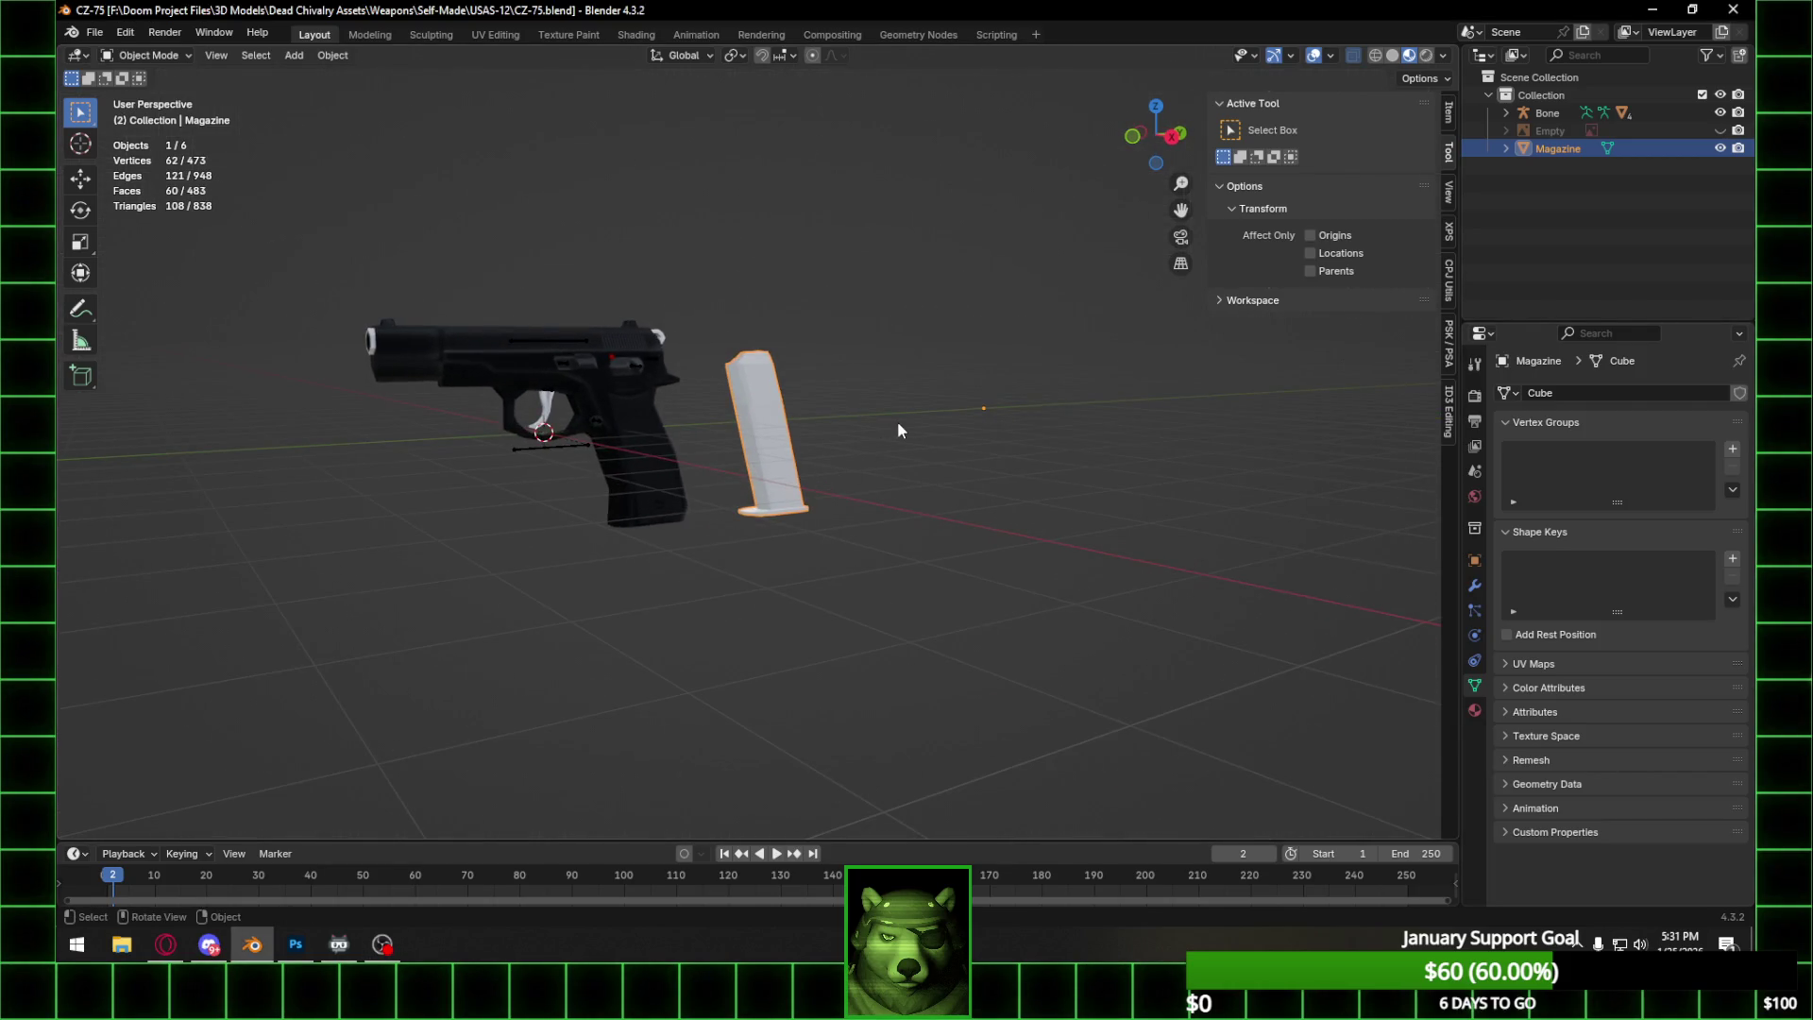
Rename the Bone armature to CZ-75 in the Outliner.
{"action": "double_click", "coordinate": [1547, 112]}
{"action": "type", "text": "CZ"}
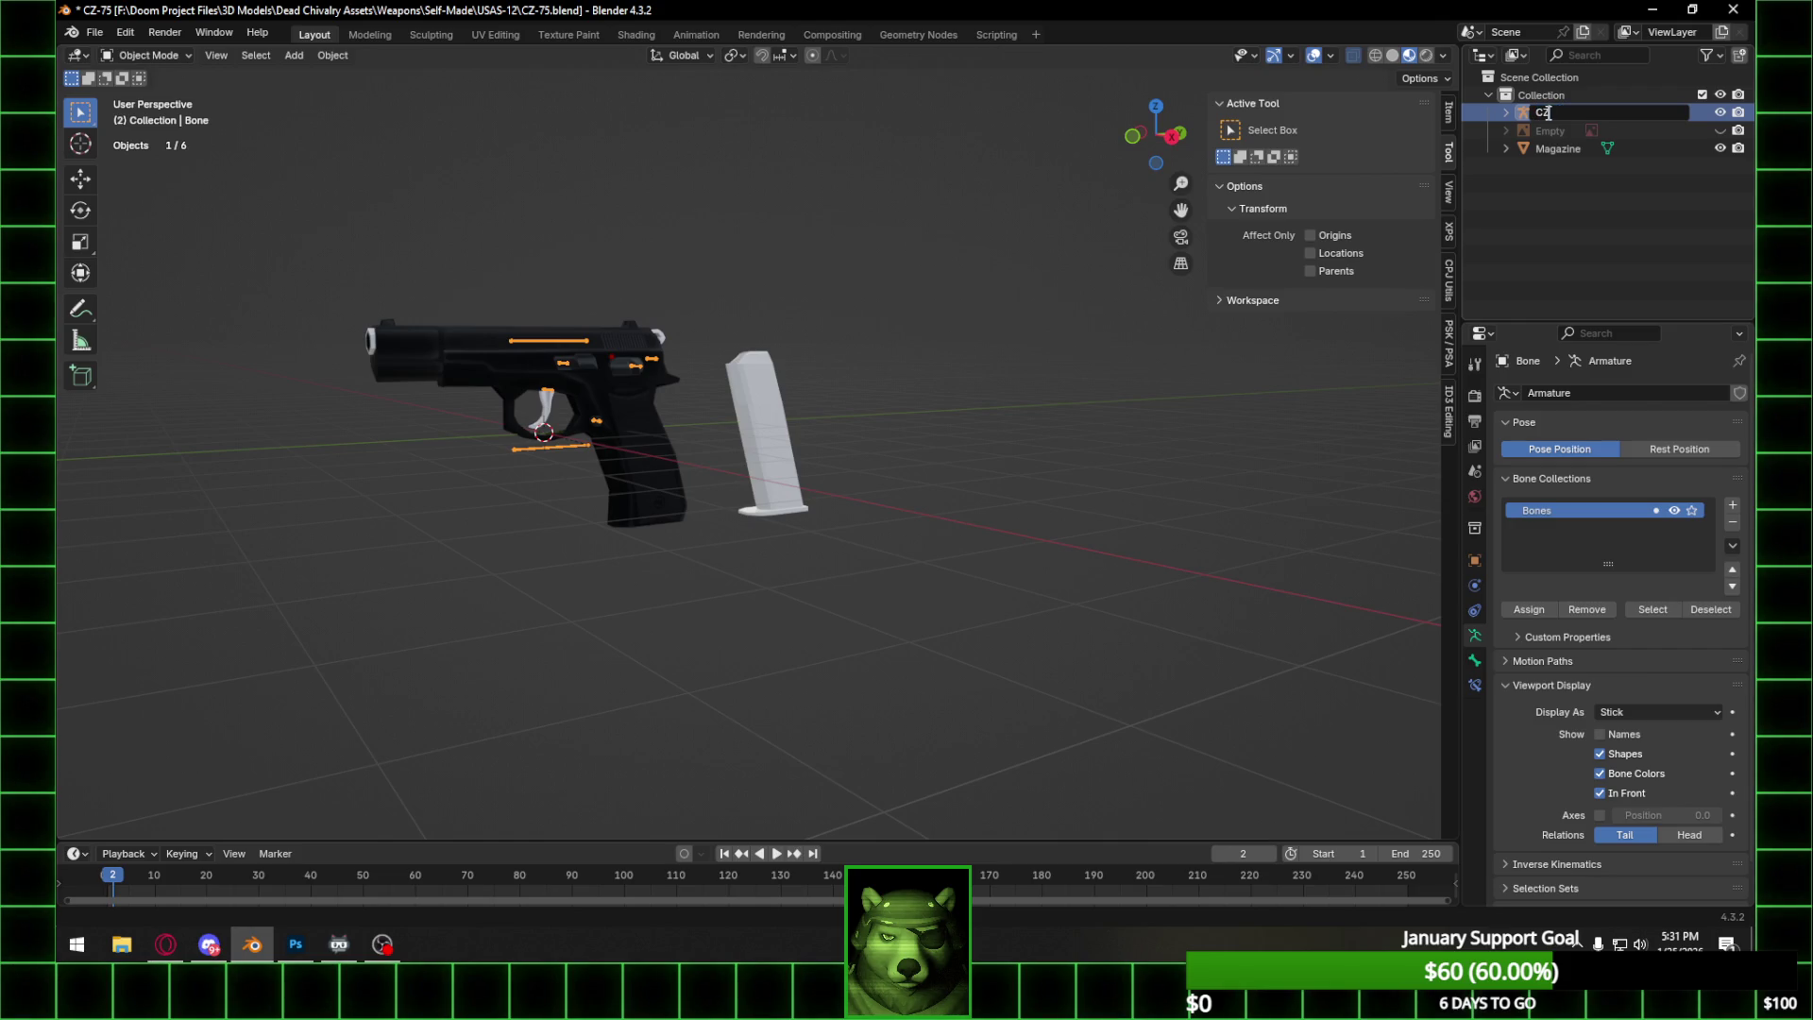
{"action": "type", "text": "-7"}
{"action": "key", "text": "BackSpace"}
{"action": "type", "text": "5"}
{"action": "key", "text": "Return"}
Deselect everything and set the viewport to Left Orthographic.
{"action": "left_click", "coordinate": [835, 410]}
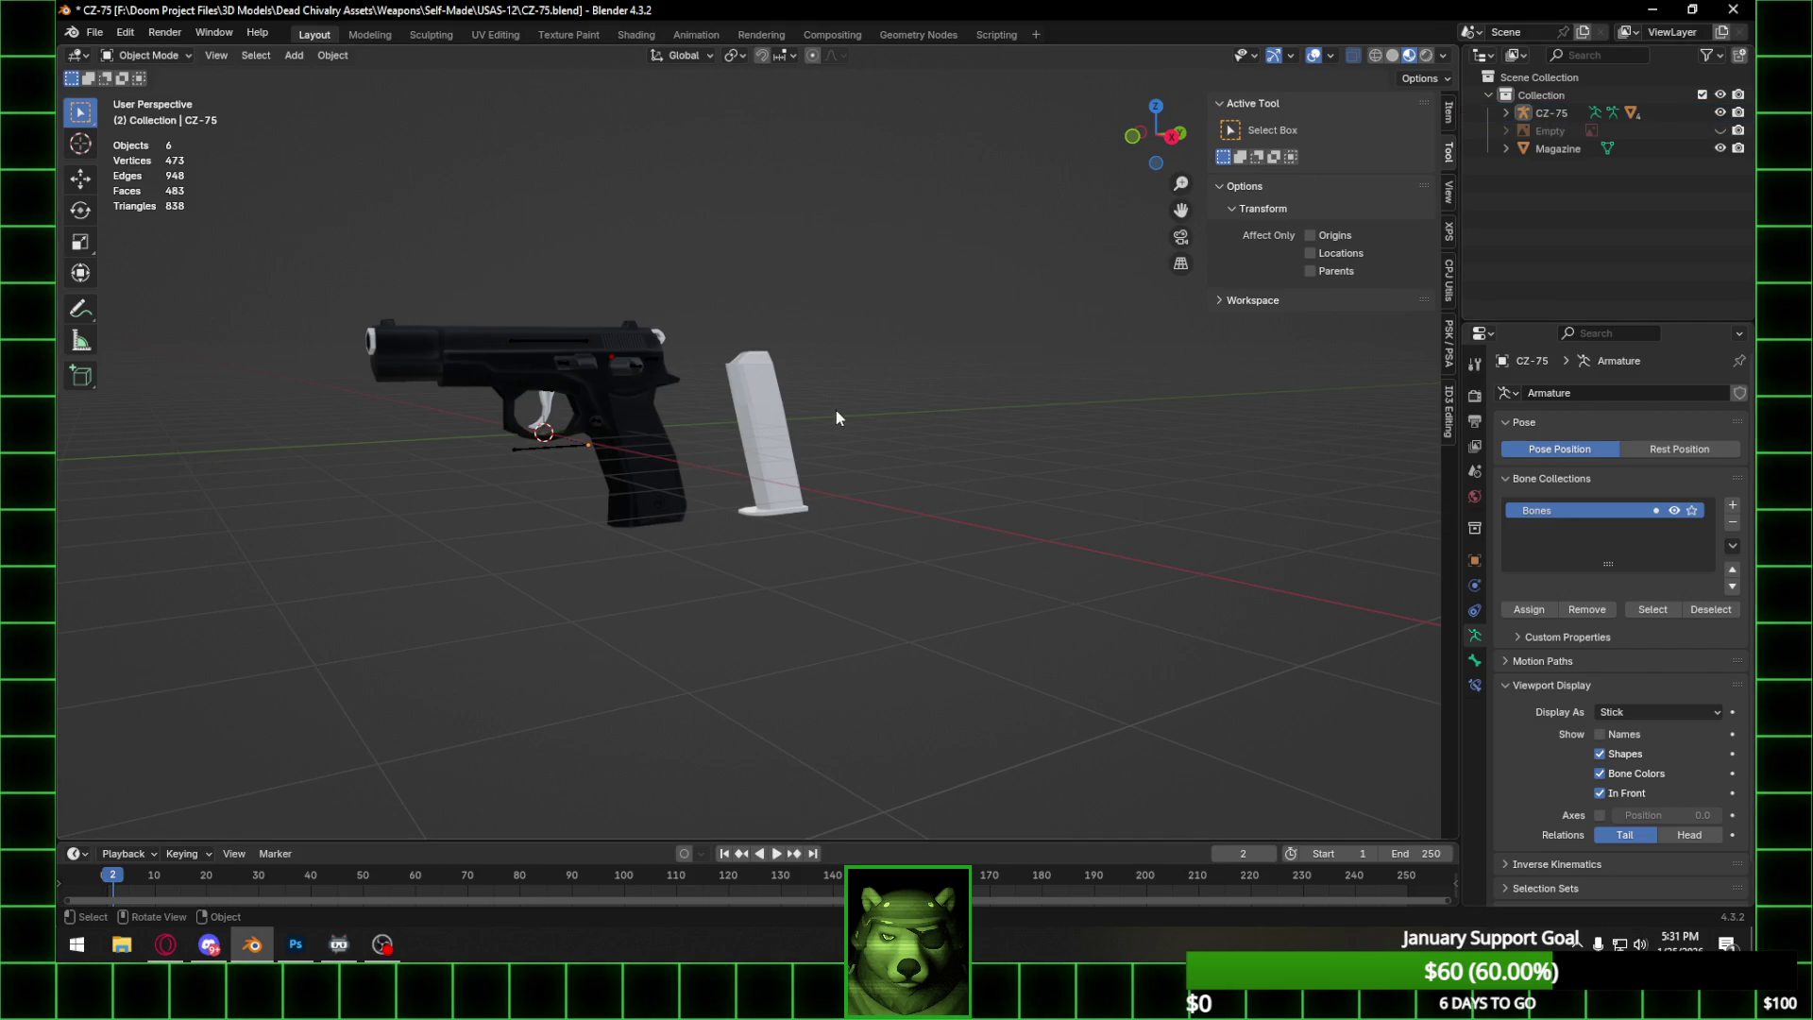
{"action": "middle_click_drag", "start_coordinate": [836, 411], "coordinate": [790, 418]}
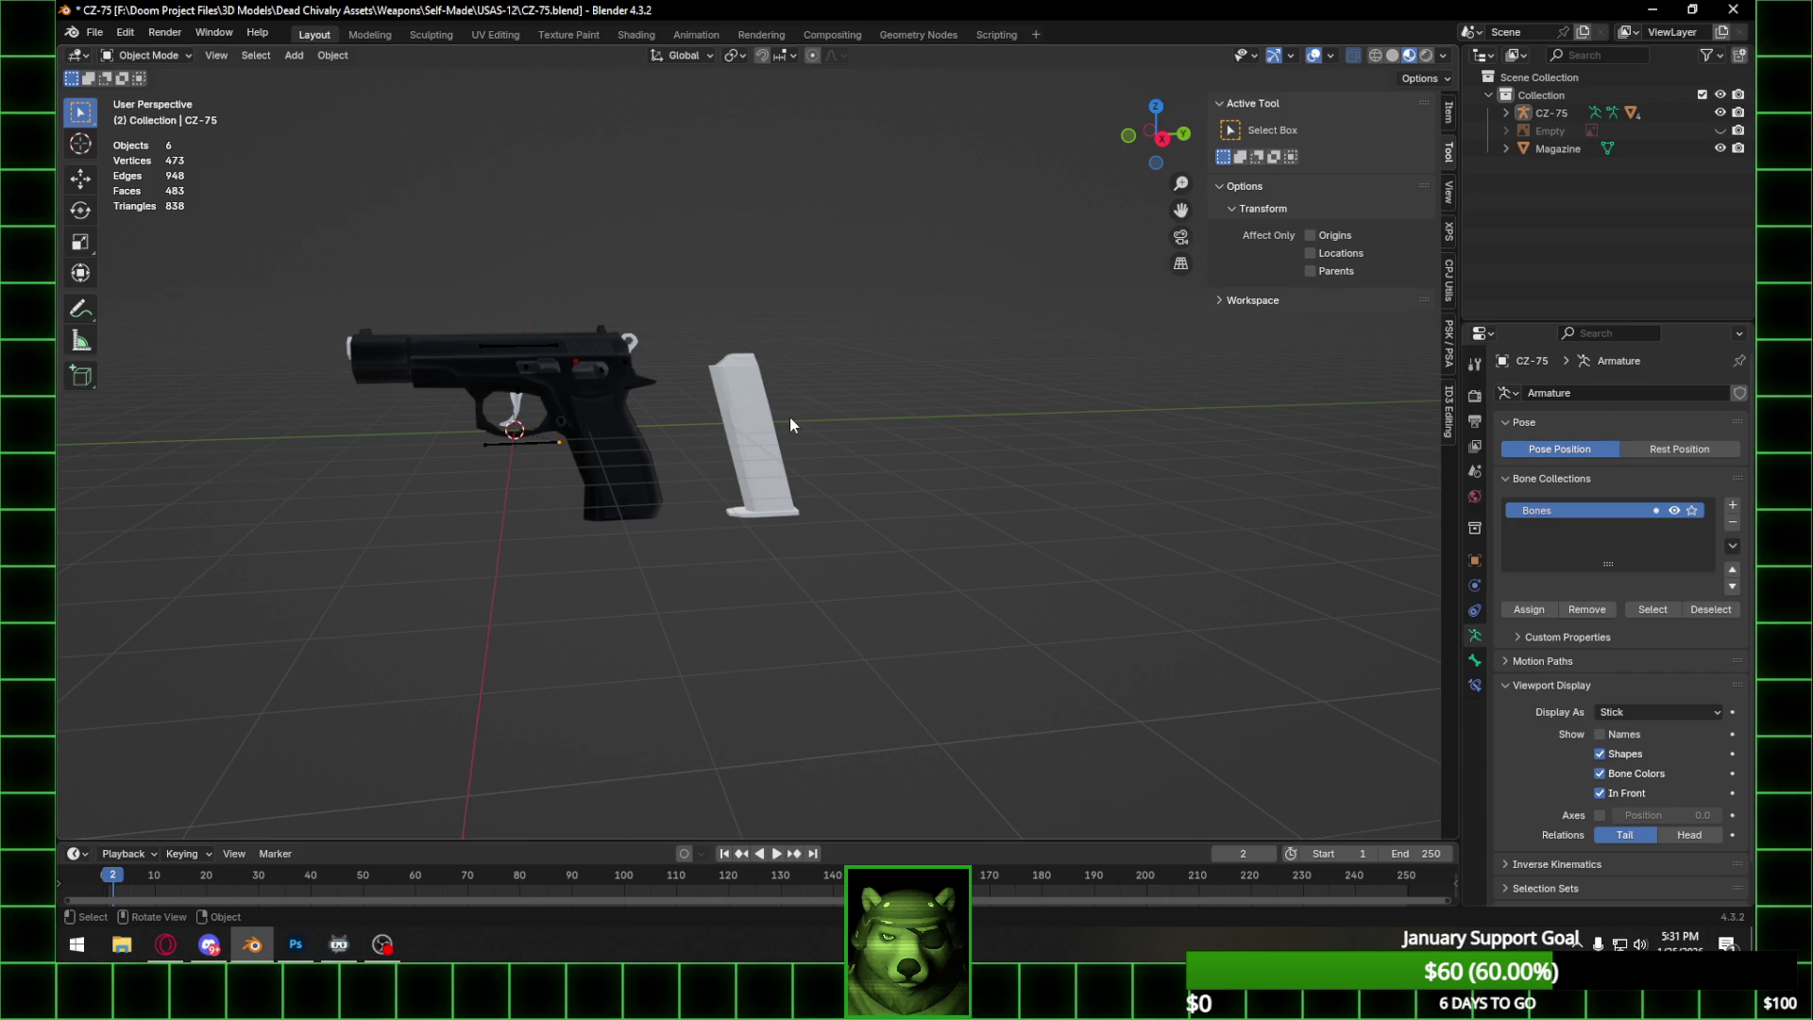
{"action": "mouse_move", "coordinate": [615, 413]}
{"action": "middle_mouse_down"}
{"action": "mouse_move", "coordinate": [691, 370]}
{"action": "mouse_move", "coordinate": [309, 349]}
{"action": "mouse_move", "coordinate": [173, 368]}
{"action": "mouse_move", "coordinate": [649, 285]}
{"action": "middle_mouse_up"}
{"action": "left_click", "coordinate": [1142, 140]}
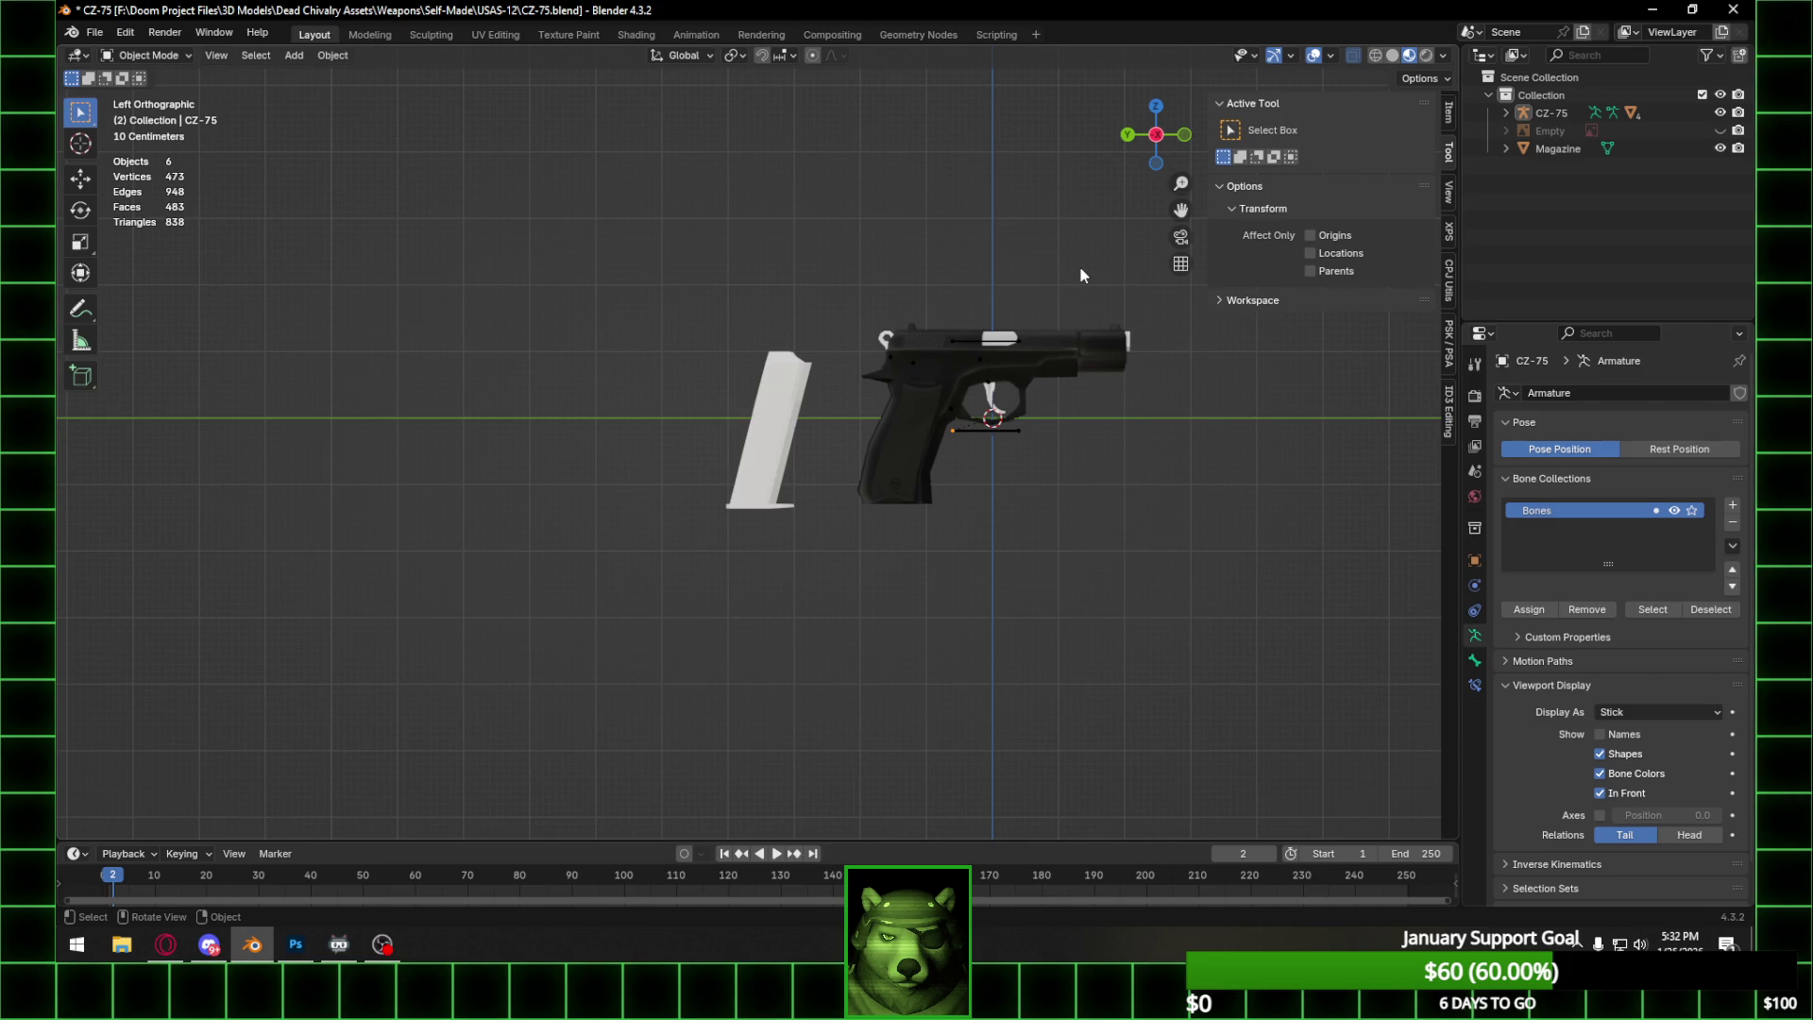
Select the Magazine object beside the pistol and switch it into Edit Mode.
{"action": "left_click", "coordinate": [1001, 442]}
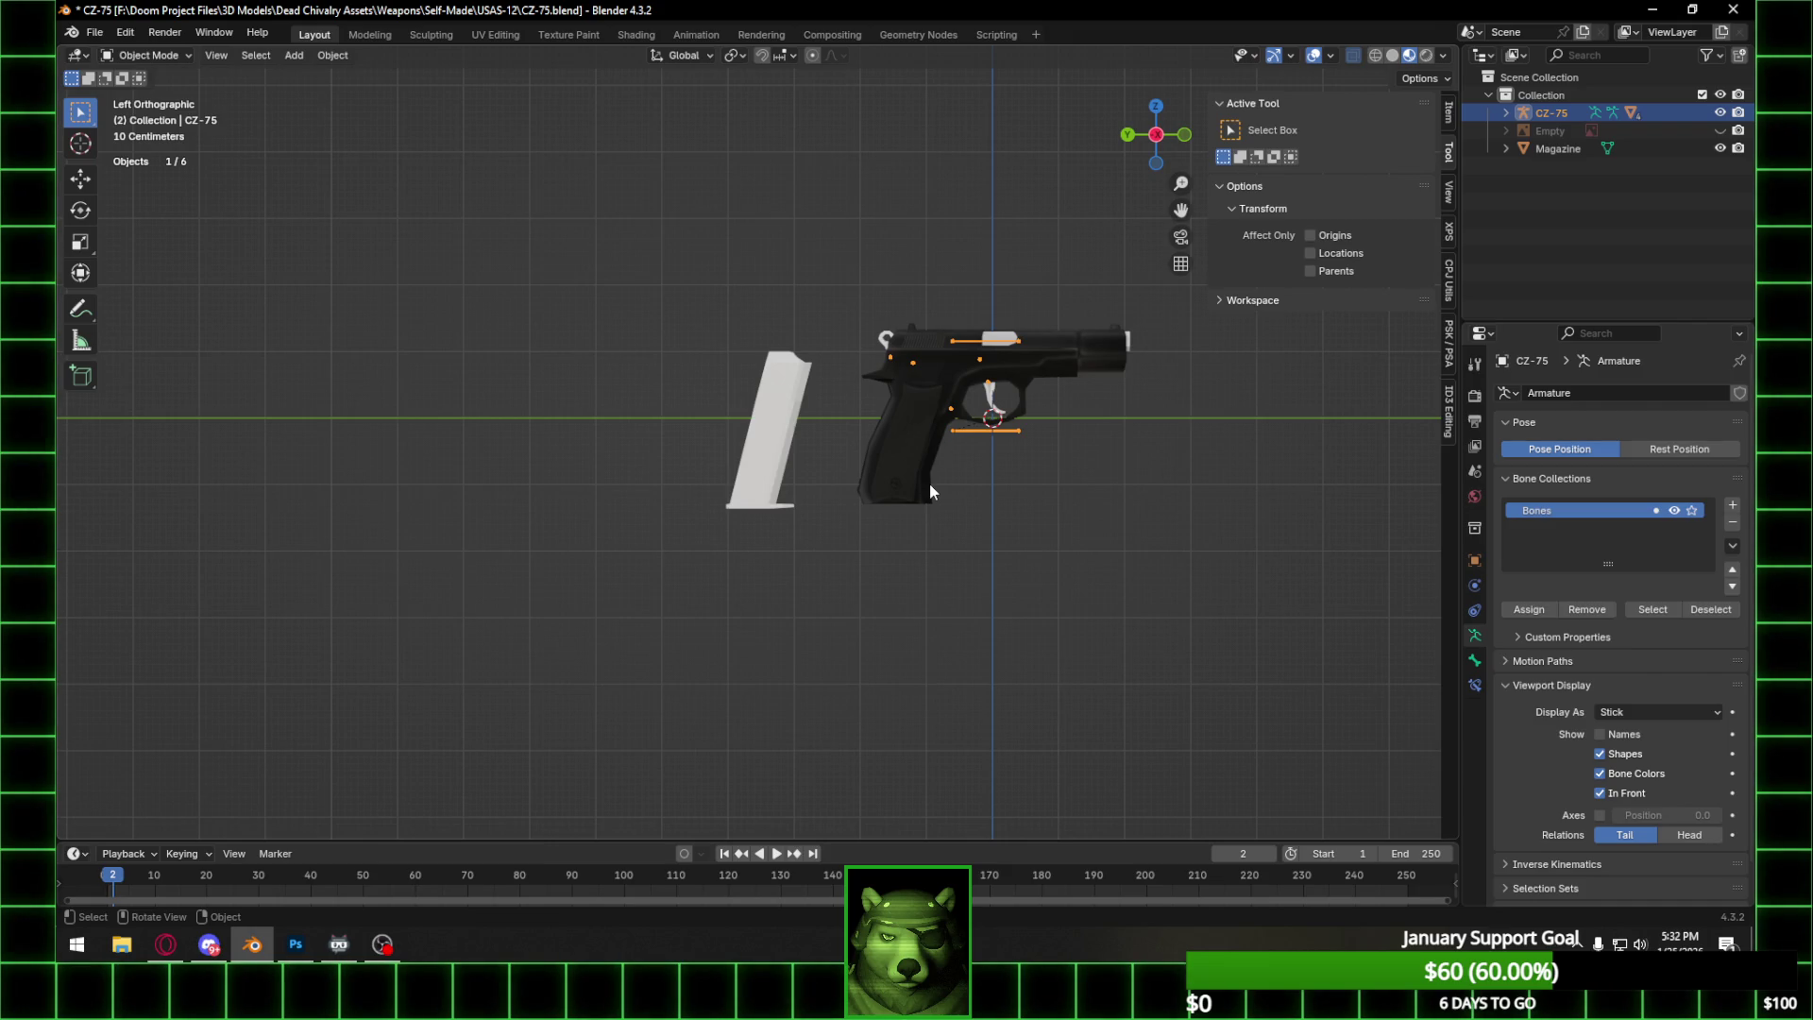
{"action": "left_click", "coordinate": [772, 448]}
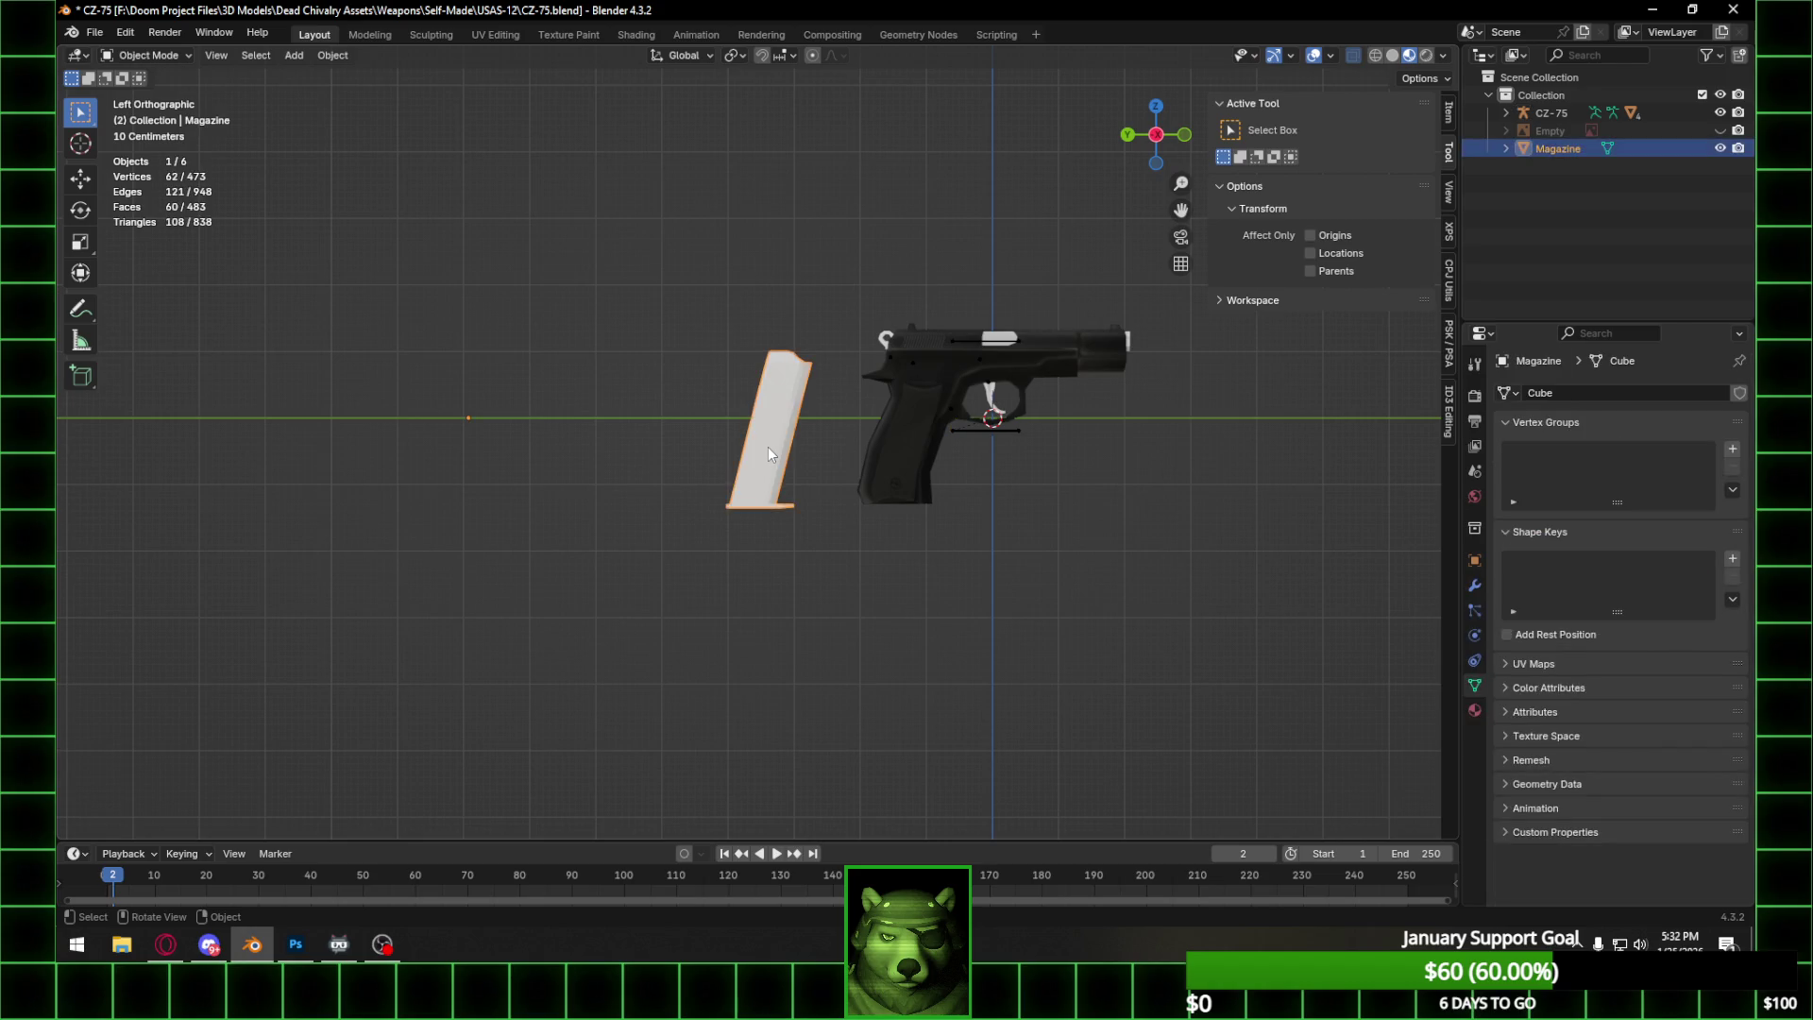
{"action": "right_click", "coordinate": [767, 446]}
{"action": "mouse_move", "coordinate": [763, 315]}
{"action": "left_click", "coordinate": [1153, 135]}
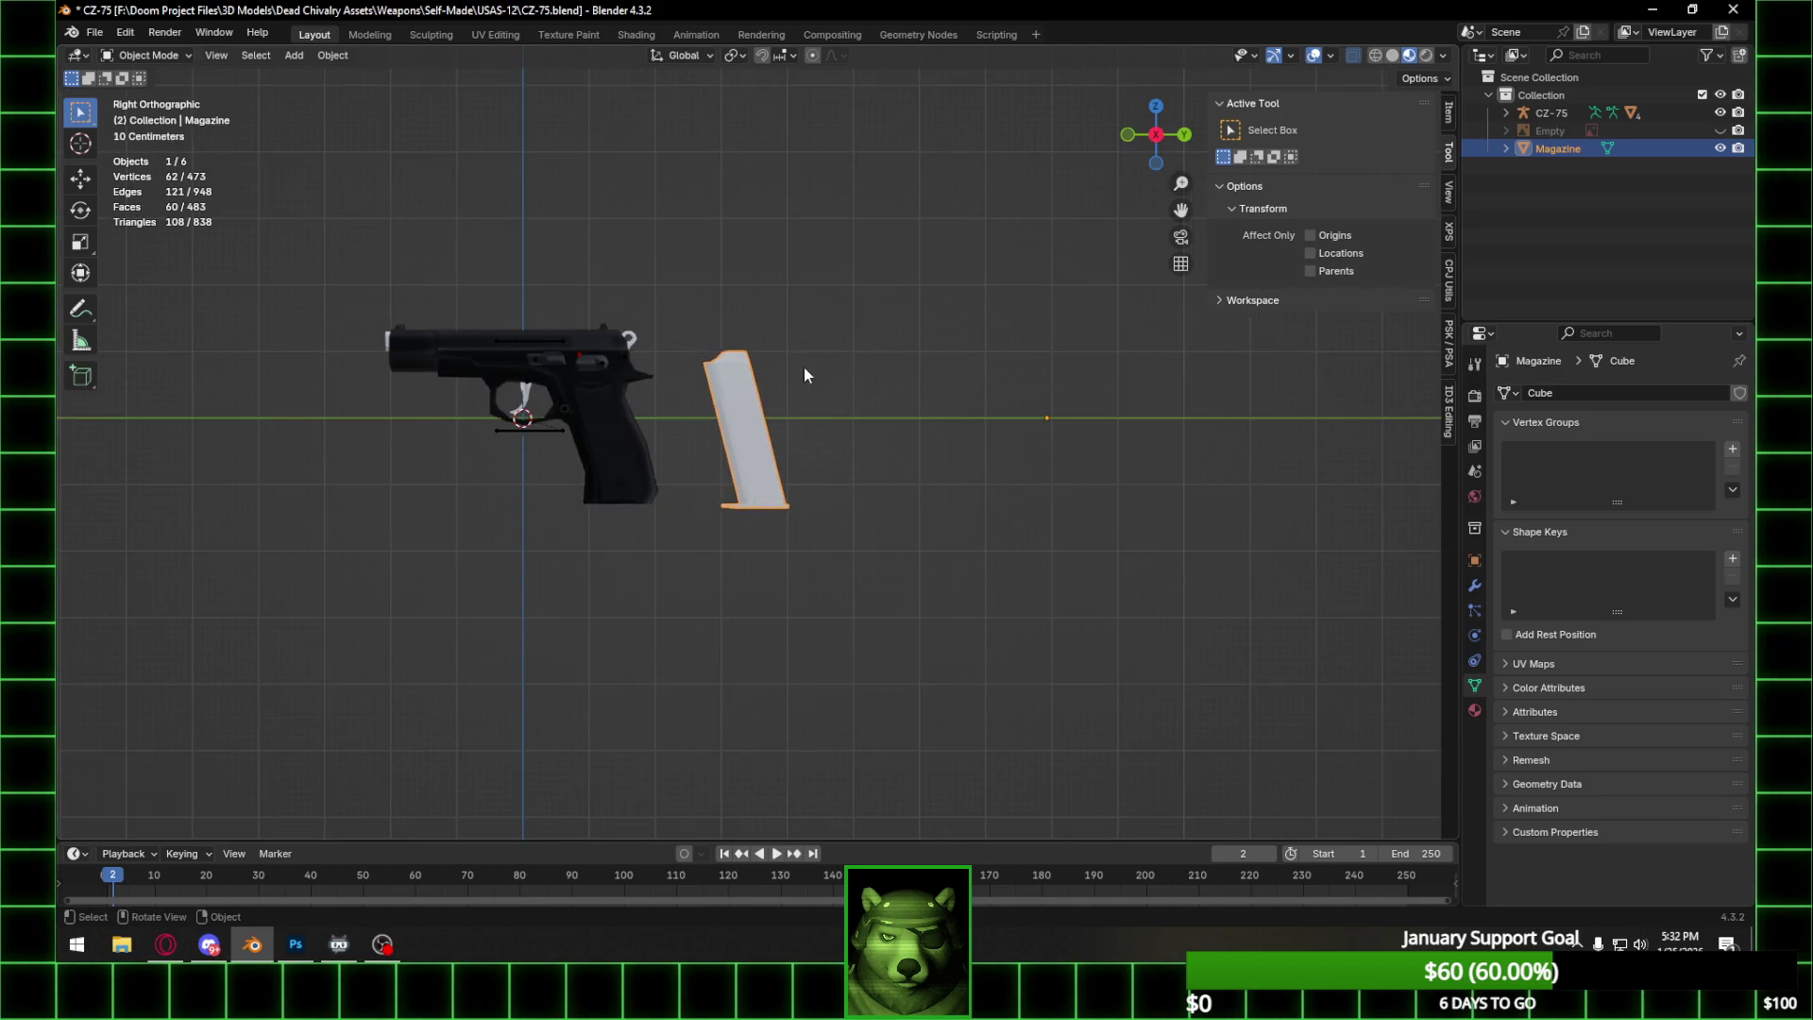
{"action": "key", "text": "Tab"}
Select all the magazine geometry and slide it along Y into the pistol grip.
{"action": "key", "text": "a"}
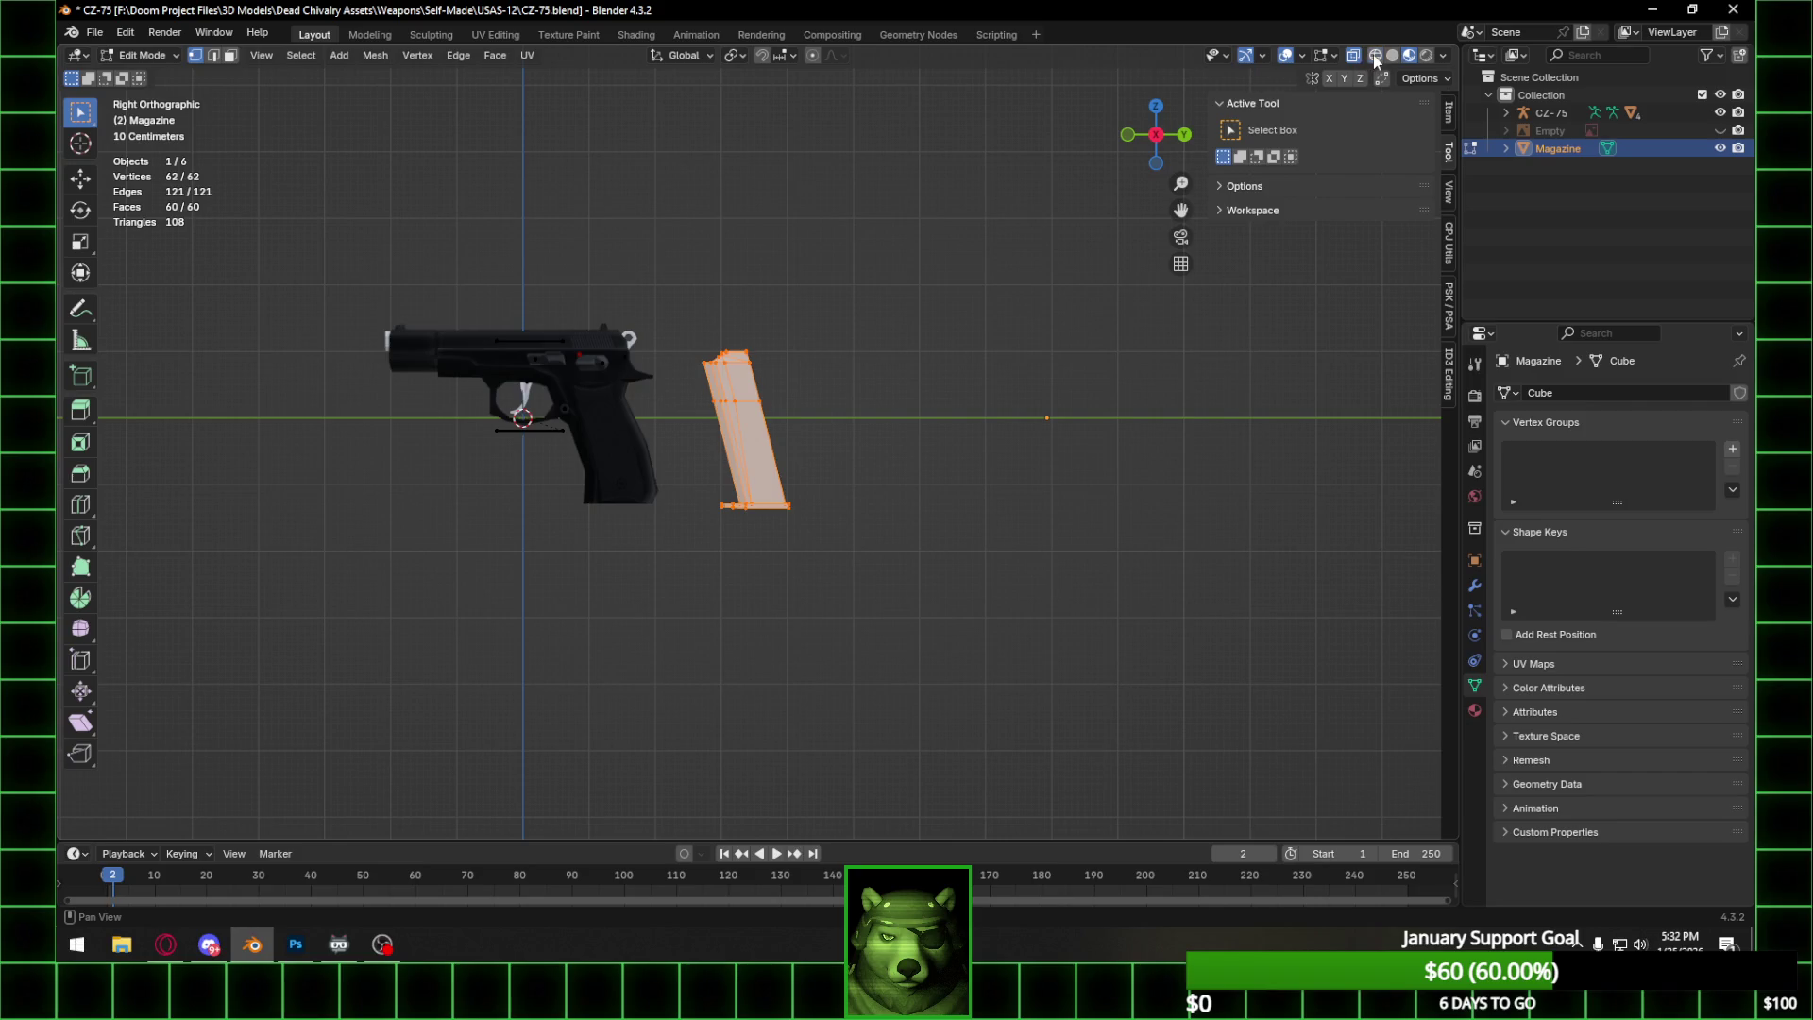
{"action": "left_click", "coordinate": [1373, 55]}
{"action": "left_click", "coordinate": [1128, 134]}
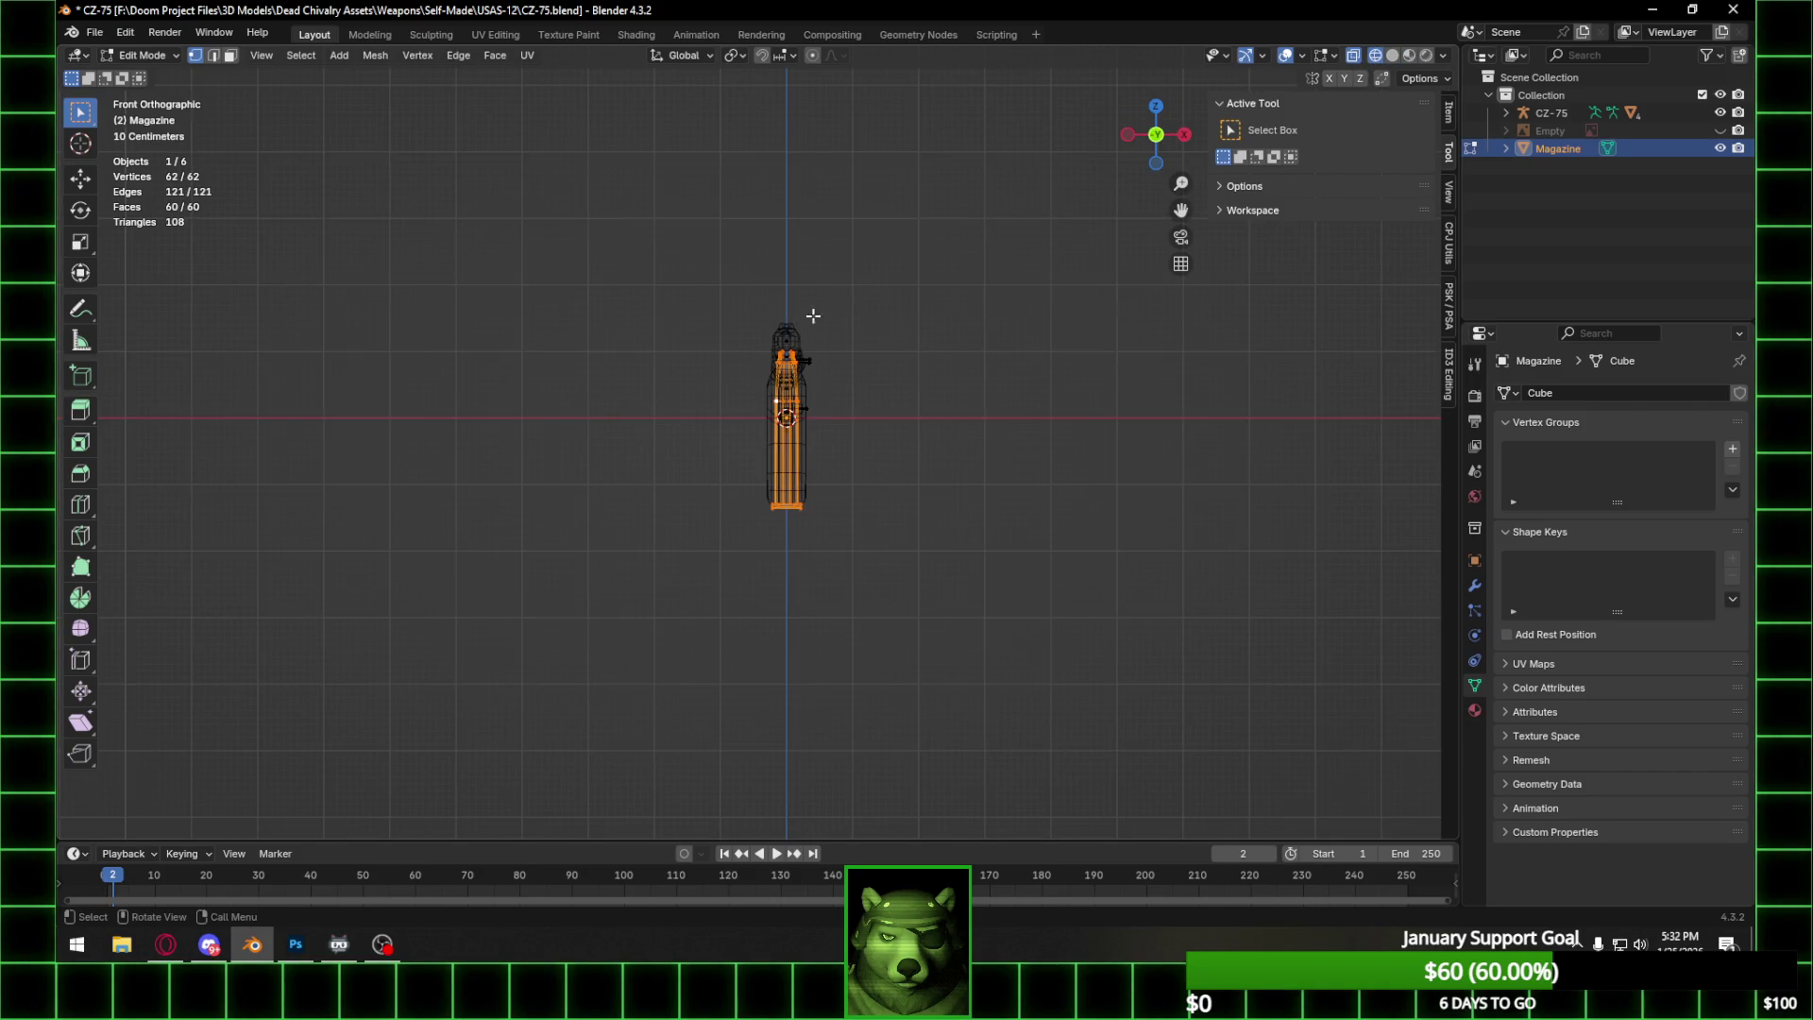
{"action": "left_click", "coordinate": [1127, 134]}
{"action": "left_click", "coordinate": [1386, 57]}
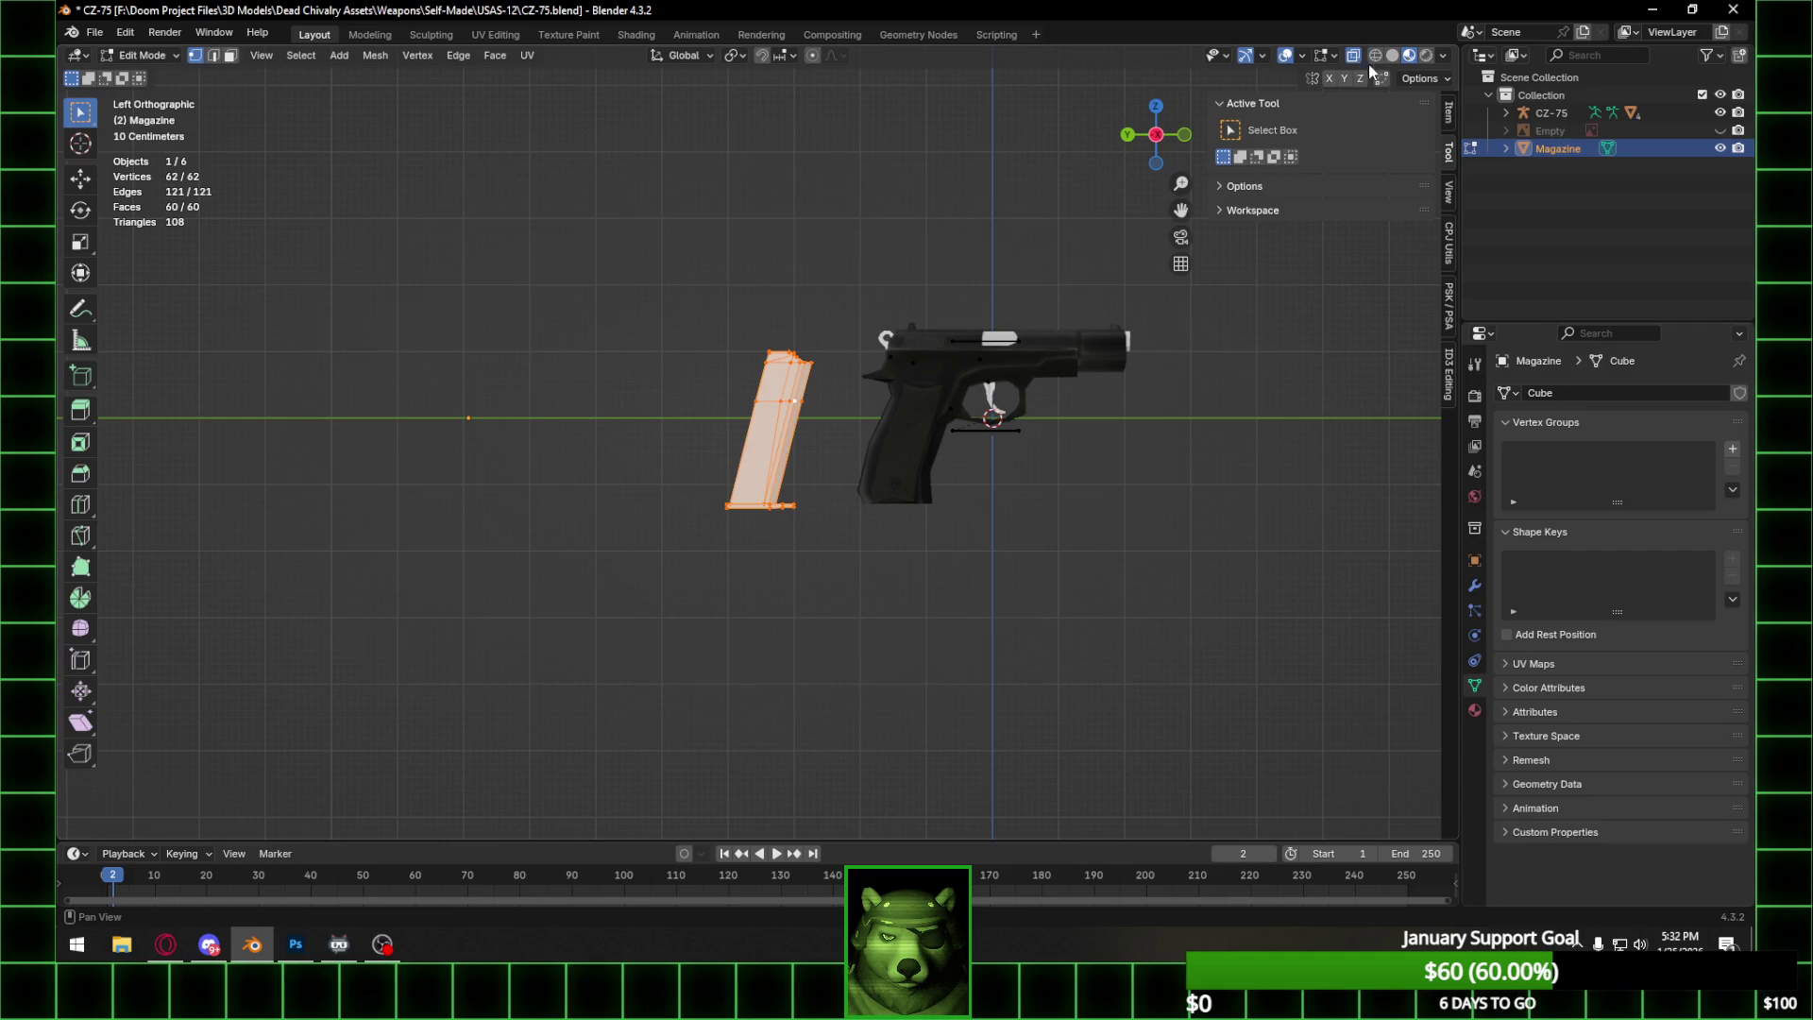
{"action": "scroll", "coordinate": [923, 370], "scroll_direction": "up", "scroll_amount": 4}
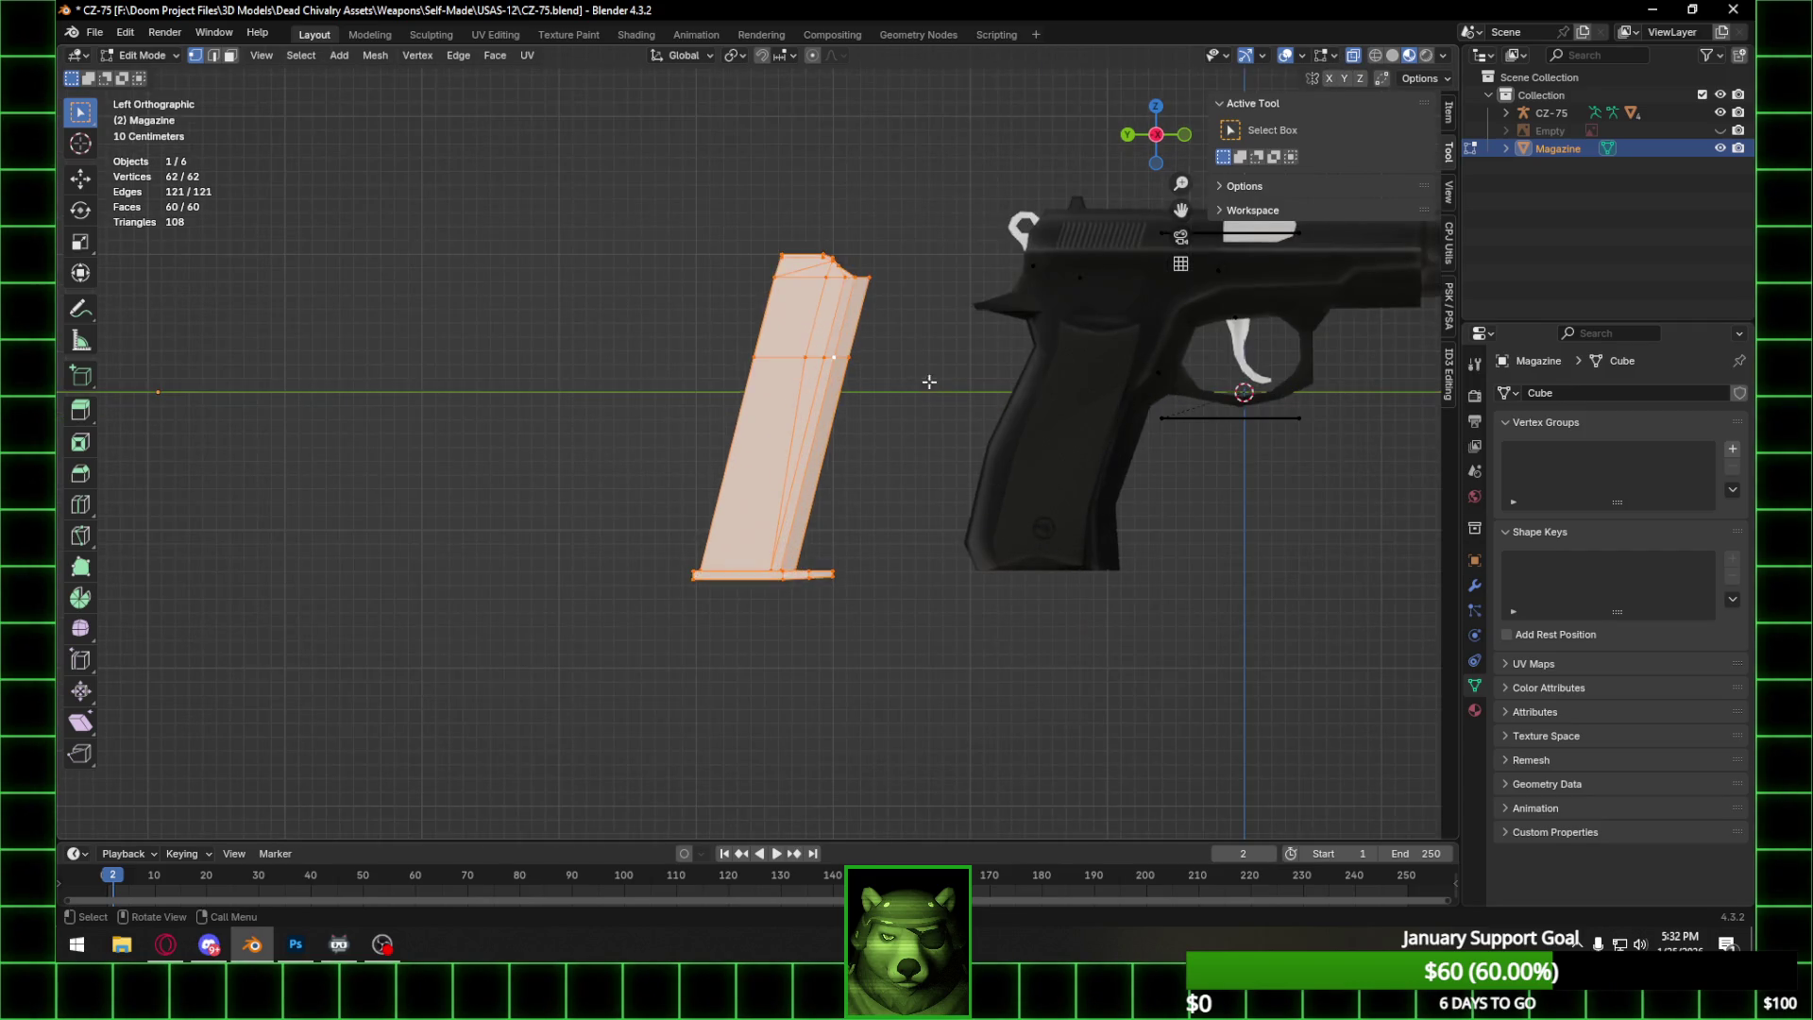
{"action": "left_click", "coordinate": [1156, 134]}
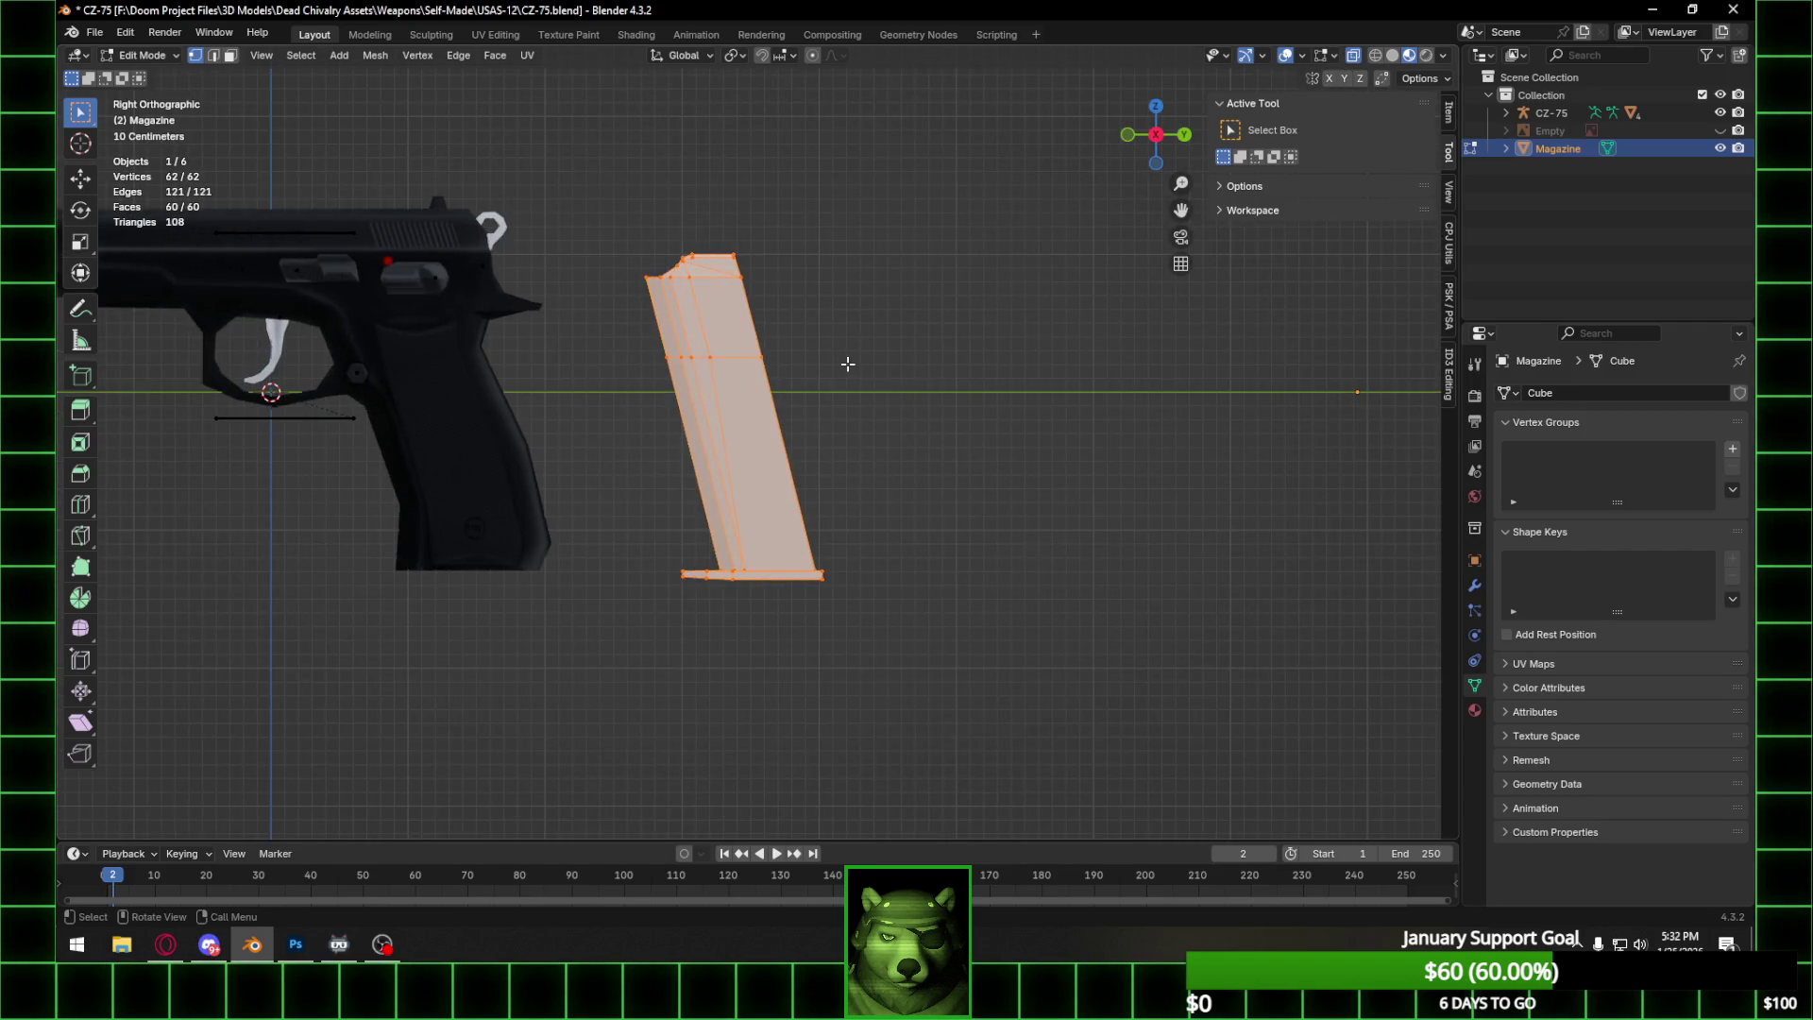
{"action": "key", "text": "g"}
{"action": "key", "text": "y"}
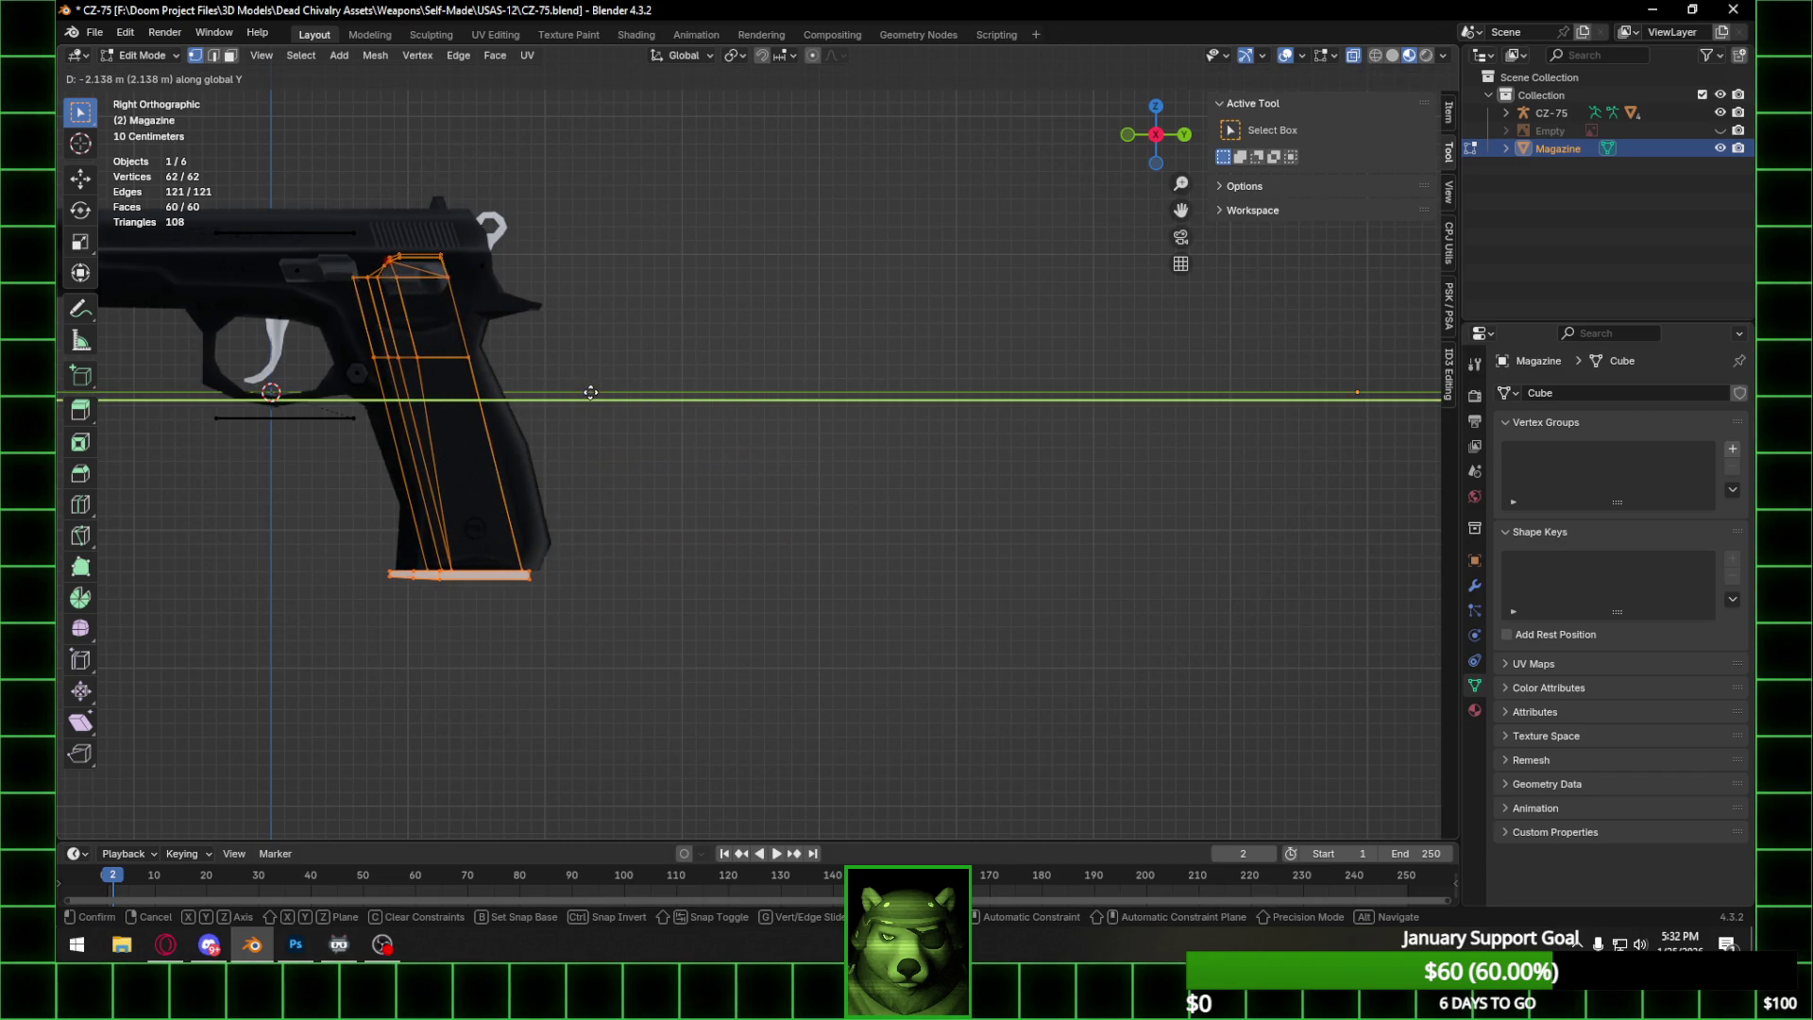
{"action": "left_click", "coordinate": [588, 393]}
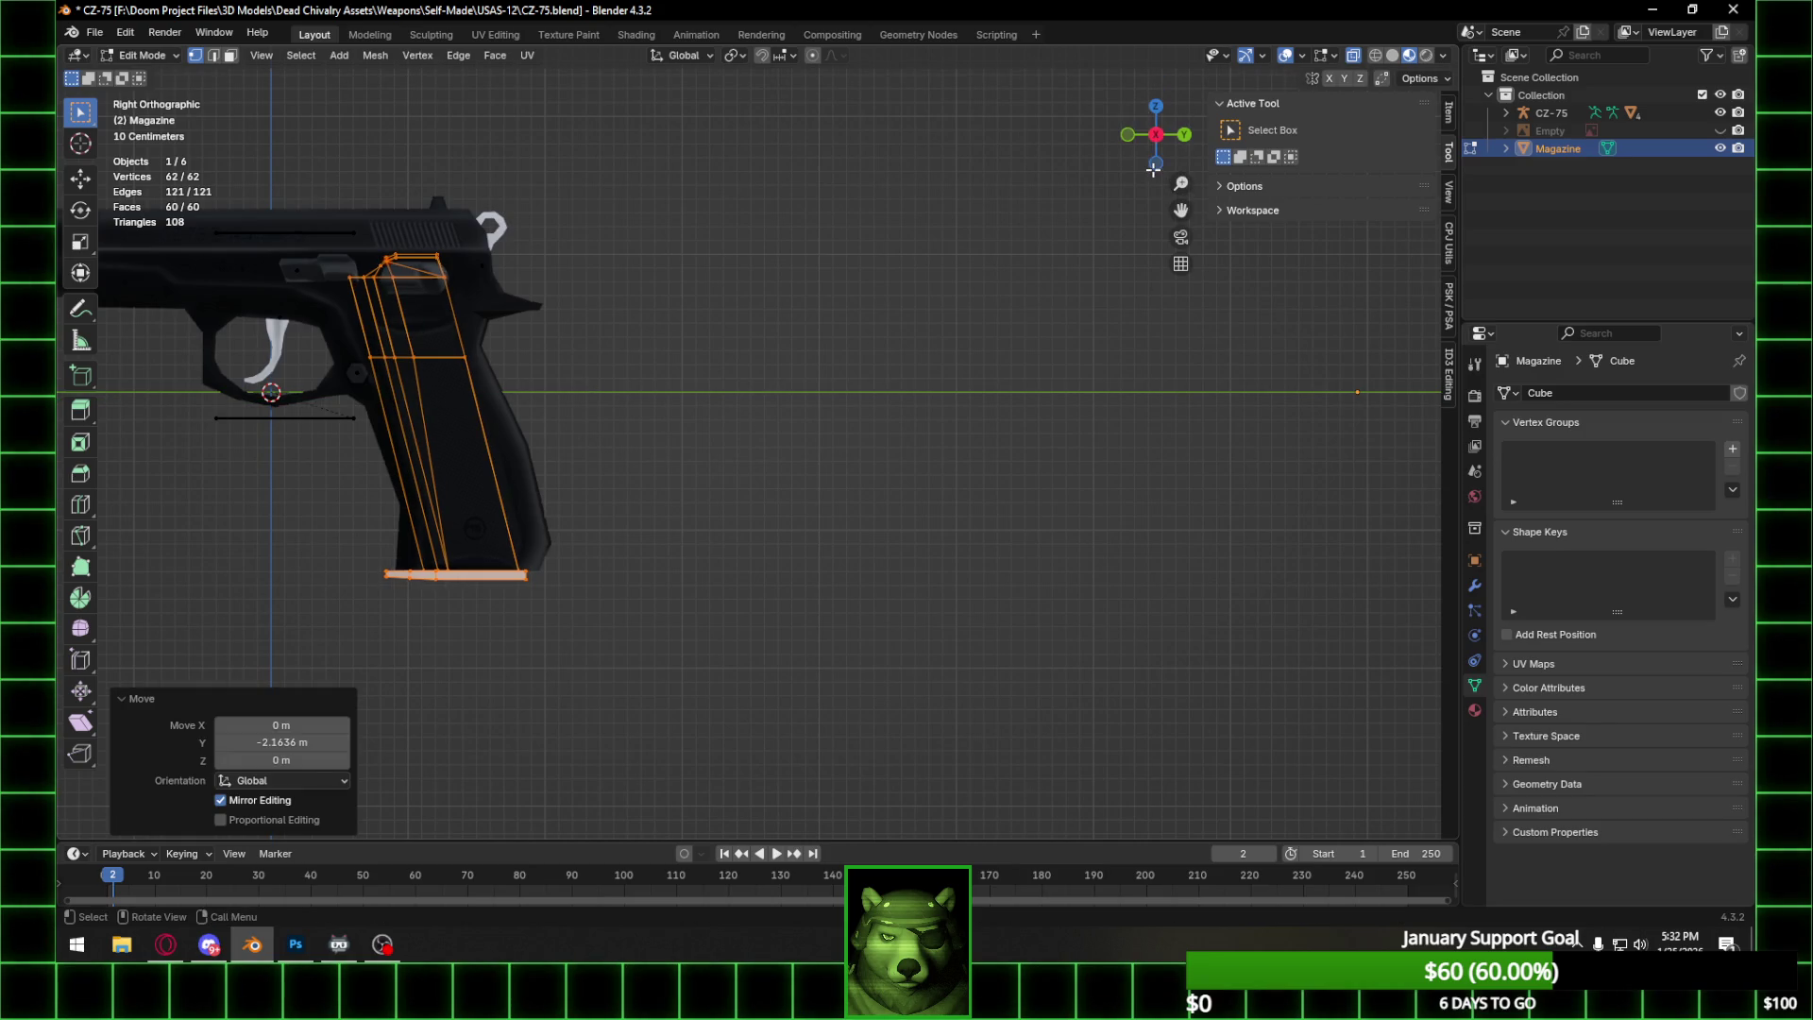
{"action": "key", "text": "Tab"}
{"action": "key", "text": "Tab"}
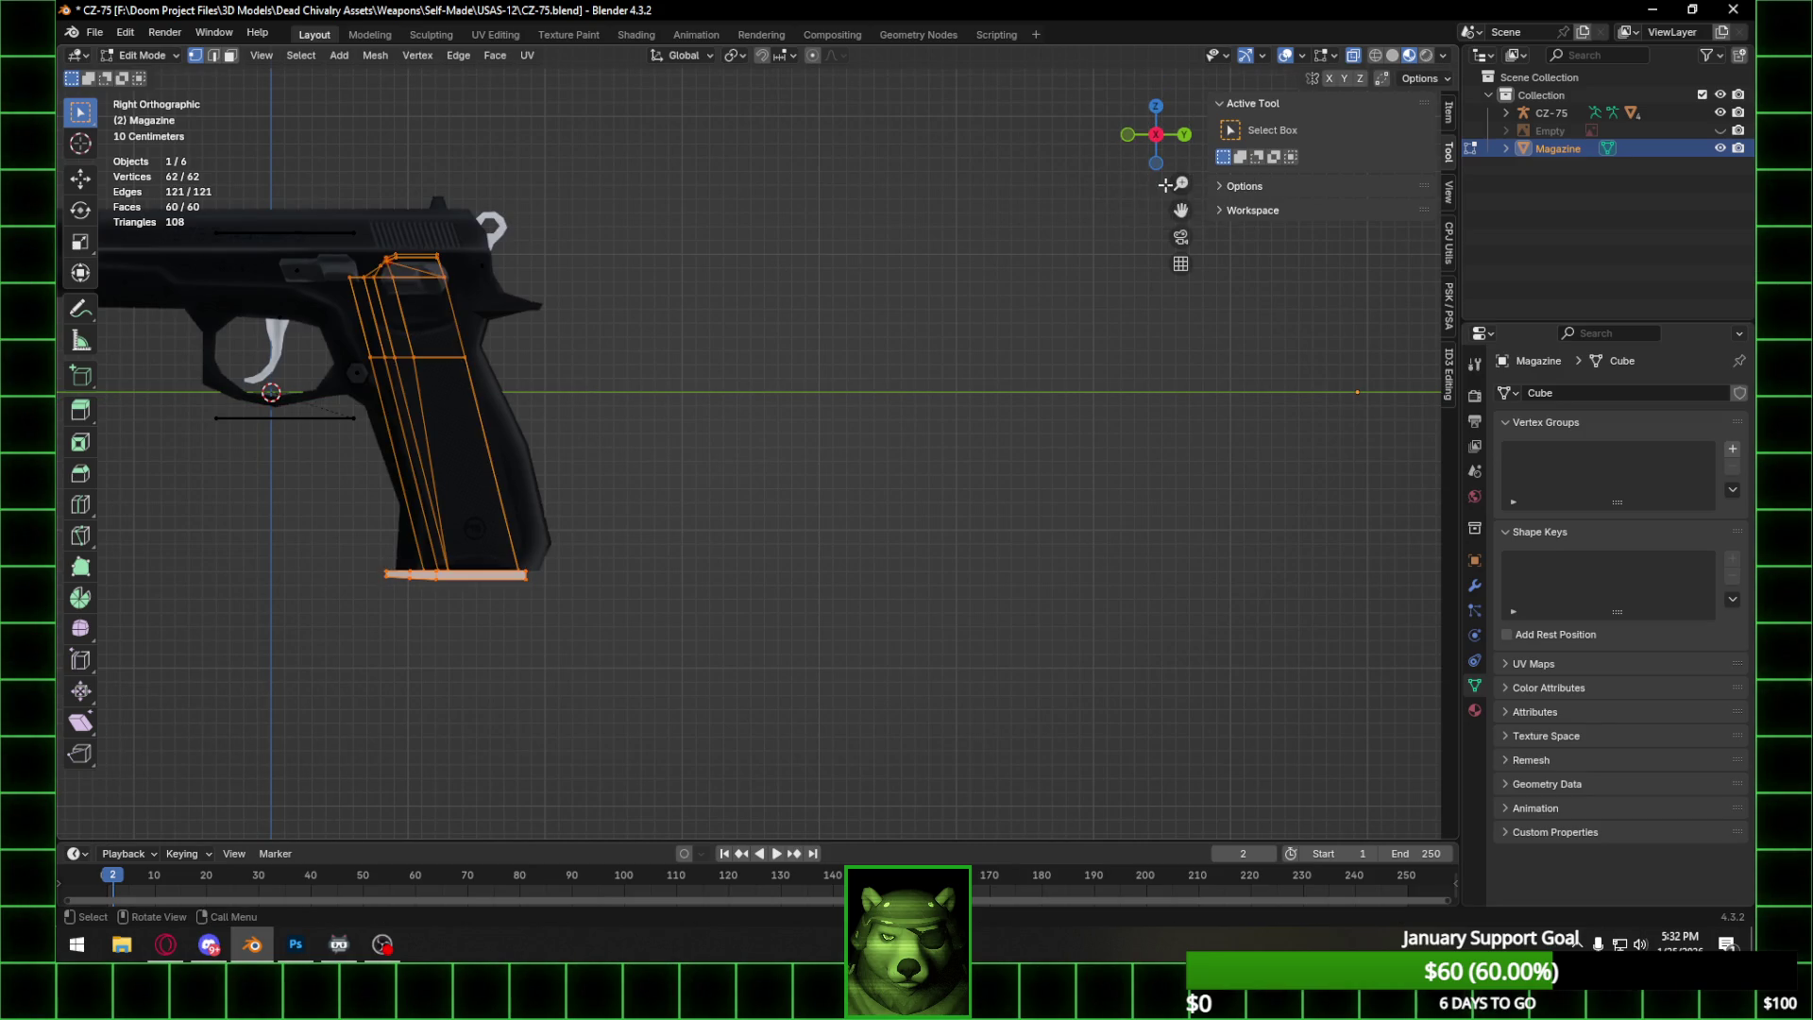
Nudge the magazine again along Y to -0.019432 m, then select its upper vertices.
{"action": "left_click", "coordinate": [1155, 162]}
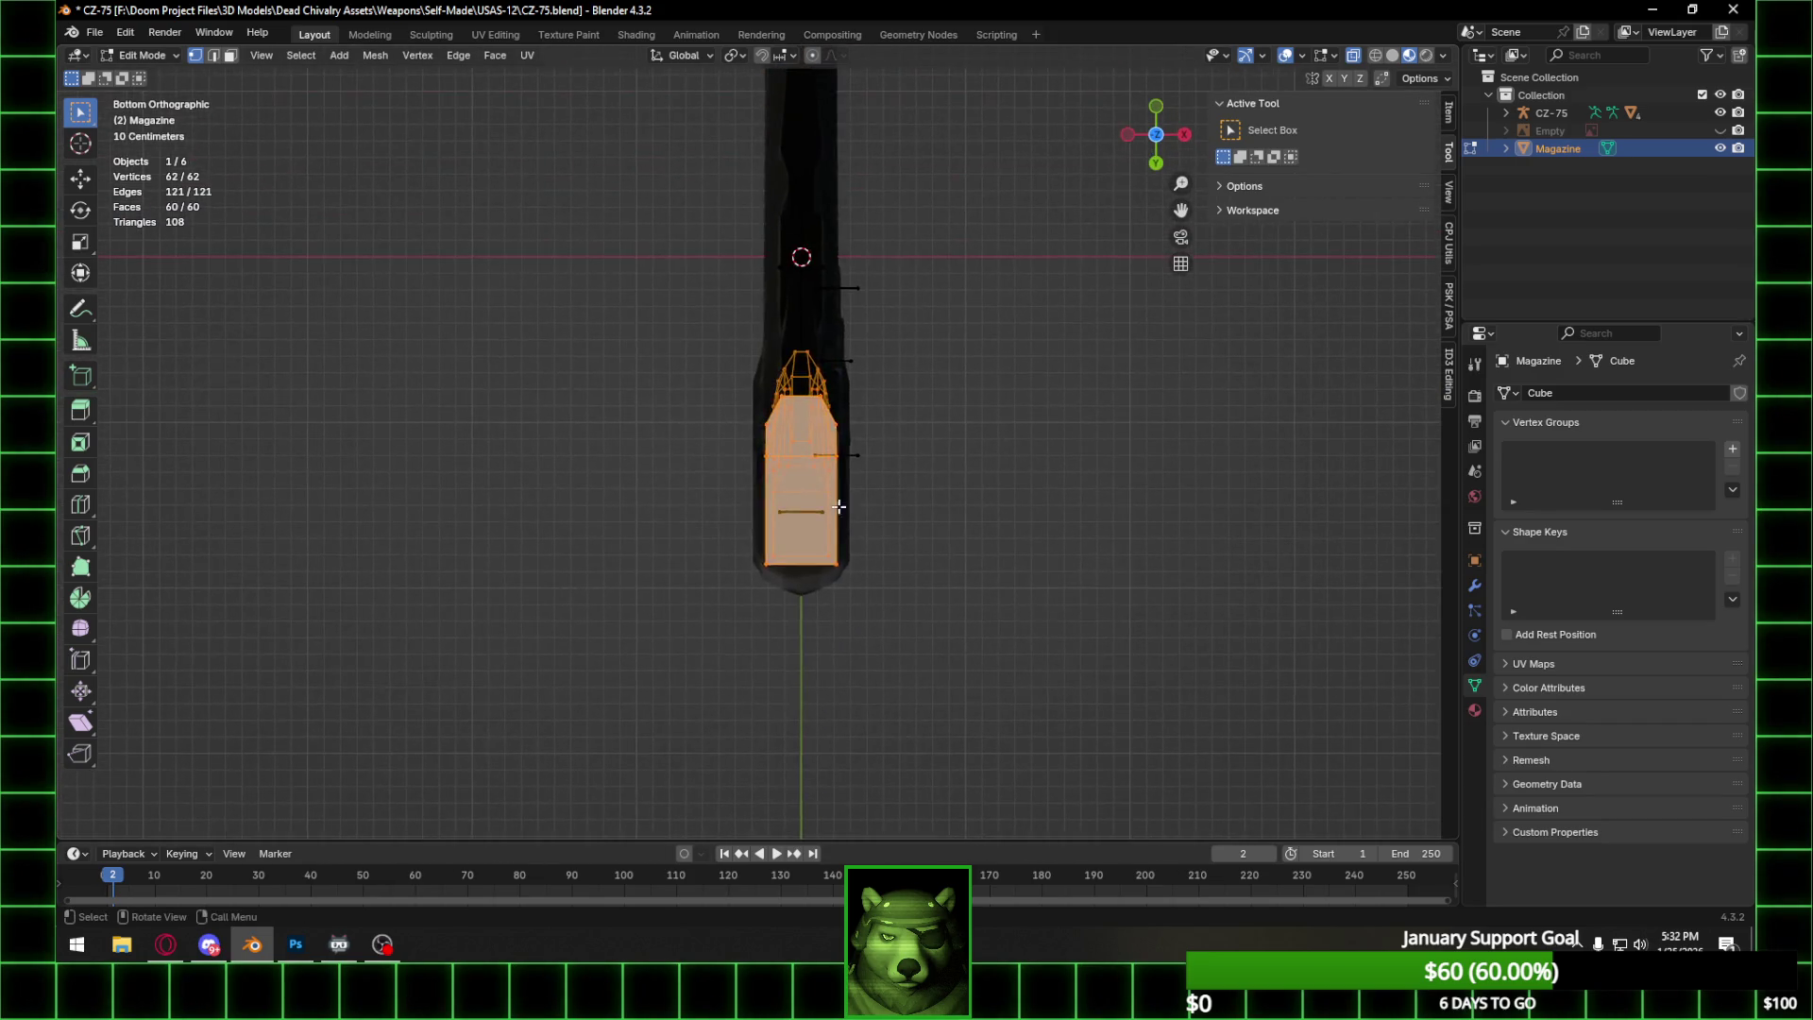
{"action": "scroll", "coordinate": [841, 511], "scroll_direction": "up", "scroll_amount": 4}
{"action": "mouse_move", "coordinate": [878, 415]}
{"action": "middle_mouse_down"}
{"action": "mouse_move", "coordinate": [841, 397]}
{"action": "mouse_move", "coordinate": [849, 382]}
{"action": "mouse_move", "coordinate": [849, 432]}
{"action": "middle_mouse_up"}
{"action": "key", "text": "g"}
{"action": "key", "text": "y"}
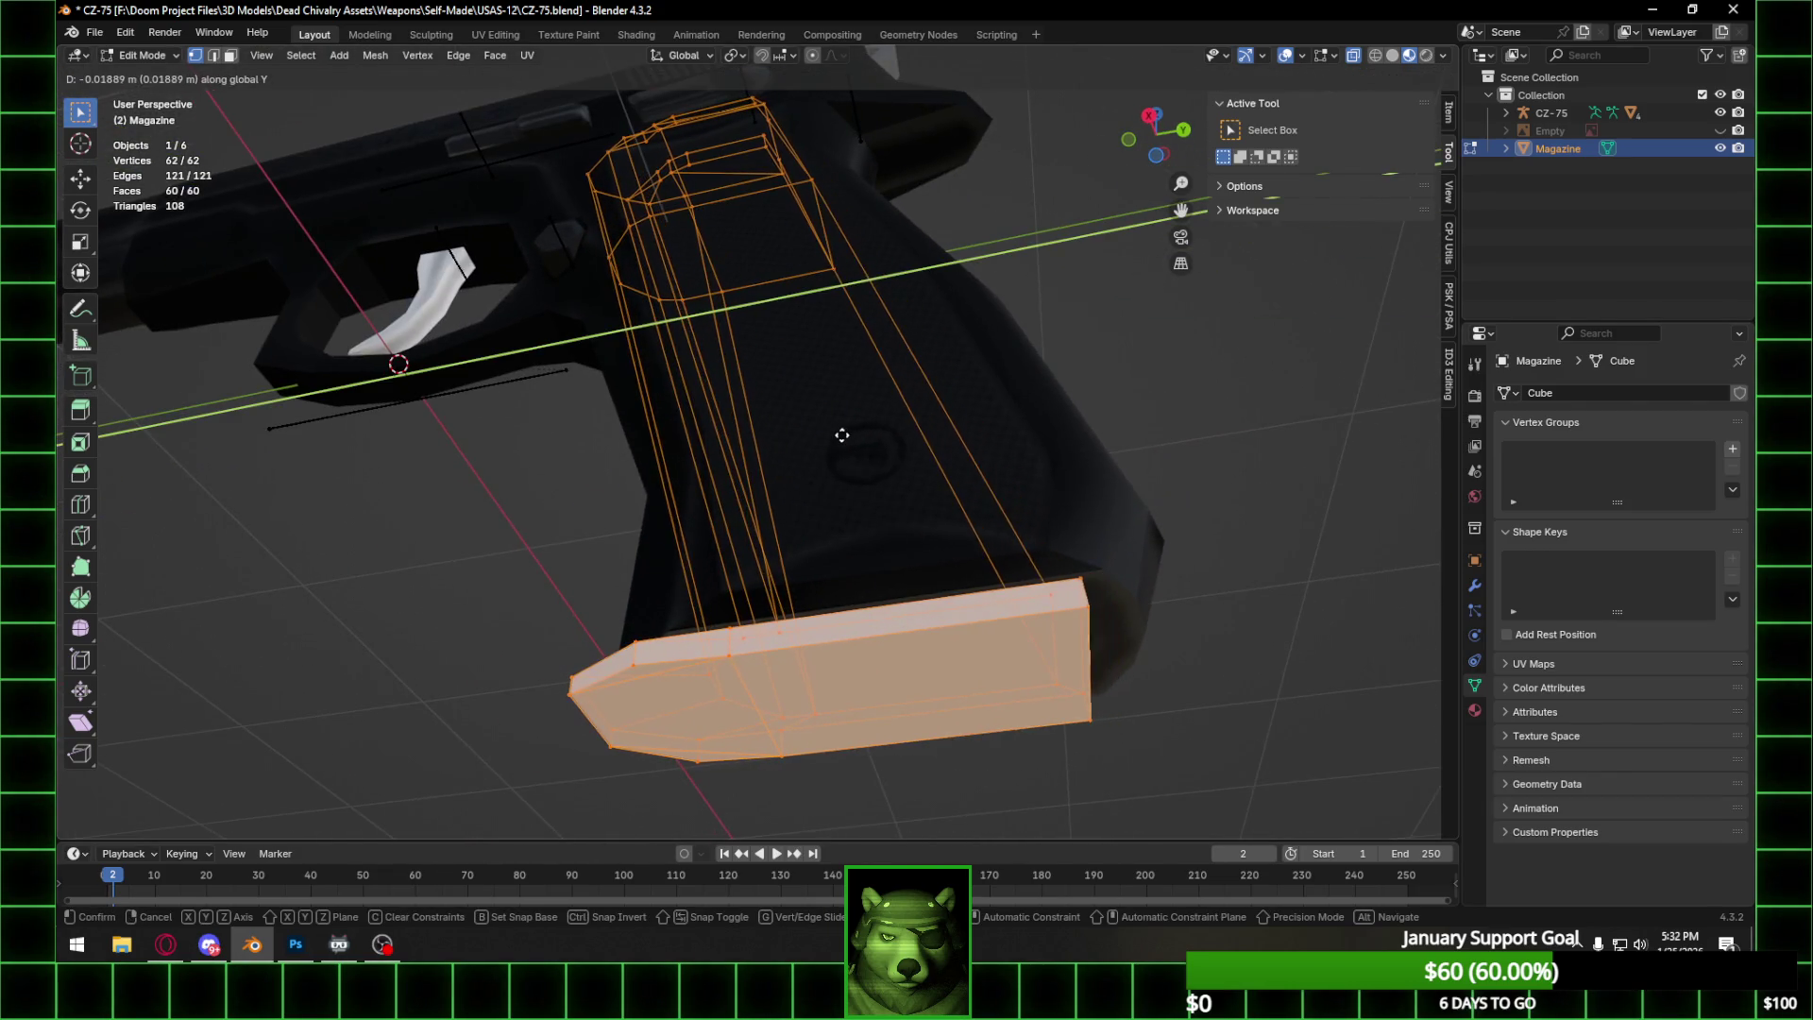
{"action": "left_click", "coordinate": [842, 436]}
{"action": "key", "text": "g"}
{"action": "key", "text": "z"}
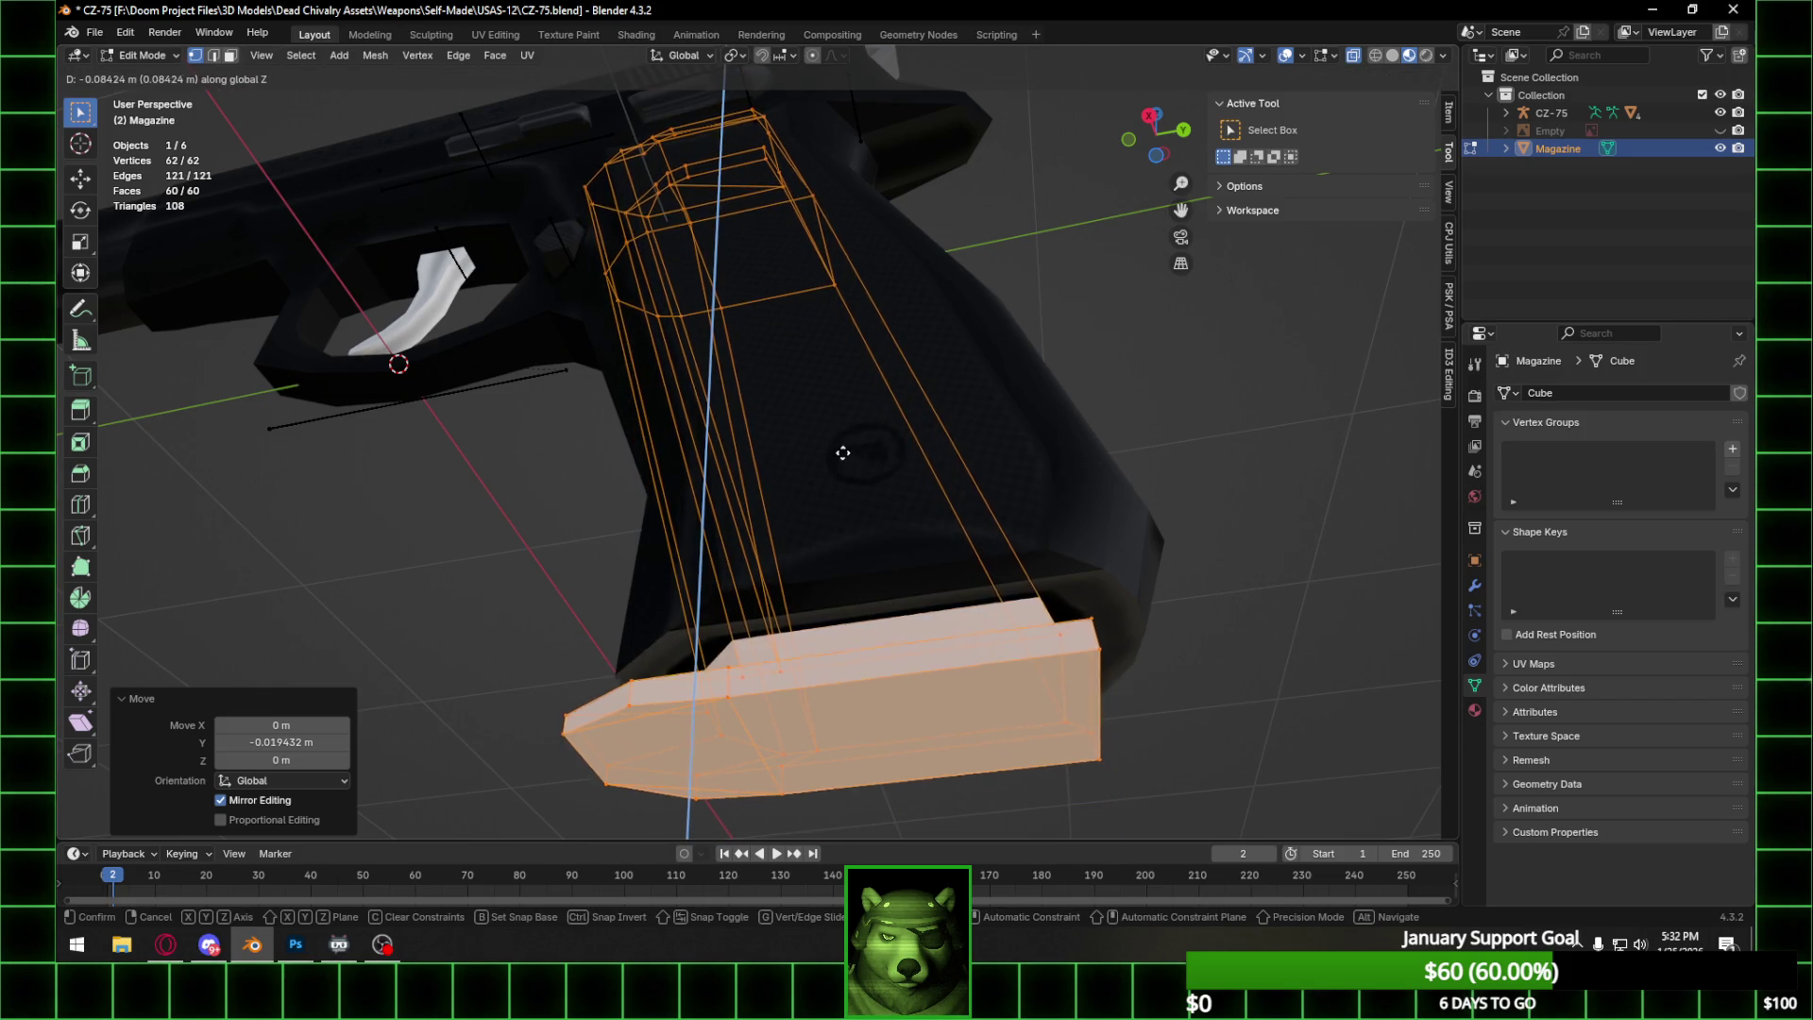
{"action": "right_click", "coordinate": [843, 449]}
{"action": "mouse_move", "coordinate": [843, 450]}
{"action": "middle_mouse_down"}
{"action": "mouse_move", "coordinate": [865, 406]}
{"action": "mouse_move", "coordinate": [874, 445]}
{"action": "mouse_move", "coordinate": [858, 433]}
{"action": "mouse_move", "coordinate": [876, 377]}
{"action": "mouse_move", "coordinate": [879, 404]}
{"action": "mouse_move", "coordinate": [874, 185]}
{"action": "mouse_move", "coordinate": [891, 236]}
{"action": "middle_mouse_up"}
{"action": "mouse_move", "coordinate": [670, 207]}
{"action": "left_mouse_down"}
{"action": "mouse_move", "coordinate": [889, 366]}
{"action": "mouse_move", "coordinate": [893, 387]}
{"action": "left_mouse_up"}
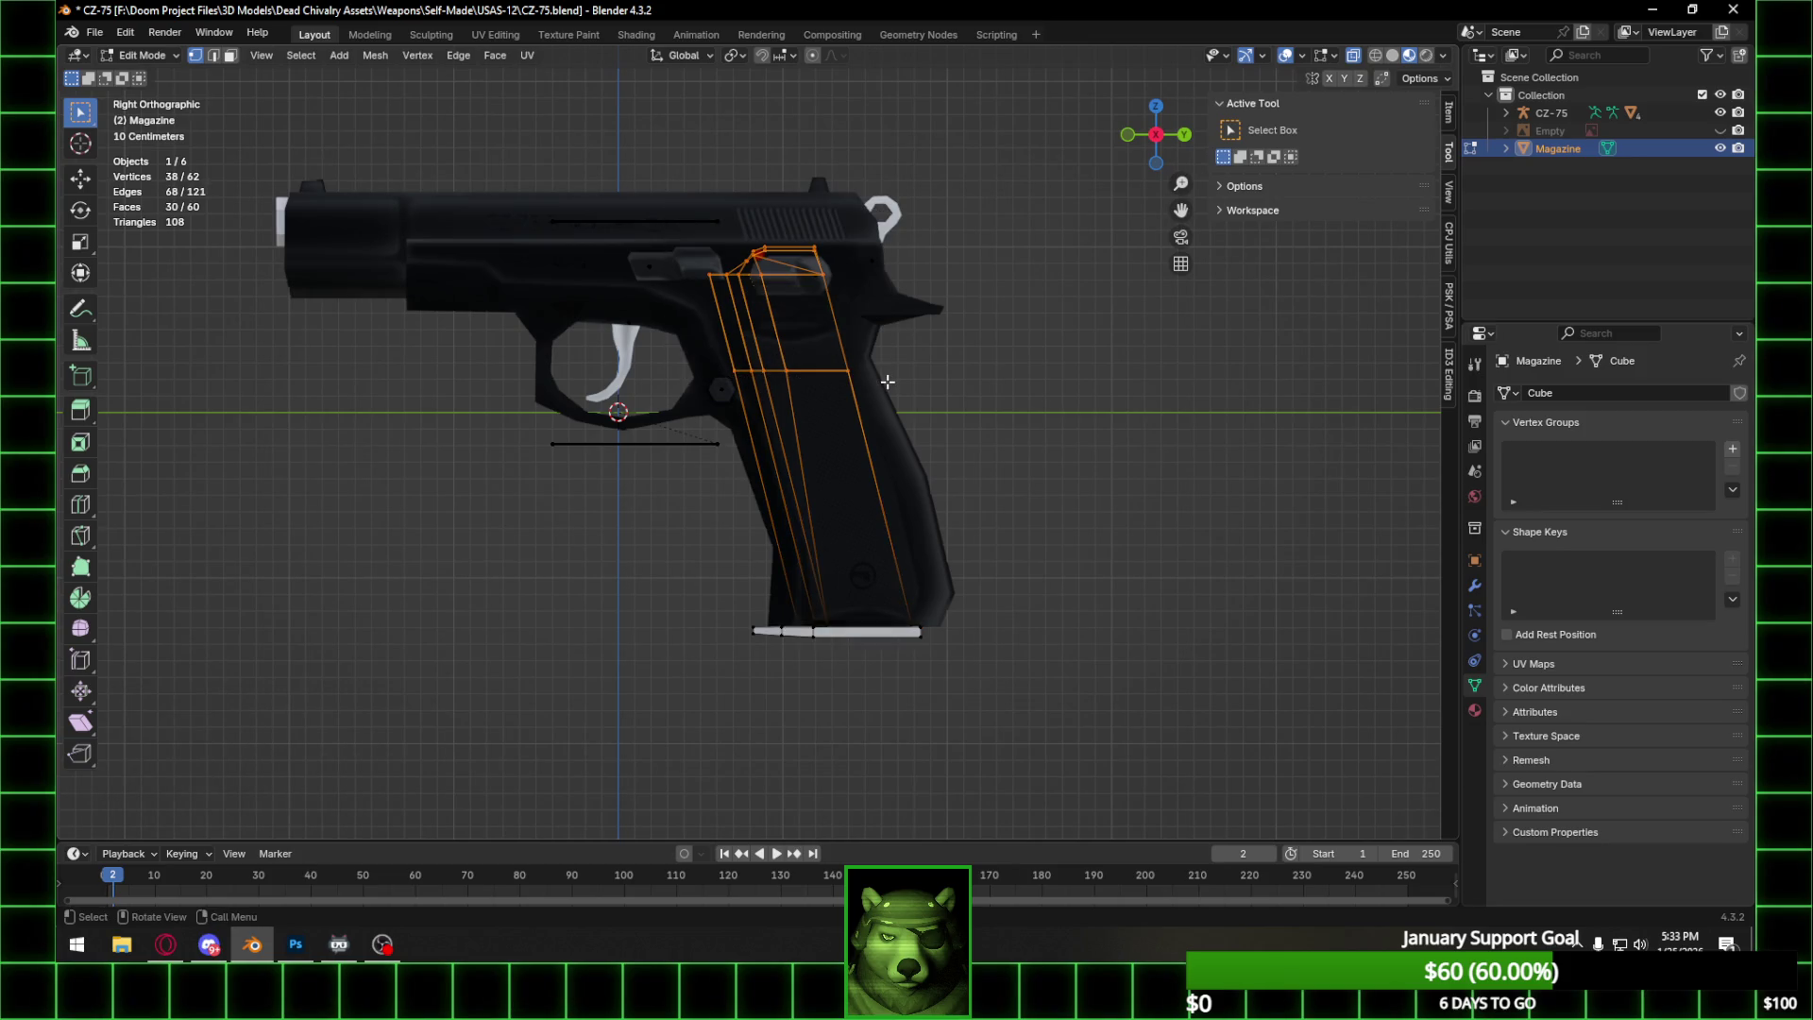
Raise the magazine's upper vertices along Z and shift them slightly along Y.
{"action": "key", "text": "g"}
{"action": "key", "text": "z"}
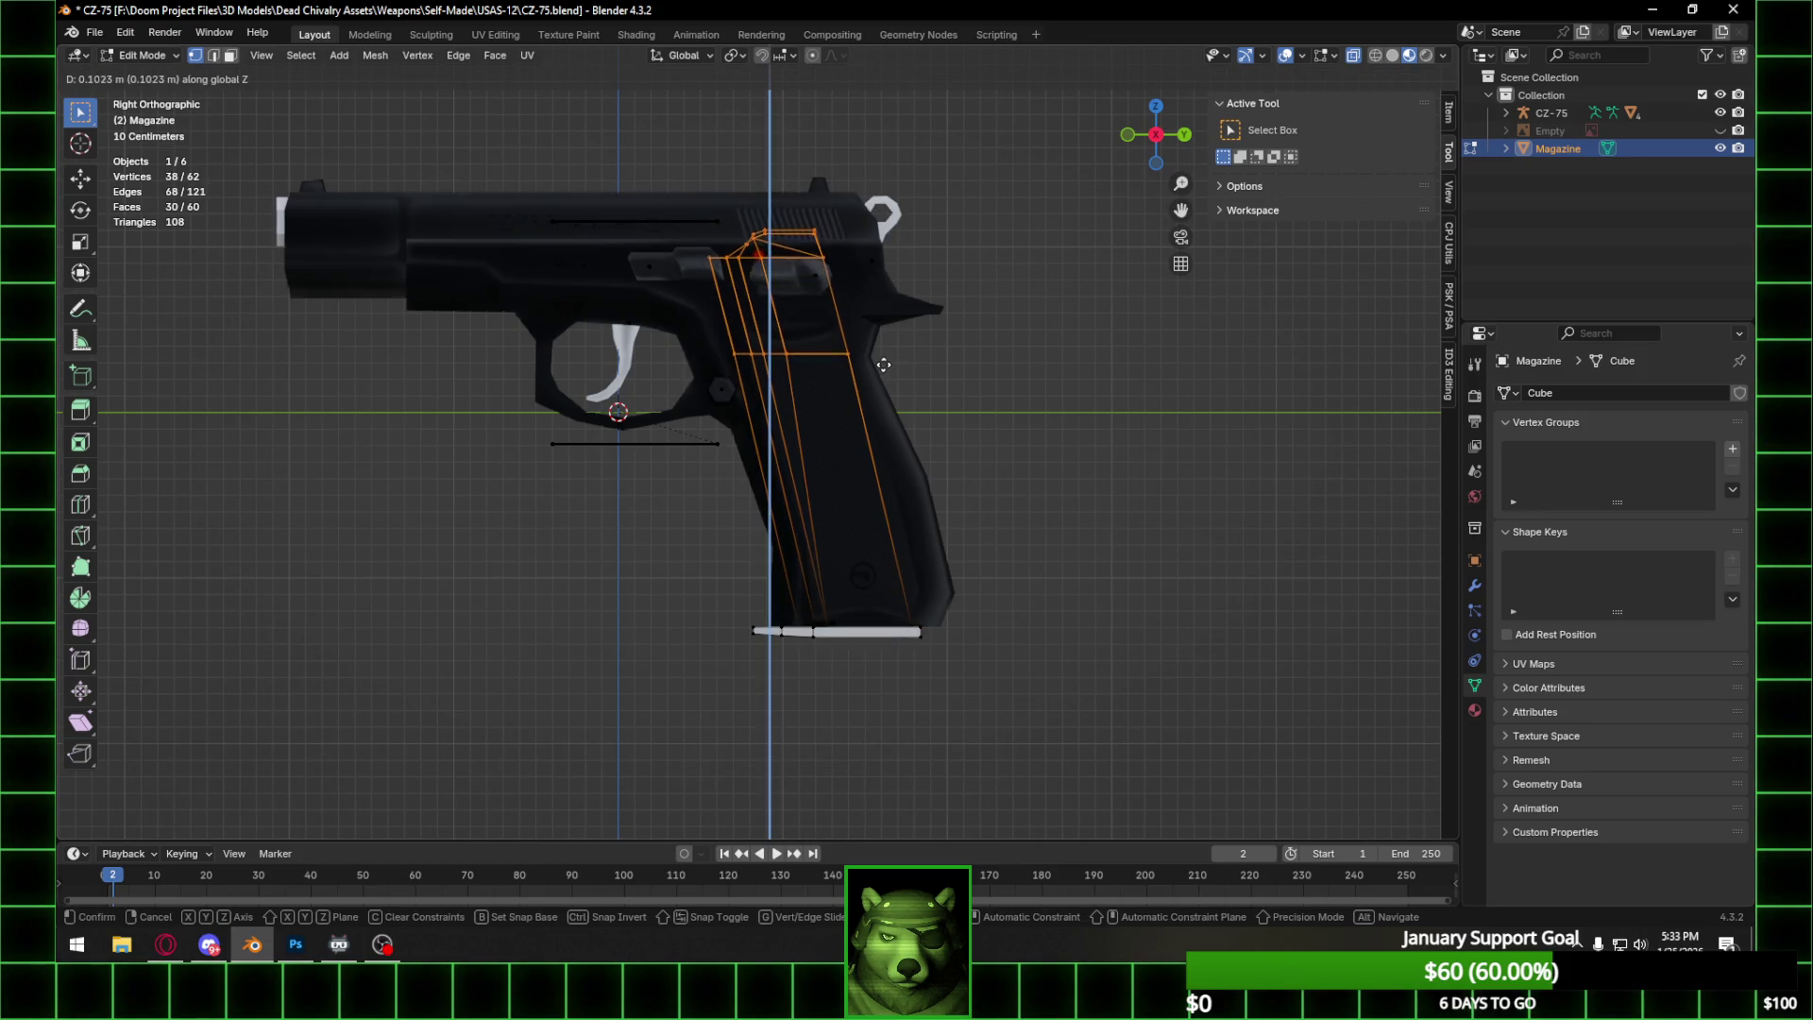
{"action": "left_click", "coordinate": [880, 358]}
{"action": "key", "text": "g"}
{"action": "key", "text": "y"}
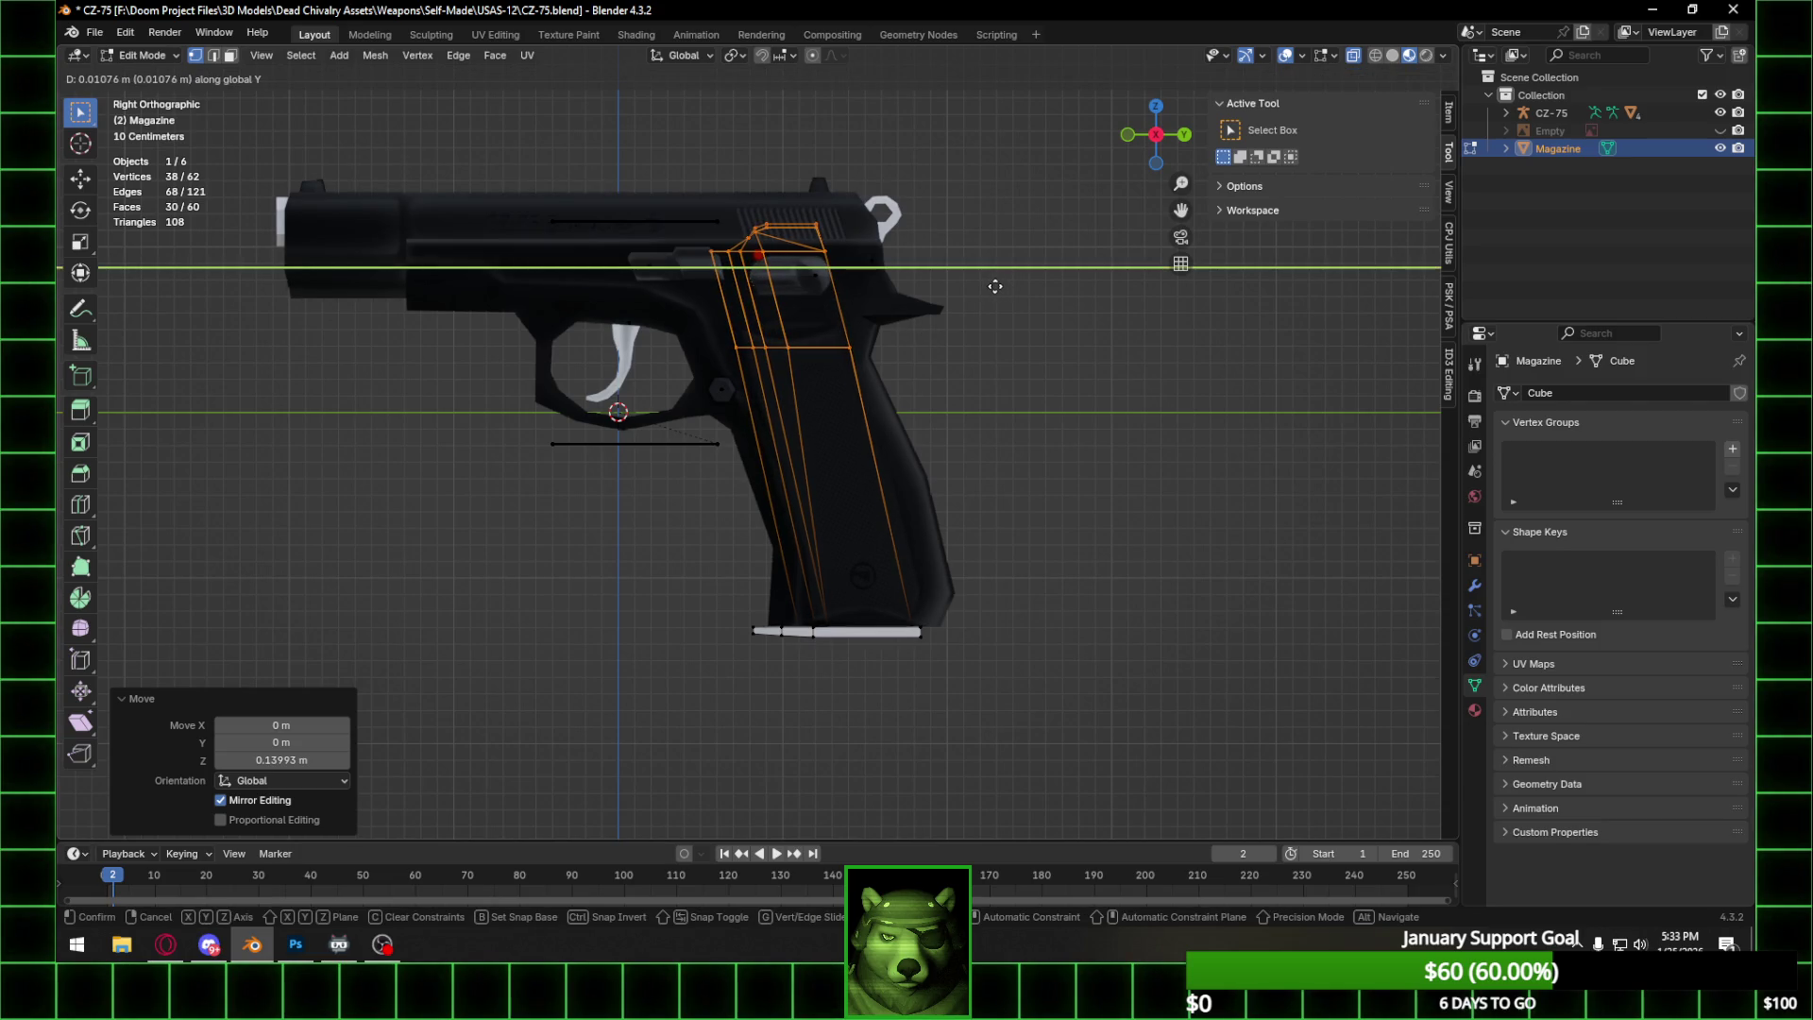
{"action": "left_click", "coordinate": [995, 286]}
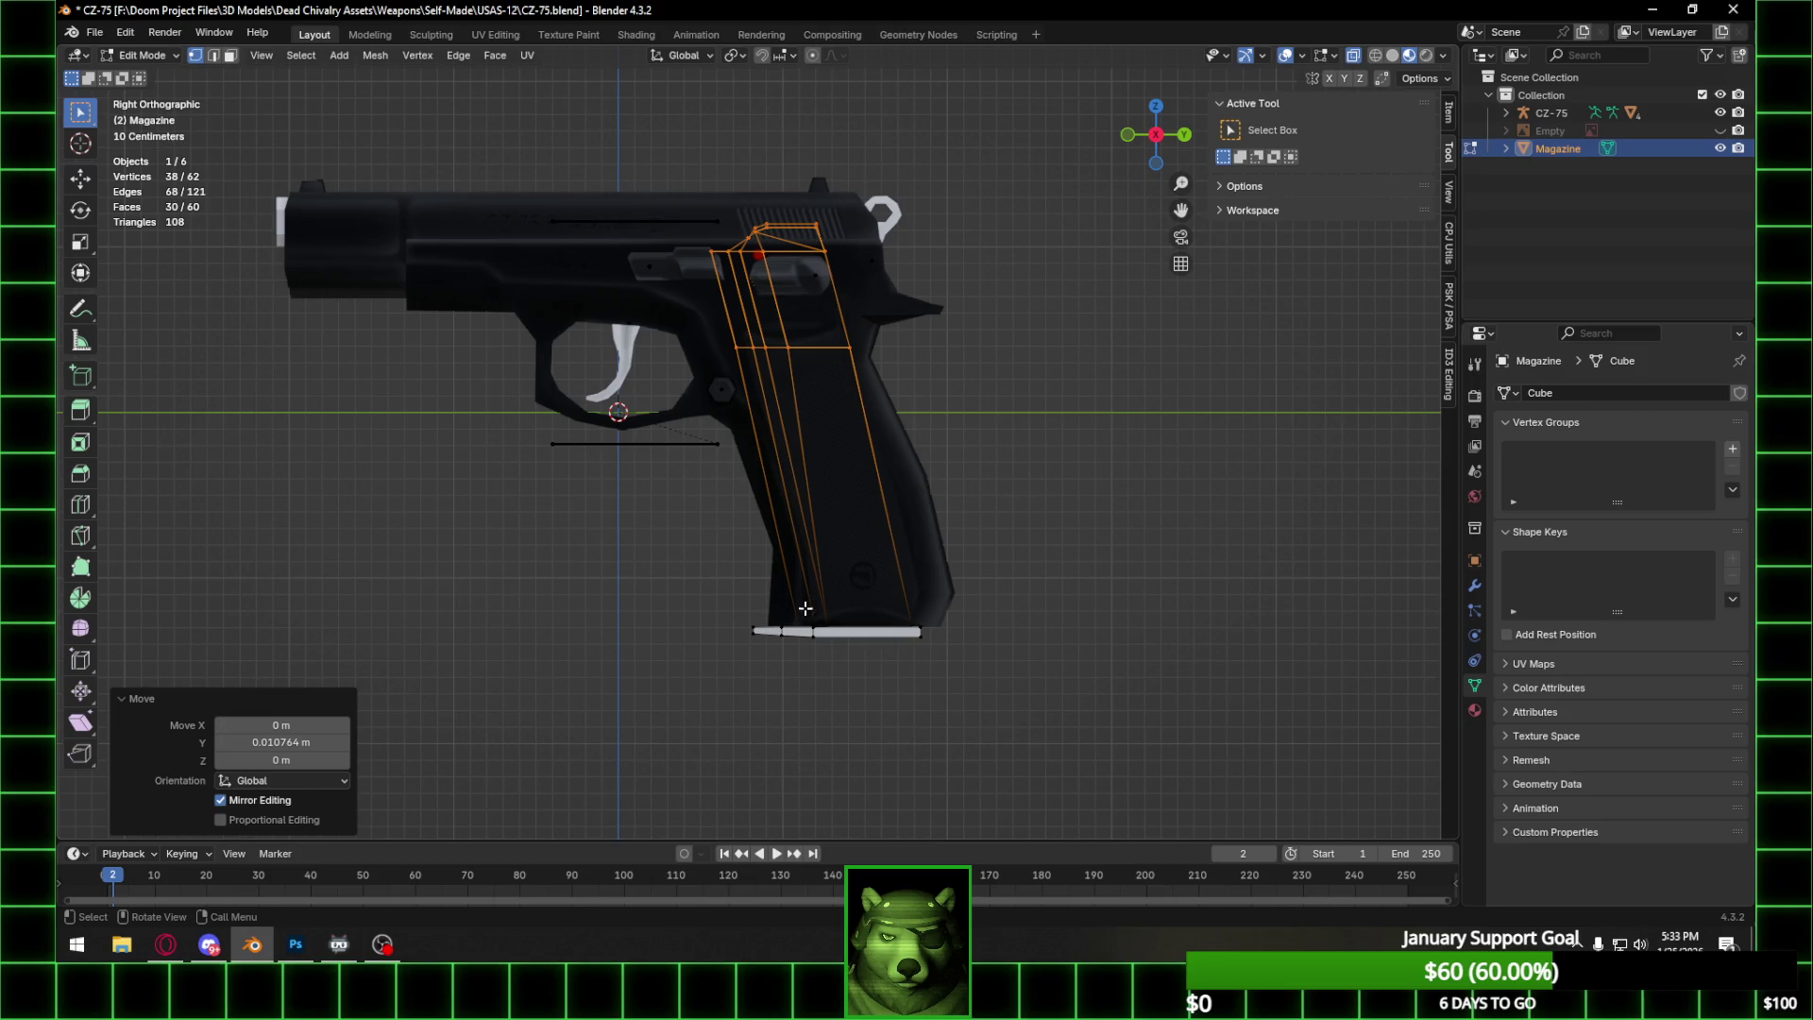
Extend the magazine's bottom edge along Y to follow the grip bottom.
{"action": "mouse_move", "coordinate": [794, 612]}
{"action": "left_mouse_down"}
{"action": "mouse_move", "coordinate": [963, 680]}
{"action": "mouse_move", "coordinate": [958, 660]}
{"action": "left_mouse_up"}
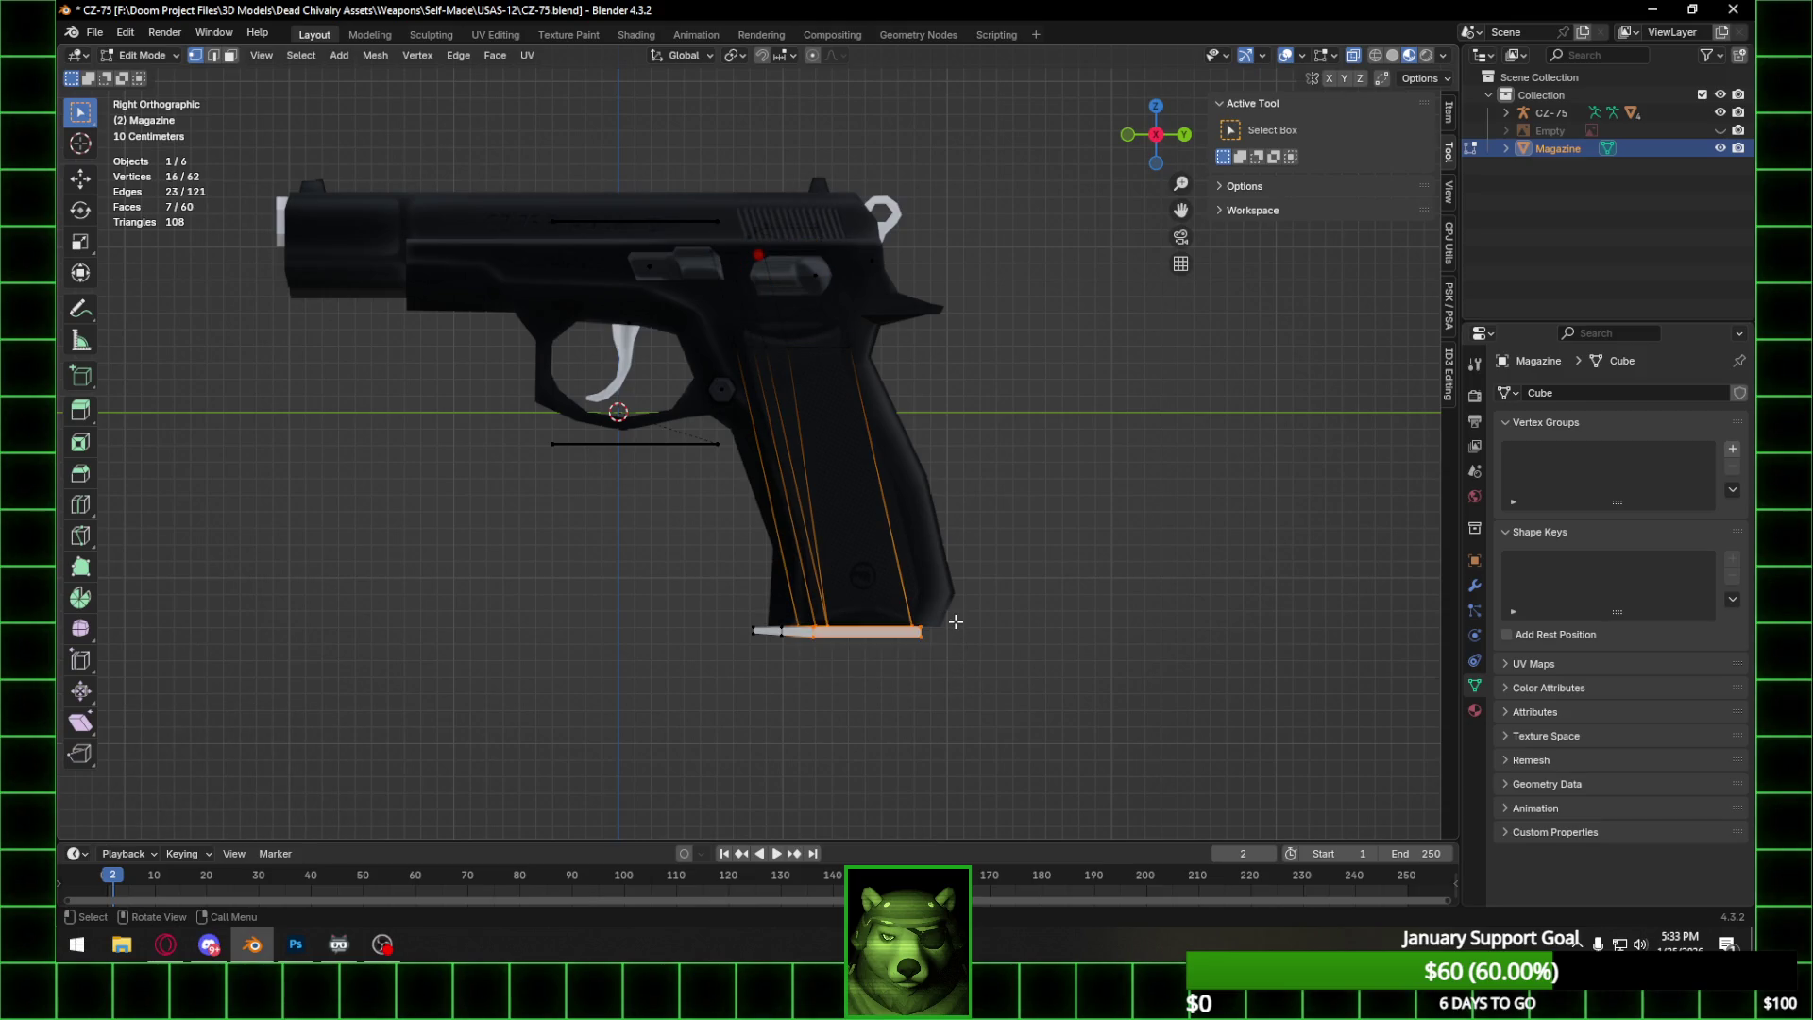
{"action": "key", "text": "g"}
{"action": "key", "text": "y"}
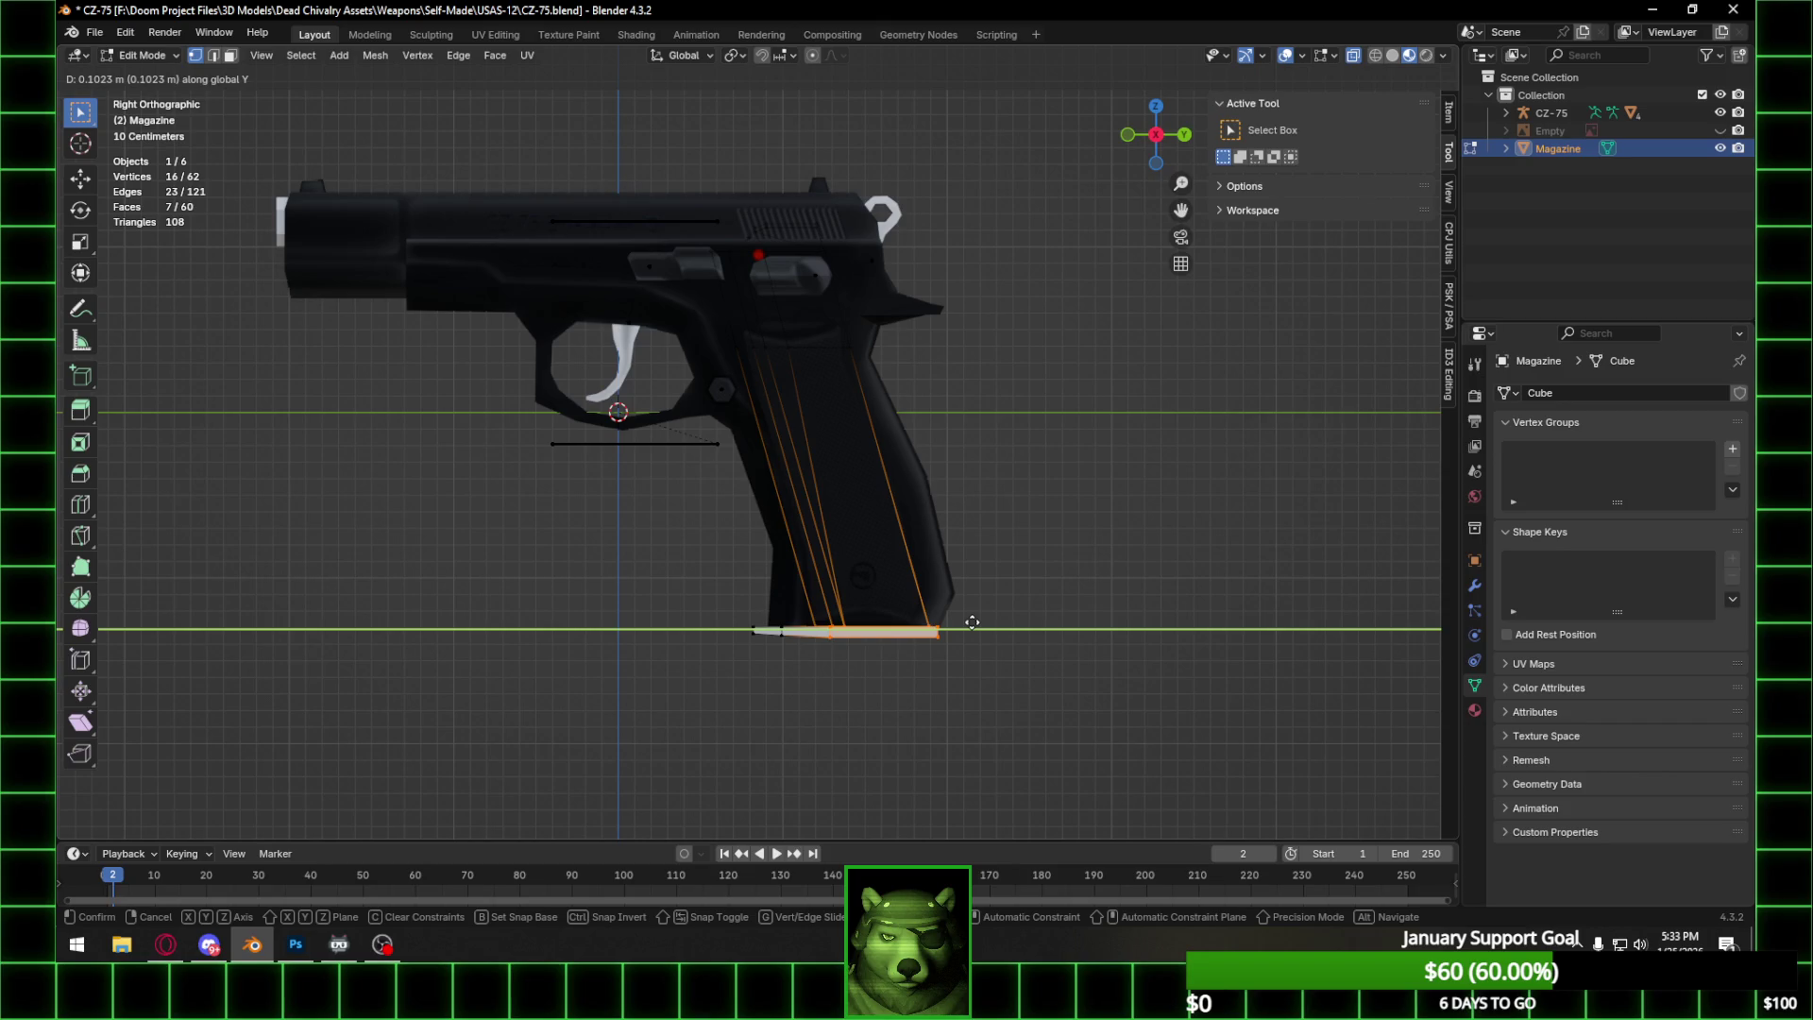
{"action": "left_click", "coordinate": [971, 623]}
Select the front and middle vertices of the magazine base and slide them back along Y.
{"action": "scroll", "coordinate": [802, 642], "scroll_direction": "up", "scroll_amount": 3}
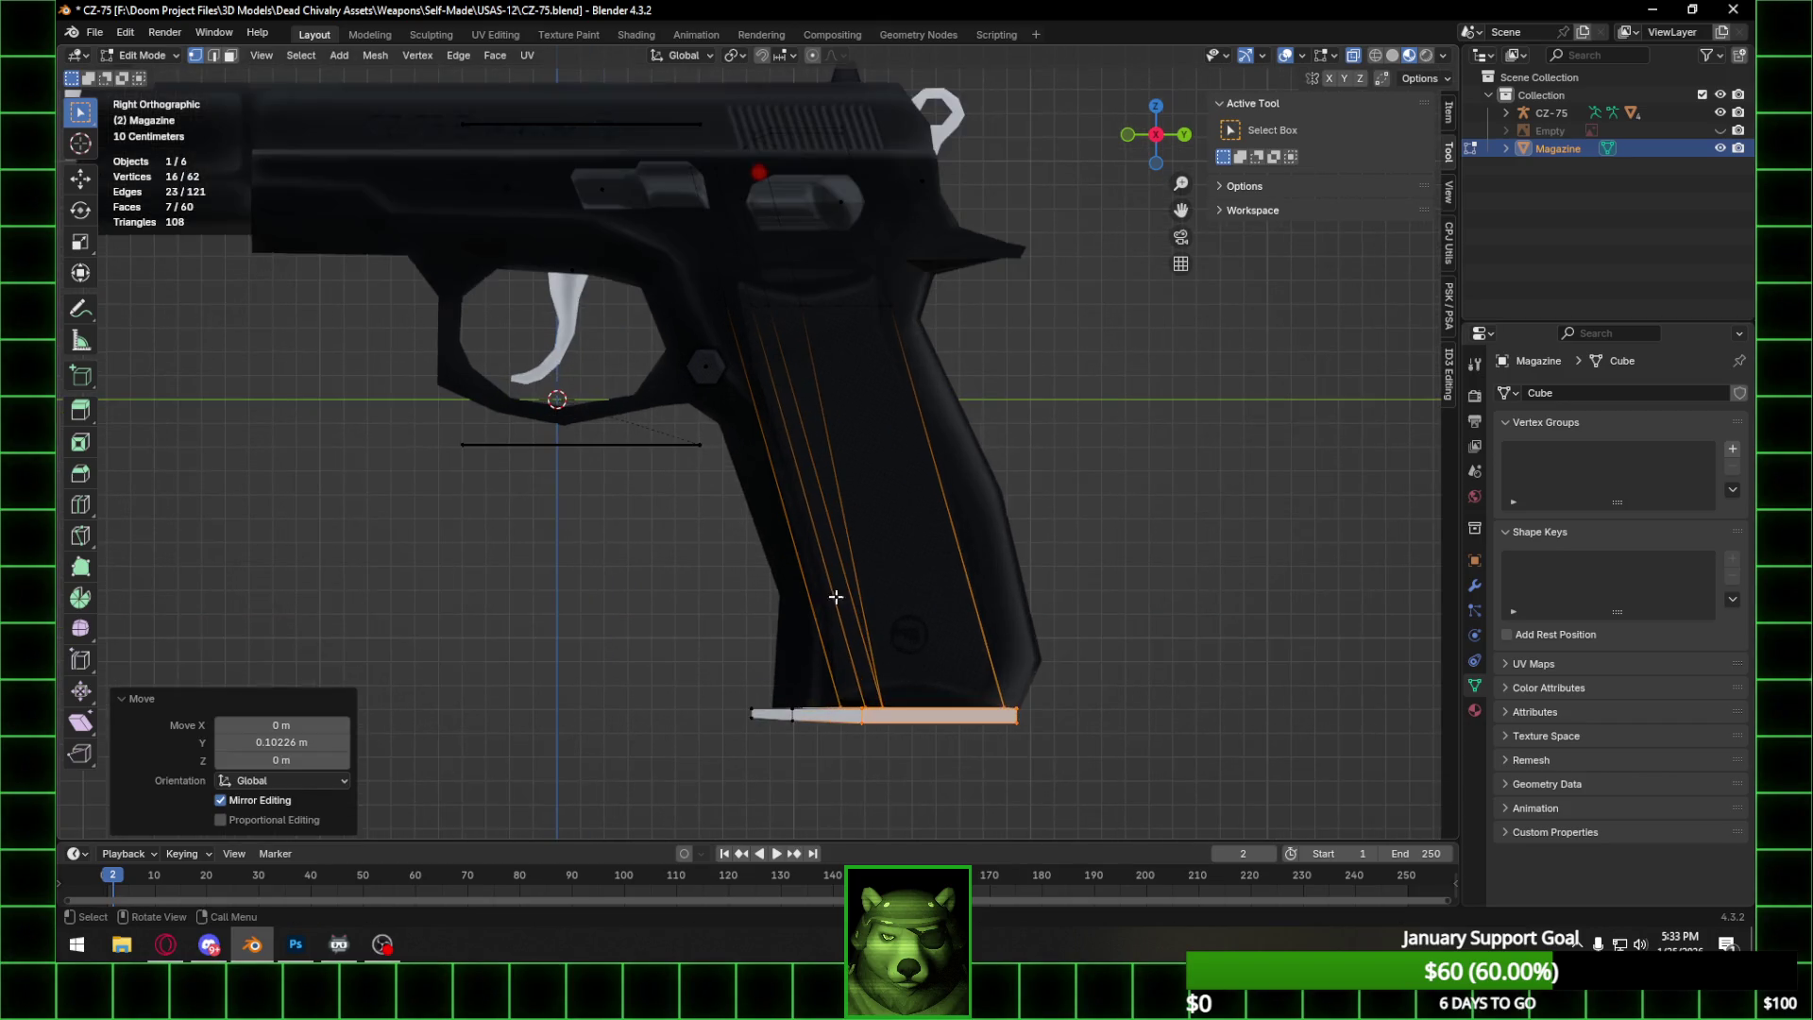
{"action": "left_click_drag", "start_coordinate": [723, 572], "coordinate": [785, 599]}
{"action": "middle_click_drag", "start_coordinate": [784, 598], "coordinate": [887, 626]}
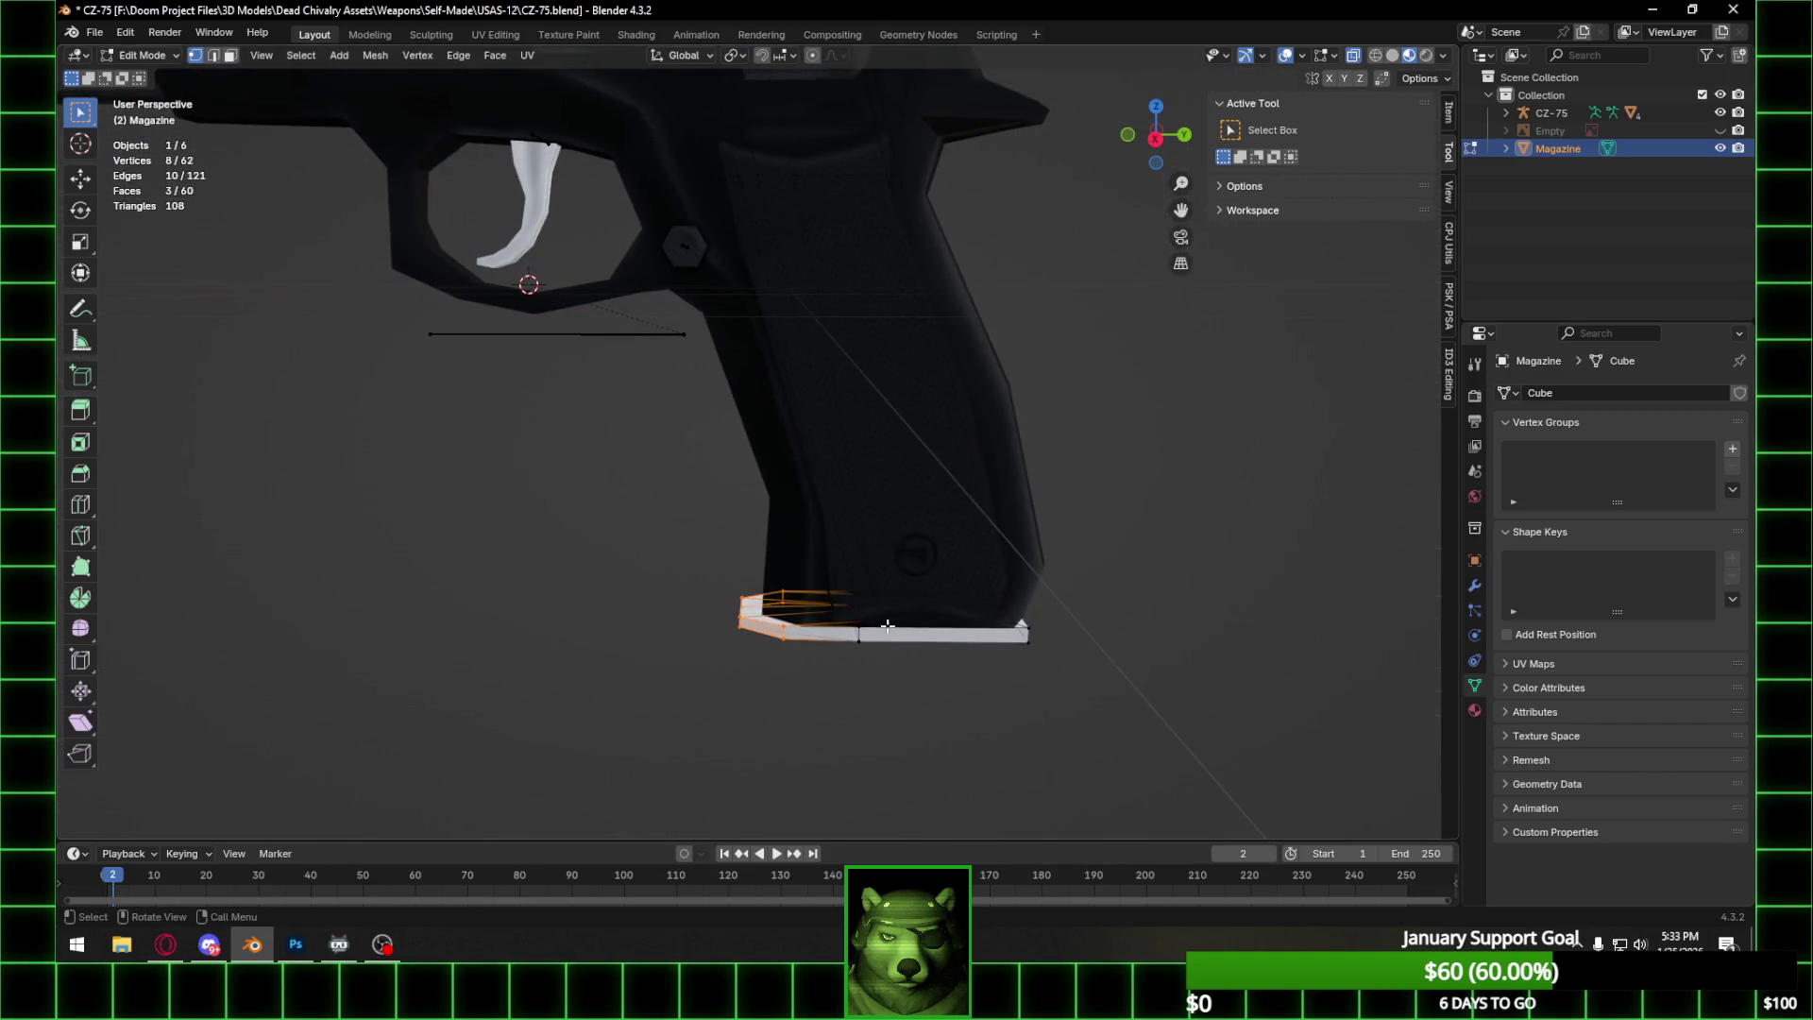
{"action": "left_click_drag", "start_coordinate": [842, 583], "coordinate": [867, 655]}
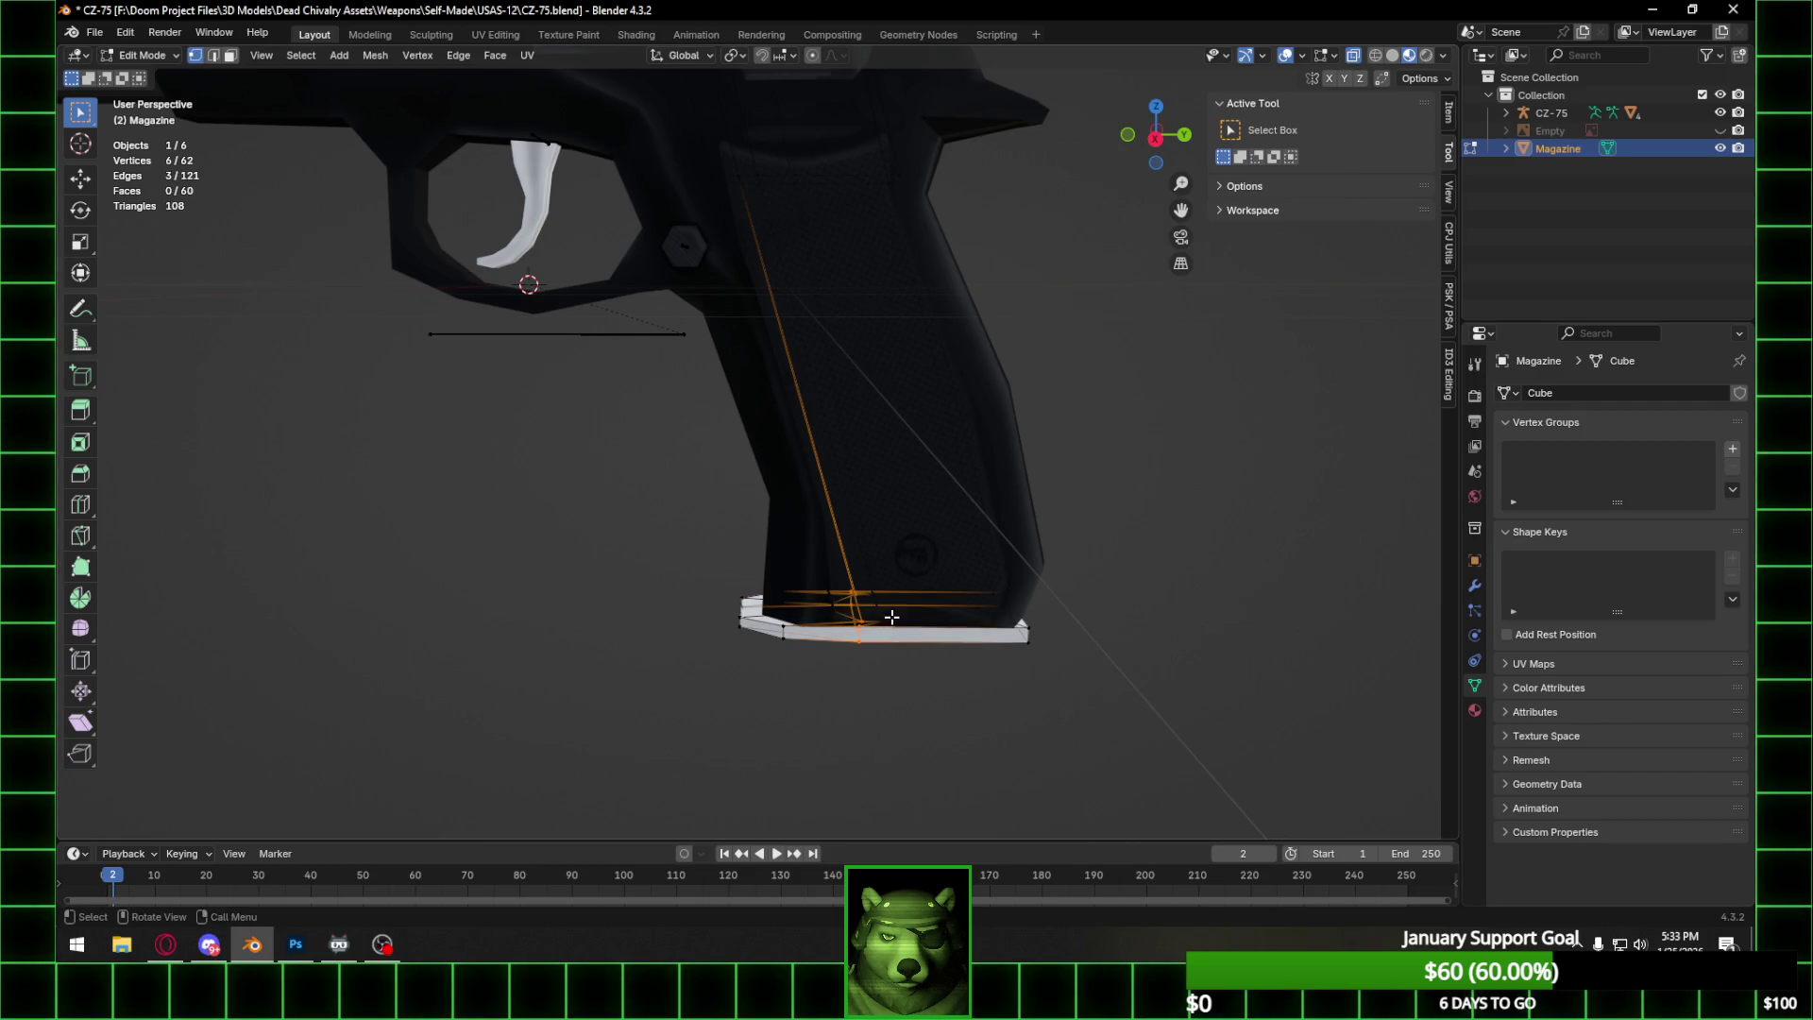
{"action": "middle_click_drag", "start_coordinate": [891, 618], "coordinate": [890, 567]}
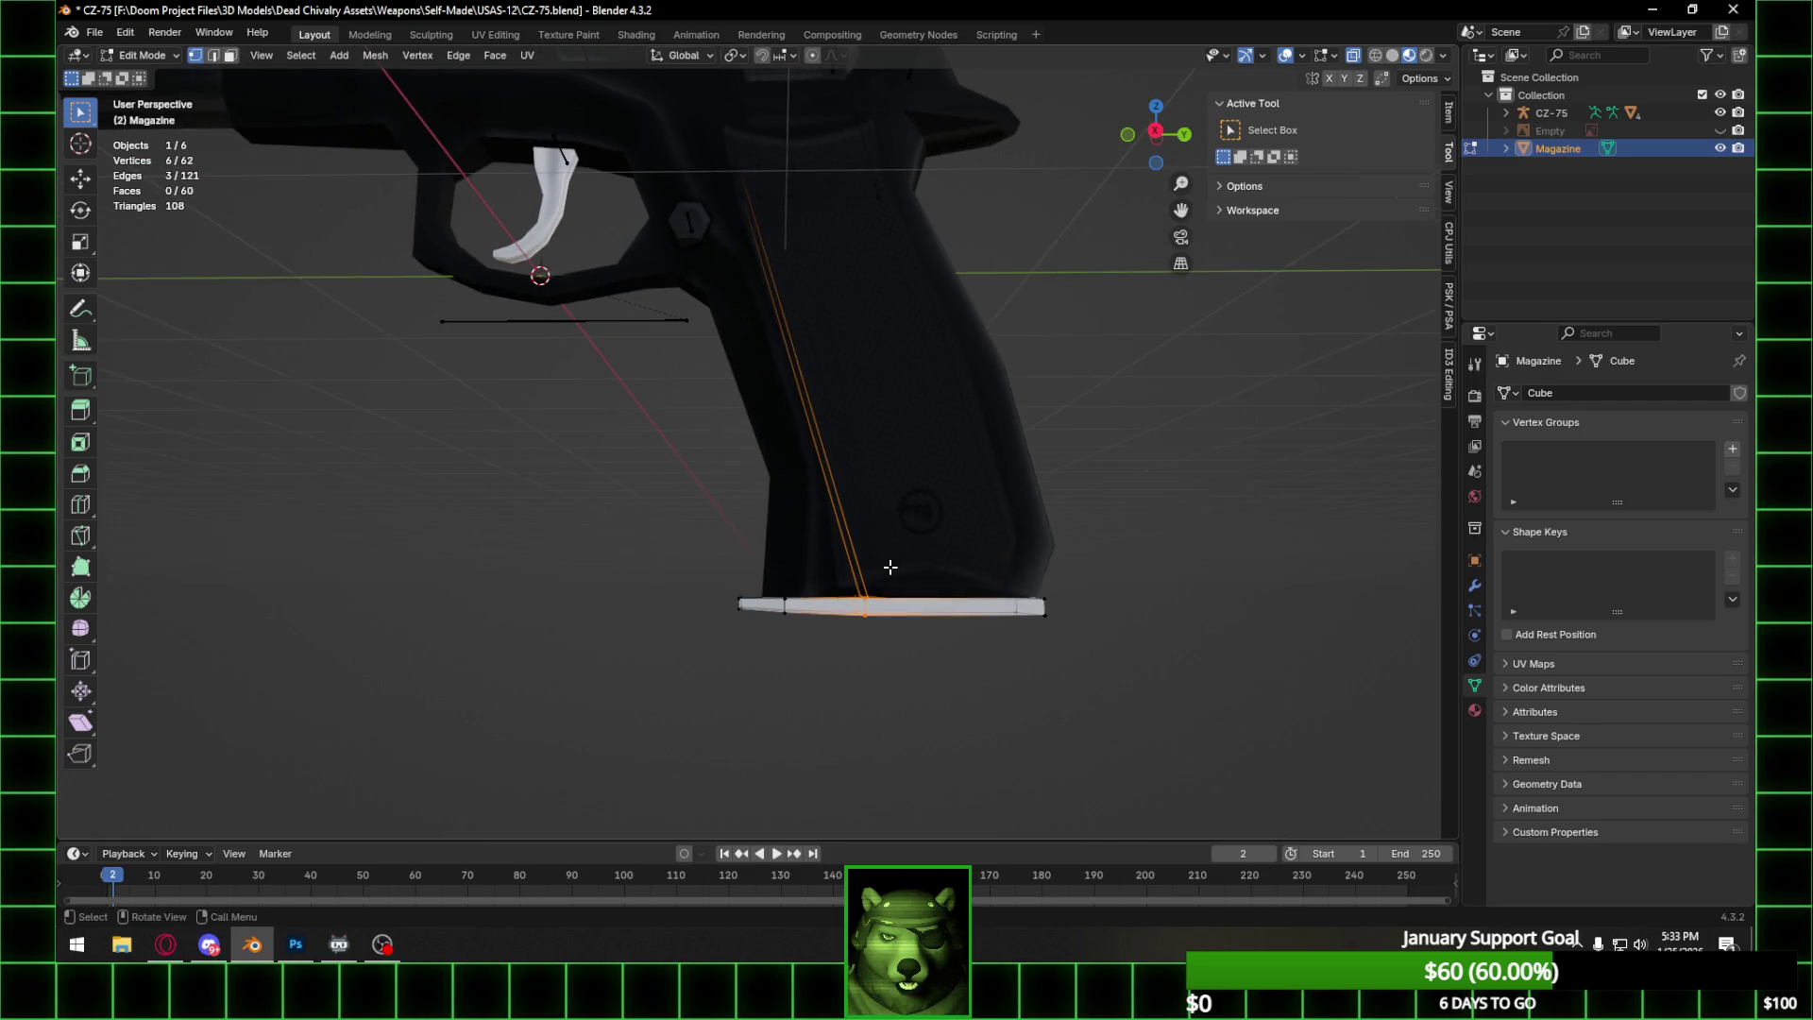
{"action": "left_click", "coordinate": [1156, 131]}
{"action": "key", "text": "g"}
{"action": "key", "text": "y"}
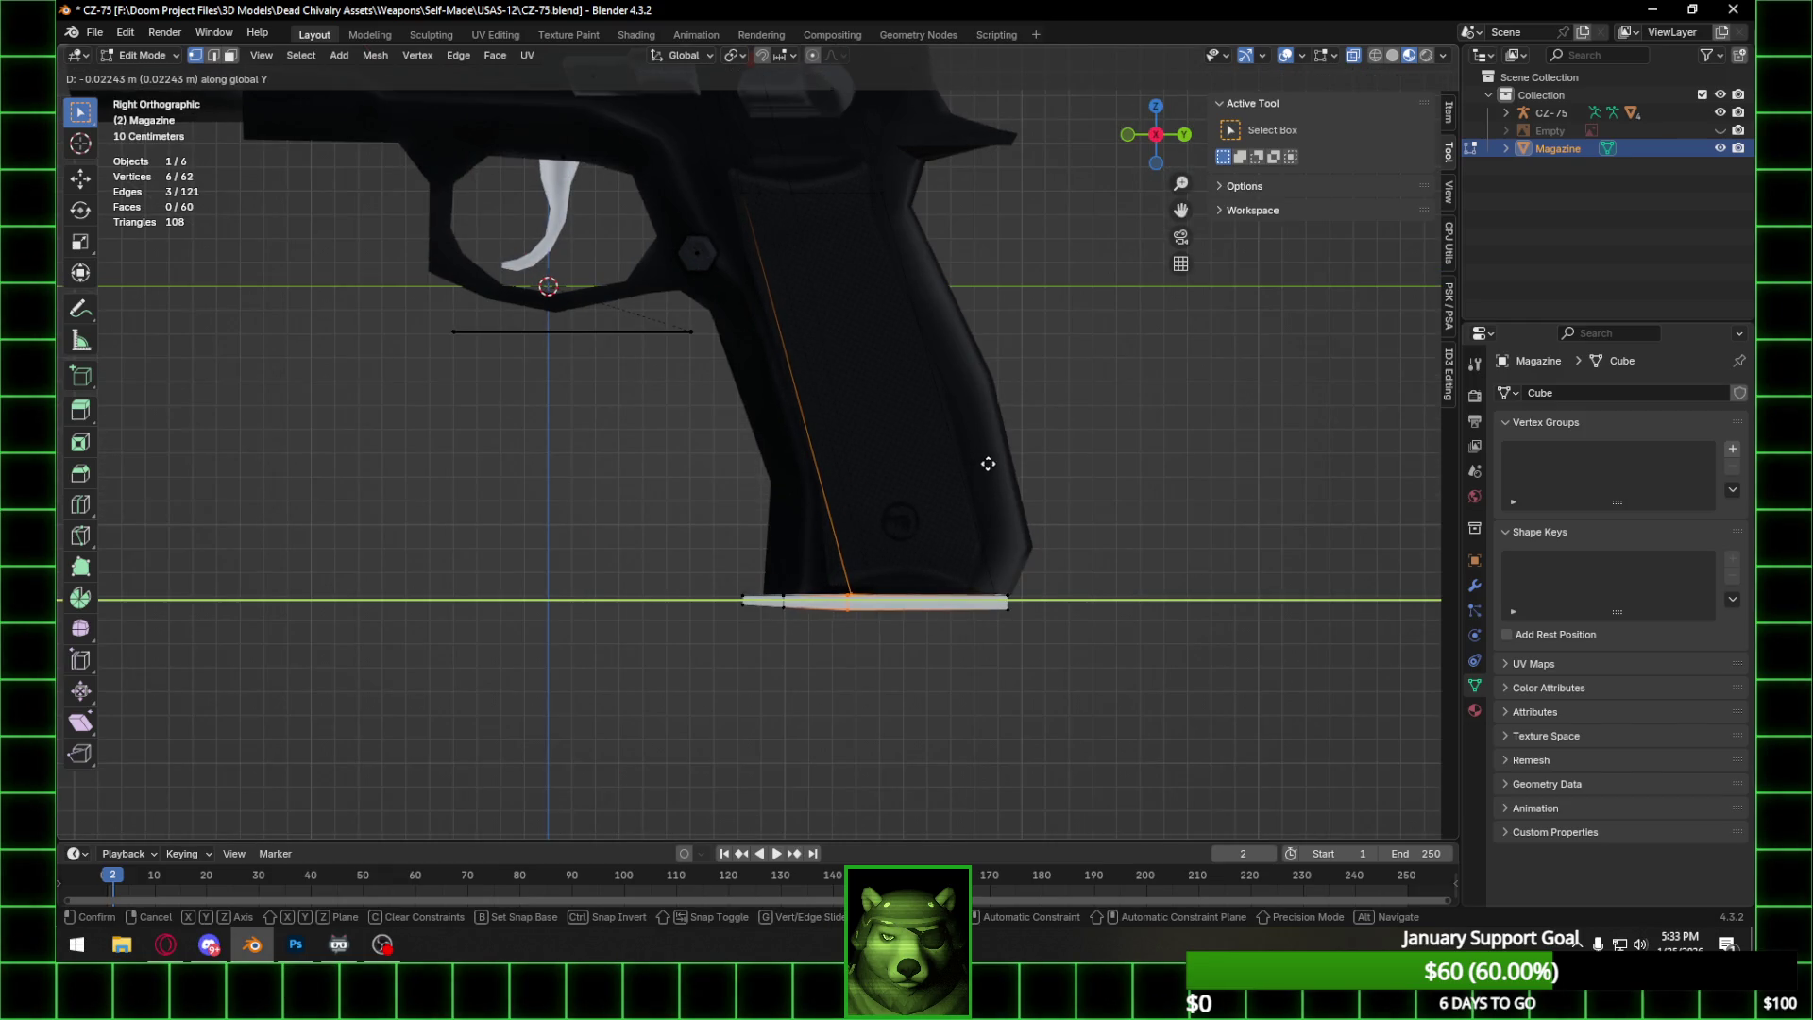
{"action": "left_click", "coordinate": [970, 465]}
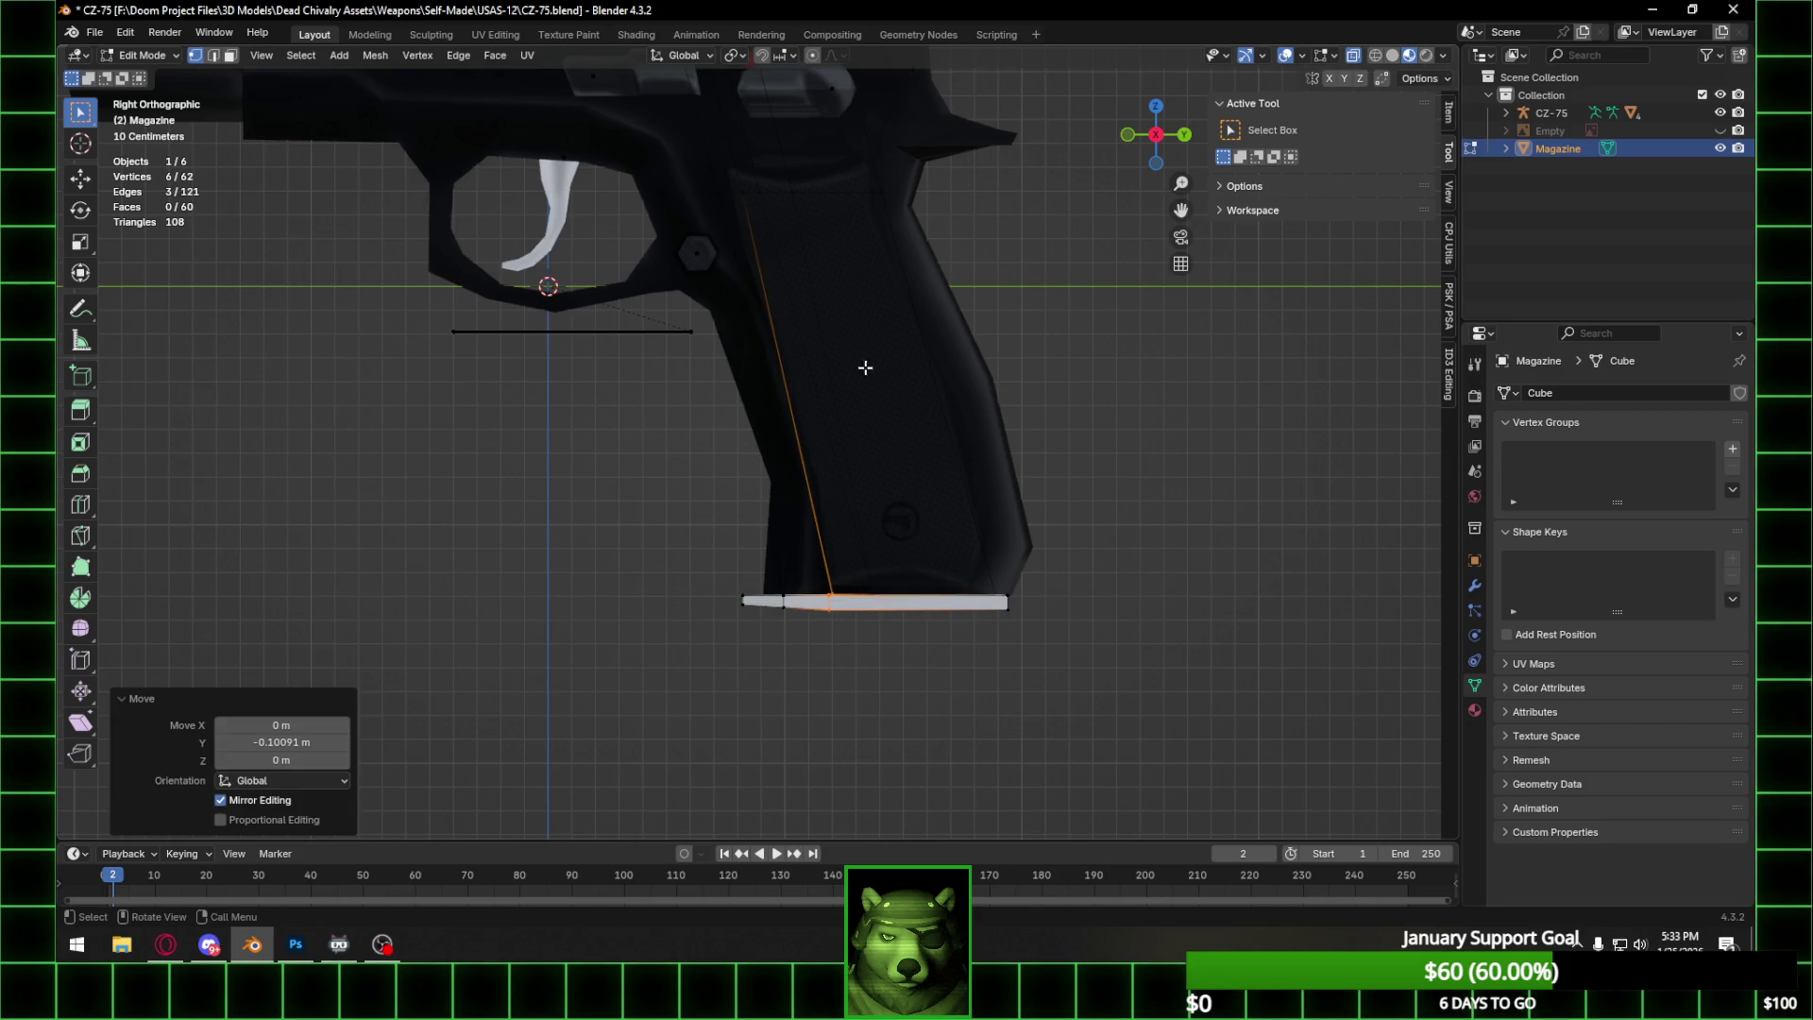
Align additional magazine vertices with the grip's front by moving them along Y.
{"action": "mouse_move", "coordinate": [821, 485]}
{"action": "middle_mouse_down", "text": "shift"}
{"action": "mouse_move", "coordinate": [776, 412]}
{"action": "mouse_move", "coordinate": [805, 524]}
{"action": "middle_mouse_up", "text": "shift"}
{"action": "left_click", "coordinate": [777, 501], "text": "shift"}
{"action": "left_click", "coordinate": [800, 517], "text": "shift"}
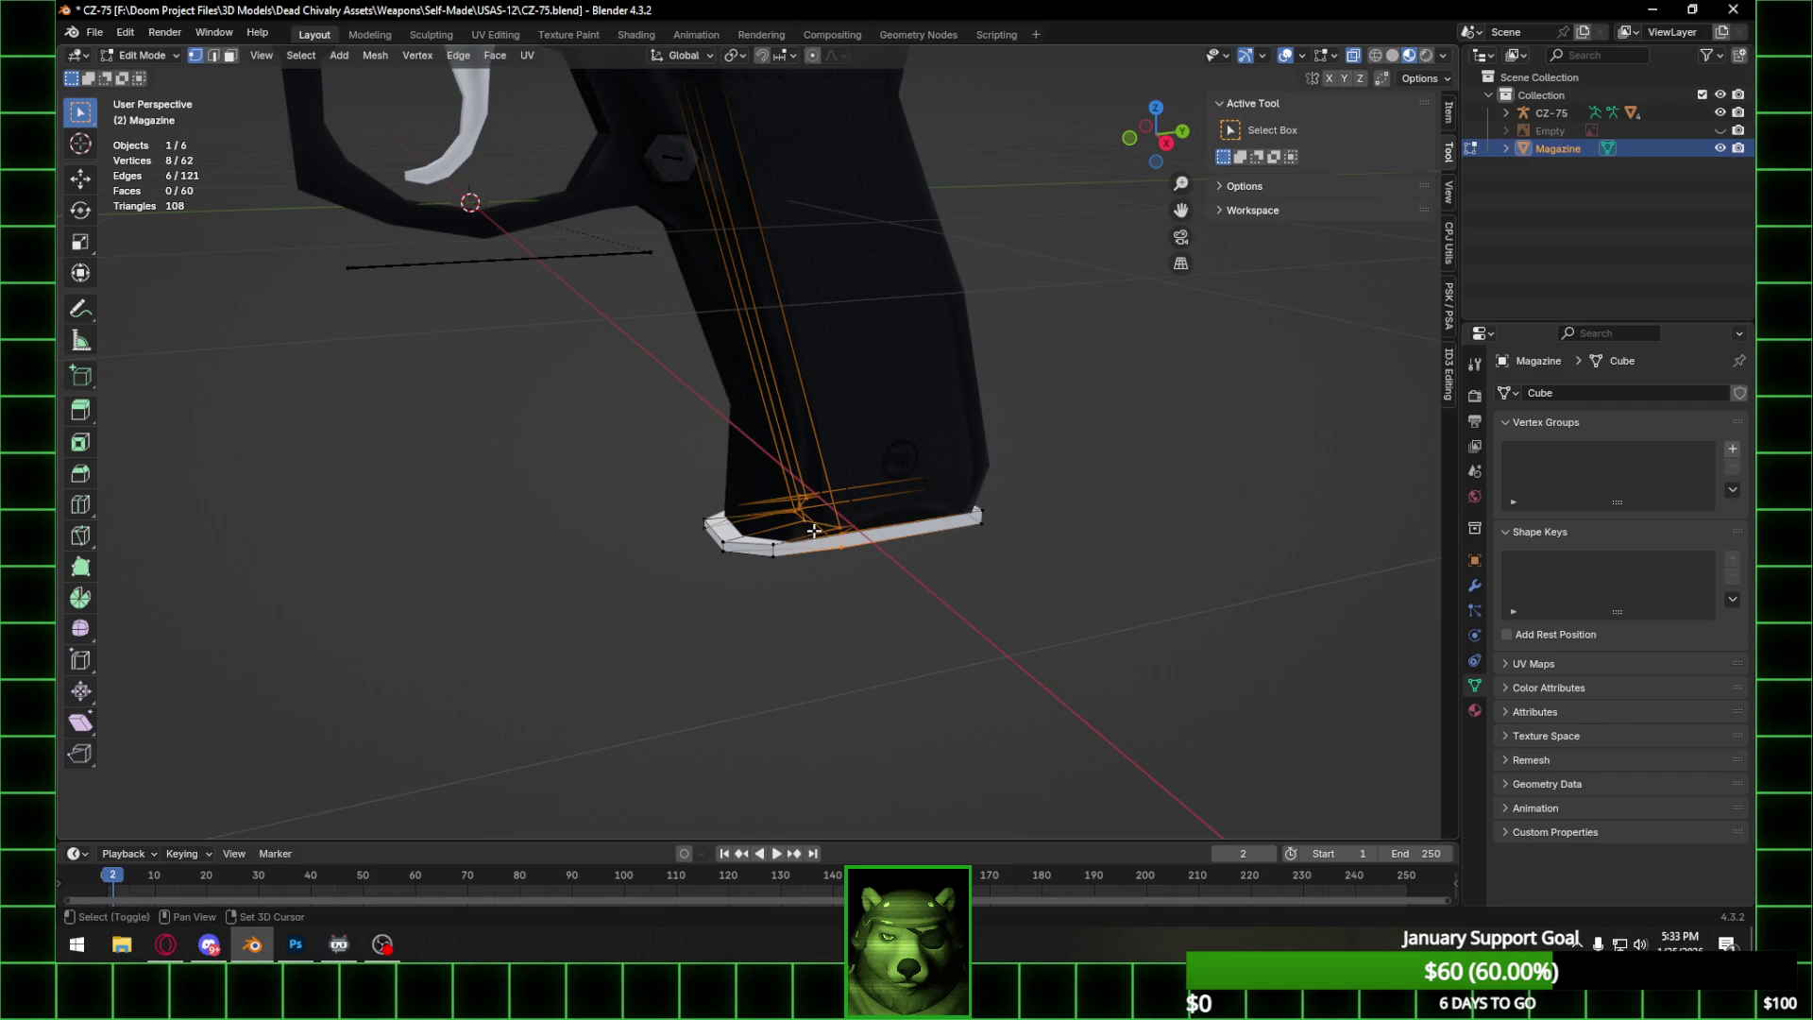
{"action": "left_click", "coordinate": [1167, 142]}
{"action": "key", "text": "g"}
{"action": "key", "text": "y"}
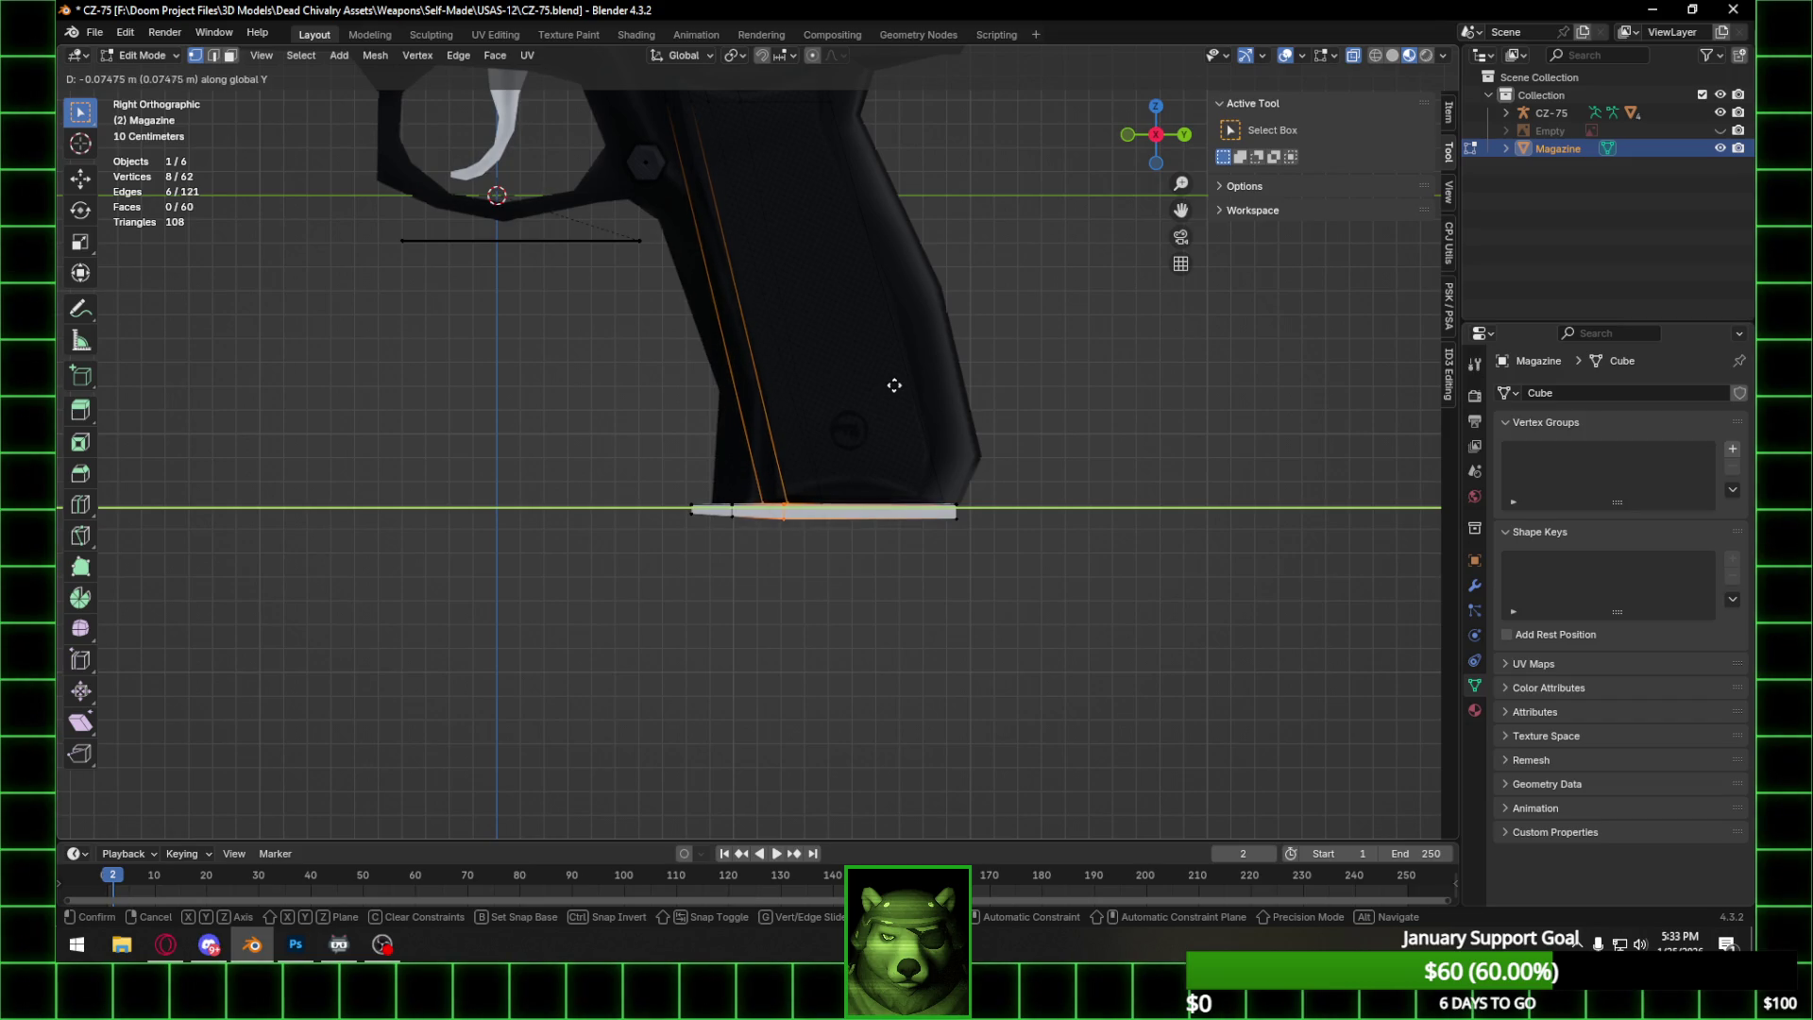
{"action": "left_click", "coordinate": [895, 386]}
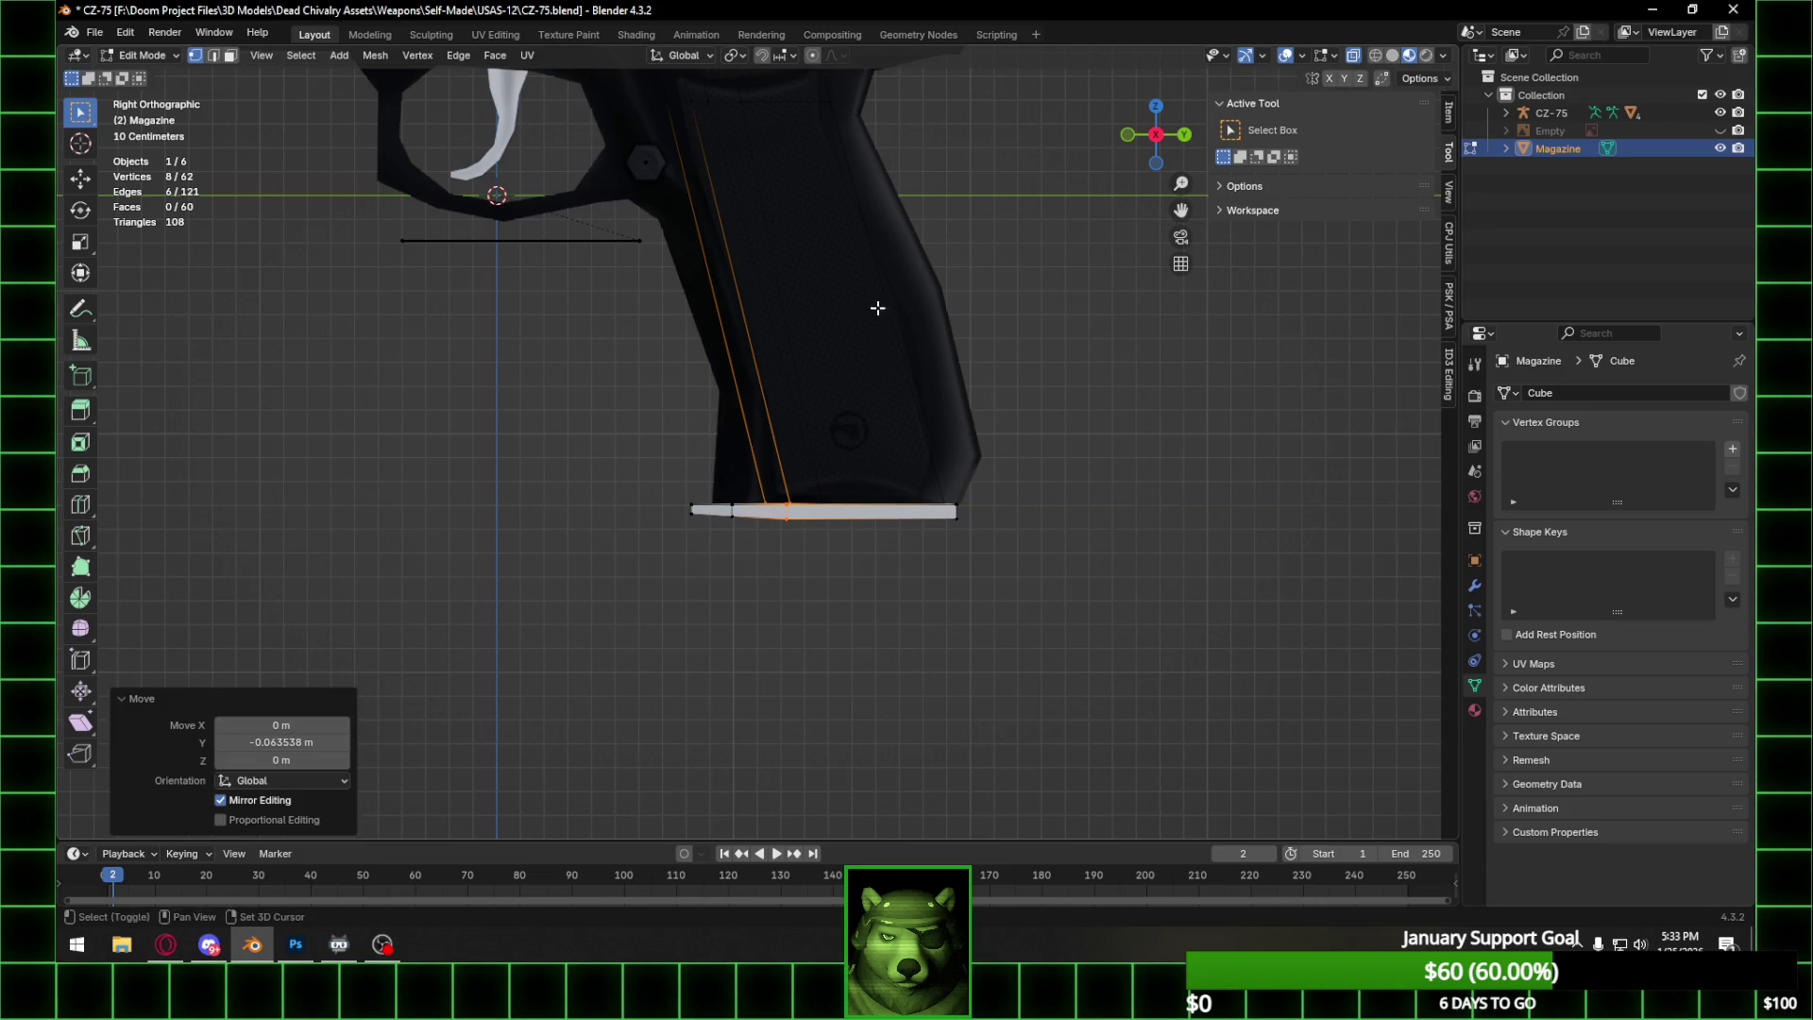
Box-select the magazine's bottom vertices, shift them 0.011213 m along Y, and return to Object Mode.
{"action": "middle_click_drag", "start_coordinate": [878, 309], "coordinate": [975, 518], "text": "shift"}
{"action": "key", "text": "a"}
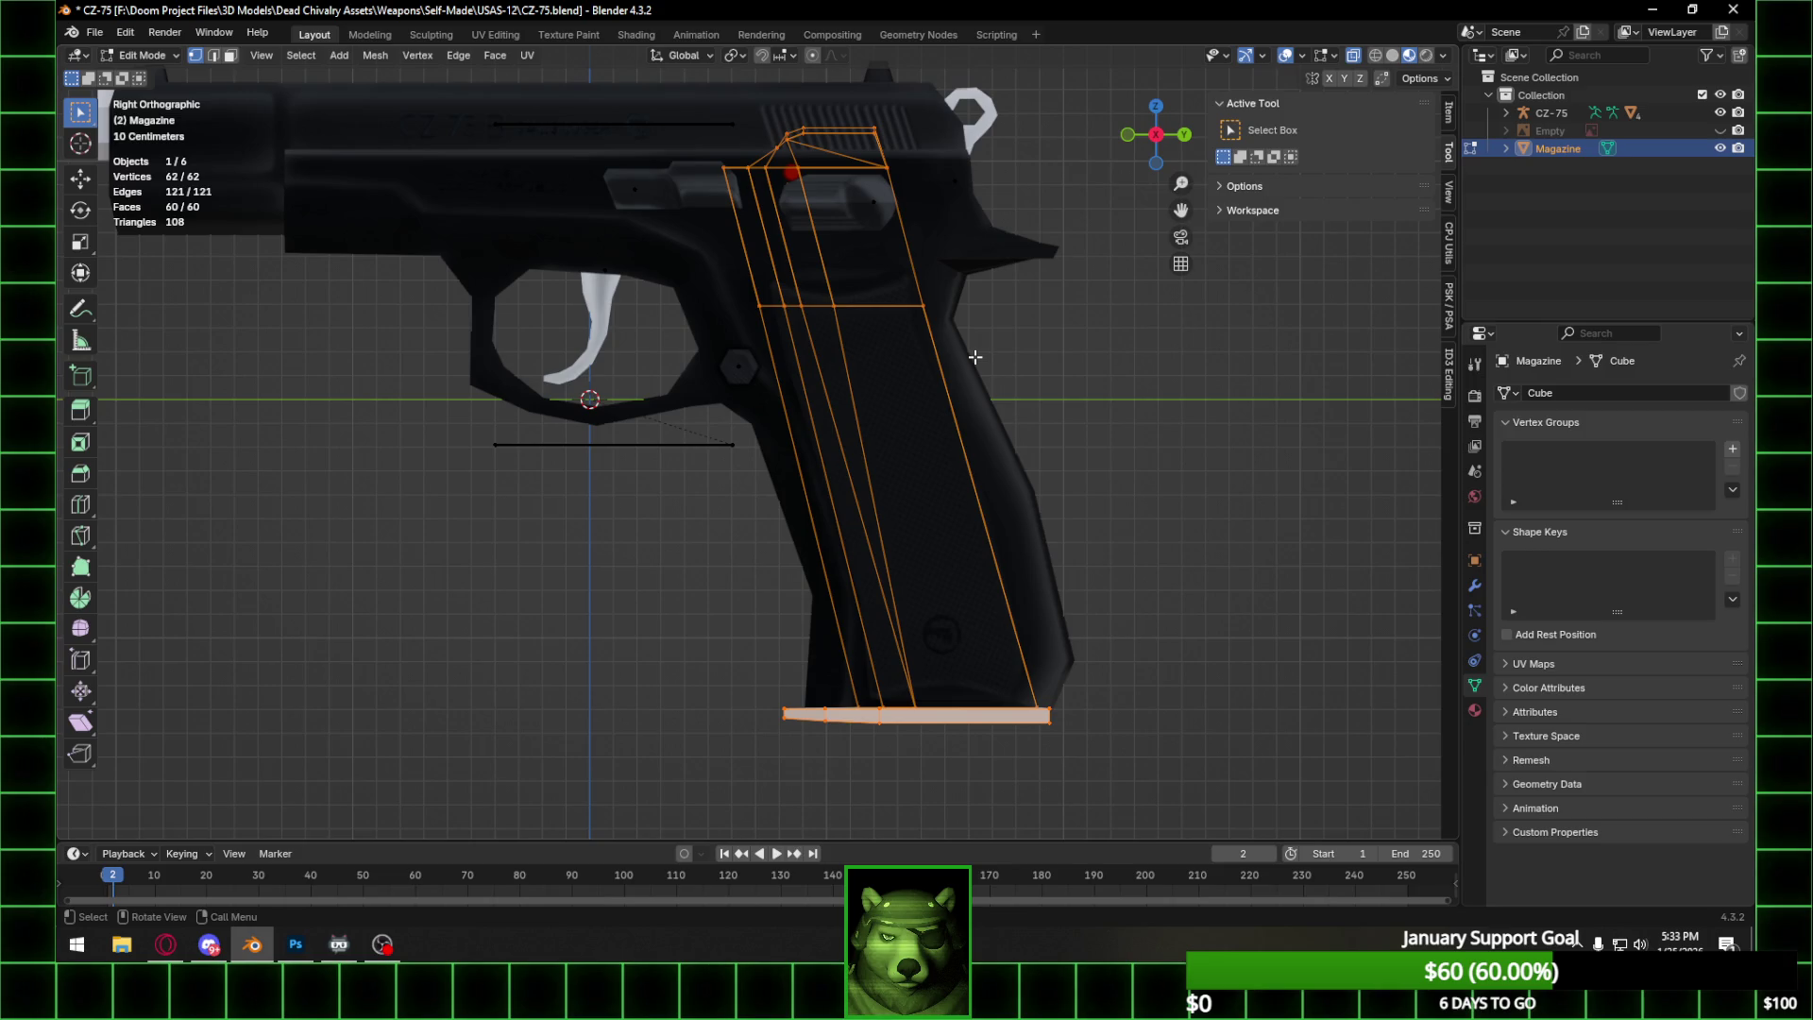
{"action": "key", "text": "b"}
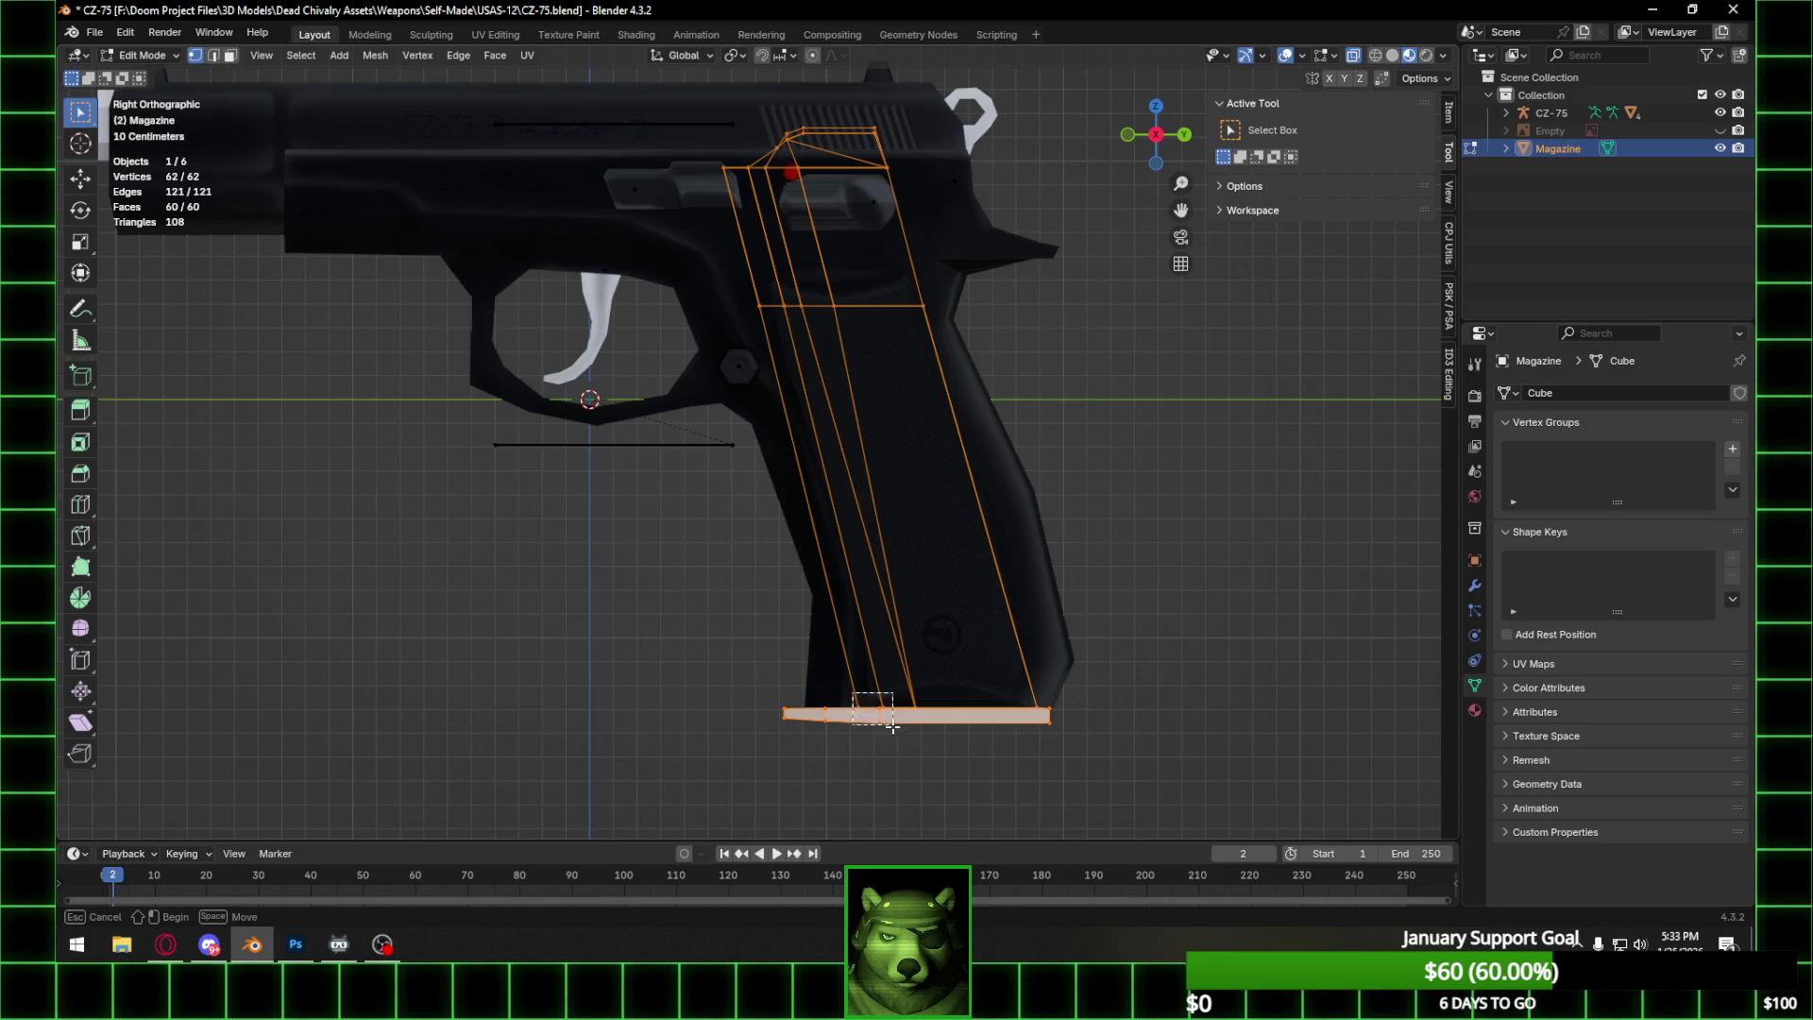
{"action": "left_click_drag", "start_coordinate": [893, 740], "coordinate": [893, 739]}
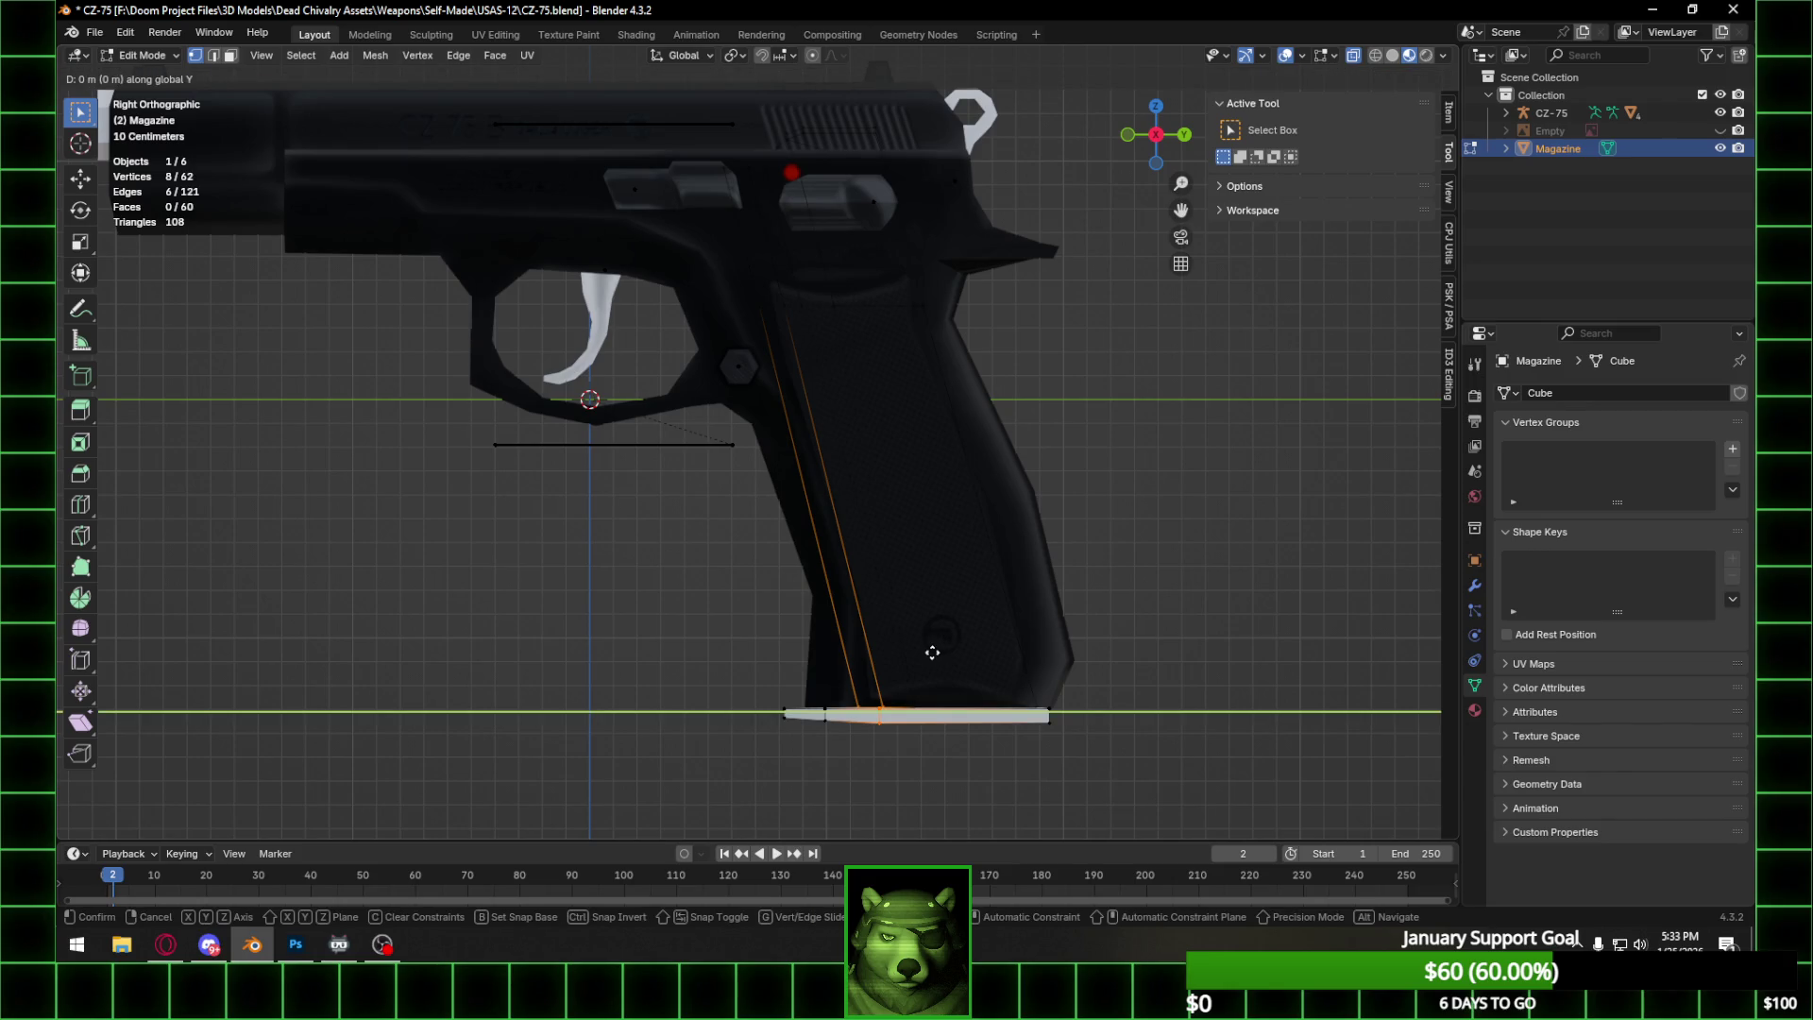
{"action": "left_click_drag", "start_coordinate": [857, 679], "coordinate": [954, 748], "text": "shift"}
{"action": "key", "text": "g"}
{"action": "key", "text": "y"}
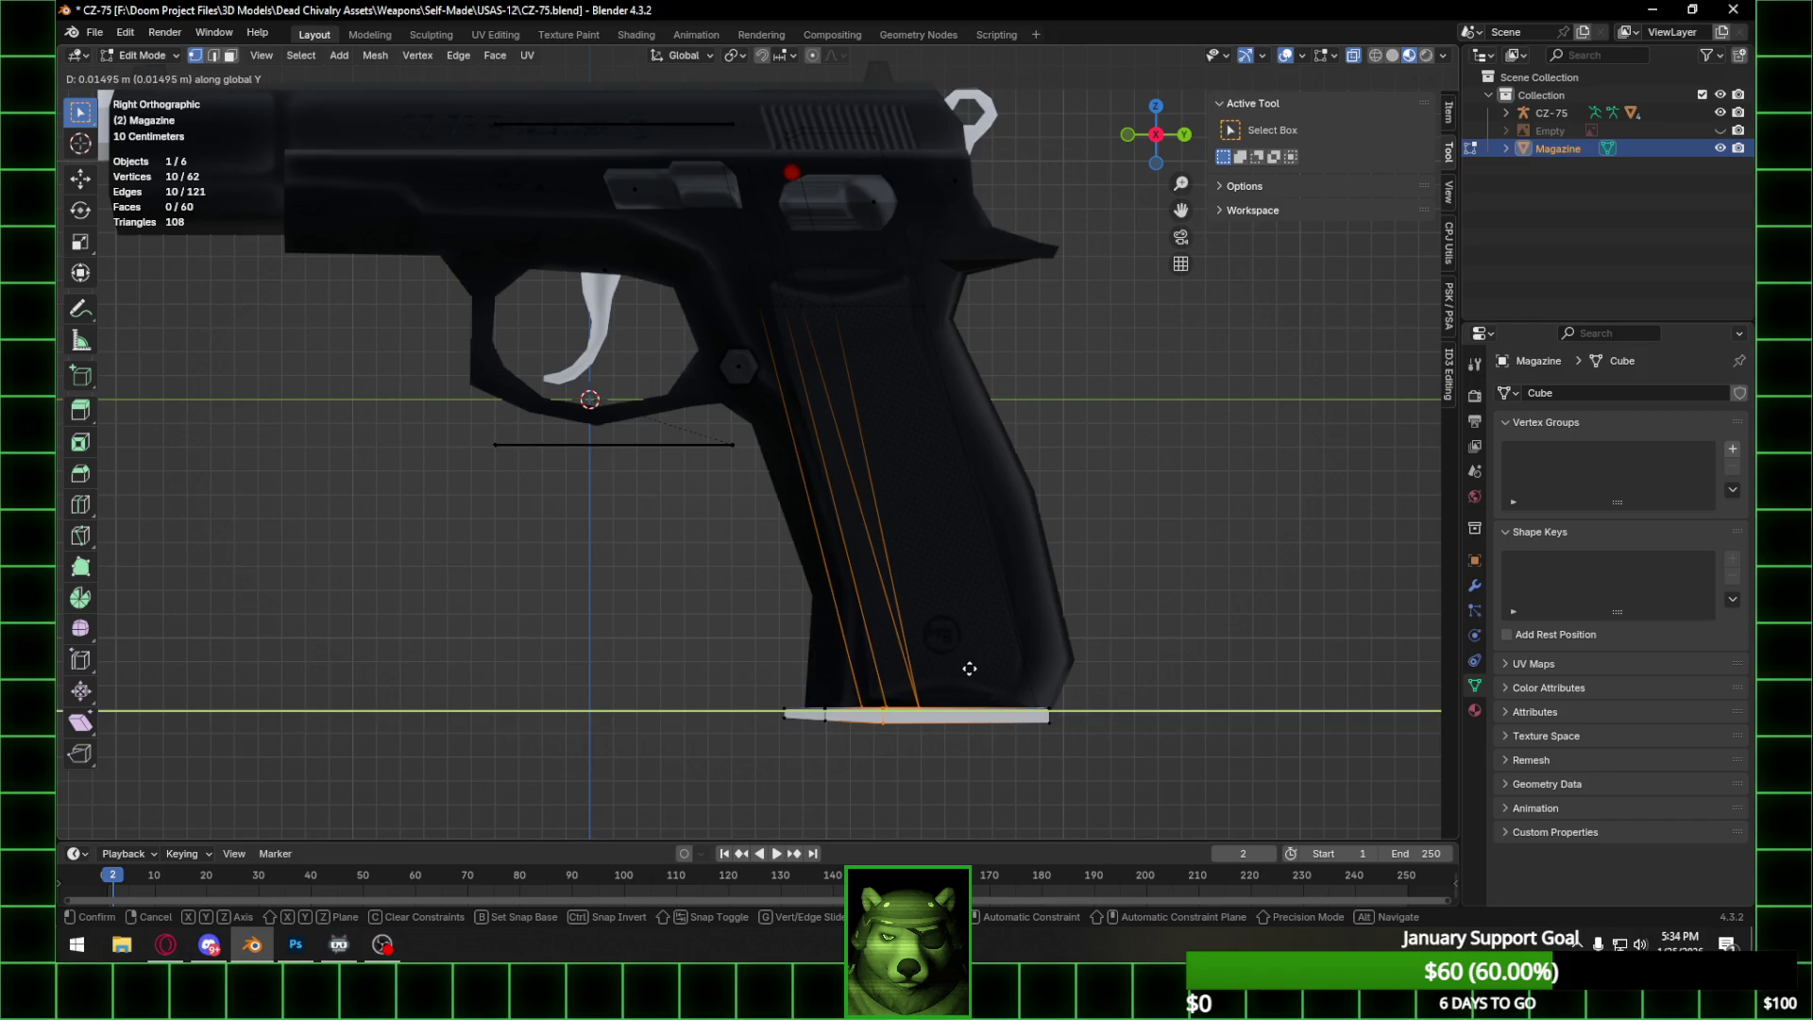
{"action": "left_click", "coordinate": [969, 668]}
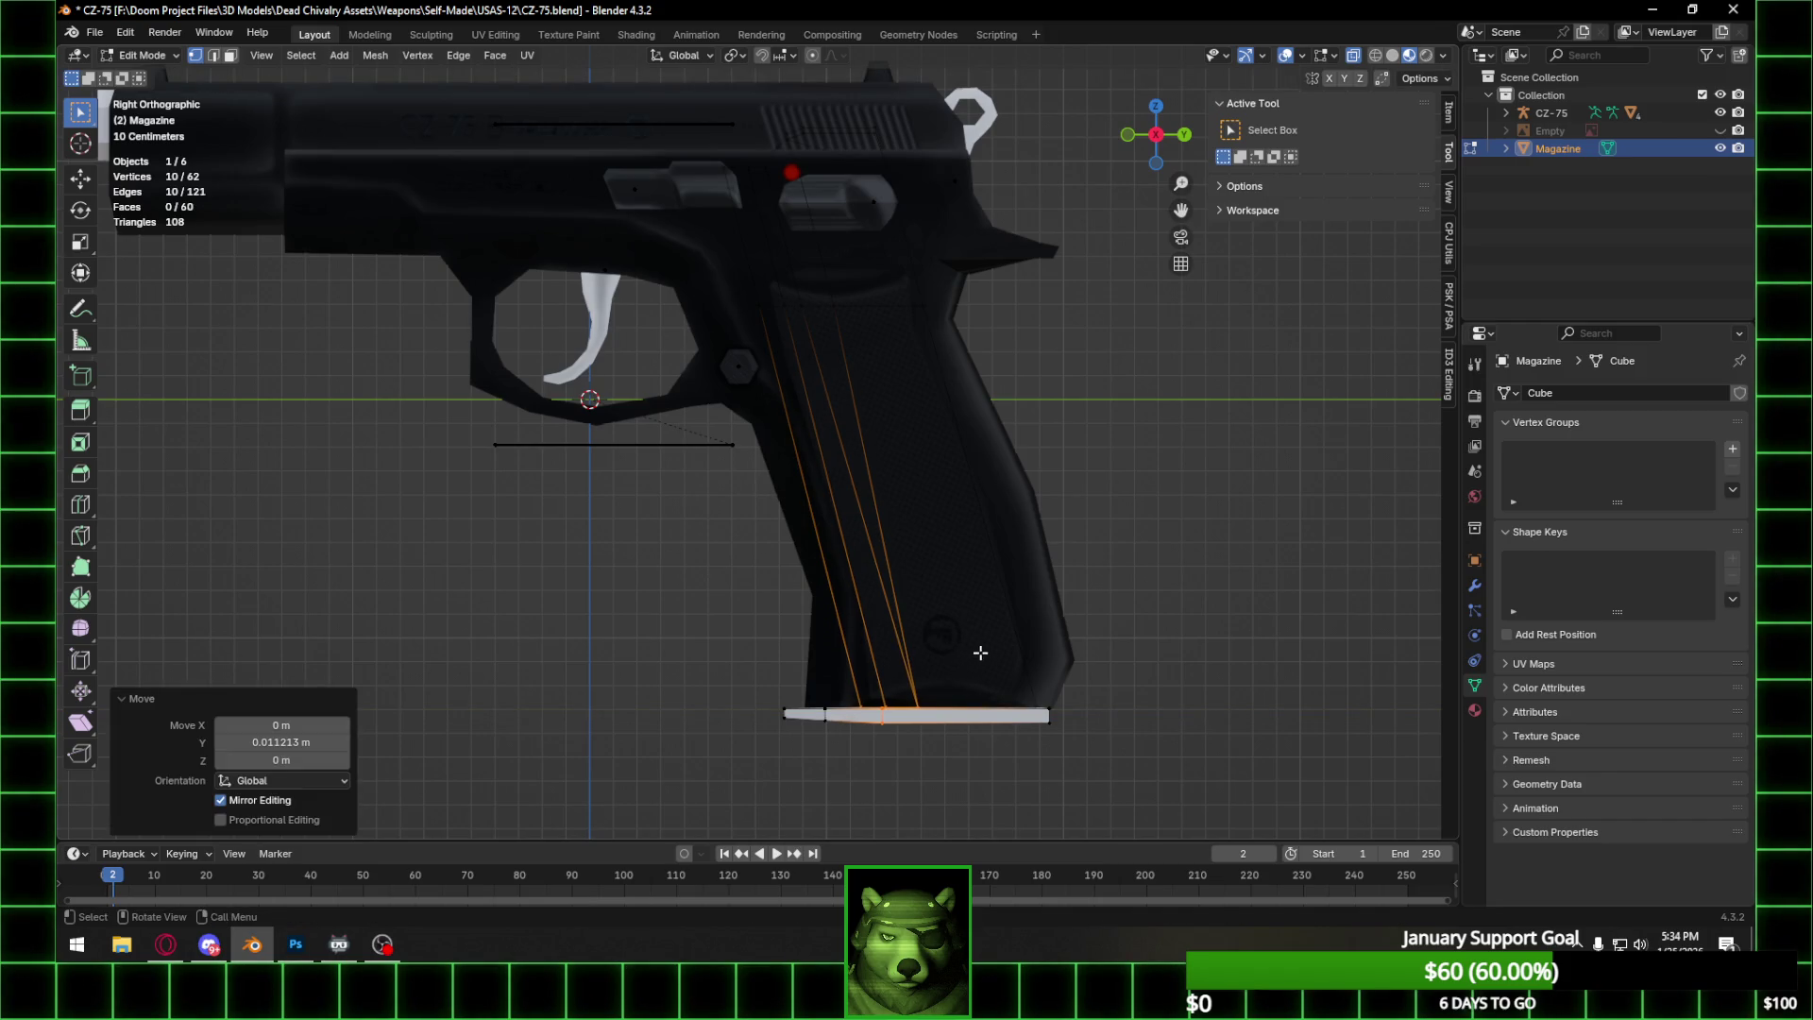
{"action": "key", "text": "Tab"}
{"action": "scroll", "coordinate": [1195, 594], "scroll_direction": "down", "scroll_amount": 4}
{"action": "mouse_move", "coordinate": [1036, 485]}
{"action": "middle_mouse_down"}
{"action": "mouse_move", "coordinate": [1001, 472]}
{"action": "mouse_move", "coordinate": [972, 527]}
{"action": "mouse_move", "coordinate": [959, 502]}
{"action": "middle_mouse_up"}
{"action": "right_click", "coordinate": [865, 455]}
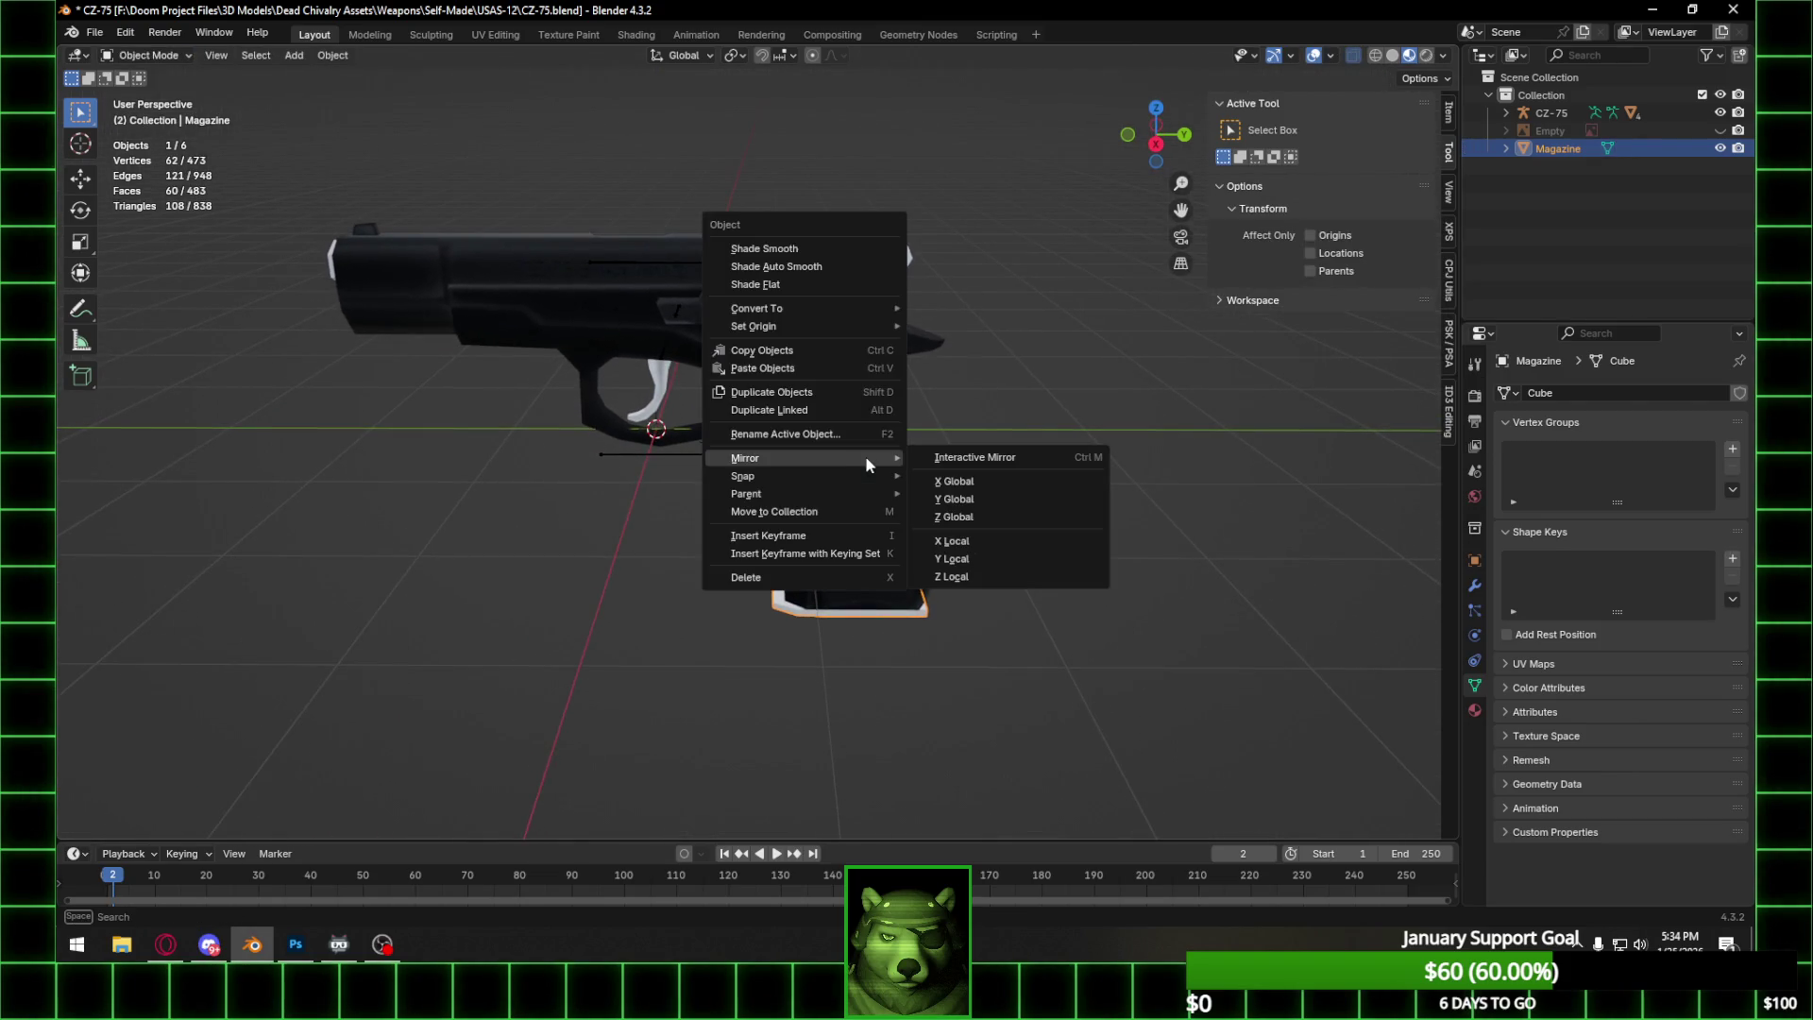
Set the magazine's origin to the 3D cursor.
{"action": "mouse_move", "coordinate": [838, 328]}
{"action": "left_click", "coordinate": [953, 362]}
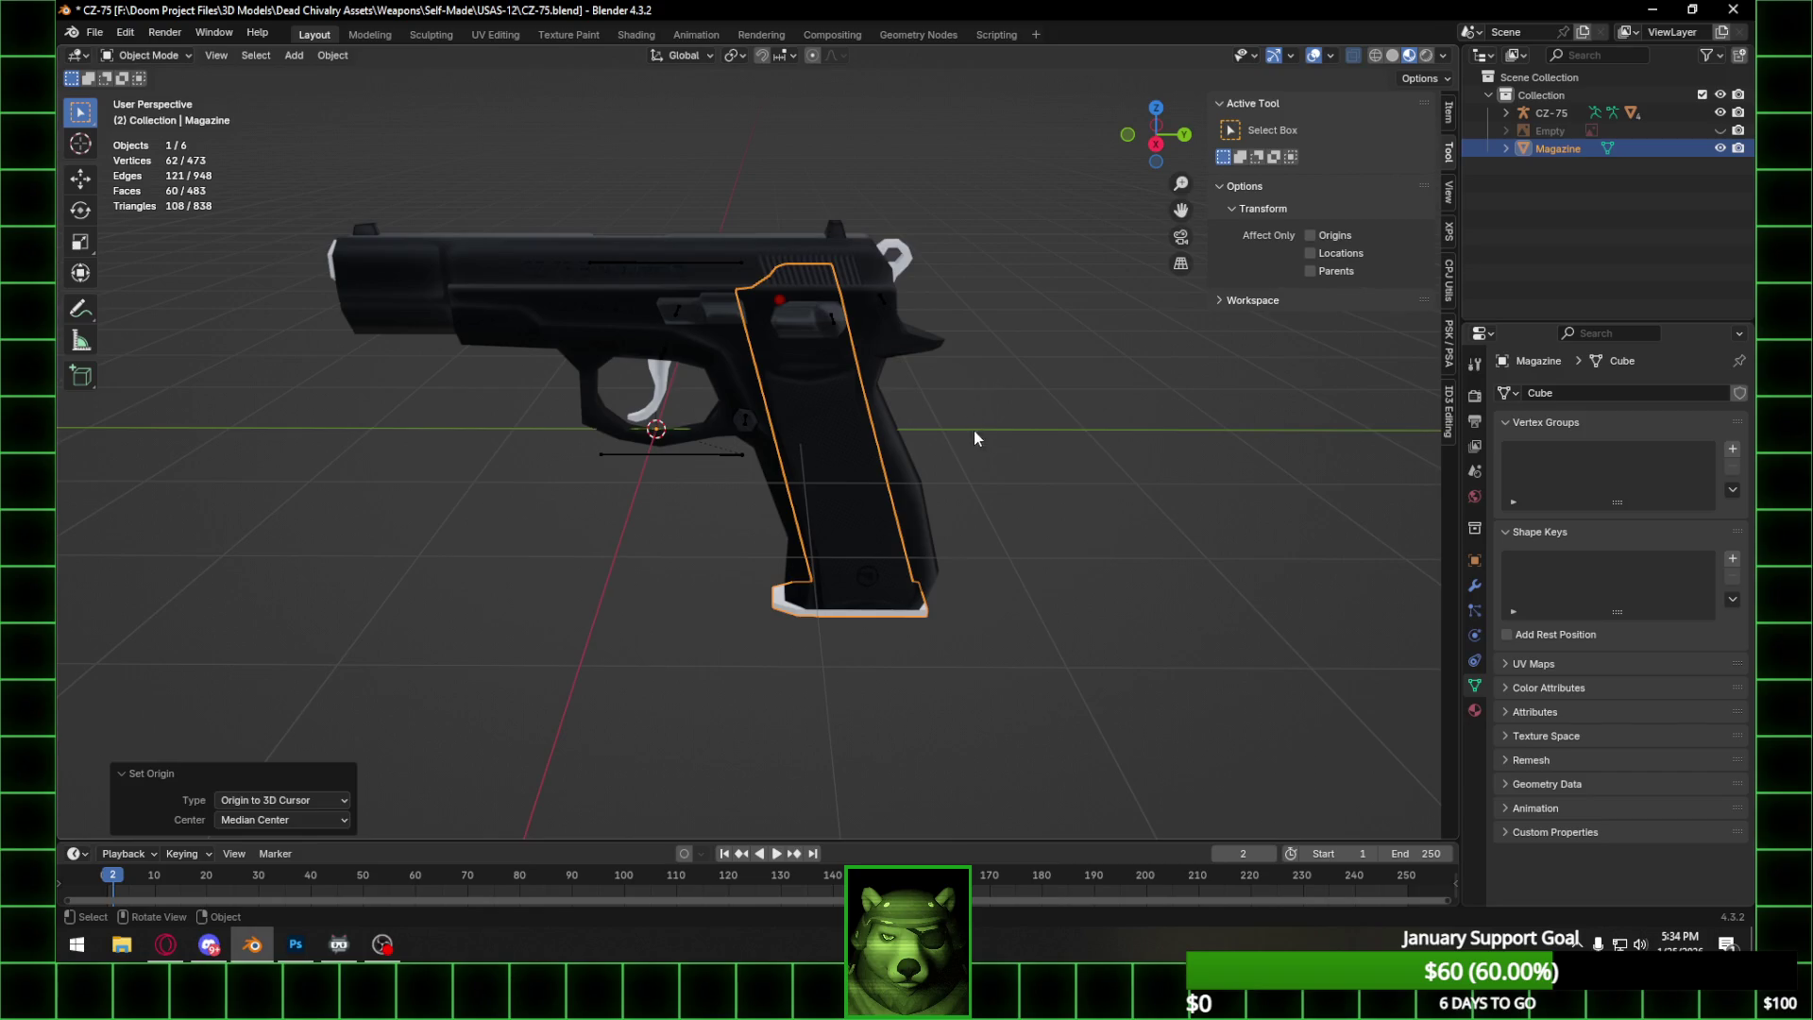
{"action": "left_click", "coordinate": [818, 428]}
{"action": "left_click", "coordinate": [1022, 440]}
Check the Base mesh's grip from the right side, then put the magazine back into Edit Mode.
{"action": "mouse_move", "coordinate": [1022, 439]}
{"action": "middle_mouse_down"}
{"action": "mouse_move", "coordinate": [984, 474]}
{"action": "mouse_move", "coordinate": [978, 531]}
{"action": "middle_mouse_up"}
{"action": "key", "text": "Tab"}
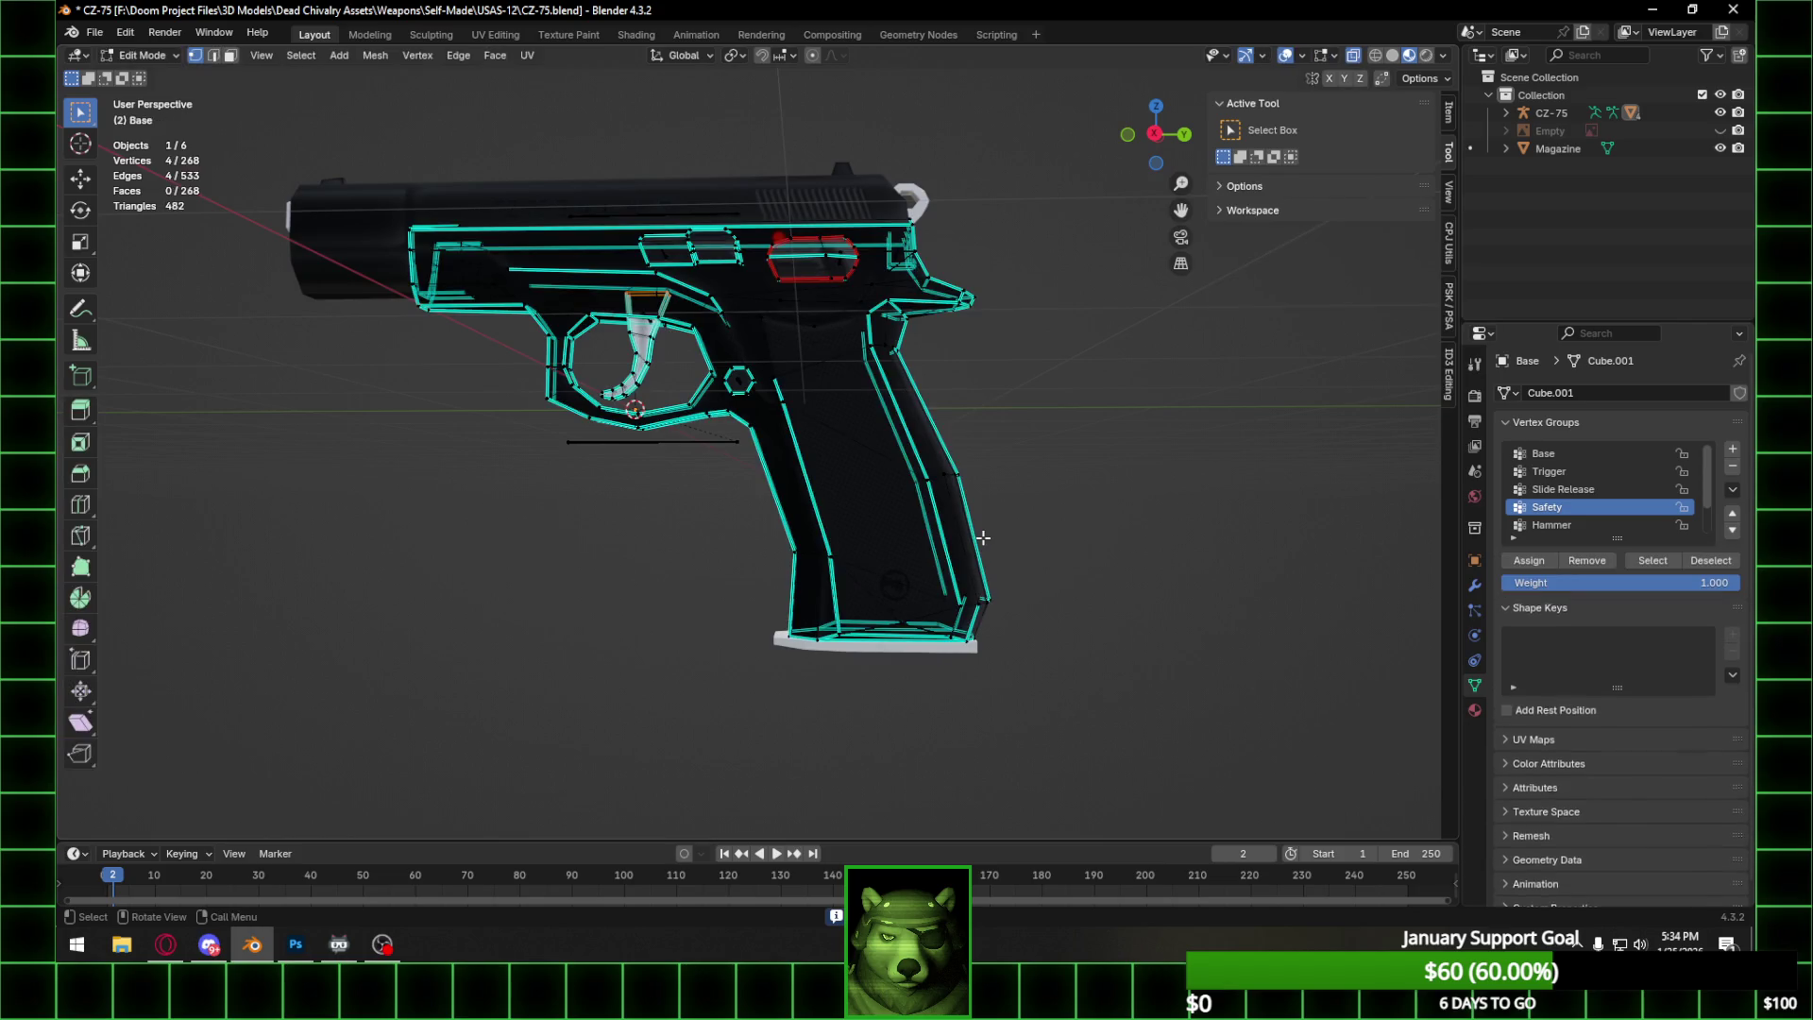
{"action": "left_click", "coordinate": [1154, 133]}
{"action": "middle_click_drag", "start_coordinate": [944, 567], "coordinate": [813, 439], "text": "shift"}
{"action": "scroll", "coordinate": [806, 528], "scroll_direction": "up", "scroll_amount": 6}
{"action": "middle_click_drag", "start_coordinate": [836, 582], "coordinate": [830, 506]}
{"action": "key", "text": "Tab"}
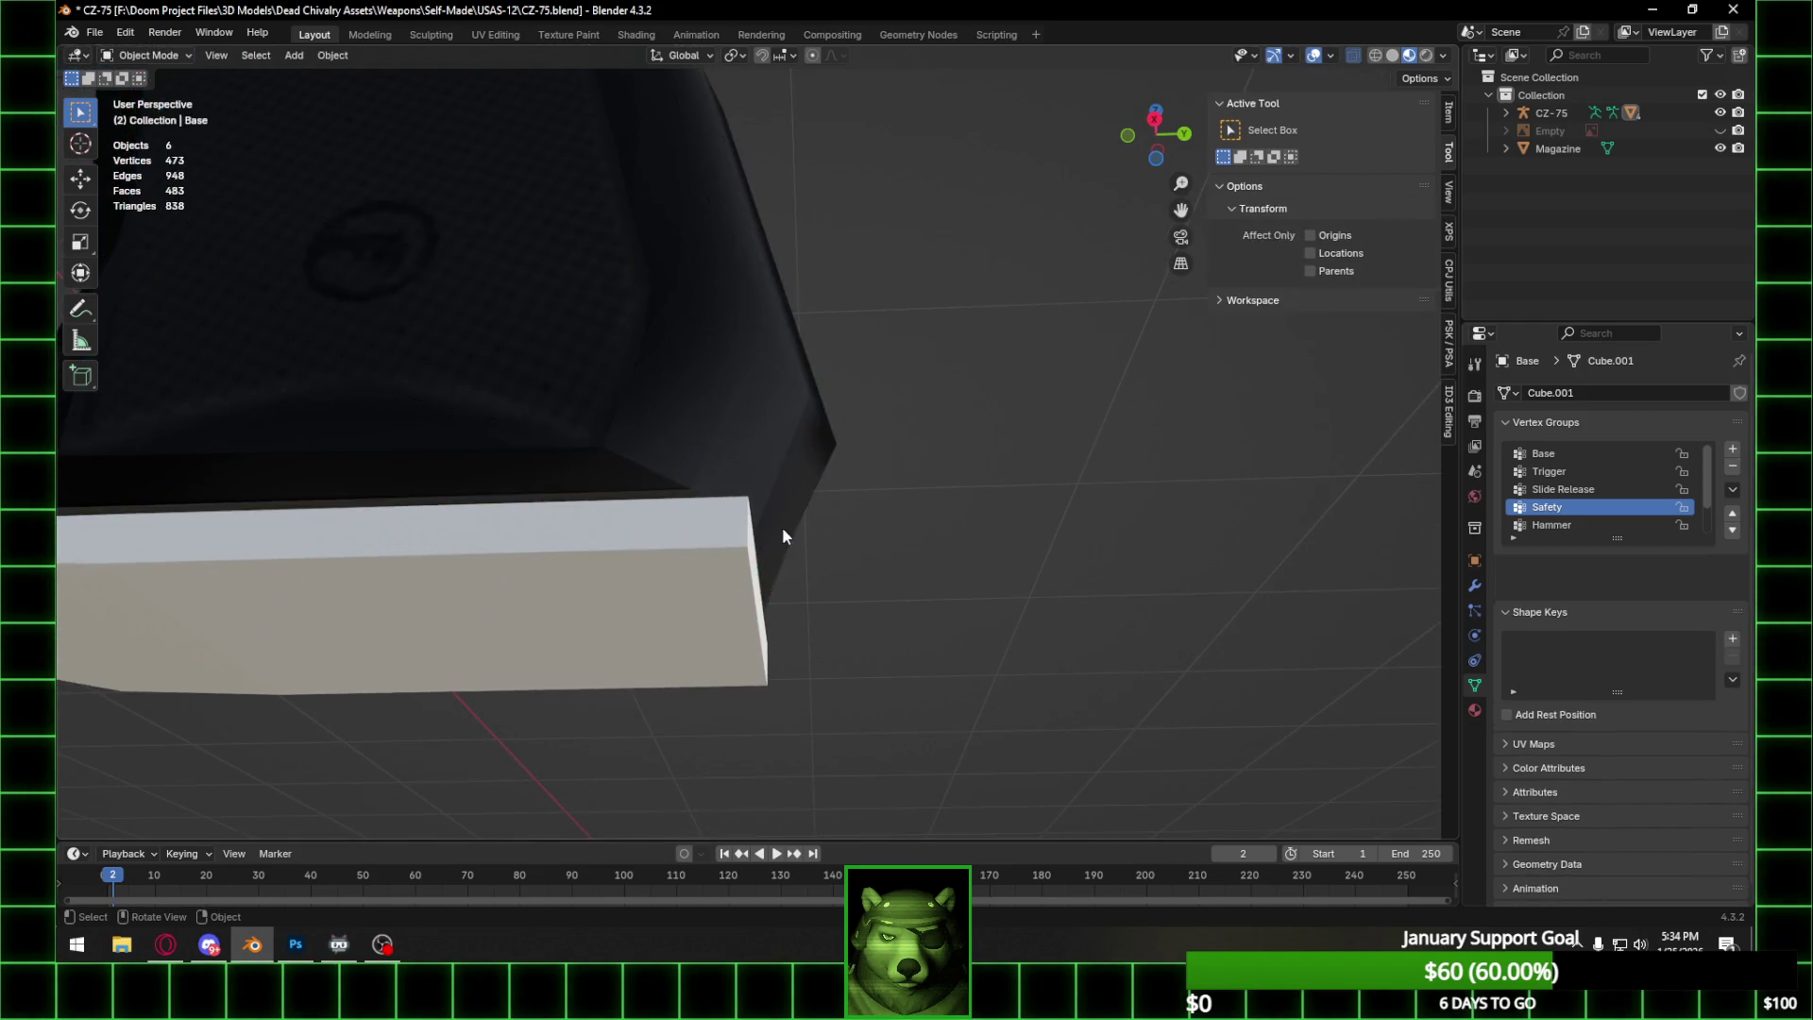
{"action": "left_click", "coordinate": [716, 558]}
{"action": "key", "text": "Tab"}
{"action": "mouse_move", "coordinate": [786, 602]}
{"action": "middle_mouse_down"}
{"action": "mouse_move", "coordinate": [765, 595]}
{"action": "mouse_move", "coordinate": [776, 537]}
{"action": "mouse_move", "coordinate": [743, 527]}
{"action": "middle_mouse_up"}
Compare the magazine against the grip, then shift its front-end and grip-edge vertices along Y.
{"action": "left_click", "coordinate": [1719, 149]}
{"action": "left_click", "coordinate": [1720, 148]}
{"action": "left_click", "coordinate": [1719, 148]}
{"action": "left_click", "coordinate": [1719, 149]}
{"action": "middle_click_drag", "start_coordinate": [774, 397], "coordinate": [677, 397]}
{"action": "mouse_move", "coordinate": [677, 396]}
{"action": "left_mouse_down"}
{"action": "mouse_move", "coordinate": [769, 613]}
{"action": "mouse_move", "coordinate": [828, 563]}
{"action": "left_mouse_up"}
{"action": "scroll", "coordinate": [828, 564], "scroll_direction": "down", "scroll_amount": 2}
{"action": "mouse_move", "coordinate": [828, 564]}
{"action": "middle_mouse_down"}
{"action": "mouse_move", "coordinate": [862, 405]}
{"action": "mouse_move", "coordinate": [850, 526]}
{"action": "mouse_move", "coordinate": [834, 518]}
{"action": "middle_mouse_up"}
{"action": "left_click", "coordinate": [662, 140], "text": "ctrl"}
{"action": "left_click", "coordinate": [1156, 135]}
{"action": "scroll", "coordinate": [873, 419], "scroll_direction": "down", "scroll_amount": 4, "text": "shift"}
{"action": "key", "text": "g"}
{"action": "key", "text": "y"}
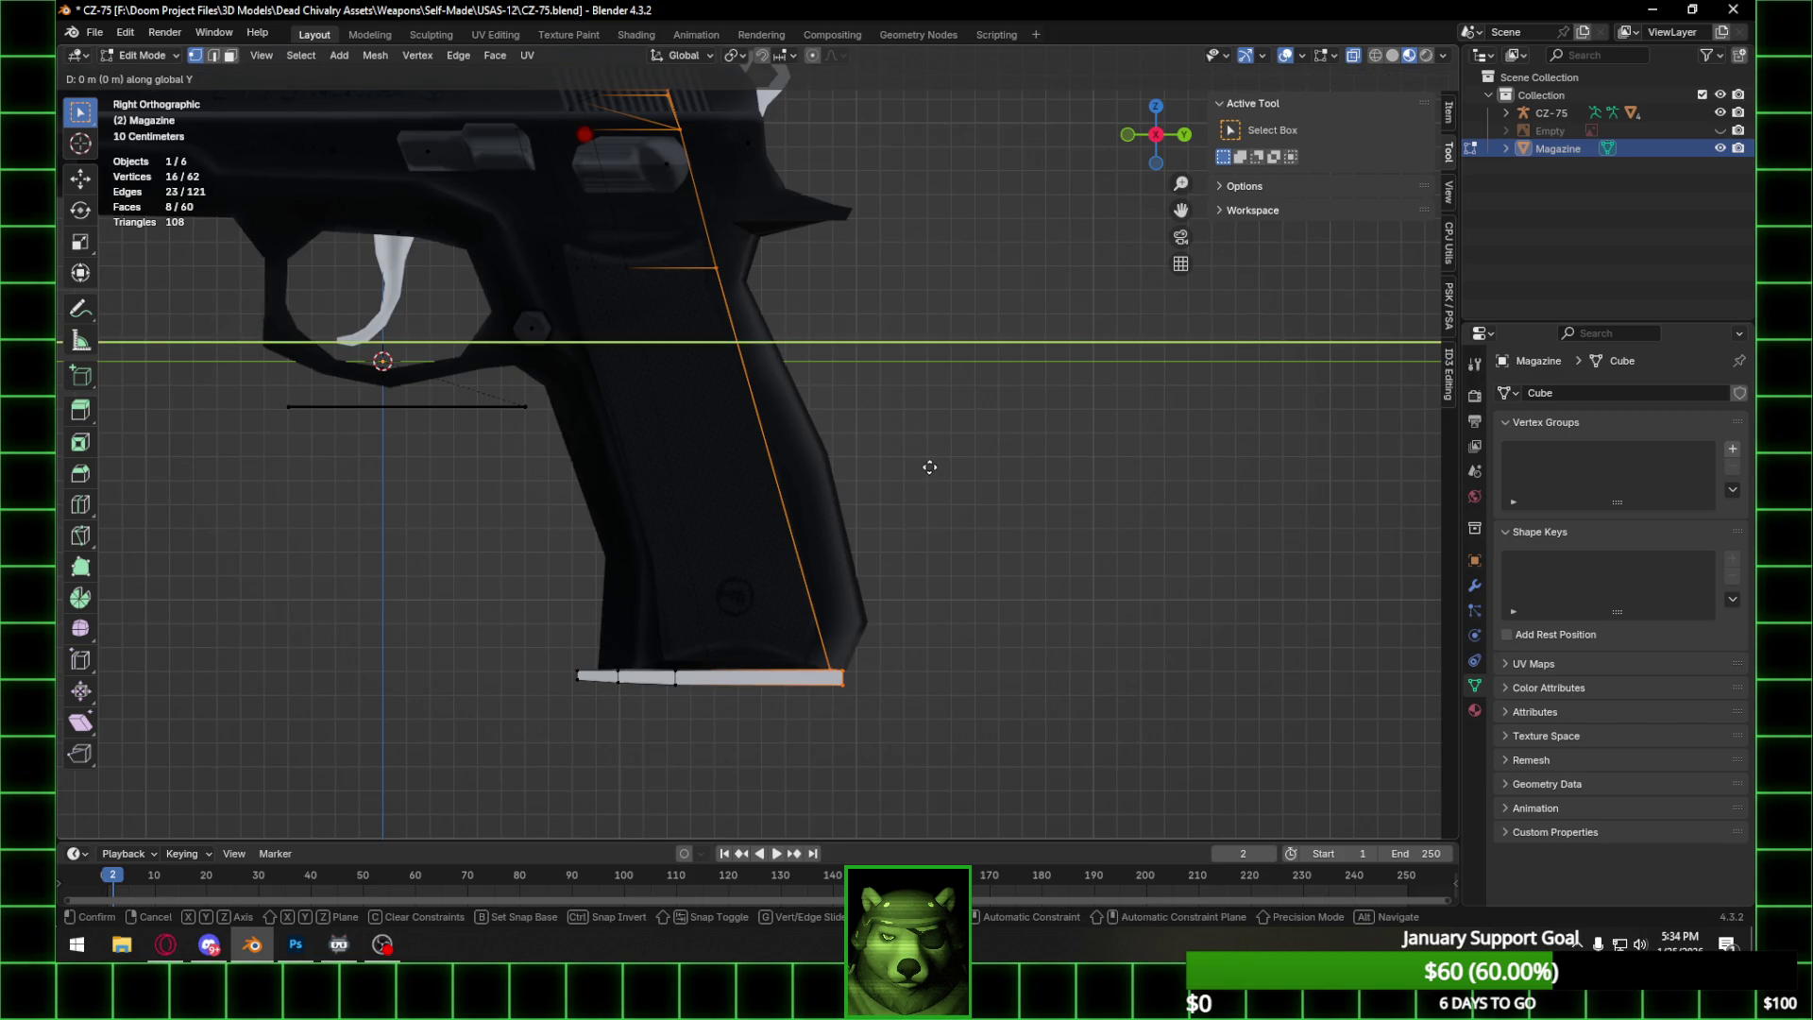
{"action": "left_click", "coordinate": [915, 468]}
Shift the magazine's bottom-edge vertices along Y.
{"action": "left_click_drag", "start_coordinate": [802, 625], "coordinate": [912, 725]}
{"action": "key", "text": "g"}
{"action": "key", "text": "y"}
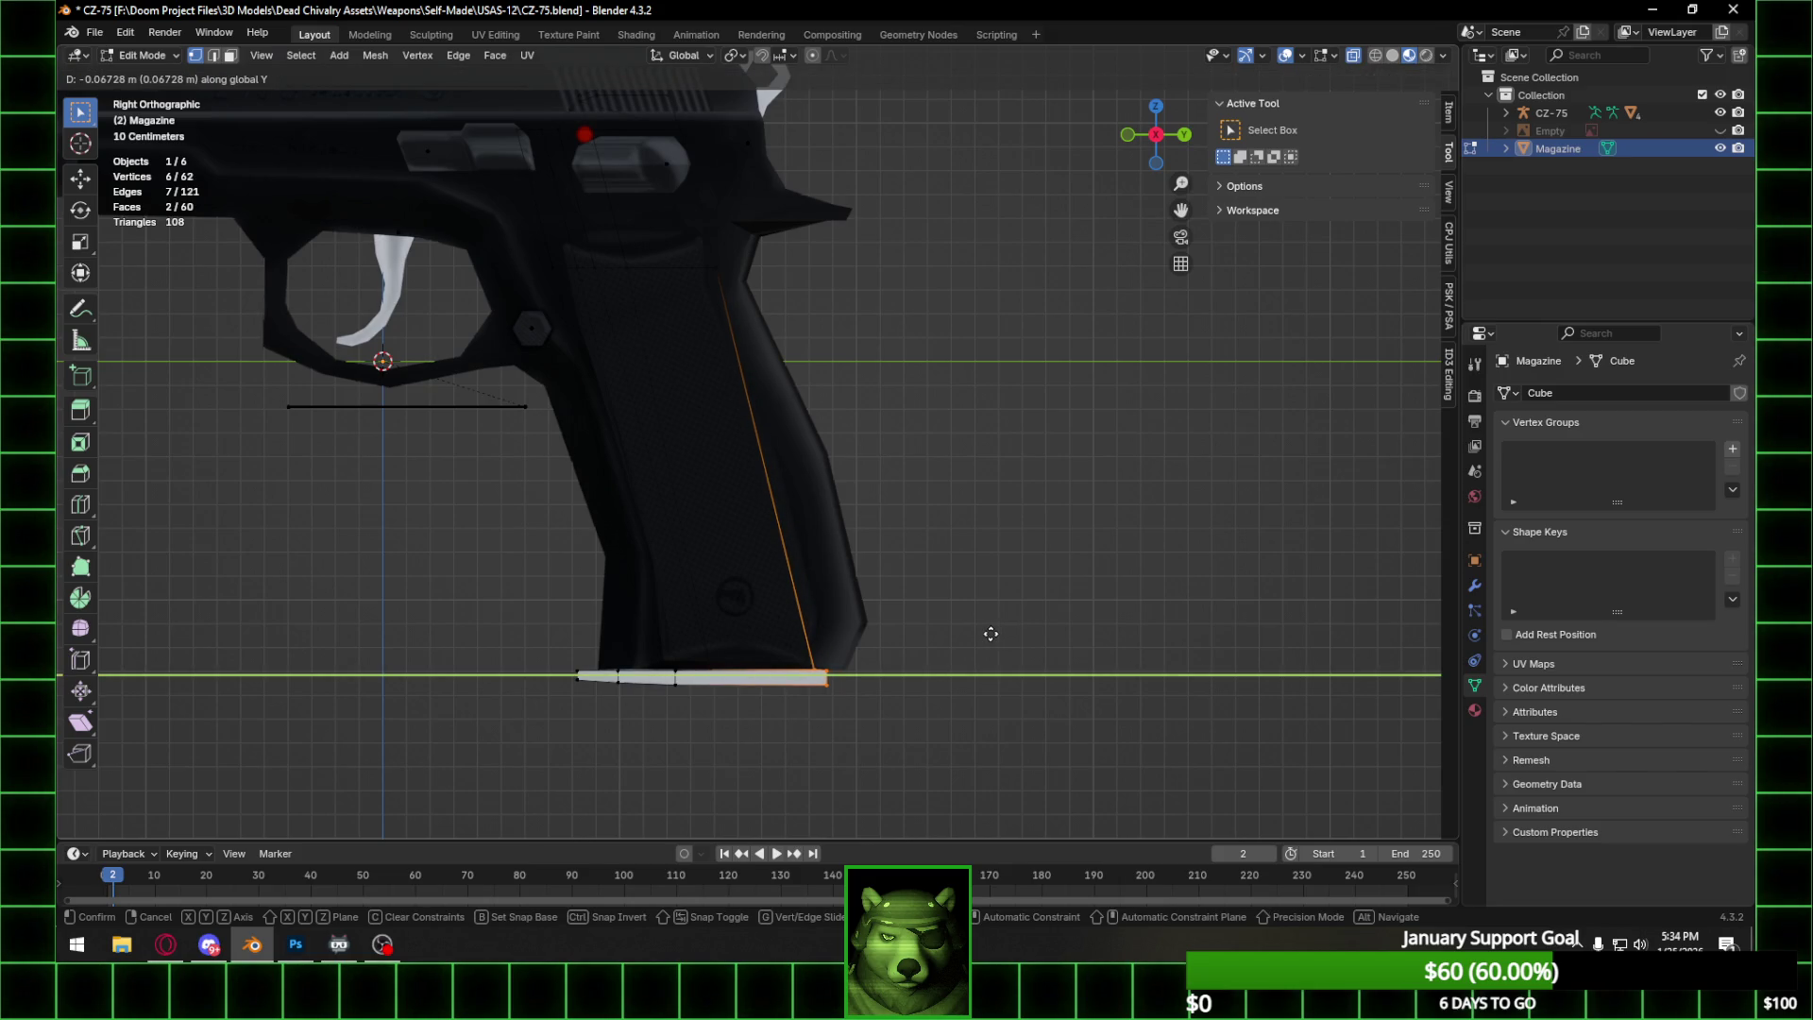
{"action": "left_click", "coordinate": [989, 632]}
Move the whole magazine mesh vertically along Z.
{"action": "mouse_move", "coordinate": [972, 647]}
{"action": "middle_mouse_down"}
{"action": "mouse_move", "coordinate": [860, 630]}
{"action": "mouse_move", "coordinate": [850, 557]}
{"action": "middle_mouse_up"}
{"action": "key", "text": "a"}
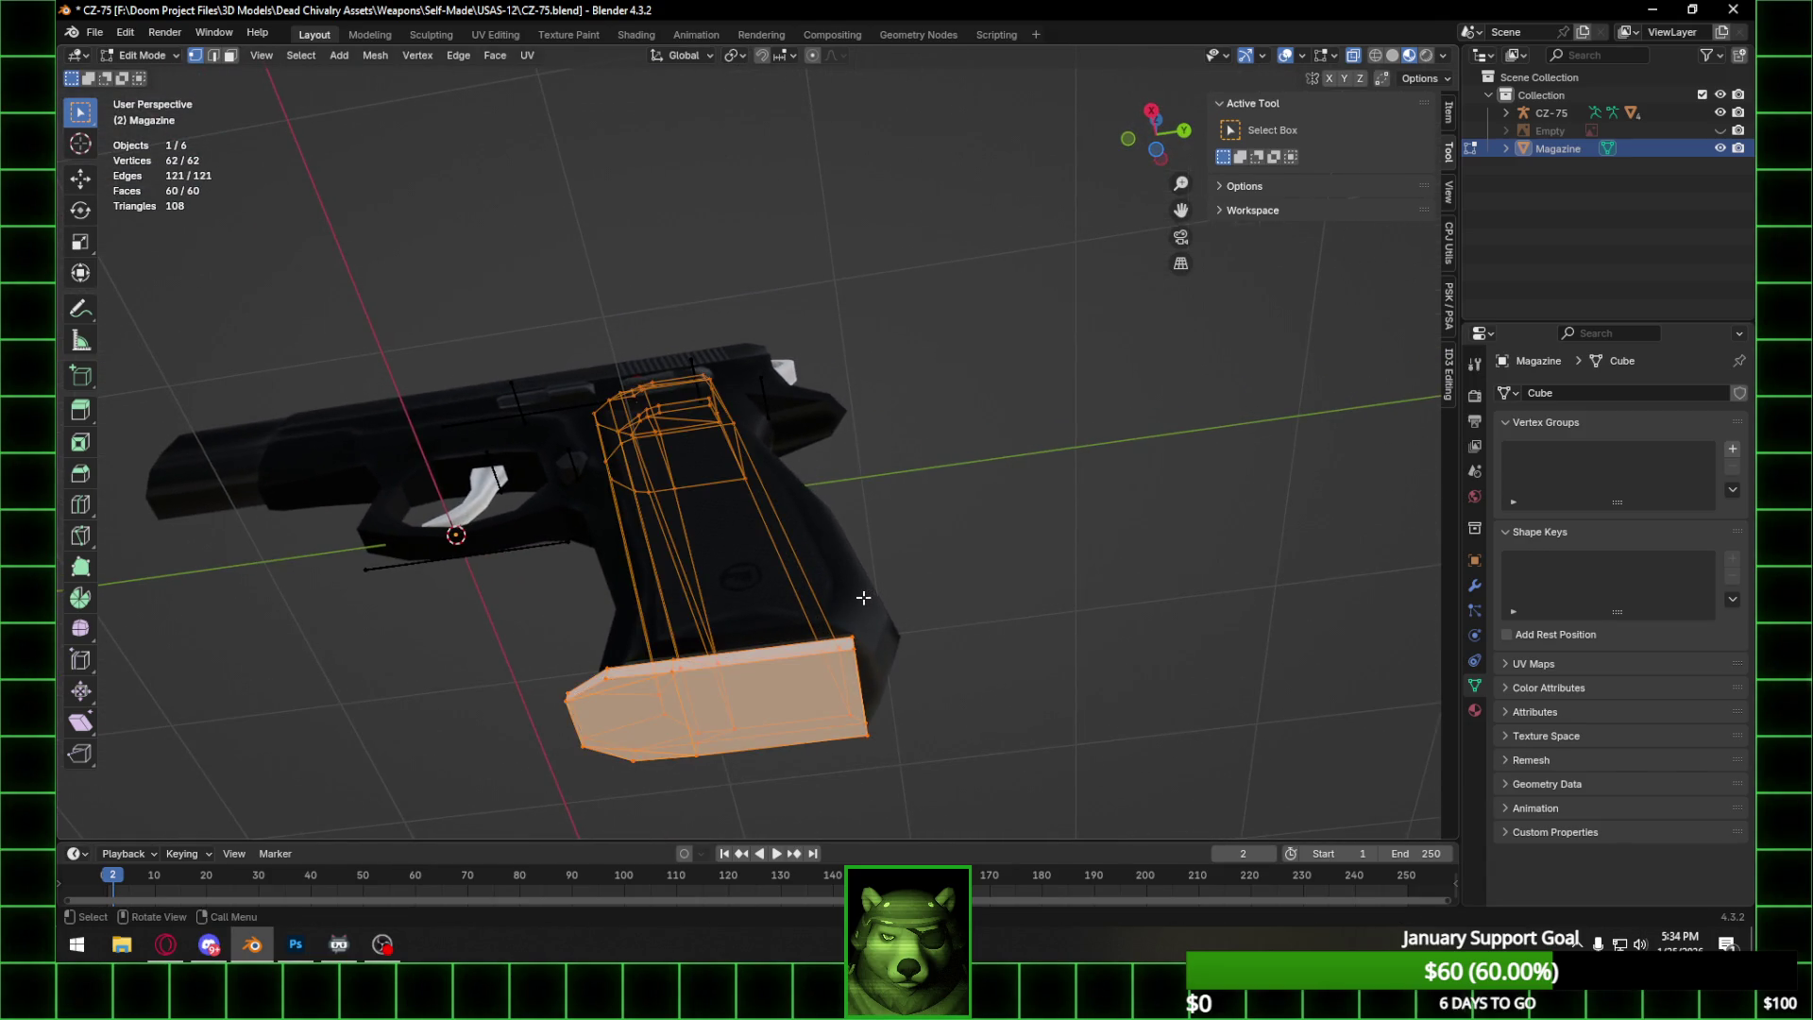
{"action": "key", "text": "g"}
{"action": "key", "text": "y"}
{"action": "key", "text": "z"}
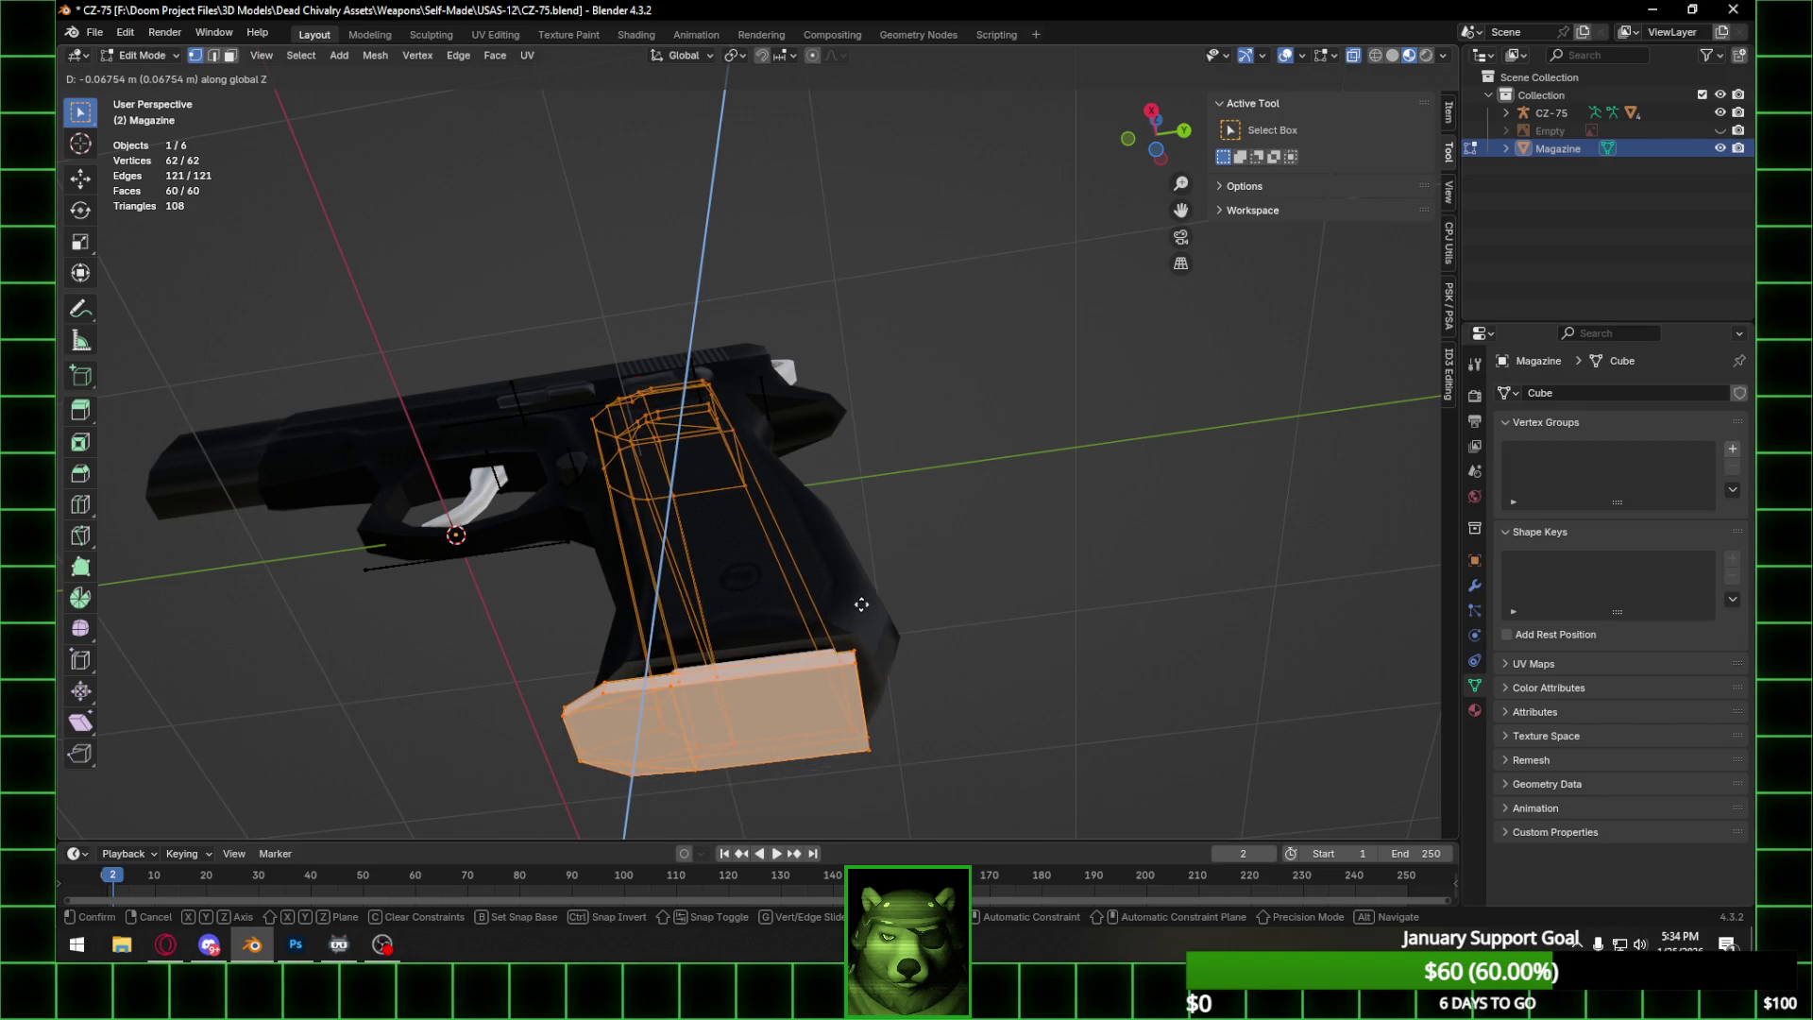
{"action": "left_click", "coordinate": [874, 592]}
Select two grip-bottom vertices and move them along Y.
{"action": "mouse_move", "coordinate": [875, 592]}
{"action": "middle_mouse_down"}
{"action": "mouse_move", "coordinate": [902, 692]}
{"action": "mouse_move", "coordinate": [830, 694]}
{"action": "middle_mouse_up"}
{"action": "left_click", "coordinate": [815, 660]}
{"action": "left_click", "coordinate": [810, 650], "text": "shift"}
{"action": "key", "text": "g"}
{"action": "key", "text": "y"}
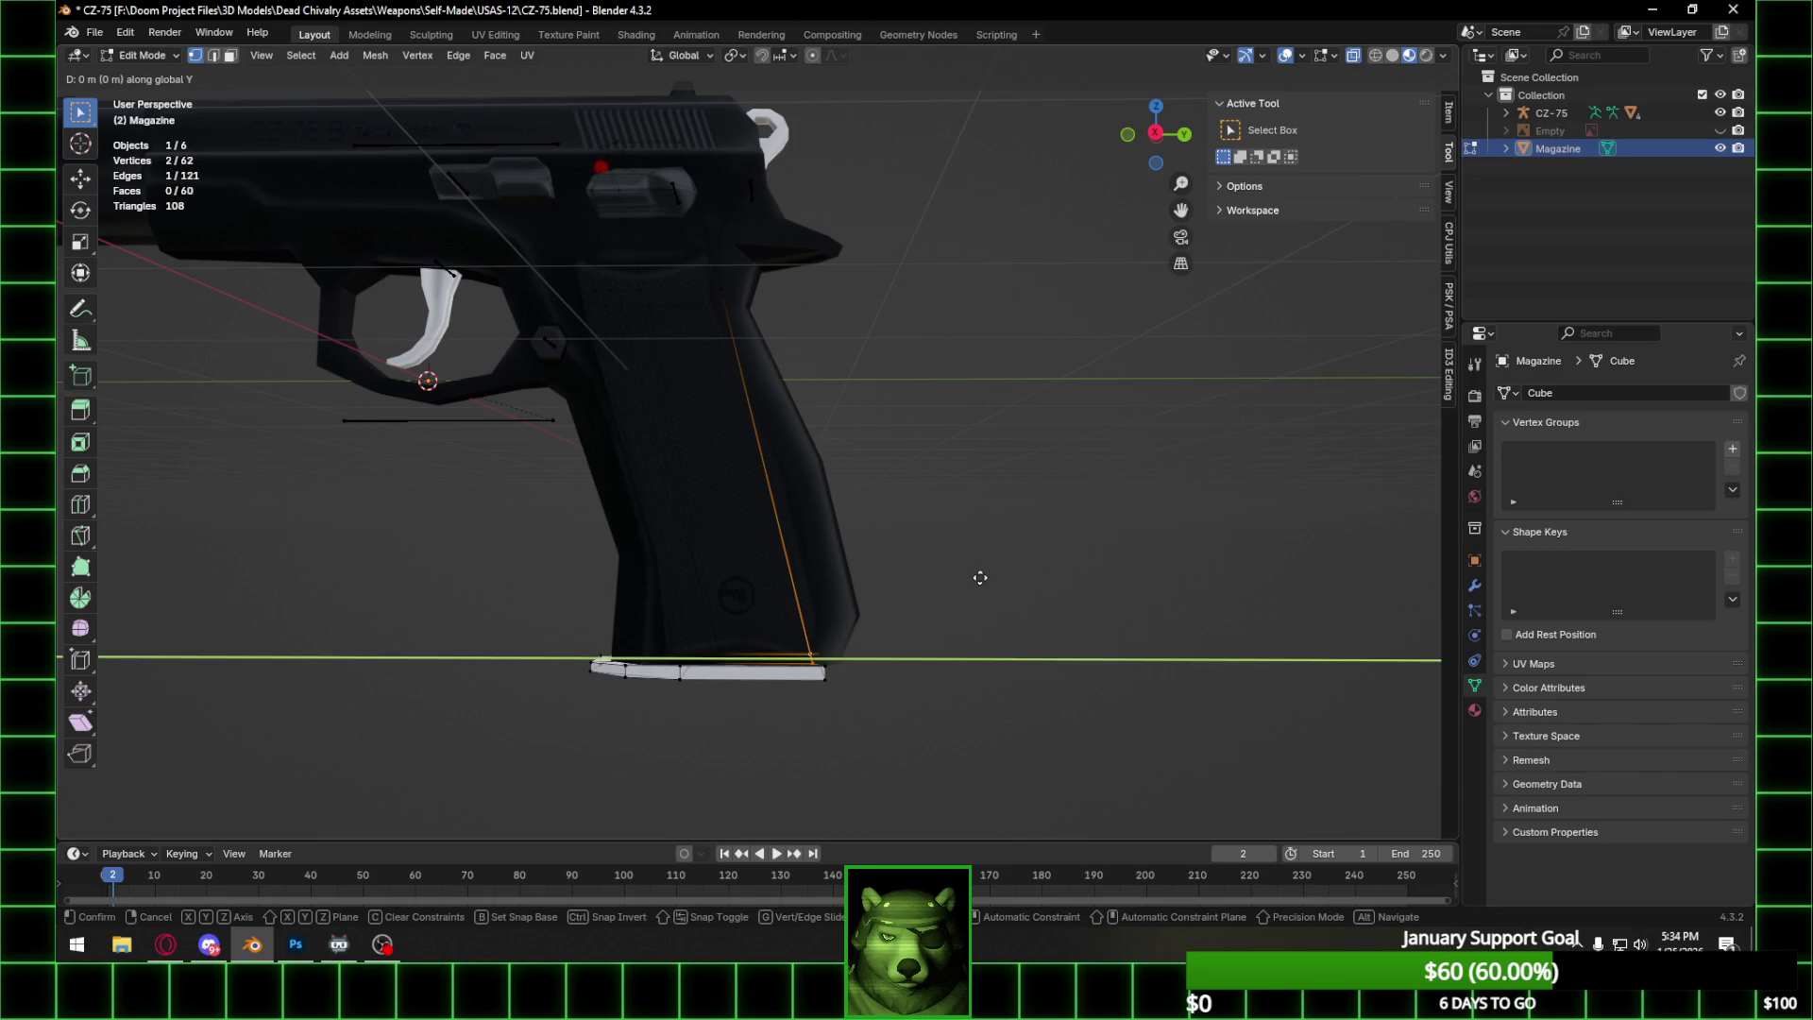
{"action": "left_click", "coordinate": [974, 576]}
Move that edge further along Y to -0.024917 m, return to Object Mode, and save.
{"action": "scroll", "coordinate": [944, 567], "scroll_direction": "down", "scroll_amount": 3}
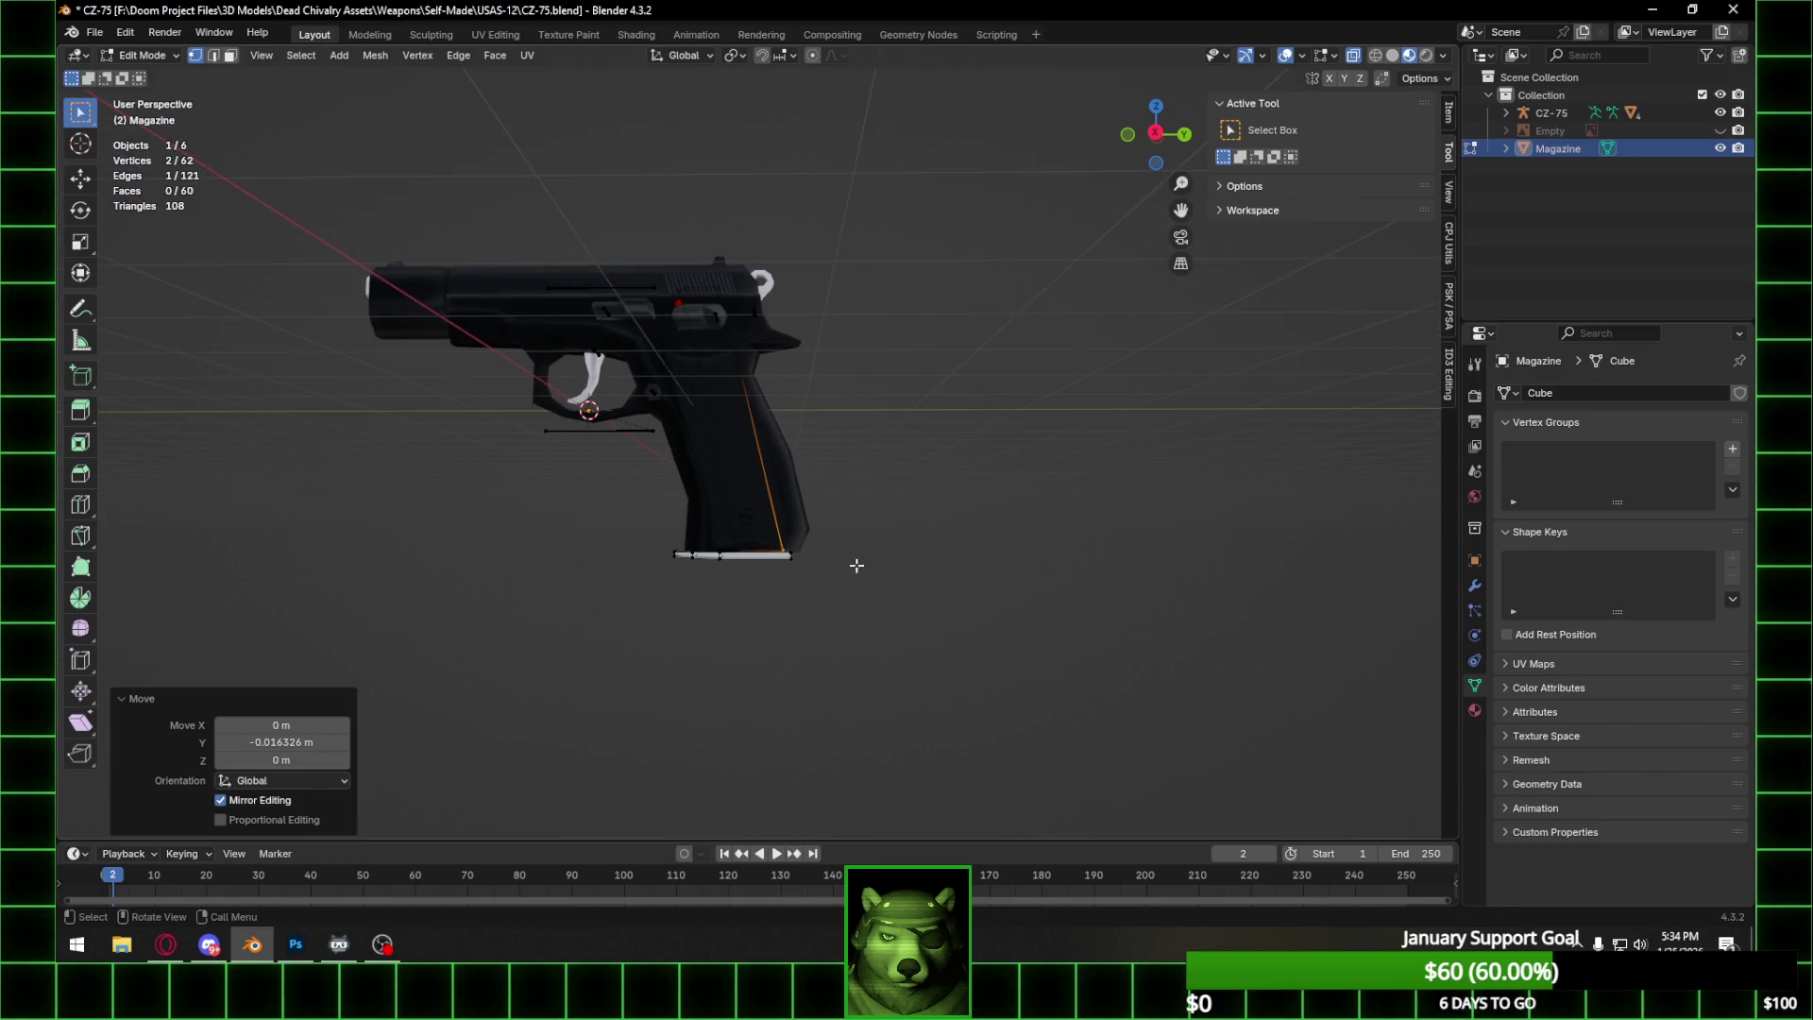
{"action": "left_click", "coordinate": [1156, 133]}
{"action": "scroll", "coordinate": [843, 450], "scroll_direction": "up", "scroll_amount": 5}
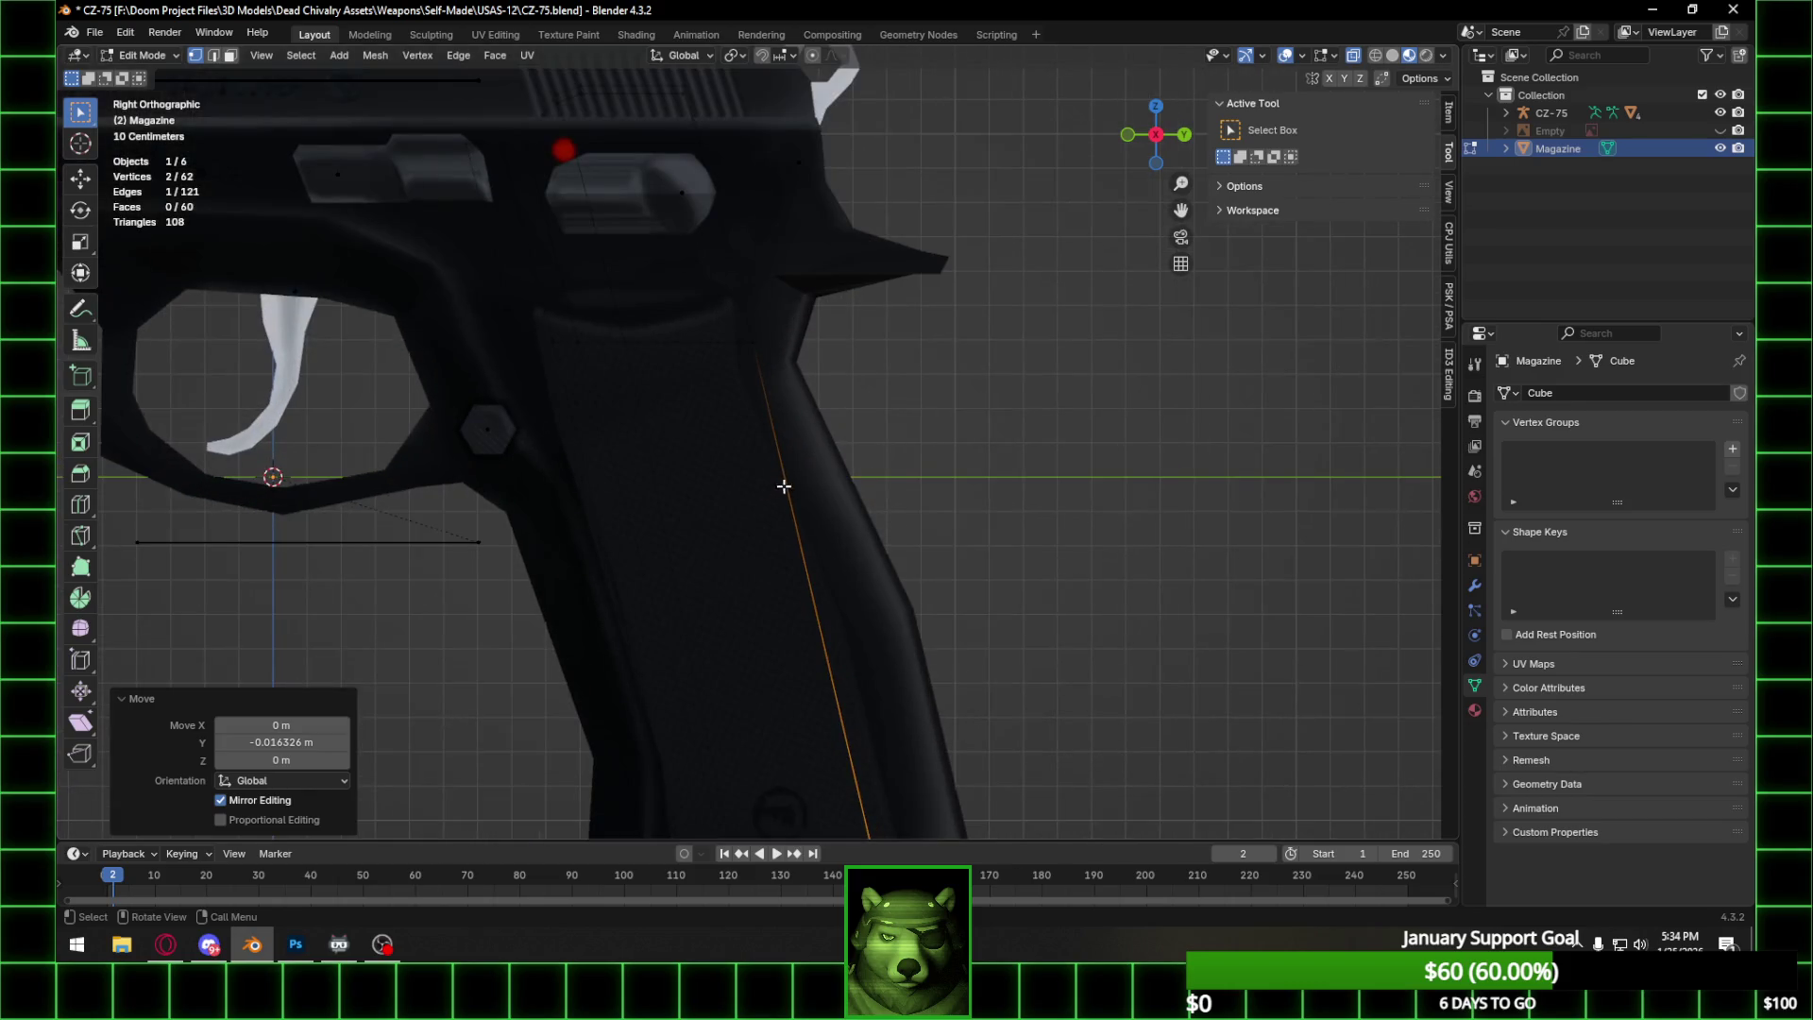
{"action": "scroll", "coordinate": [844, 449], "scroll_direction": "down", "scroll_amount": 2}
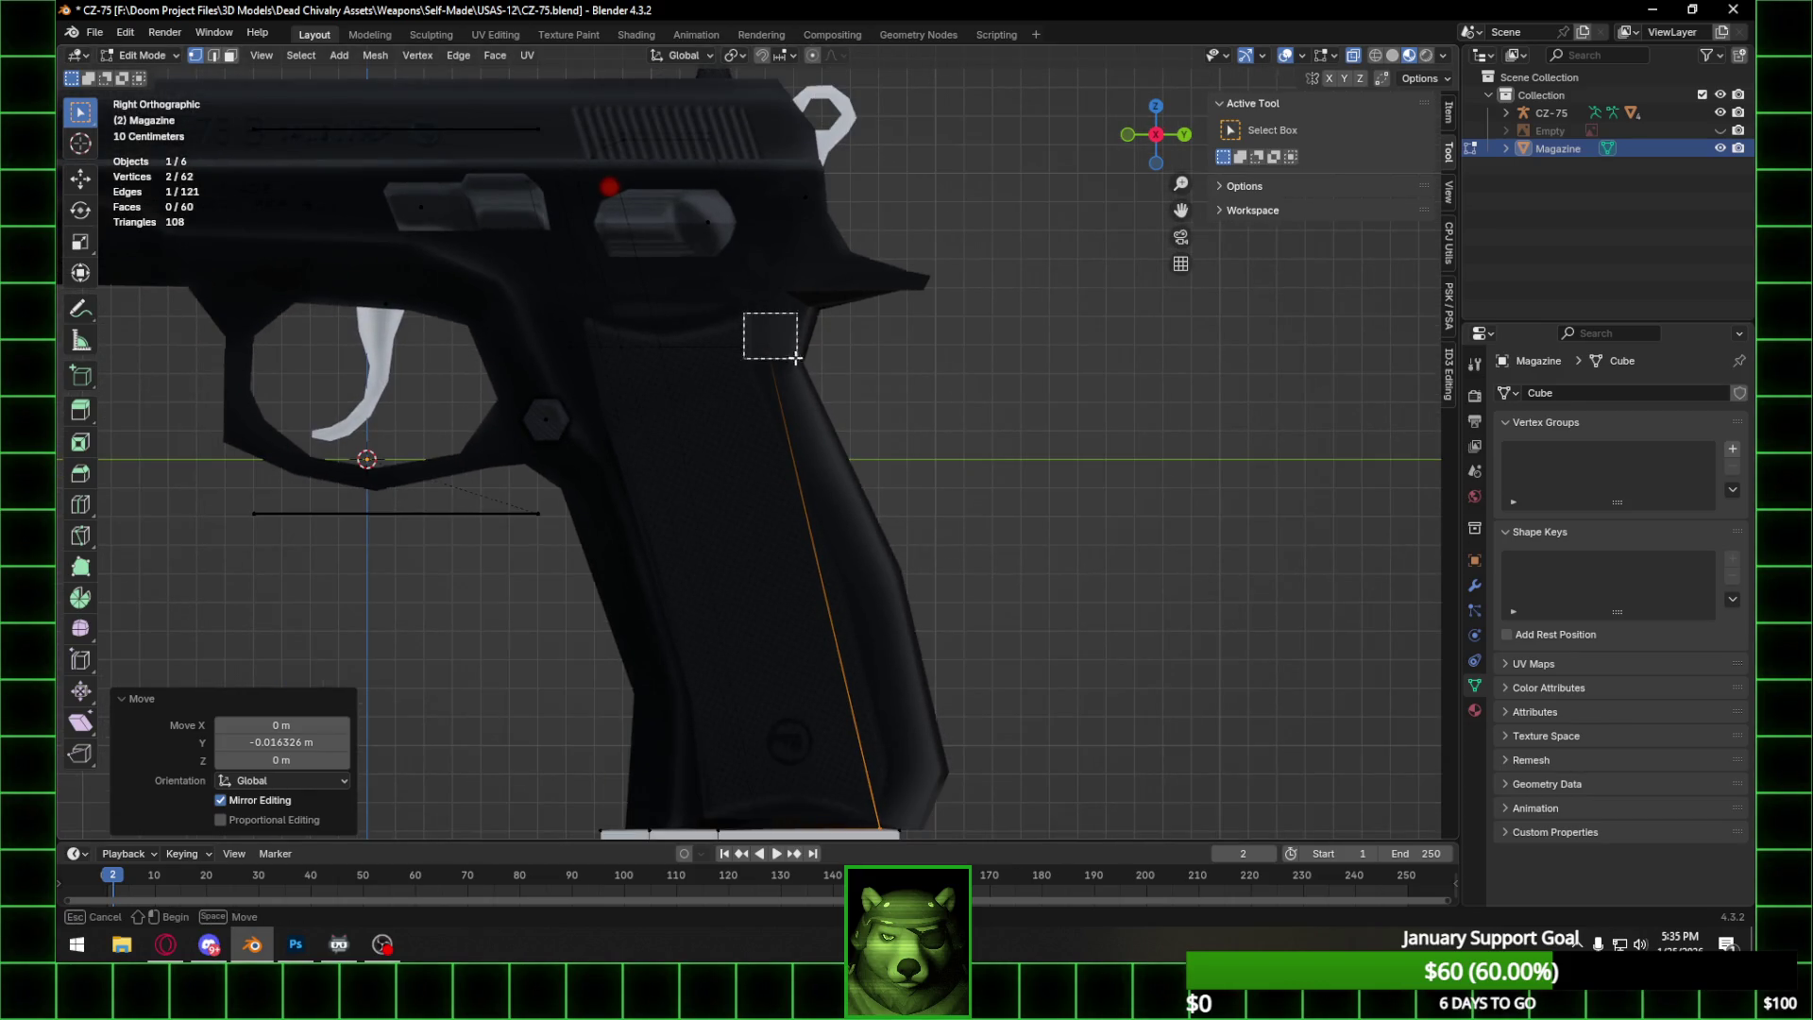
{"action": "key", "text": "g"}
{"action": "key", "text": "y"}
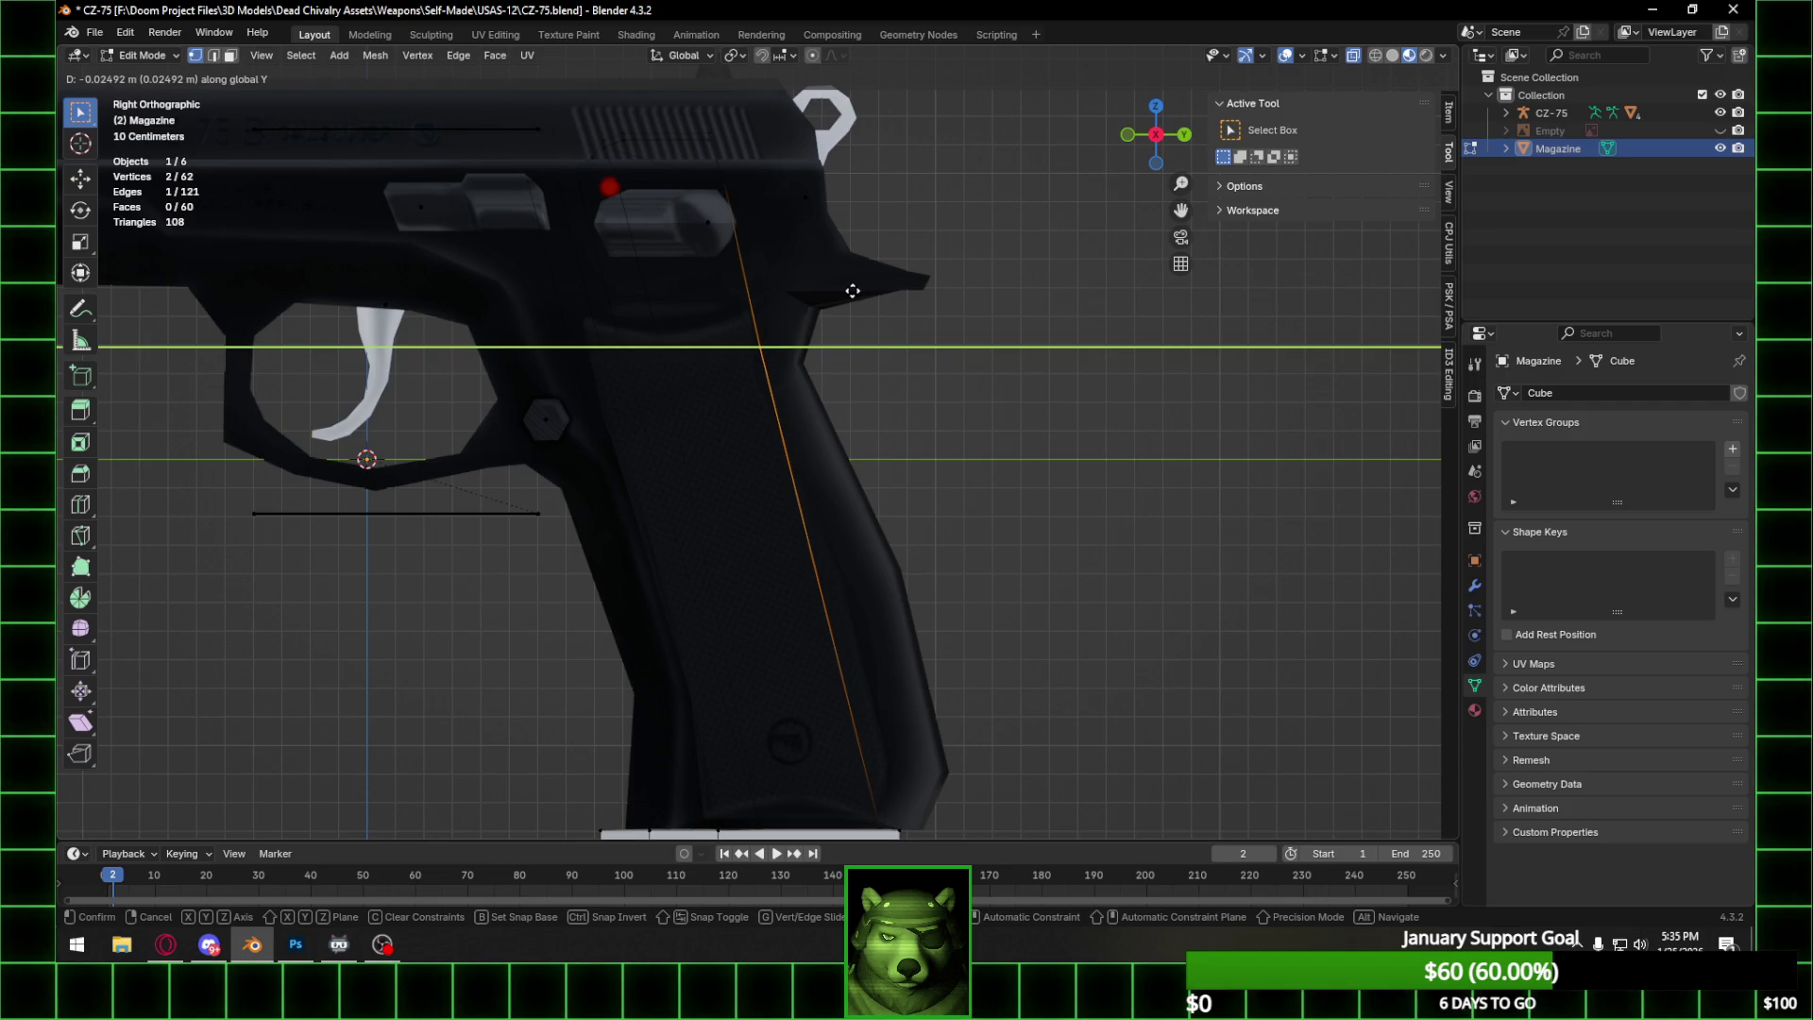
{"action": "left_click", "coordinate": [852, 291]}
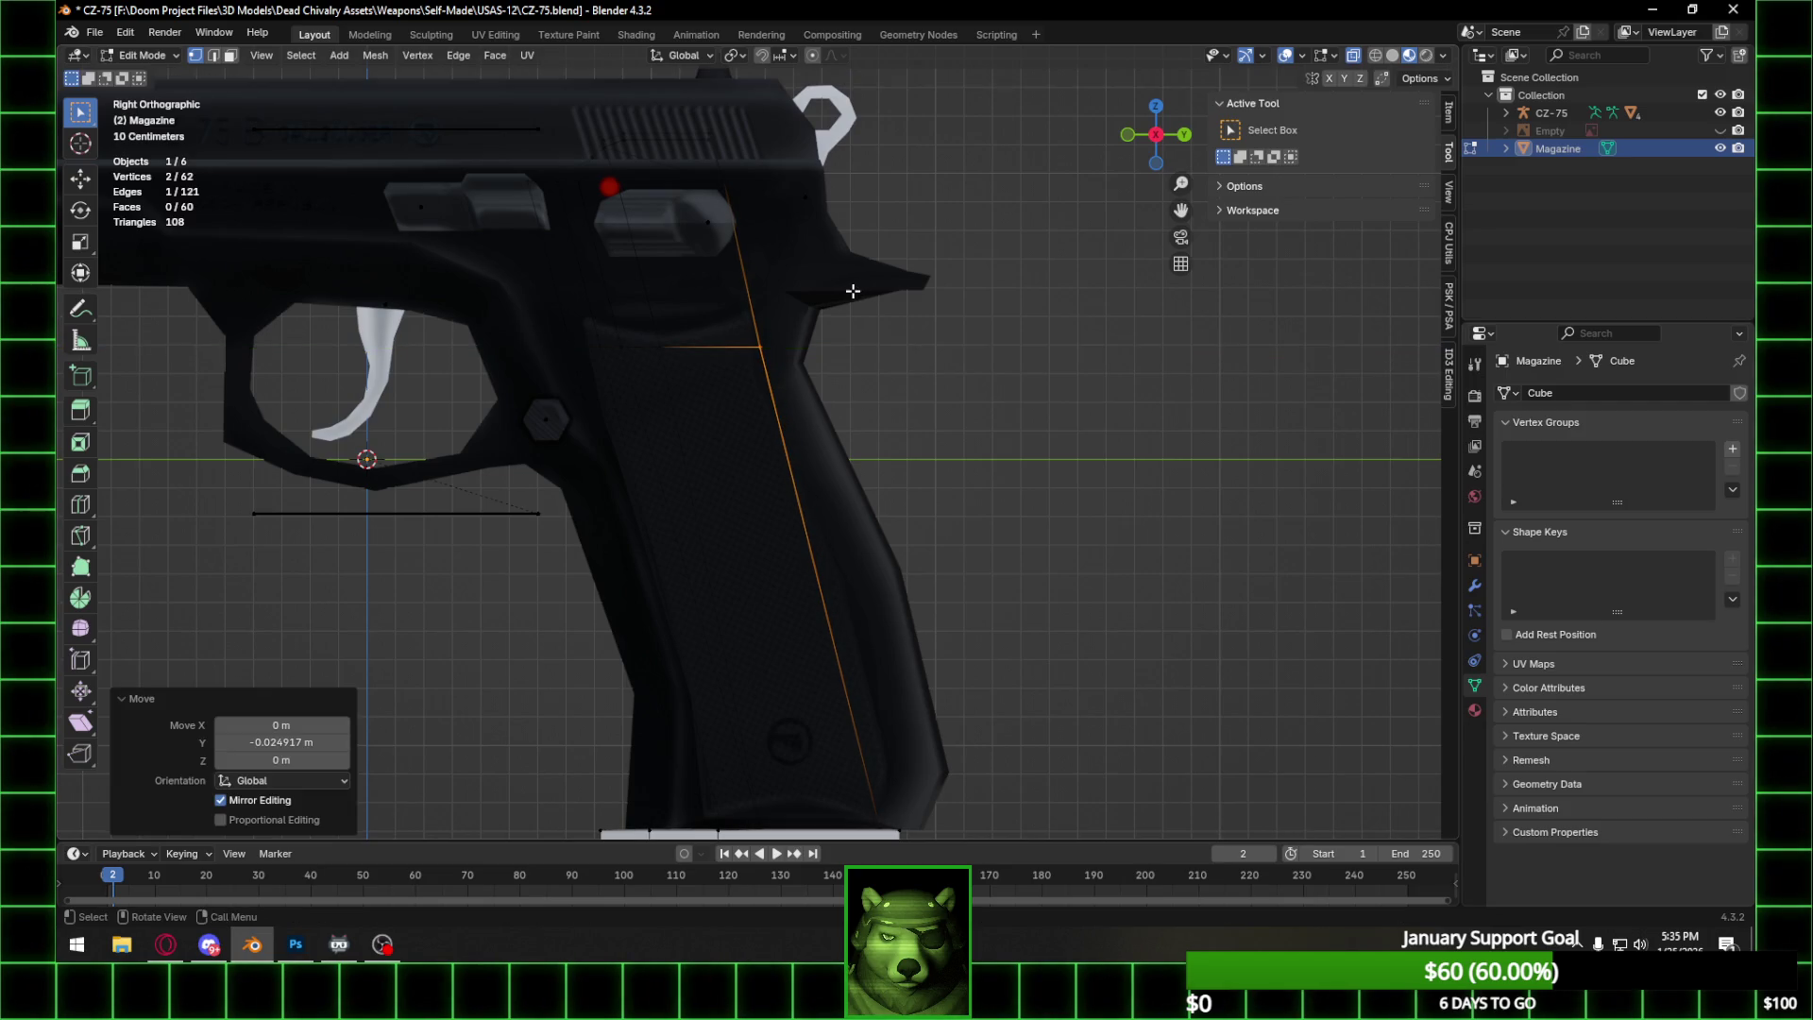
{"action": "scroll", "coordinate": [821, 208], "scroll_direction": "down", "scroll_amount": 2}
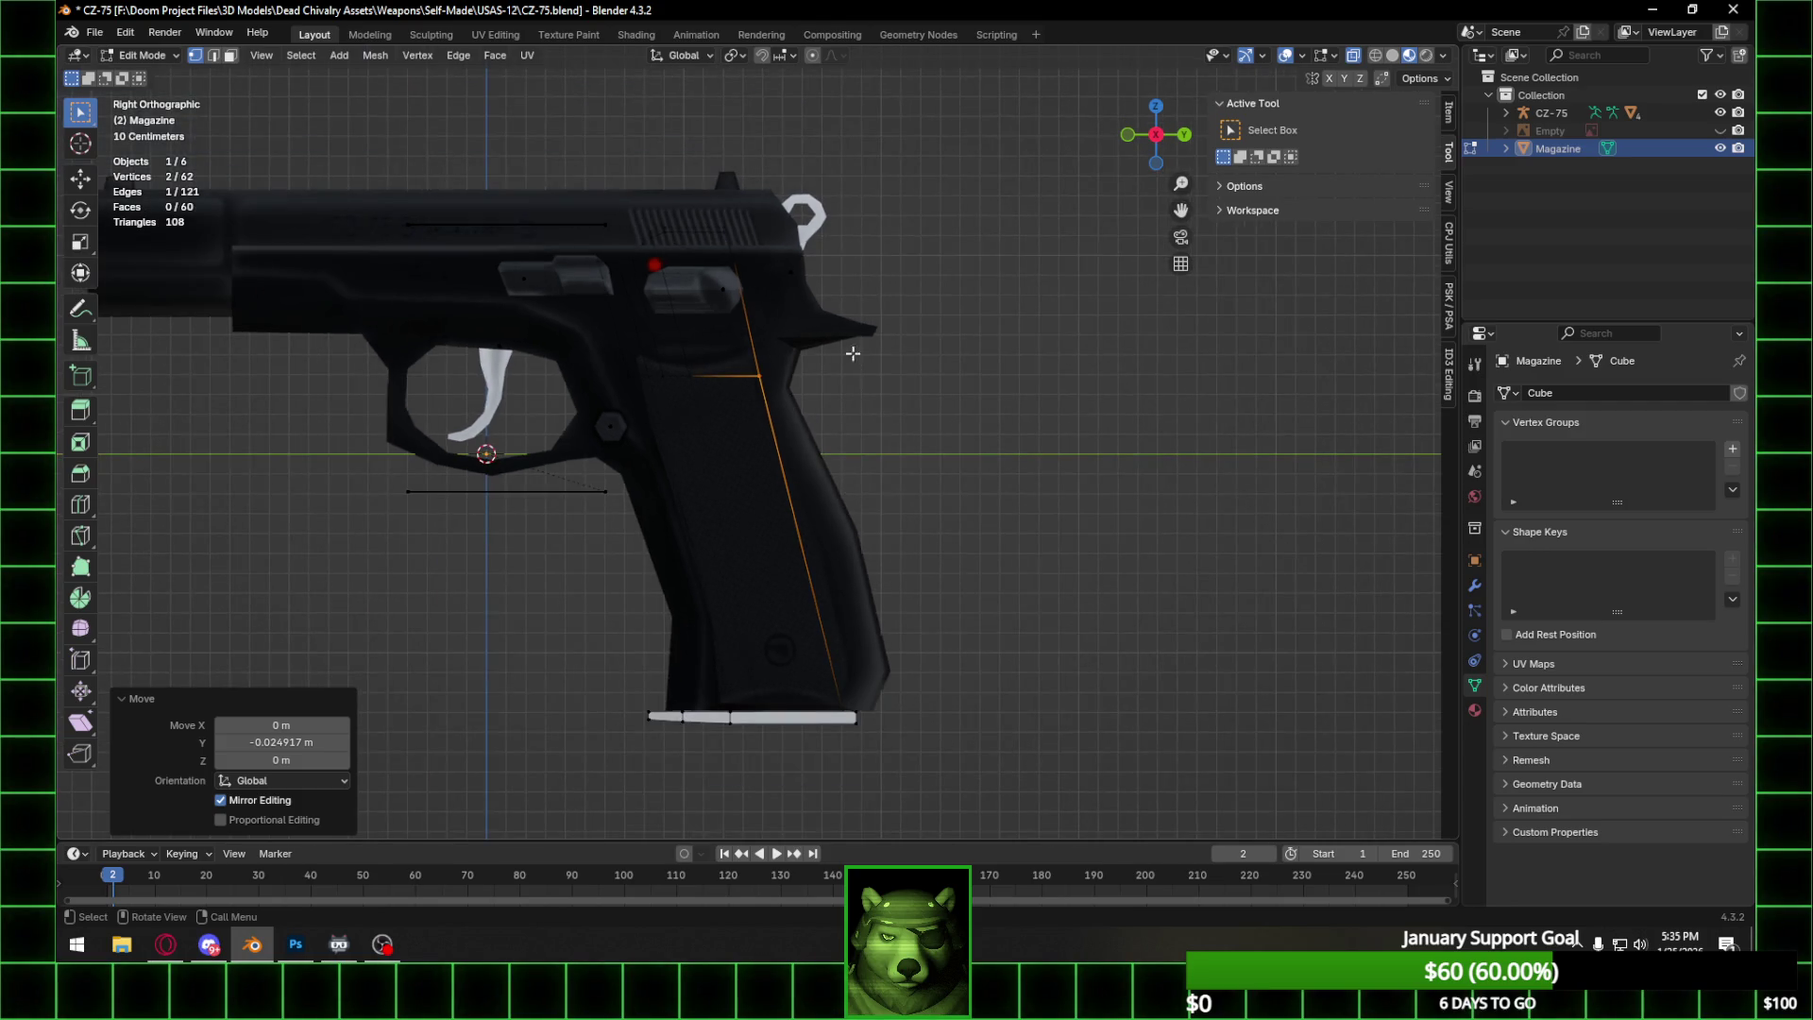
{"action": "scroll", "coordinate": [855, 340], "scroll_direction": "down", "scroll_amount": 2, "text": "shift"}
{"action": "key", "text": "Tab"}
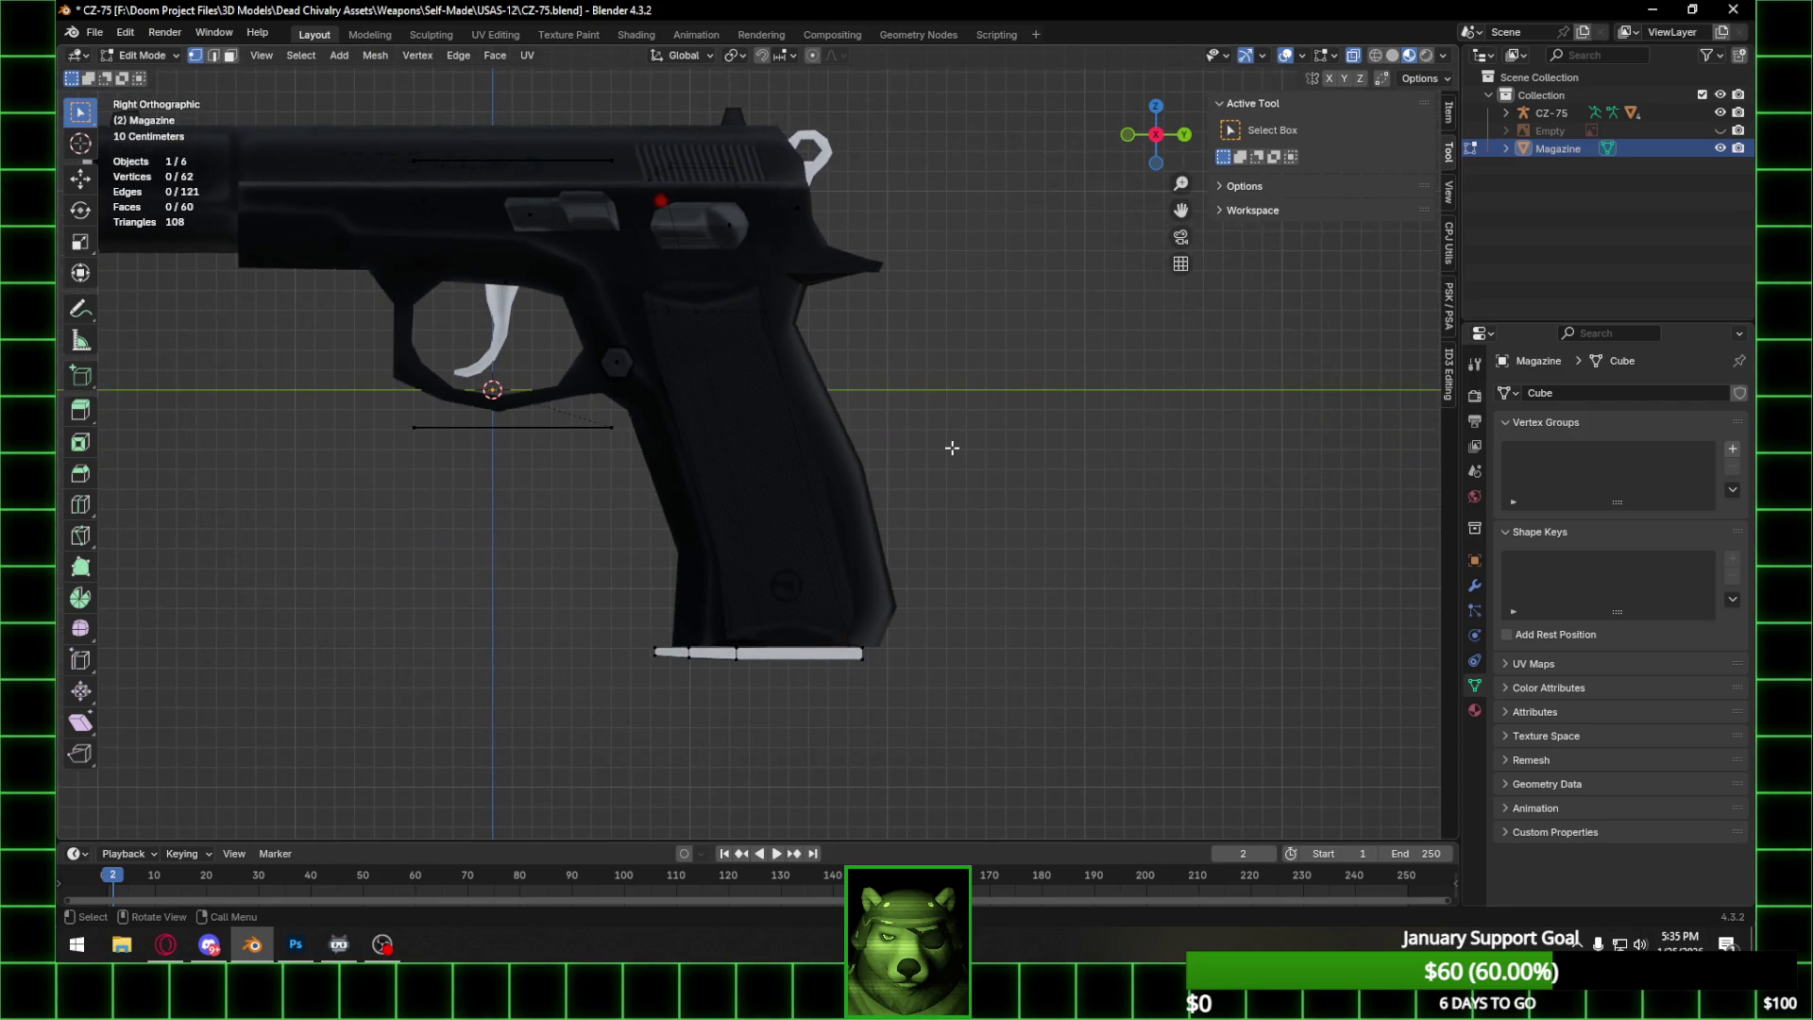
{"action": "middle_click_drag", "start_coordinate": [952, 447], "coordinate": [880, 476]}
{"action": "key", "text": "ctrl+s"}
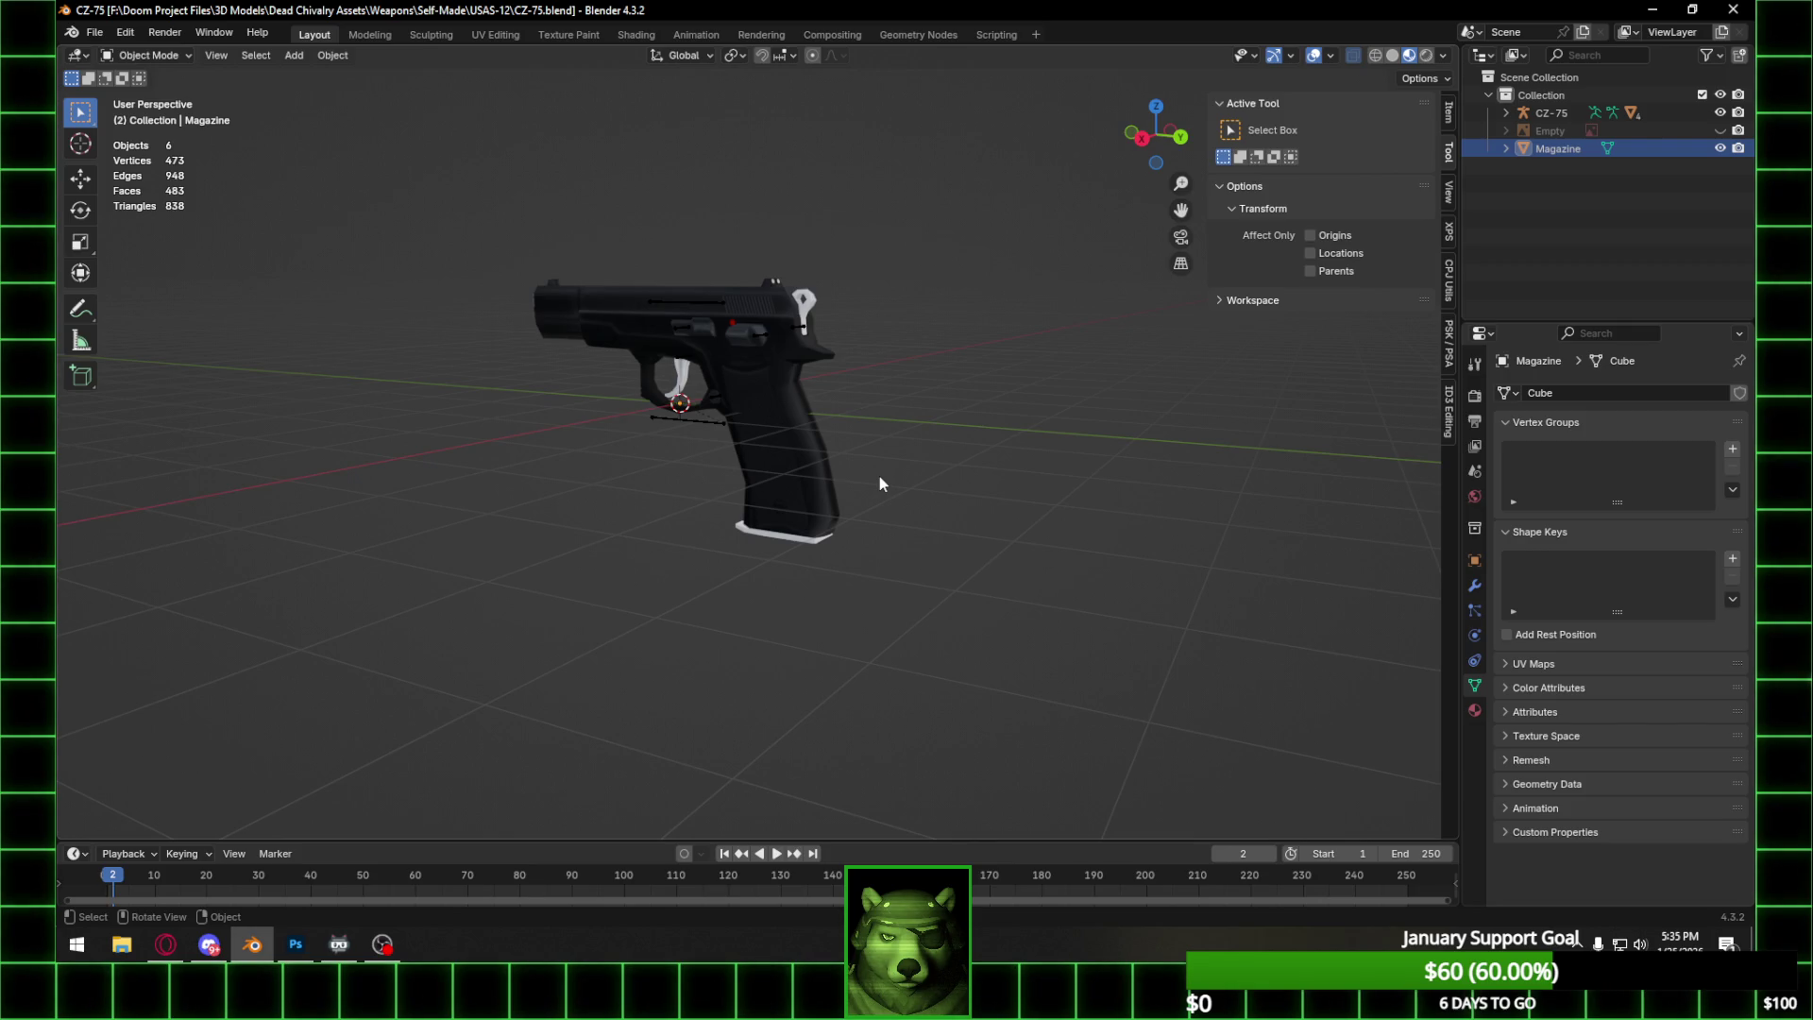
Inspect the fitted magazine from the back and right side views, selecting the Hammer and Base objects.
{"action": "mouse_move", "coordinate": [712, 326]}
{"action": "middle_mouse_down"}
{"action": "mouse_move", "coordinate": [995, 314]}
{"action": "mouse_move", "coordinate": [822, 355]}
{"action": "mouse_move", "coordinate": [604, 360]}
{"action": "mouse_move", "coordinate": [1131, 148]}
{"action": "middle_mouse_up"}
{"action": "left_click", "coordinate": [1130, 142]}
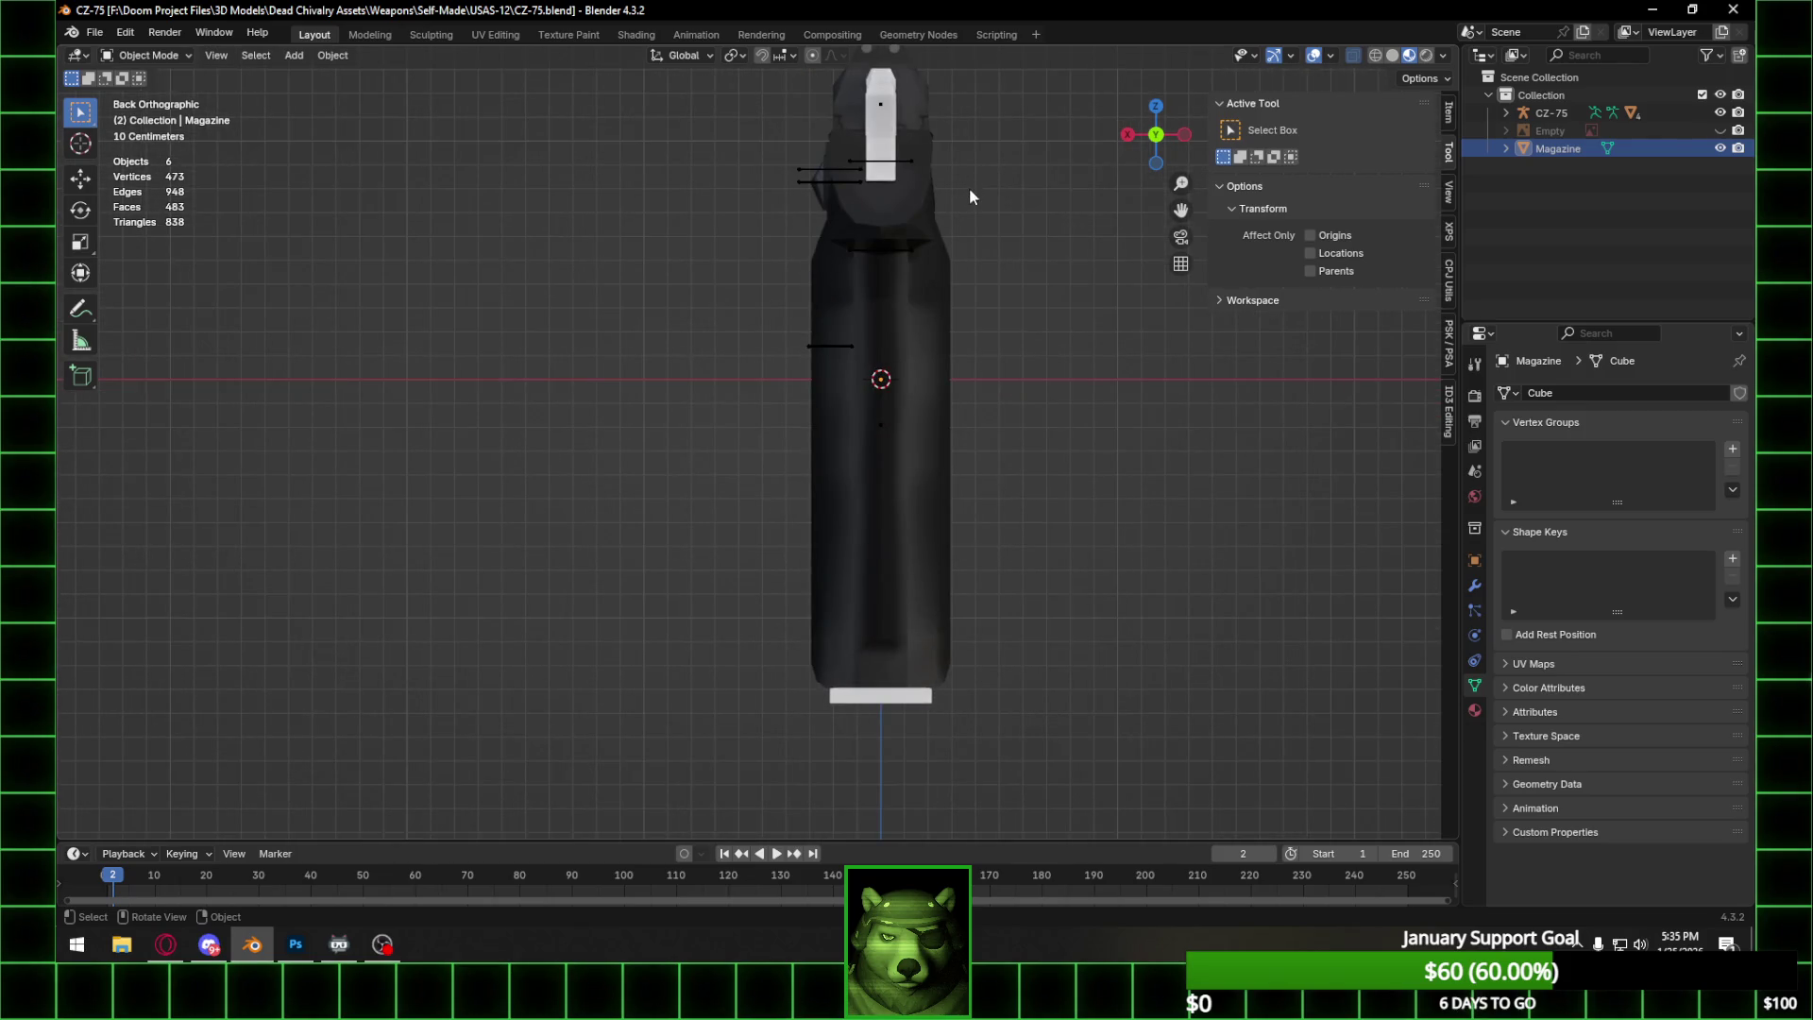
{"action": "scroll", "coordinate": [973, 236], "scroll_direction": "down", "scroll_amount": 2}
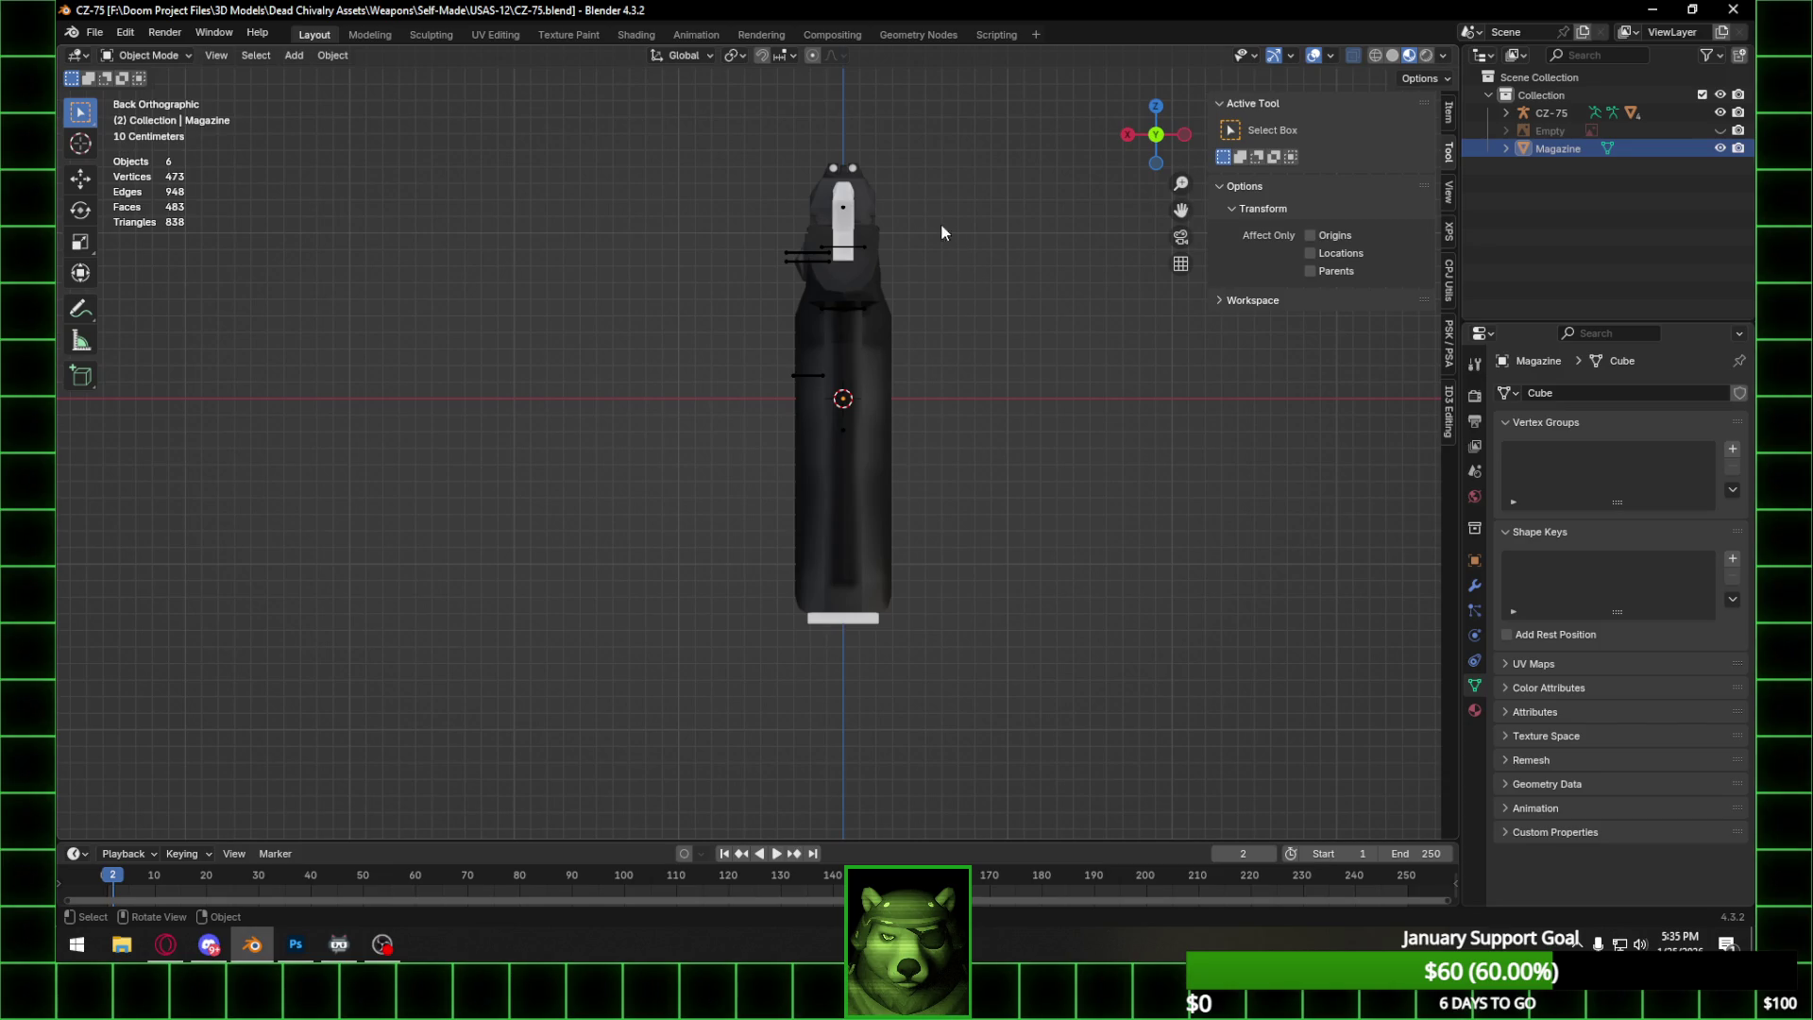
{"action": "mouse_move", "coordinate": [899, 200]}
{"action": "middle_mouse_down", "text": "shift"}
{"action": "mouse_move", "coordinate": [893, 315]}
{"action": "mouse_move", "coordinate": [858, 383]}
{"action": "middle_mouse_up", "text": "shift"}
{"action": "scroll", "coordinate": [857, 381], "scroll_direction": "up", "scroll_amount": 8}
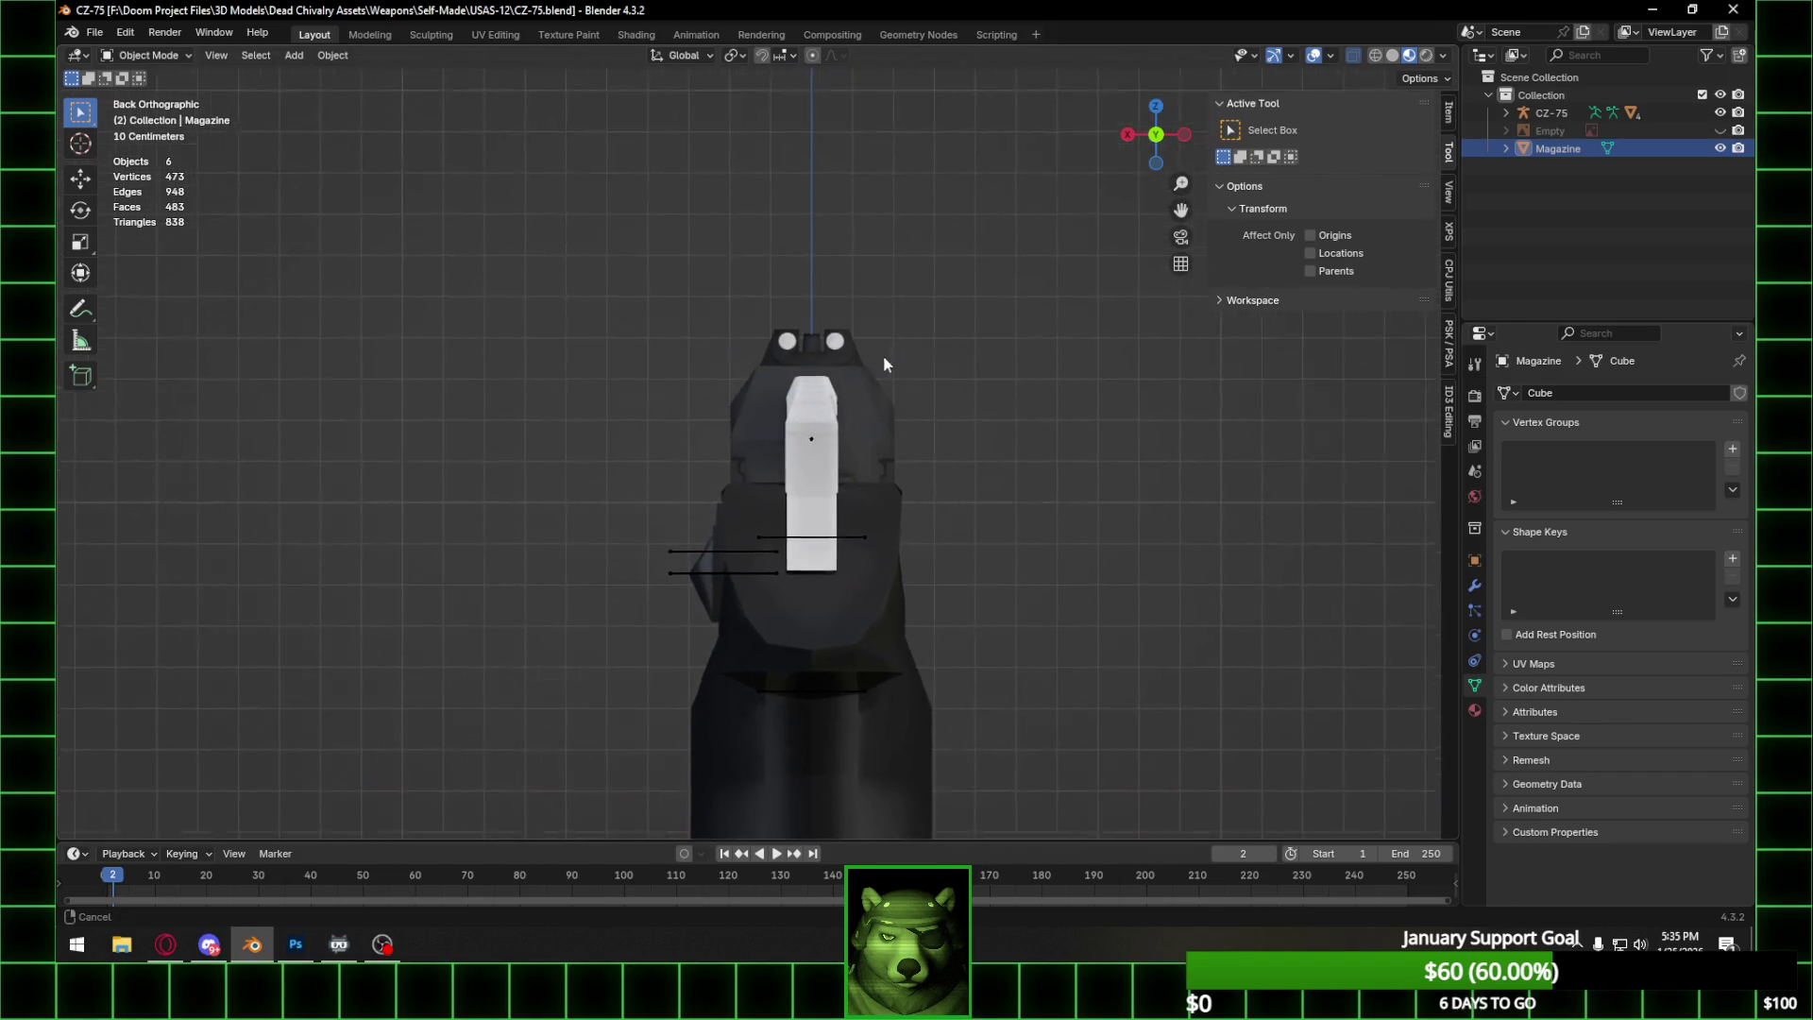
{"action": "scroll", "coordinate": [934, 335], "scroll_direction": "down", "scroll_amount": 2}
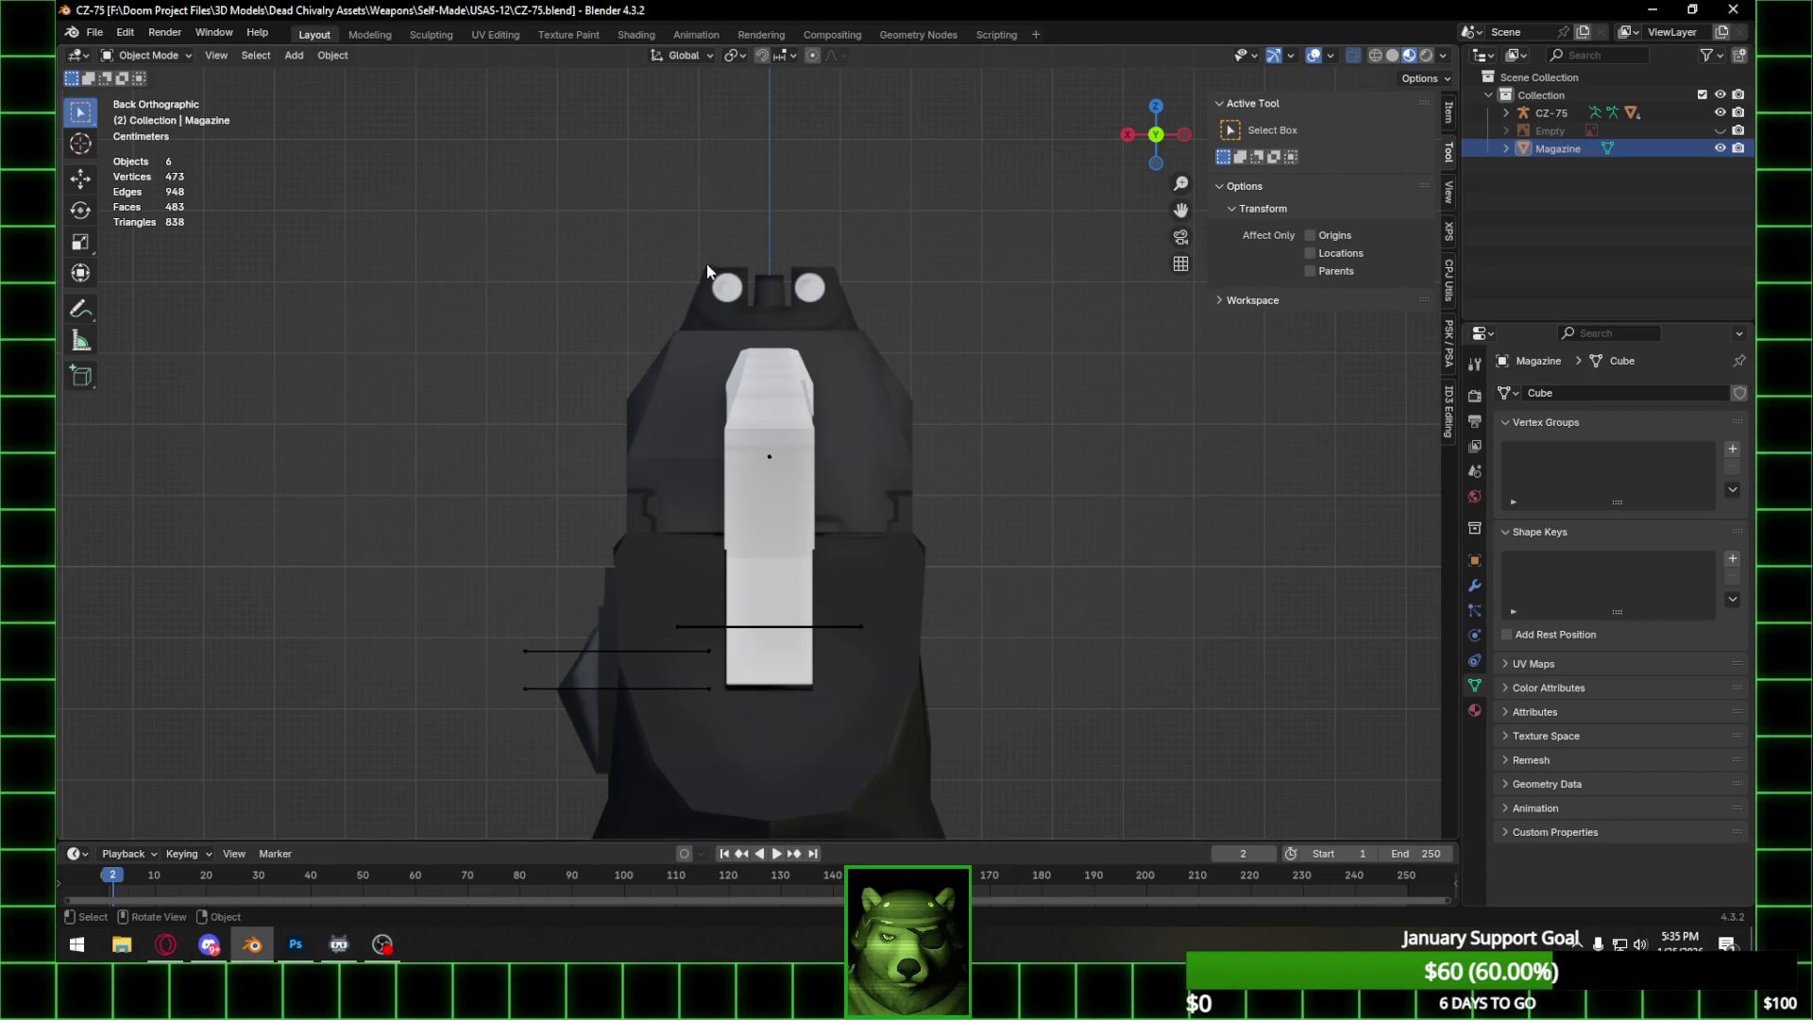
{"action": "mouse_move", "coordinate": [797, 279]}
{"action": "middle_mouse_down"}
{"action": "mouse_move", "coordinate": [844, 372]}
{"action": "mouse_move", "coordinate": [789, 389]}
{"action": "mouse_move", "coordinate": [908, 404]}
{"action": "middle_mouse_up"}
{"action": "left_click", "coordinate": [923, 408]}
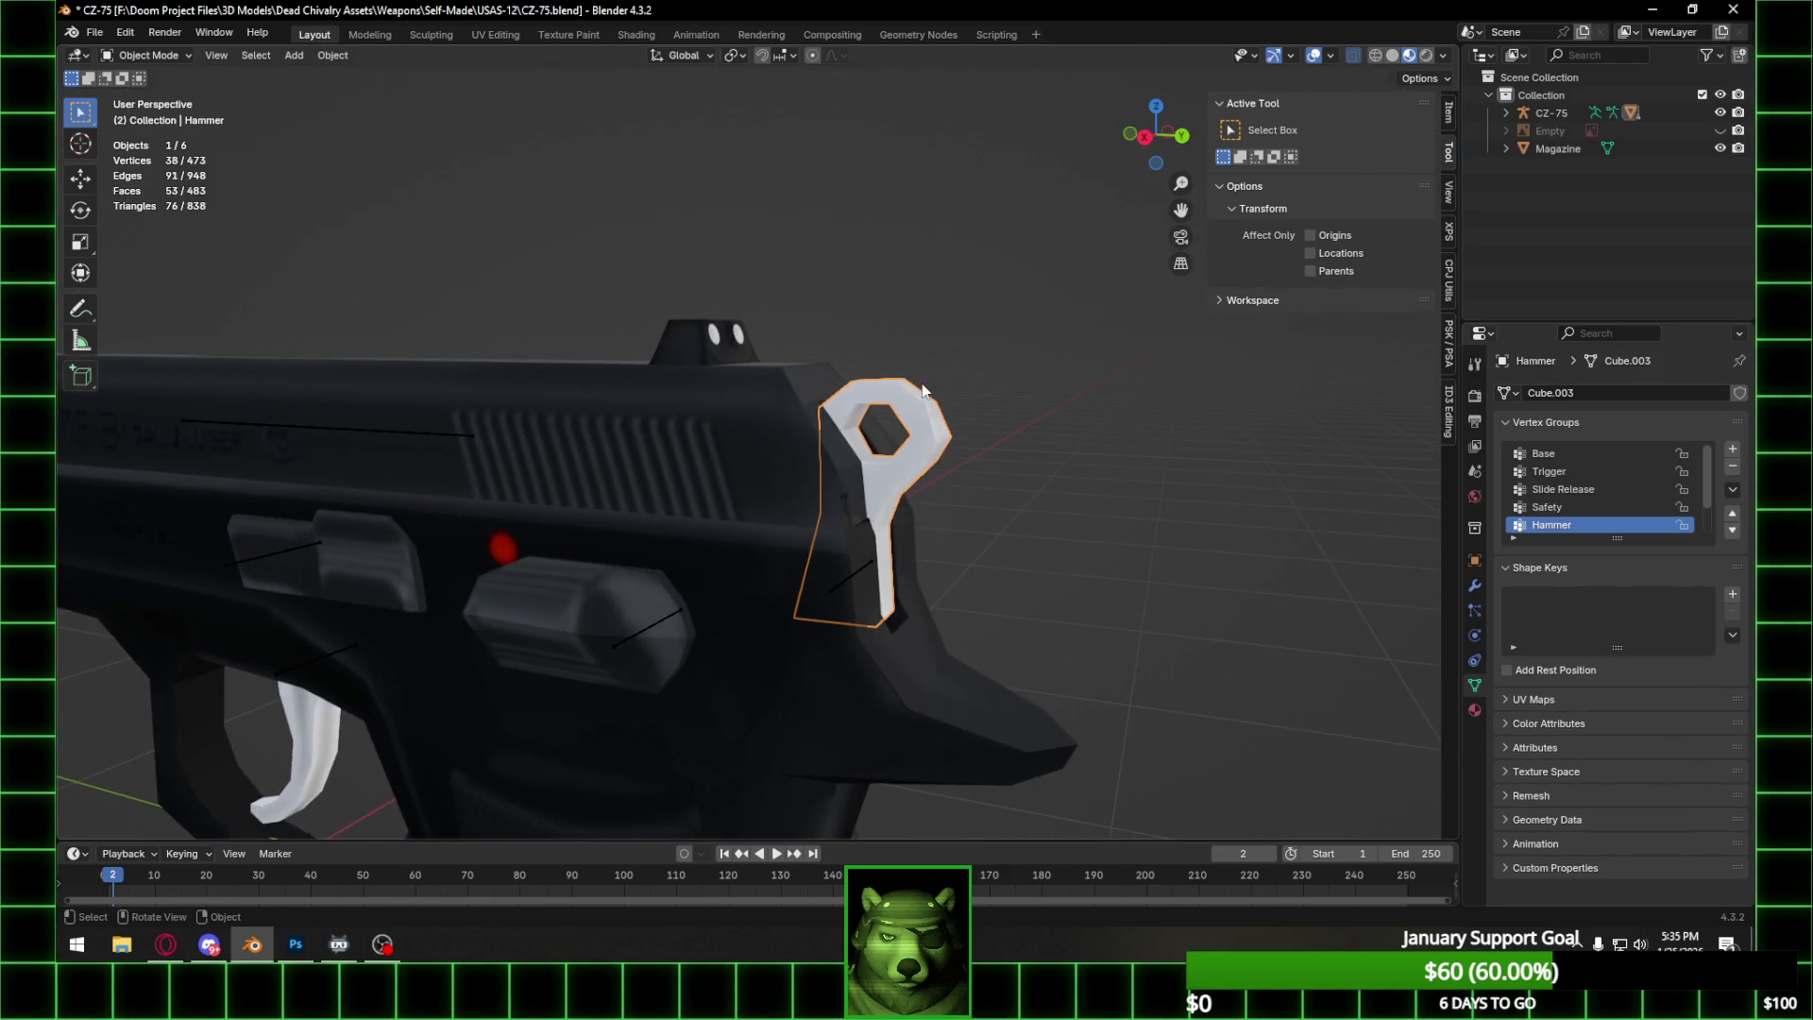
{"action": "scroll", "coordinate": [893, 378], "scroll_direction": "down", "scroll_amount": 5}
{"action": "mouse_move", "coordinate": [893, 377]}
{"action": "middle_mouse_down"}
{"action": "mouse_move", "coordinate": [567, 381]}
{"action": "mouse_move", "coordinate": [809, 648]}
{"action": "mouse_move", "coordinate": [863, 534]}
{"action": "mouse_move", "coordinate": [1079, 381]}
{"action": "middle_mouse_up"}
{"action": "scroll", "coordinate": [566, 381], "scroll_direction": "down", "scroll_amount": 3}
{"action": "left_click", "coordinate": [761, 653]}
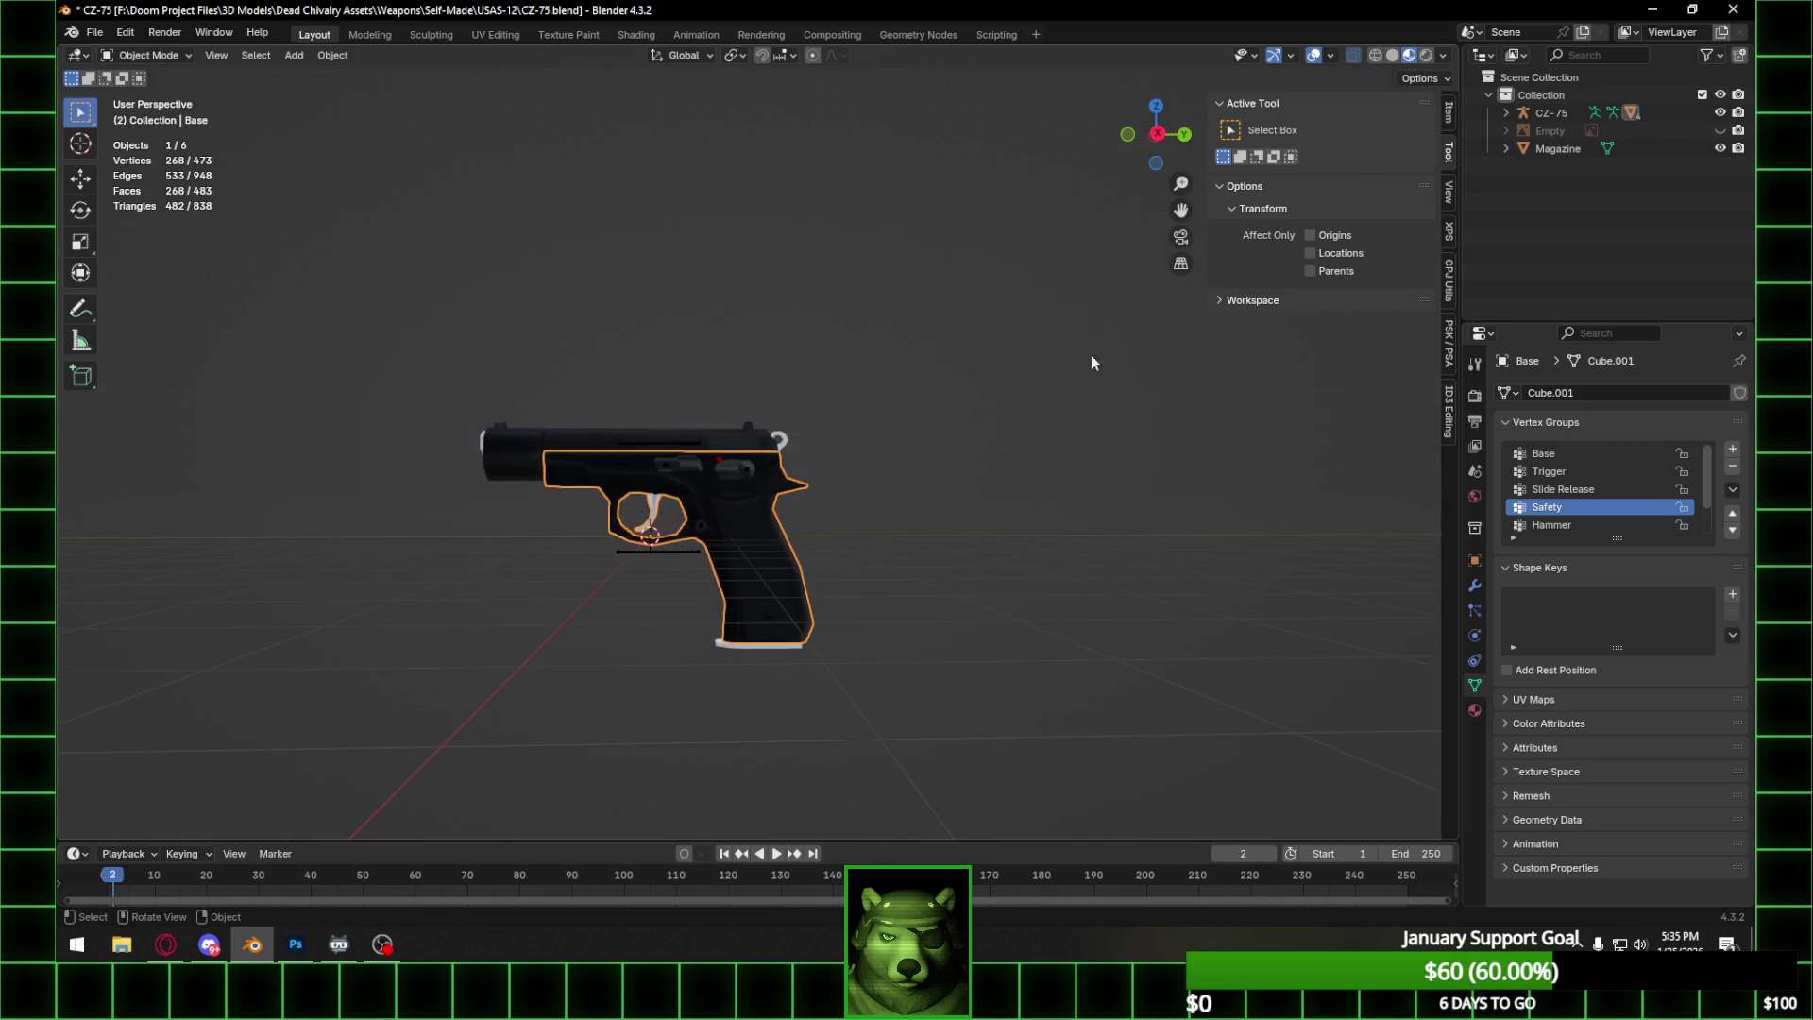
{"action": "left_click", "coordinate": [1154, 135]}
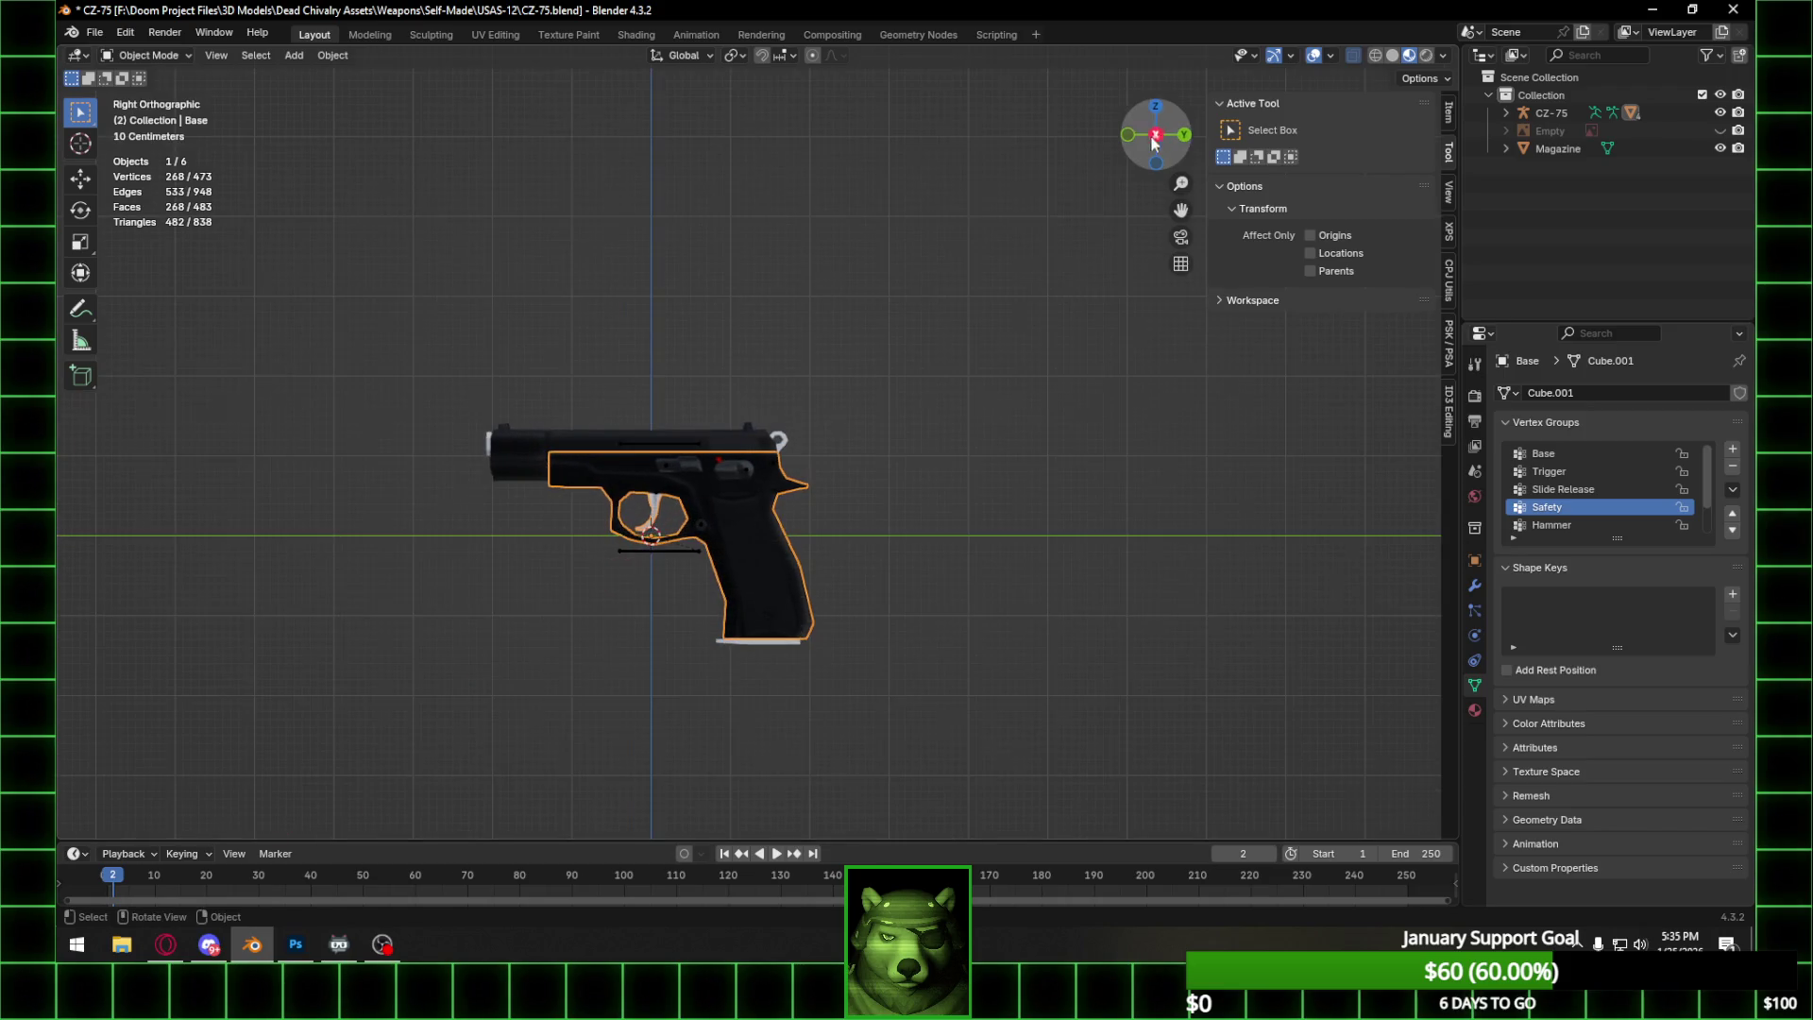
Hide the CZ-75's Base, Hammer and Slide parts and the CZ-75 object, leaving the magazine visible.
{"action": "left_click", "coordinate": [781, 642]}
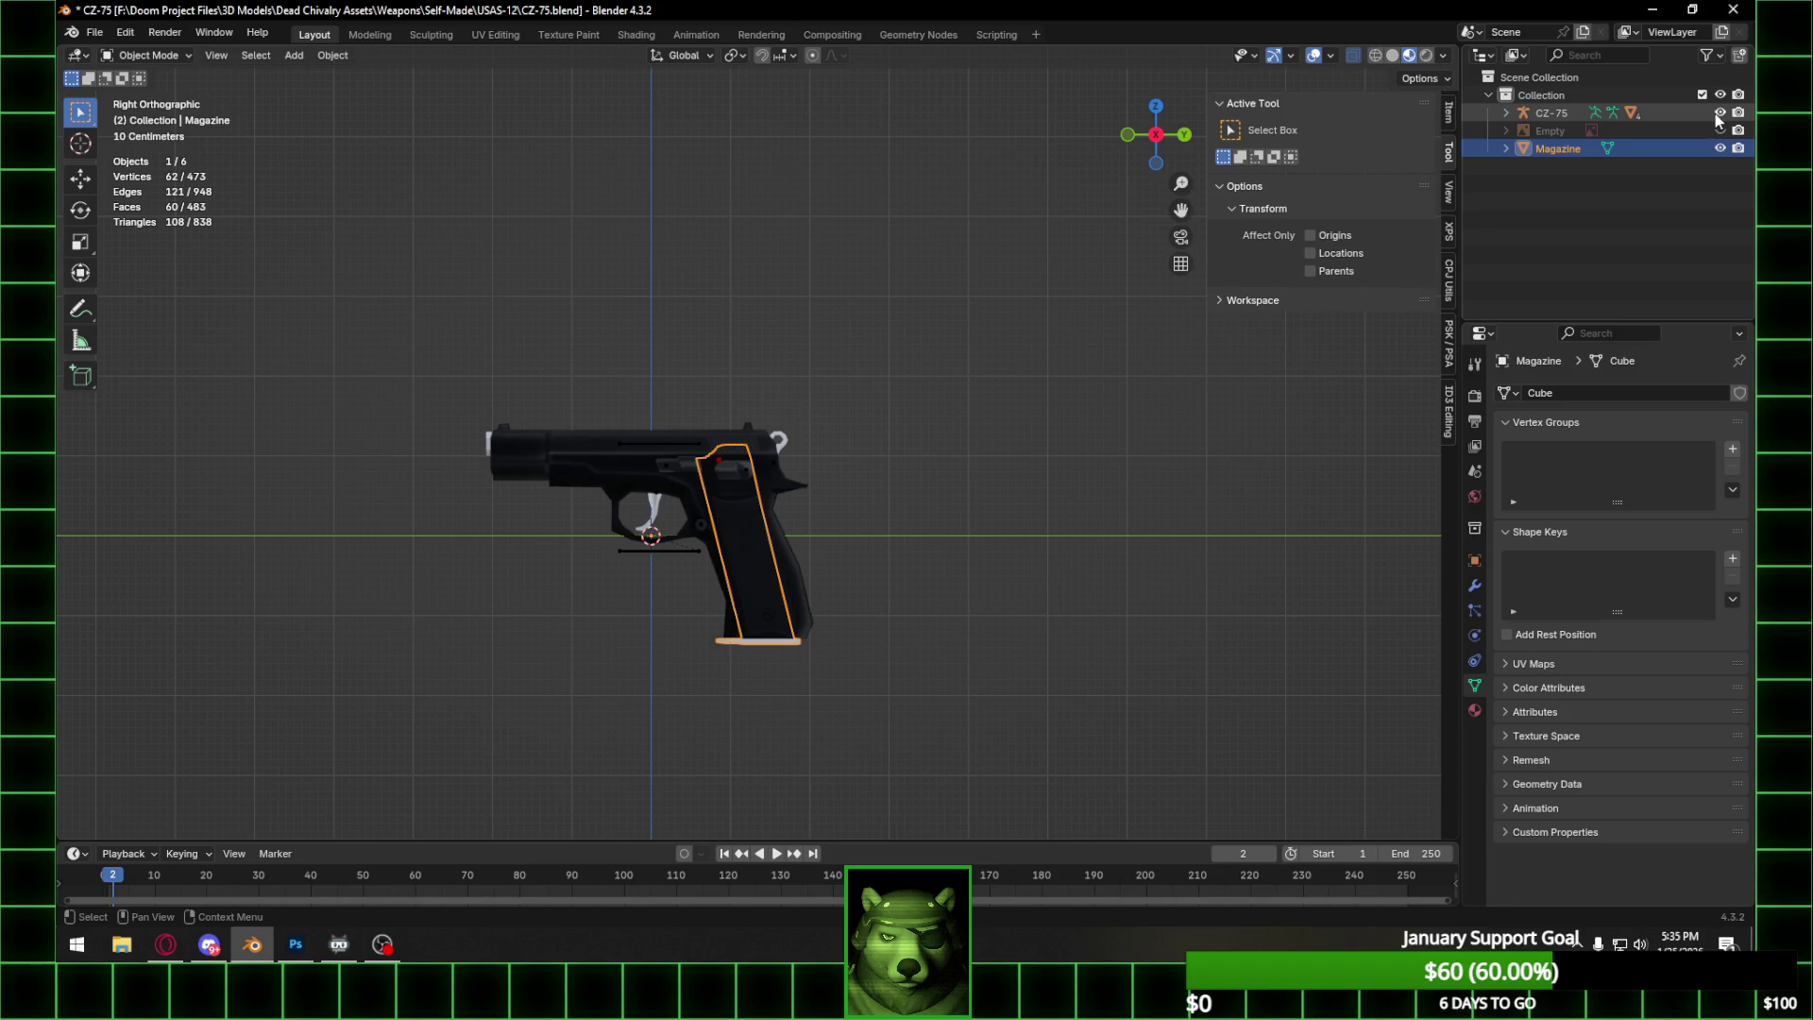
{"action": "left_click", "coordinate": [1507, 113]}
{"action": "left_click_drag", "start_coordinate": [1730, 171], "coordinate": [1716, 221]}
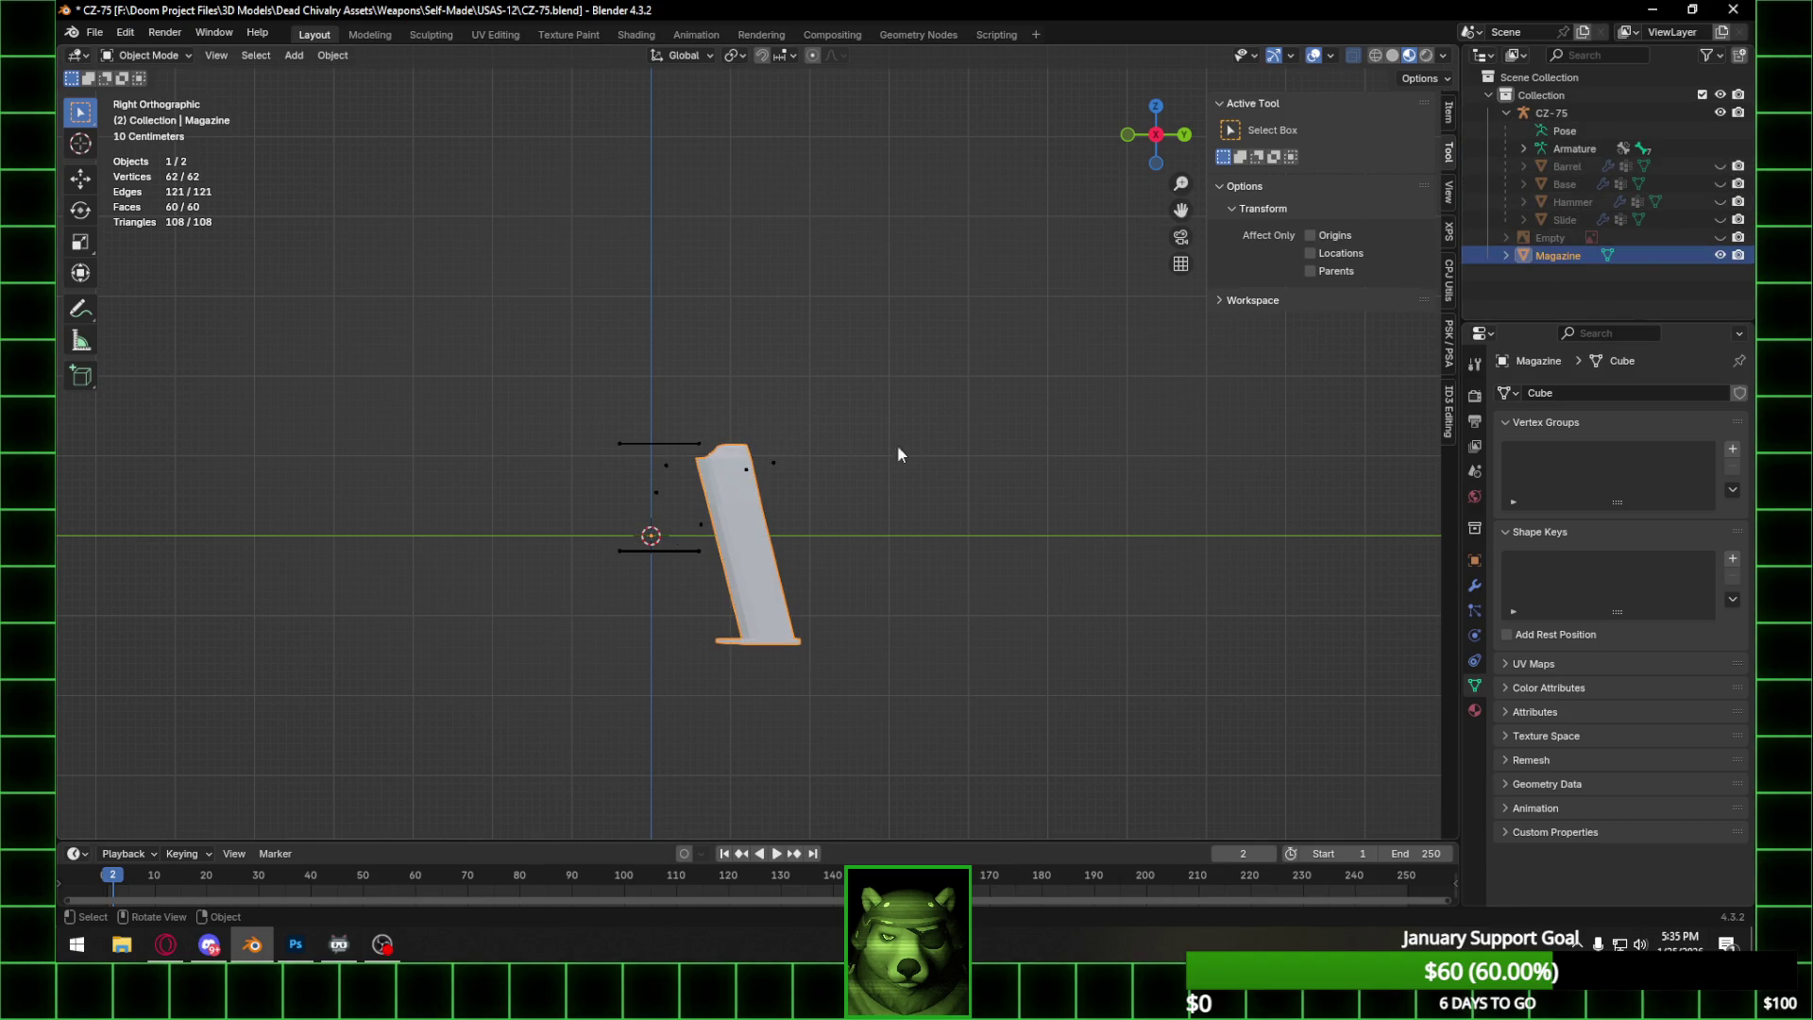
{"action": "left_click", "coordinate": [1719, 112]}
{"action": "mouse_move", "coordinate": [786, 468]}
{"action": "middle_mouse_down"}
{"action": "mouse_move", "coordinate": [912, 377]}
{"action": "mouse_move", "coordinate": [836, 378]}
{"action": "middle_mouse_up"}
{"action": "scroll", "coordinate": [863, 399], "scroll_direction": "up", "scroll_amount": 2}
{"action": "scroll", "coordinate": [923, 388], "scroll_direction": "up", "scroll_amount": 1}
Shade the magazine Auto Smooth and apply the resulting Smooth by Angle modifier.
{"action": "middle_click_drag", "start_coordinate": [1006, 246], "coordinate": [868, 264]}
{"action": "right_click", "coordinate": [653, 316]}
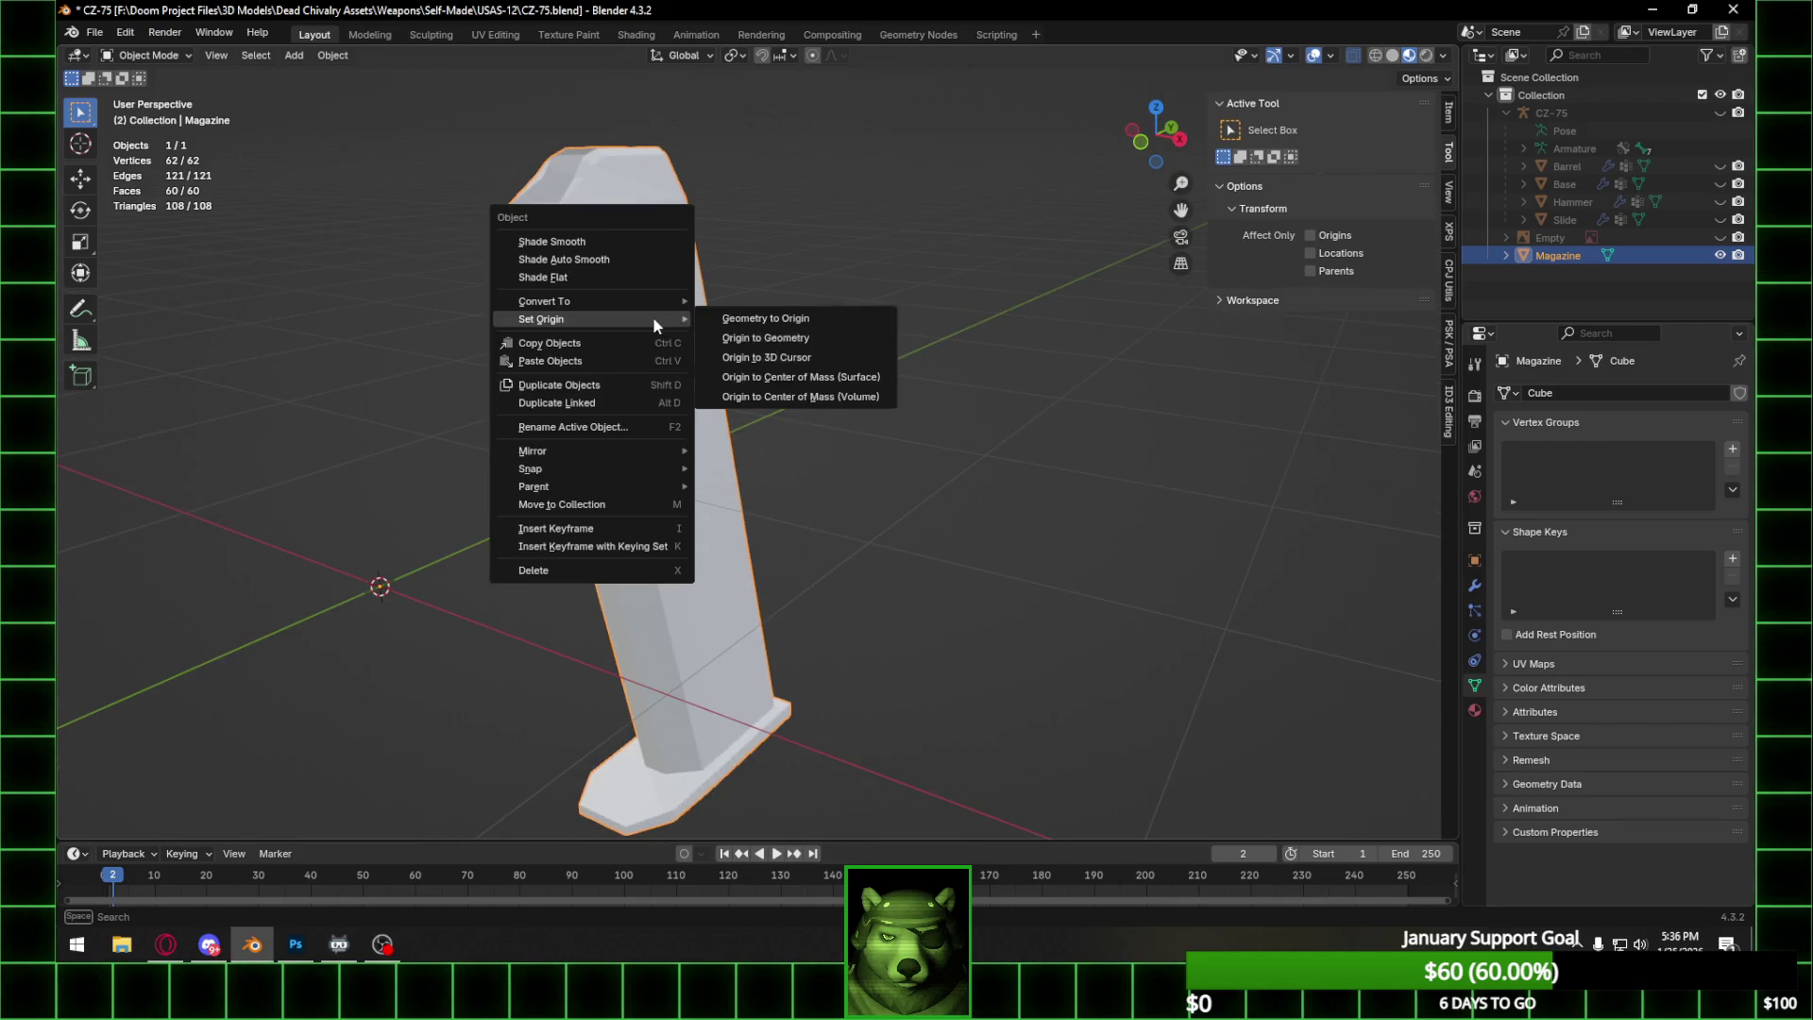
{"action": "left_click", "coordinate": [650, 258]}
{"action": "scroll", "coordinate": [719, 276], "scroll_direction": "down", "scroll_amount": 2}
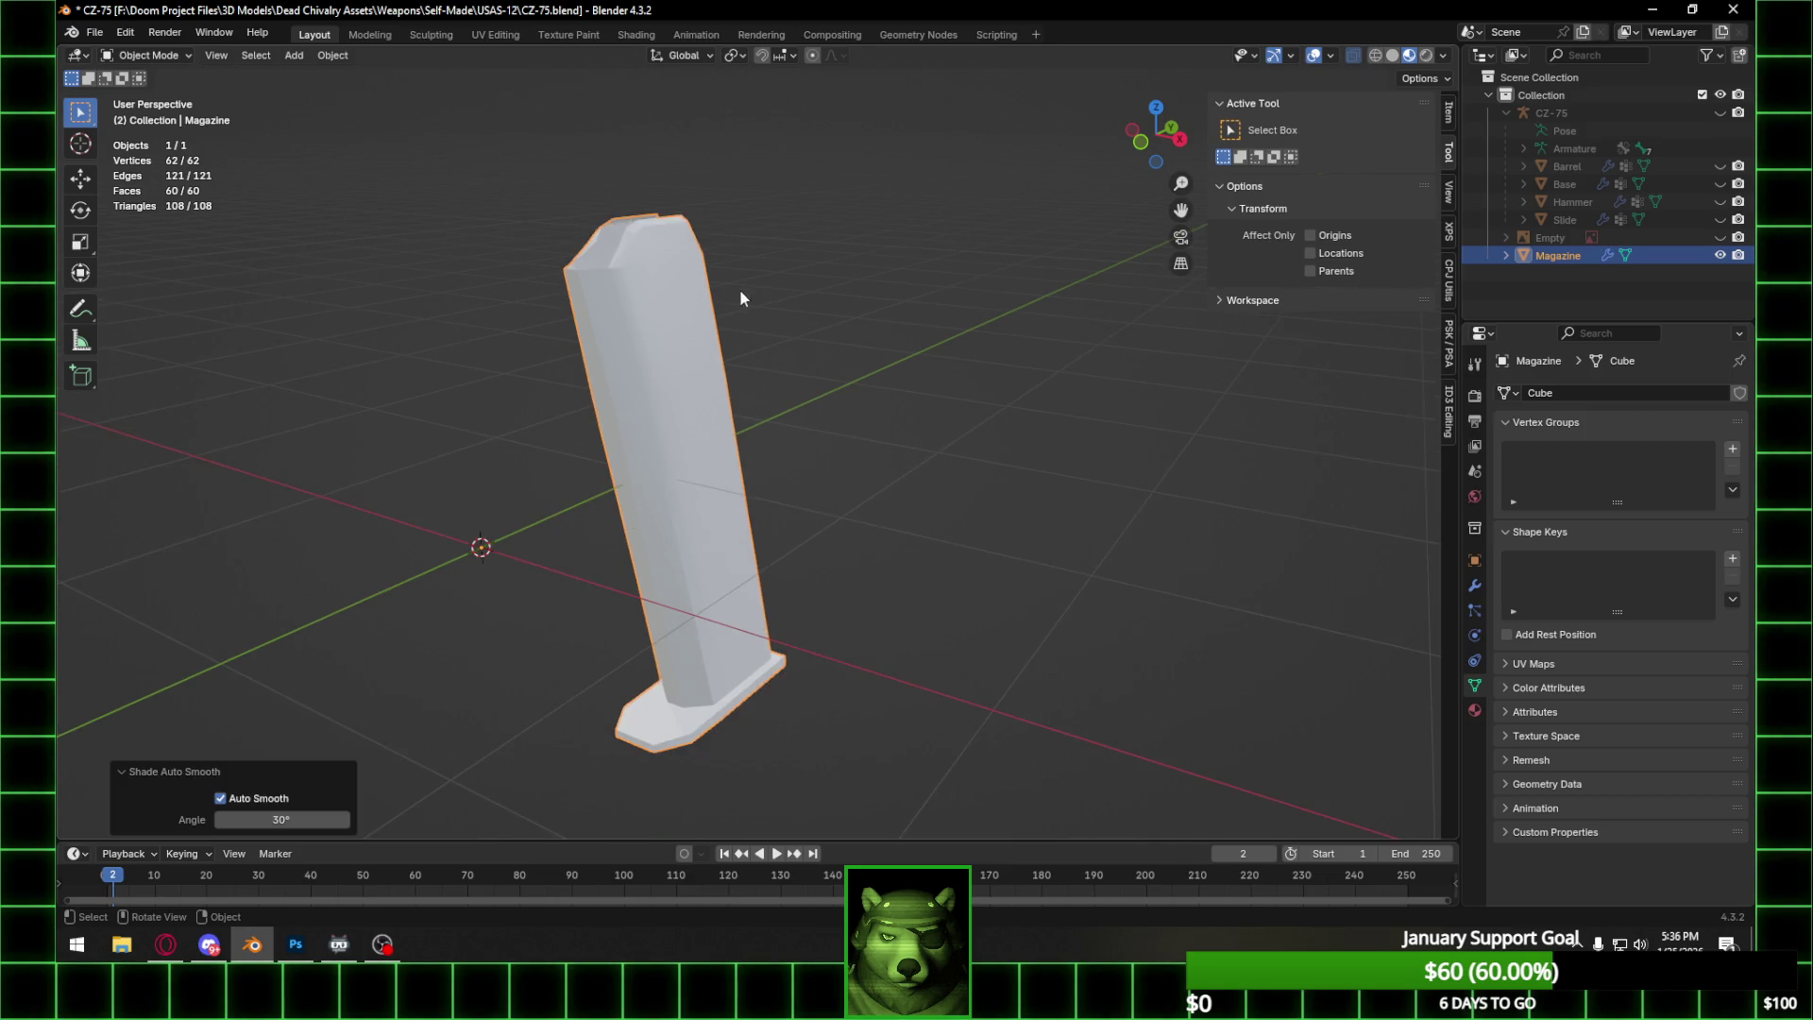
{"action": "left_click", "coordinate": [1476, 588]}
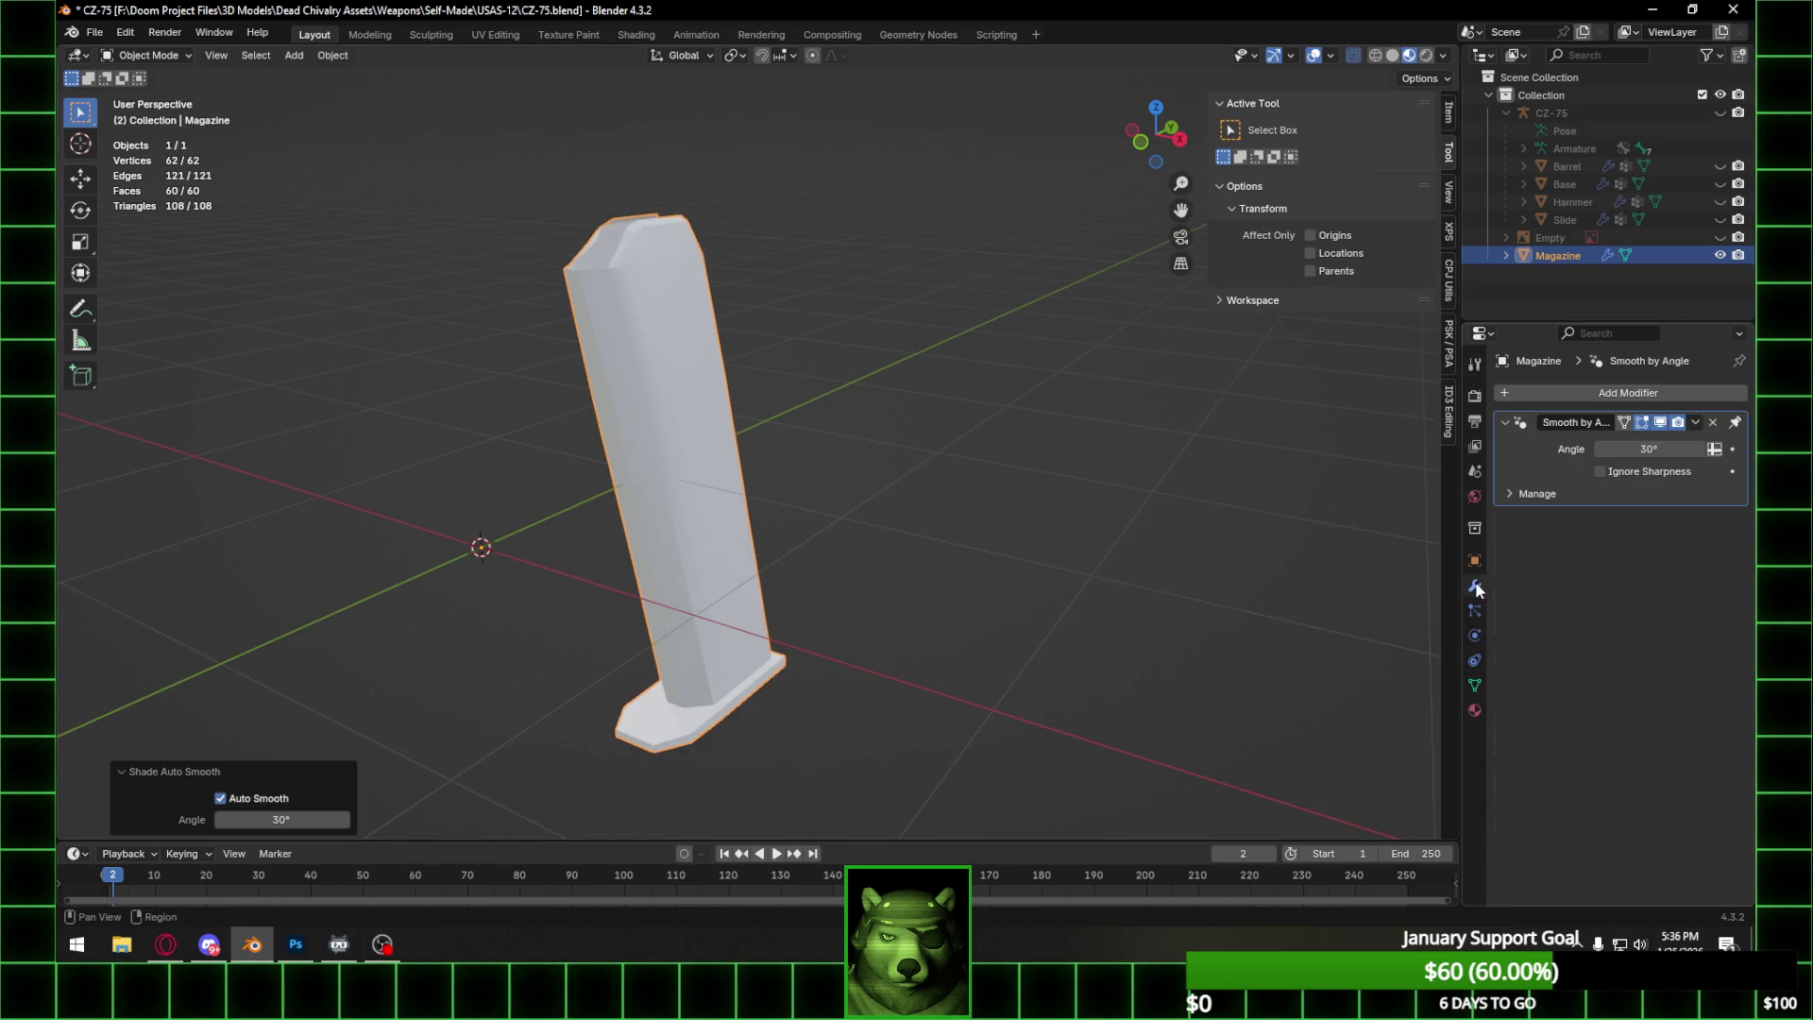
{"action": "left_click", "coordinate": [1694, 423]}
{"action": "left_click", "coordinate": [1607, 443]}
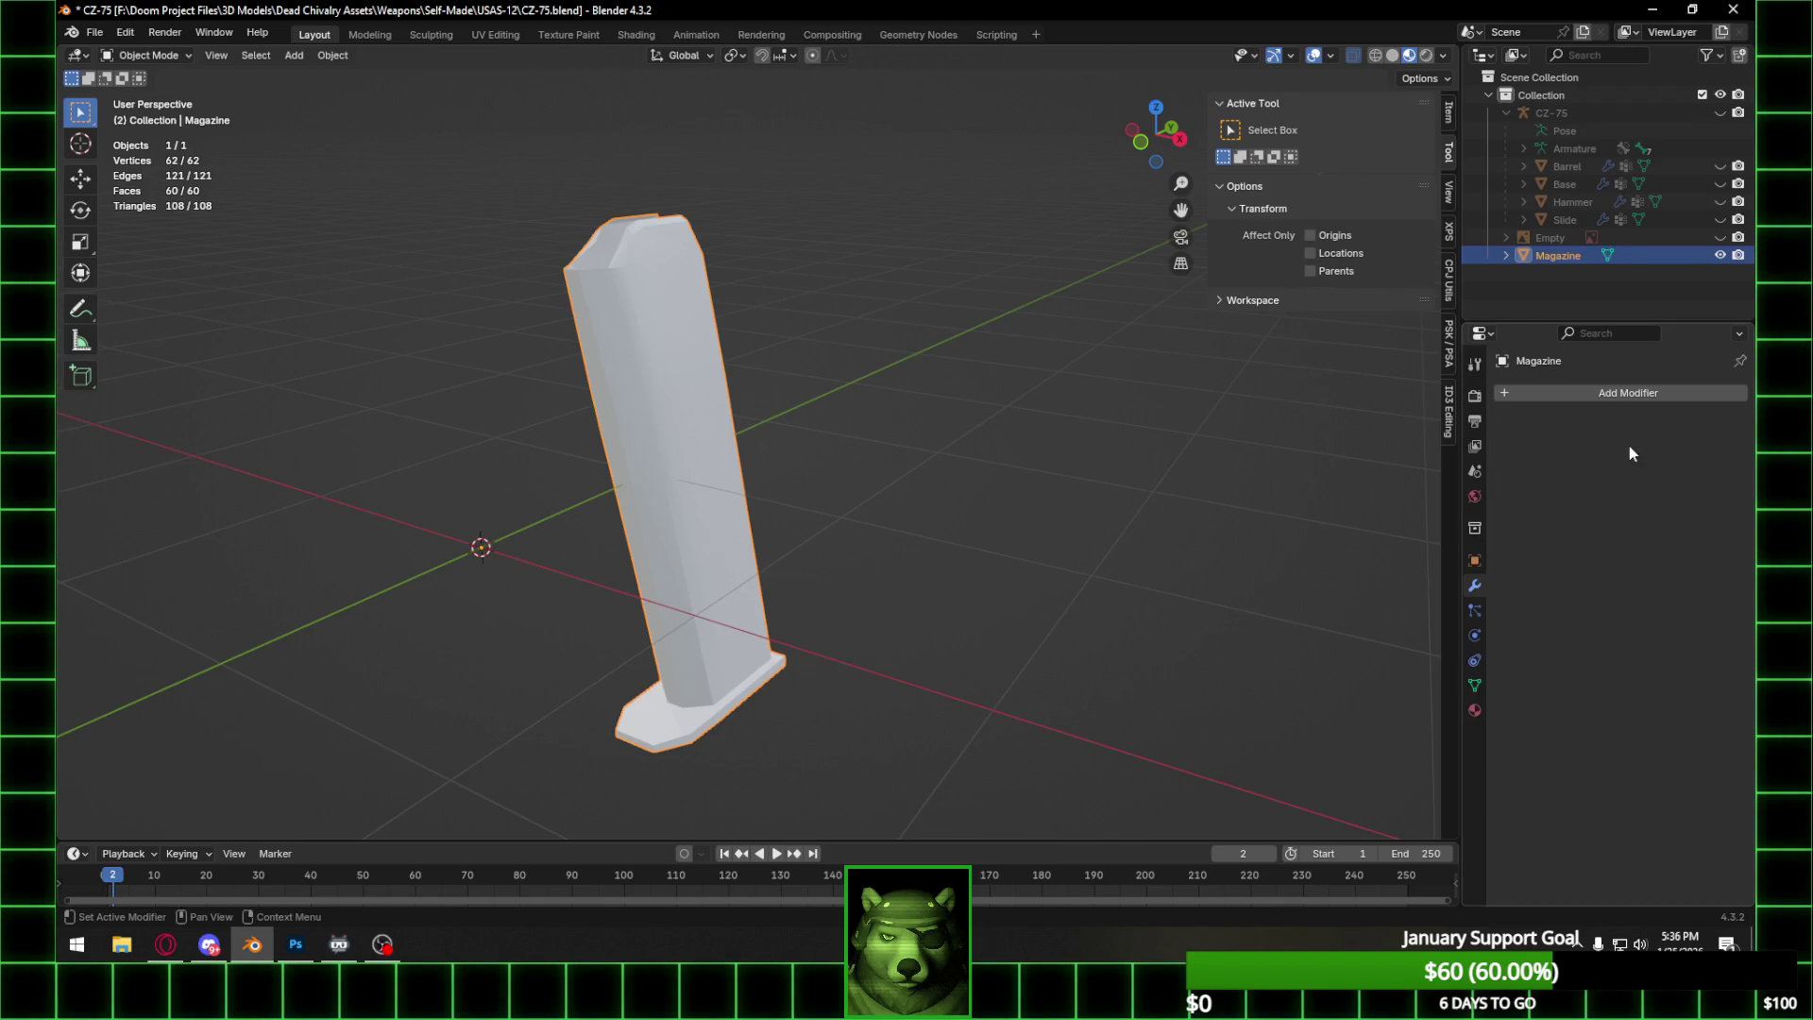
Enter Edit Mode on the magazine and select its front and top faces.
{"action": "key", "text": "Tab"}
{"action": "mouse_move", "coordinate": [742, 375]}
{"action": "middle_mouse_down"}
{"action": "mouse_move", "coordinate": [653, 365]}
{"action": "mouse_move", "coordinate": [665, 255]}
{"action": "mouse_move", "coordinate": [844, 307]}
{"action": "middle_mouse_up"}
{"action": "left_click_drag", "start_coordinate": [546, 288], "coordinate": [903, 567]}
{"action": "middle_click_drag", "start_coordinate": [903, 567], "coordinate": [661, 271]}
{"action": "left_click", "coordinate": [661, 272], "text": "alt+shift"}
Check the magazine's body-face selection from the side and around the top notch, then switch to edge select.
{"action": "mouse_move", "coordinate": [841, 412]}
{"action": "middle_mouse_down"}
{"action": "mouse_move", "coordinate": [821, 457]}
{"action": "mouse_move", "coordinate": [756, 425]}
{"action": "middle_mouse_up"}
{"action": "left_click", "coordinate": [1148, 138]}
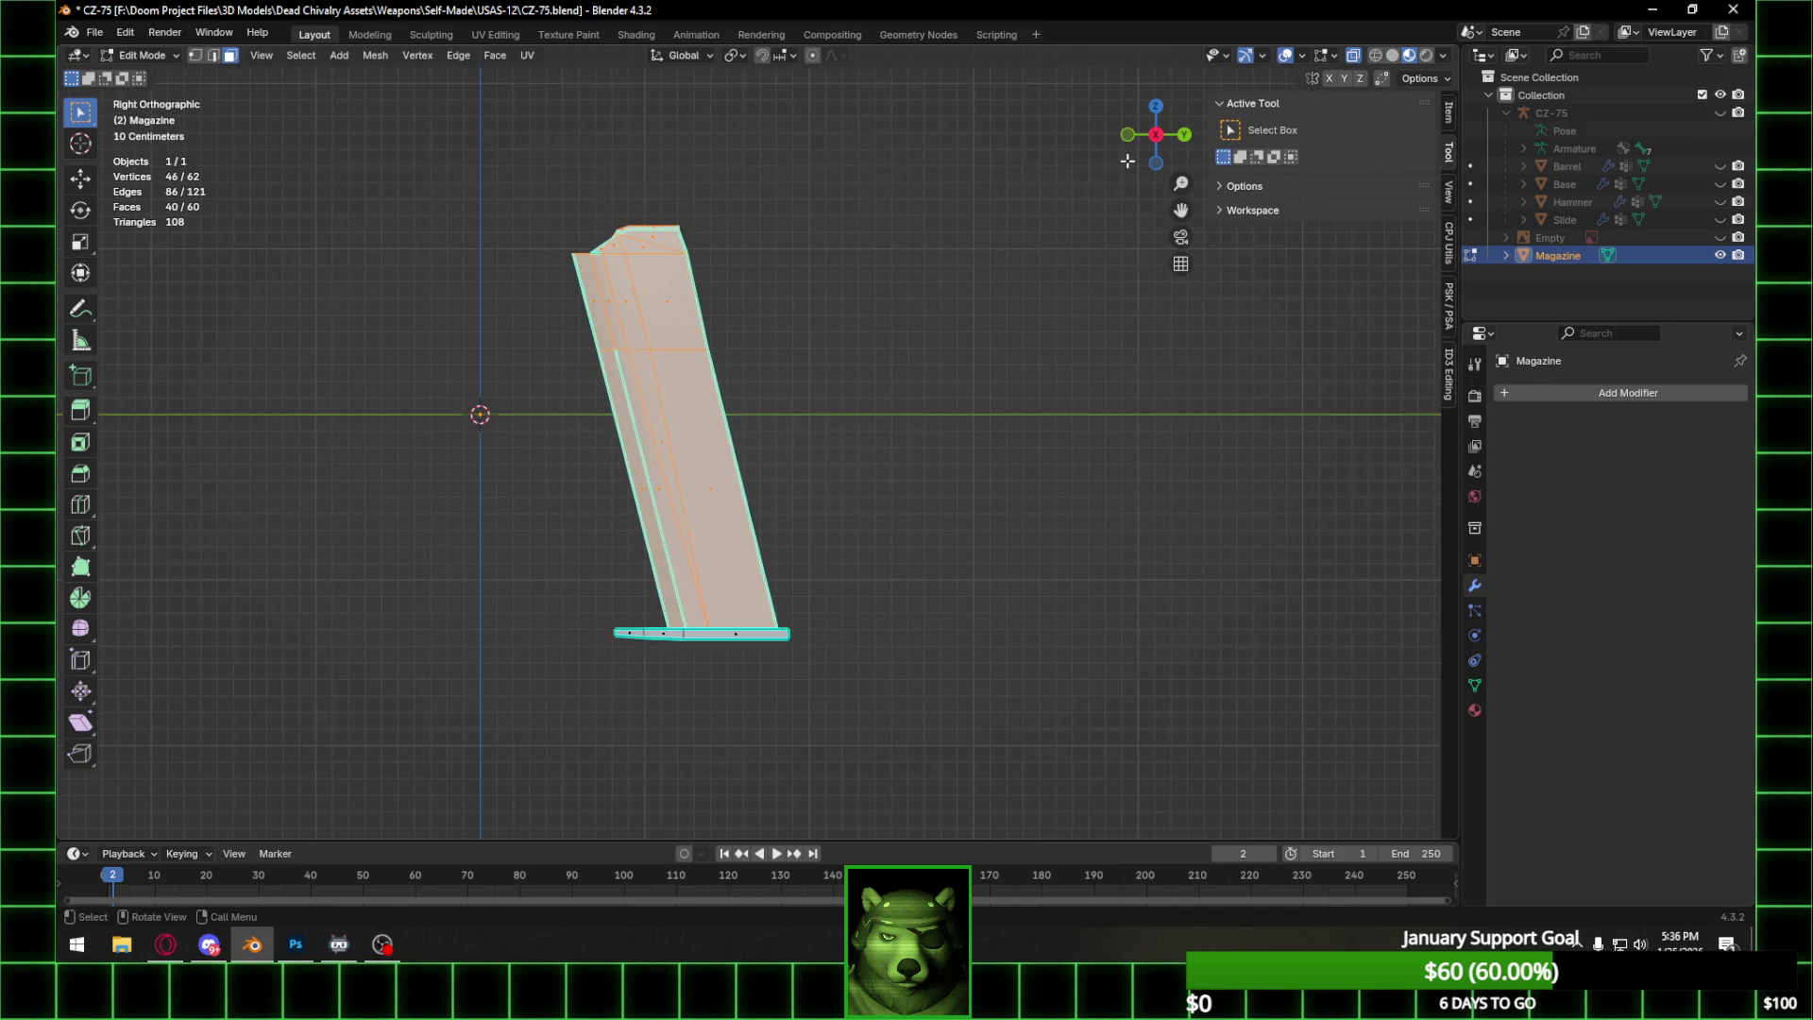
{"action": "mouse_move", "coordinate": [762, 297]}
{"action": "middle_mouse_down"}
{"action": "mouse_move", "coordinate": [898, 356]}
{"action": "mouse_move", "coordinate": [1055, 357]}
{"action": "mouse_move", "coordinate": [682, 315]}
{"action": "middle_mouse_up"}
{"action": "mouse_move", "coordinate": [1163, 156]}
{"action": "left_mouse_down"}
{"action": "mouse_move", "coordinate": [1085, 165]}
{"action": "mouse_move", "coordinate": [897, 284]}
{"action": "mouse_move", "coordinate": [664, 372]}
{"action": "mouse_move", "coordinate": [757, 427]}
{"action": "left_mouse_up"}
{"action": "scroll", "coordinate": [760, 418], "scroll_direction": "up", "scroll_amount": 3}
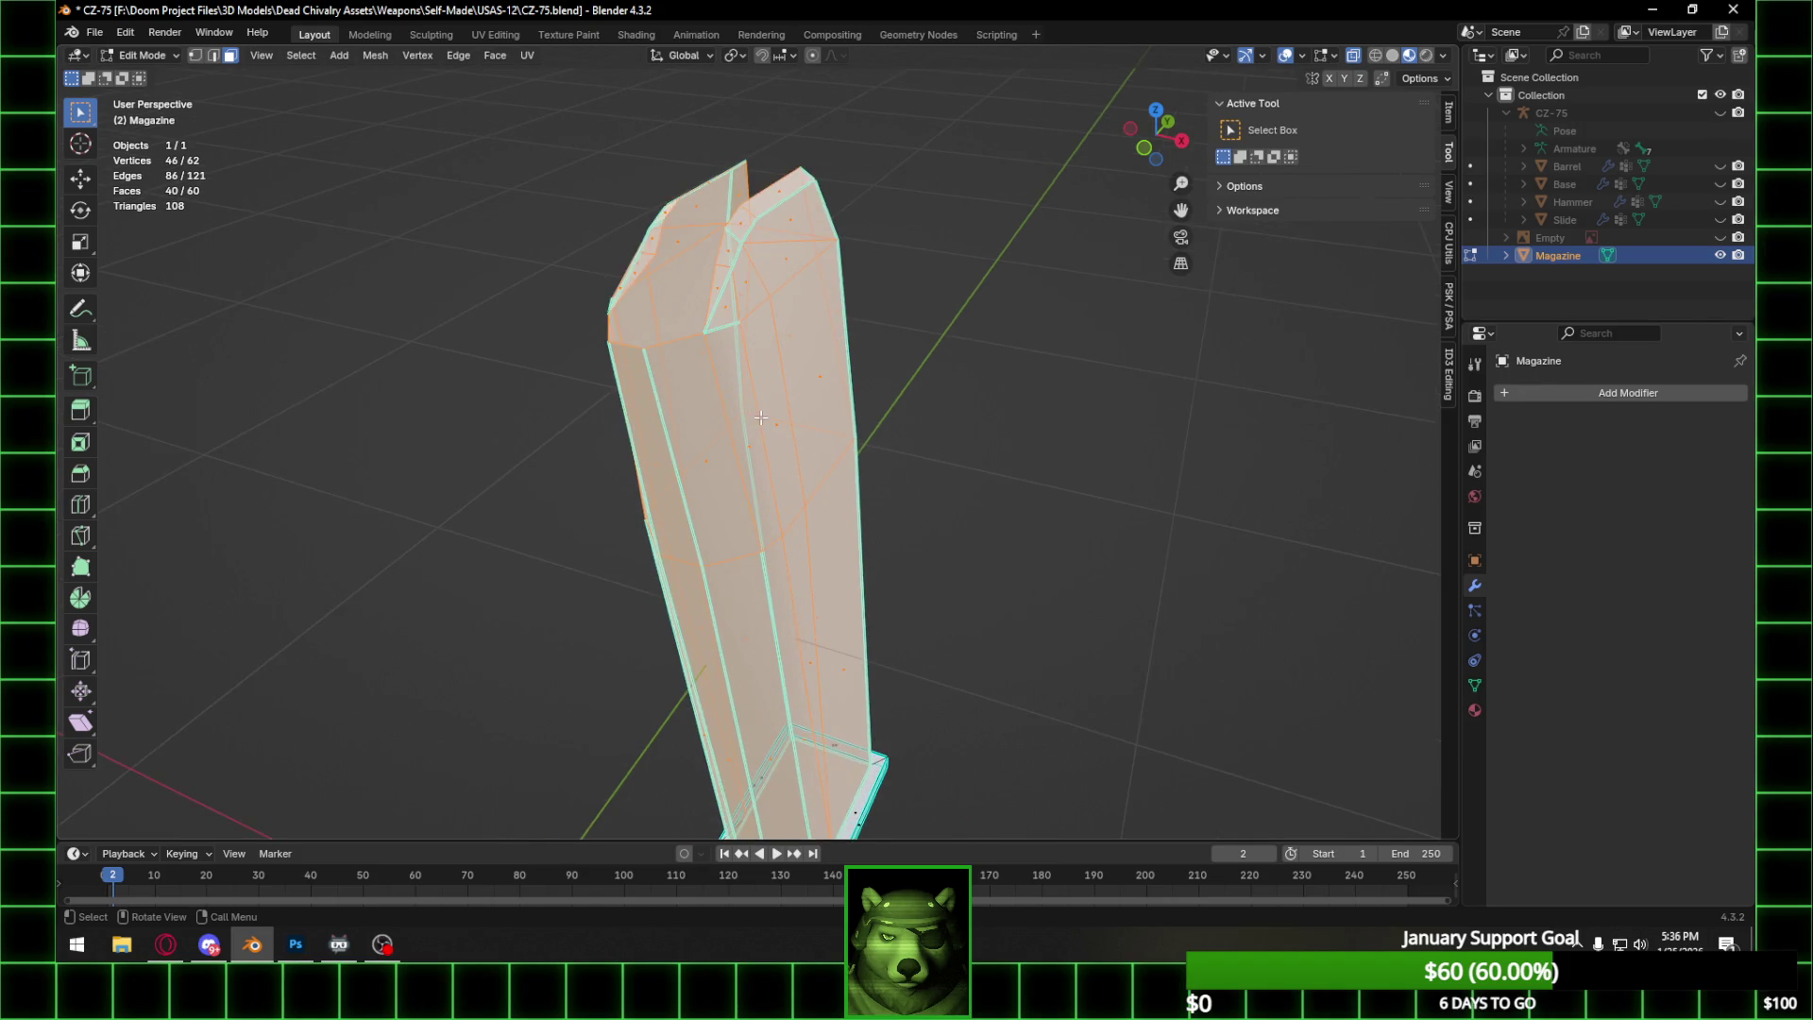
{"action": "mouse_move", "coordinate": [762, 404]}
{"action": "middle_mouse_down"}
{"action": "mouse_move", "coordinate": [579, 756]}
{"action": "mouse_move", "coordinate": [708, 353]}
{"action": "middle_mouse_up"}
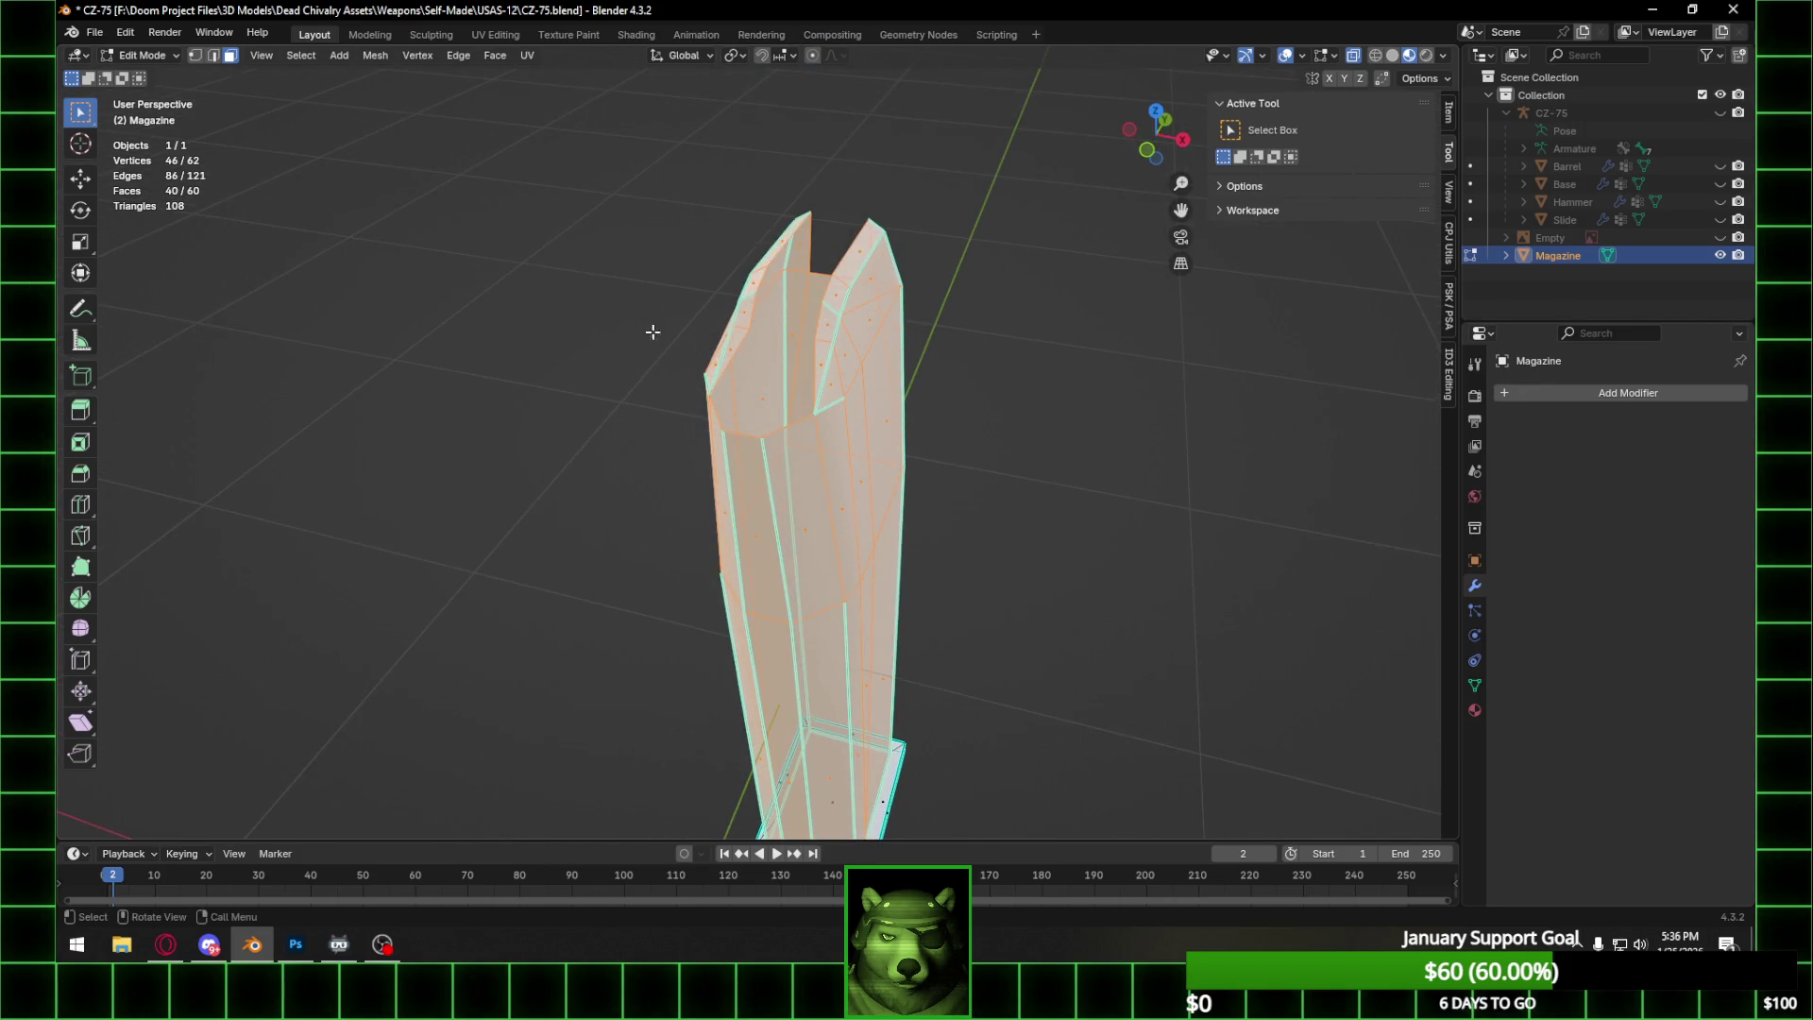
{"action": "left_click", "coordinate": [213, 54]}
{"action": "mouse_move", "coordinate": [817, 383]}
{"action": "middle_mouse_down"}
{"action": "mouse_move", "coordinate": [1143, 361]}
{"action": "mouse_move", "coordinate": [1192, 332]}
{"action": "mouse_move", "coordinate": [1404, 356]}
{"action": "mouse_move", "coordinate": [849, 352]}
{"action": "mouse_move", "coordinate": [837, 379]}
{"action": "mouse_move", "coordinate": [510, 352]}
{"action": "mouse_move", "coordinate": [708, 242]}
{"action": "mouse_move", "coordinate": [829, 396]}
{"action": "mouse_move", "coordinate": [603, 415]}
{"action": "mouse_move", "coordinate": [716, 404]}
{"action": "mouse_move", "coordinate": [821, 350]}
{"action": "mouse_move", "coordinate": [793, 345]}
{"action": "mouse_move", "coordinate": [831, 330]}
{"action": "mouse_move", "coordinate": [740, 283]}
{"action": "mouse_move", "coordinate": [839, 346]}
{"action": "mouse_move", "coordinate": [923, 316]}
{"action": "mouse_move", "coordinate": [1005, 330]}
{"action": "middle_mouse_up"}
{"action": "key", "text": "Tab"}
{"action": "key", "text": "Tab"}
In the UV Editing workspace, add a new material to the magazine and browse the image list.
{"action": "left_click", "coordinate": [497, 34]}
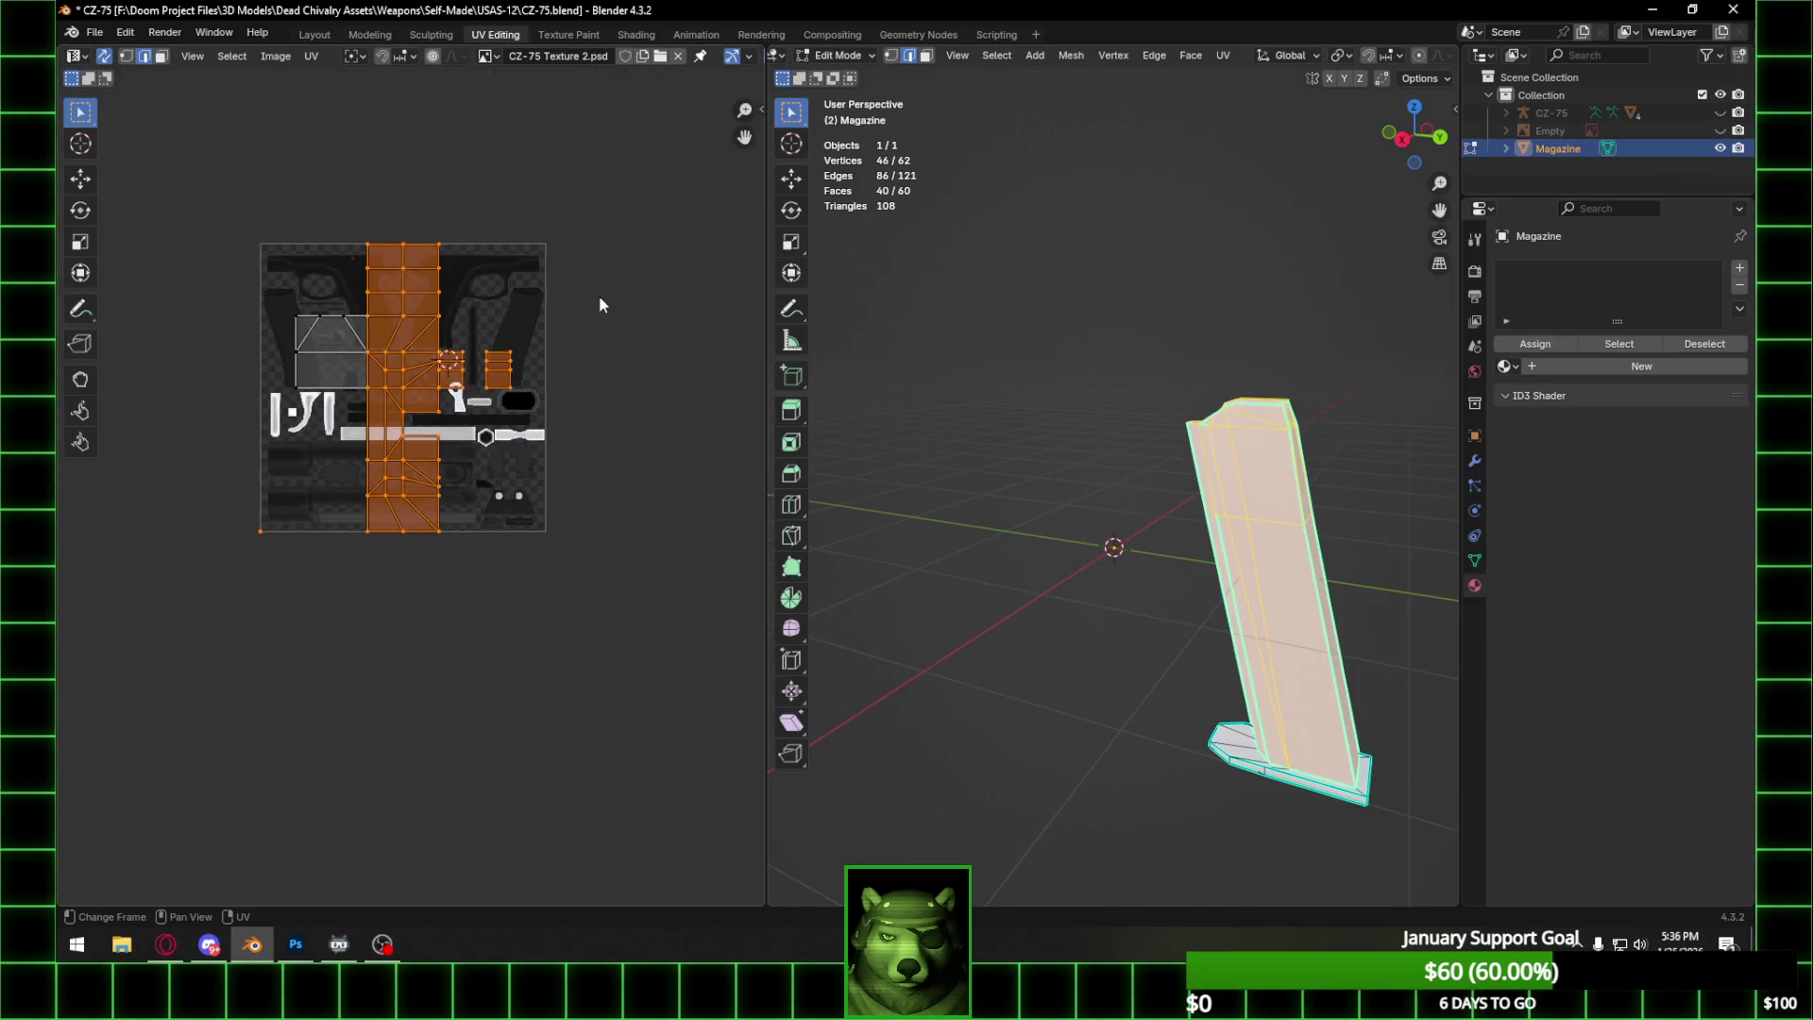
{"action": "scroll", "coordinate": [520, 272], "scroll_direction": "up", "scroll_amount": 2}
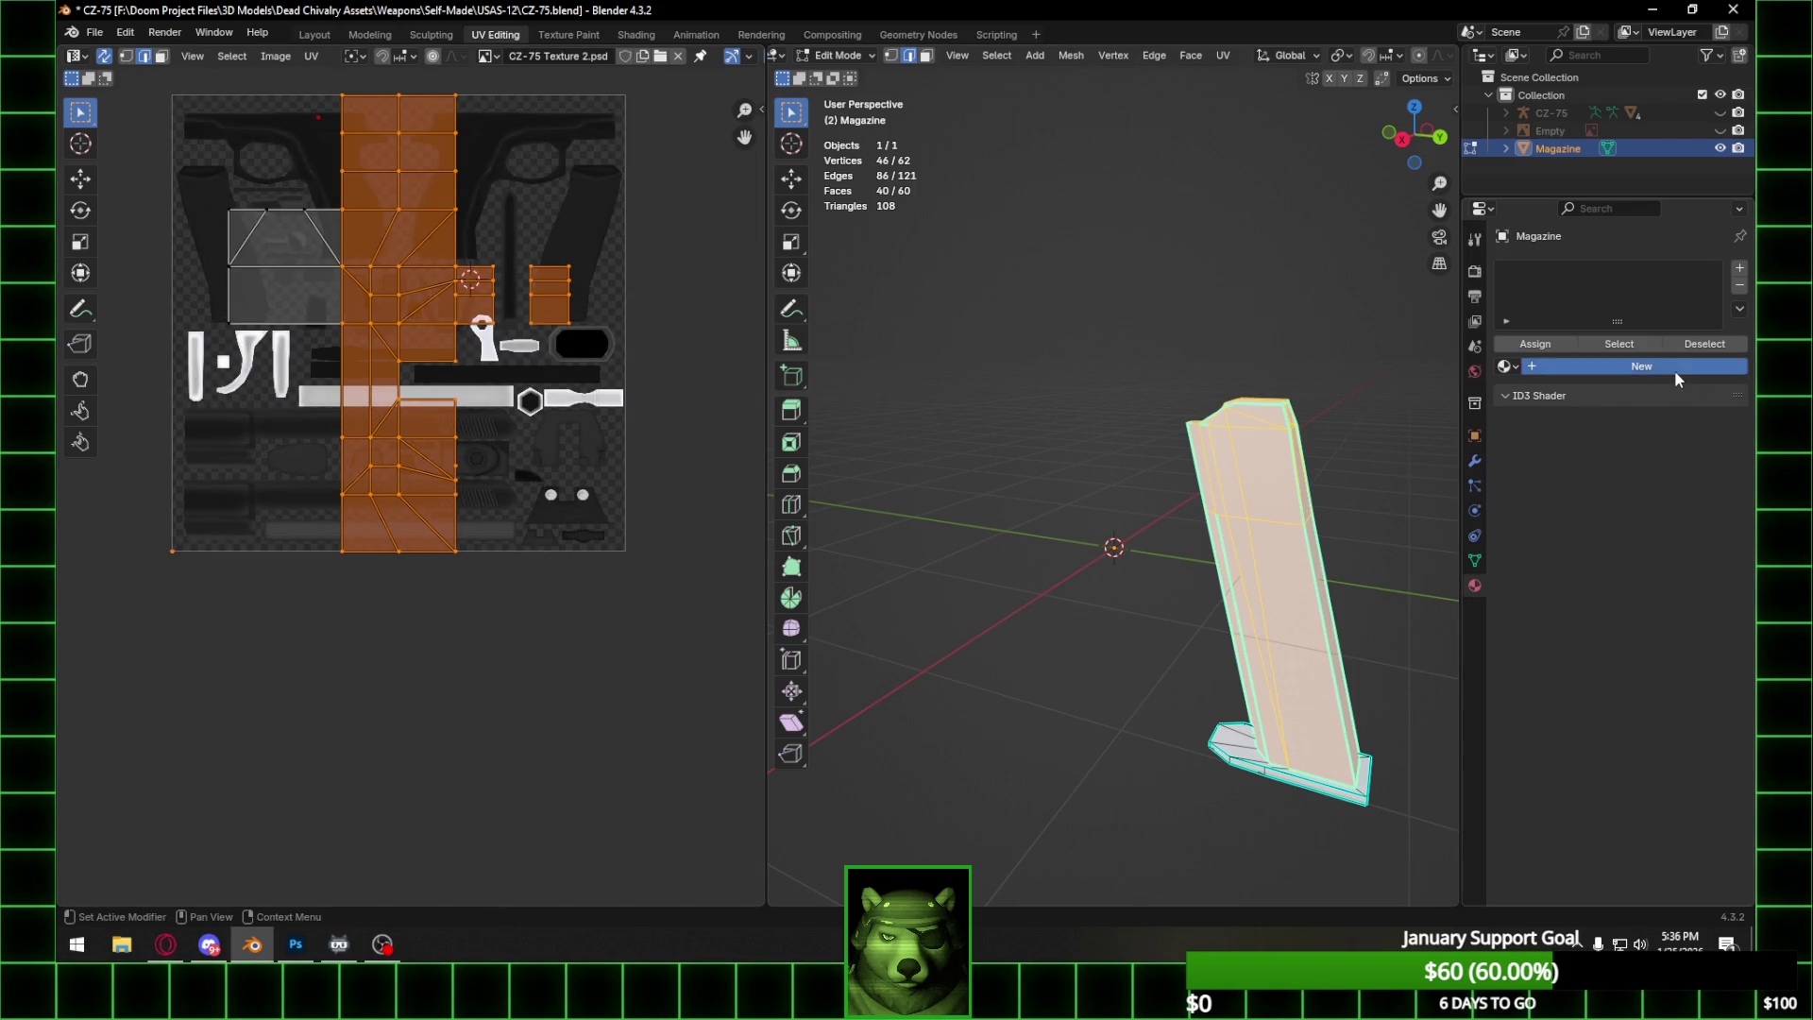
{"action": "left_click", "coordinate": [1648, 367]}
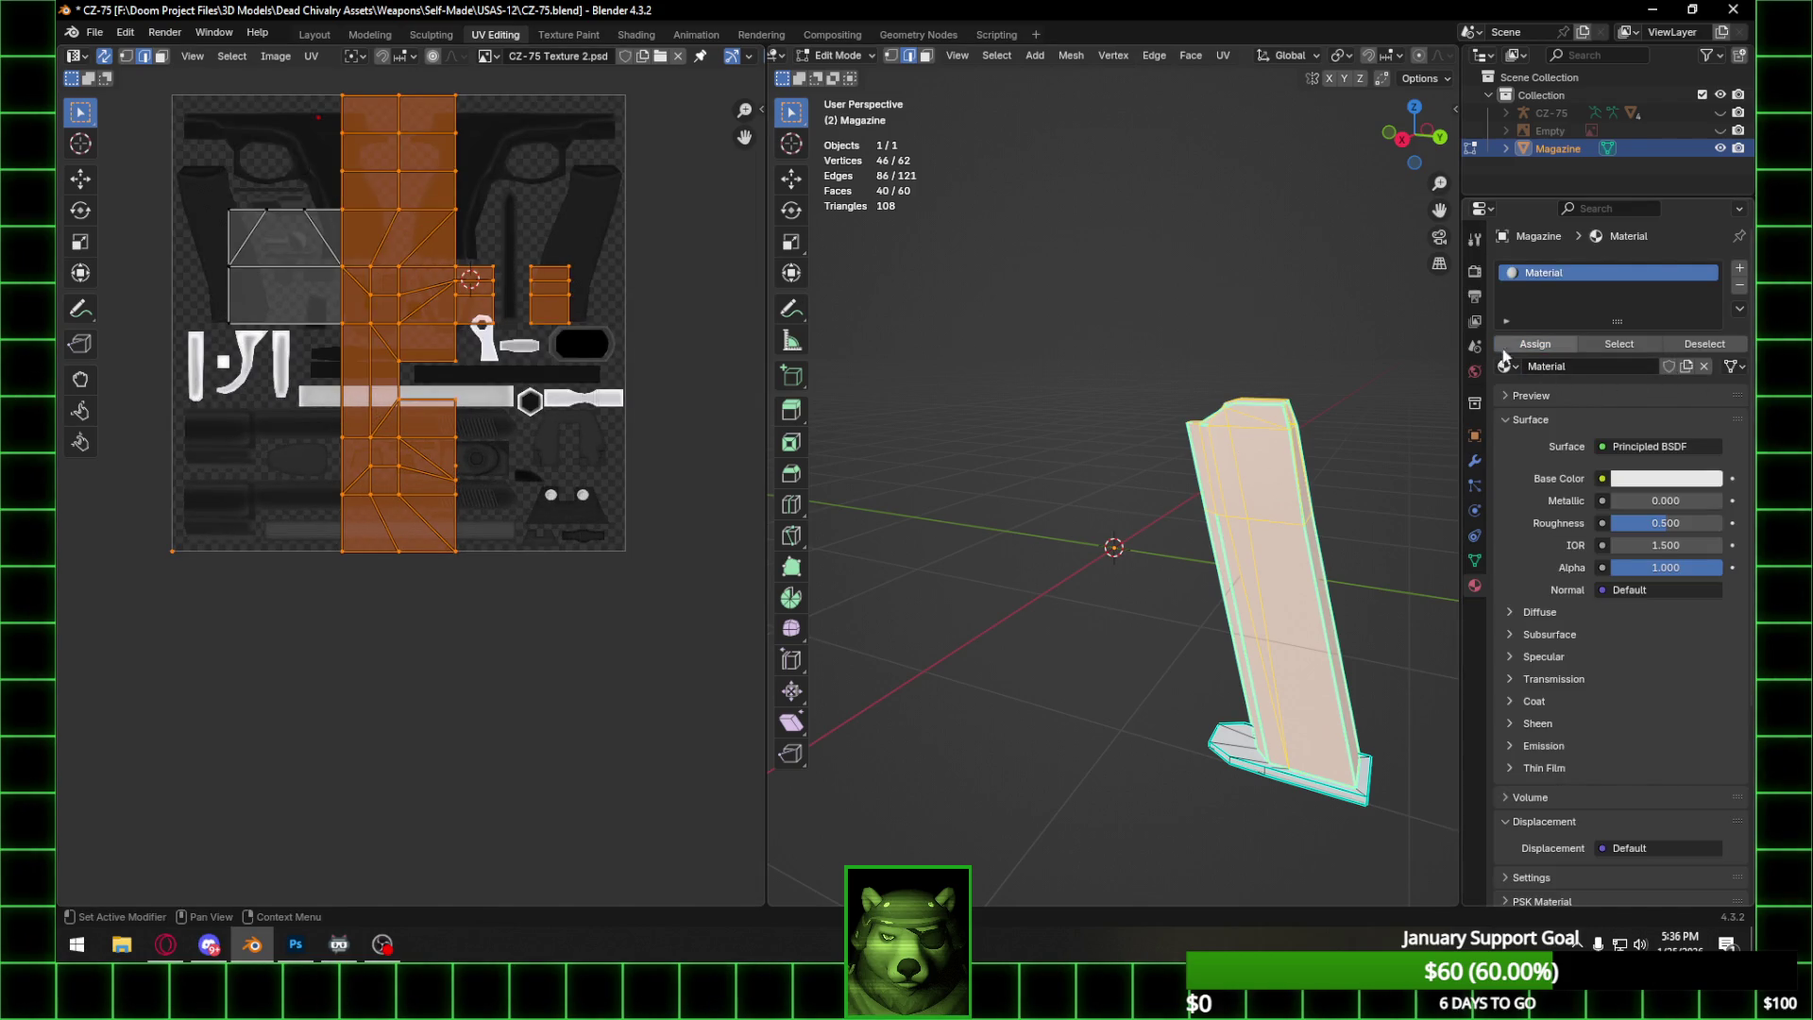
{"action": "left_click", "coordinate": [493, 56]}
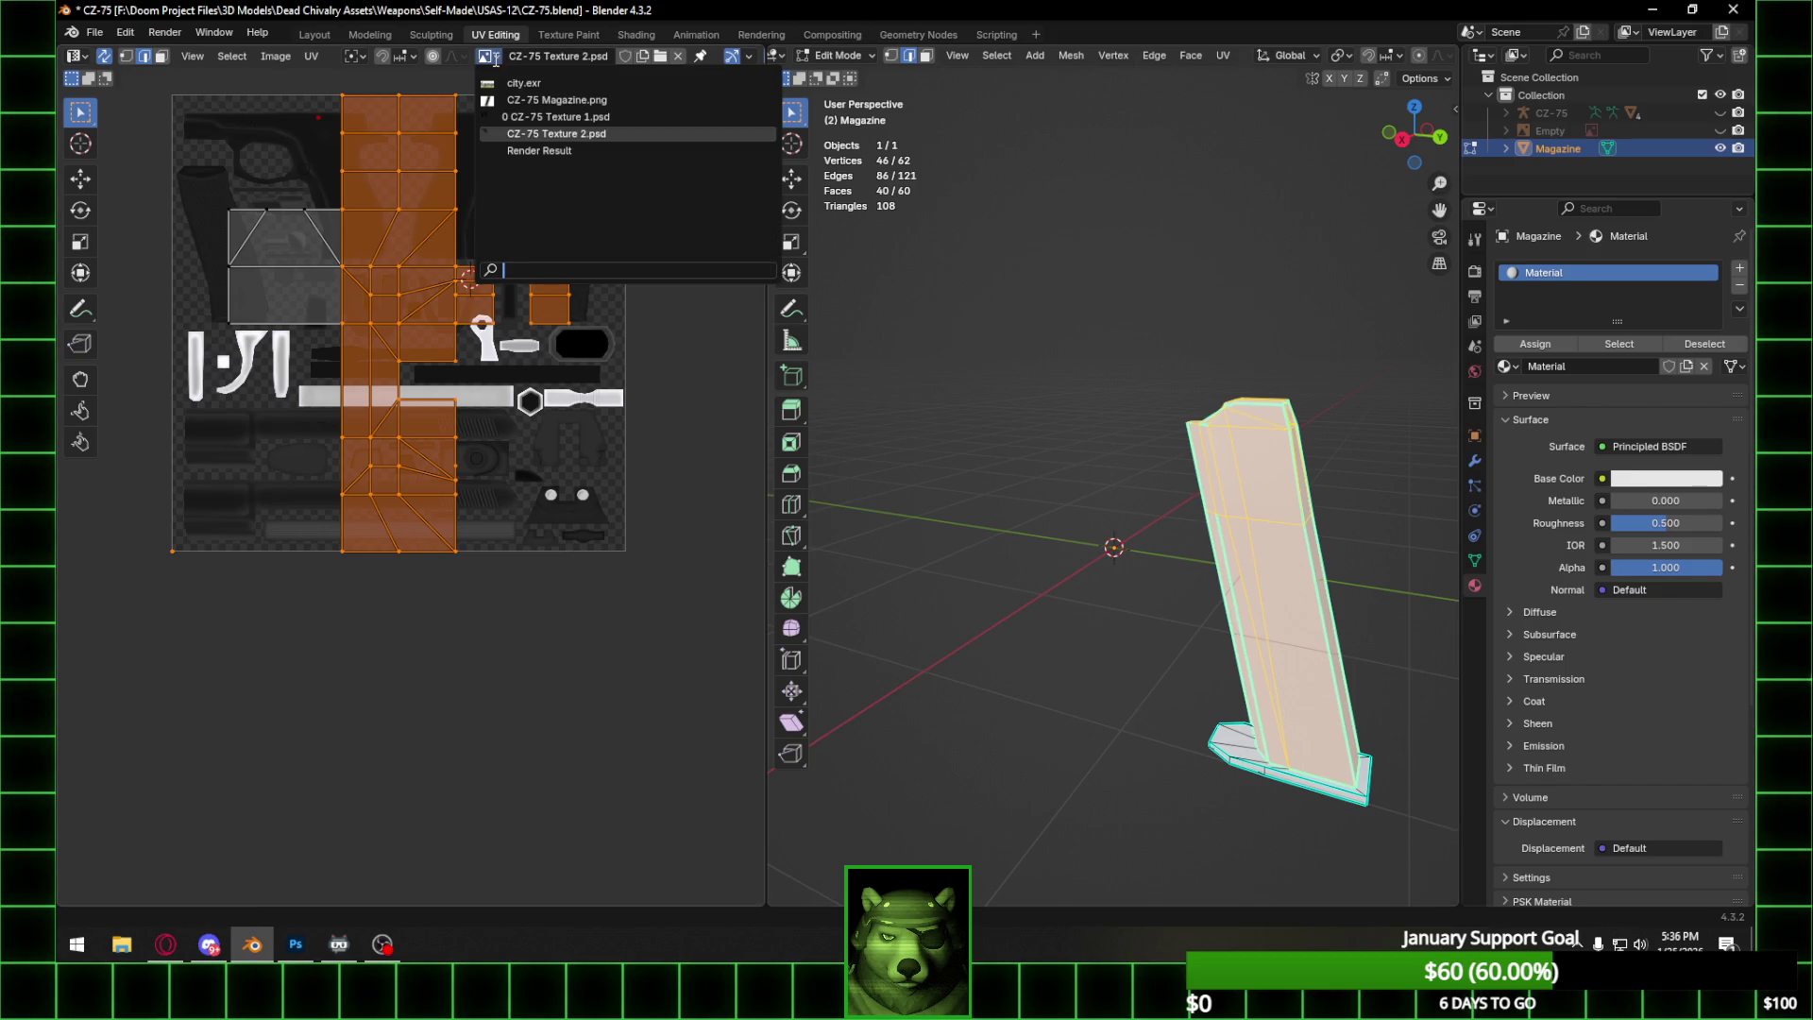
In face select mode, unwrap the magazine's selected faces with the Conformal method.
{"action": "key", "text": "ctrl+e"}
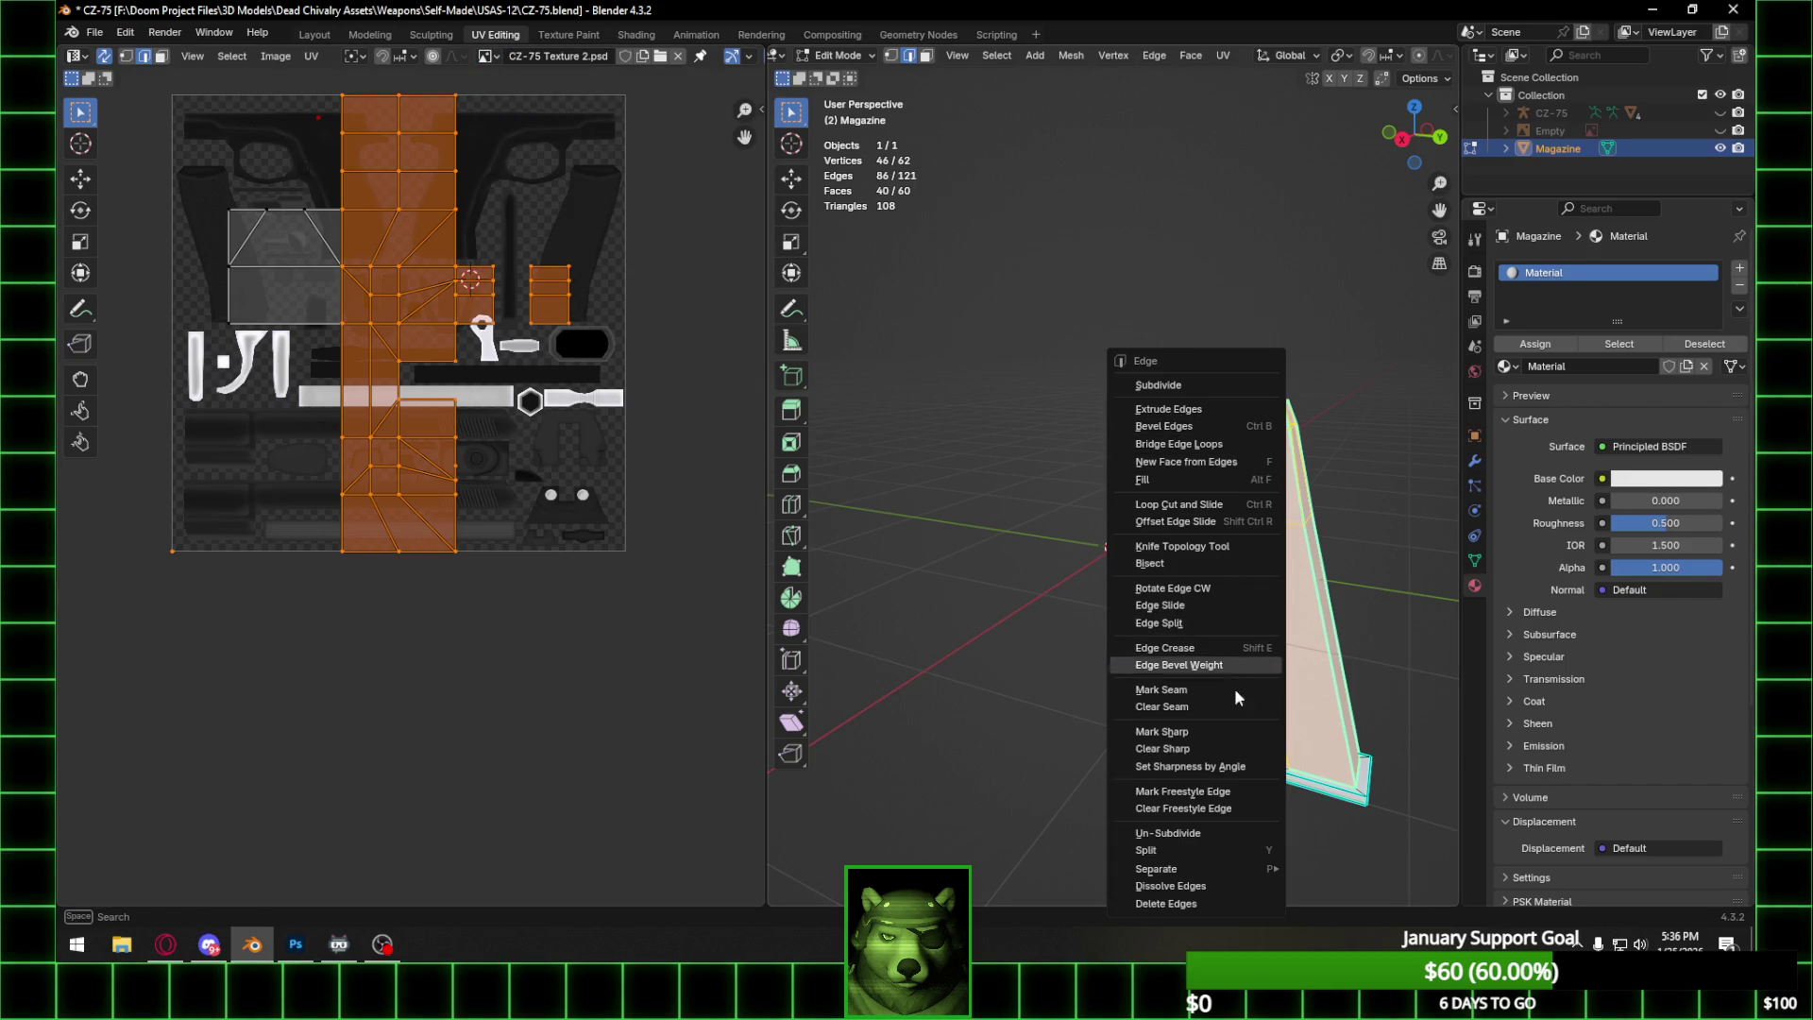
{"action": "key", "text": "Escape"}
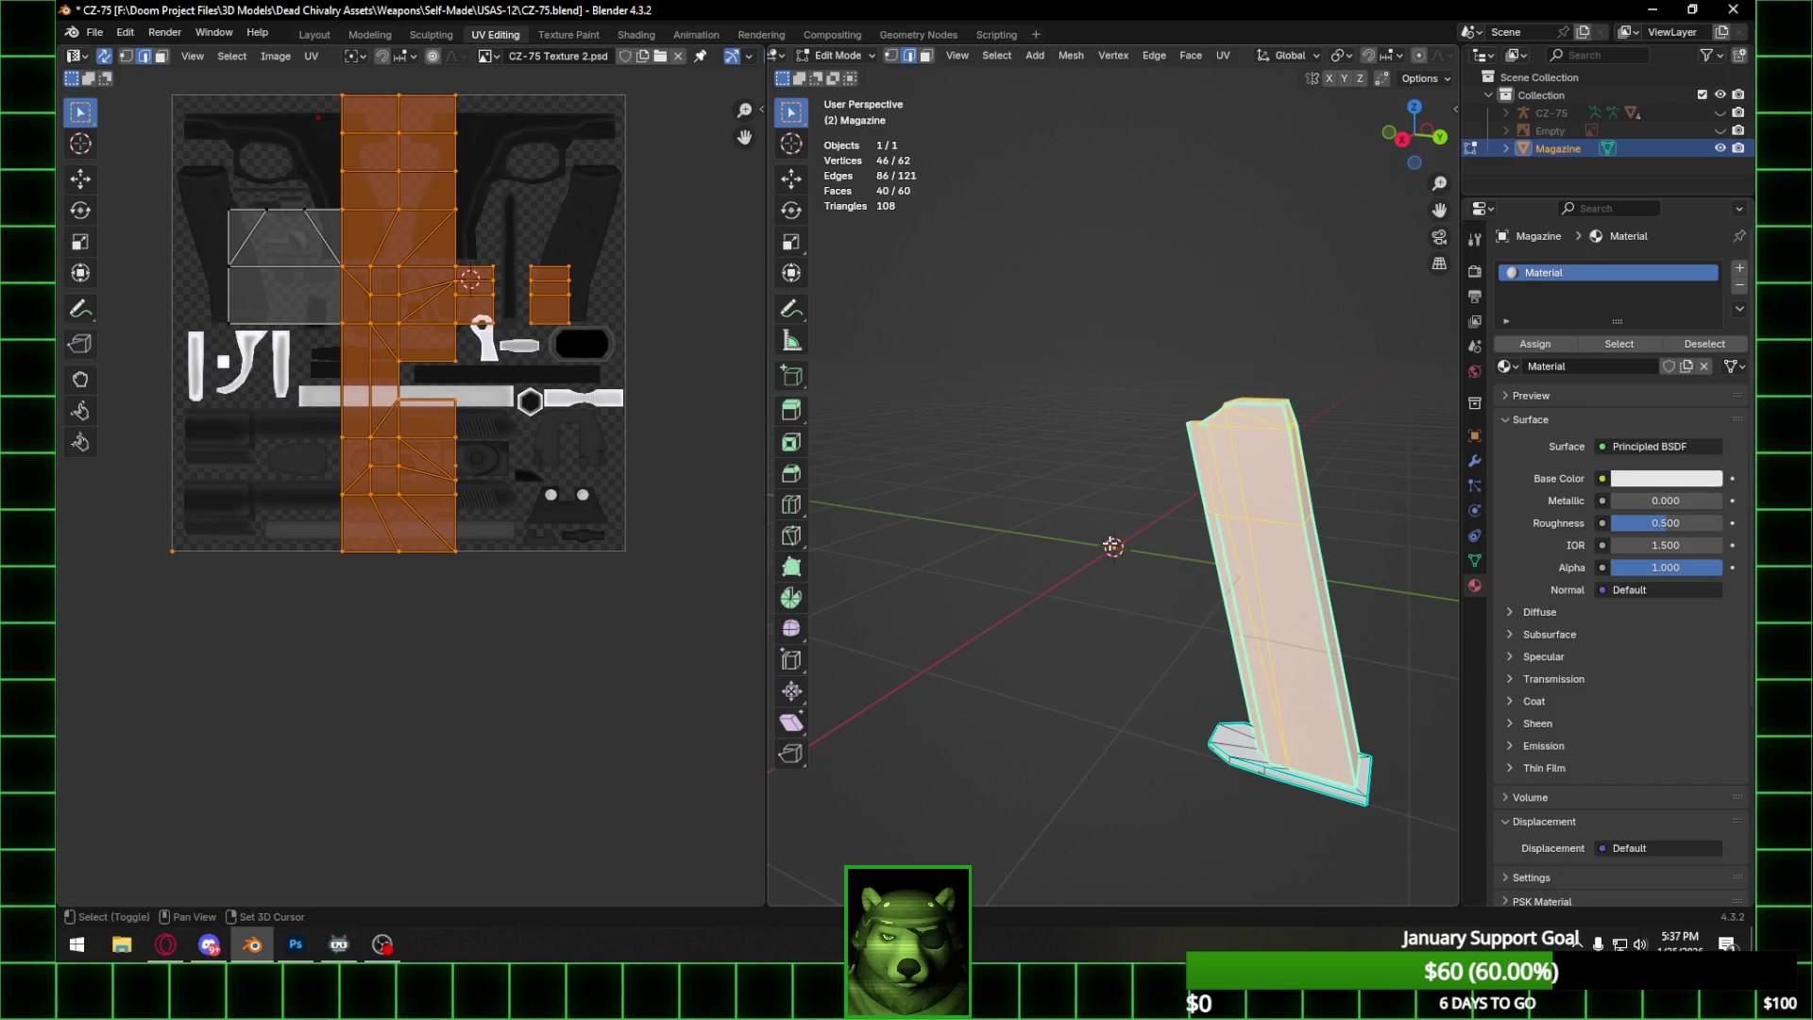
{"action": "middle_click_drag", "start_coordinate": [1102, 545], "coordinate": [915, 539], "text": "shift"}
{"action": "key", "text": "3"}
{"action": "key", "text": "ctrl+f"}
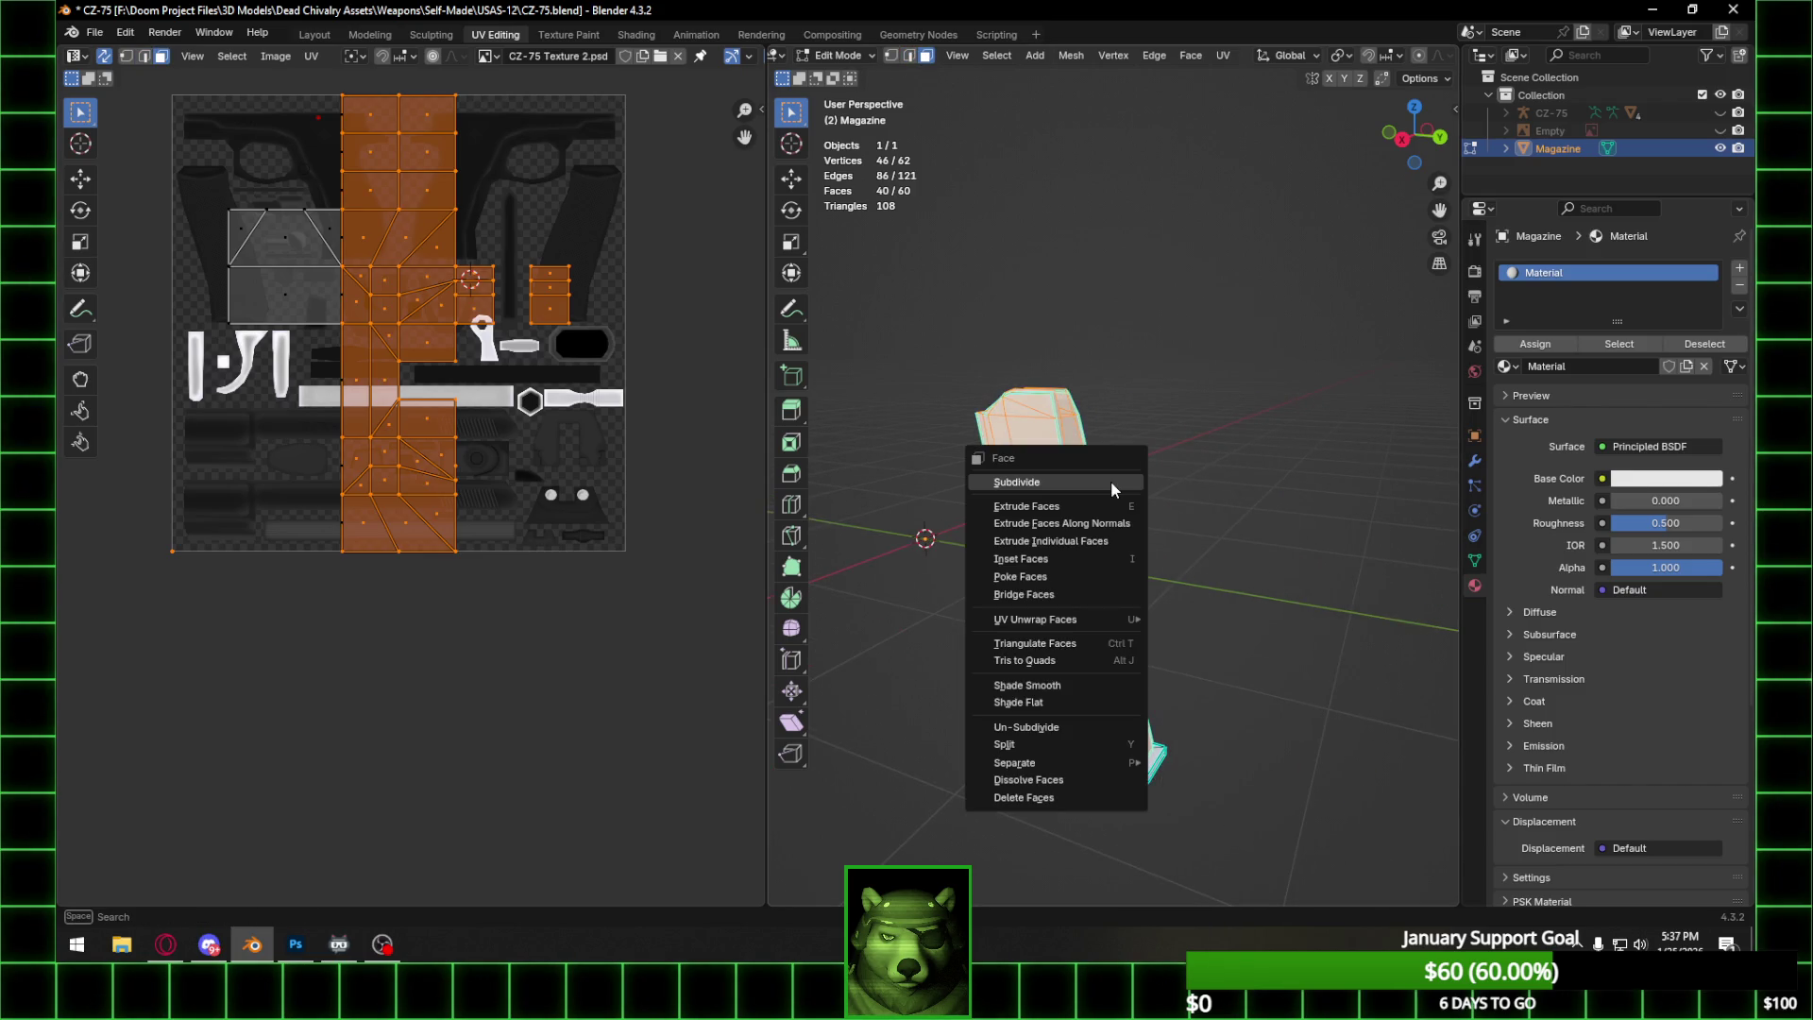
{"action": "mouse_move", "coordinate": [1101, 620]}
{"action": "mouse_move", "coordinate": [1278, 616]}
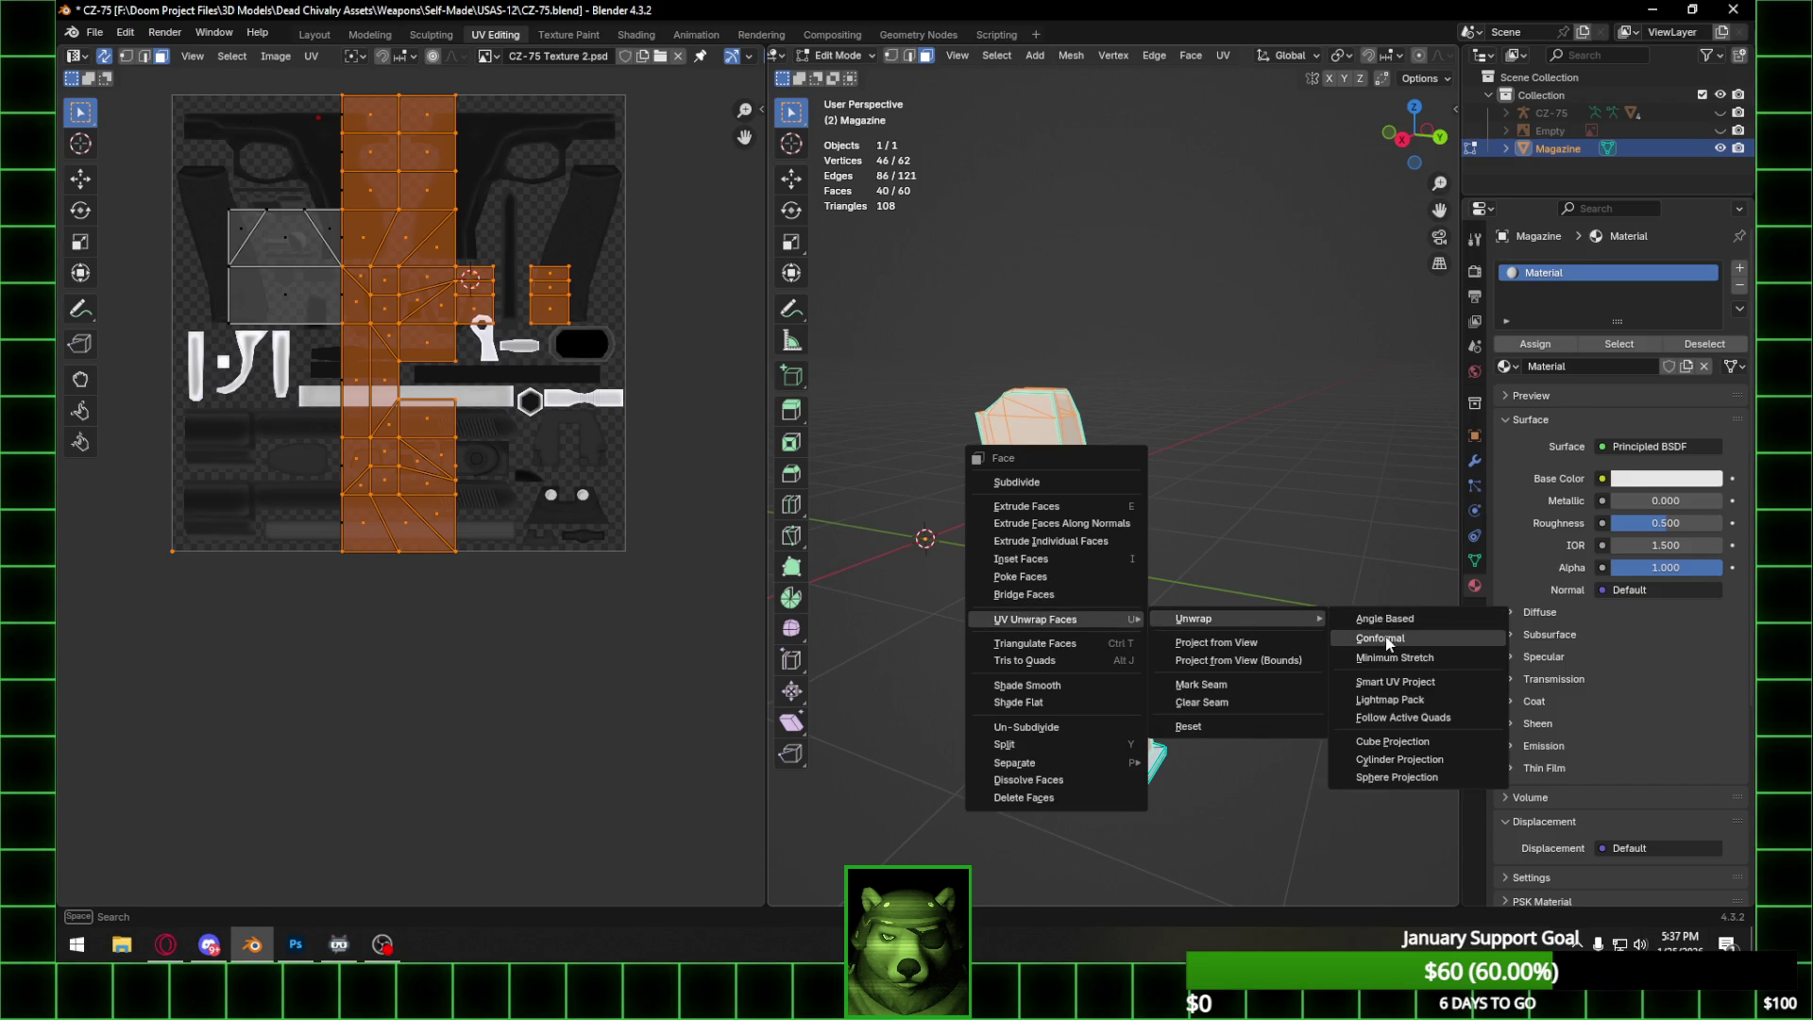
{"action": "left_click", "coordinate": [1387, 640]}
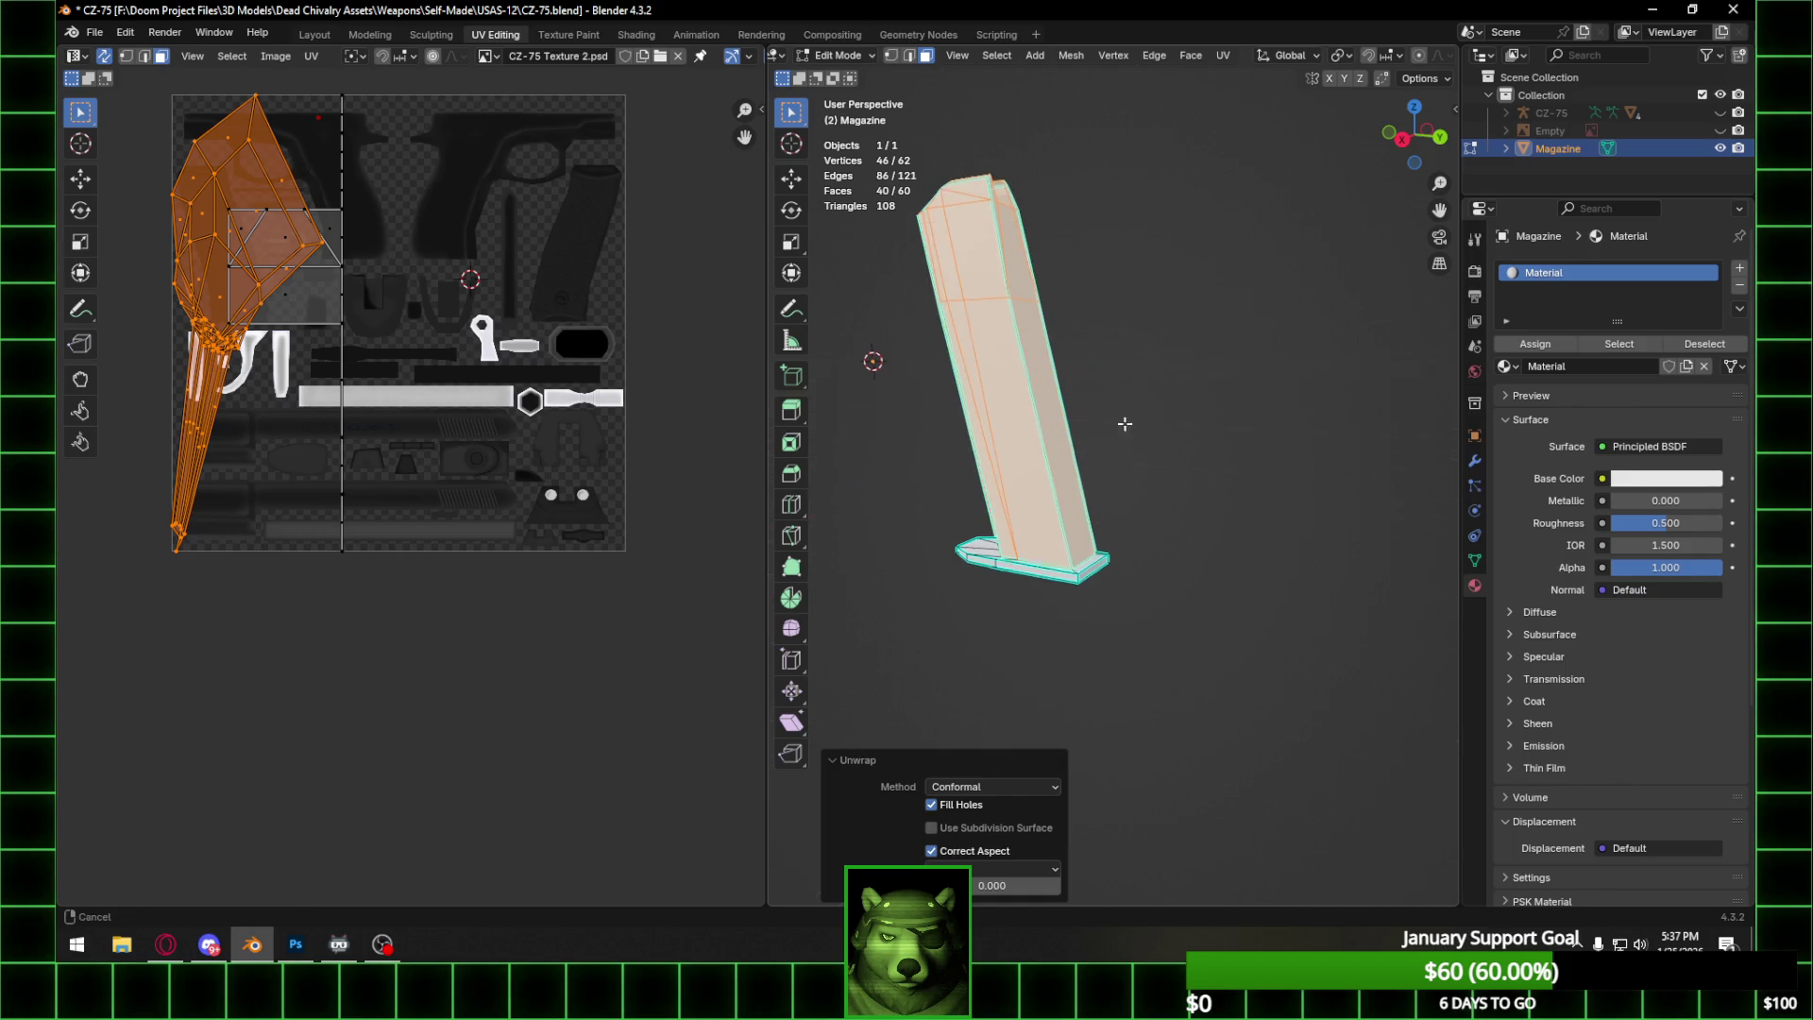
Clear the selection, switch to edge select, and mark four edges around the magazine base as seams.
{"action": "key", "text": "alt+a"}
{"action": "scroll", "coordinate": [1045, 623], "scroll_direction": "up", "scroll_amount": 4}
{"action": "key", "text": "Tab"}
{"action": "key", "text": "Tab"}
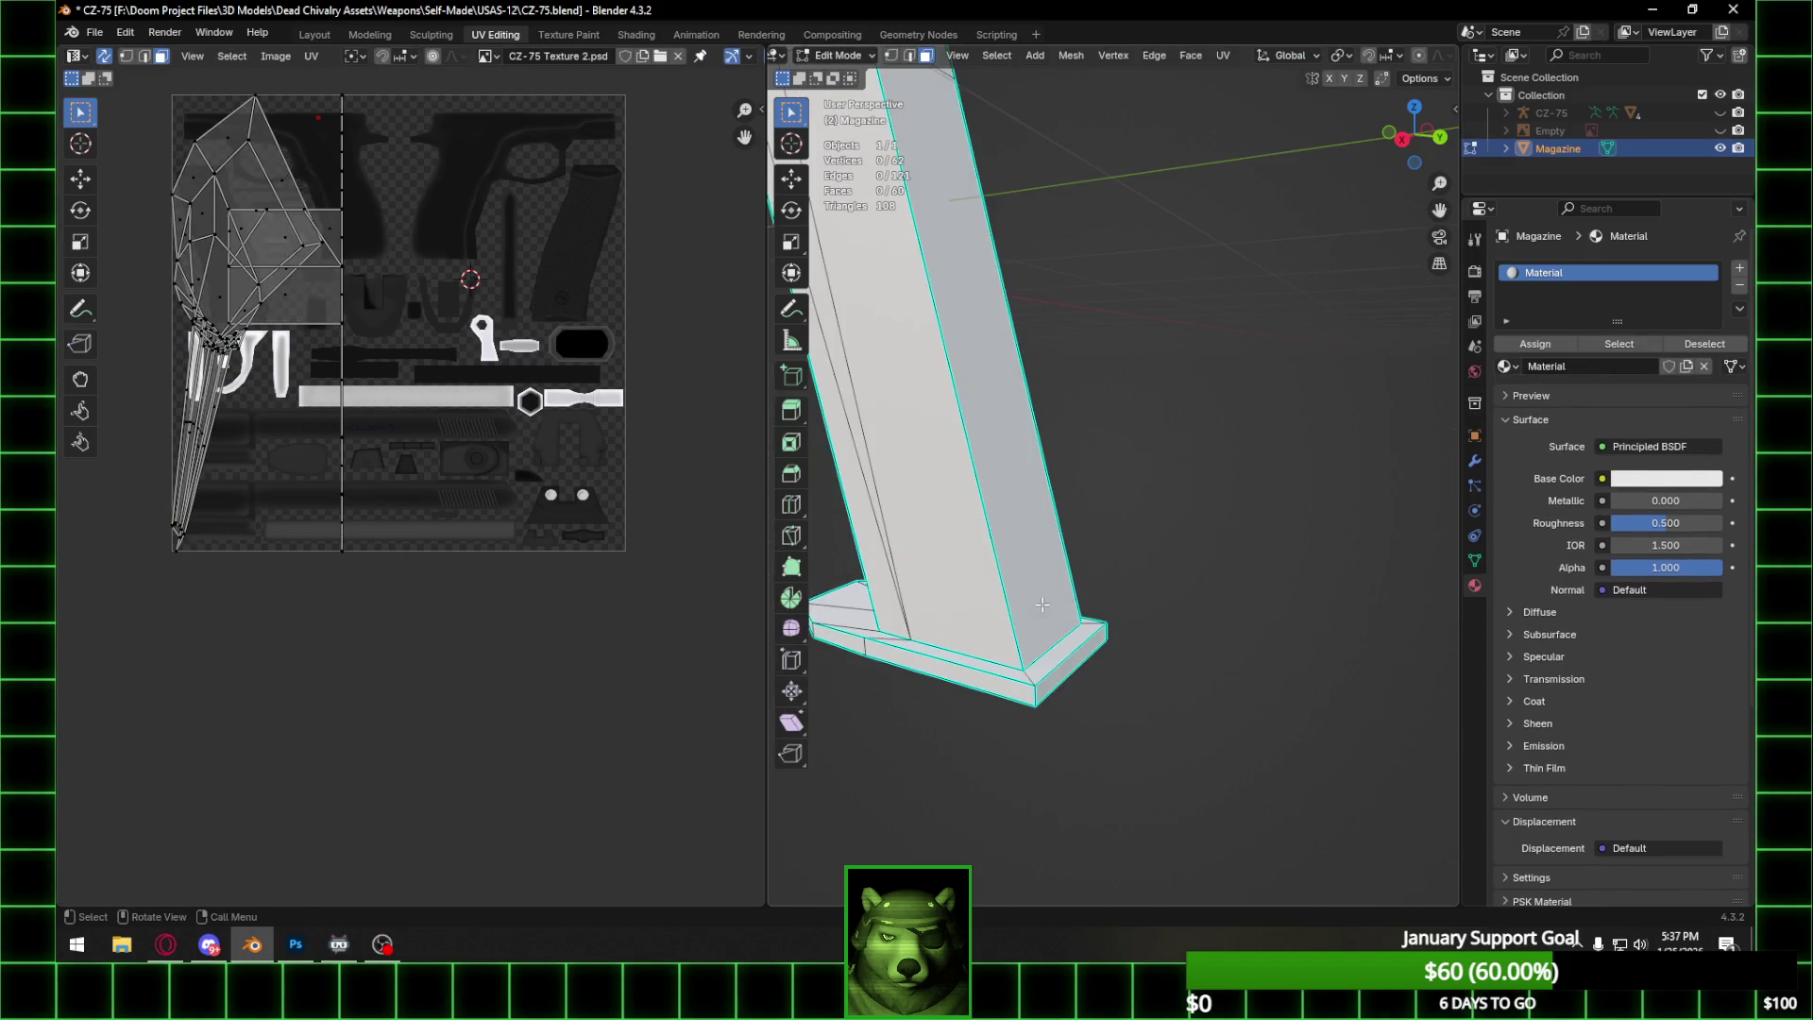
{"action": "middle_click_drag", "start_coordinate": [1045, 623], "coordinate": [980, 506]}
{"action": "left_click", "coordinate": [908, 58]}
{"action": "mouse_move", "coordinate": [1058, 642]}
{"action": "middle_mouse_down"}
{"action": "mouse_move", "coordinate": [1118, 693]}
{"action": "mouse_move", "coordinate": [1085, 703]}
{"action": "mouse_move", "coordinate": [1189, 690]}
{"action": "mouse_move", "coordinate": [1111, 636]}
{"action": "mouse_move", "coordinate": [953, 597]}
{"action": "mouse_move", "coordinate": [1181, 599]}
{"action": "mouse_move", "coordinate": [1038, 680]}
{"action": "middle_mouse_up"}
{"action": "left_click", "coordinate": [1116, 661]}
{"action": "left_click", "coordinate": [1109, 665], "text": "shift"}
{"action": "left_click", "coordinate": [1120, 708], "text": "shift"}
{"action": "left_click", "coordinate": [1162, 649], "text": "shift"}
{"action": "key", "text": "ctrl+e"}
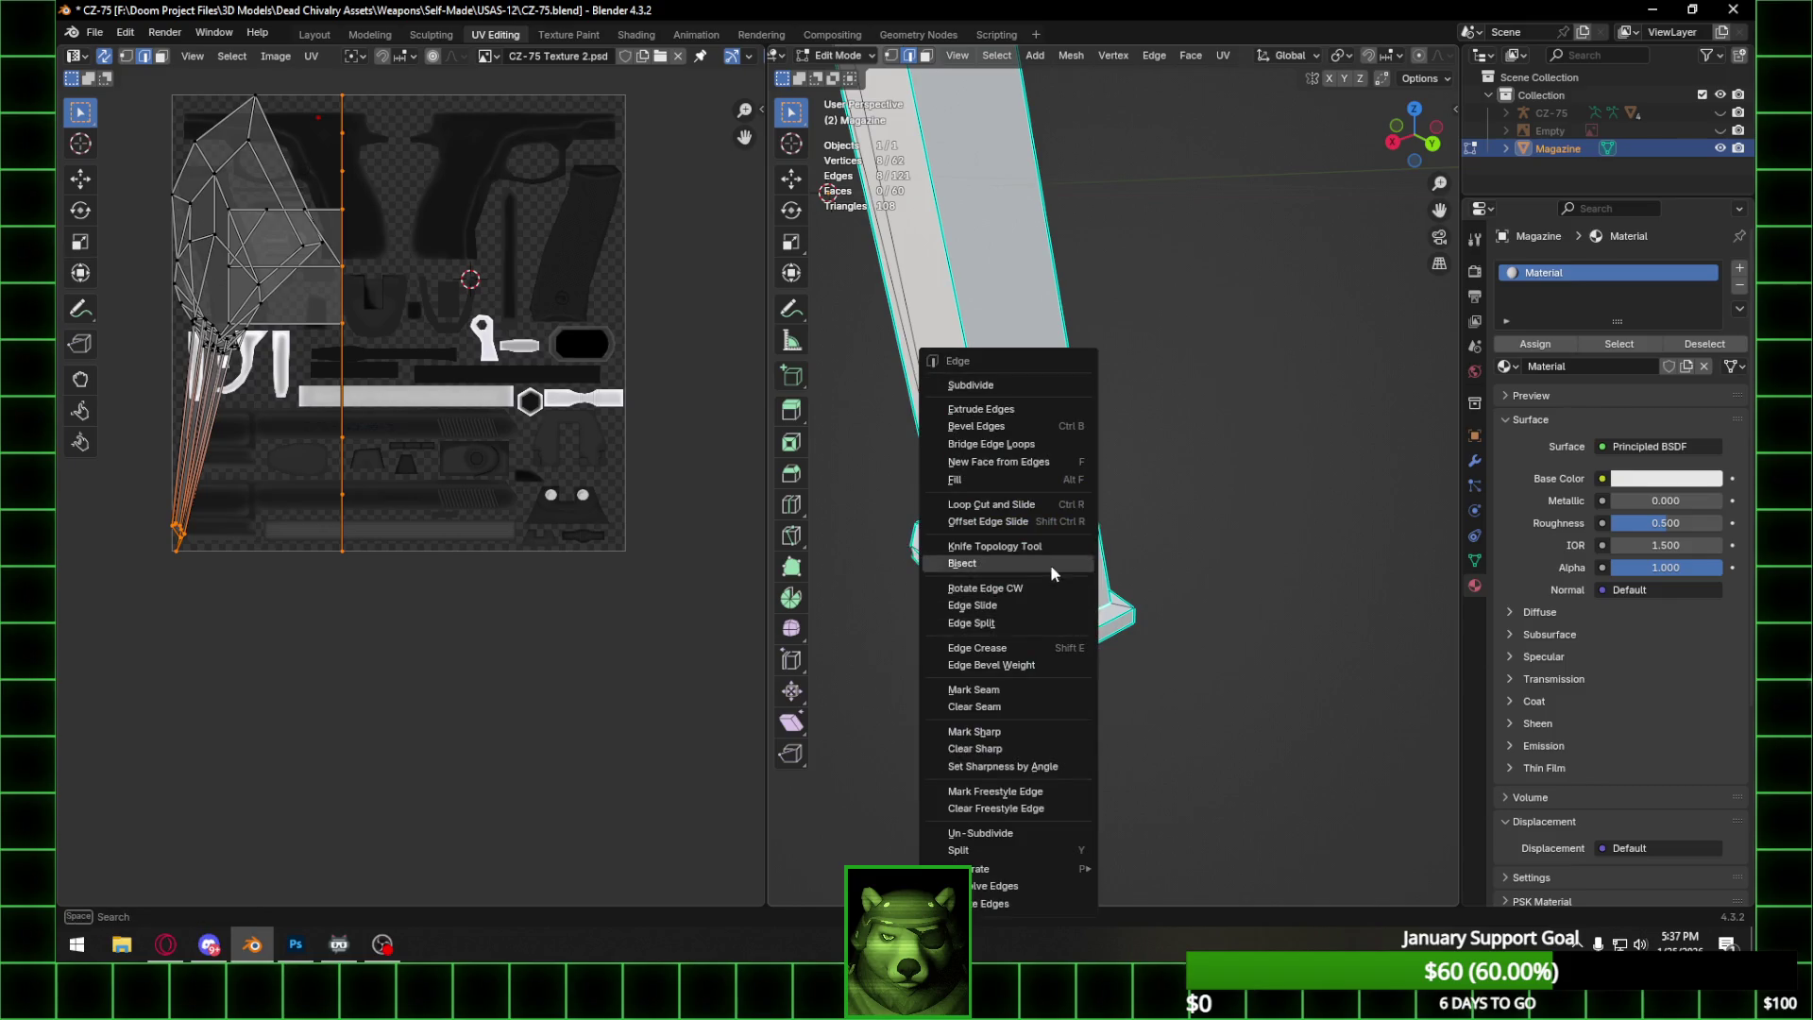
{"action": "left_click", "coordinate": [1025, 683]}
Select edges around the magazine's top notch and mark them as seams.
{"action": "mouse_move", "coordinate": [1026, 682]}
{"action": "middle_mouse_down"}
{"action": "mouse_move", "coordinate": [904, 479]}
{"action": "mouse_move", "coordinate": [892, 411]}
{"action": "mouse_move", "coordinate": [882, 508]}
{"action": "mouse_move", "coordinate": [862, 437]}
{"action": "mouse_move", "coordinate": [1023, 469]}
{"action": "mouse_move", "coordinate": [997, 448]}
{"action": "mouse_move", "coordinate": [1074, 561]}
{"action": "mouse_move", "coordinate": [1033, 586]}
{"action": "middle_mouse_up"}
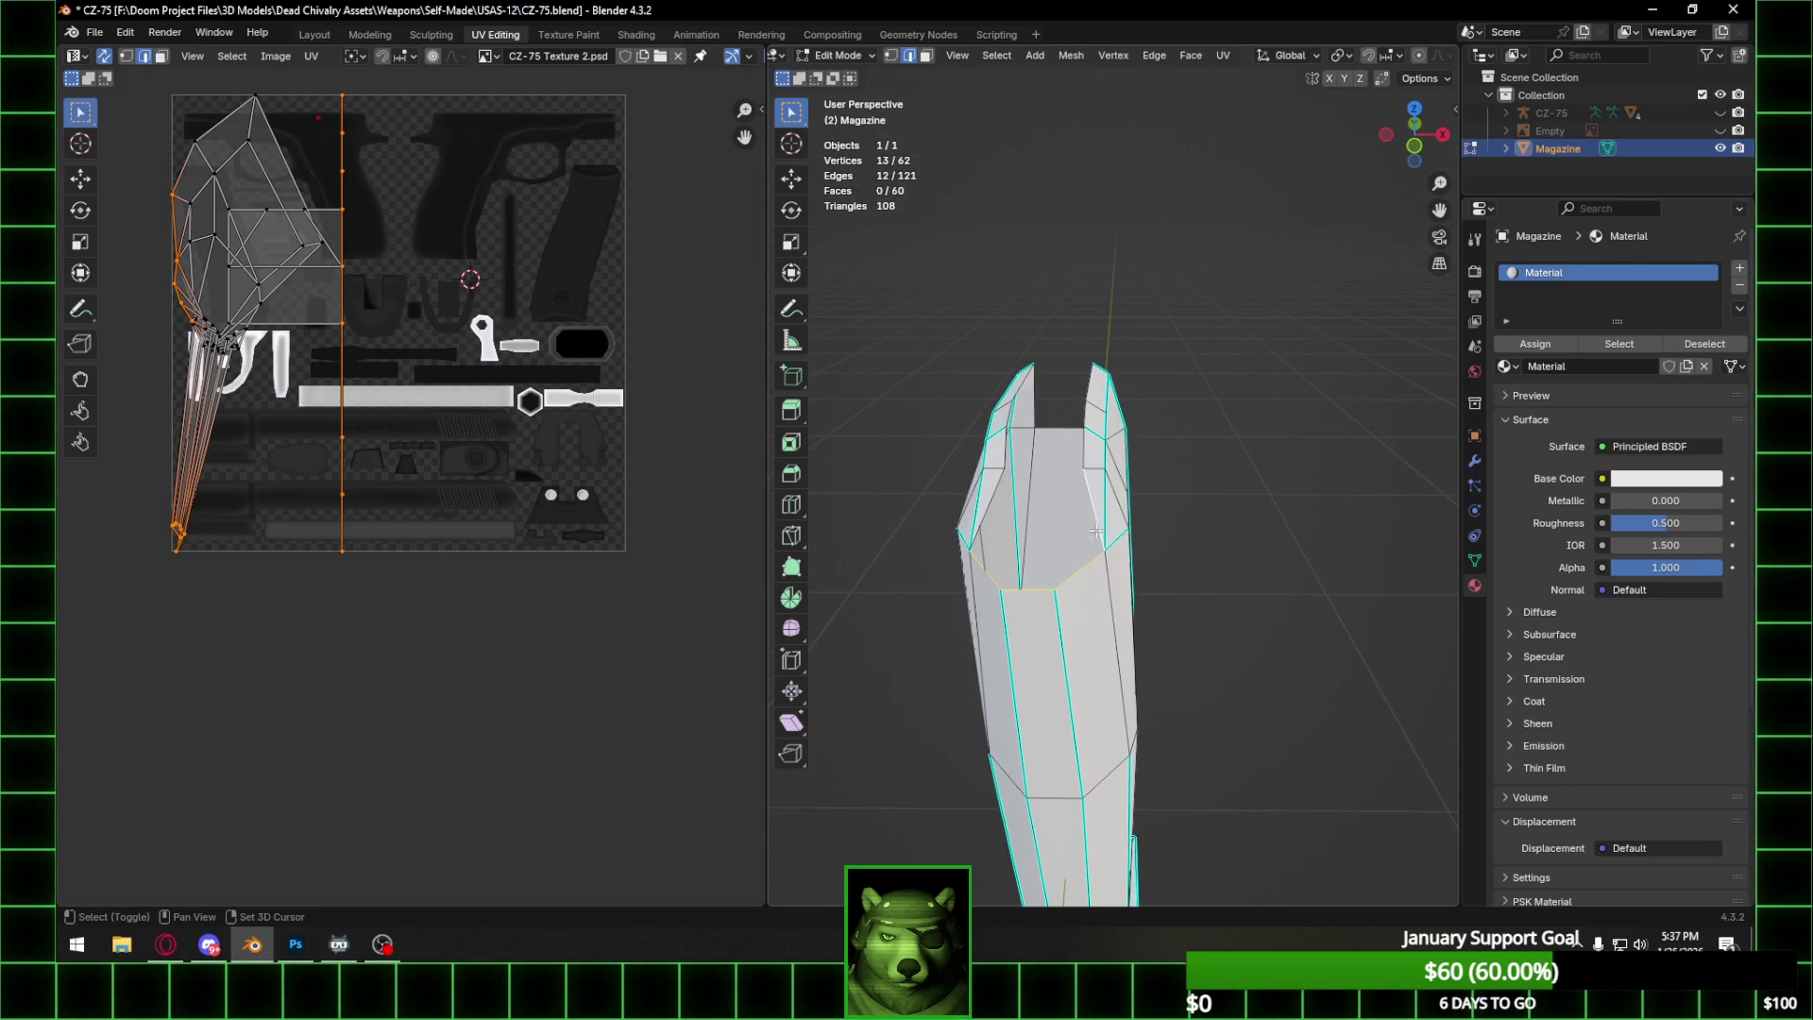
{"action": "left_click", "coordinate": [1087, 454], "text": "shift"}
{"action": "middle_click_drag", "start_coordinate": [1087, 454], "coordinate": [1077, 444]}
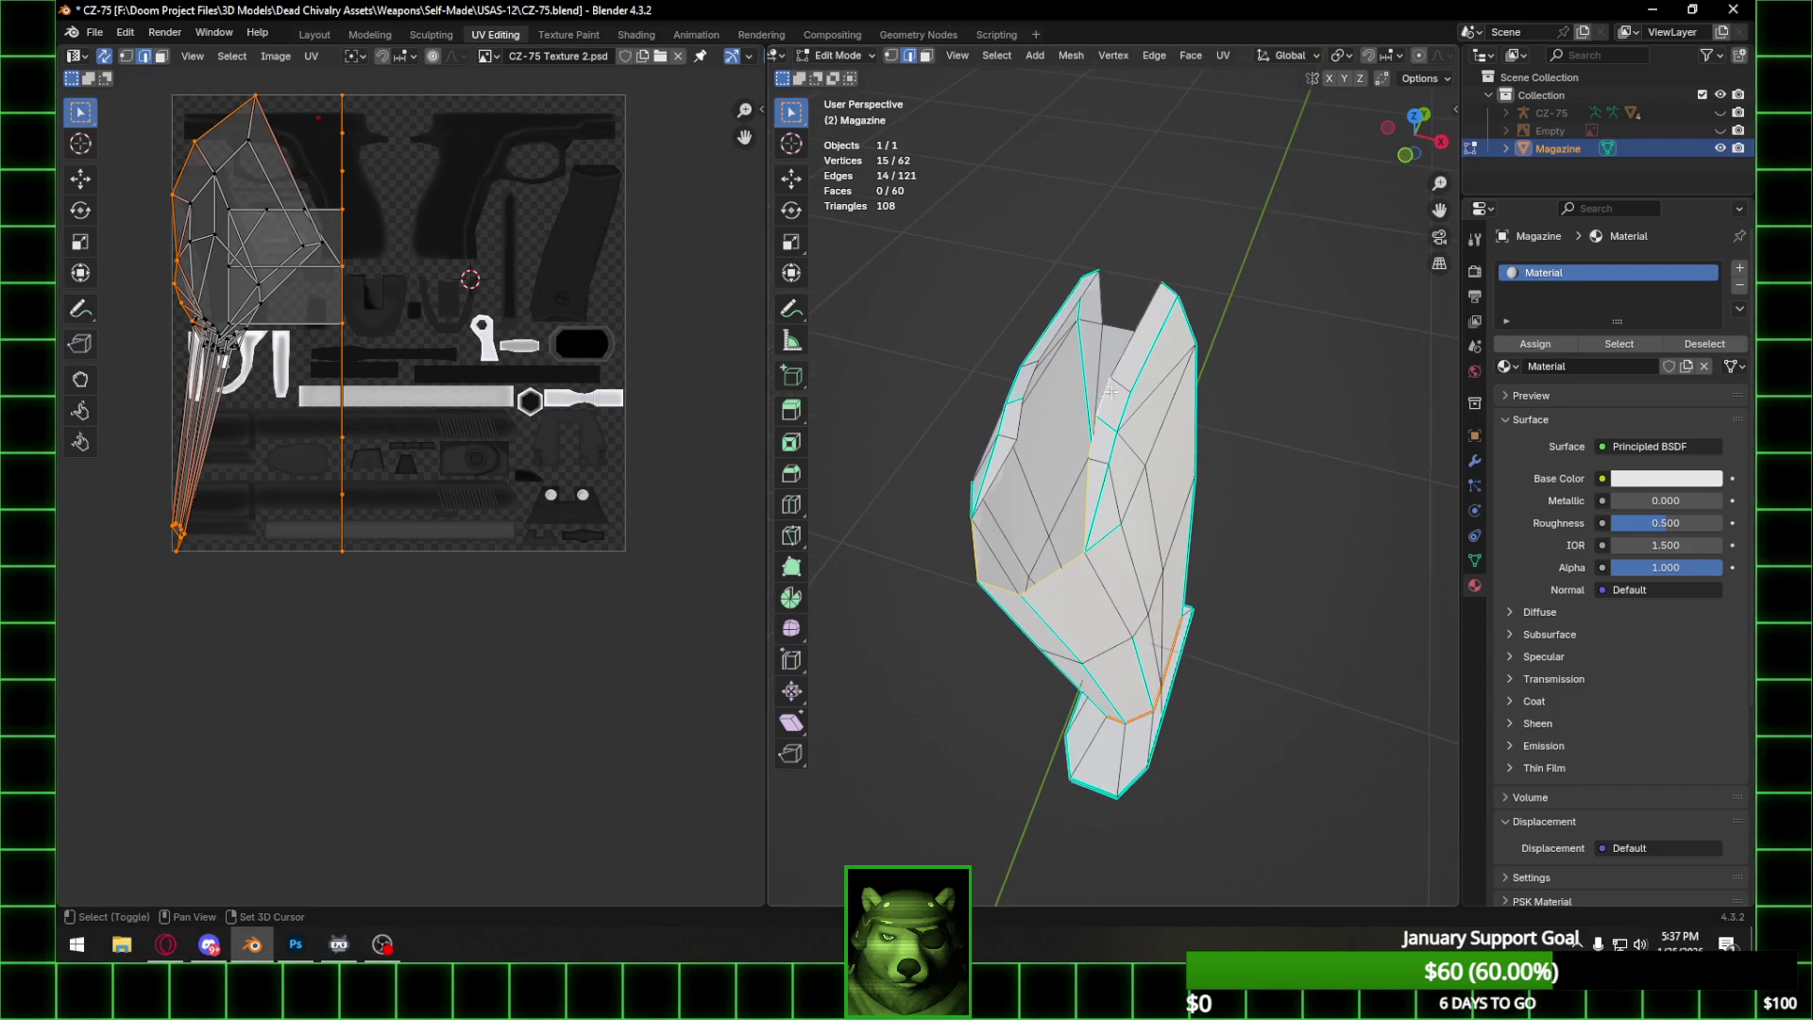
{"action": "mouse_move", "coordinate": [1135, 356]}
{"action": "middle_mouse_down"}
{"action": "mouse_move", "coordinate": [872, 289]}
{"action": "mouse_move", "coordinate": [907, 307]}
{"action": "middle_mouse_up"}
{"action": "mouse_move", "coordinate": [1253, 691]}
{"action": "middle_mouse_down"}
{"action": "mouse_move", "coordinate": [1138, 630]}
{"action": "mouse_move", "coordinate": [1345, 517]}
{"action": "mouse_move", "coordinate": [1241, 432]}
{"action": "middle_mouse_up"}
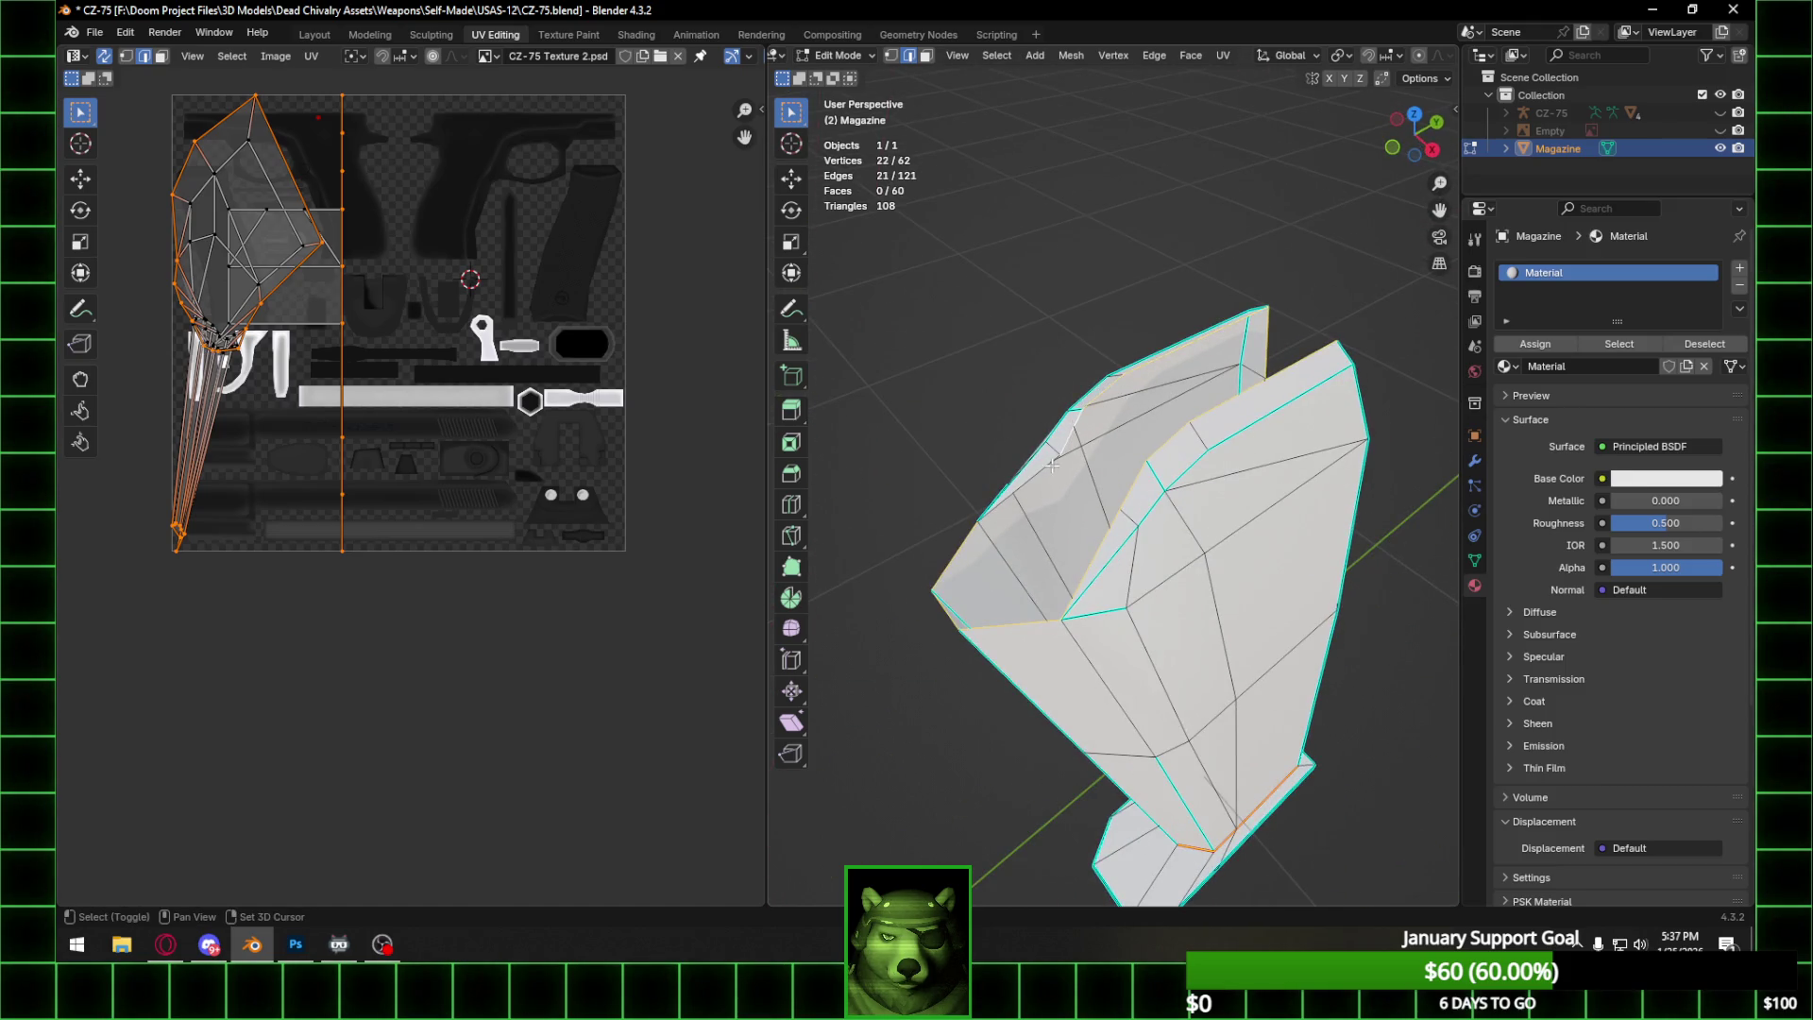
{"action": "mouse_move", "coordinate": [1035, 492]}
{"action": "middle_mouse_down"}
{"action": "mouse_move", "coordinate": [1142, 378]}
{"action": "mouse_move", "coordinate": [1237, 354]}
{"action": "middle_mouse_up"}
{"action": "key", "text": "ctrl+e"}
{"action": "left_click", "coordinate": [1114, 399]}
Clear the selection, snap to Right Orthographic view, and enable face select with X-ray.
{"action": "key", "text": "alt+a"}
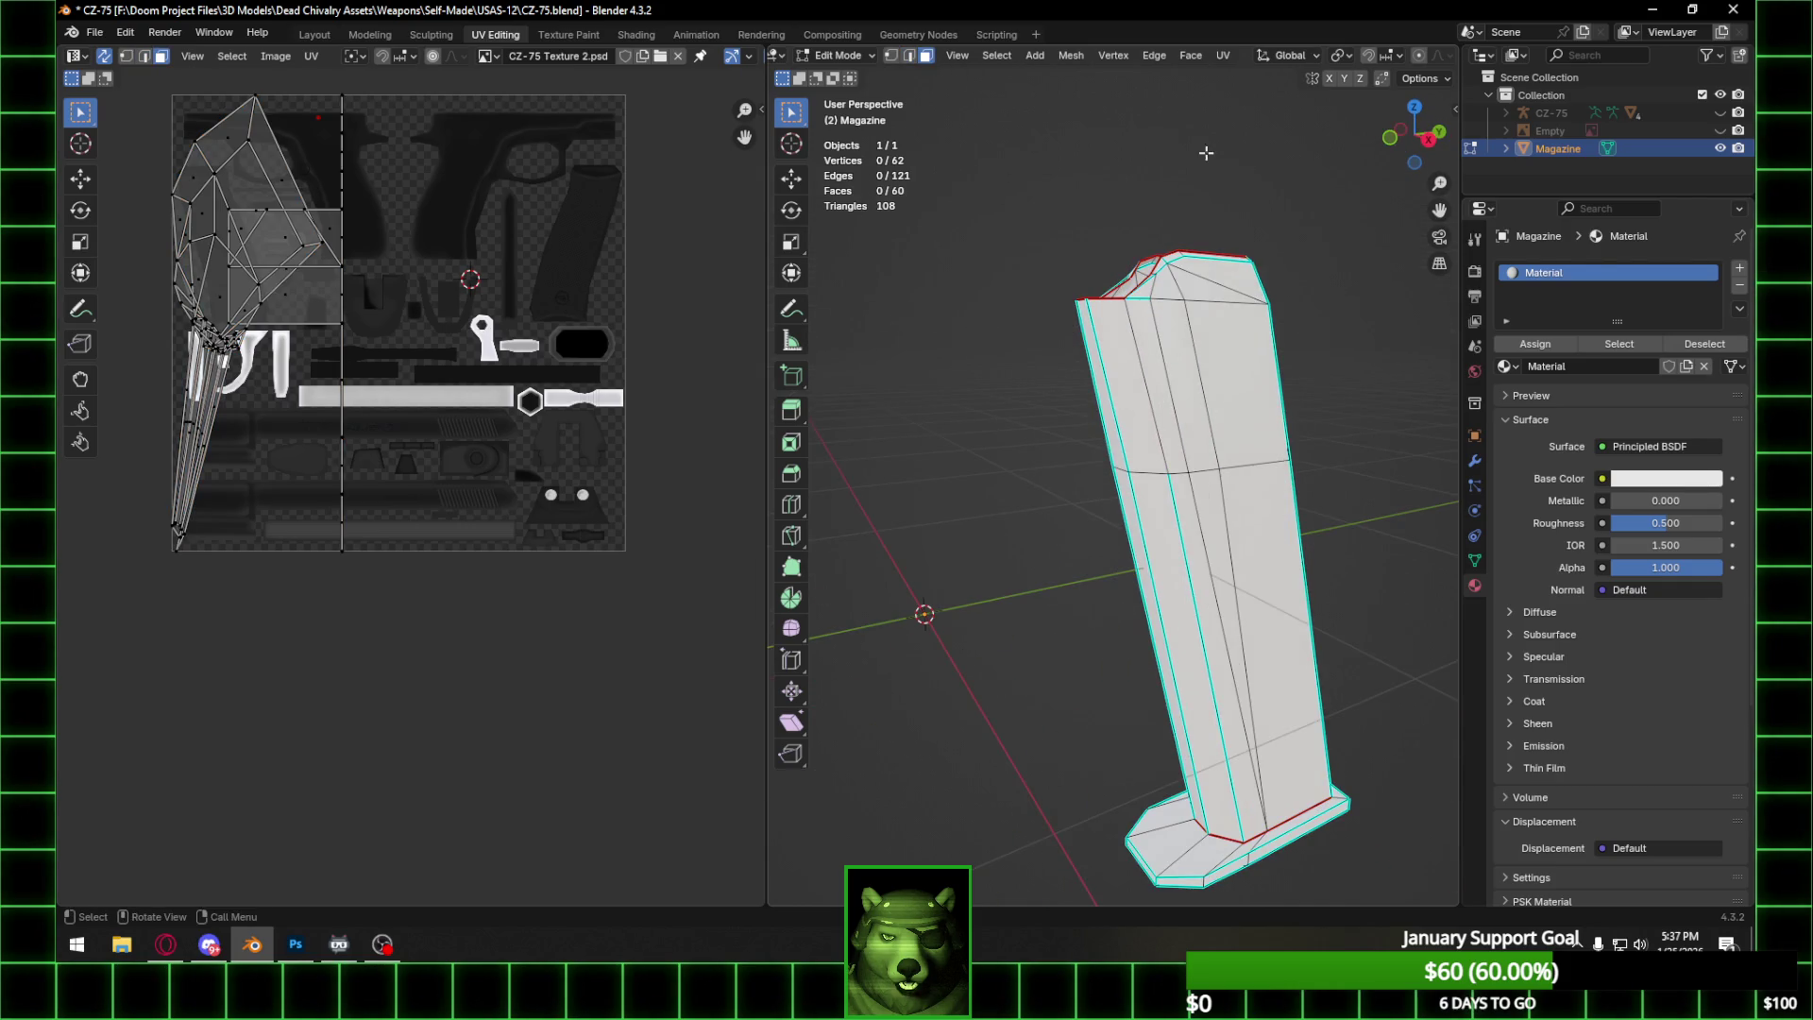
{"action": "left_click", "coordinate": [1416, 164]}
{"action": "left_click", "coordinate": [1442, 135]}
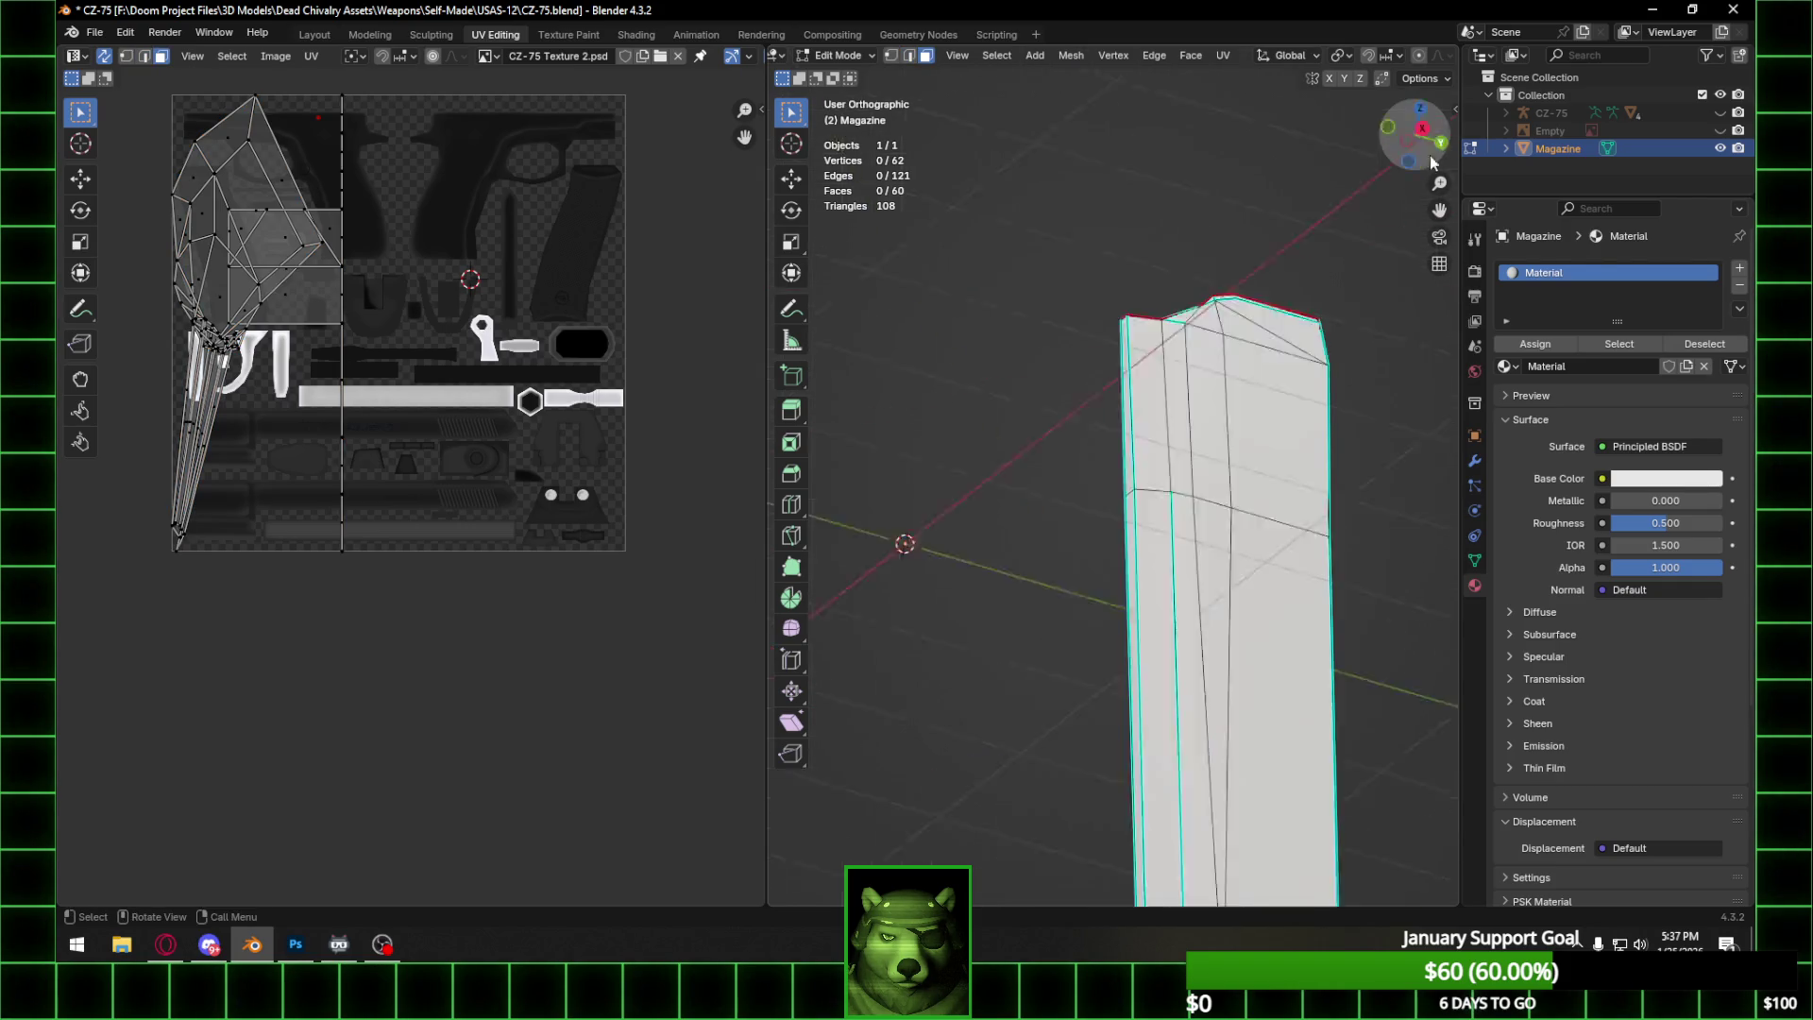
{"action": "left_click", "coordinate": [926, 56]}
{"action": "scroll", "coordinate": [1379, 57], "scroll_direction": "down", "scroll_amount": 5}
{"action": "left_click", "coordinate": [1374, 56]}
Box-select the magazine's body faces and unwrap them with the Conformal method.
{"action": "left_click_drag", "start_coordinate": [1045, 323], "coordinate": [1303, 680]}
{"action": "right_click", "coordinate": [1186, 455]}
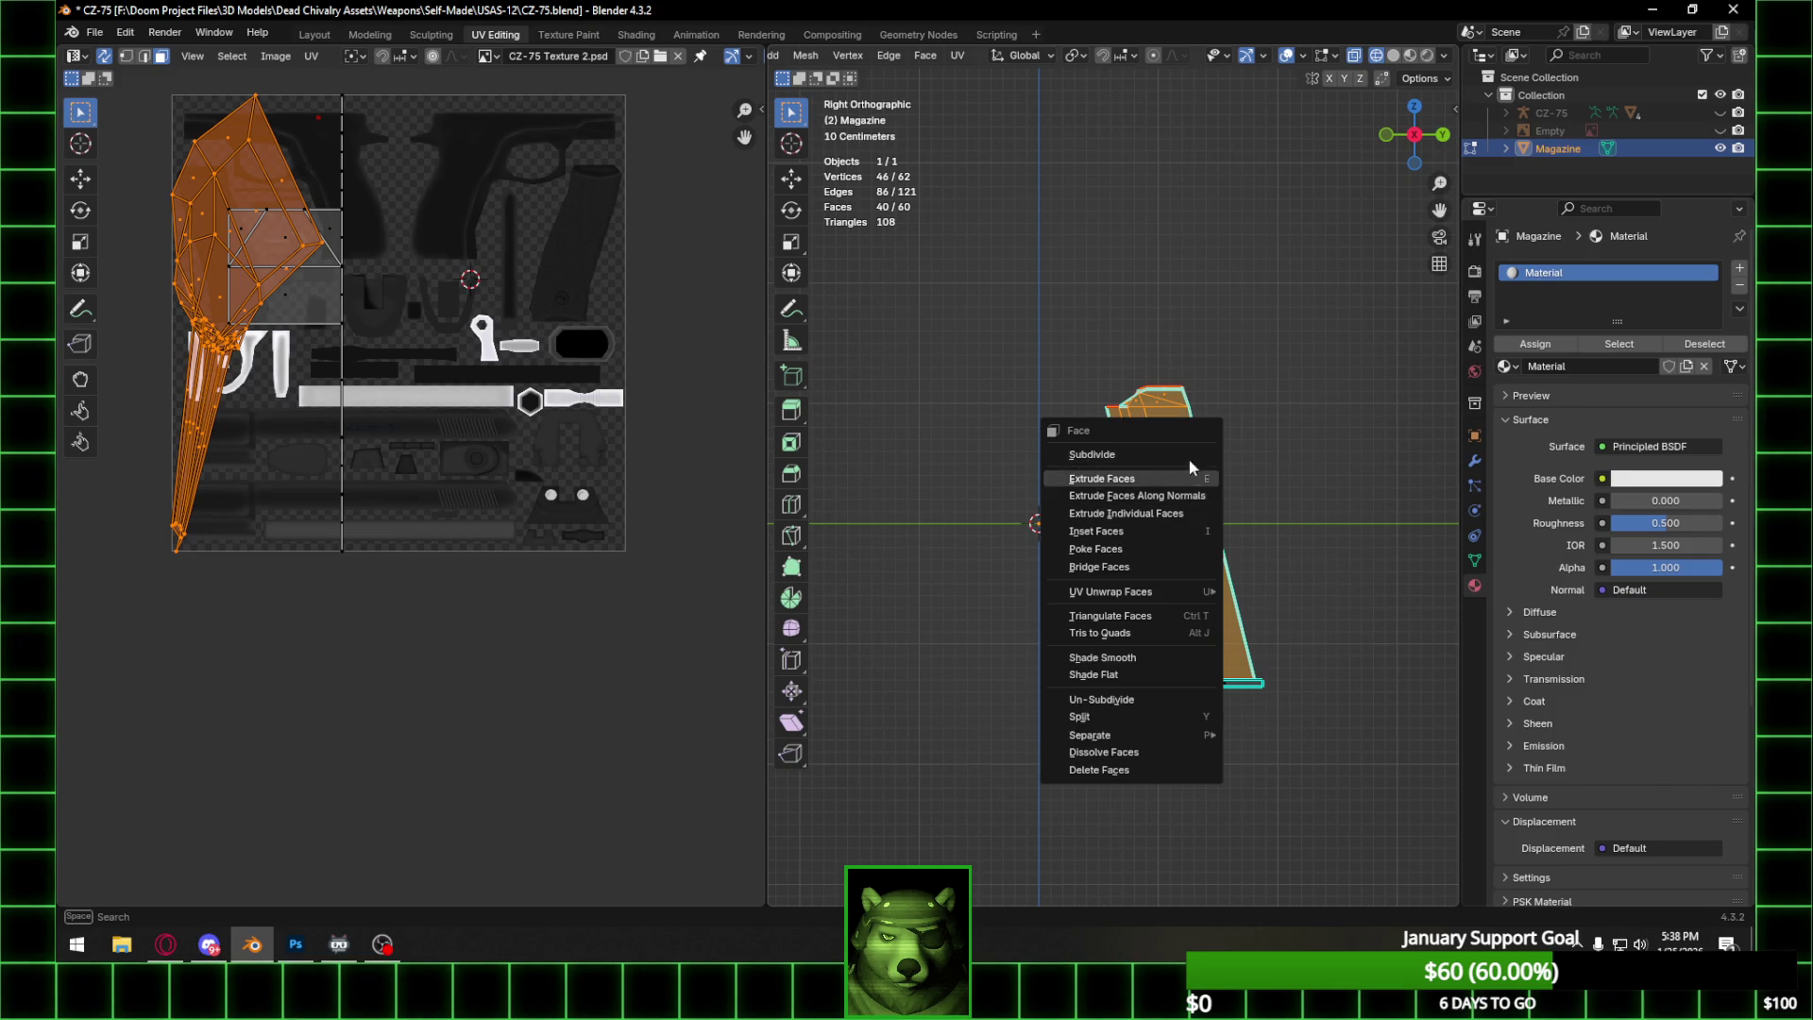
{"action": "mouse_move", "coordinate": [1187, 591]}
{"action": "mouse_move", "coordinate": [1322, 591]}
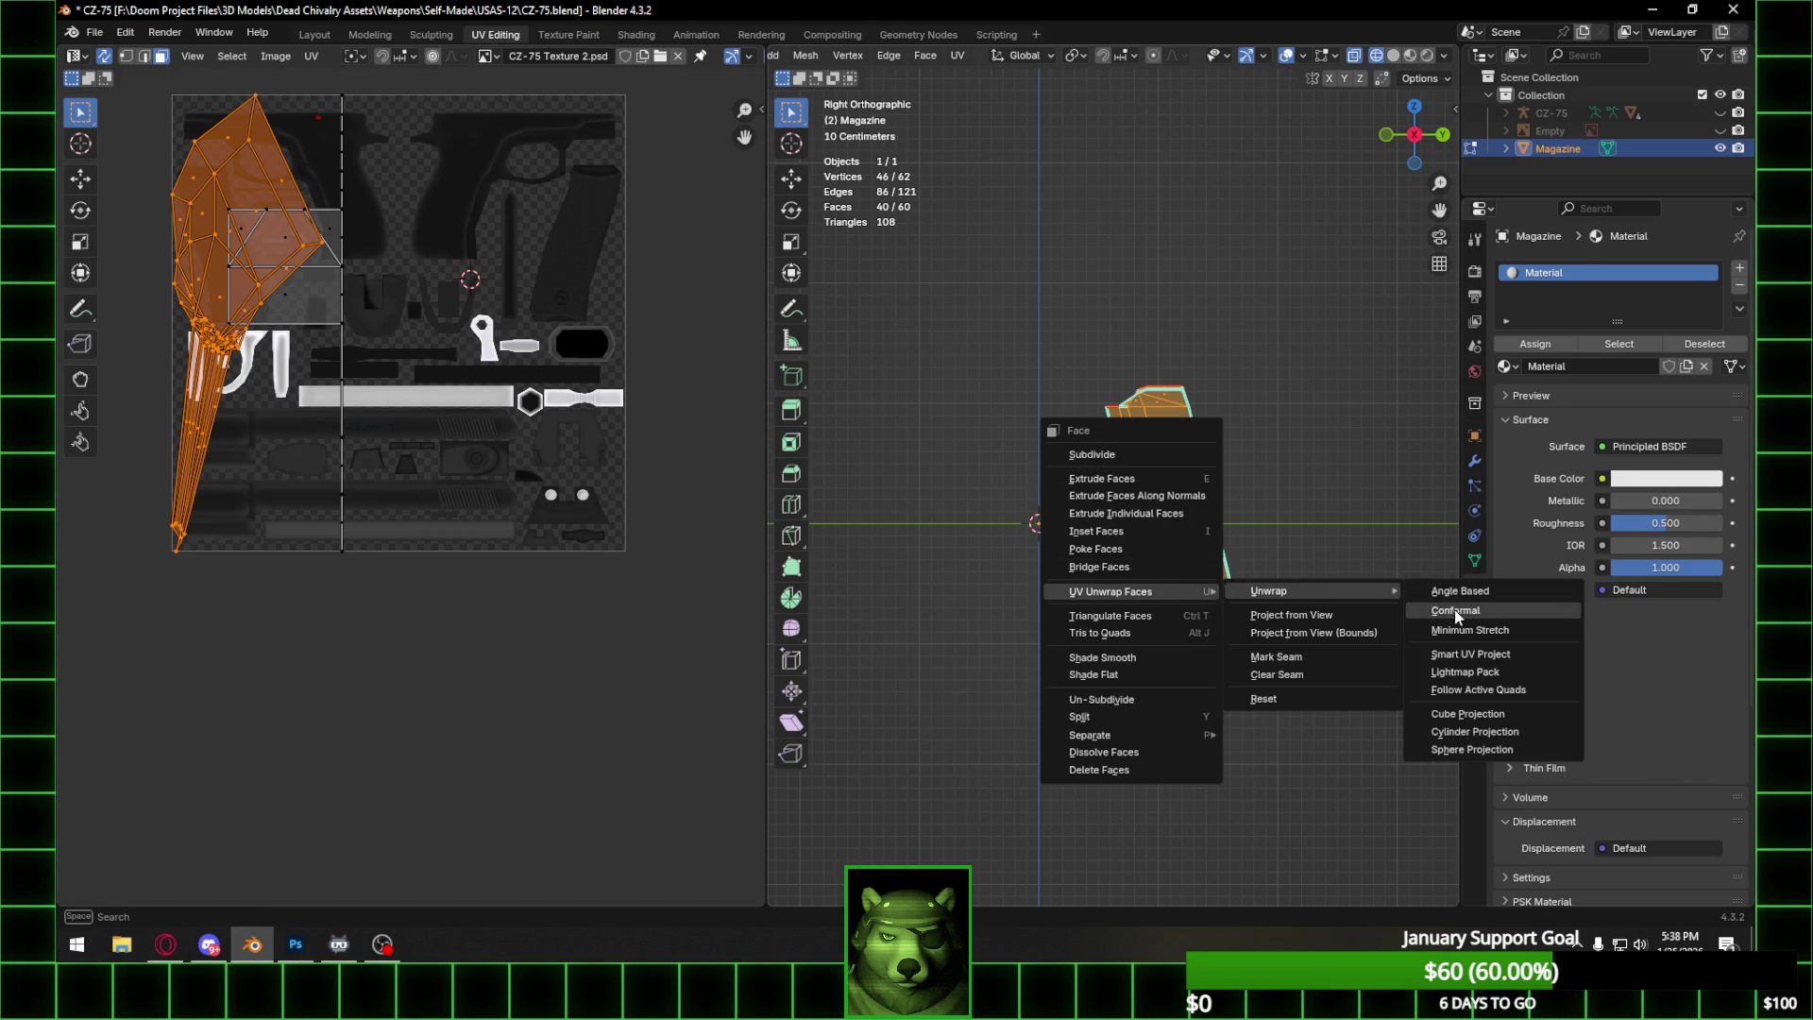
{"action": "left_click", "coordinate": [1454, 609]}
In edge select mode, select the top horizontal and lower edges near the magazine's top.
{"action": "middle_click_drag", "start_coordinate": [1187, 535], "coordinate": [1133, 491]}
{"action": "scroll", "coordinate": [1133, 491], "scroll_direction": "up", "scroll_amount": 5}
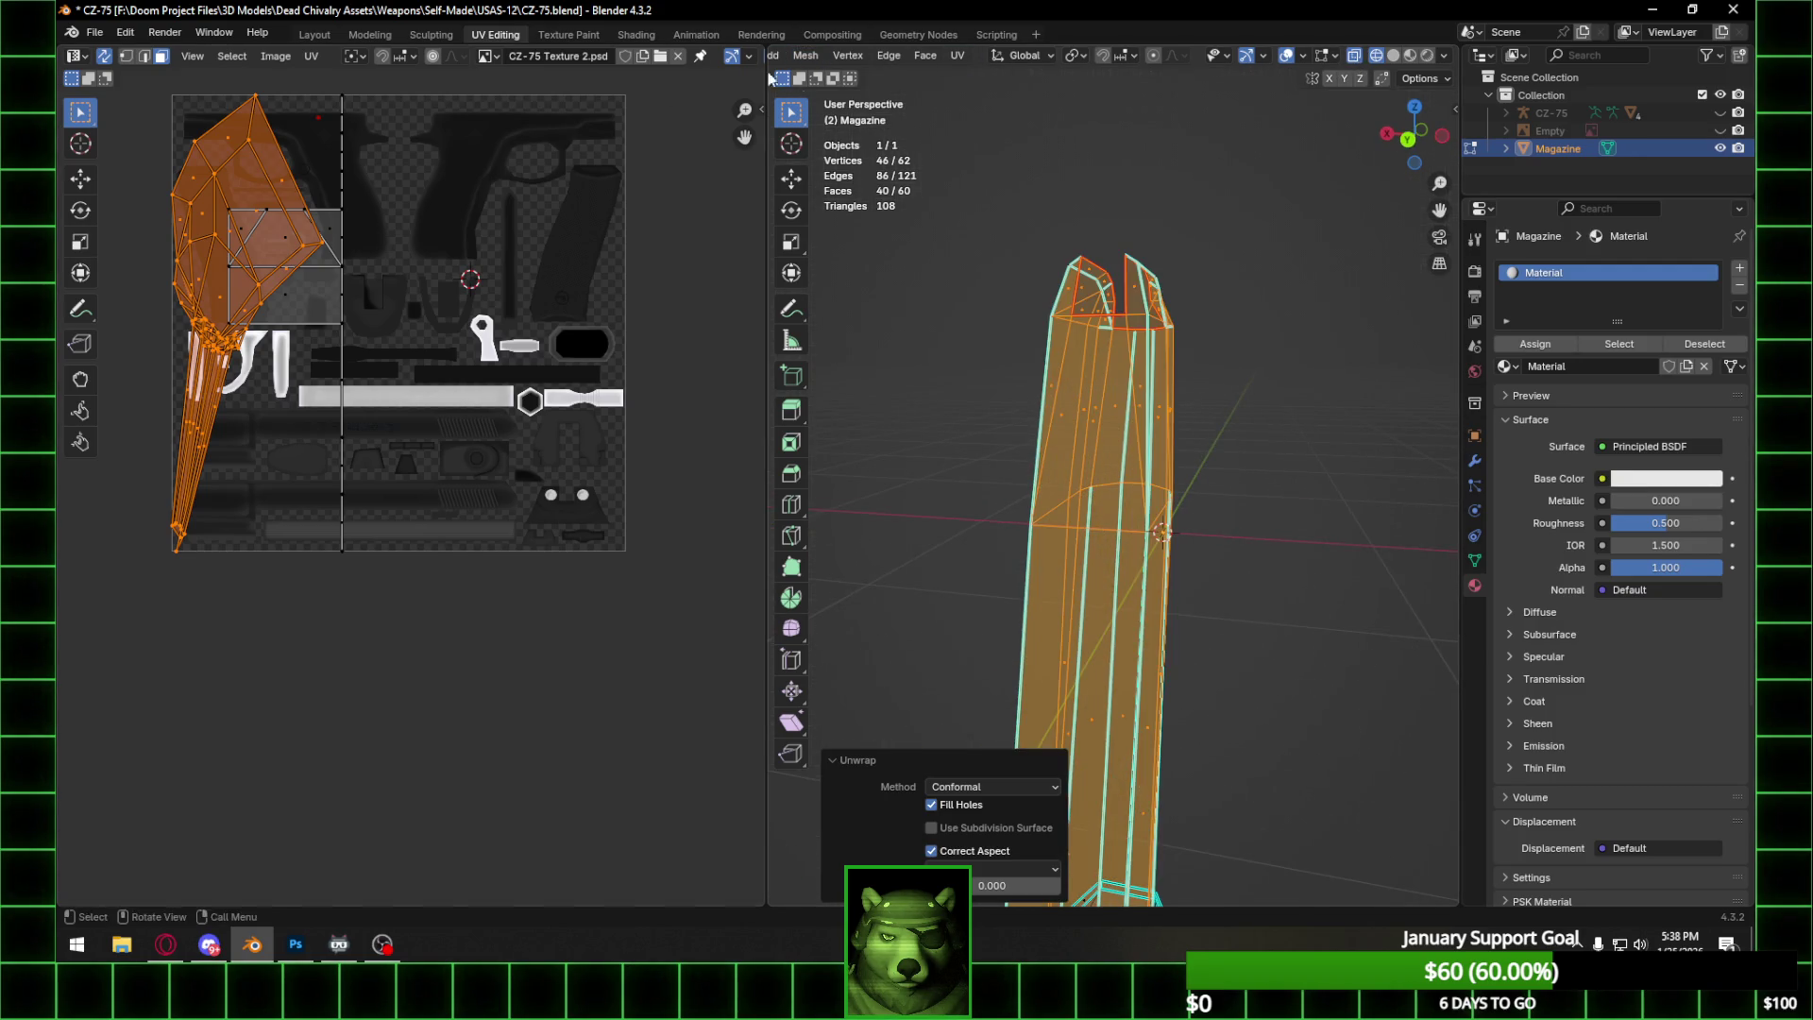
{"action": "scroll", "coordinate": [836, 63], "scroll_direction": "left", "scroll_amount": 4}
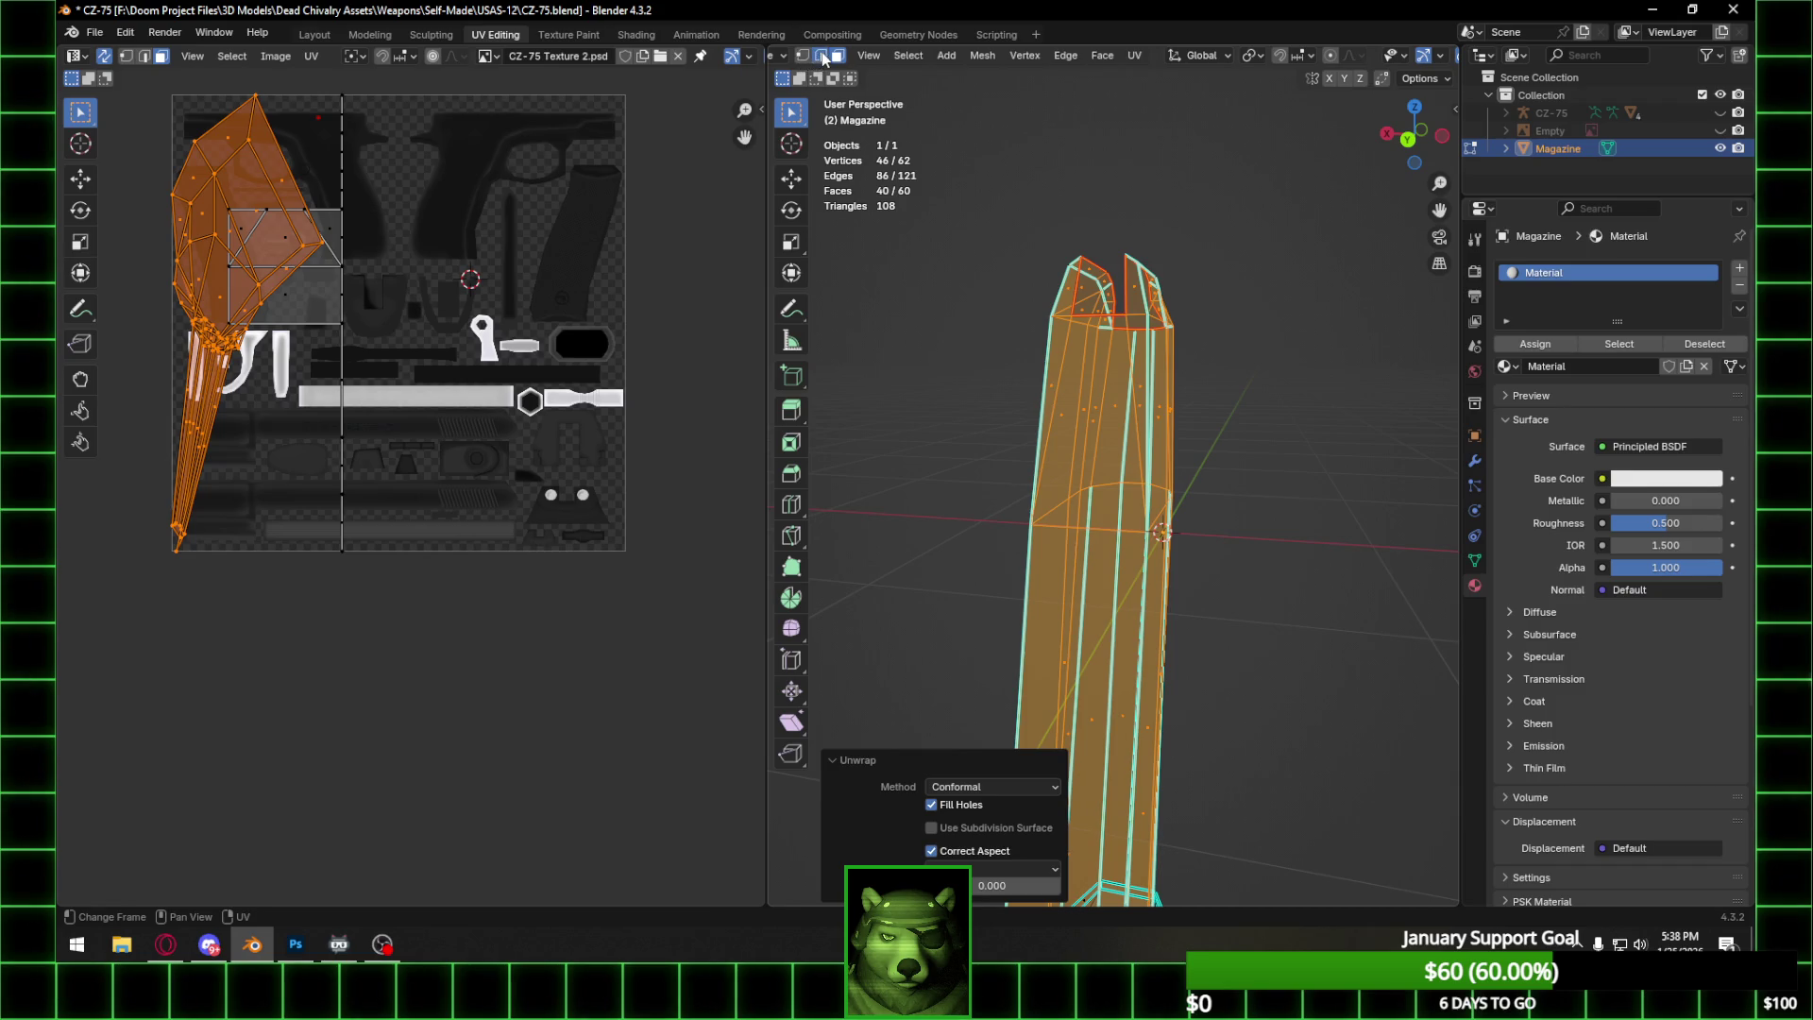
{"action": "left_click", "coordinate": [822, 57]}
{"action": "key", "text": "alt+a"}
{"action": "middle_click_drag", "start_coordinate": [1161, 378], "coordinate": [1149, 348]}
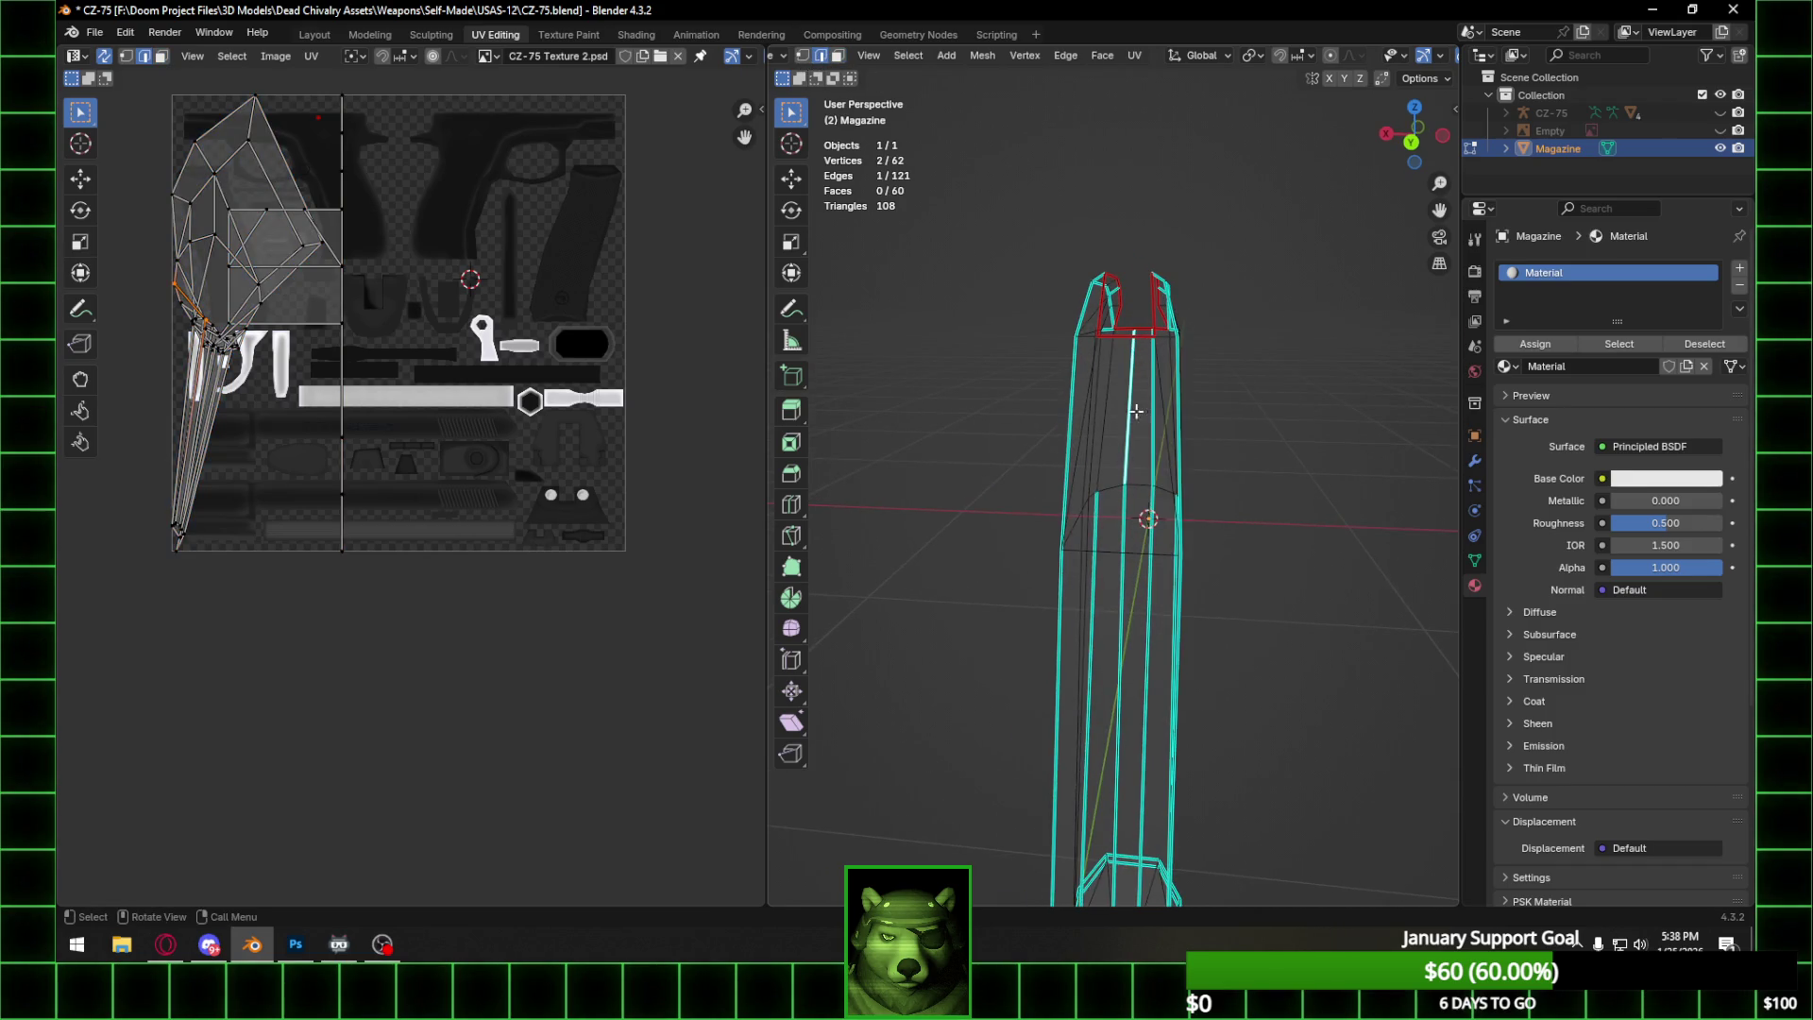
{"action": "left_click", "coordinate": [1120, 550], "text": "shift"}
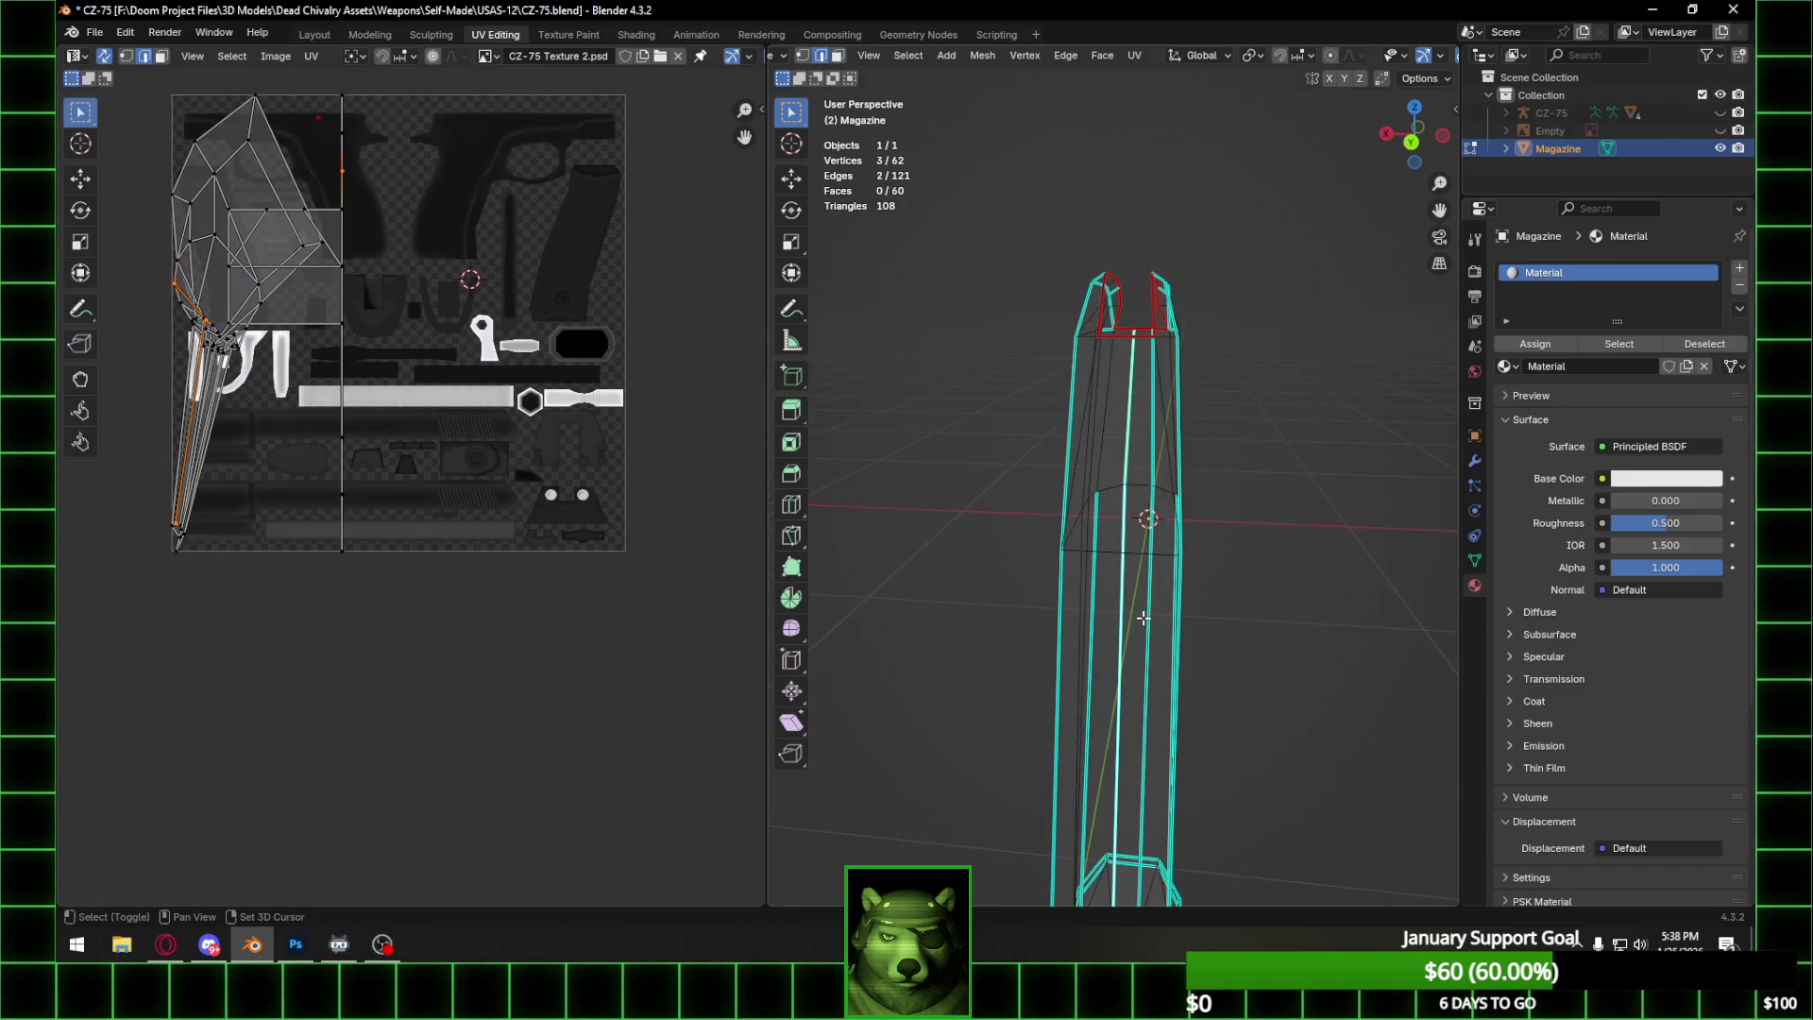
{"action": "middle_click_drag", "start_coordinate": [1147, 342], "coordinate": [1172, 384]}
{"action": "left_click", "coordinate": [1132, 349], "text": "shift"}
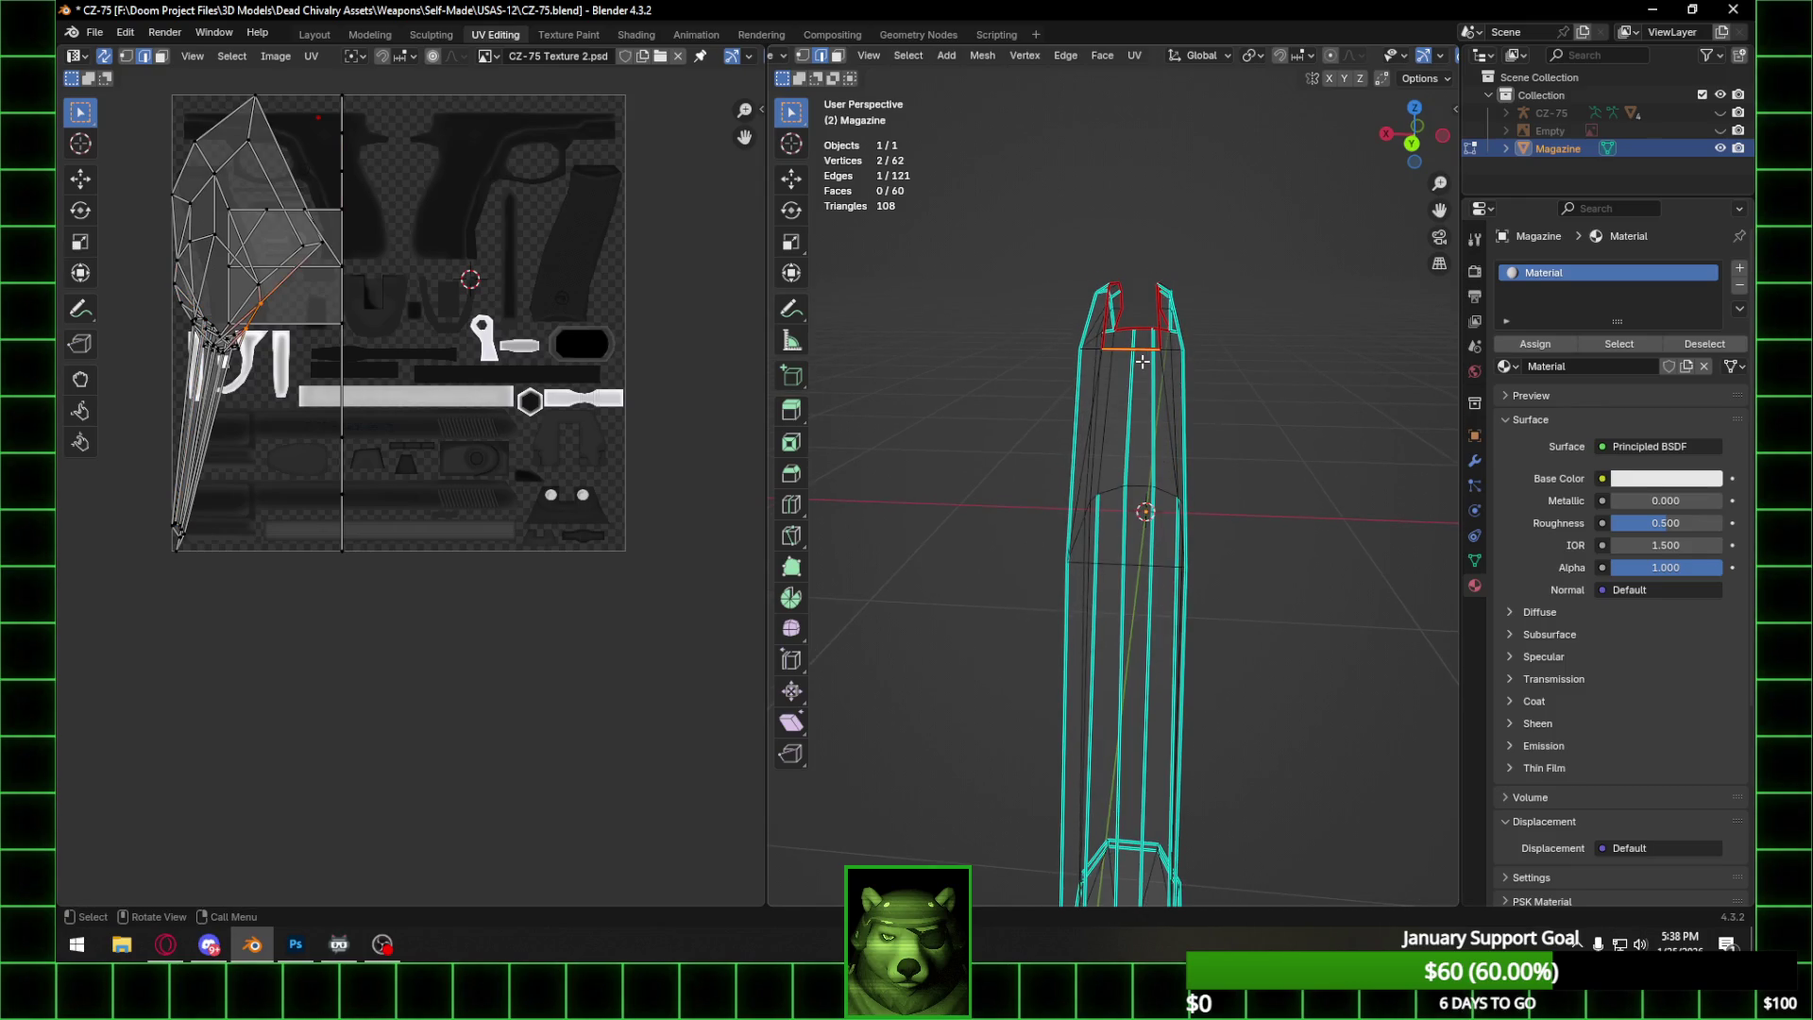
{"action": "left_click", "coordinate": [1125, 565], "text": "shift"}
{"action": "mouse_move", "coordinate": [1124, 662]}
{"action": "middle_mouse_down"}
{"action": "mouse_move", "coordinate": [1090, 492]}
{"action": "mouse_move", "coordinate": [1049, 617]}
{"action": "middle_mouse_up"}
{"action": "left_click", "coordinate": [1102, 585], "text": "shift"}
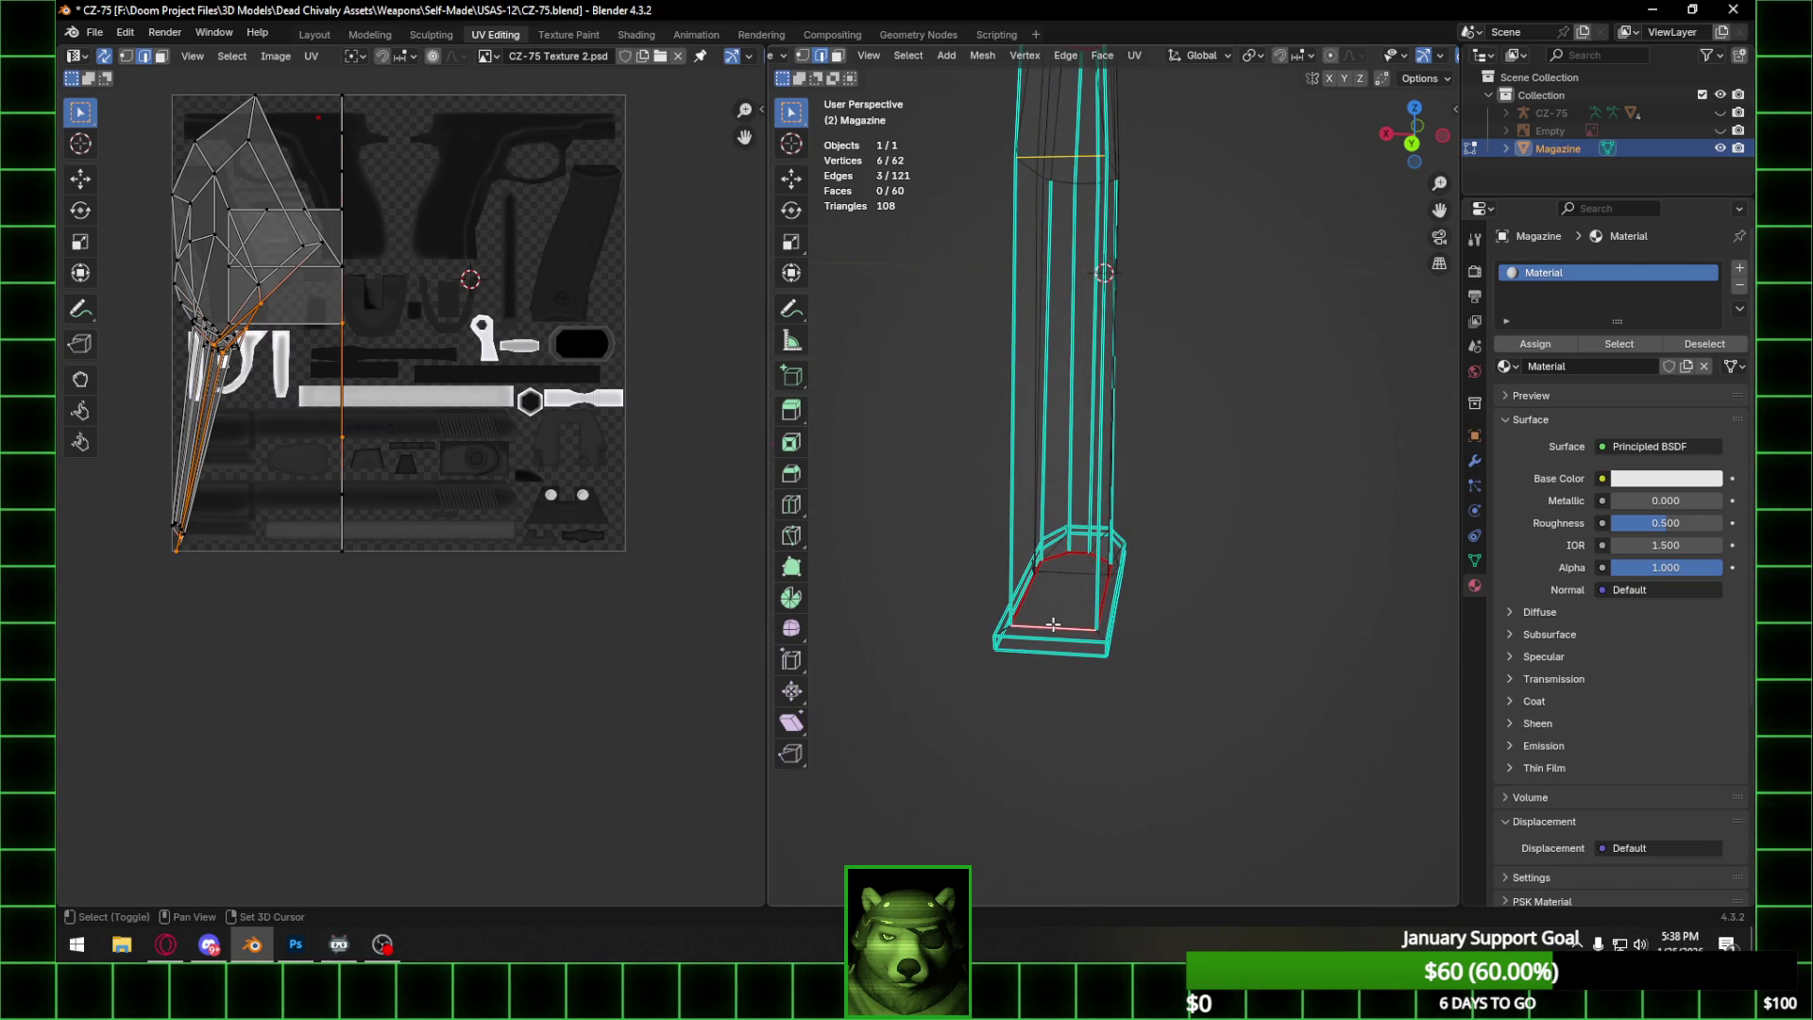
Subdivide the selected edges near the magazine's top.
{"action": "right_click", "coordinate": [1052, 624]}
{"action": "left_click", "coordinate": [1041, 382]}
{"action": "middle_click_drag", "start_coordinate": [1109, 368], "coordinate": [1112, 416]}
{"action": "scroll", "coordinate": [1182, 447], "scroll_direction": "up", "scroll_amount": 3}
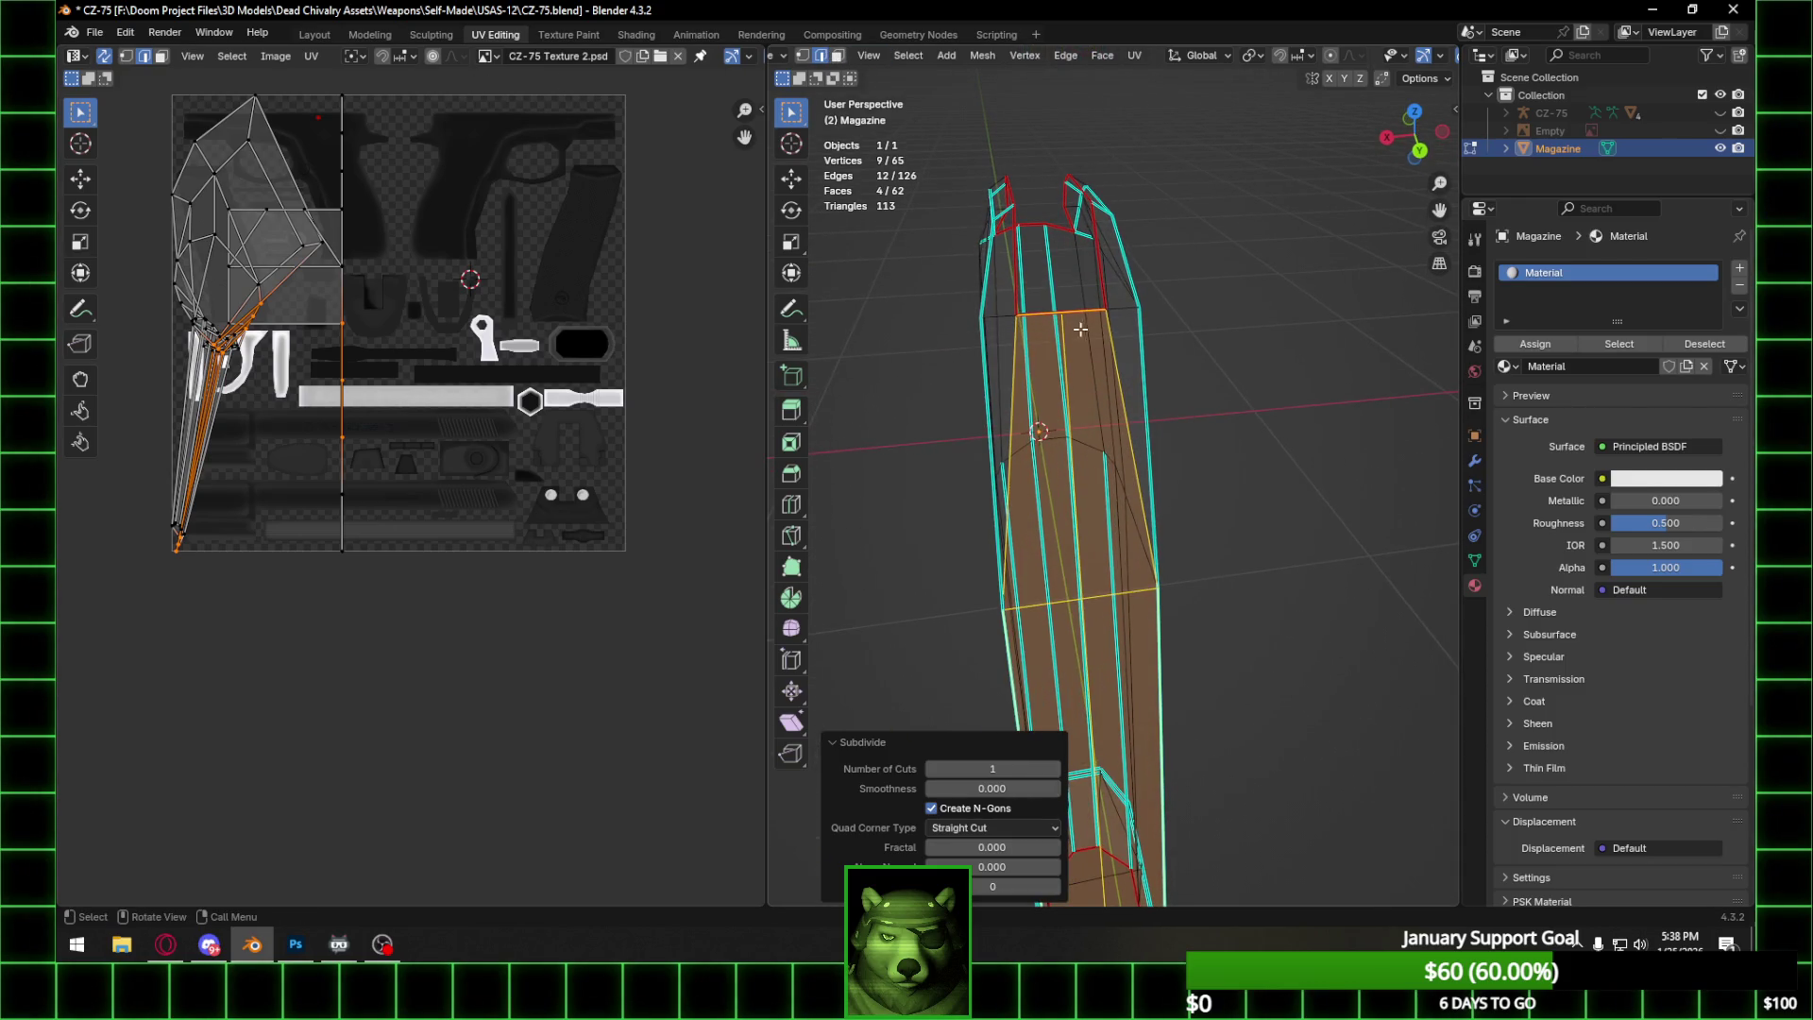
Select two edges at the magazine's top and mark them as a seam.
{"action": "left_click", "coordinate": [1069, 358]}
{"action": "left_click", "coordinate": [1085, 638], "text": "shift"}
{"action": "mouse_move", "coordinate": [1085, 639]}
{"action": "middle_mouse_down"}
{"action": "mouse_move", "coordinate": [1057, 383]}
{"action": "mouse_move", "coordinate": [1052, 401]}
{"action": "middle_mouse_up"}
{"action": "key", "text": "ctrl+e"}
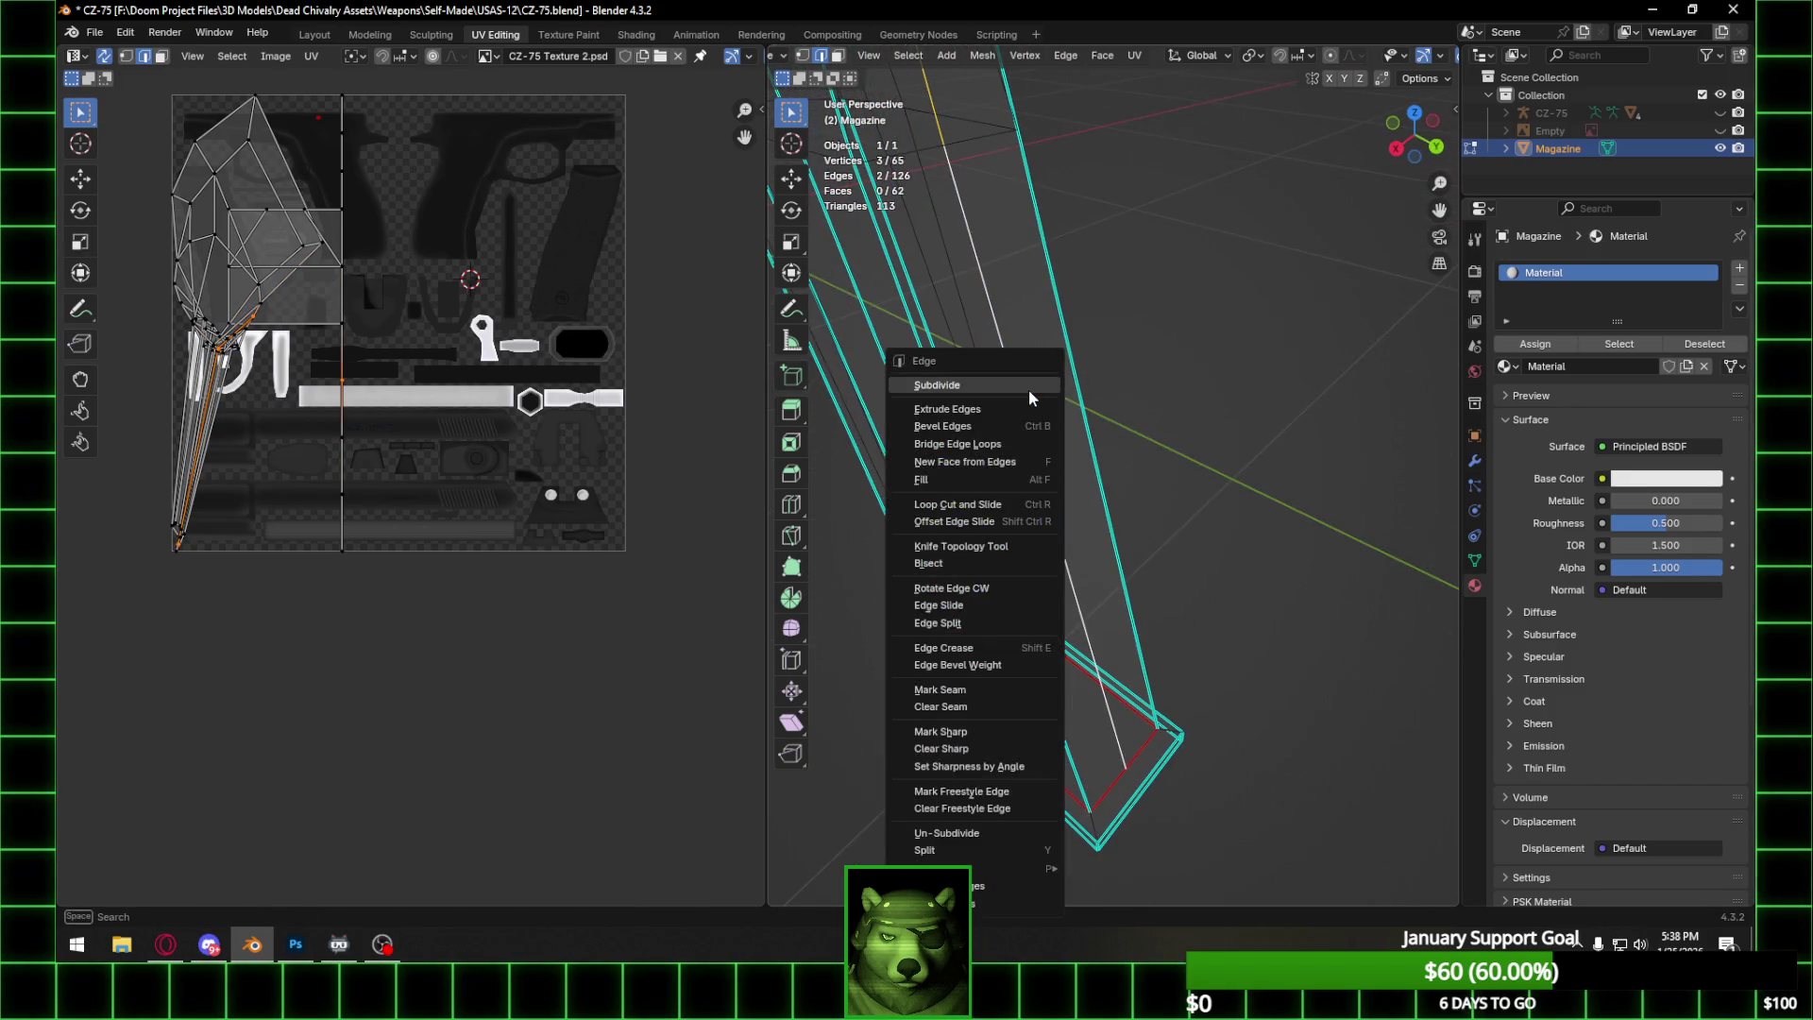
{"action": "left_click", "coordinate": [1012, 688]}
{"action": "middle_click_drag", "start_coordinate": [1012, 689], "coordinate": [1218, 416]}
From the Right view, box-select the magazine's faces in face select mode.
{"action": "left_click", "coordinate": [1398, 147]}
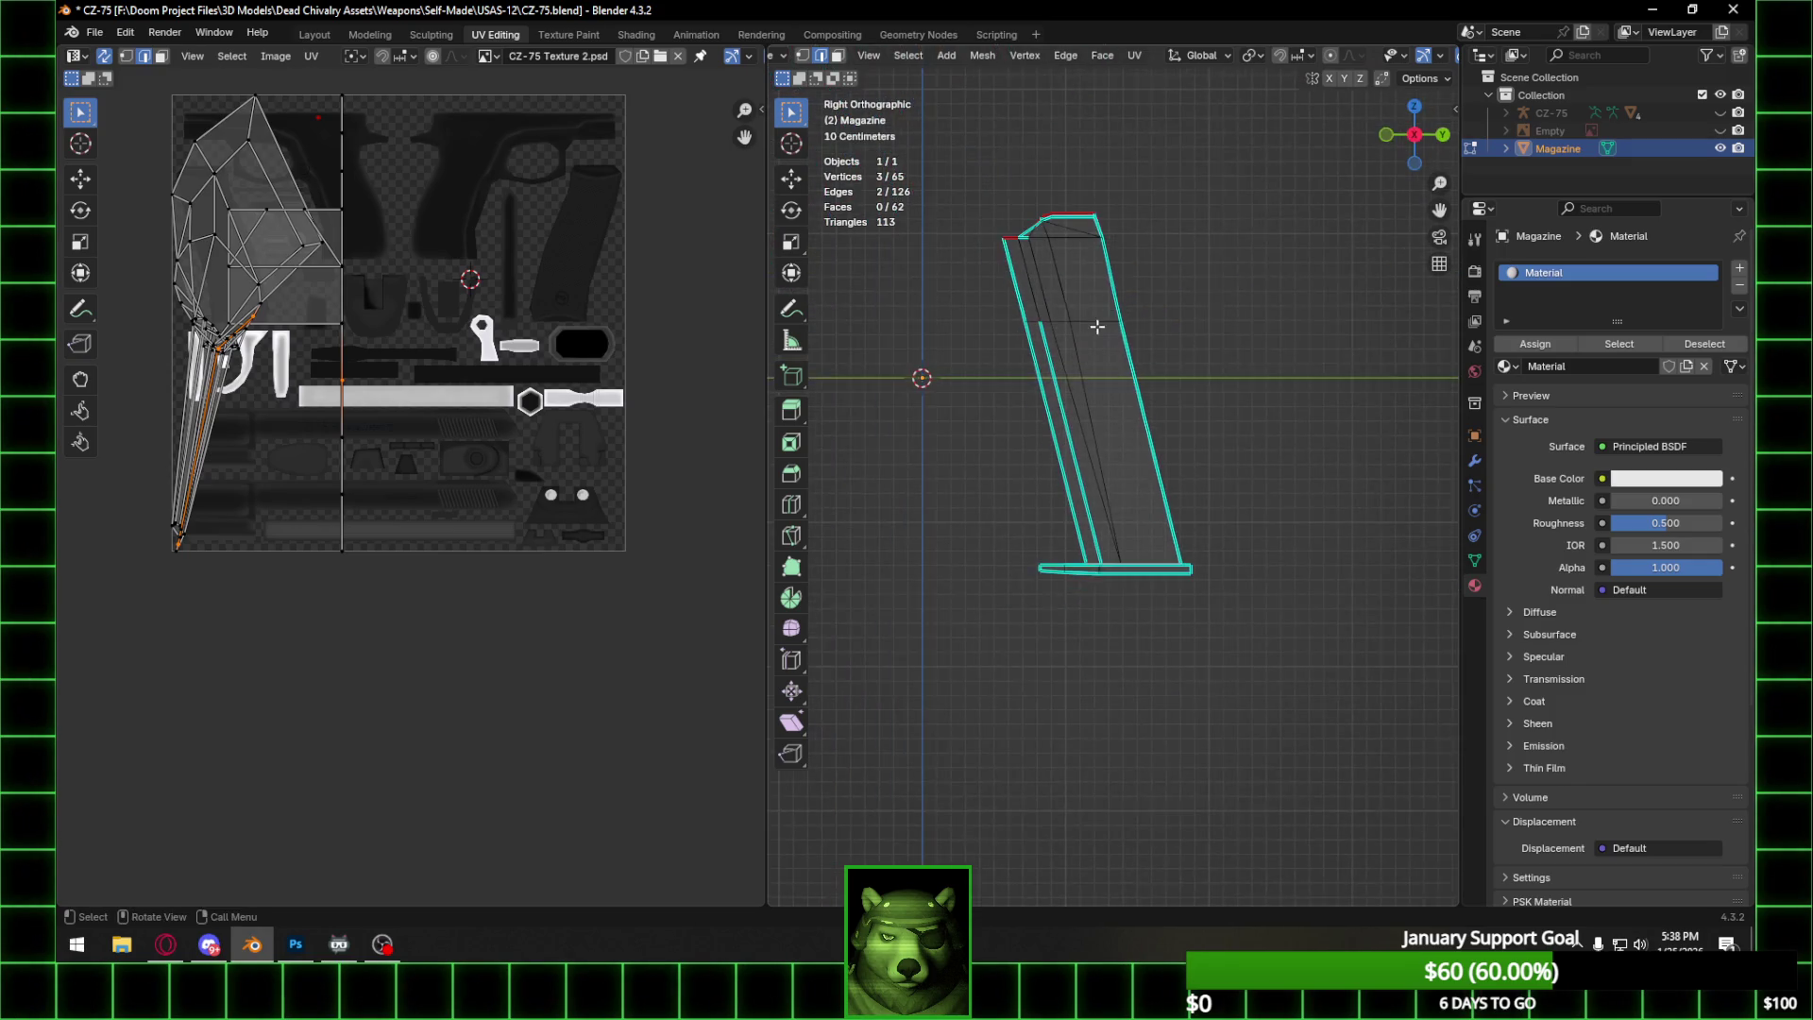
{"action": "left_click", "coordinate": [837, 58]}
{"action": "left_click_drag", "start_coordinate": [984, 222], "coordinate": [1227, 599]}
Unwrap the magazine faces with Conformal and scale the UV island down over the texture.
{"action": "right_click", "coordinate": [1097, 402]}
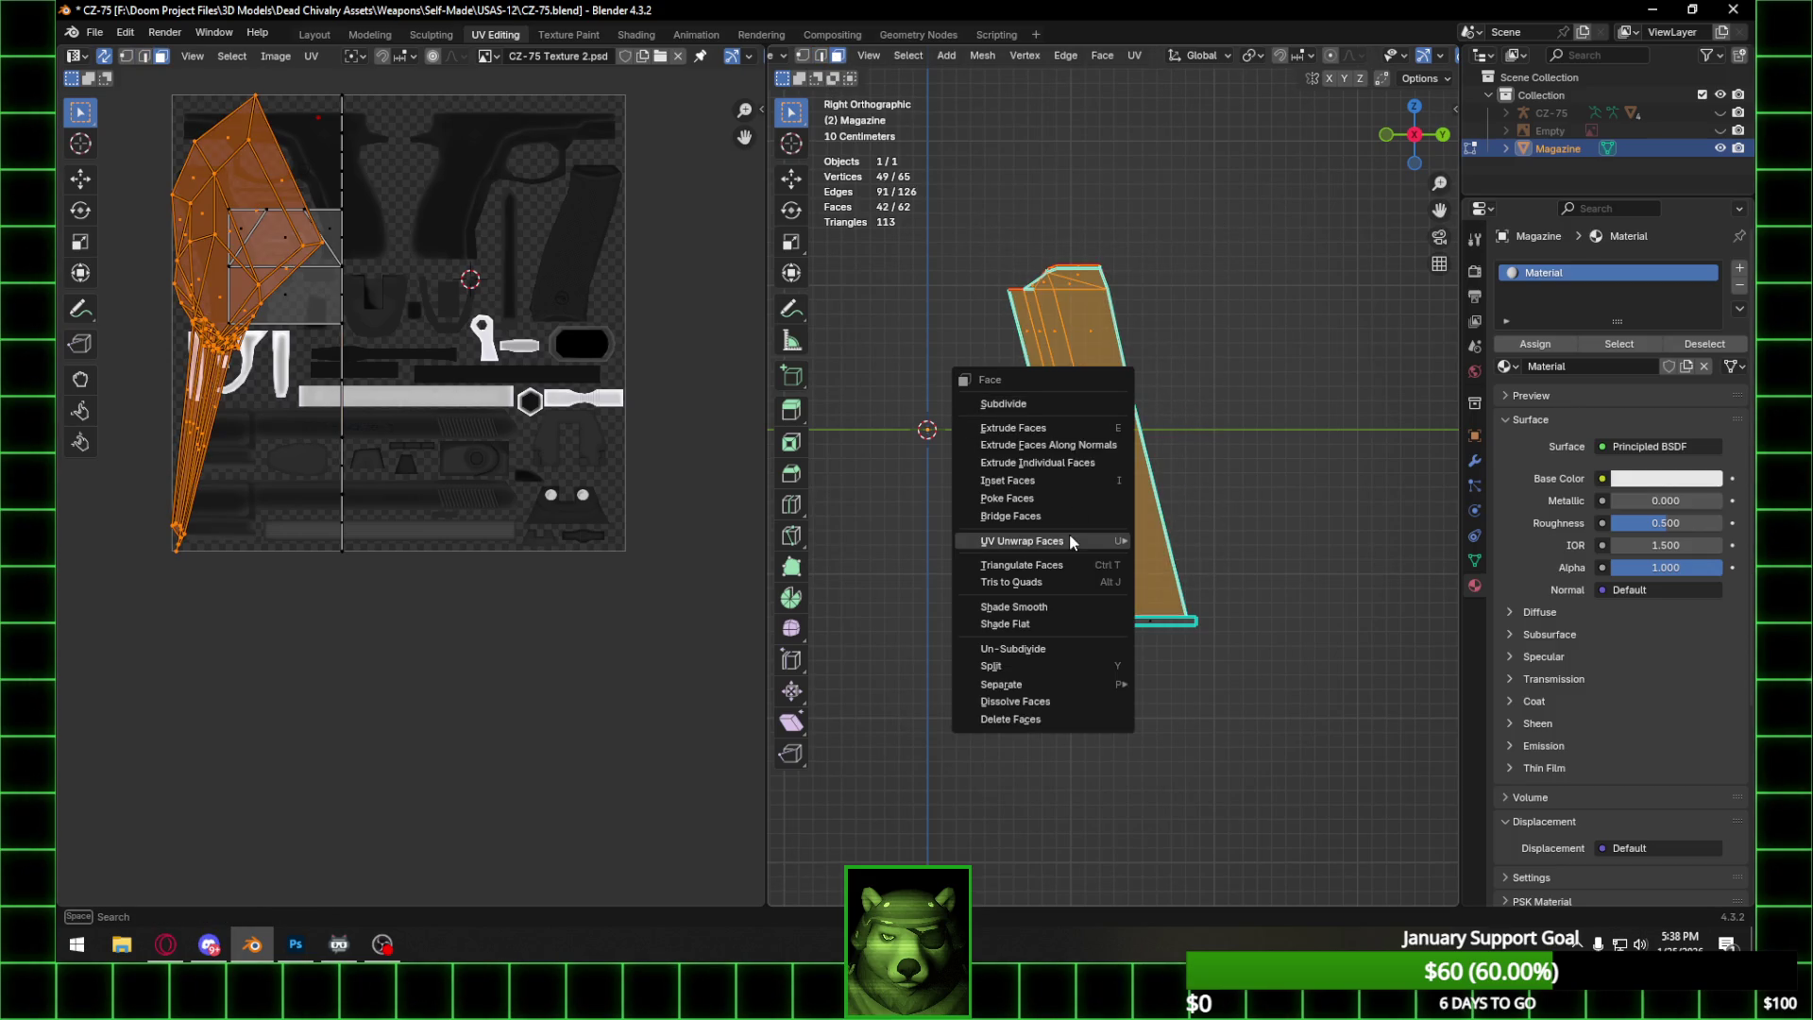
{"action": "mouse_move", "coordinate": [1103, 542]}
{"action": "mouse_move", "coordinate": [1227, 540]}
{"action": "left_click", "coordinate": [1368, 562]}
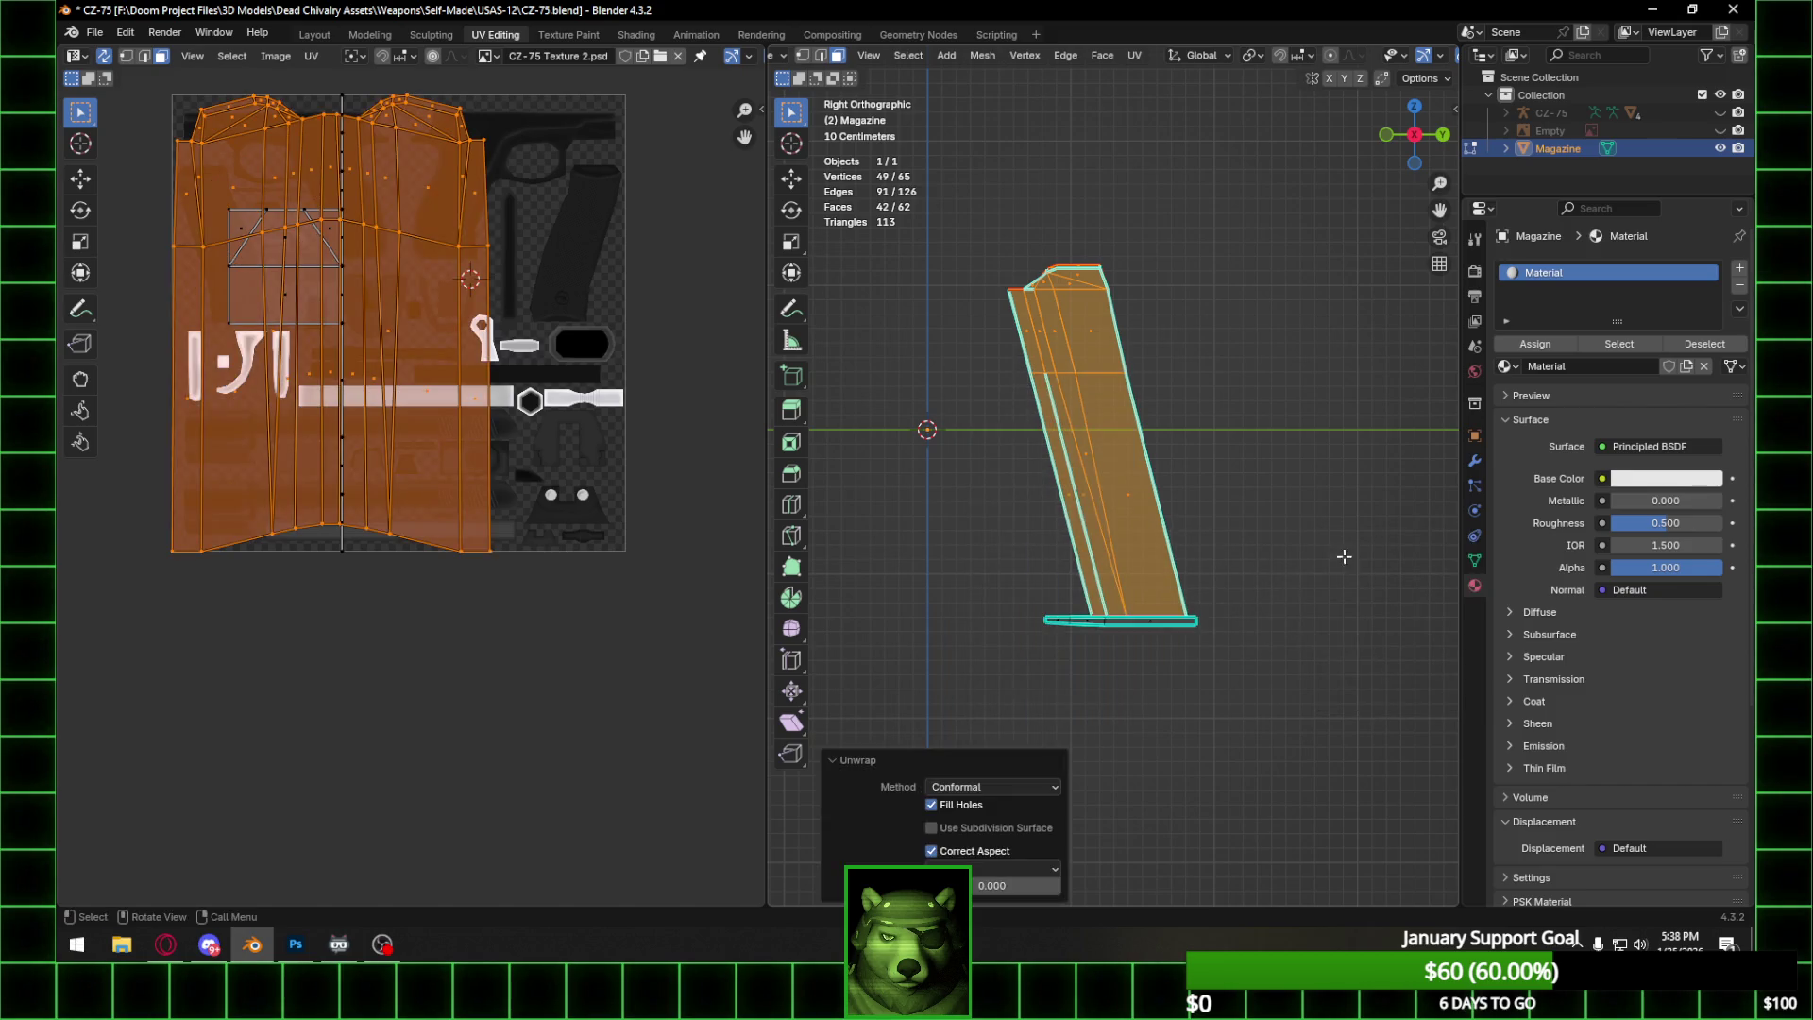
{"action": "middle_click_drag", "start_coordinate": [444, 266], "coordinate": [559, 257]}
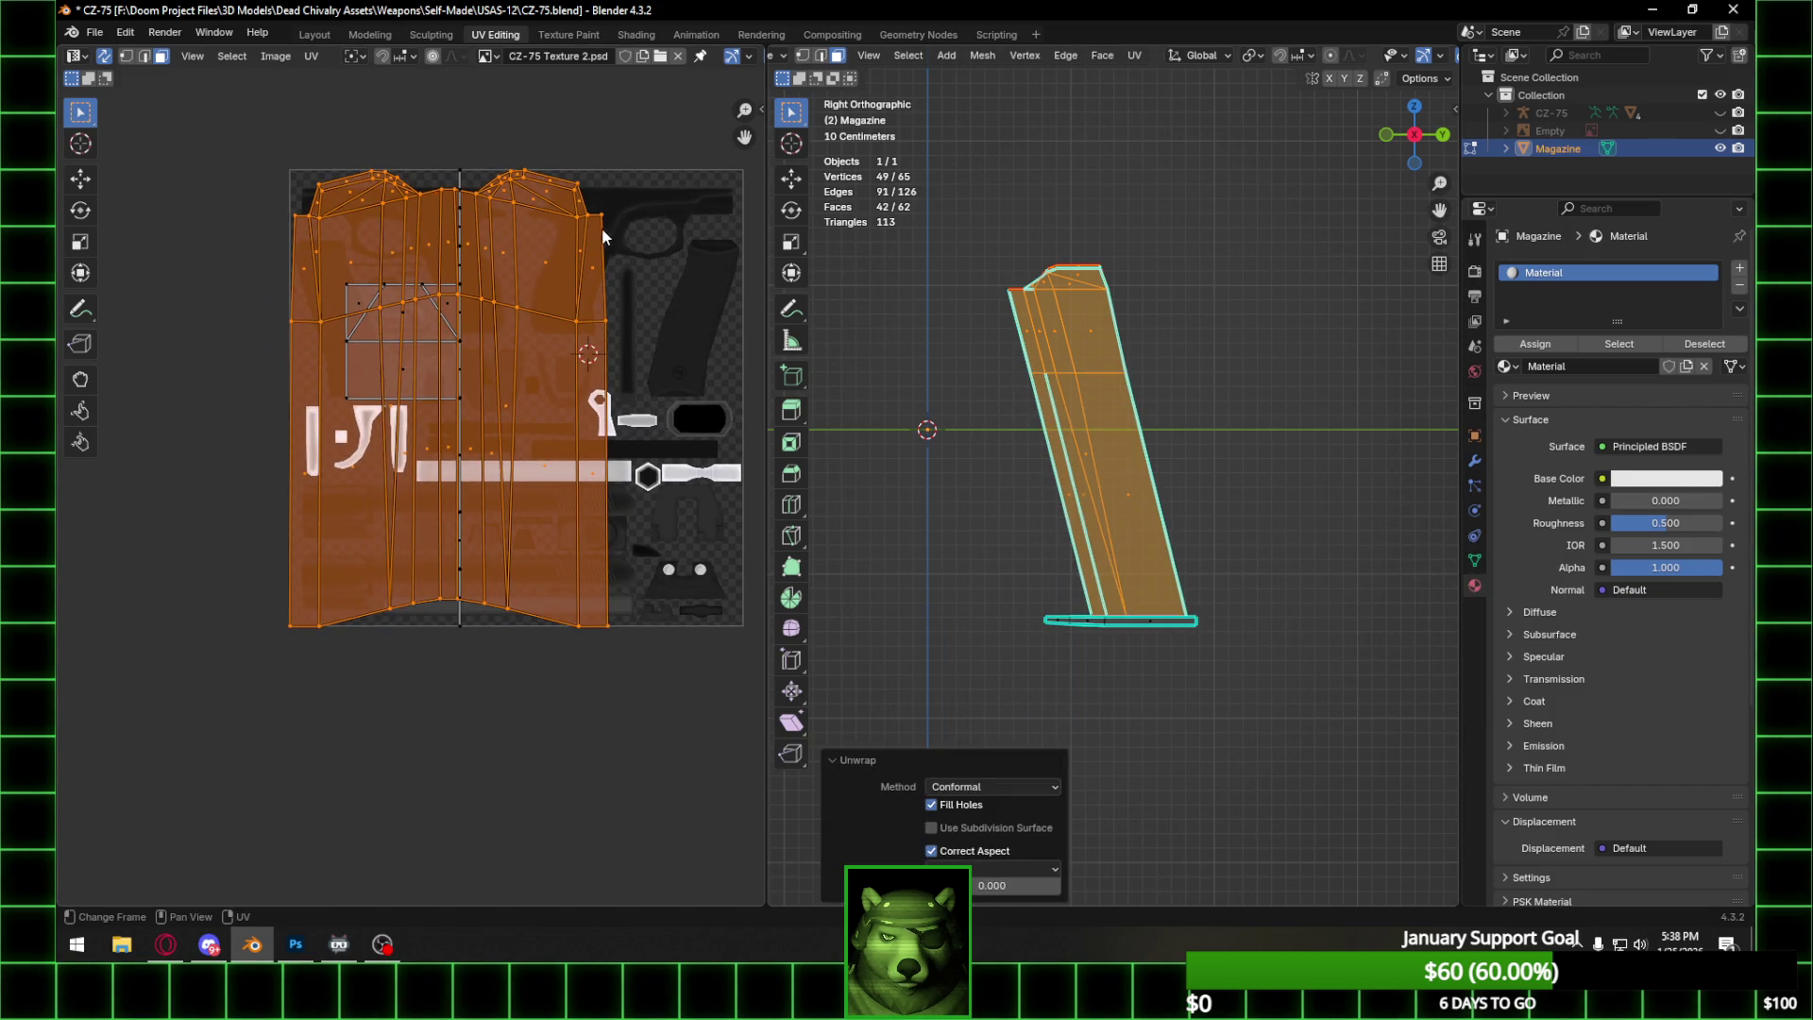
{"action": "key", "text": "s"}
{"action": "left_click", "coordinate": [474, 557]}
Turn off UV sync selection and select the island's bottom row of UV vertices.
{"action": "left_click_drag", "start_coordinate": [284, 535], "coordinate": [657, 623]}
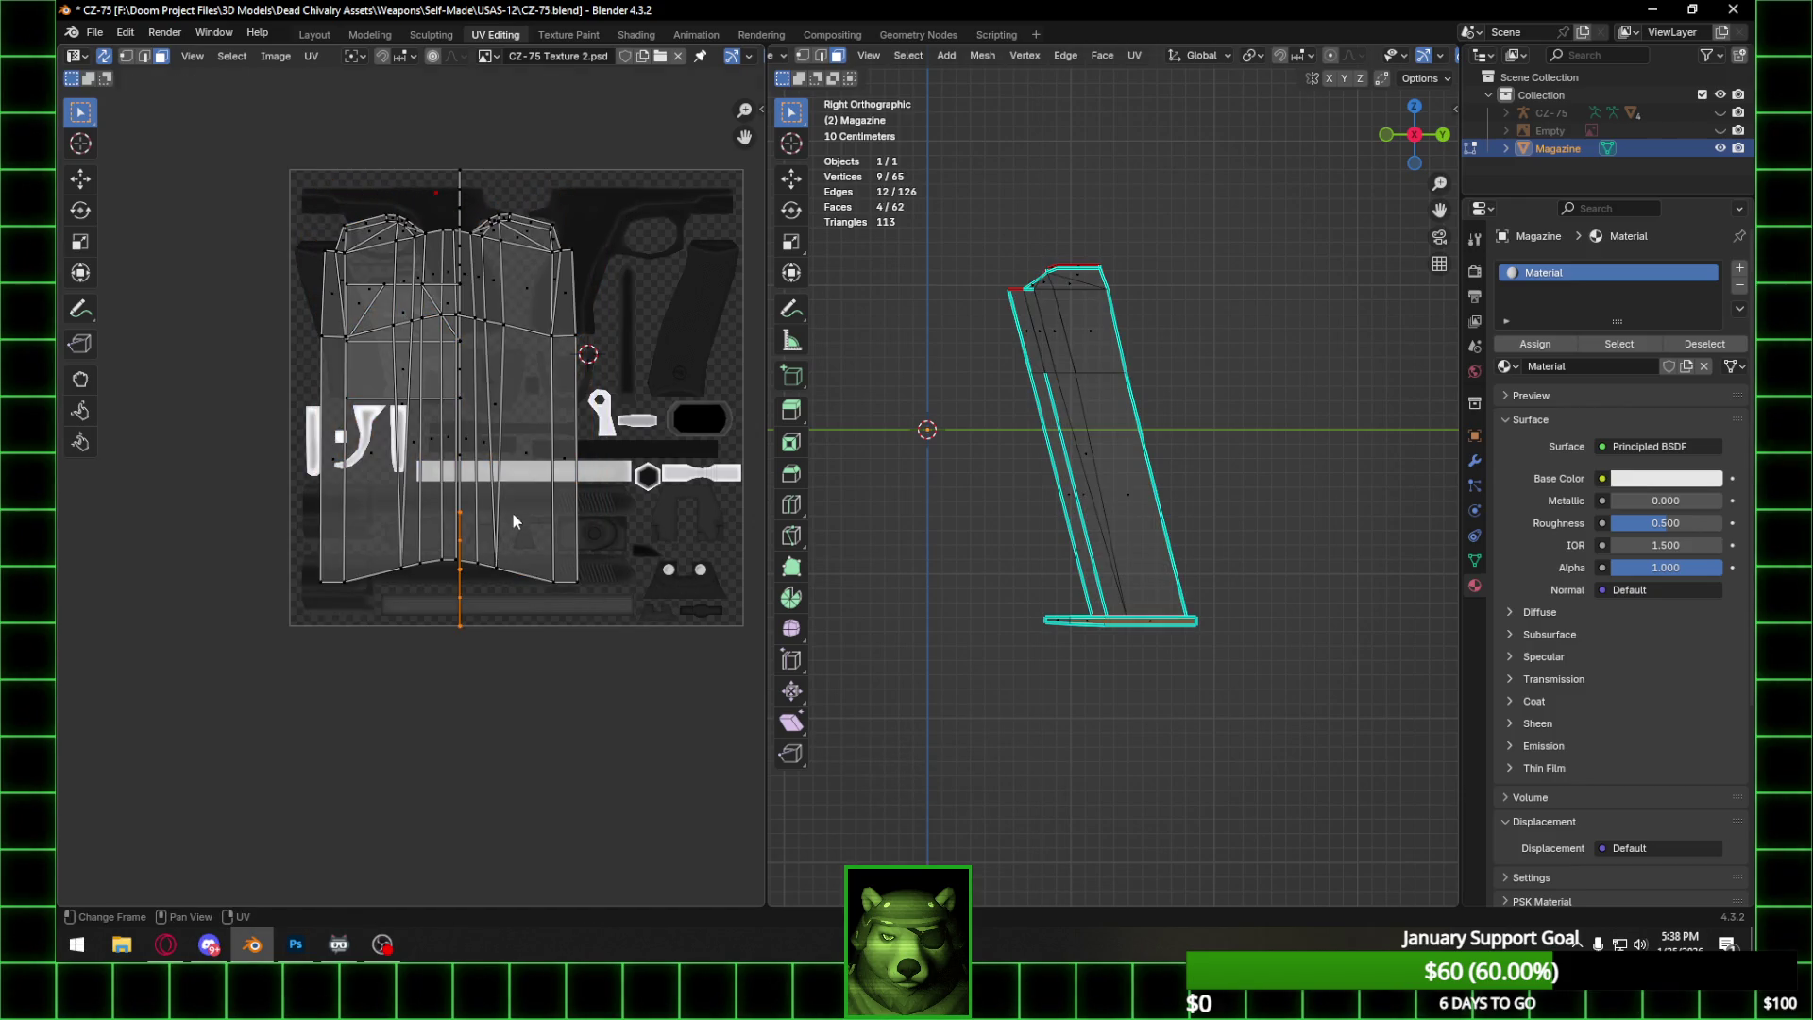
{"action": "mouse_move", "coordinate": [954, 235]}
{"action": "left_mouse_down"}
{"action": "mouse_move", "coordinate": [1235, 560]}
{"action": "mouse_move", "coordinate": [1246, 614]}
{"action": "left_mouse_up"}
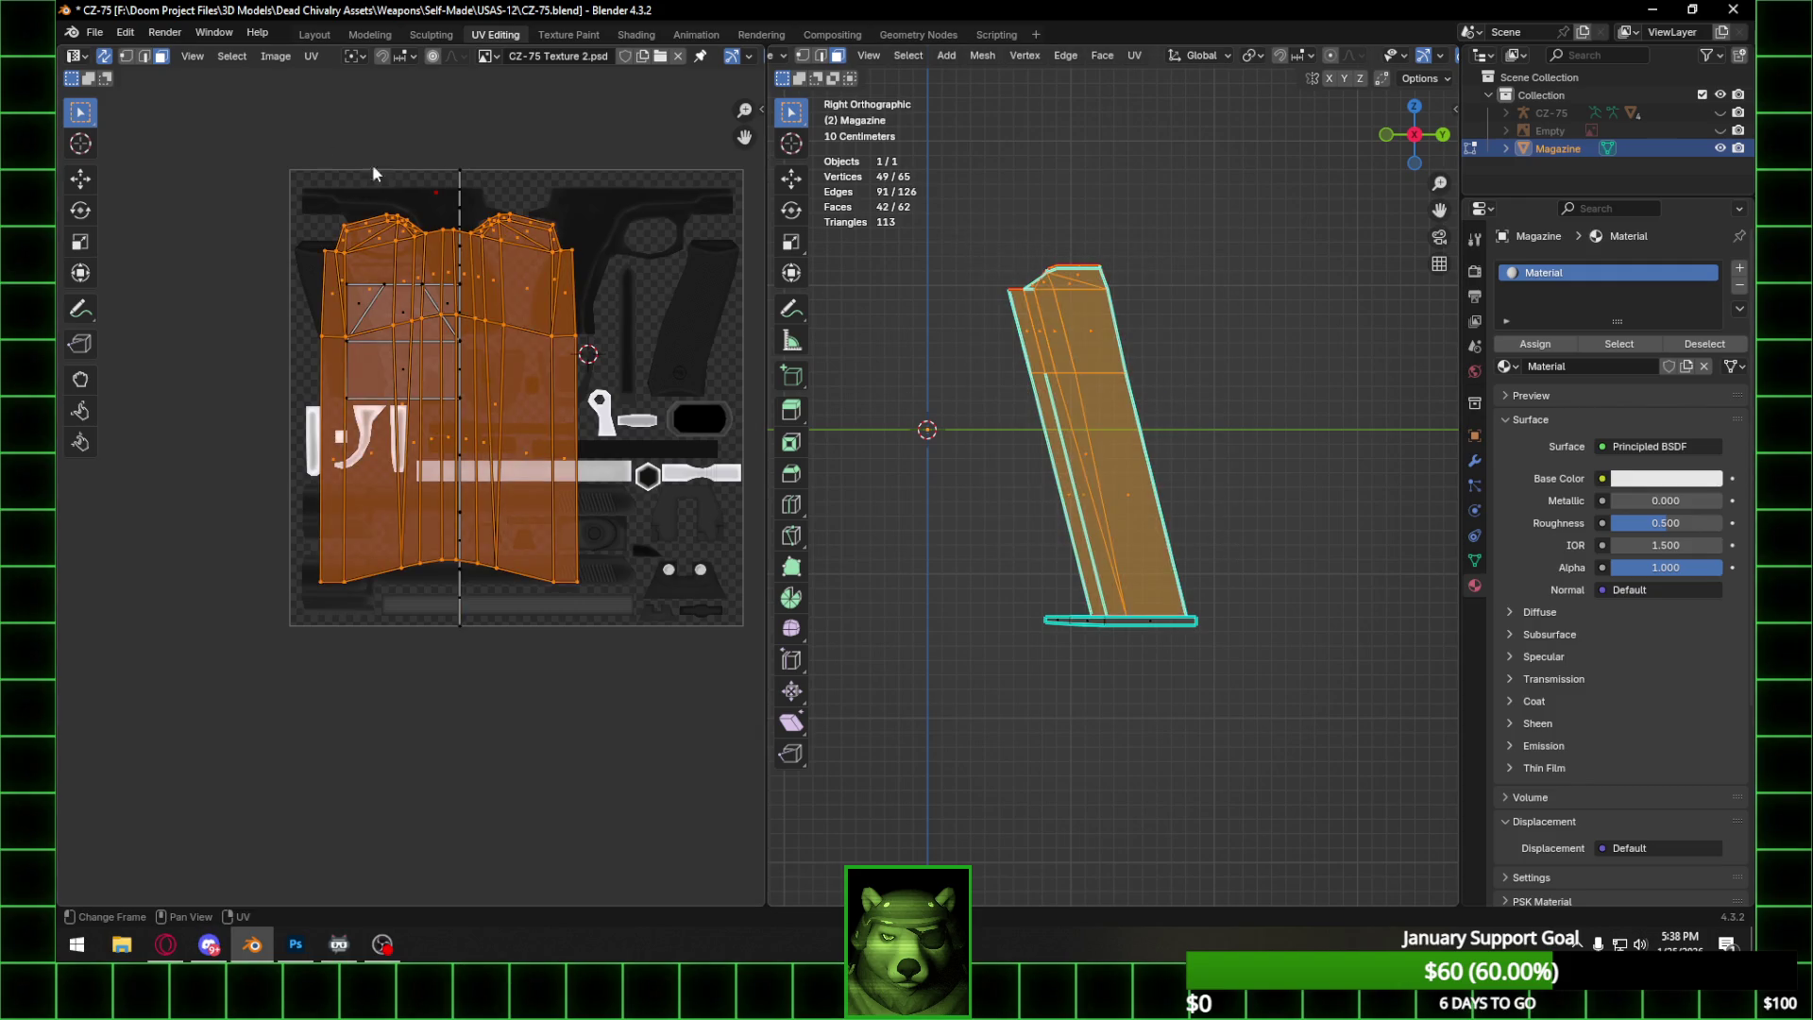
{"action": "left_click", "coordinate": [103, 56]}
{"action": "left_click_drag", "start_coordinate": [349, 555], "coordinate": [679, 623]}
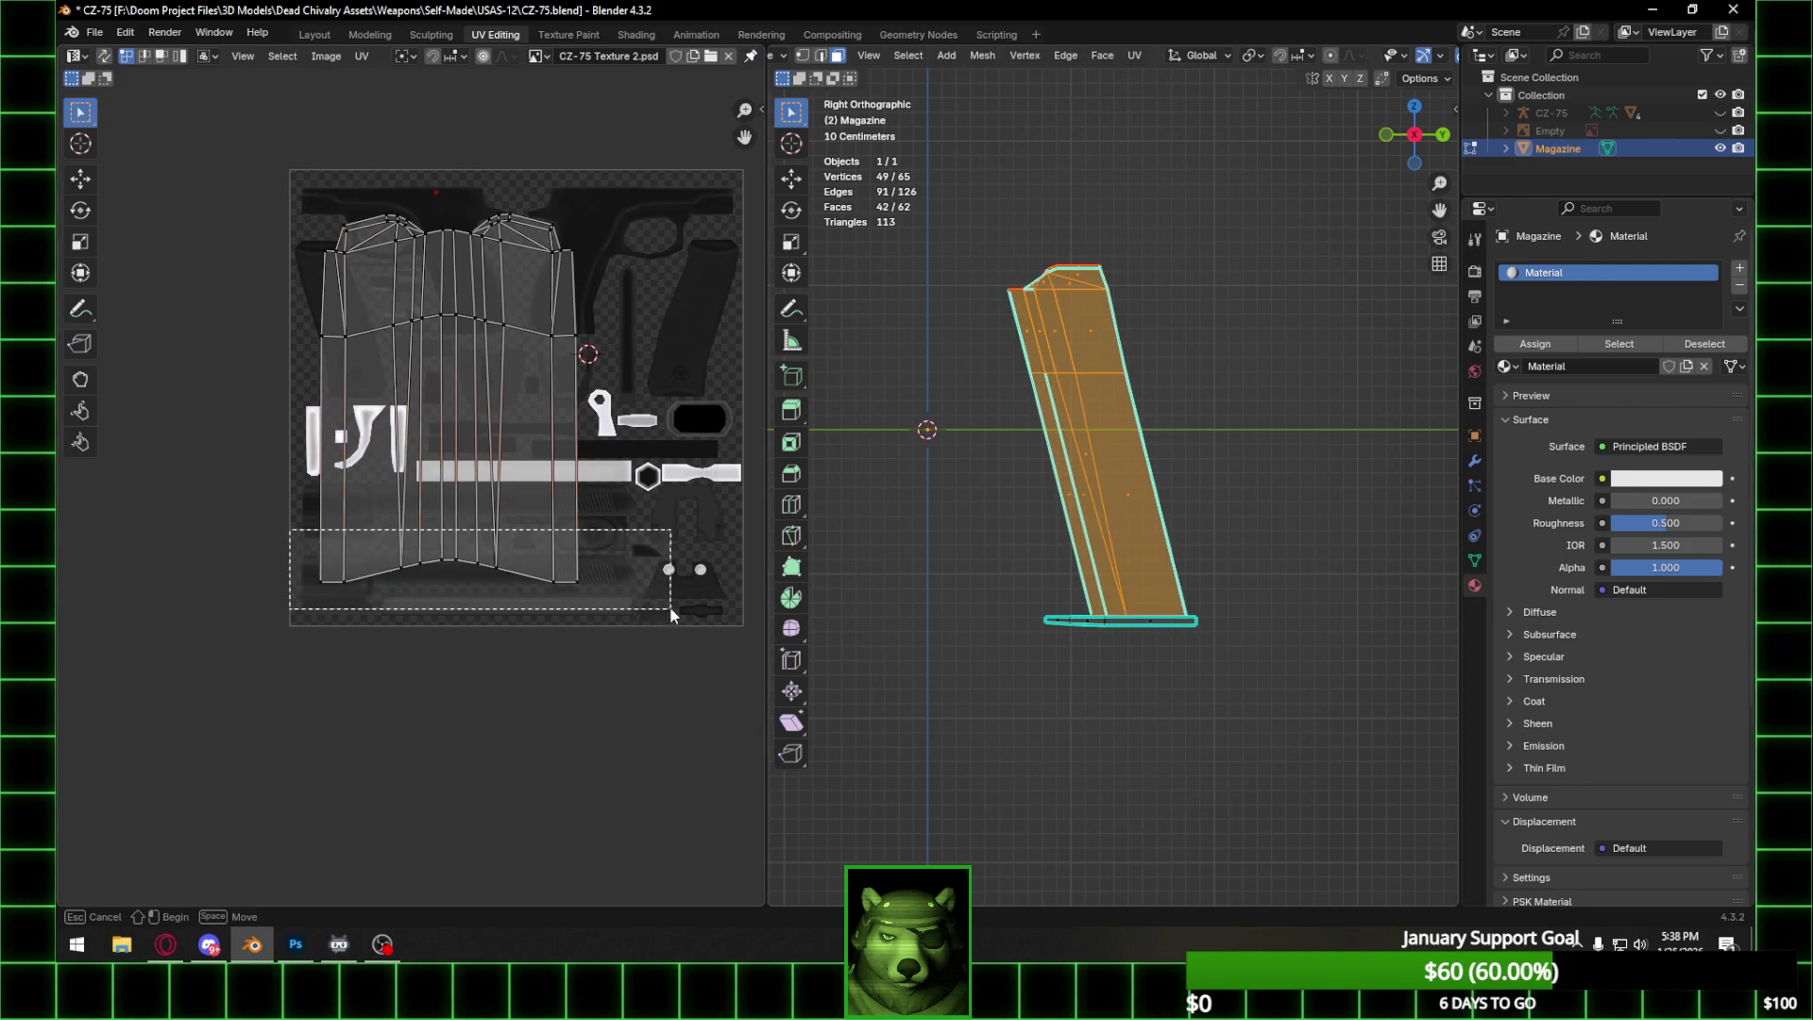
Align the bottom and arched UV vertex rows horizontally.
{"action": "key", "text": "u"}
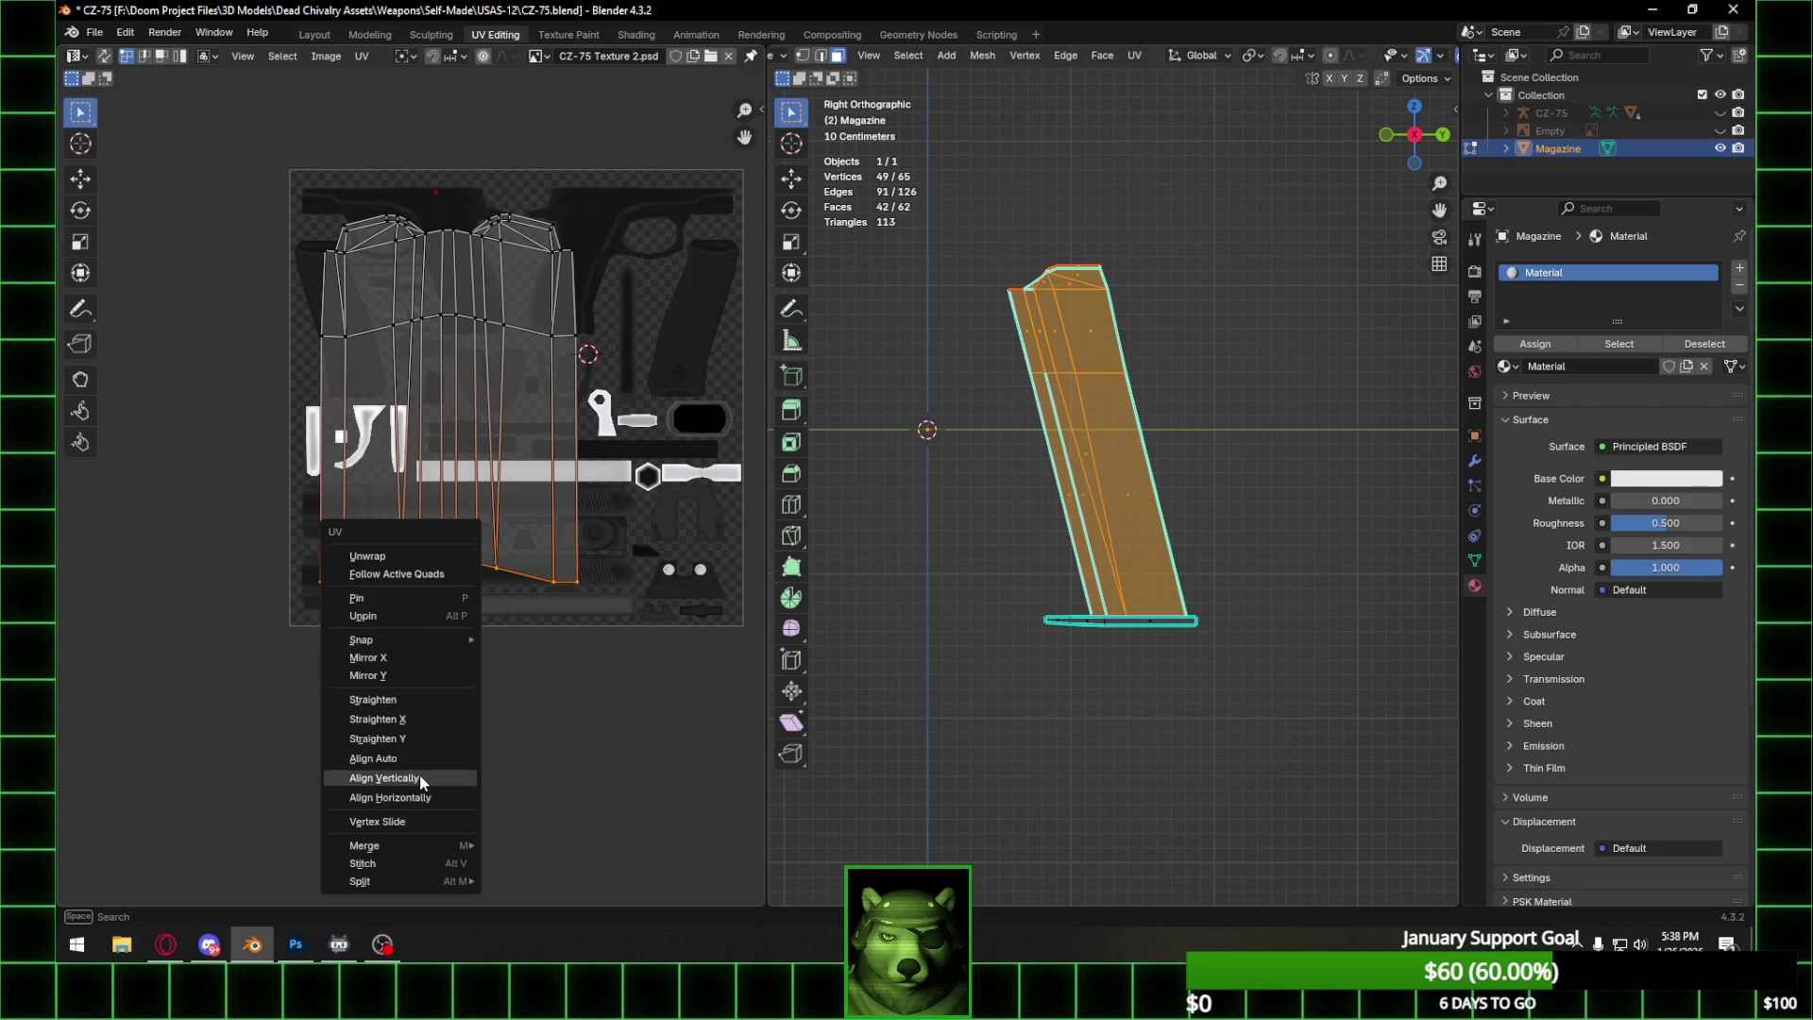
{"action": "left_click", "coordinate": [396, 797]}
{"action": "left_click_drag", "start_coordinate": [278, 290], "coordinate": [694, 383]}
{"action": "key", "text": "u"}
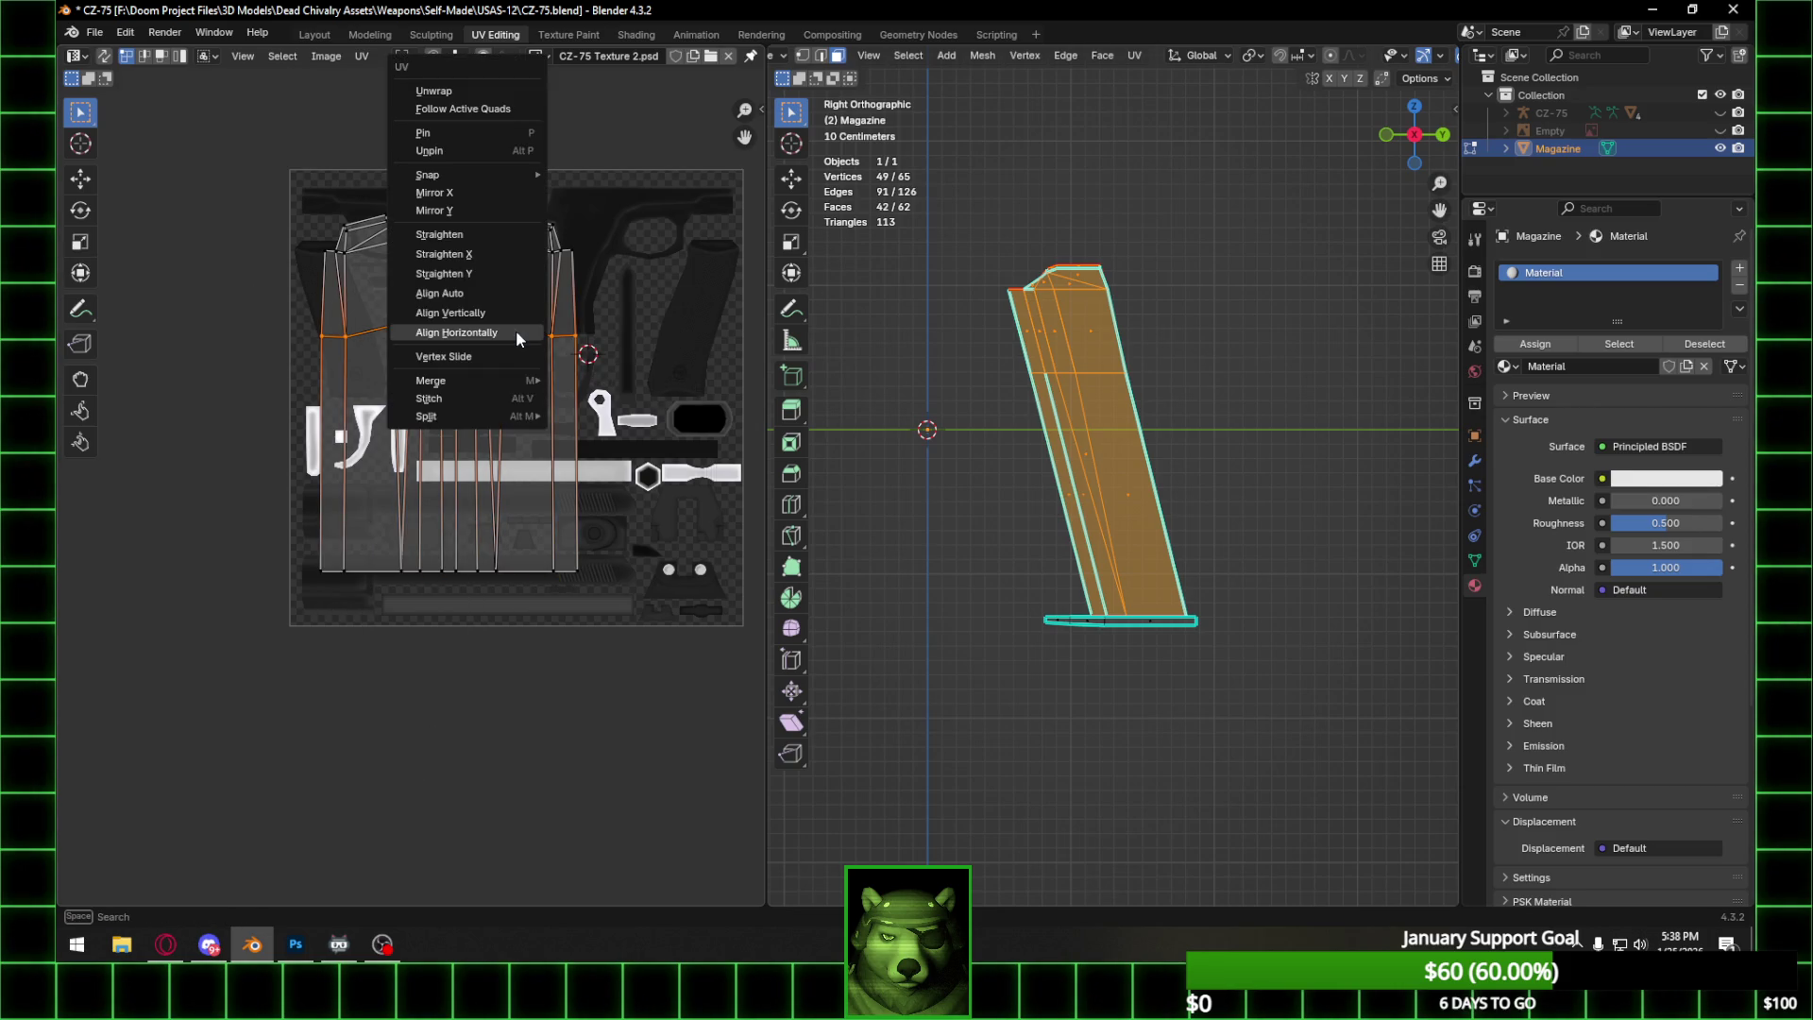
{"action": "left_click", "coordinate": [515, 331]}
Select the island's top-row UV vertices across both sides and align them horizontally.
{"action": "middle_click_drag", "start_coordinate": [459, 183], "coordinate": [534, 310], "text": "shift"}
{"action": "scroll", "coordinate": [489, 467], "scroll_direction": "up", "scroll_amount": 4}
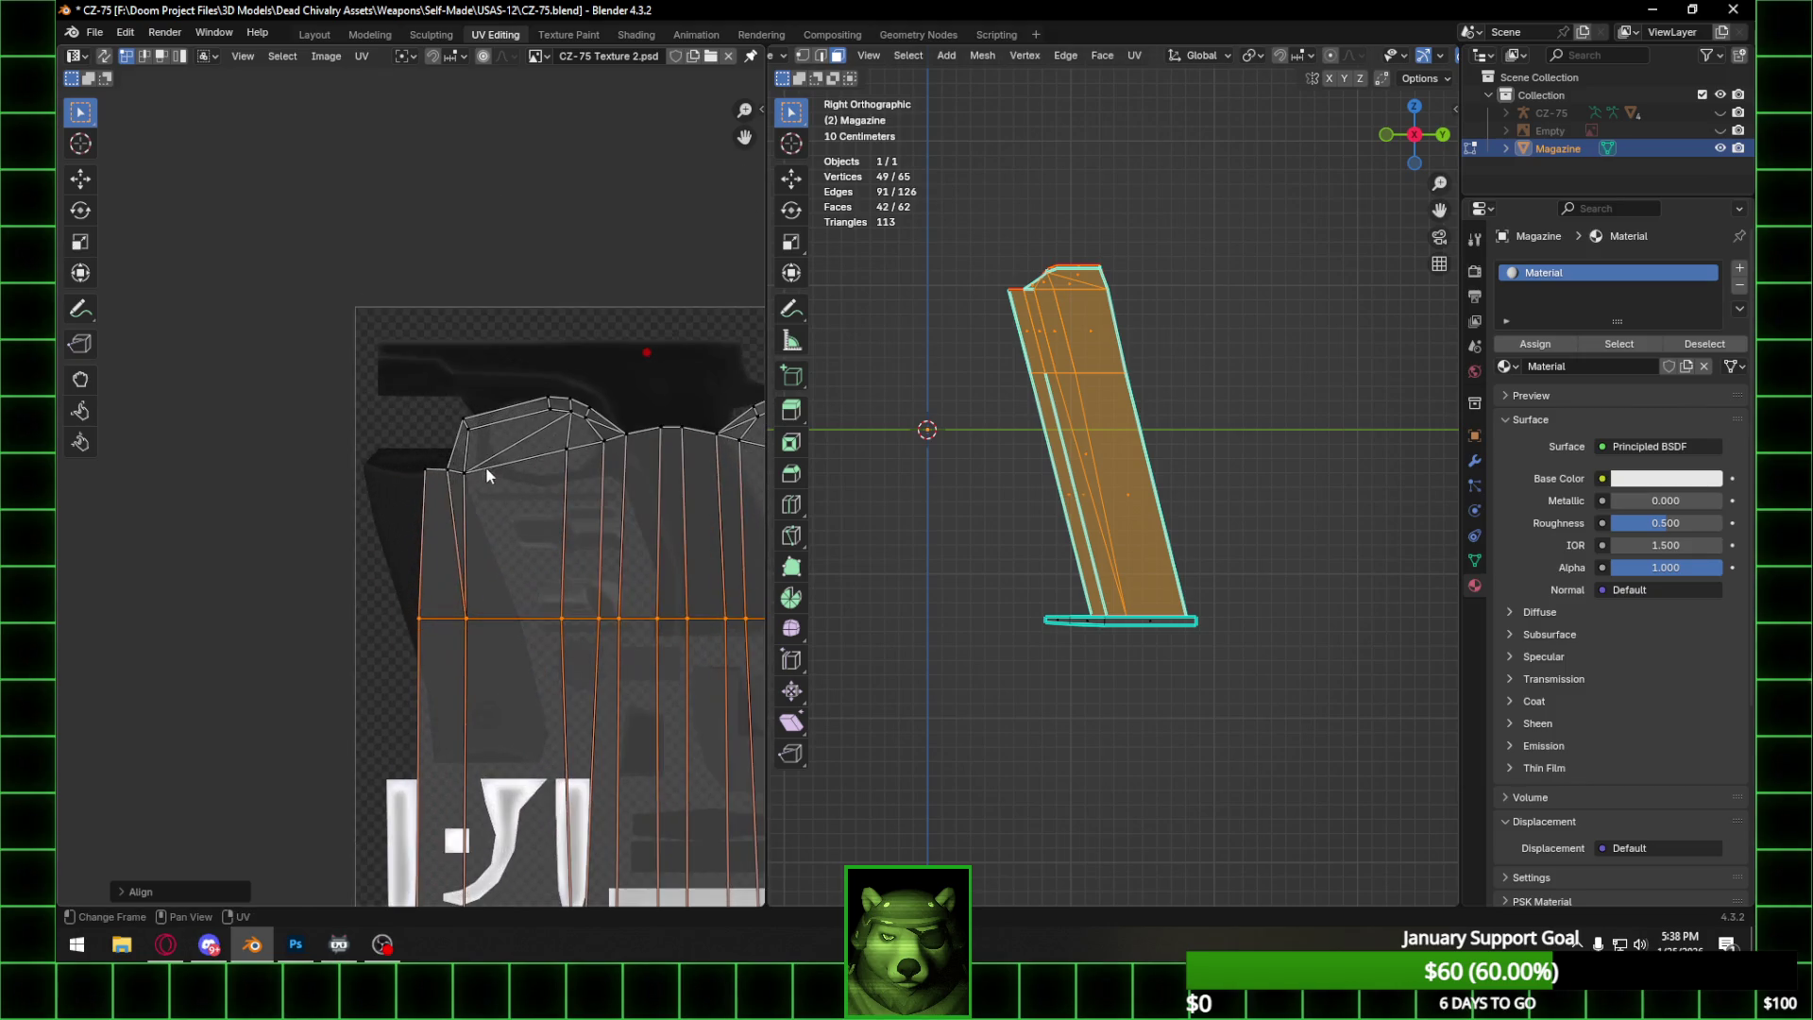
{"action": "left_click", "coordinate": [286, 476]}
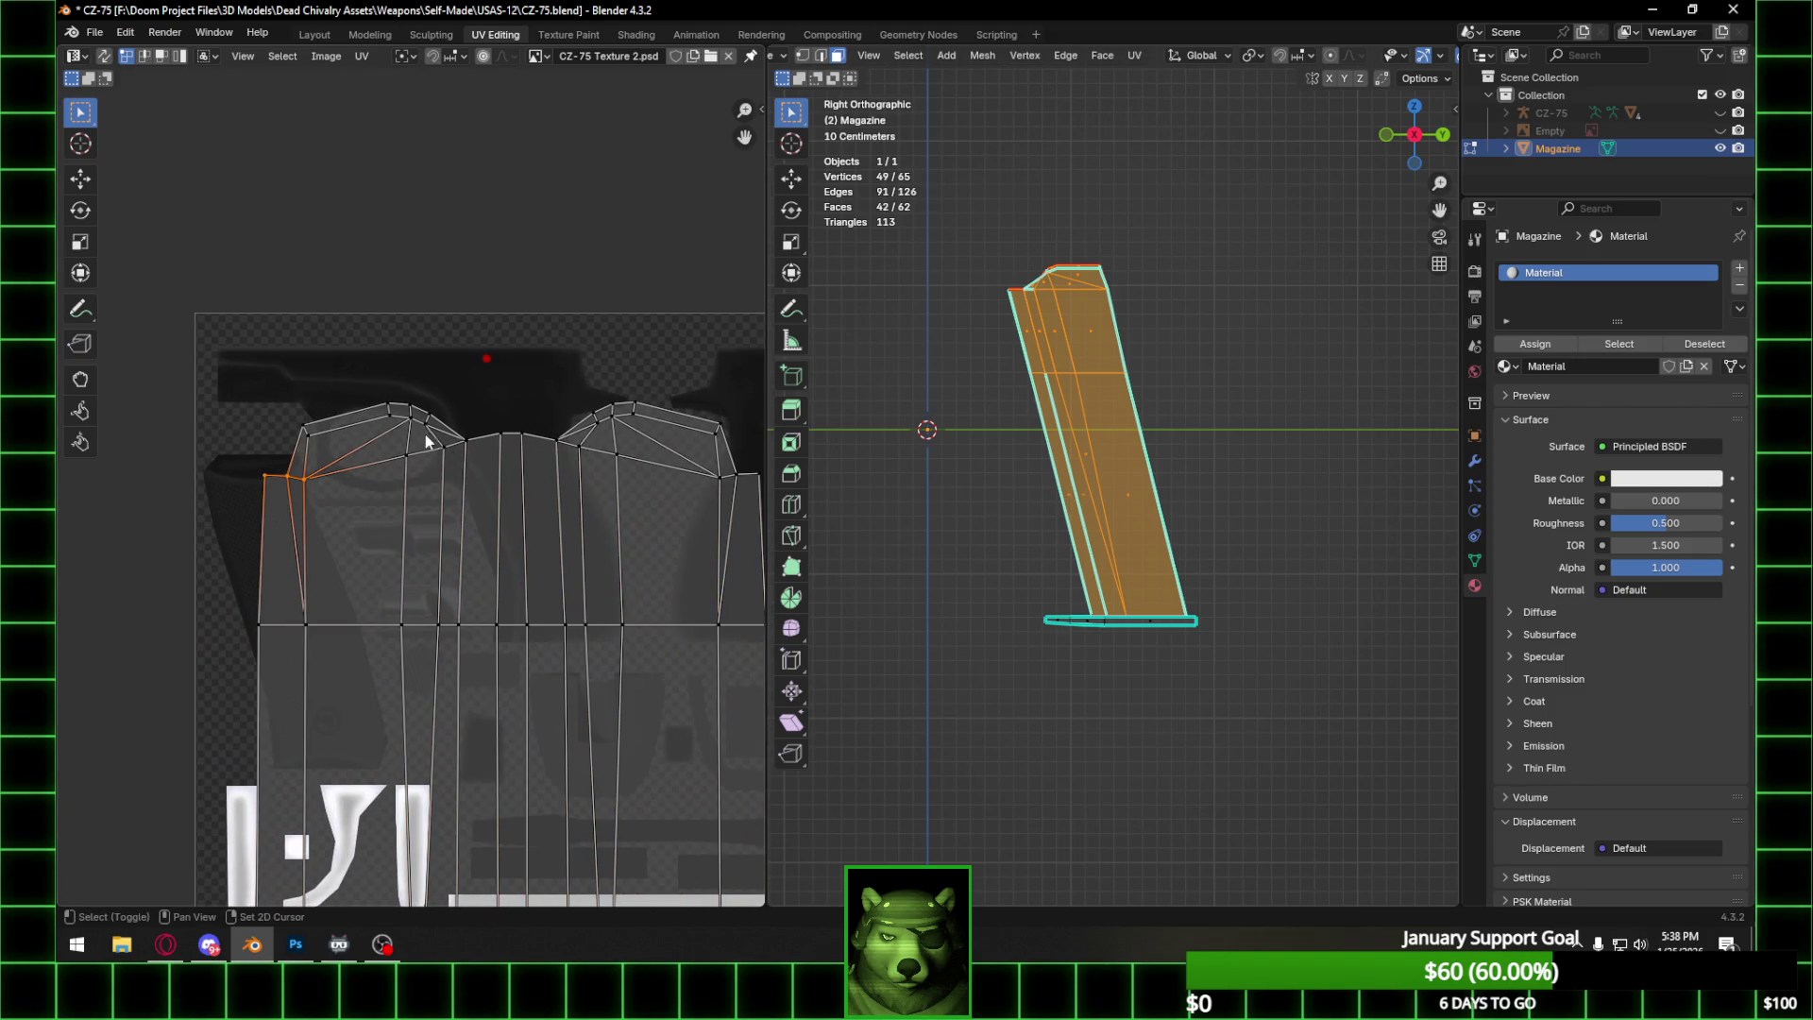
{"action": "left_click", "coordinate": [407, 455], "text": "shift"}
{"action": "left_click", "coordinate": [456, 441], "text": "shift"}
{"action": "left_click", "coordinate": [557, 440], "text": "shift"}
{"action": "middle_click_drag", "start_coordinate": [617, 487], "coordinate": [538, 479]}
{"action": "left_click", "coordinate": [533, 451], "text": "shift"}
{"action": "left_click", "coordinate": [635, 475], "text": "shift"}
{"action": "right_click", "coordinate": [644, 469]}
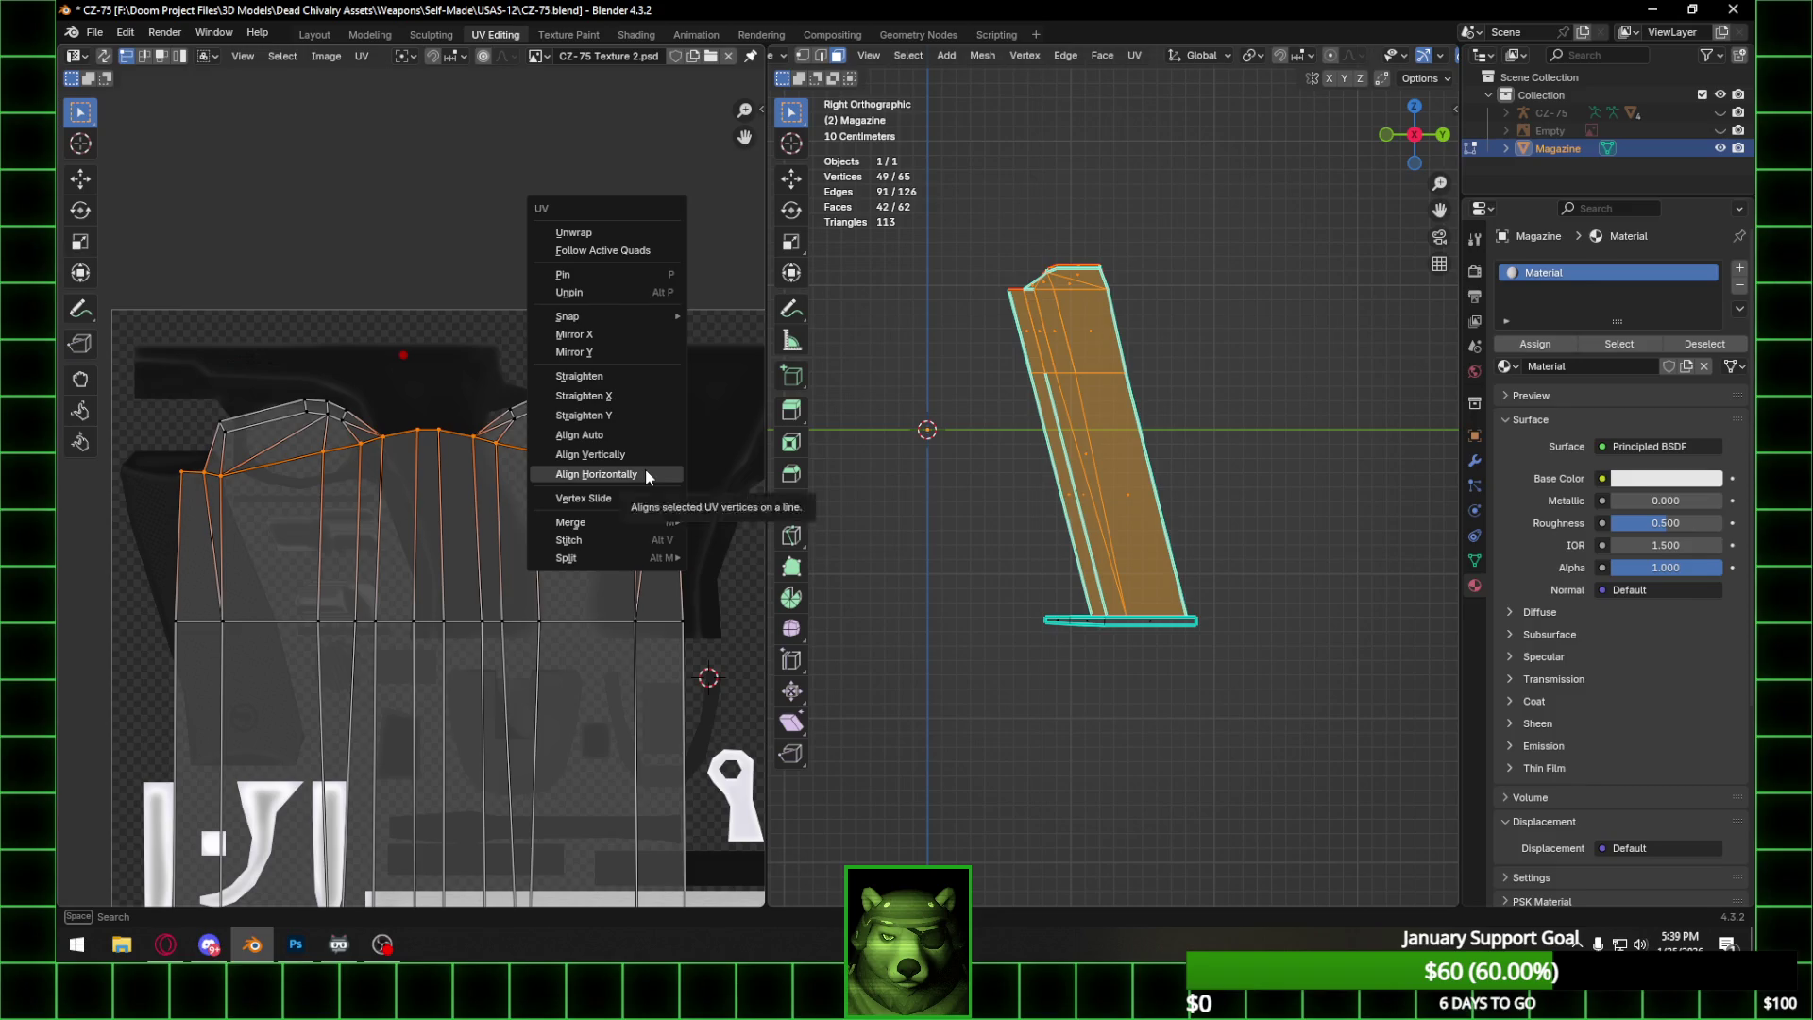
{"action": "left_click", "coordinate": [644, 468]}
Select the arched top UVs and trial scaling them flat with s0 and sx0y, cancelling both.
{"action": "left_click", "coordinate": [219, 431]}
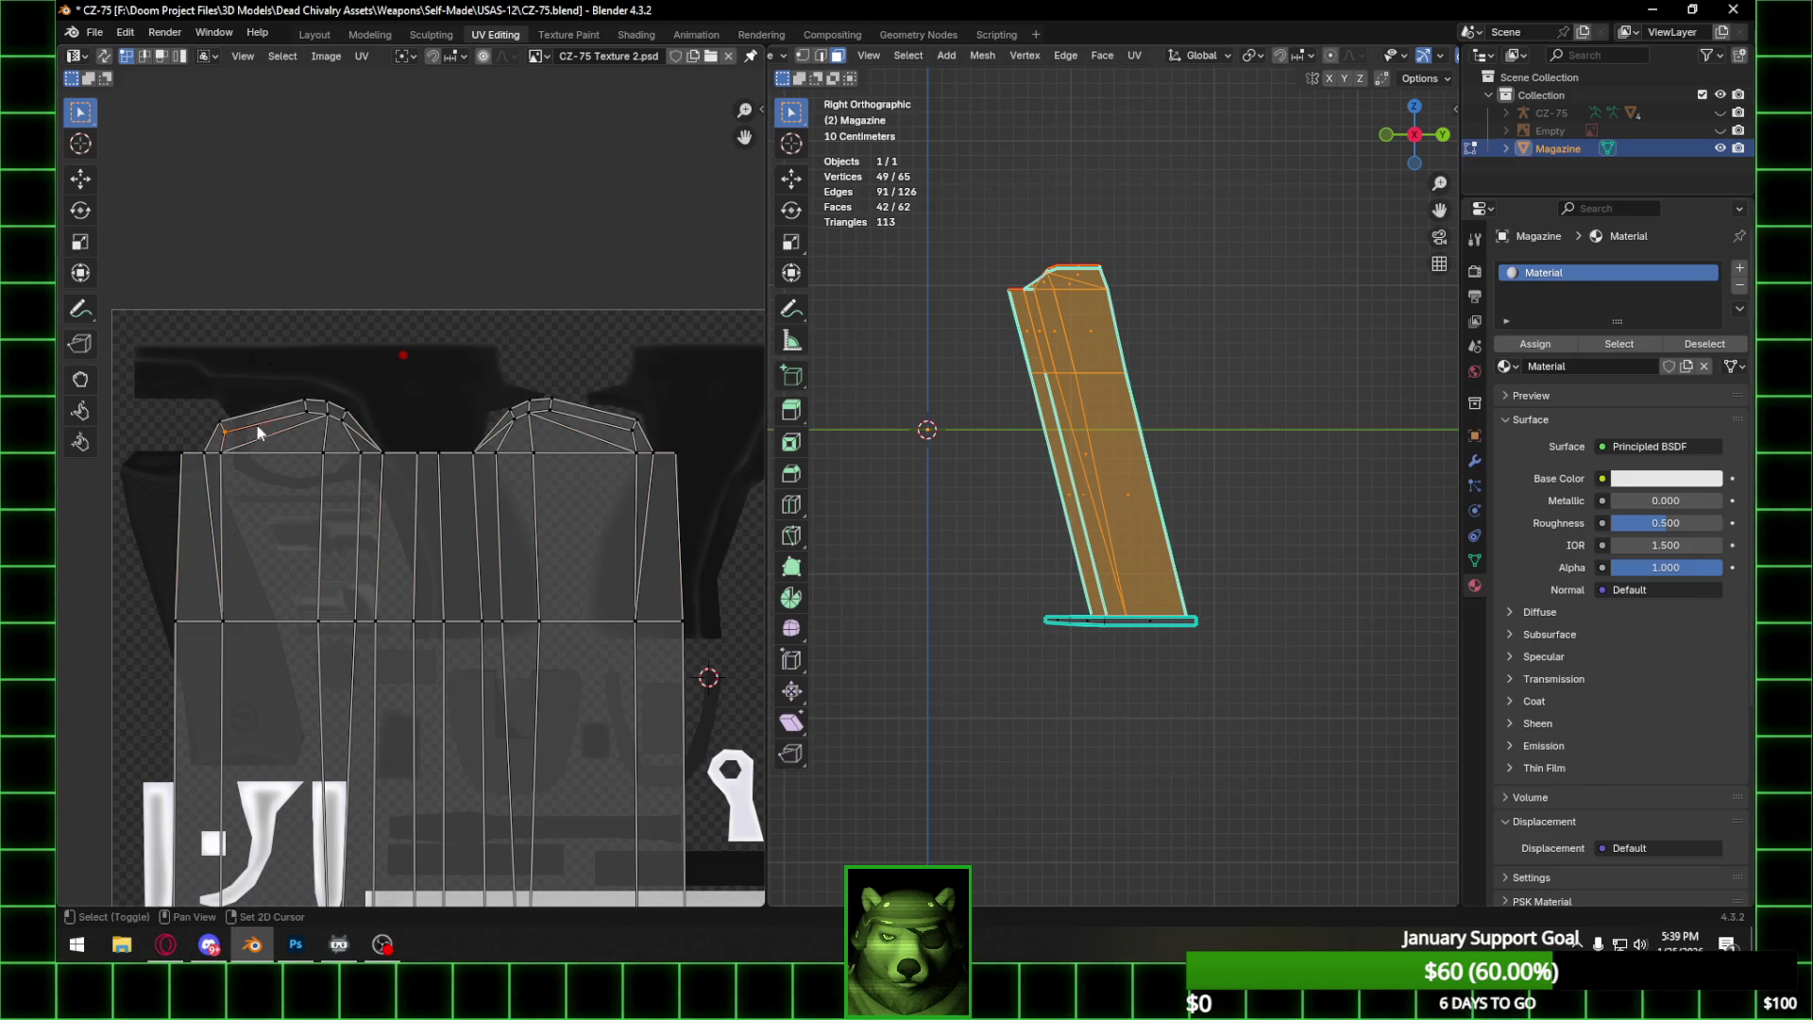
{"action": "left_click_drag", "start_coordinate": [171, 366], "coordinate": [668, 443]}
{"action": "left_click", "coordinate": [306, 409]}
{"action": "left_click_drag", "start_coordinate": [192, 389], "coordinate": [688, 438]}
{"action": "type", "text": "s"}
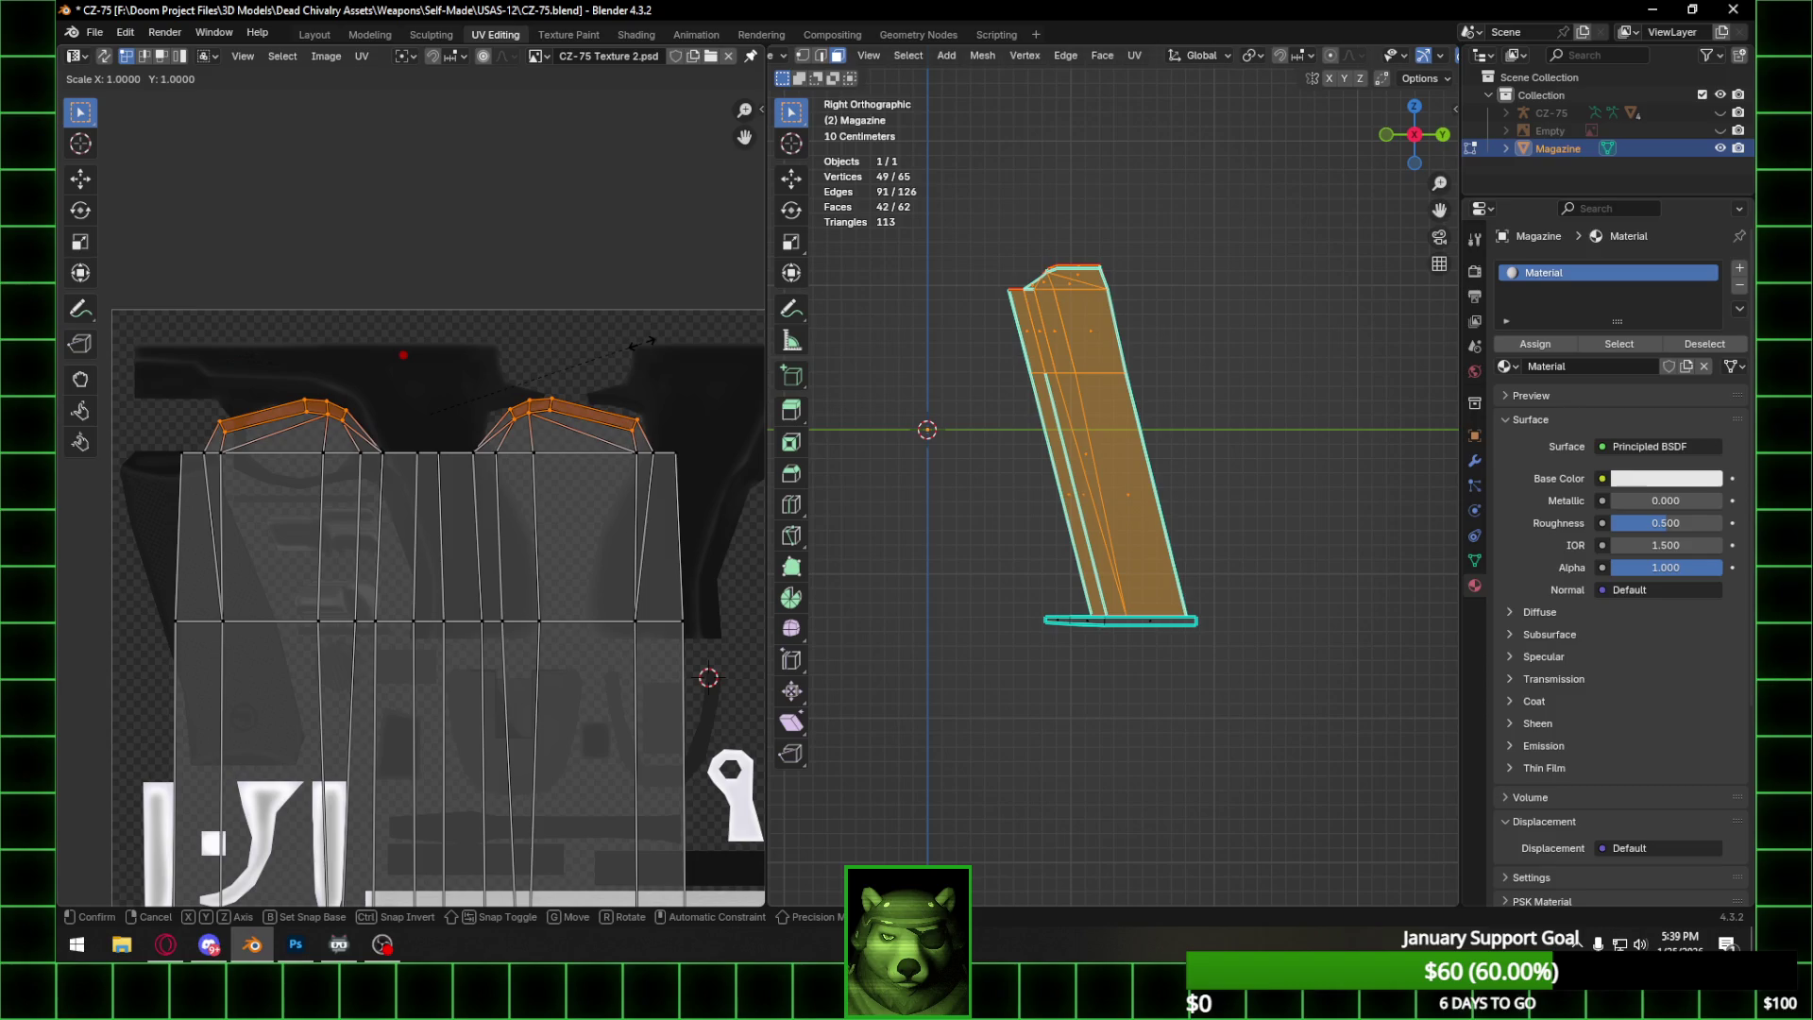
{"action": "type", "text": "0"}
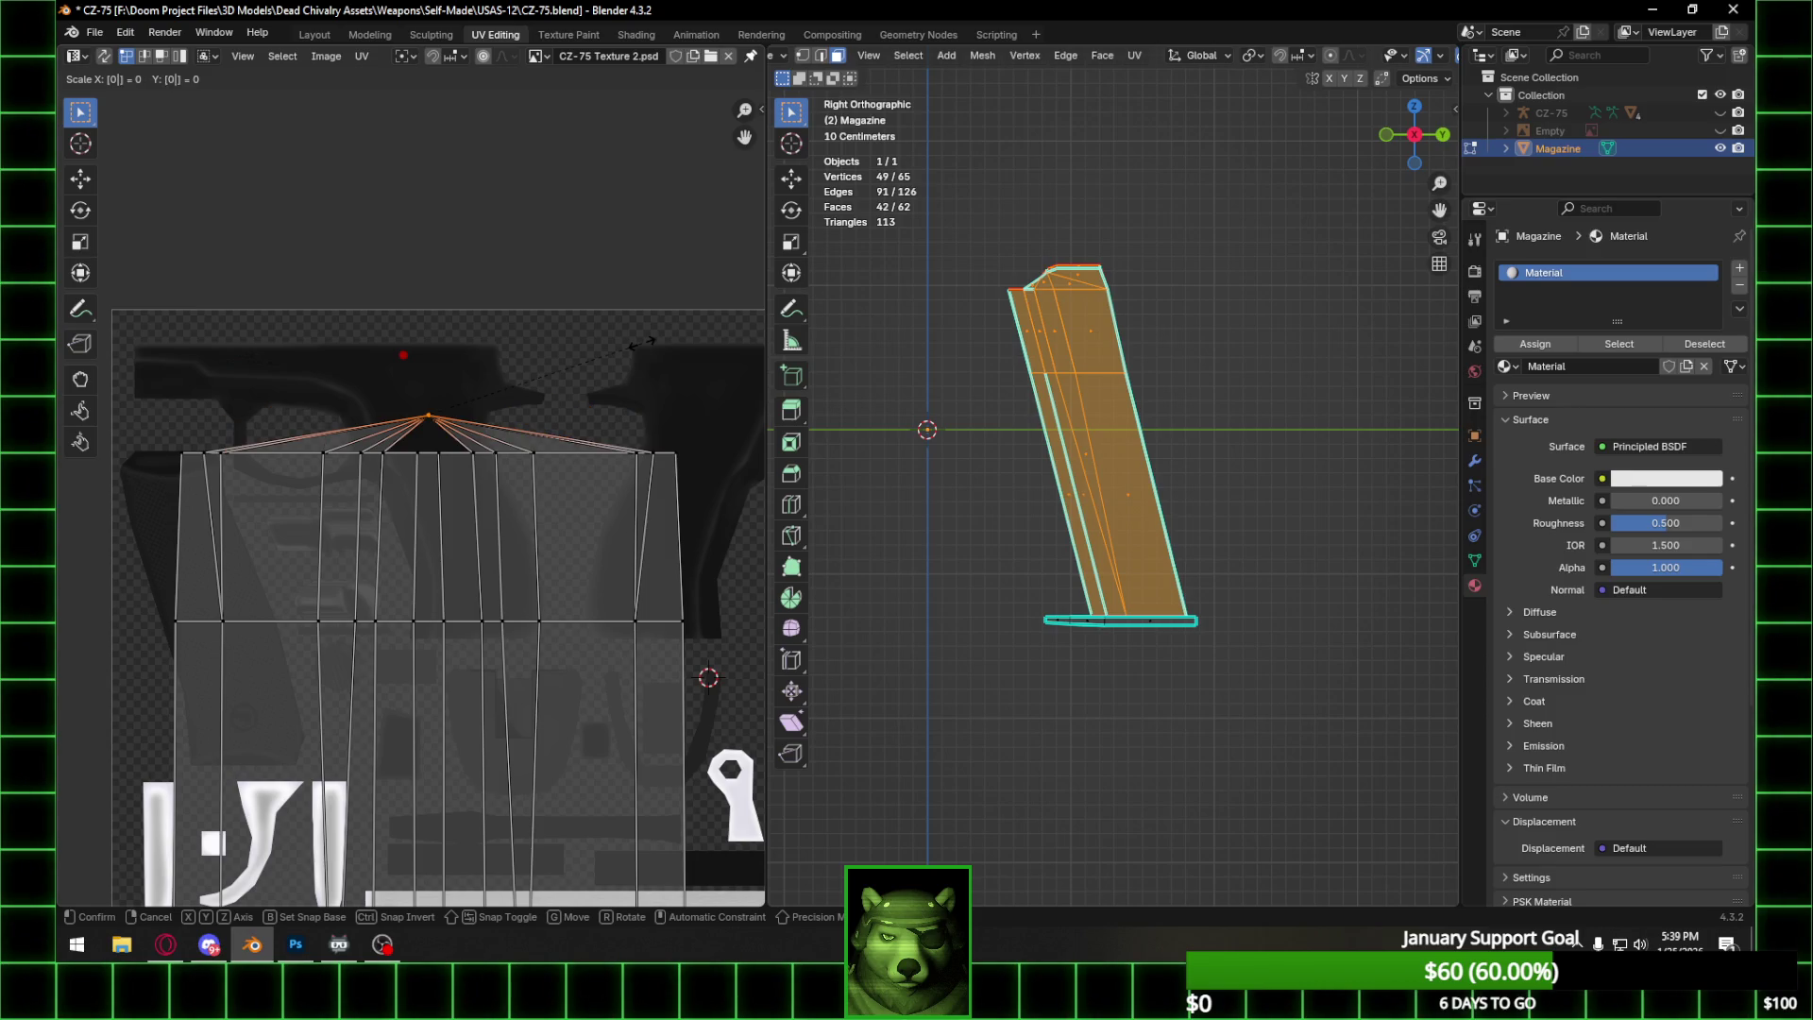
{"action": "key", "text": "Escape"}
{"action": "type", "text": "s"}
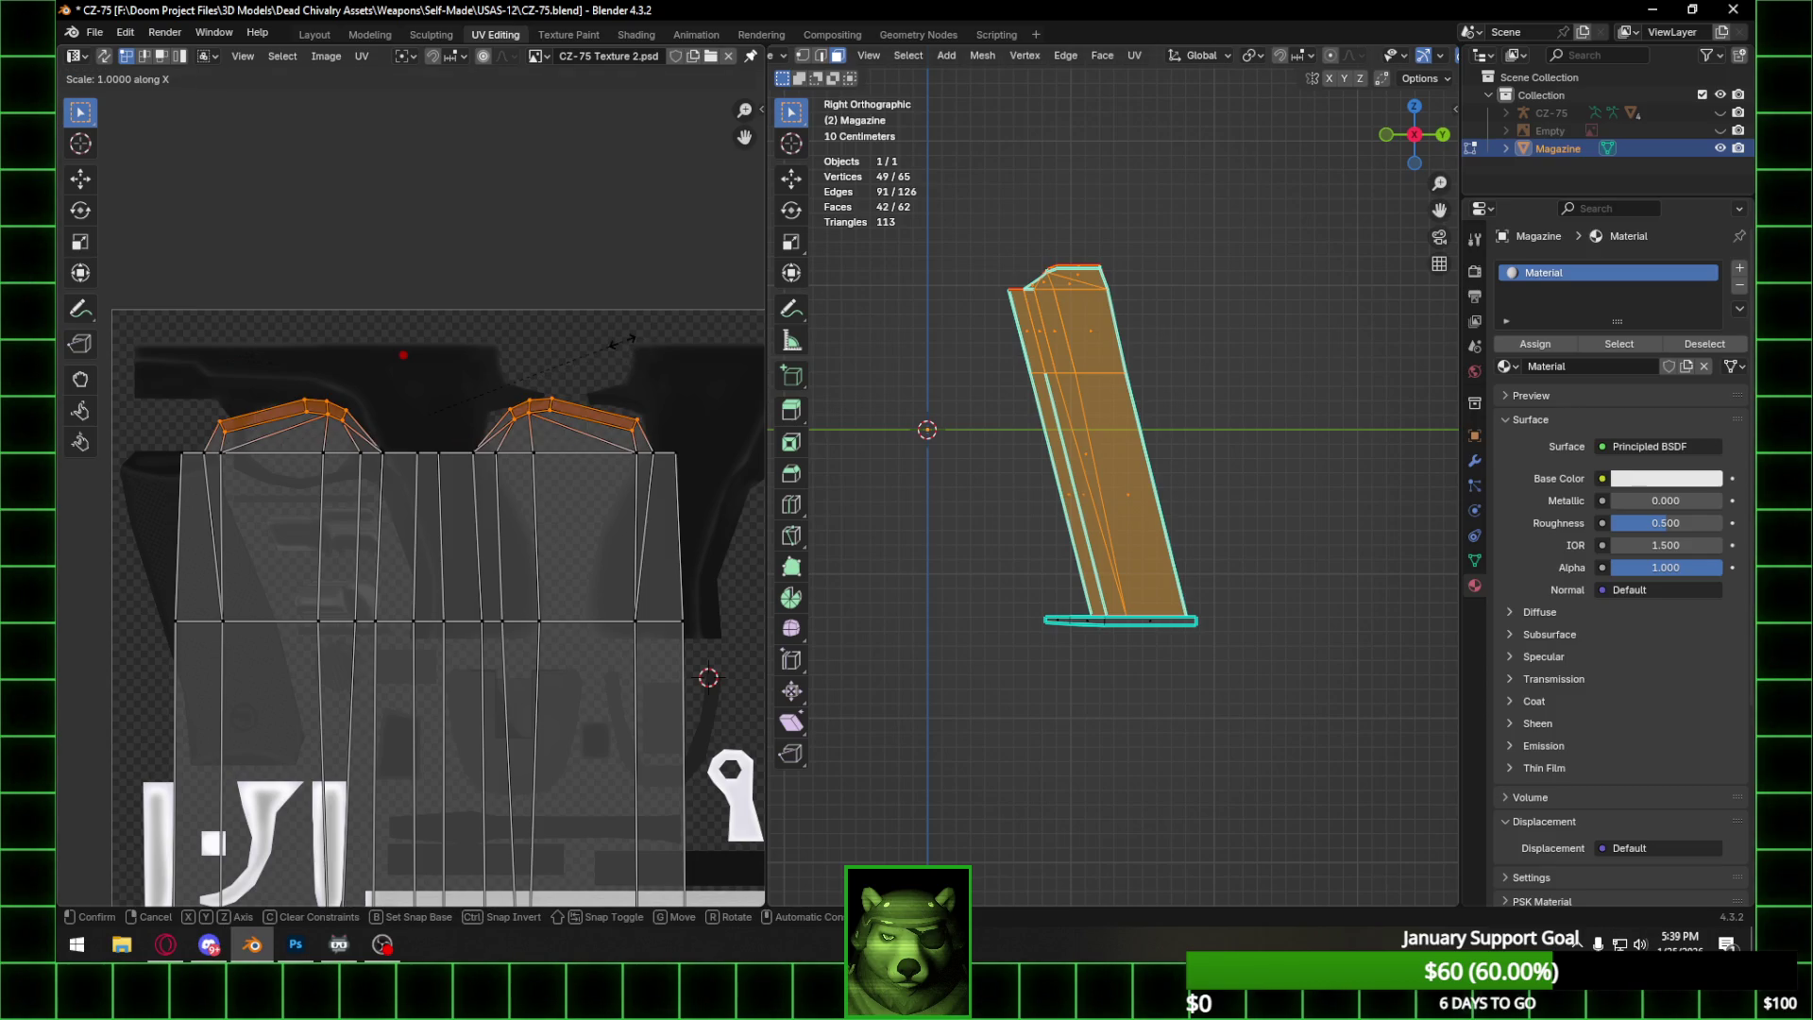
{"action": "type", "text": "x0y"}
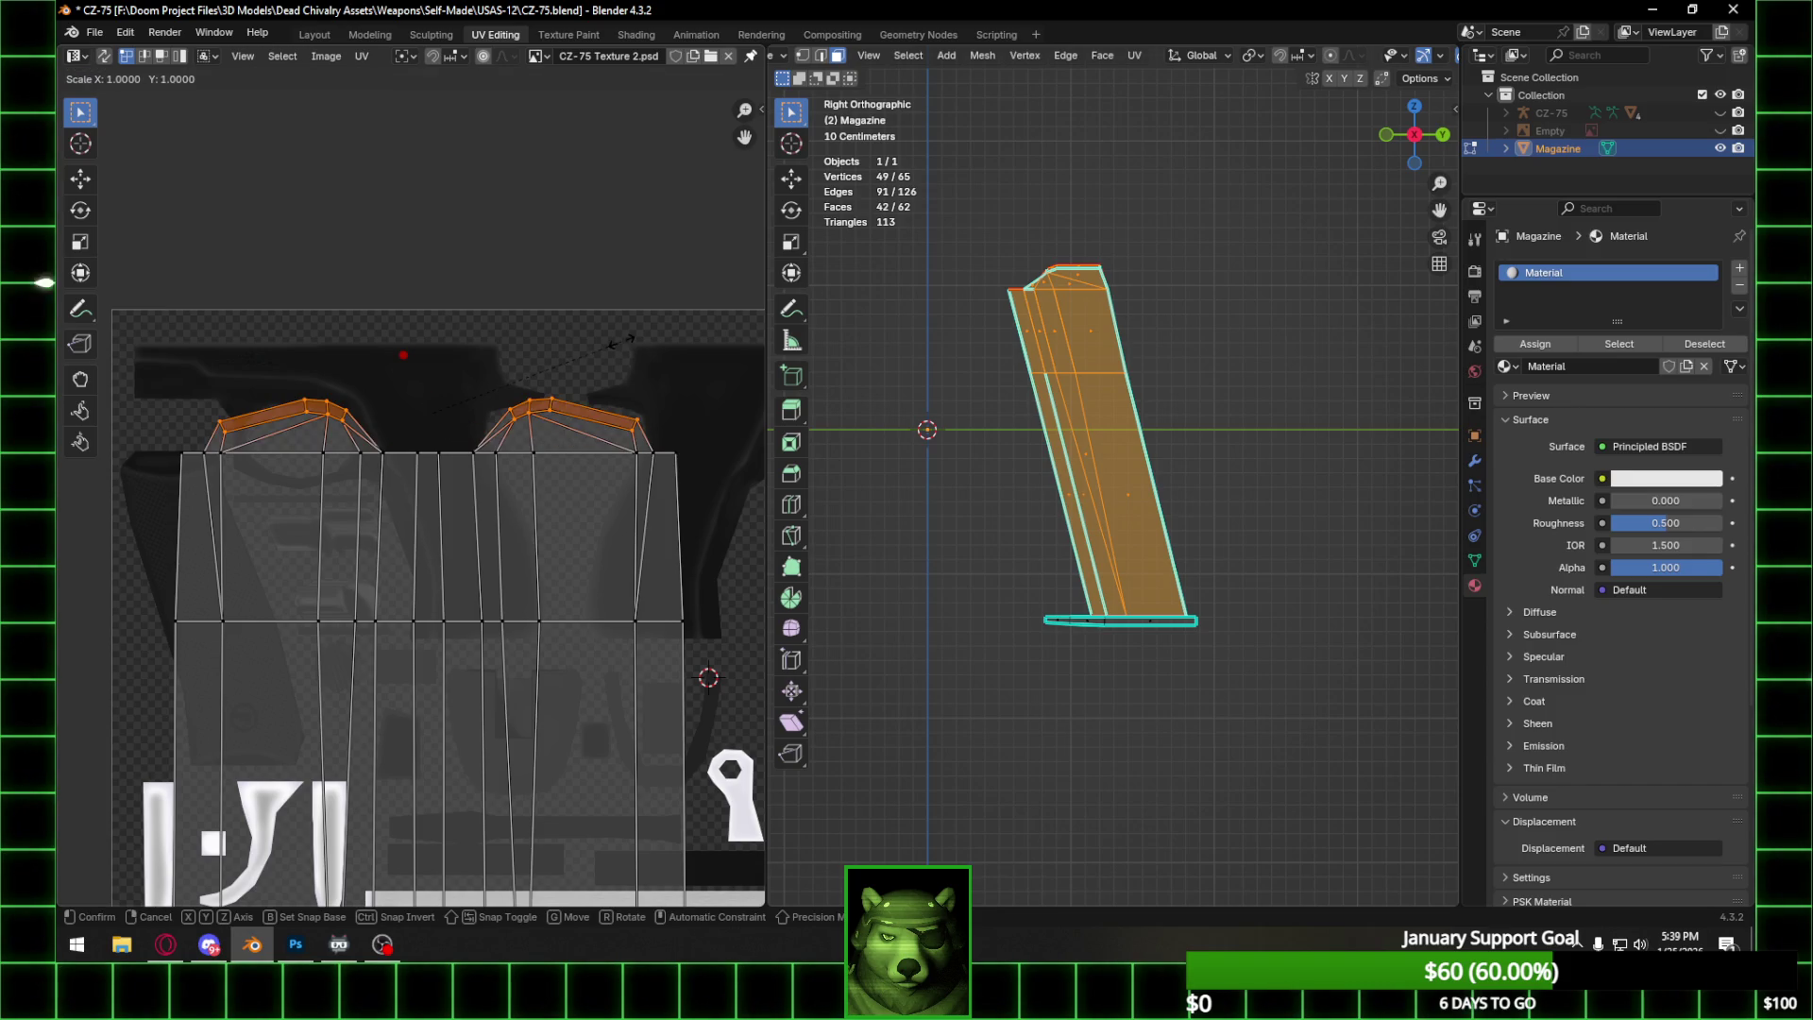
{"action": "key", "text": "Escape"}
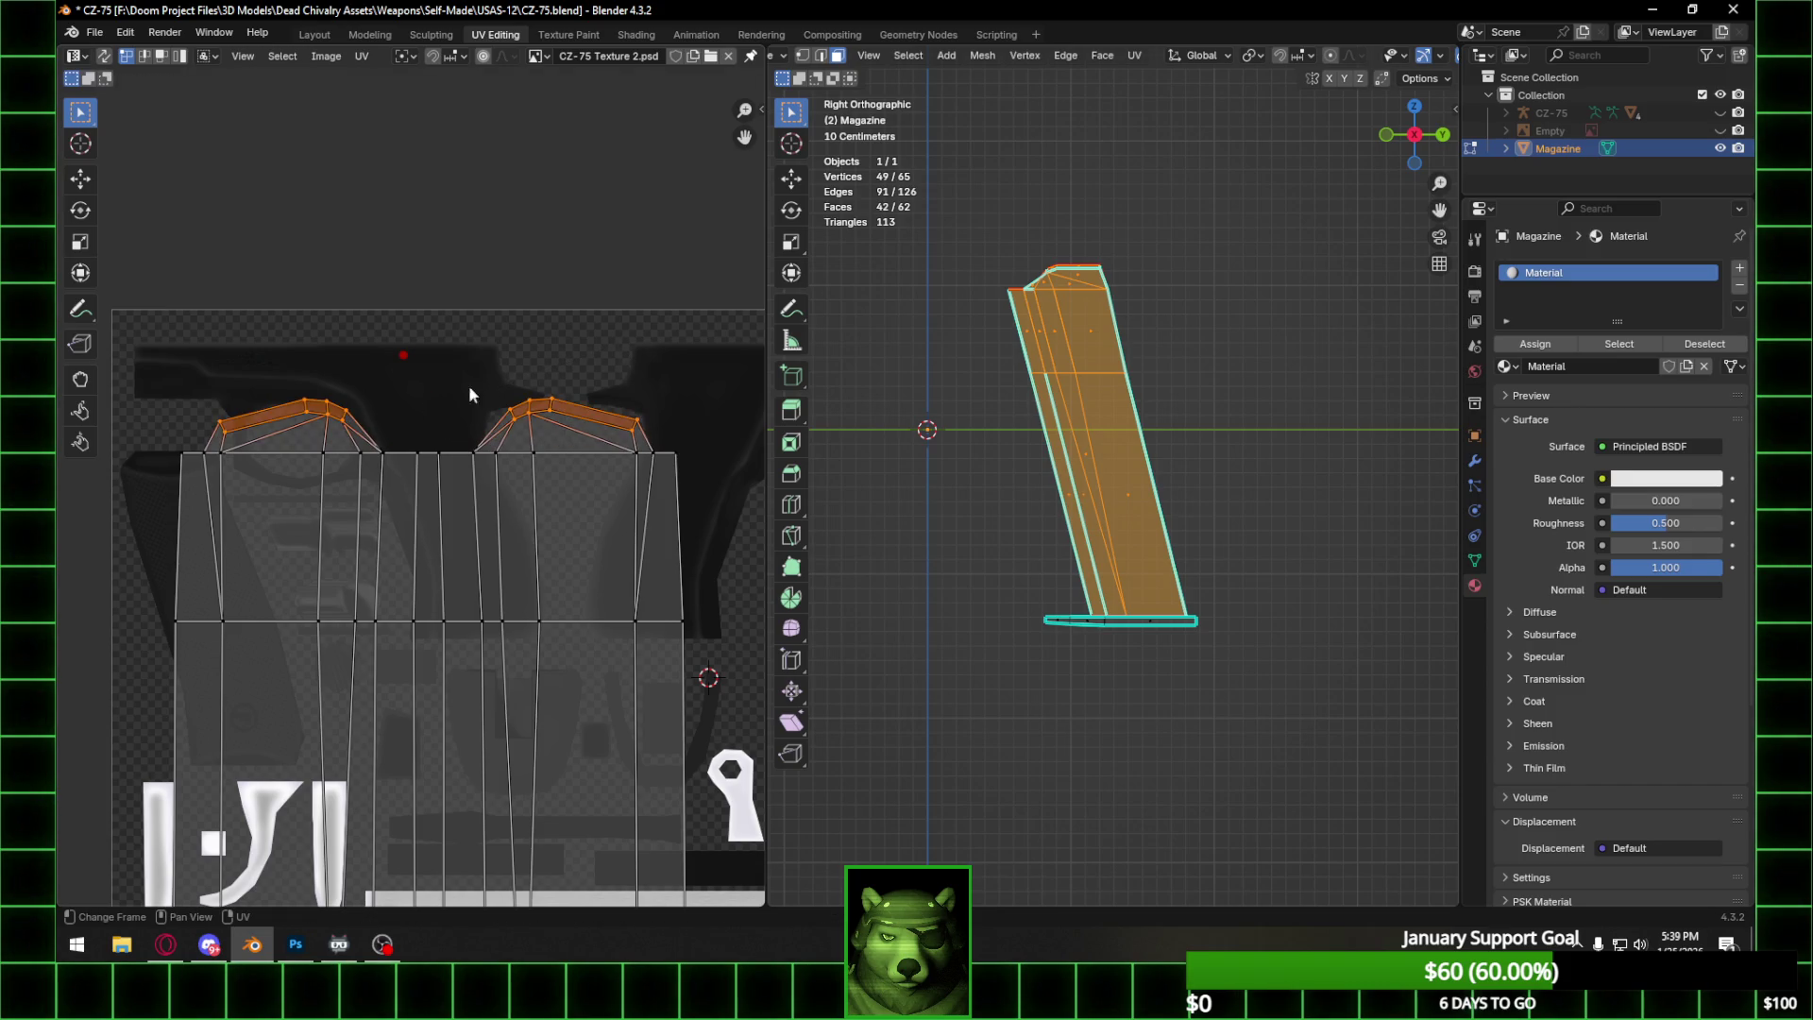
Reselect both arches' top vertices and trial rotating them twice, cancelling each rotation.
{"action": "left_click", "coordinate": [228, 432]}
{"action": "left_click", "coordinate": [344, 422], "text": "shift"}
{"action": "left_click", "coordinate": [517, 416], "text": "shift"}
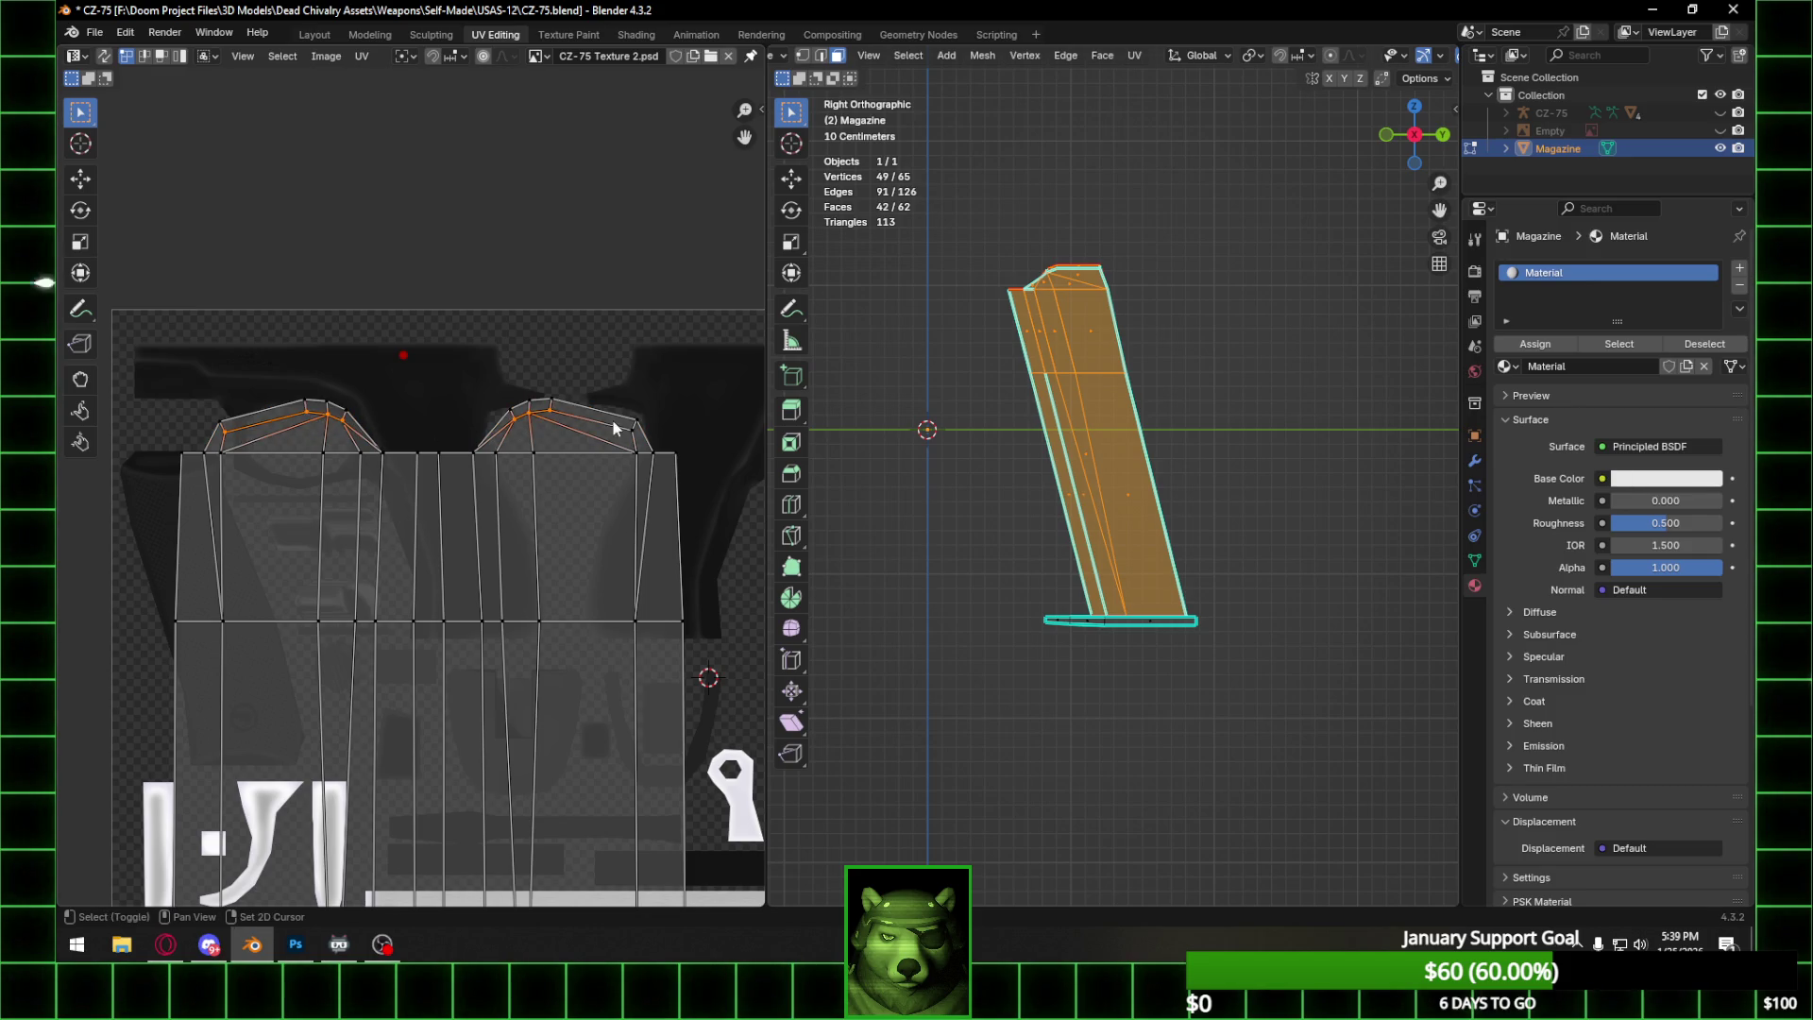
{"action": "key", "text": "r"}
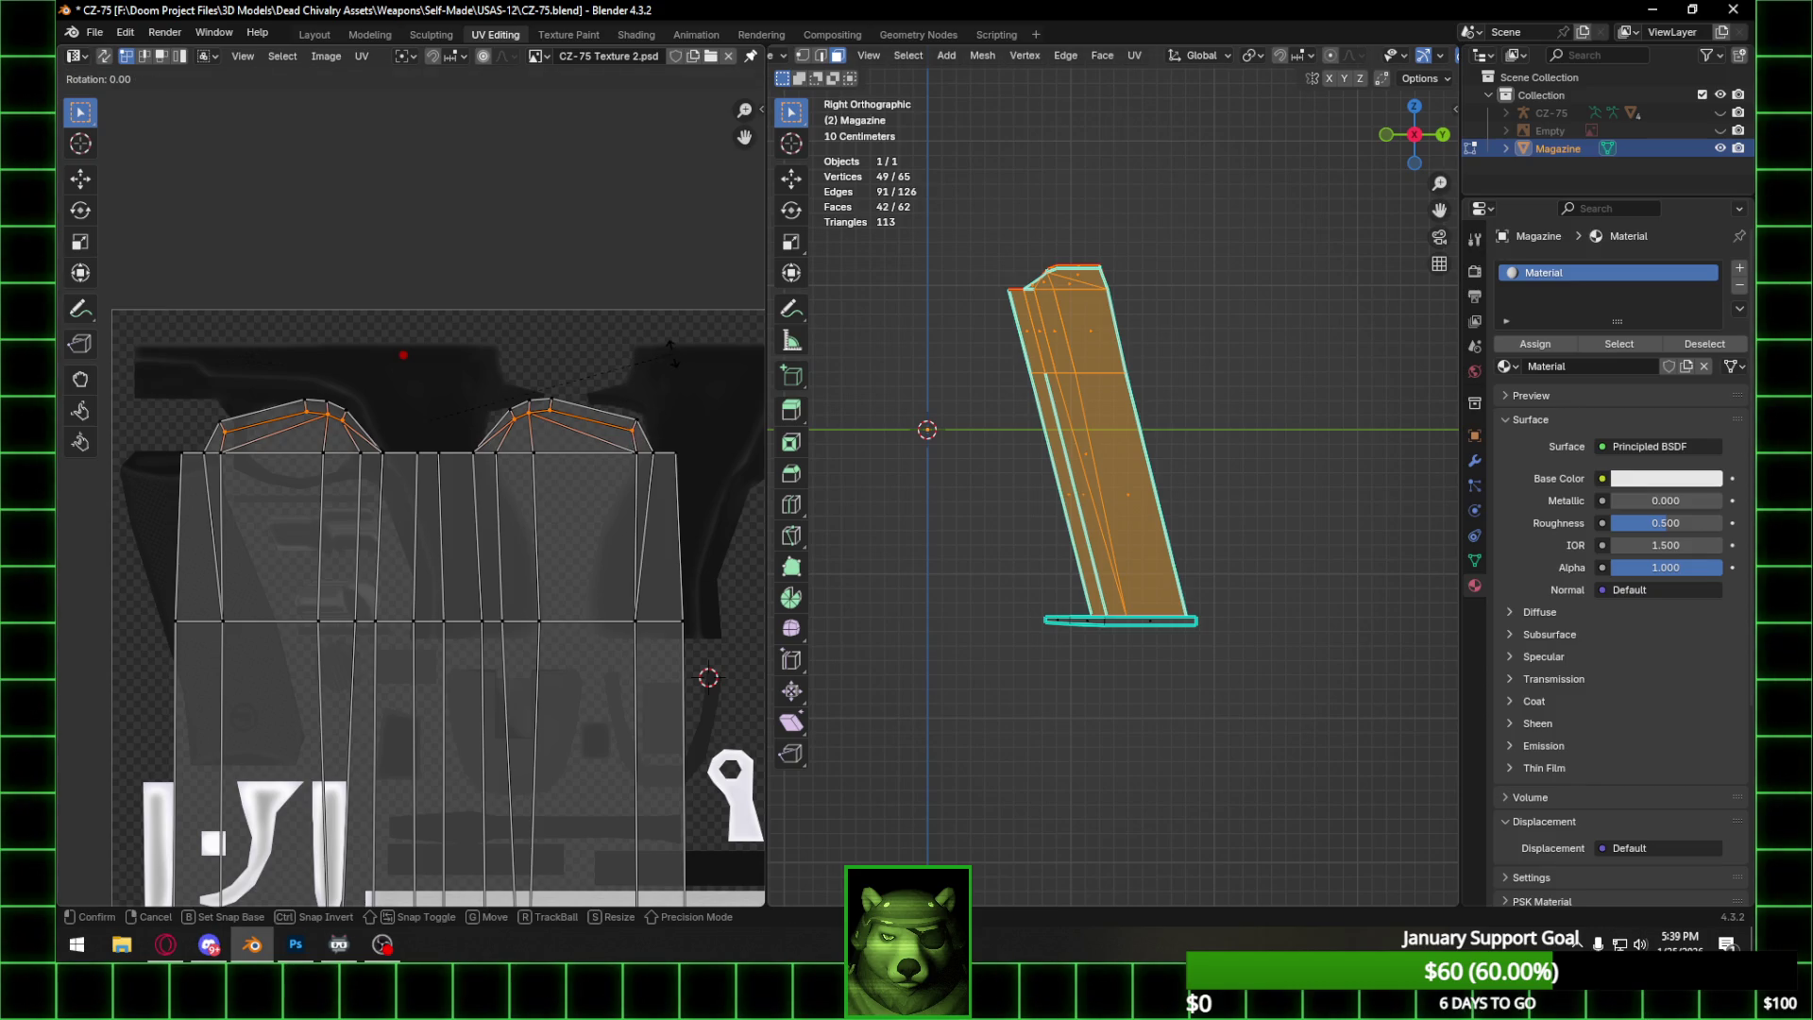
{"action": "right_click", "coordinate": [635, 326]}
{"action": "key", "text": "r"}
{"action": "right_click", "coordinate": [668, 299]}
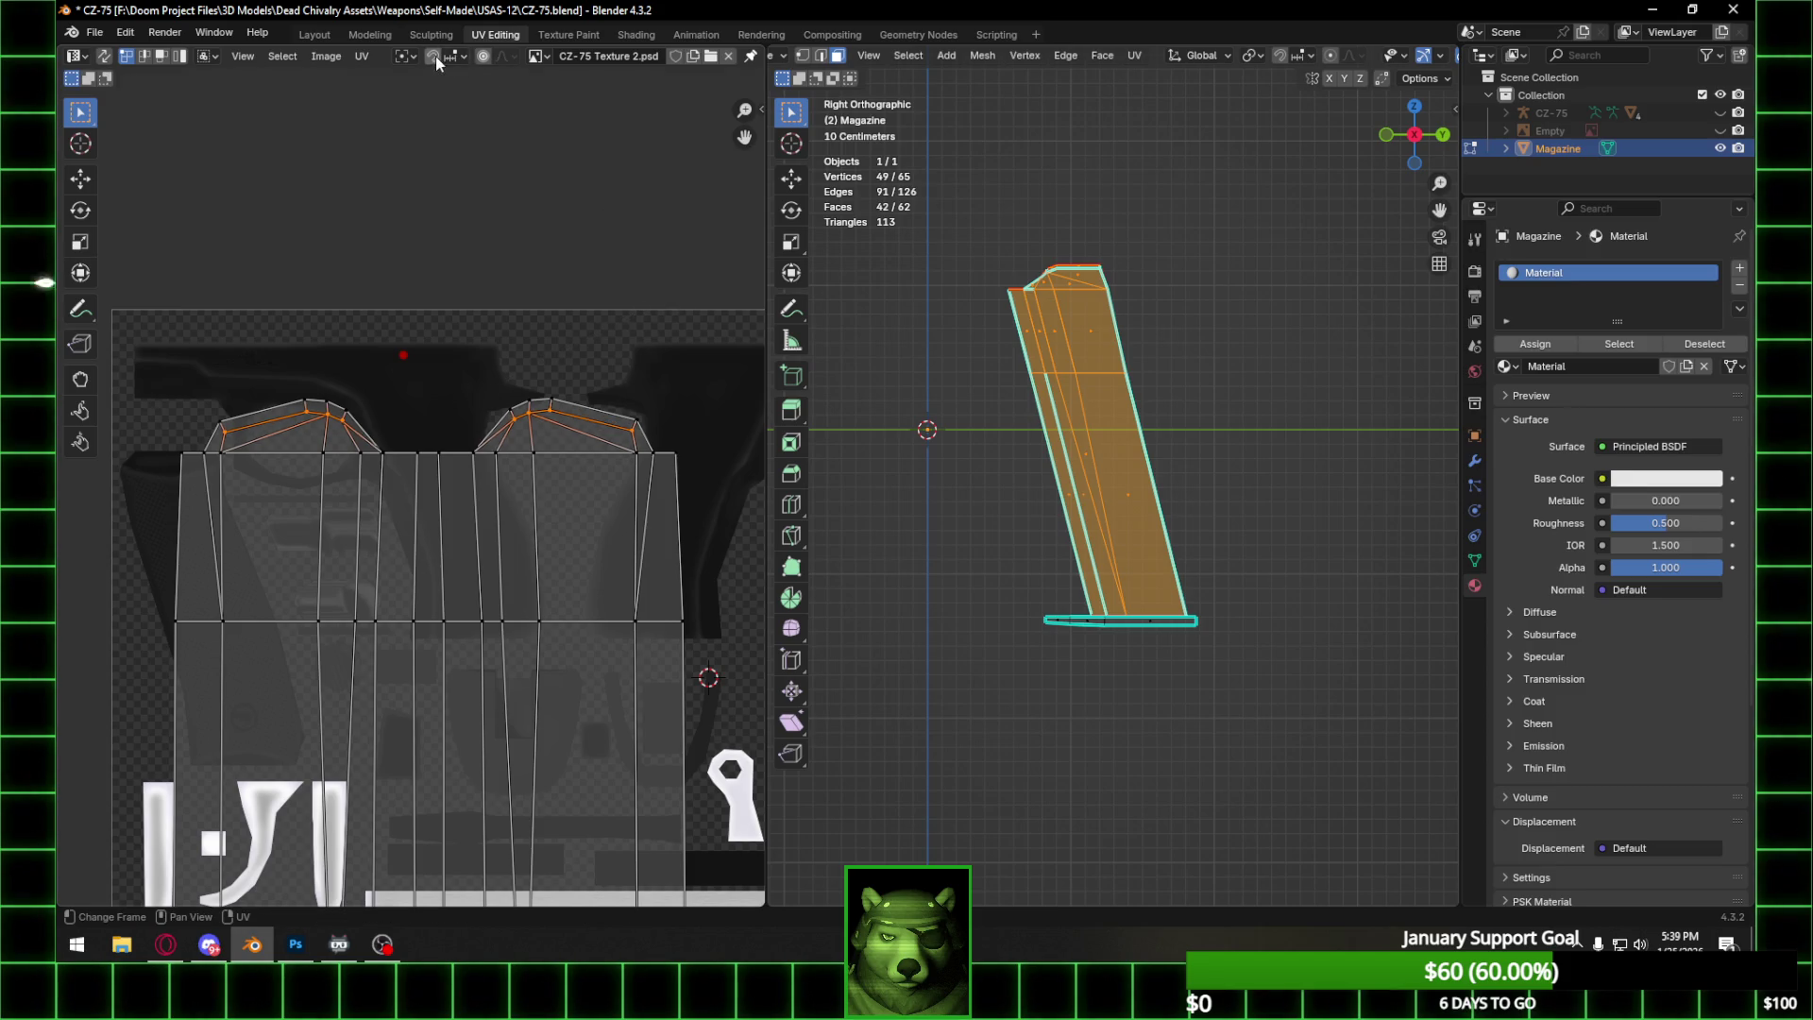
Rotate the arch UVs, switching the pivot from median point to individual origins.
{"action": "left_click", "coordinate": [408, 57]}
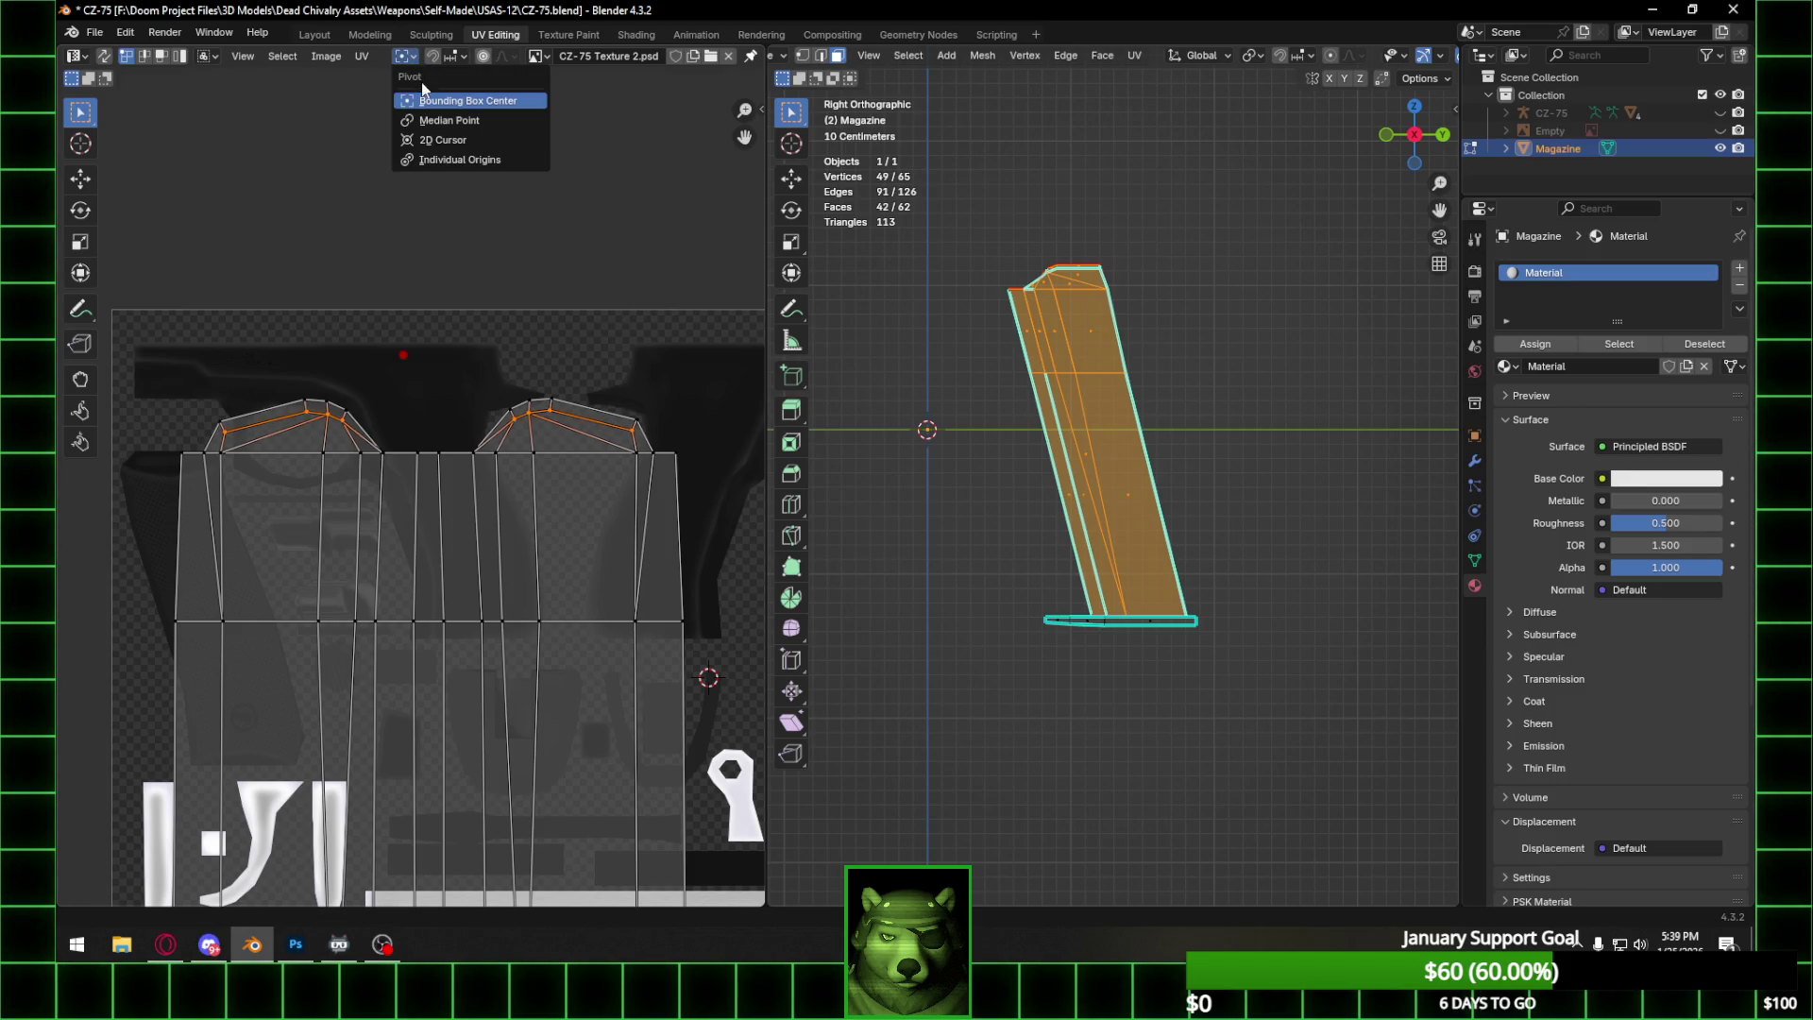
{"action": "left_click", "coordinate": [437, 121]}
{"action": "key", "text": "s"}
{"action": "key", "text": "x"}
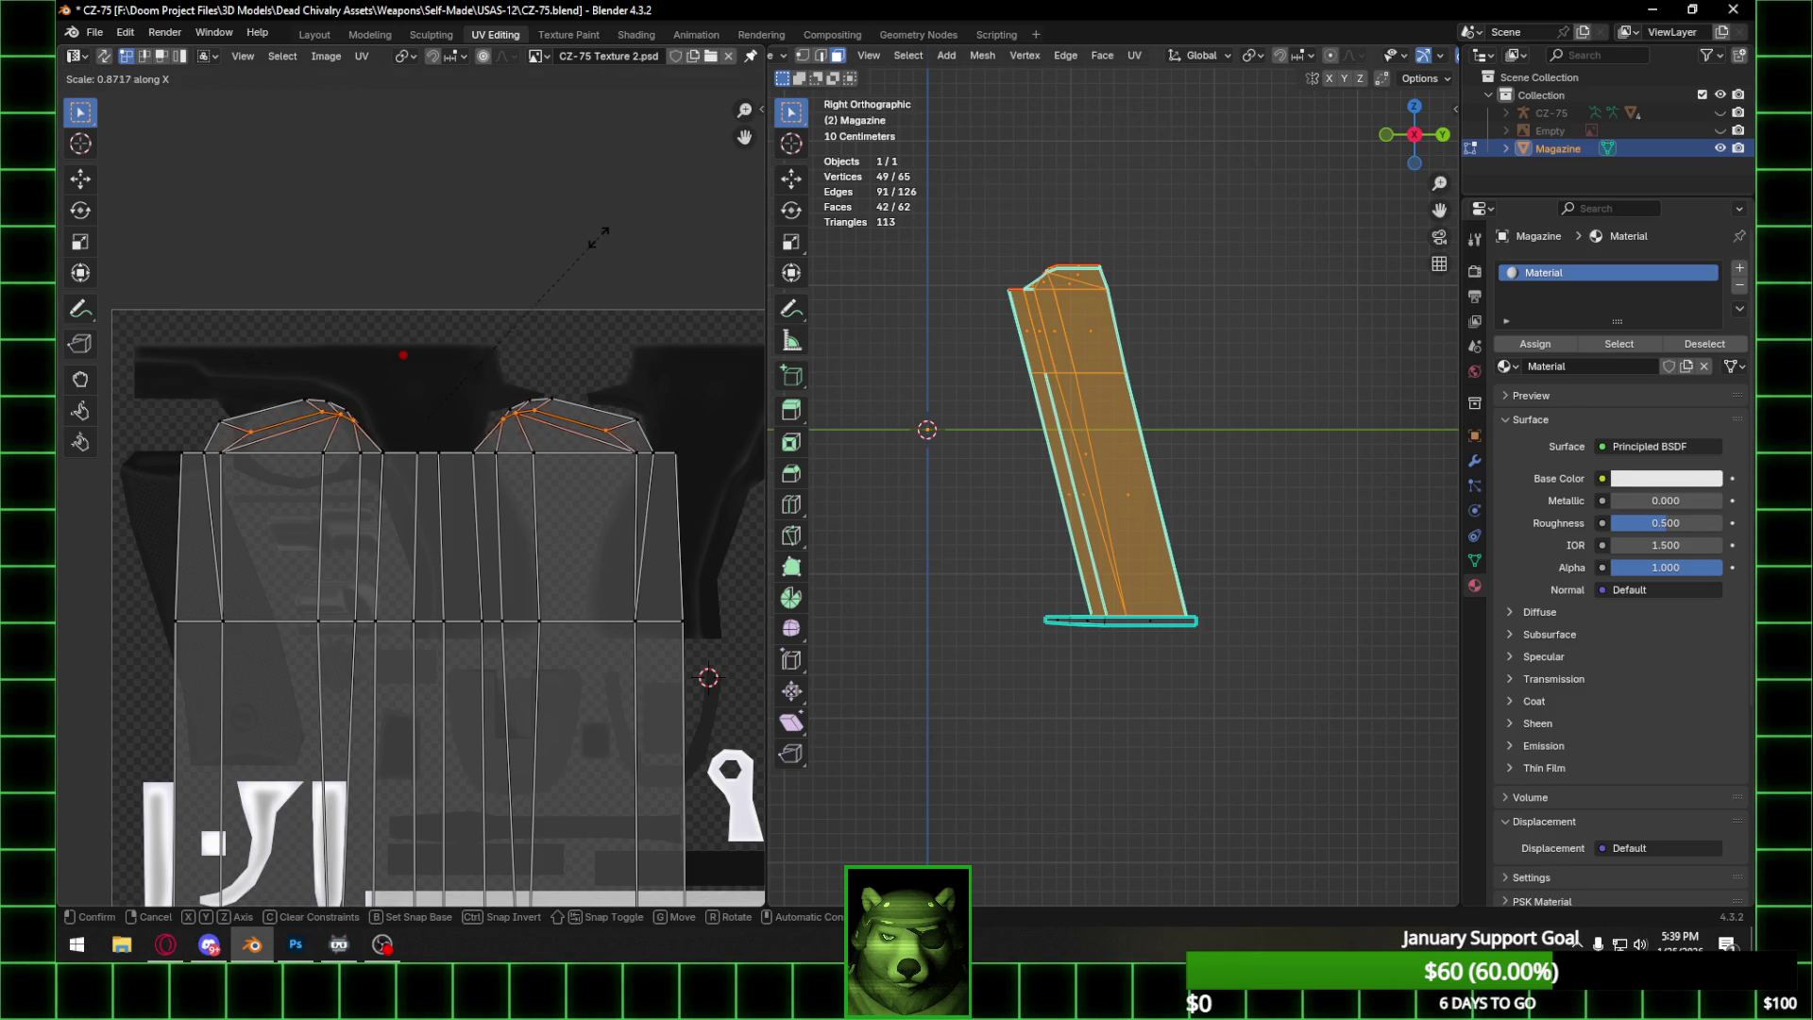
{"action": "key", "text": "r"}
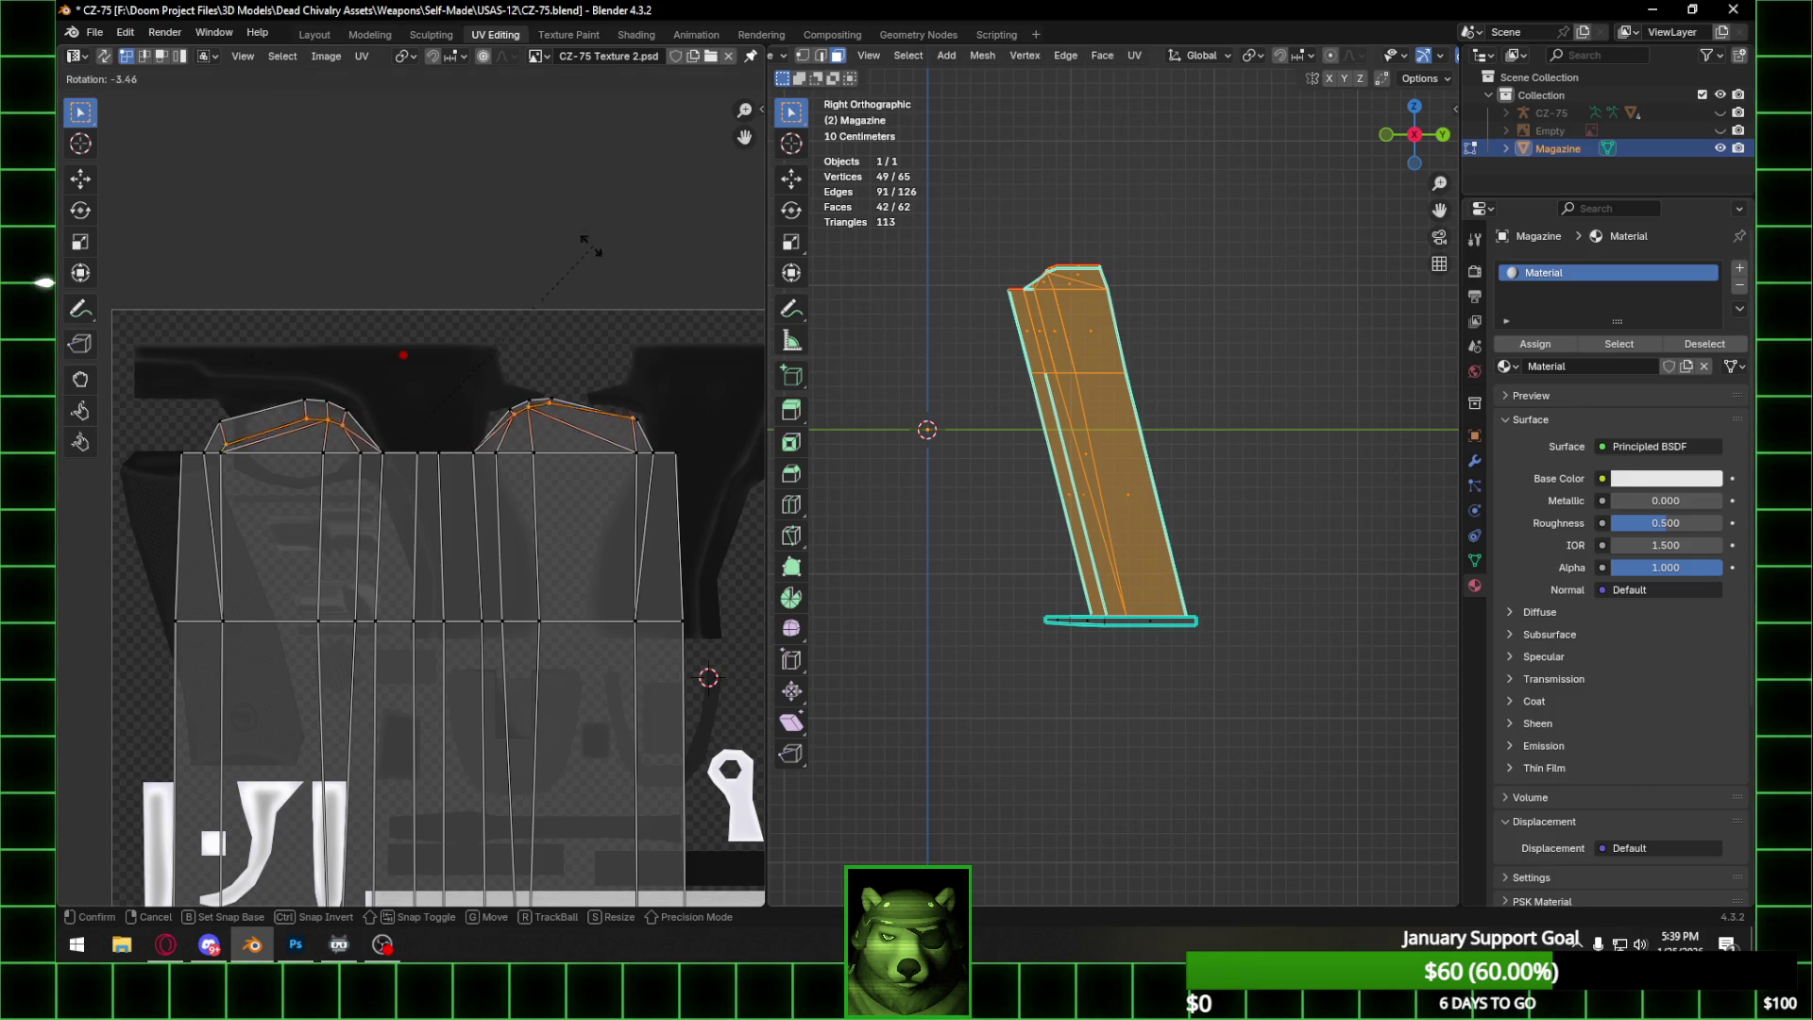
{"action": "left_click", "coordinate": [595, 247]}
{"action": "left_click", "coordinate": [431, 57]}
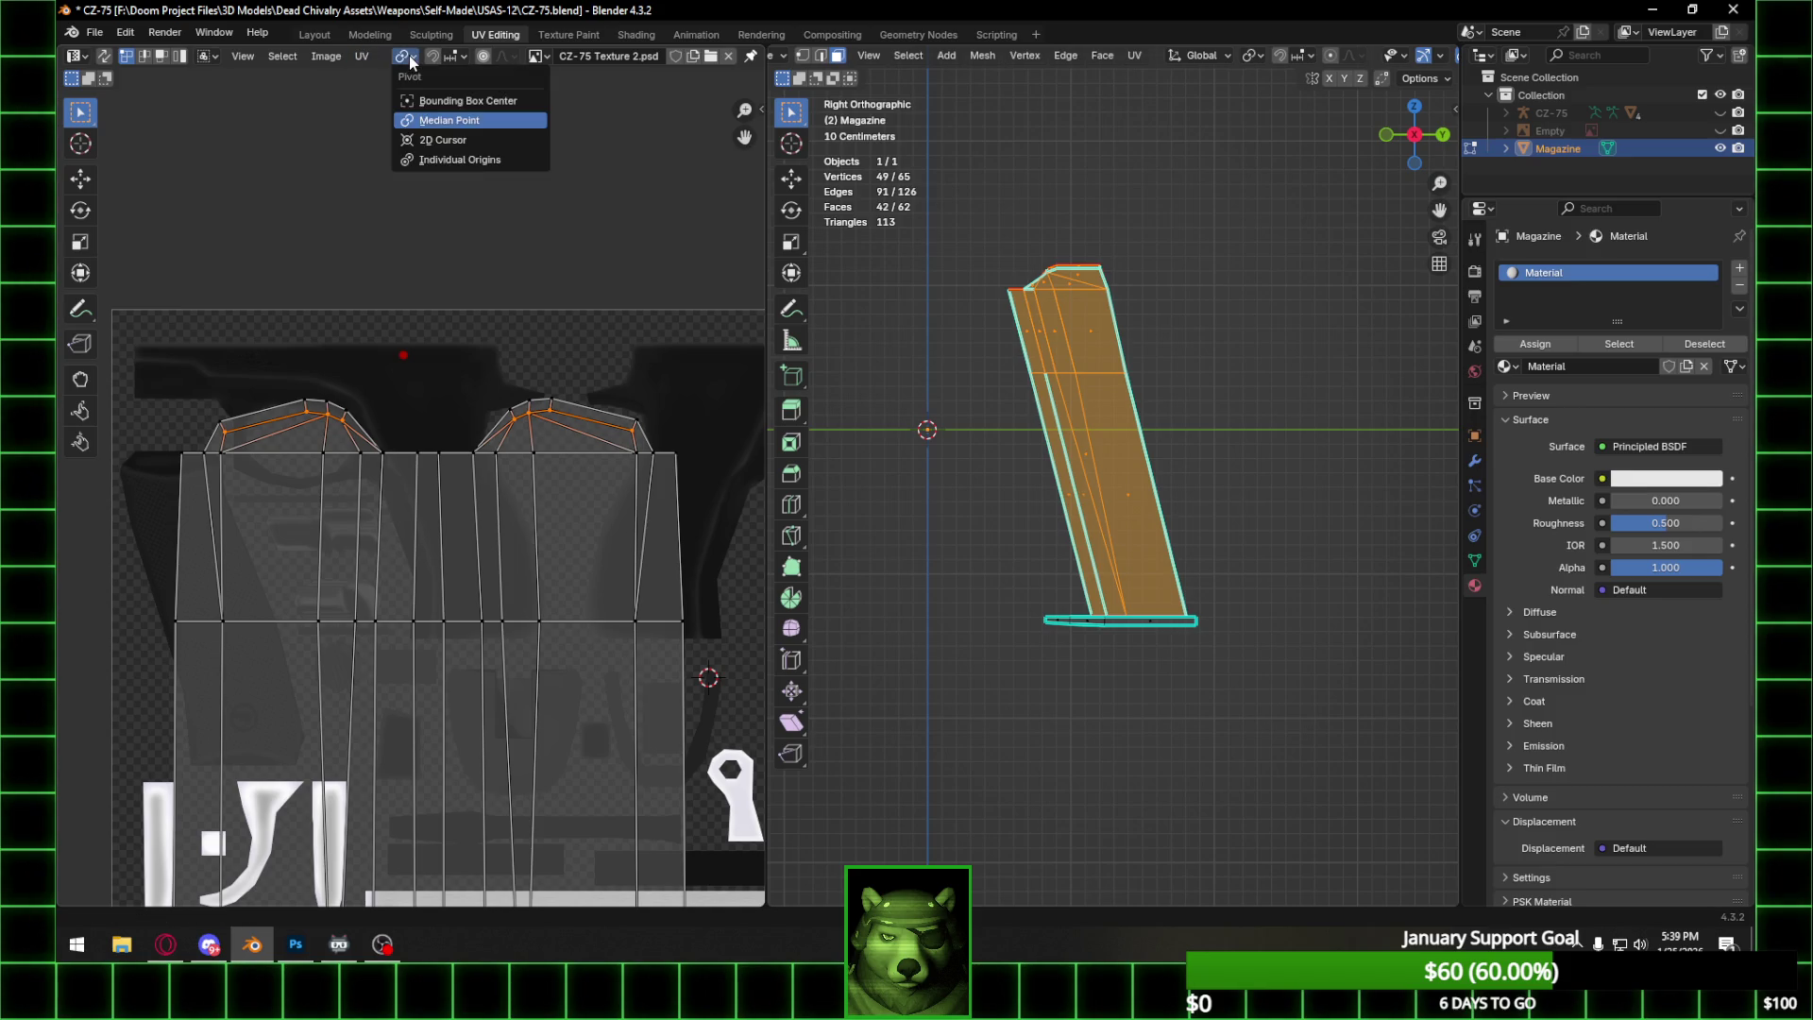
{"action": "left_click", "coordinate": [468, 162]}
{"action": "key", "text": "r"}
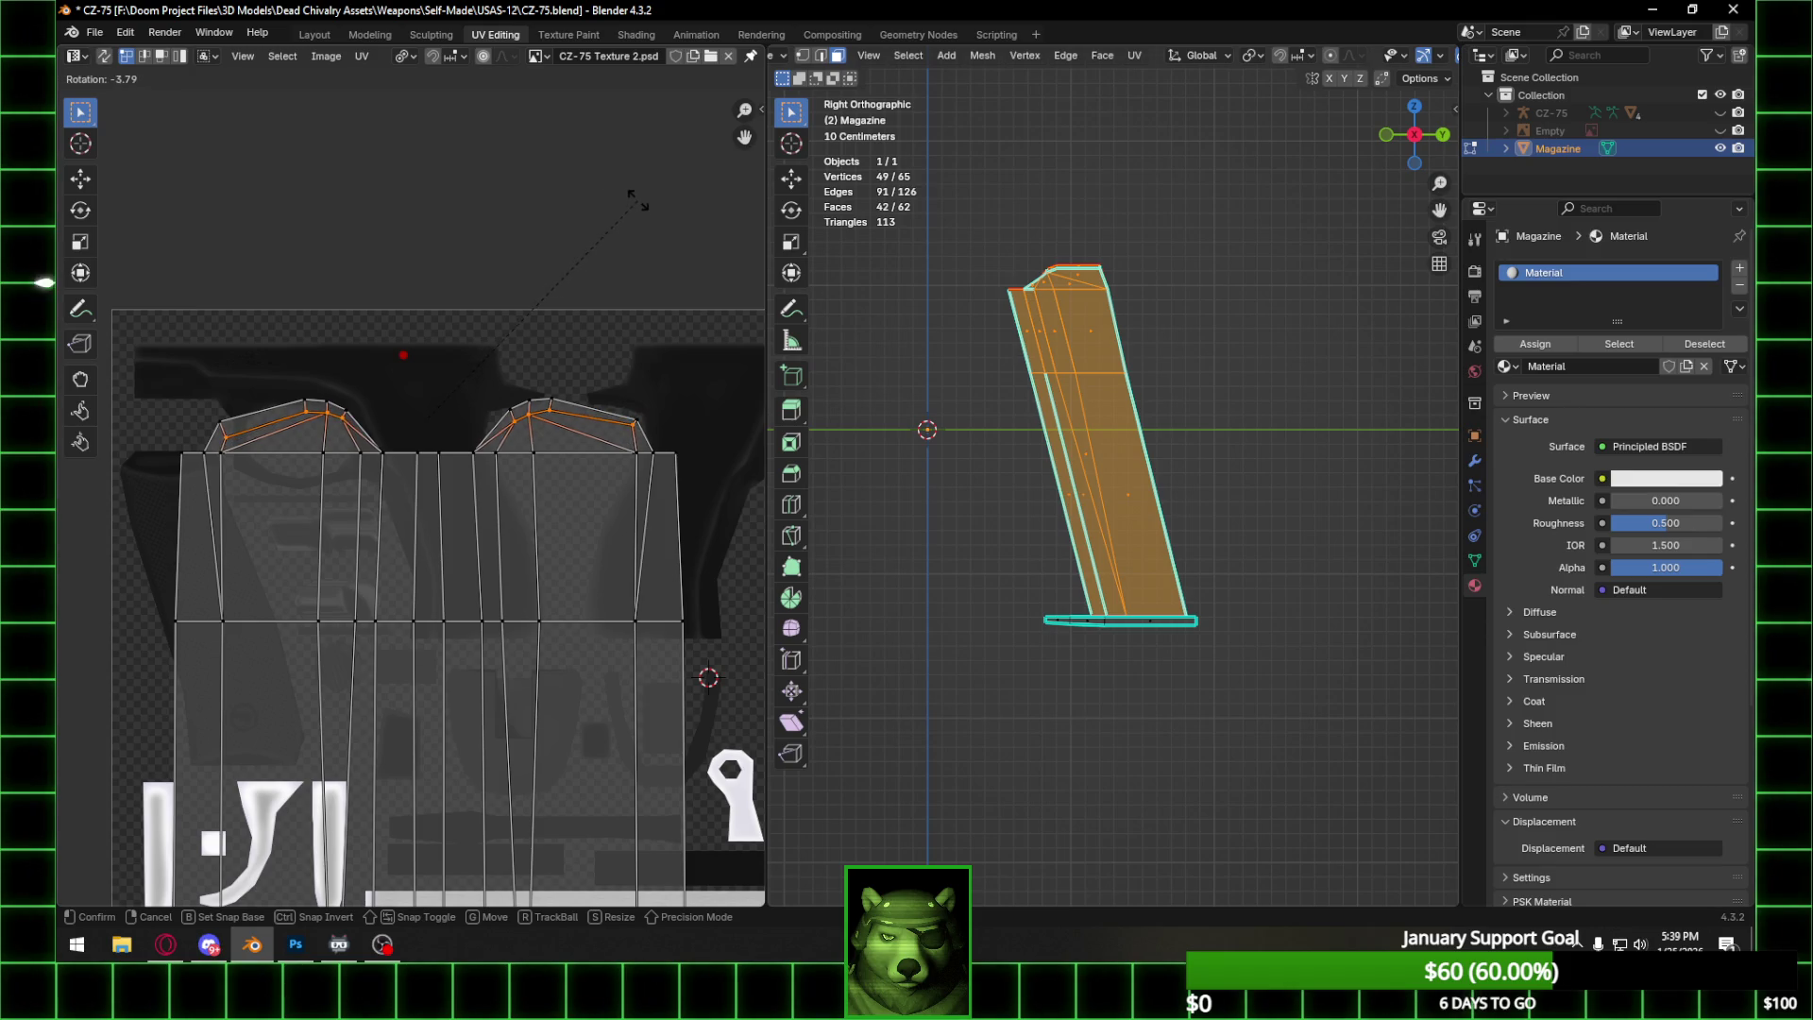
{"action": "left_click", "coordinate": [590, 231]}
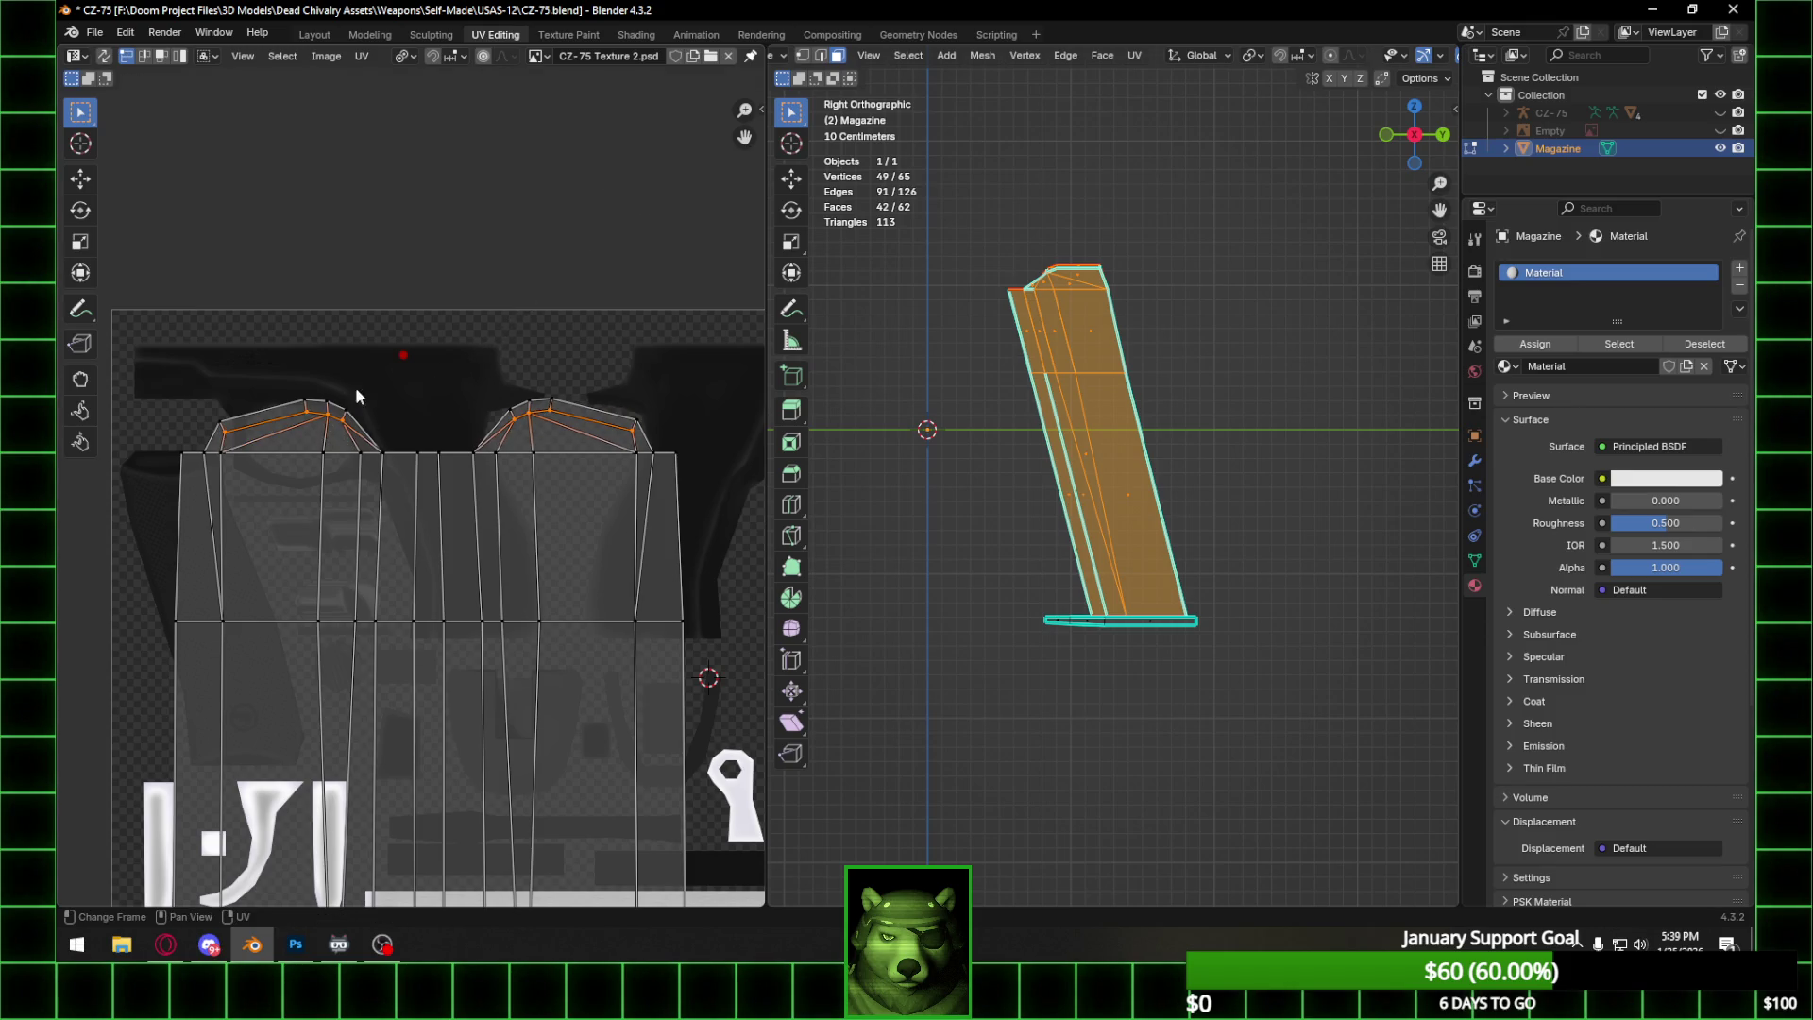
Move the top edges of both cap sections slightly, then select the island's left edge.
{"action": "left_click", "coordinate": [236, 436]}
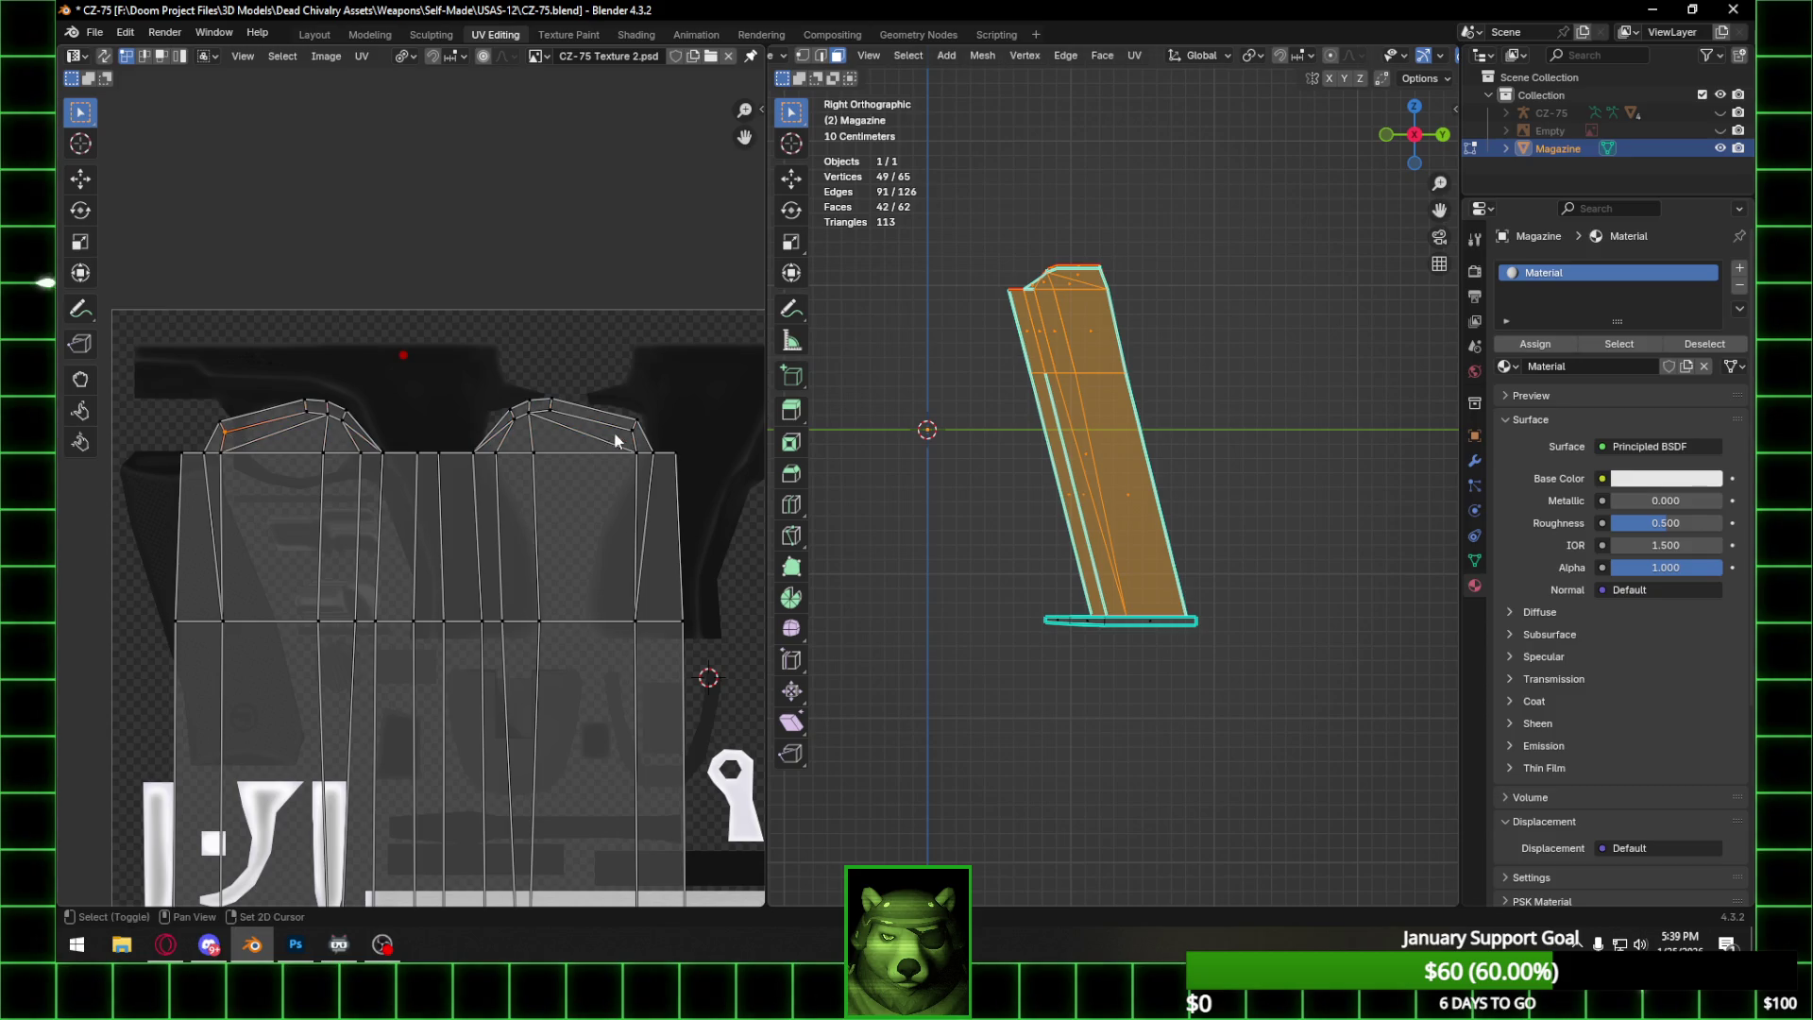
{"action": "left_click", "coordinate": [548, 408]}
{"action": "left_click_drag", "start_coordinate": [166, 370], "coordinate": [381, 434]}
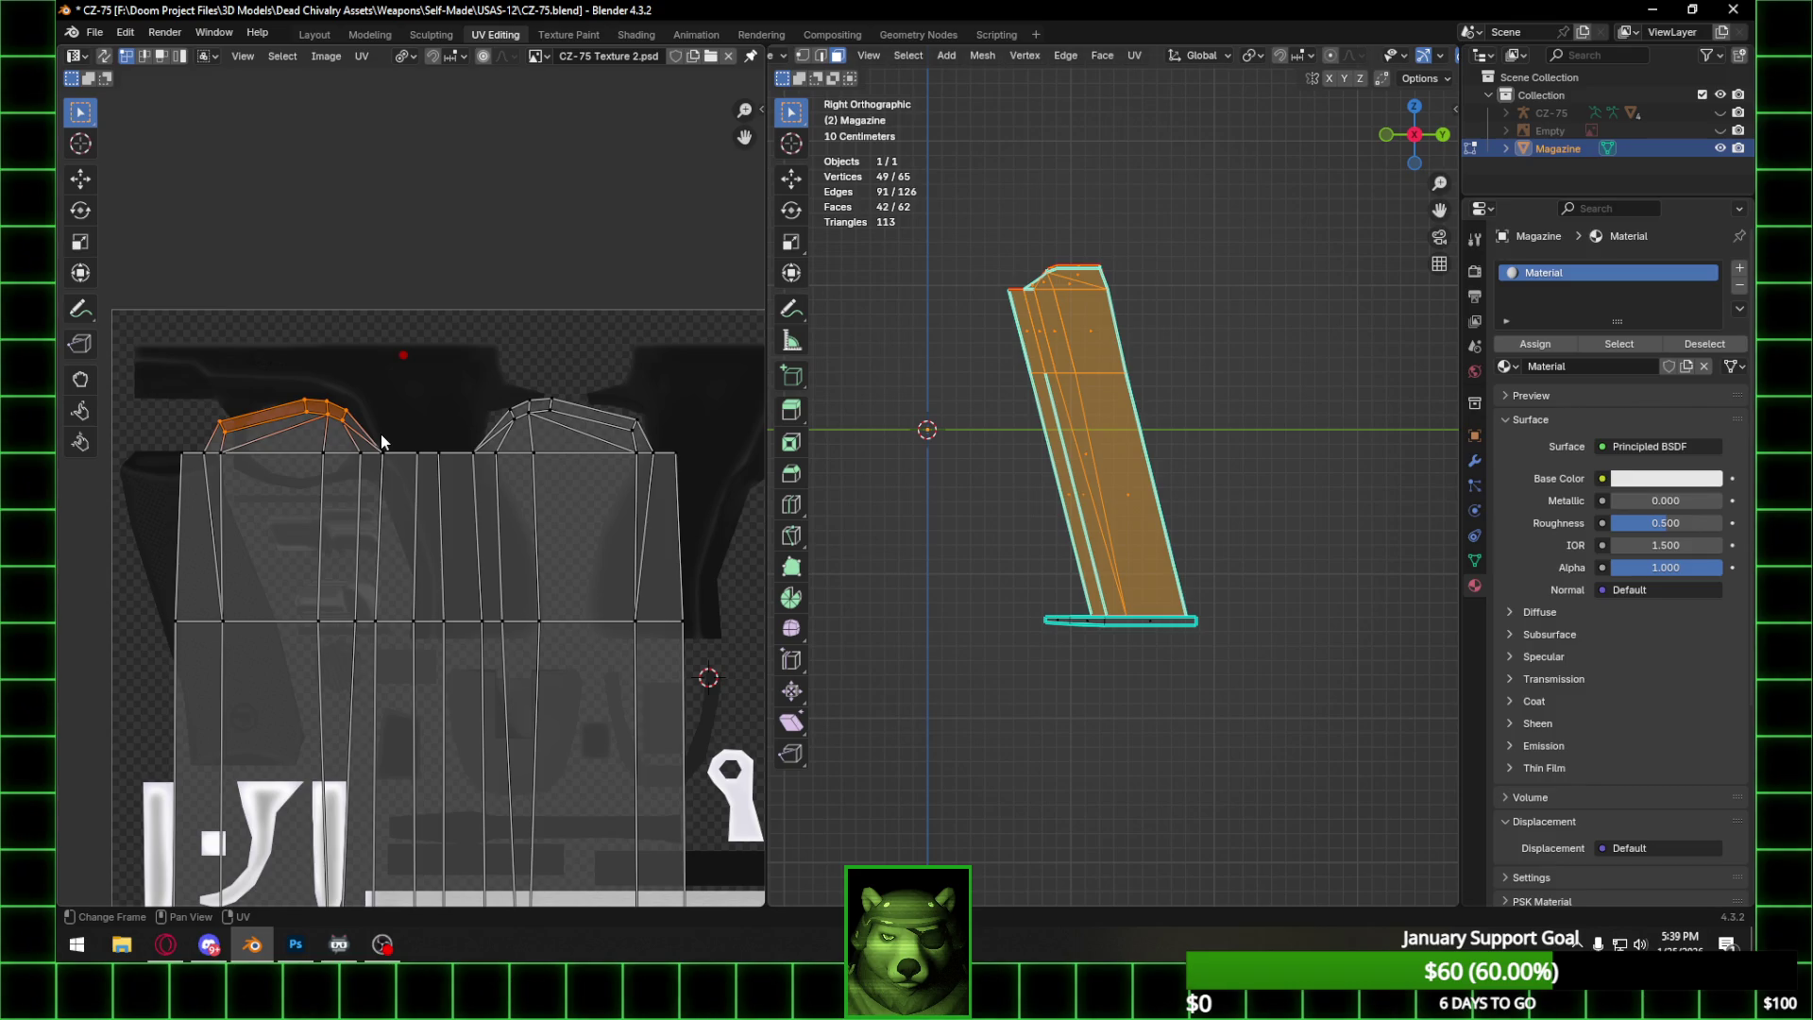
{"action": "left_click_drag", "start_coordinate": [422, 370], "coordinate": [670, 436], "text": "shift"}
{"action": "key", "text": "g"}
{"action": "left_click", "coordinate": [669, 423]}
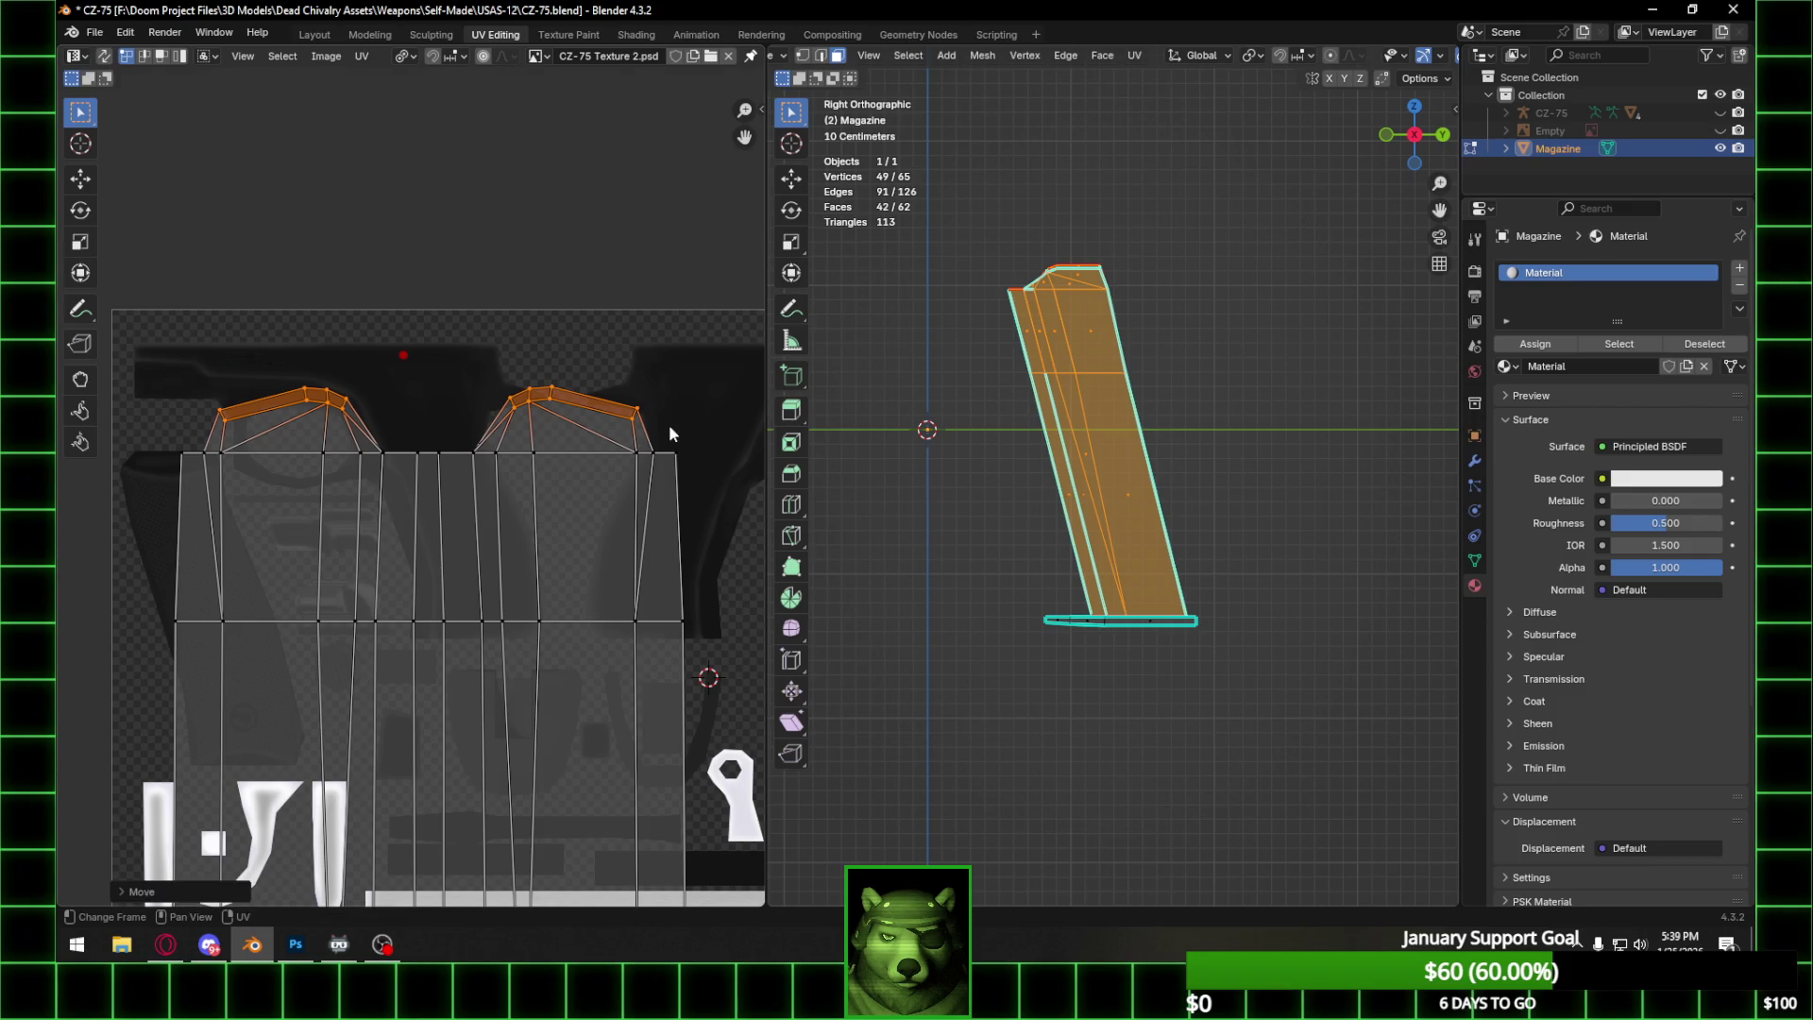
{"action": "scroll", "coordinate": [626, 419], "scroll_direction": "down", "scroll_amount": 4}
{"action": "middle_click_drag", "start_coordinate": [503, 531], "coordinate": [491, 422]}
{"action": "mouse_move", "coordinate": [279, 356]}
{"action": "left_mouse_down"}
{"action": "mouse_move", "coordinate": [295, 665]}
{"action": "mouse_move", "coordinate": [310, 664]}
{"action": "left_mouse_up"}
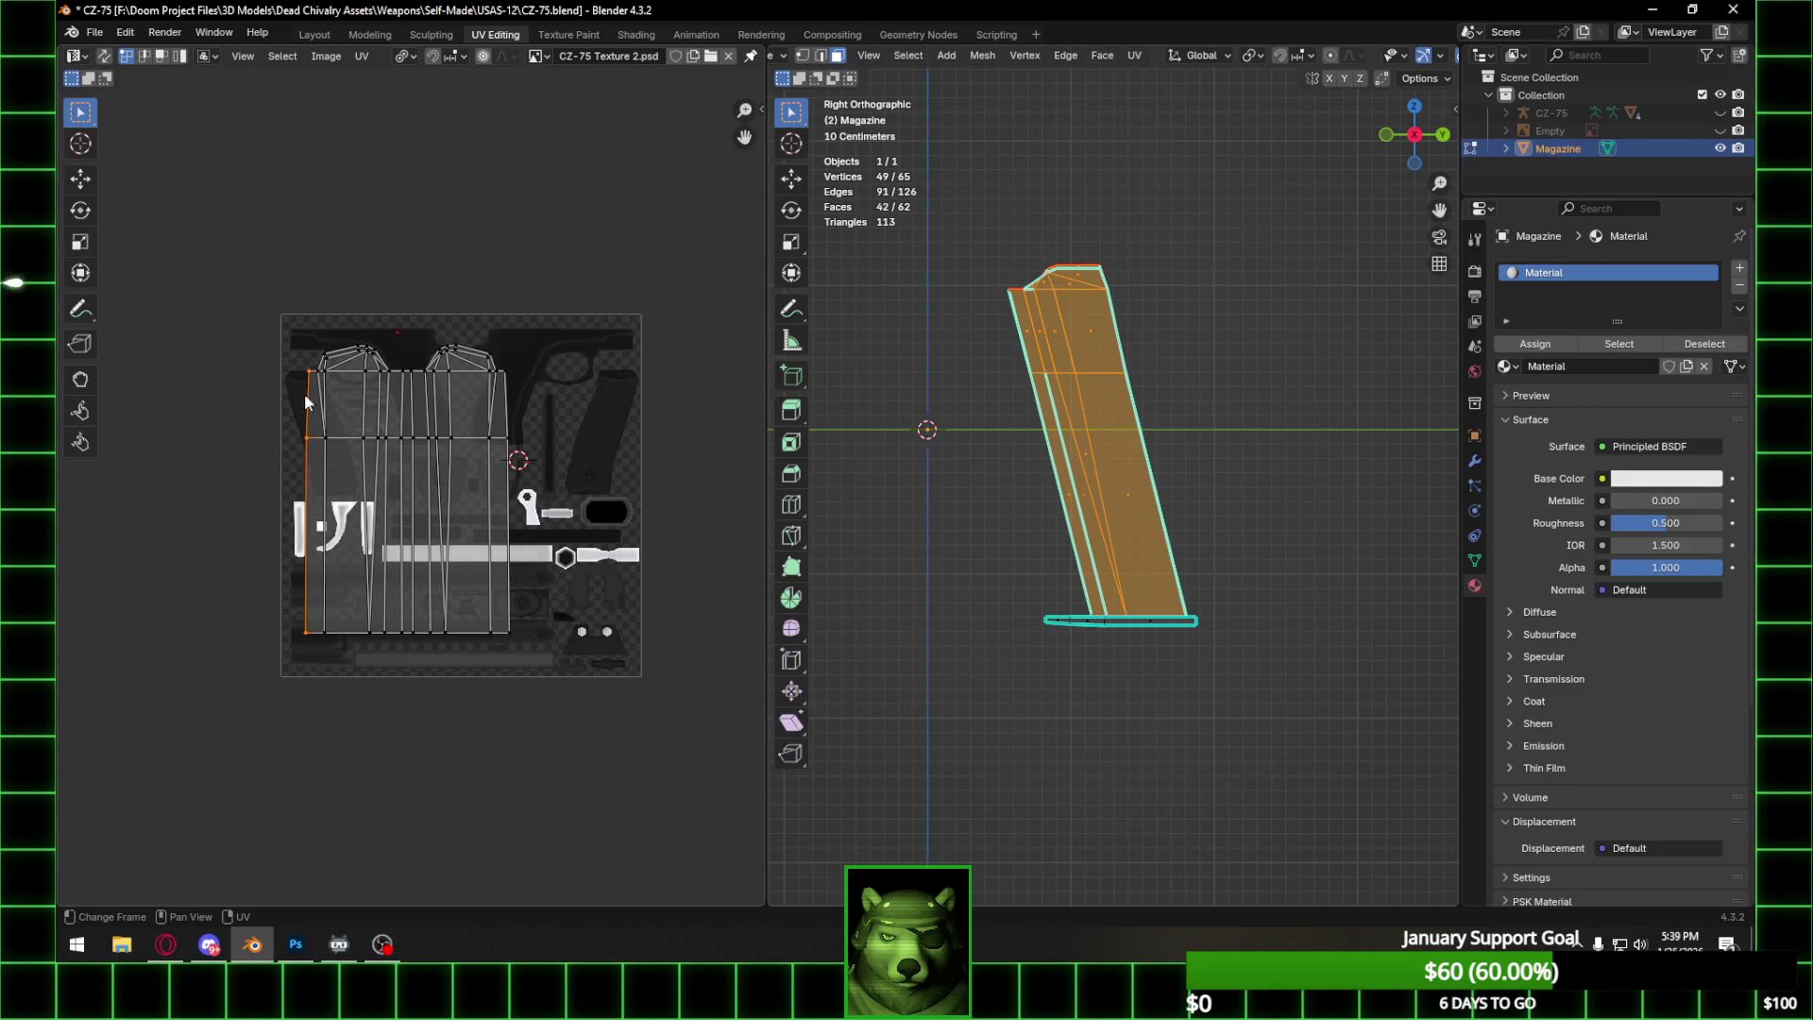
Align the island's left edge and right edge vertically, undoing a mistaken horizontal alignment.
{"action": "scroll", "coordinate": [304, 406], "scroll_direction": "up", "scroll_amount": 4}
{"action": "right_click", "coordinate": [170, 337]}
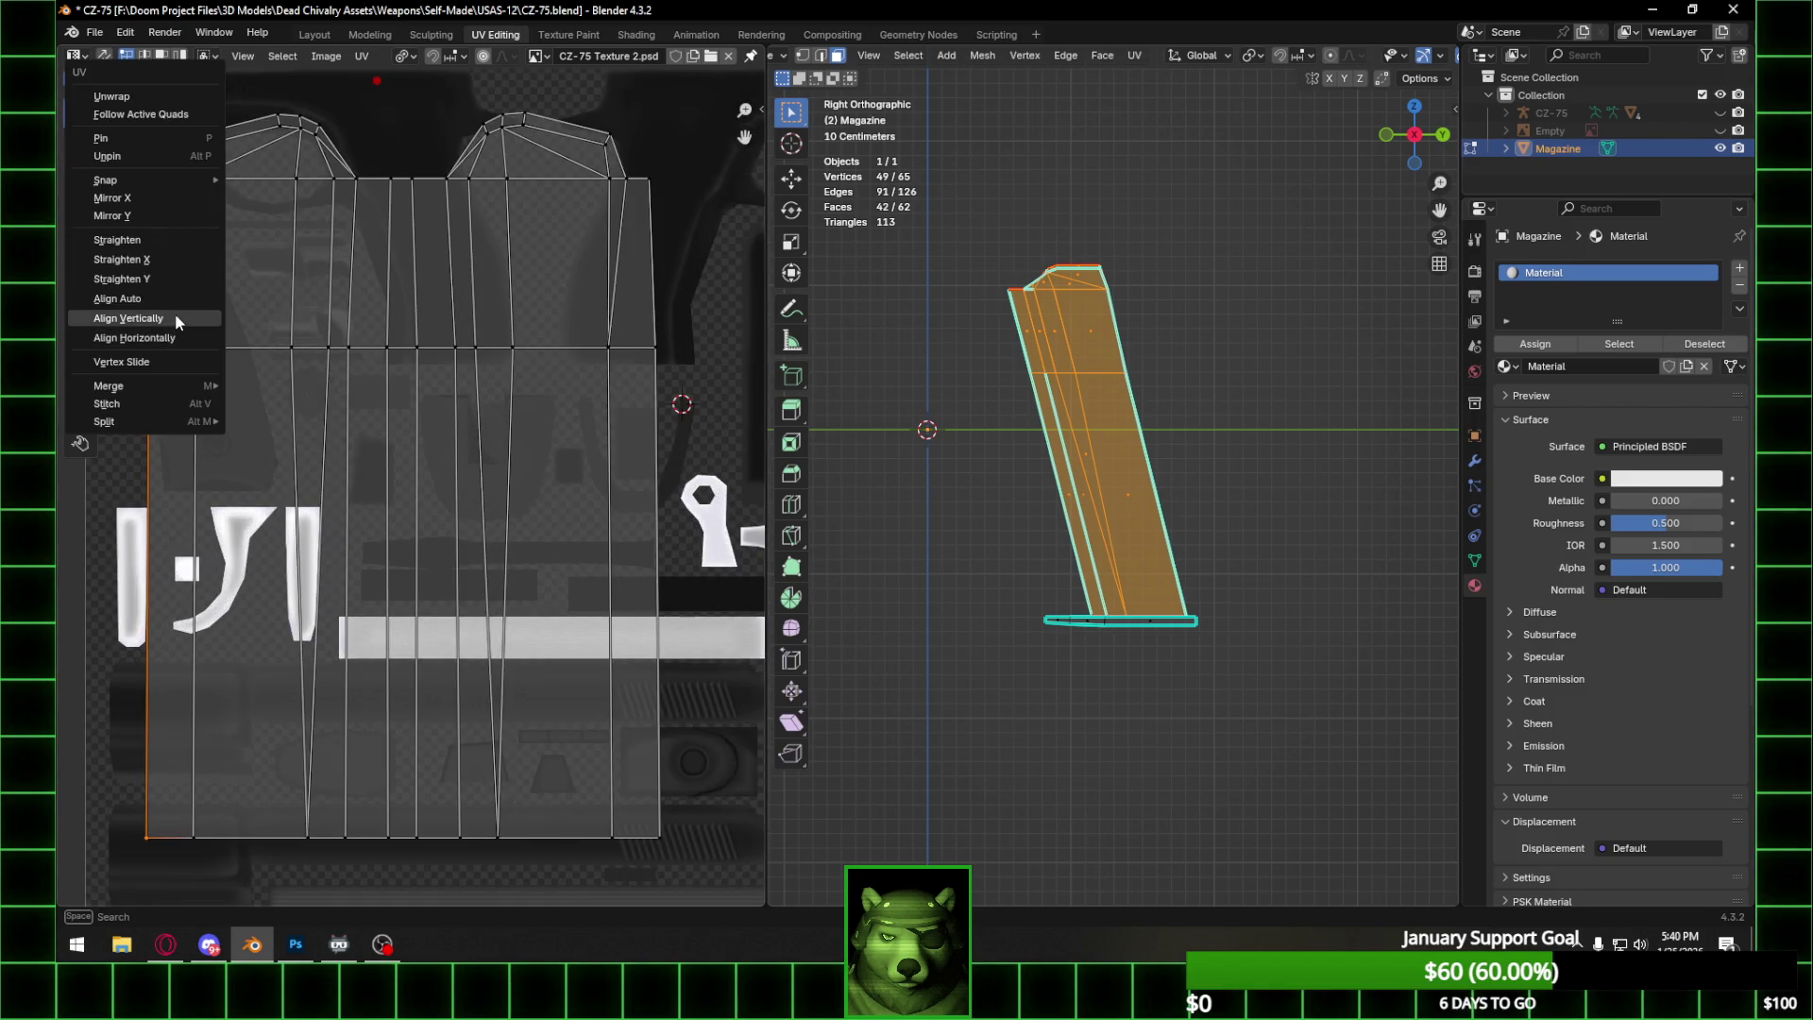
{"action": "left_click", "coordinate": [174, 314]}
{"action": "mouse_move", "coordinate": [640, 156]}
{"action": "left_mouse_down"}
{"action": "mouse_move", "coordinate": [717, 427]}
{"action": "mouse_move", "coordinate": [744, 851]}
{"action": "left_mouse_up"}
{"action": "right_click", "coordinate": [651, 404]}
{"action": "left_click", "coordinate": [647, 414]}
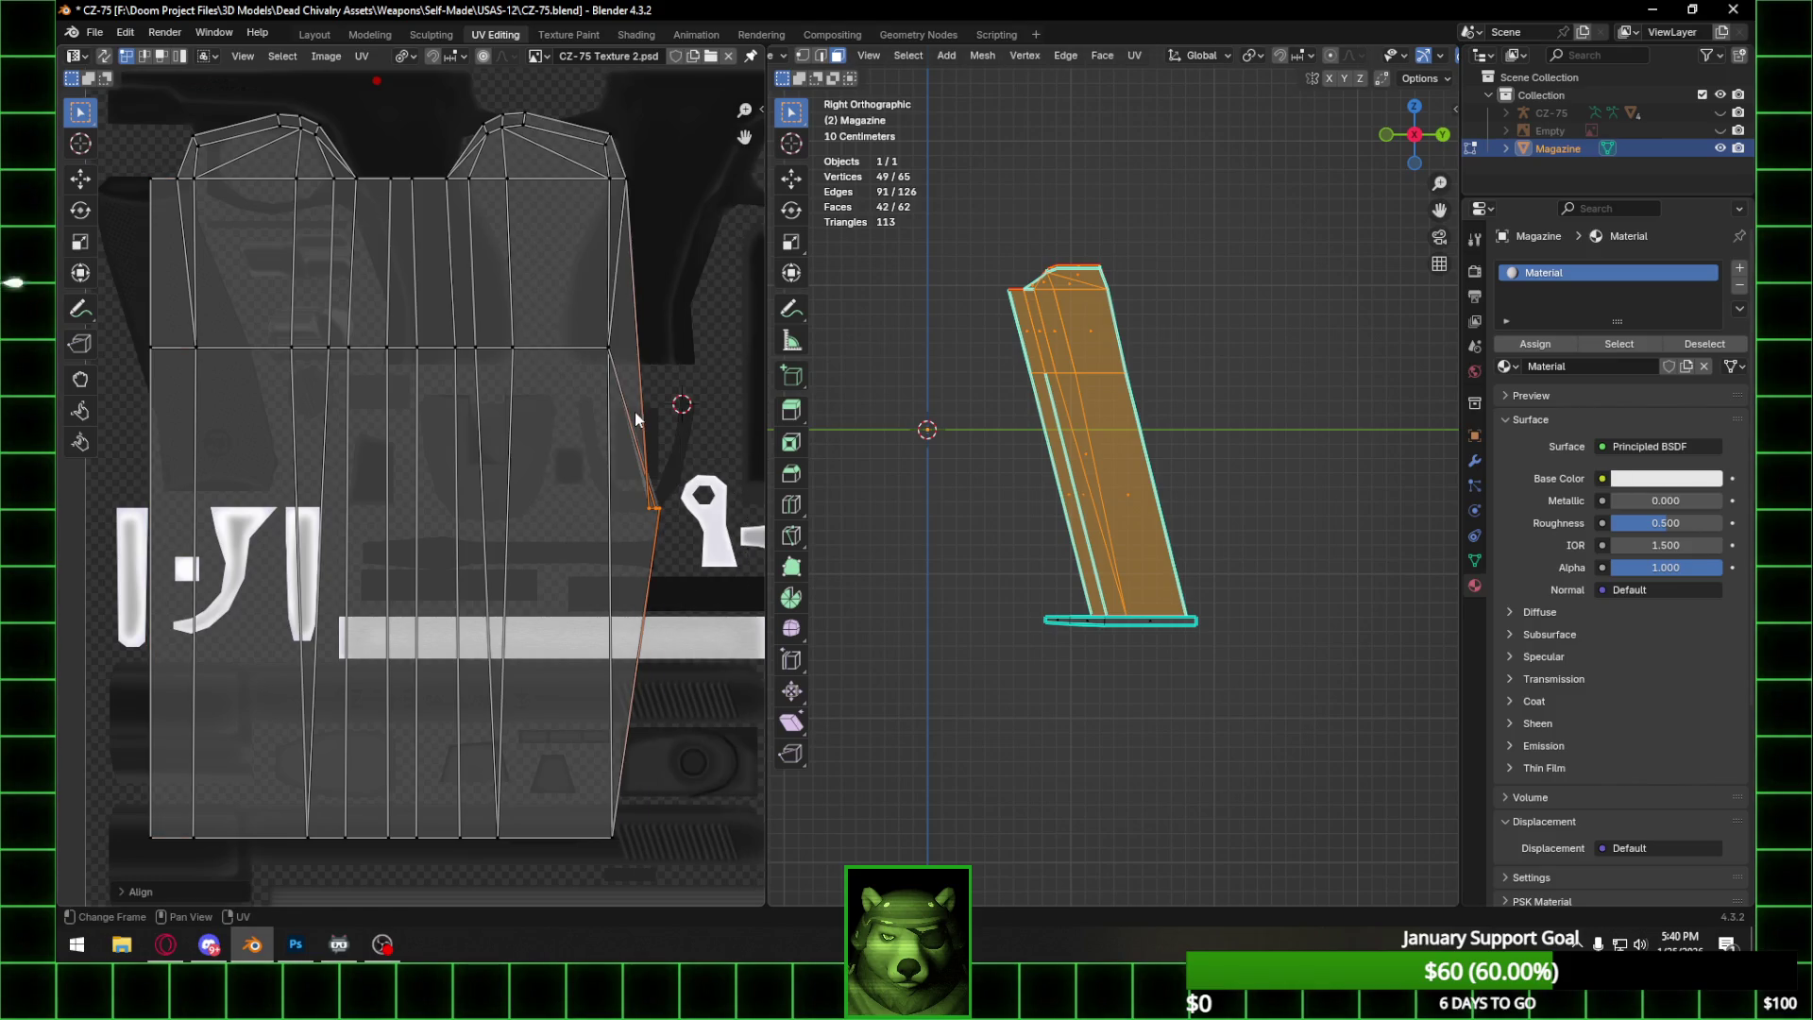
{"action": "key", "text": "ctrl+z"}
{"action": "right_click", "coordinate": [654, 405]}
{"action": "left_click", "coordinate": [654, 388]}
Nudge the whole magazine island slightly right, then select faces along the magazine's base.
{"action": "scroll", "coordinate": [606, 393], "scroll_direction": "down", "scroll_amount": 3}
{"action": "left_click_drag", "start_coordinate": [212, 274], "coordinate": [643, 705]}
{"action": "key", "text": "g"}
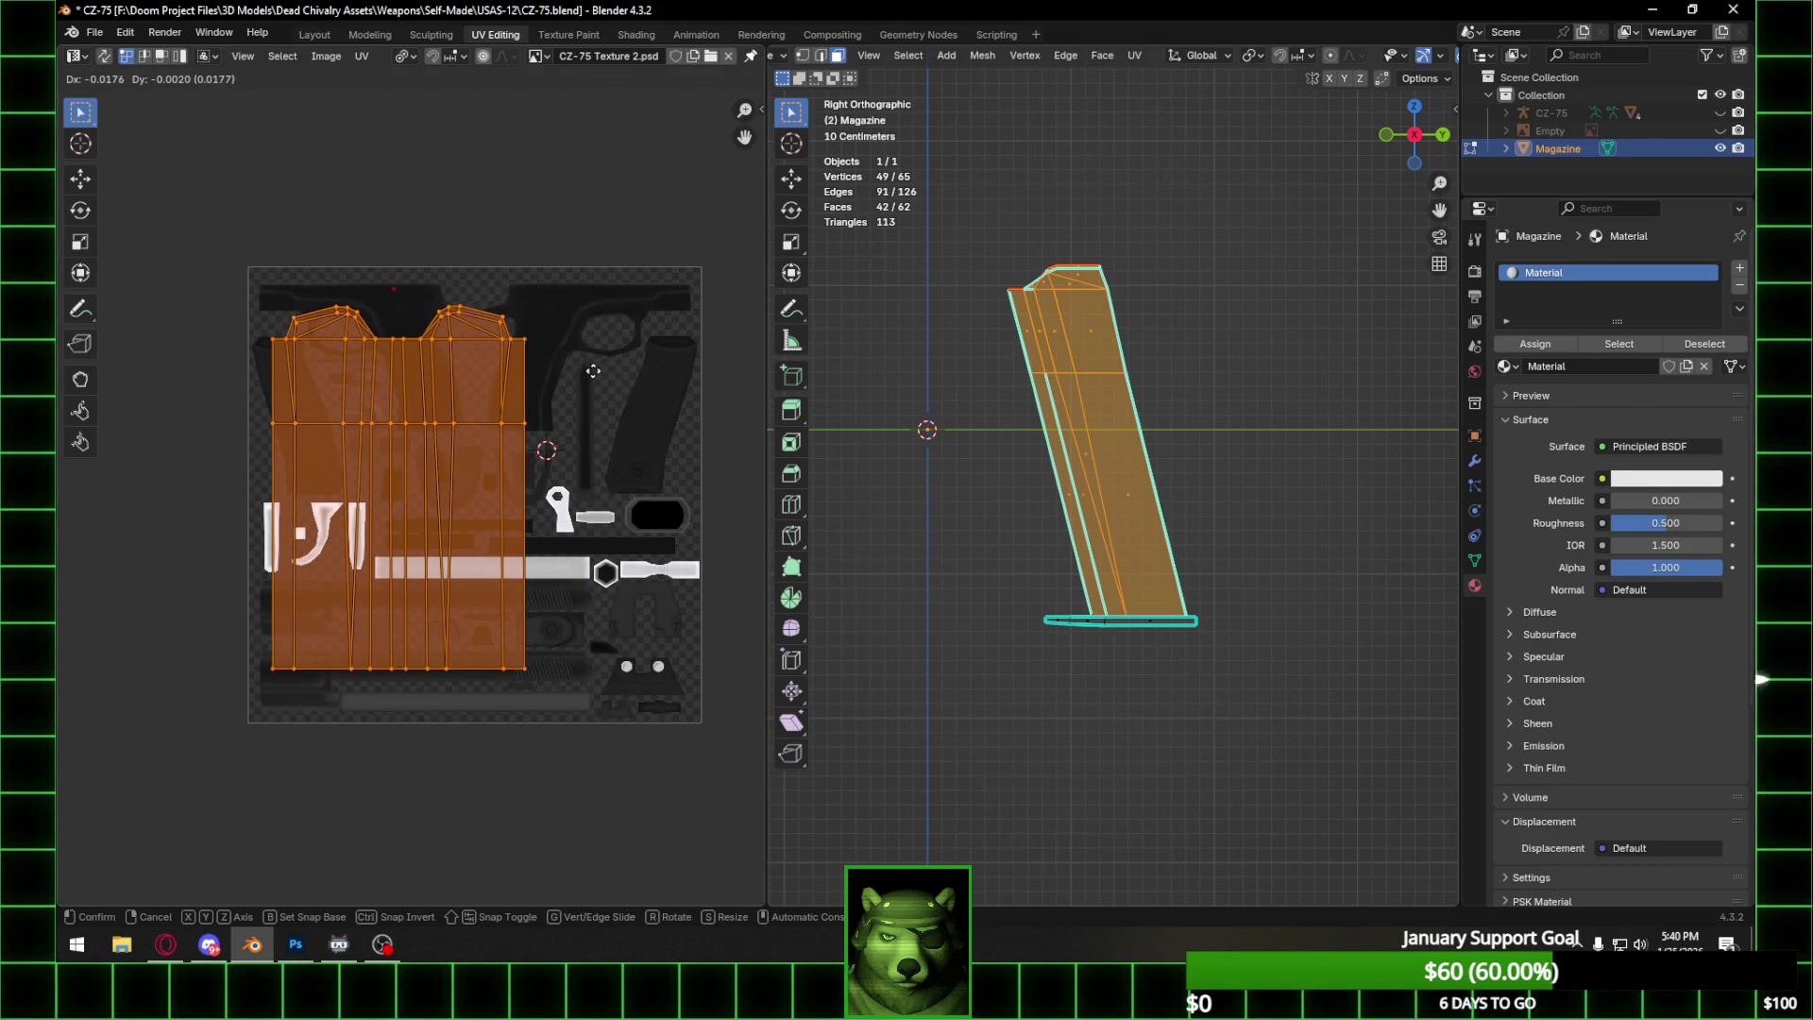
{"action": "left_click", "coordinate": [599, 360]}
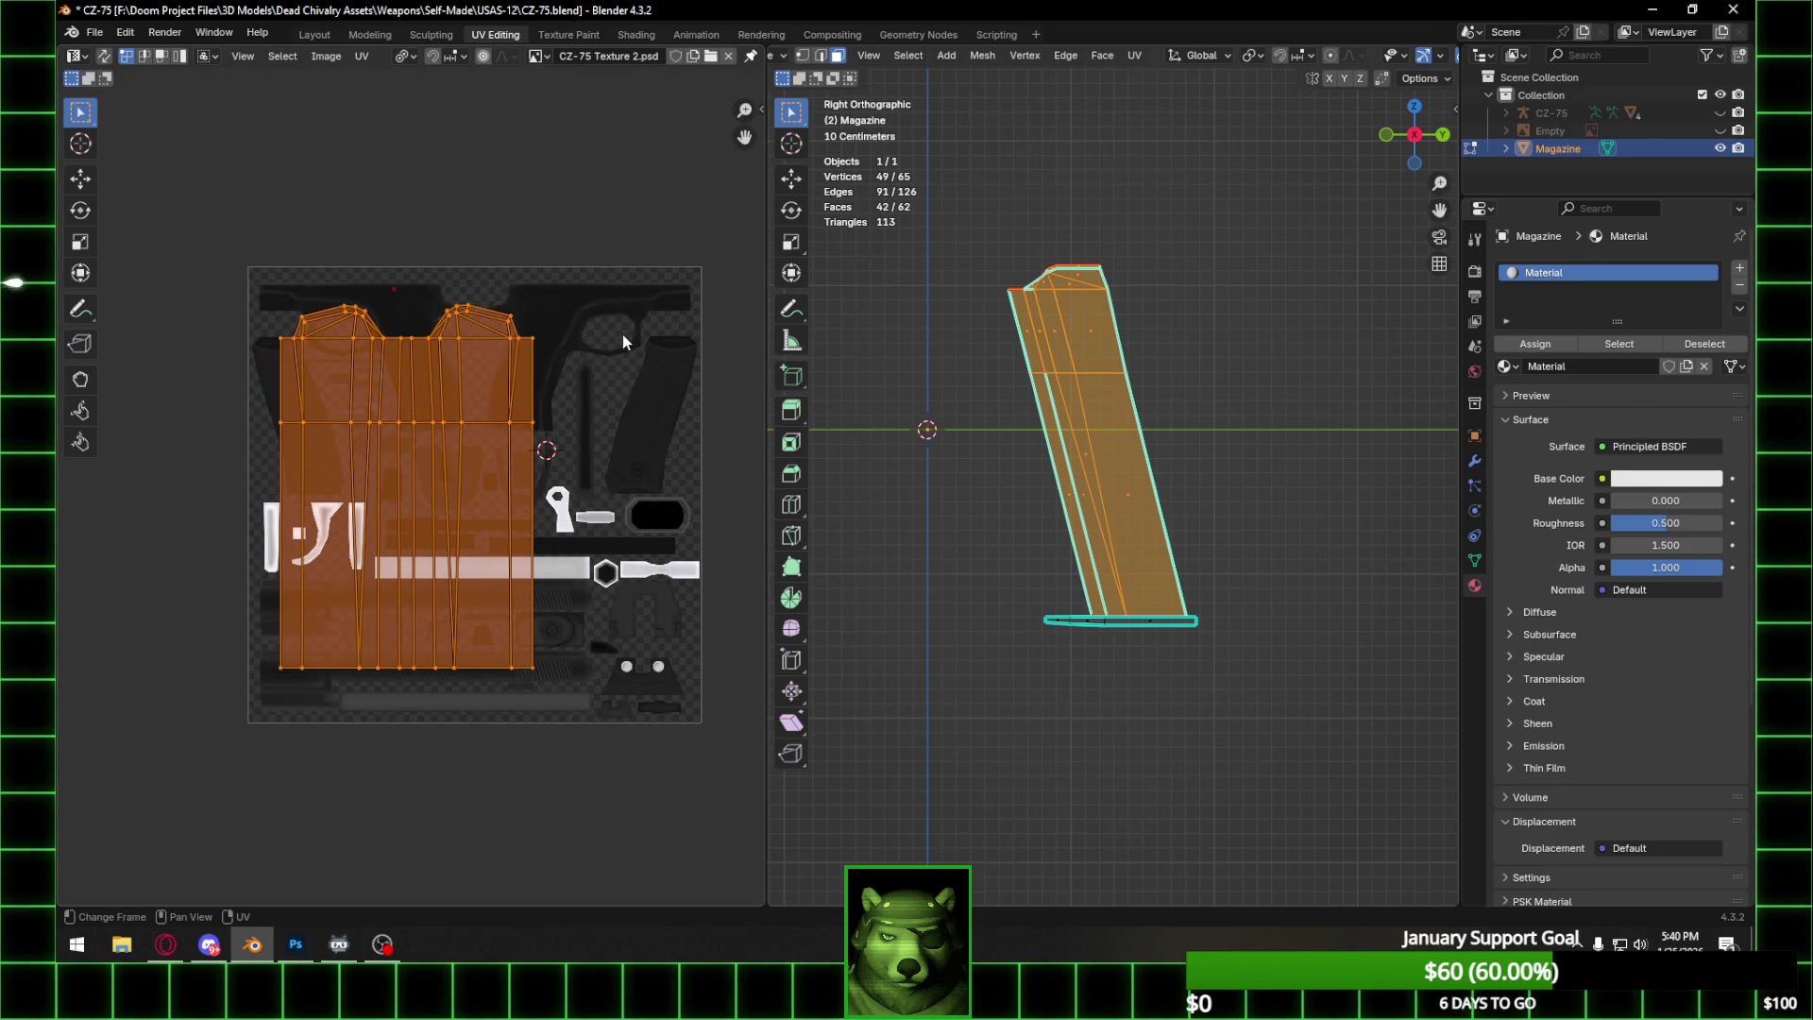
{"action": "middle_click_drag", "start_coordinate": [1084, 526], "coordinate": [1133, 640]}
{"action": "left_click", "coordinate": [1420, 147]}
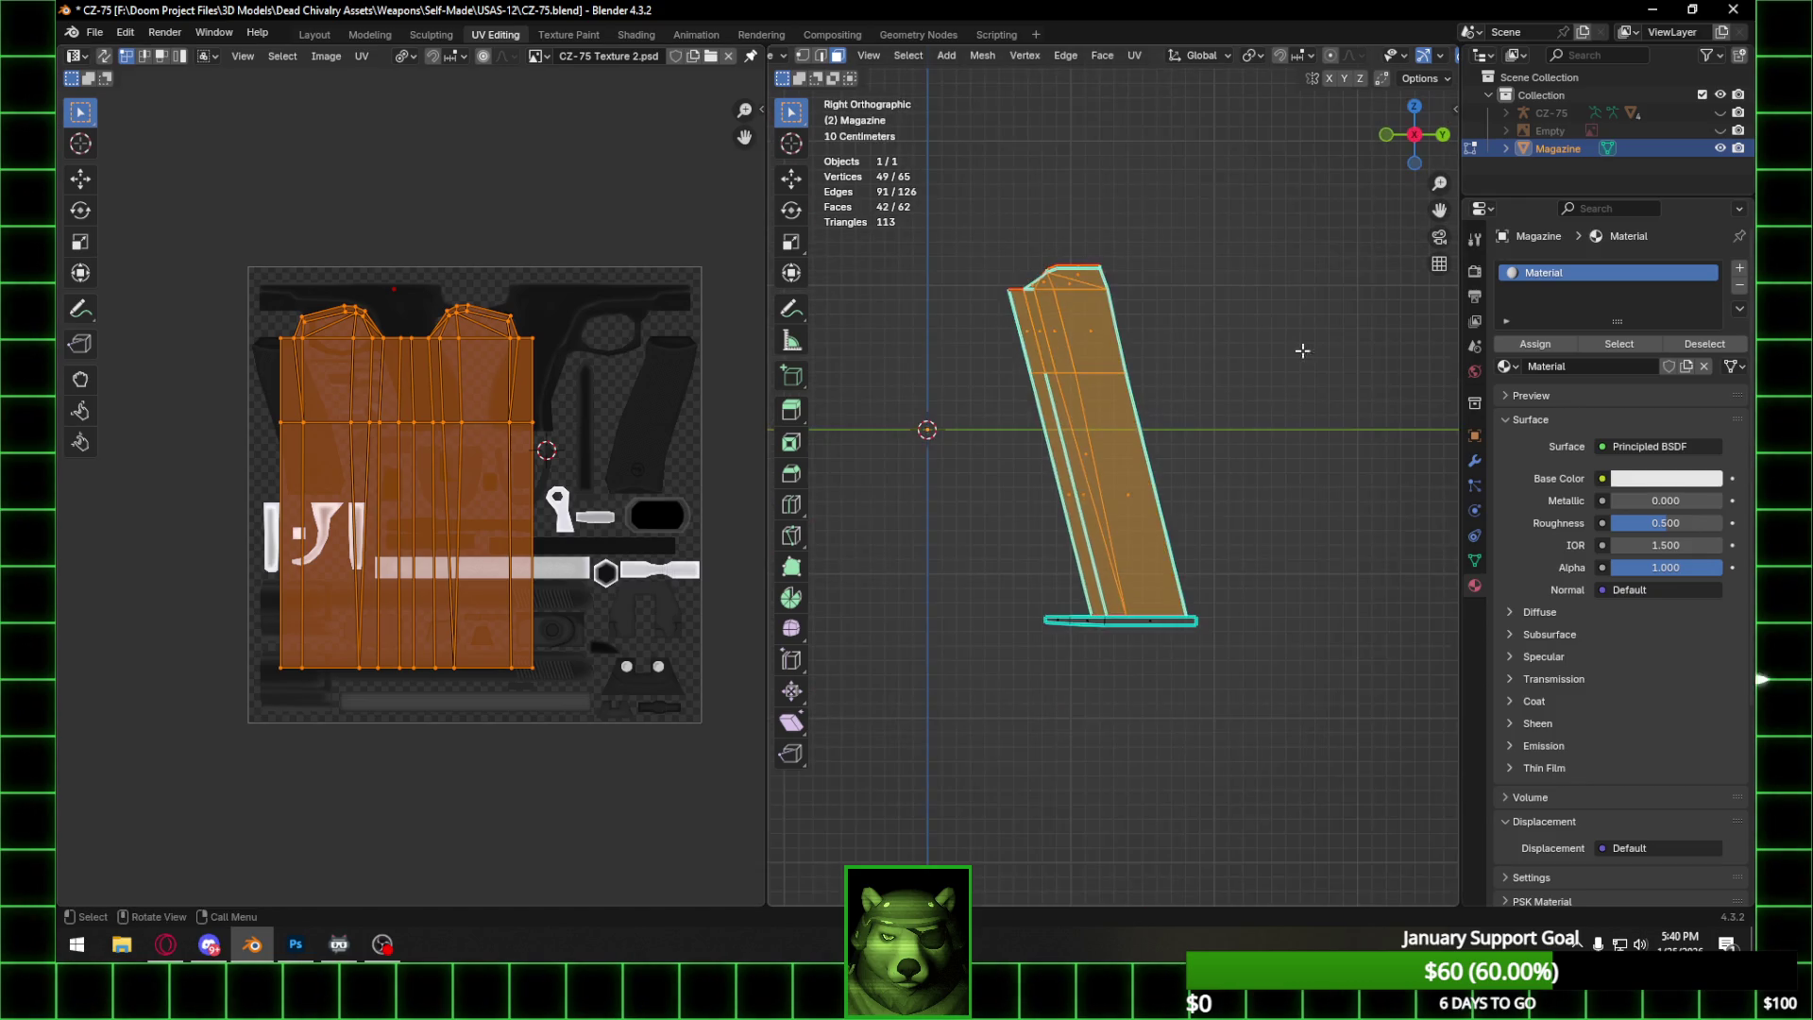
{"action": "scroll", "coordinate": [1084, 631], "scroll_direction": "up", "scroll_amount": 2}
{"action": "left_click_drag", "start_coordinate": [1017, 720], "coordinate": [1101, 739]}
Project the base strip faces from view and place the island near the texture's bottom.
{"action": "left_click", "coordinate": [1170, 726], "text": "shift"}
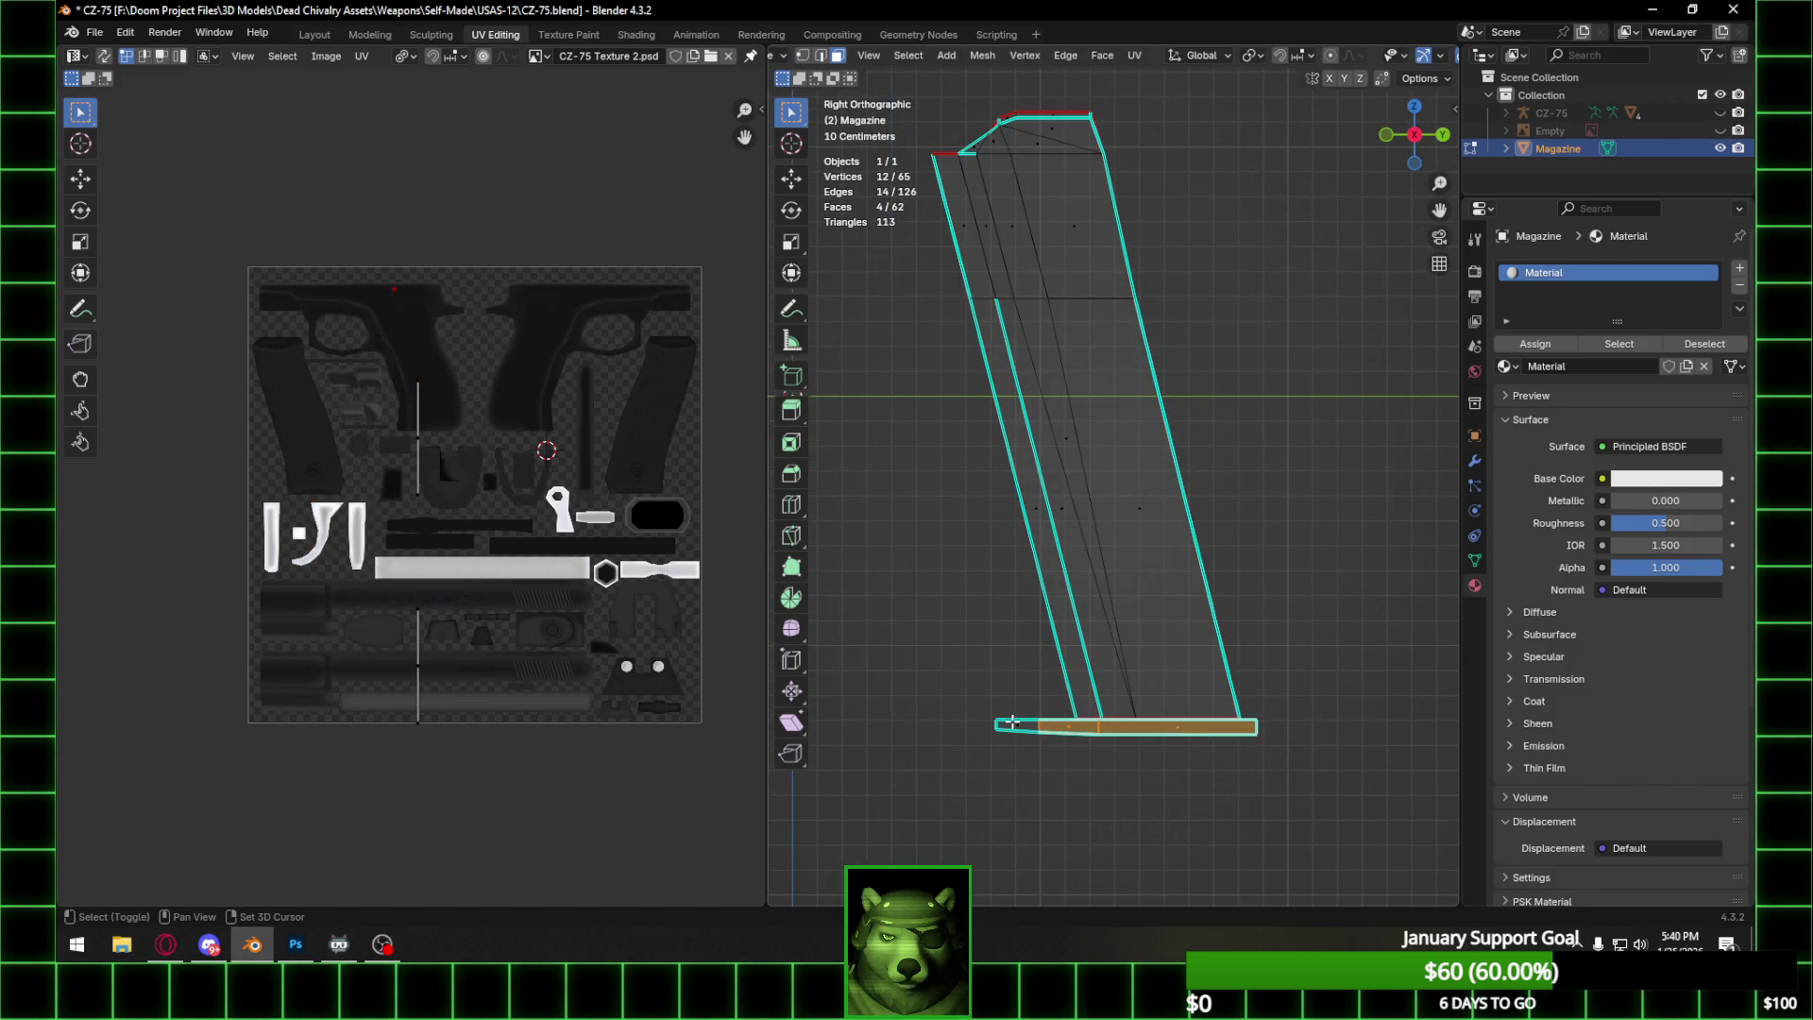
{"action": "left_click", "coordinate": [1018, 726], "text": "shift"}
{"action": "key", "text": "ctrl+f"}
{"action": "mouse_move", "coordinate": [1133, 723]}
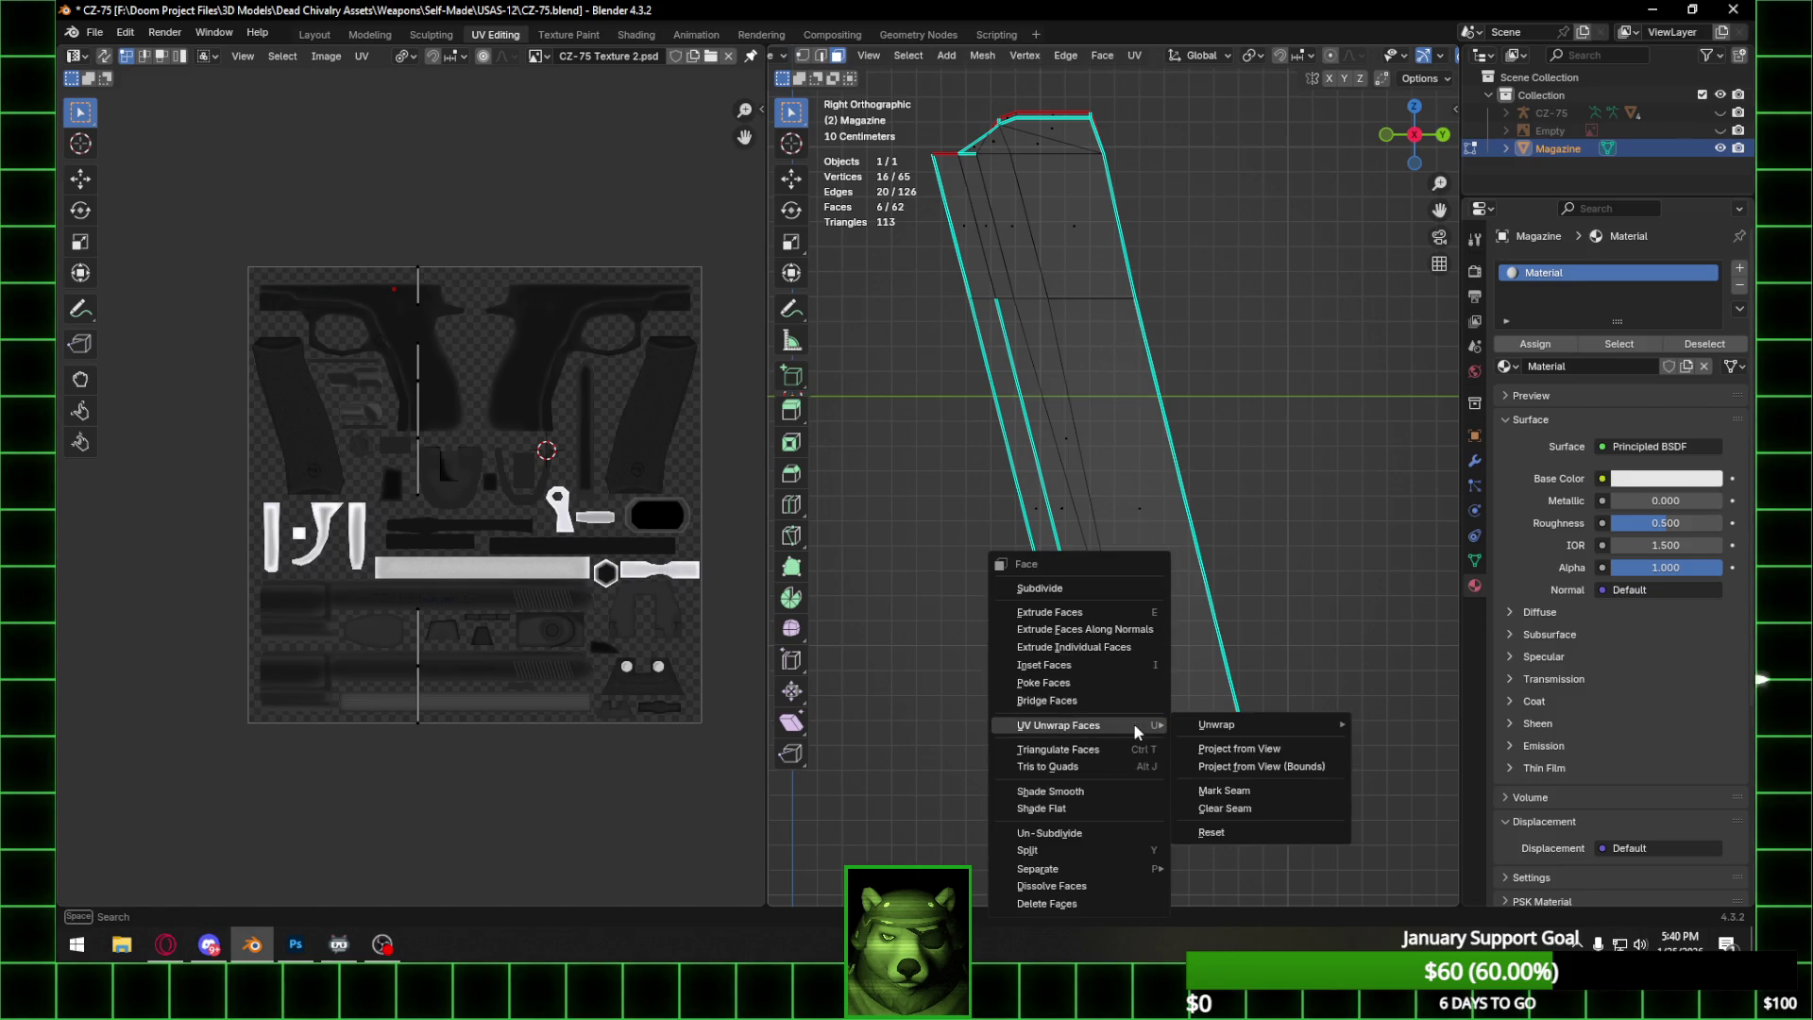
{"action": "left_click", "coordinate": [1248, 755]}
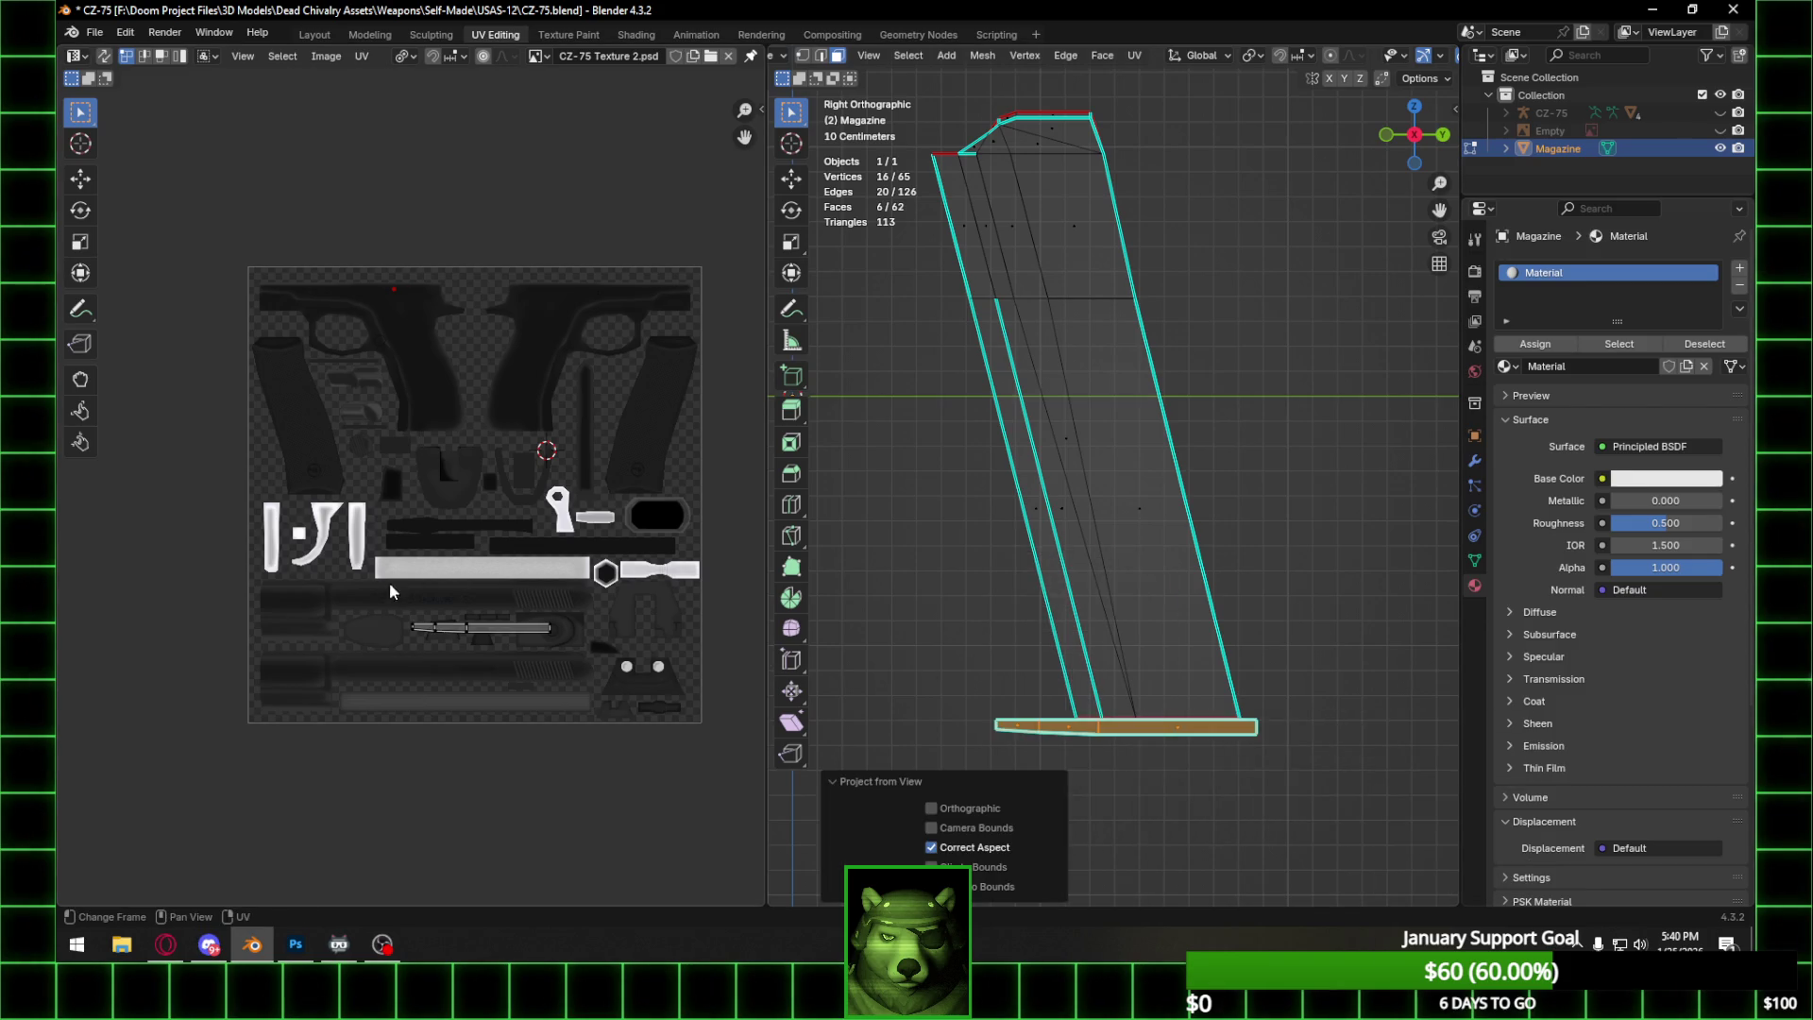
{"action": "key", "text": "a"}
{"action": "key", "text": "g"}
{"action": "left_click", "coordinate": [659, 690]}
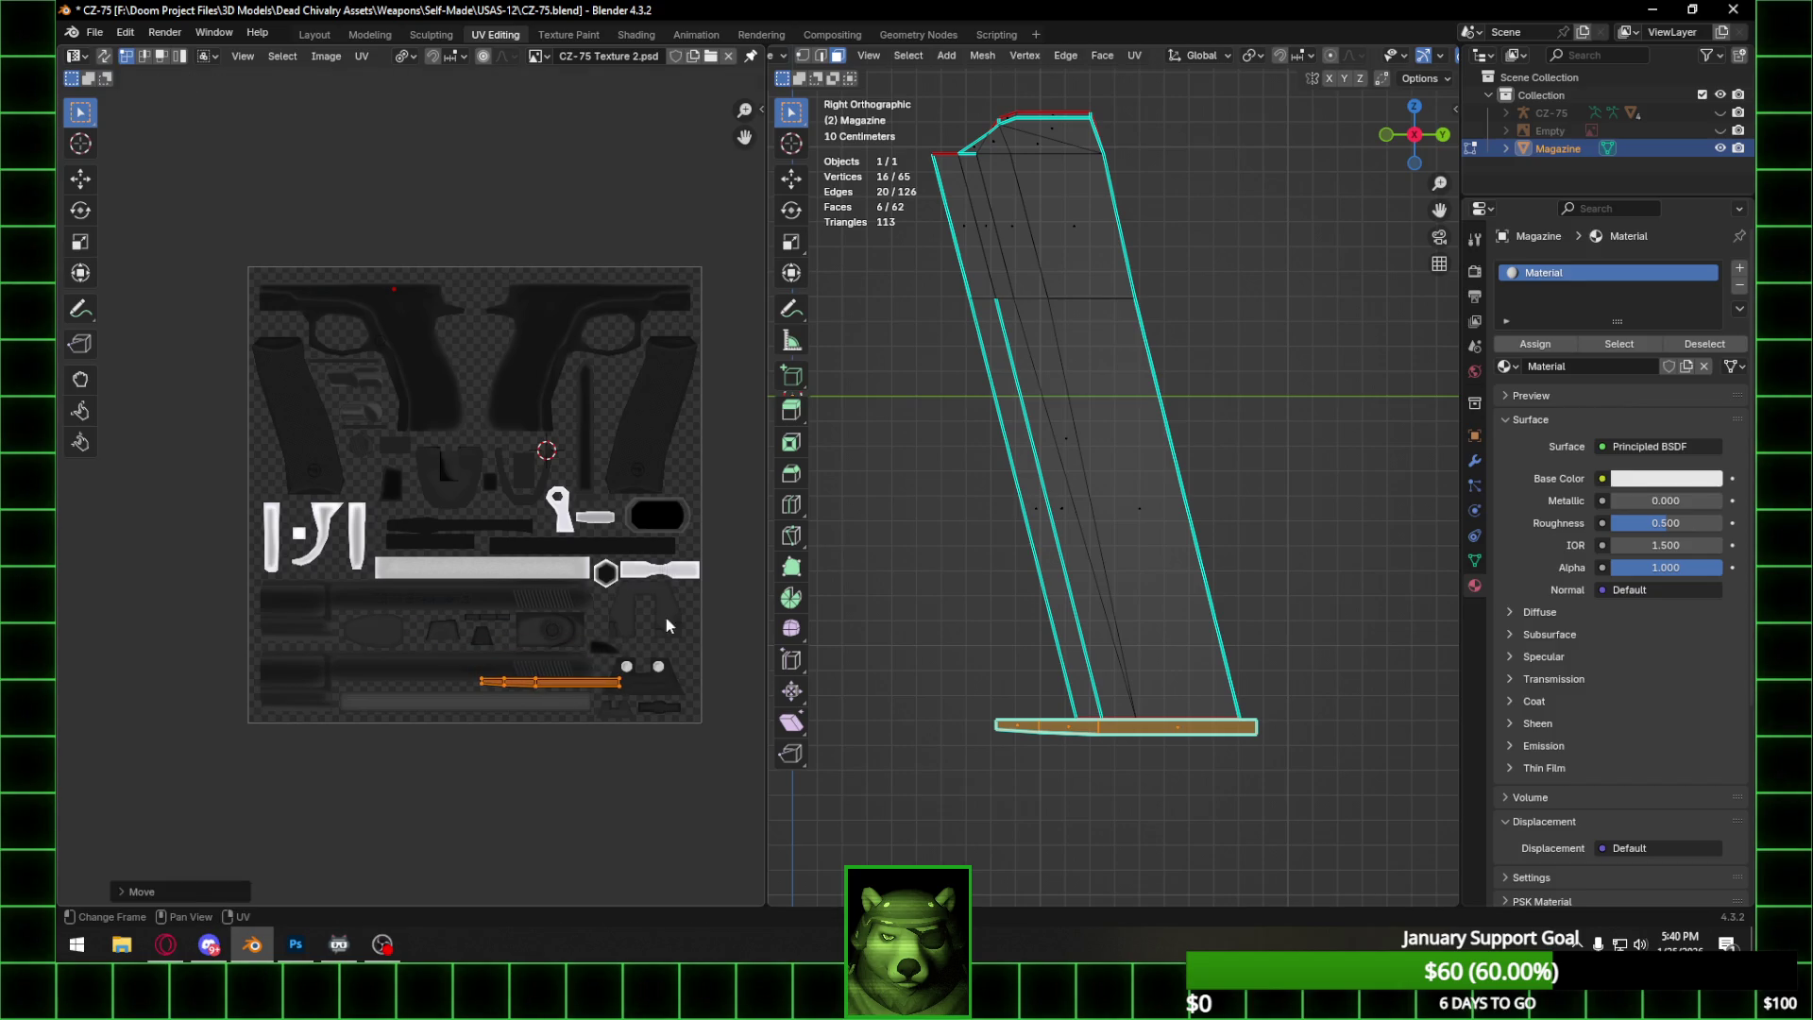
Select the base's end faces and project them from the Back view.
{"action": "mouse_move", "coordinate": [1086, 614]}
{"action": "middle_mouse_down"}
{"action": "mouse_move", "coordinate": [1056, 684]}
{"action": "mouse_move", "coordinate": [957, 765]}
{"action": "mouse_move", "coordinate": [1038, 741]}
{"action": "mouse_move", "coordinate": [1181, 760]}
{"action": "mouse_move", "coordinate": [1210, 791]}
{"action": "middle_mouse_up"}
{"action": "left_click", "coordinate": [919, 787]}
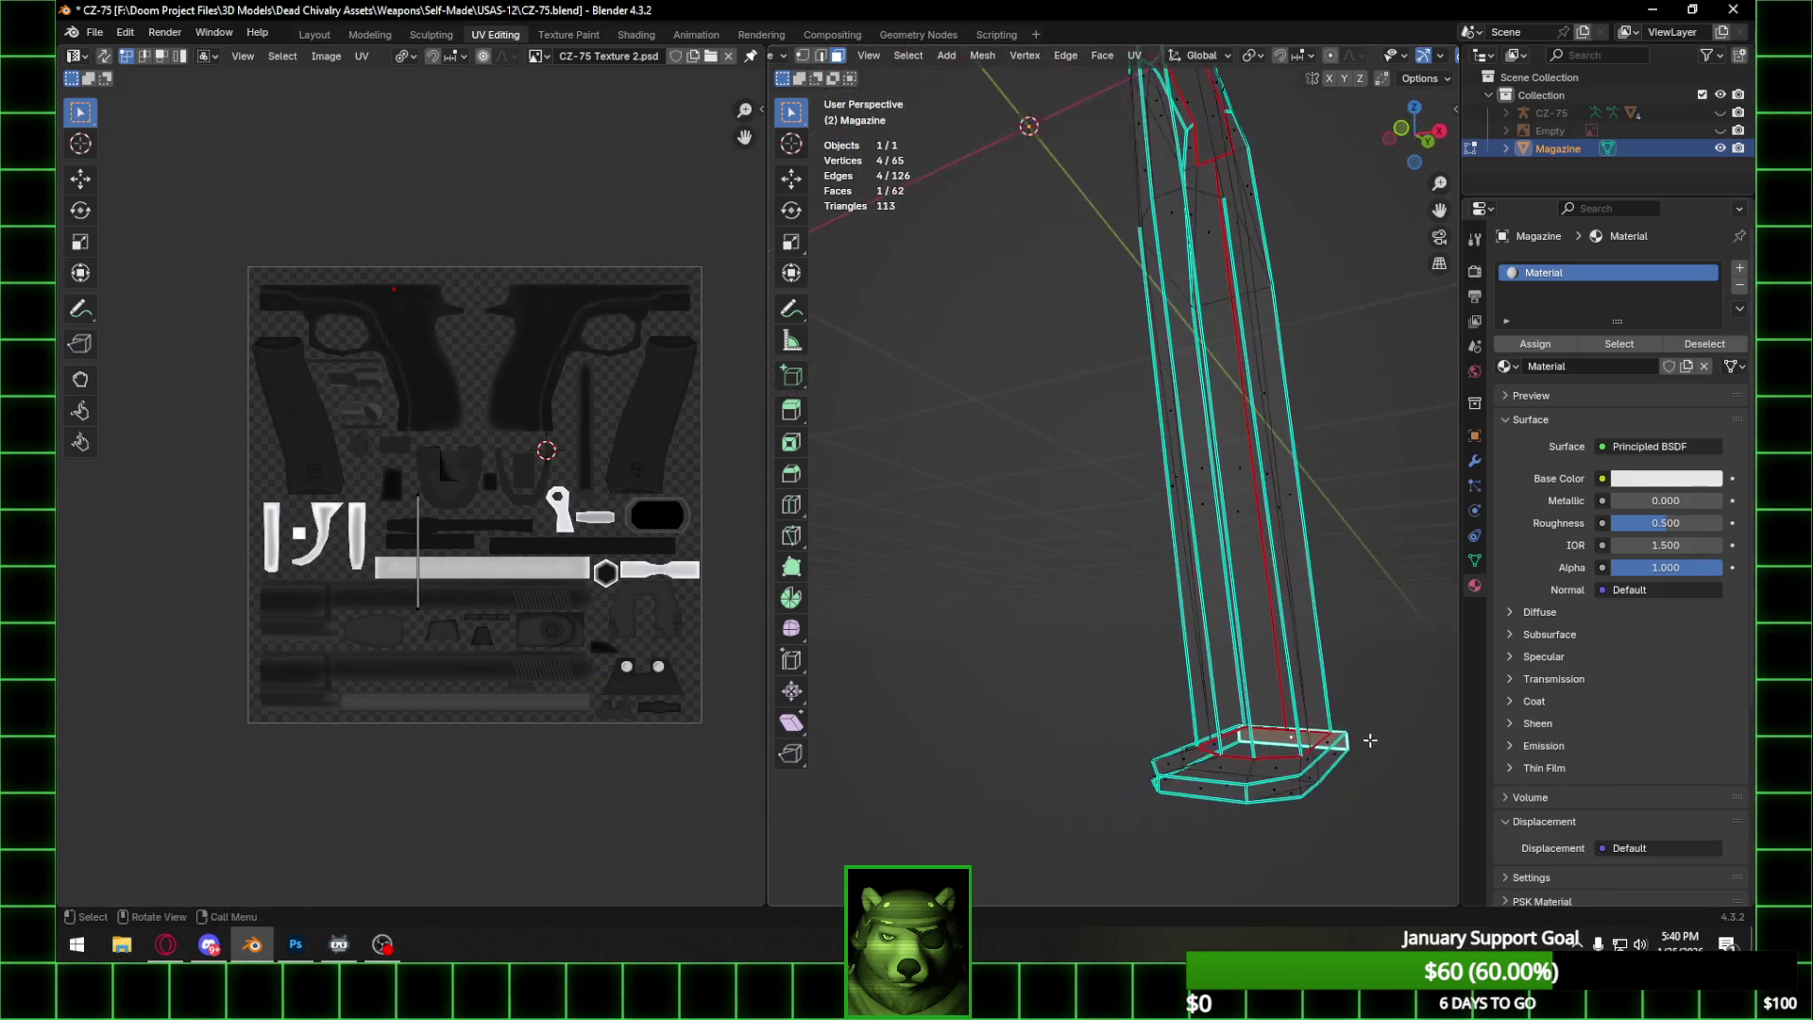
{"action": "left_click", "coordinate": [1209, 791], "text": "shift"}
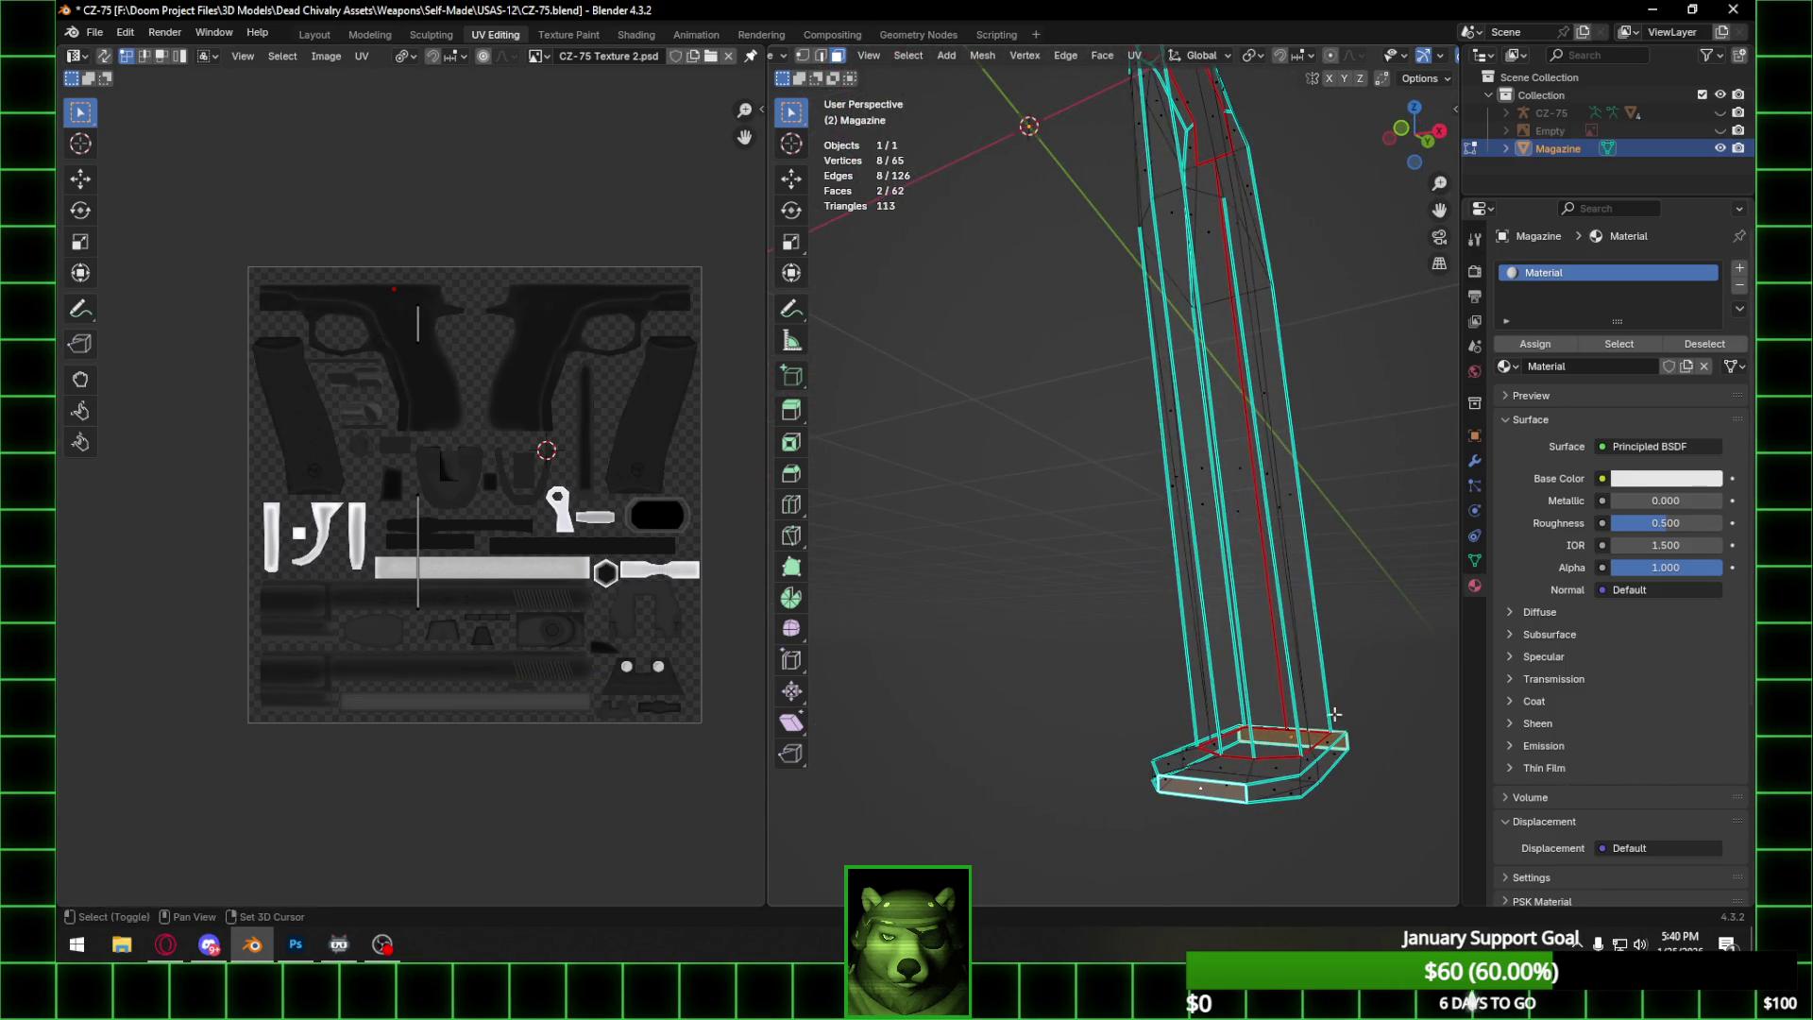
{"action": "left_click", "coordinate": [1430, 144]}
{"action": "right_click", "coordinate": [995, 719]}
{"action": "mouse_move", "coordinate": [995, 720]}
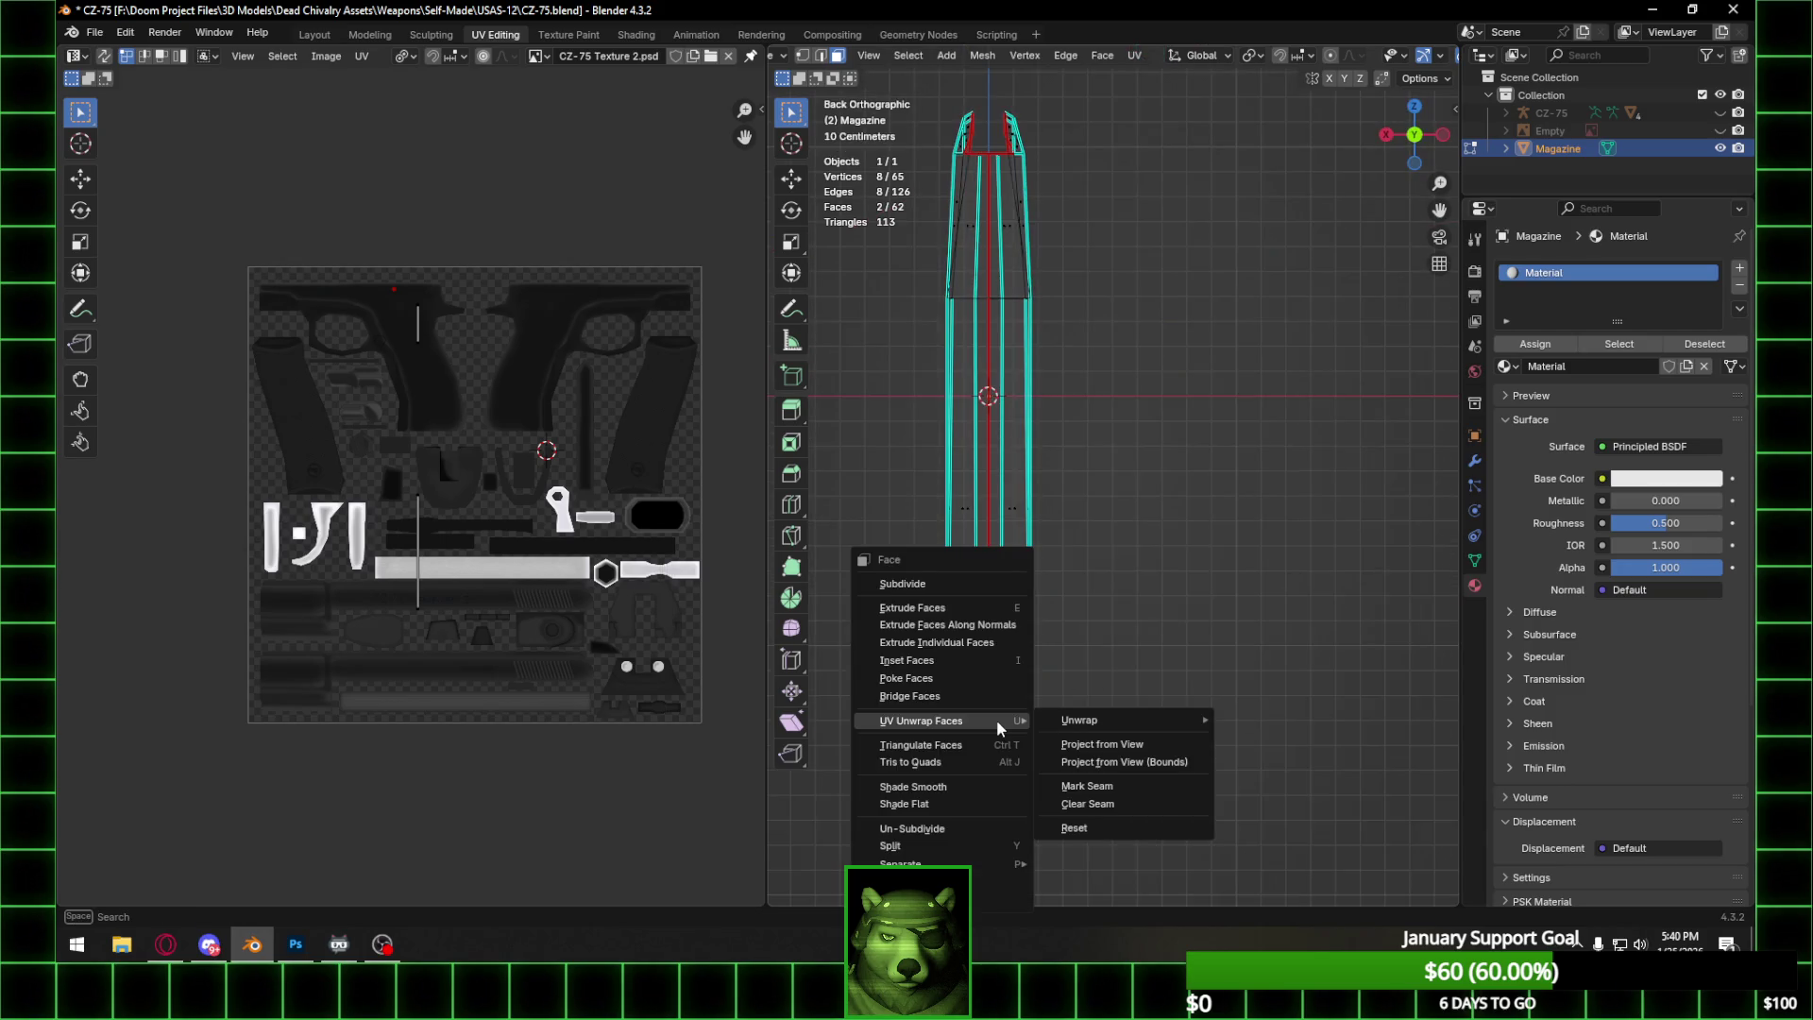
{"action": "left_click", "coordinate": [1131, 744]}
{"action": "scroll", "coordinate": [404, 661], "scroll_direction": "up", "scroll_amount": 4}
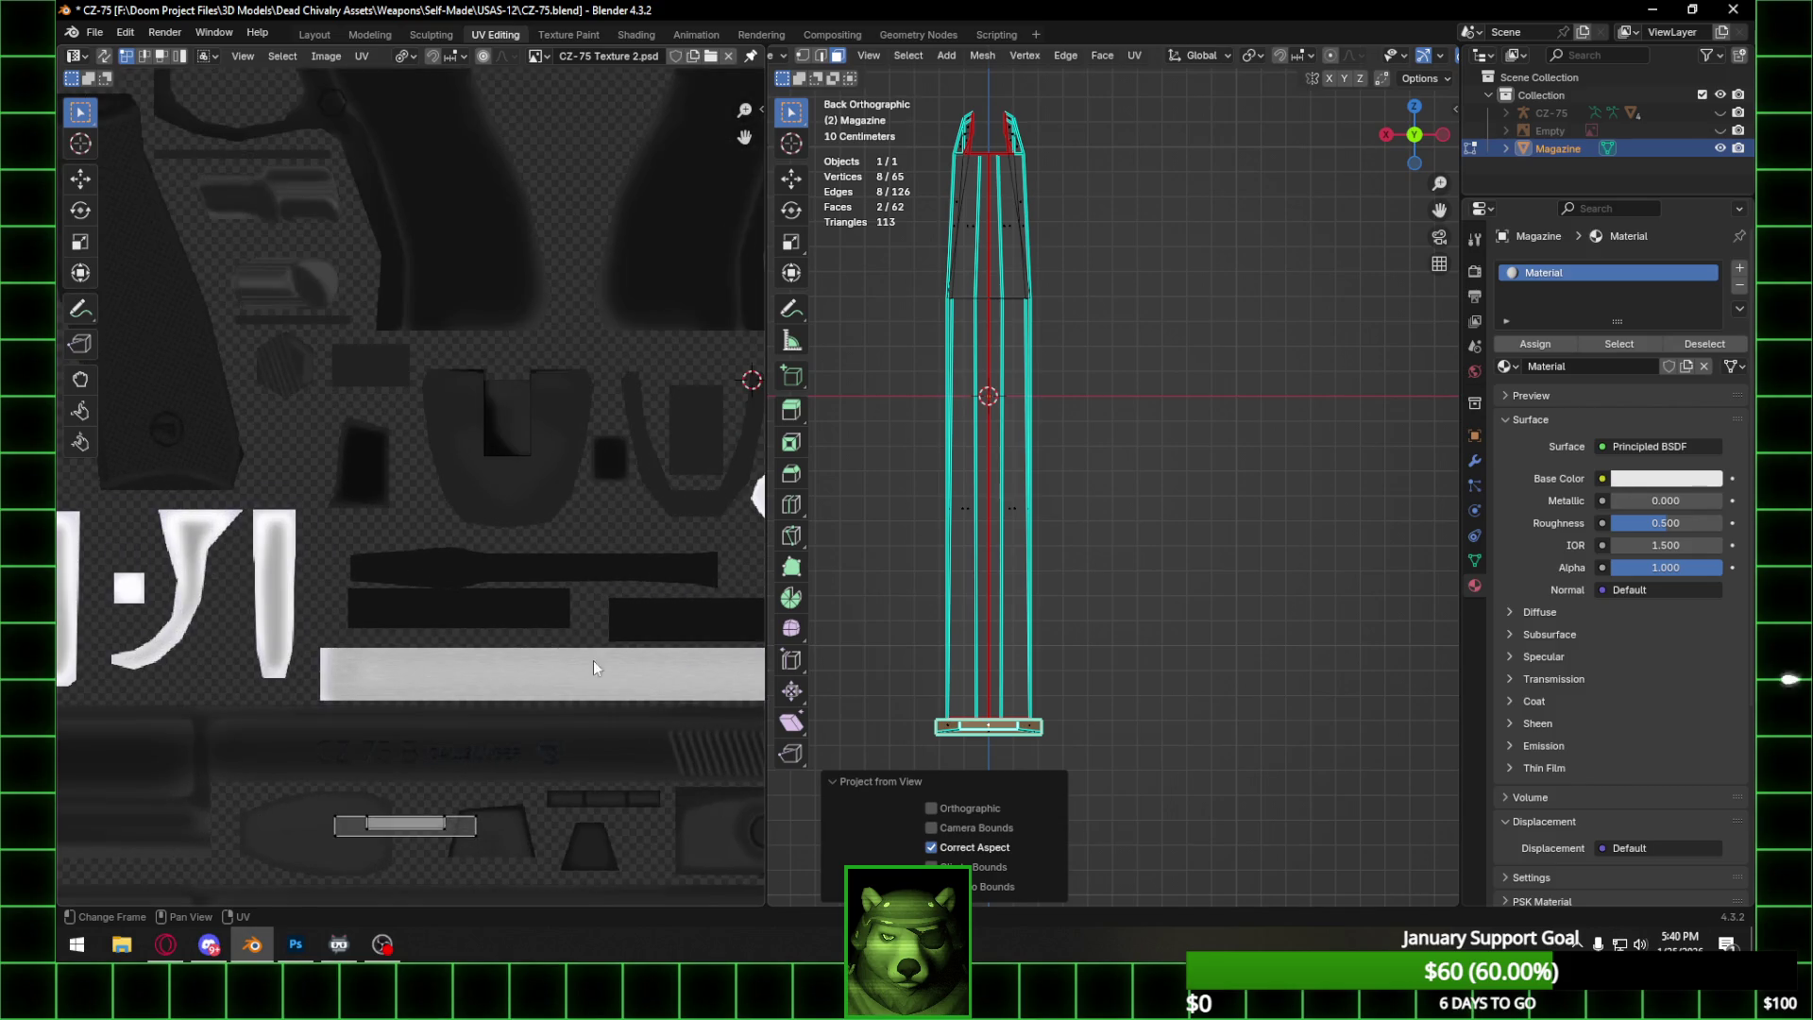
{"action": "middle_click_drag", "start_coordinate": [1025, 722], "coordinate": [1044, 684]}
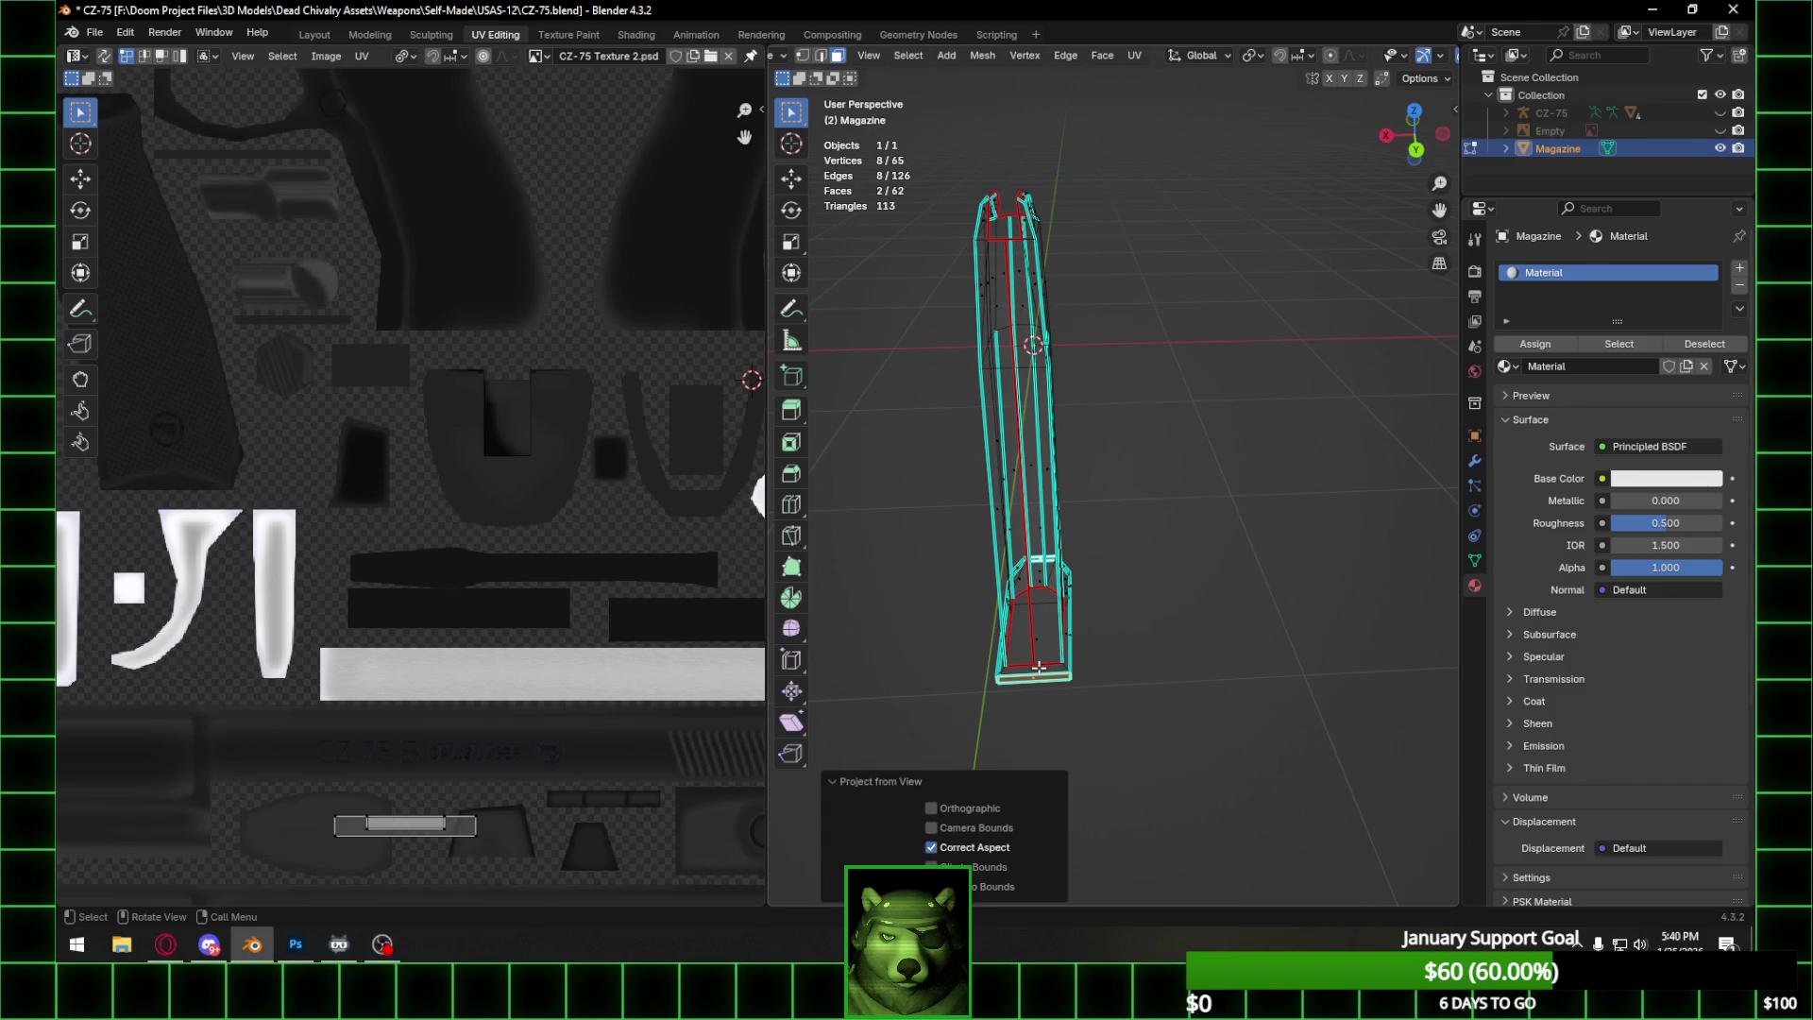
{"action": "left_click", "coordinate": [1039, 667]}
{"action": "mouse_move", "coordinate": [1039, 667]}
{"action": "middle_mouse_down"}
{"action": "mouse_move", "coordinate": [1095, 561]}
{"action": "mouse_move", "coordinate": [1104, 486]}
{"action": "mouse_move", "coordinate": [1070, 513]}
{"action": "mouse_move", "coordinate": [1108, 540]}
{"action": "mouse_move", "coordinate": [1067, 534]}
{"action": "middle_mouse_up"}
Add the first several baseplate bottom faces to the selection, switching to solid display.
{"action": "left_click", "coordinate": [1007, 538], "text": "shift"}
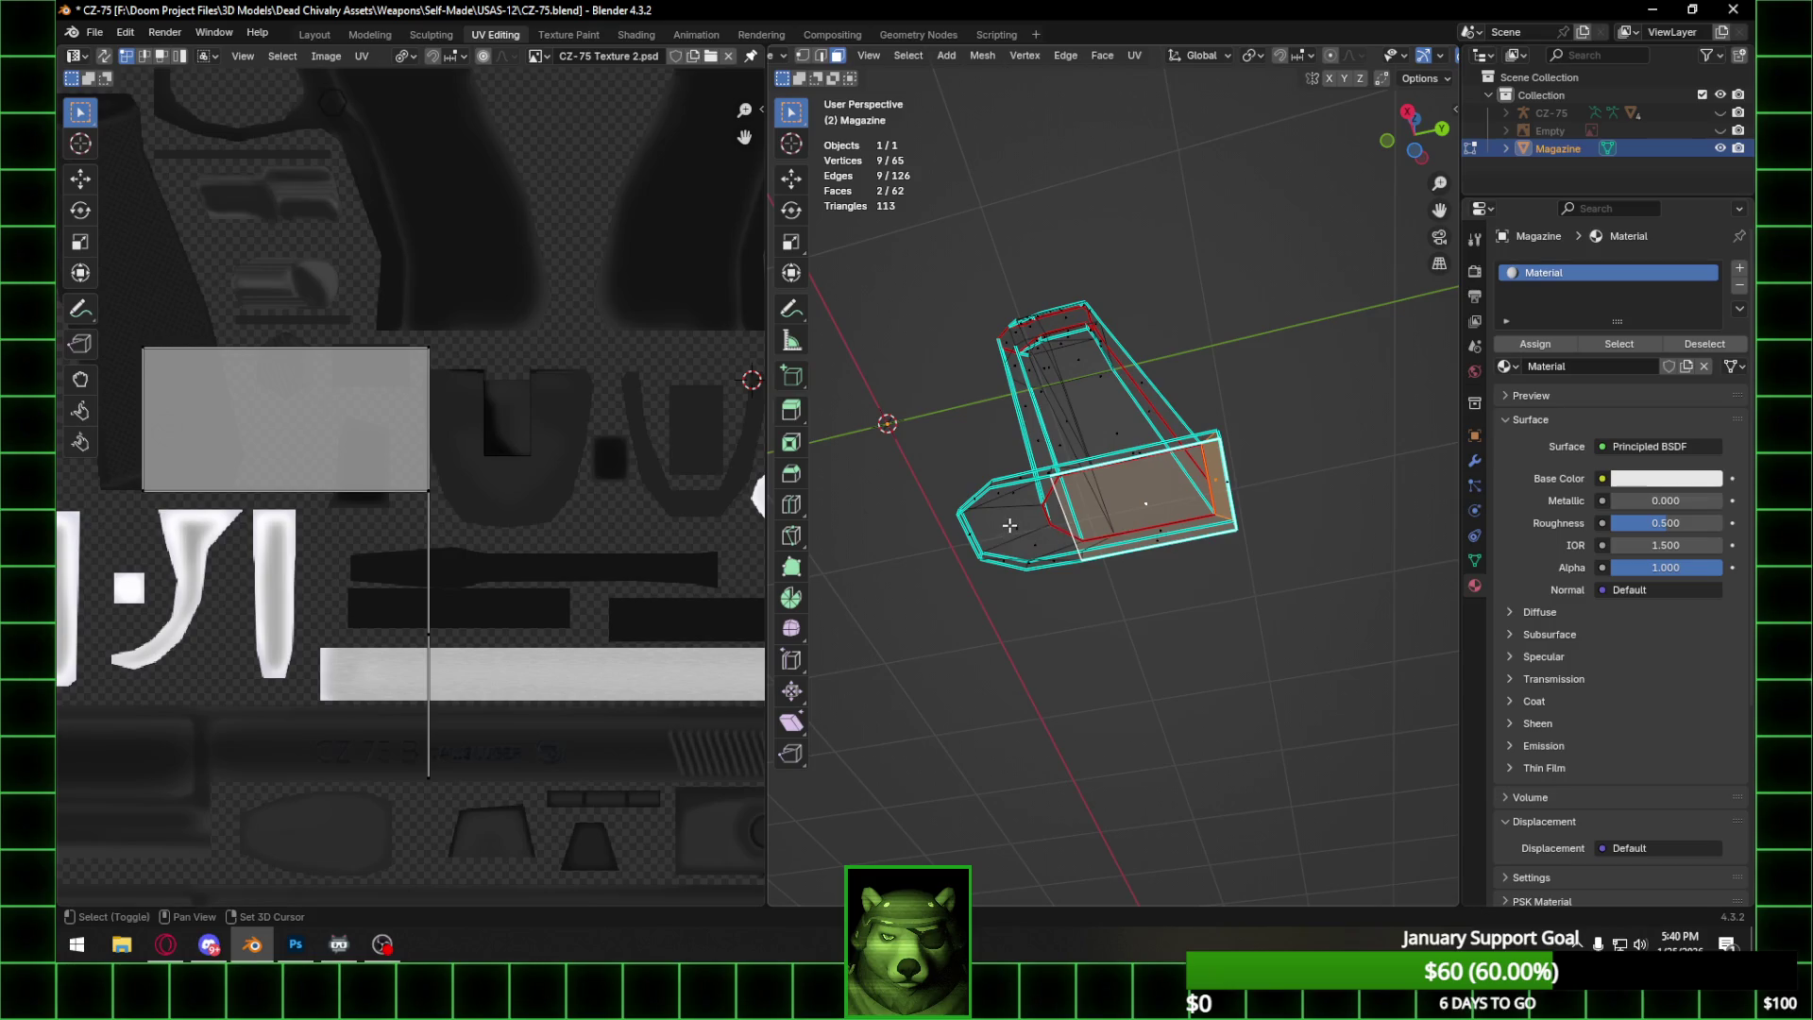
{"action": "left_click", "coordinate": [1178, 526], "text": "shift"}
{"action": "middle_click_drag", "start_coordinate": [1179, 526], "coordinate": [1198, 556]}
{"action": "left_click", "coordinate": [1061, 559], "text": "shift"}
{"action": "middle_click_drag", "start_coordinate": [1061, 559], "coordinate": [1251, 717]}
{"action": "left_click", "coordinate": [1180, 734], "text": "shift"}
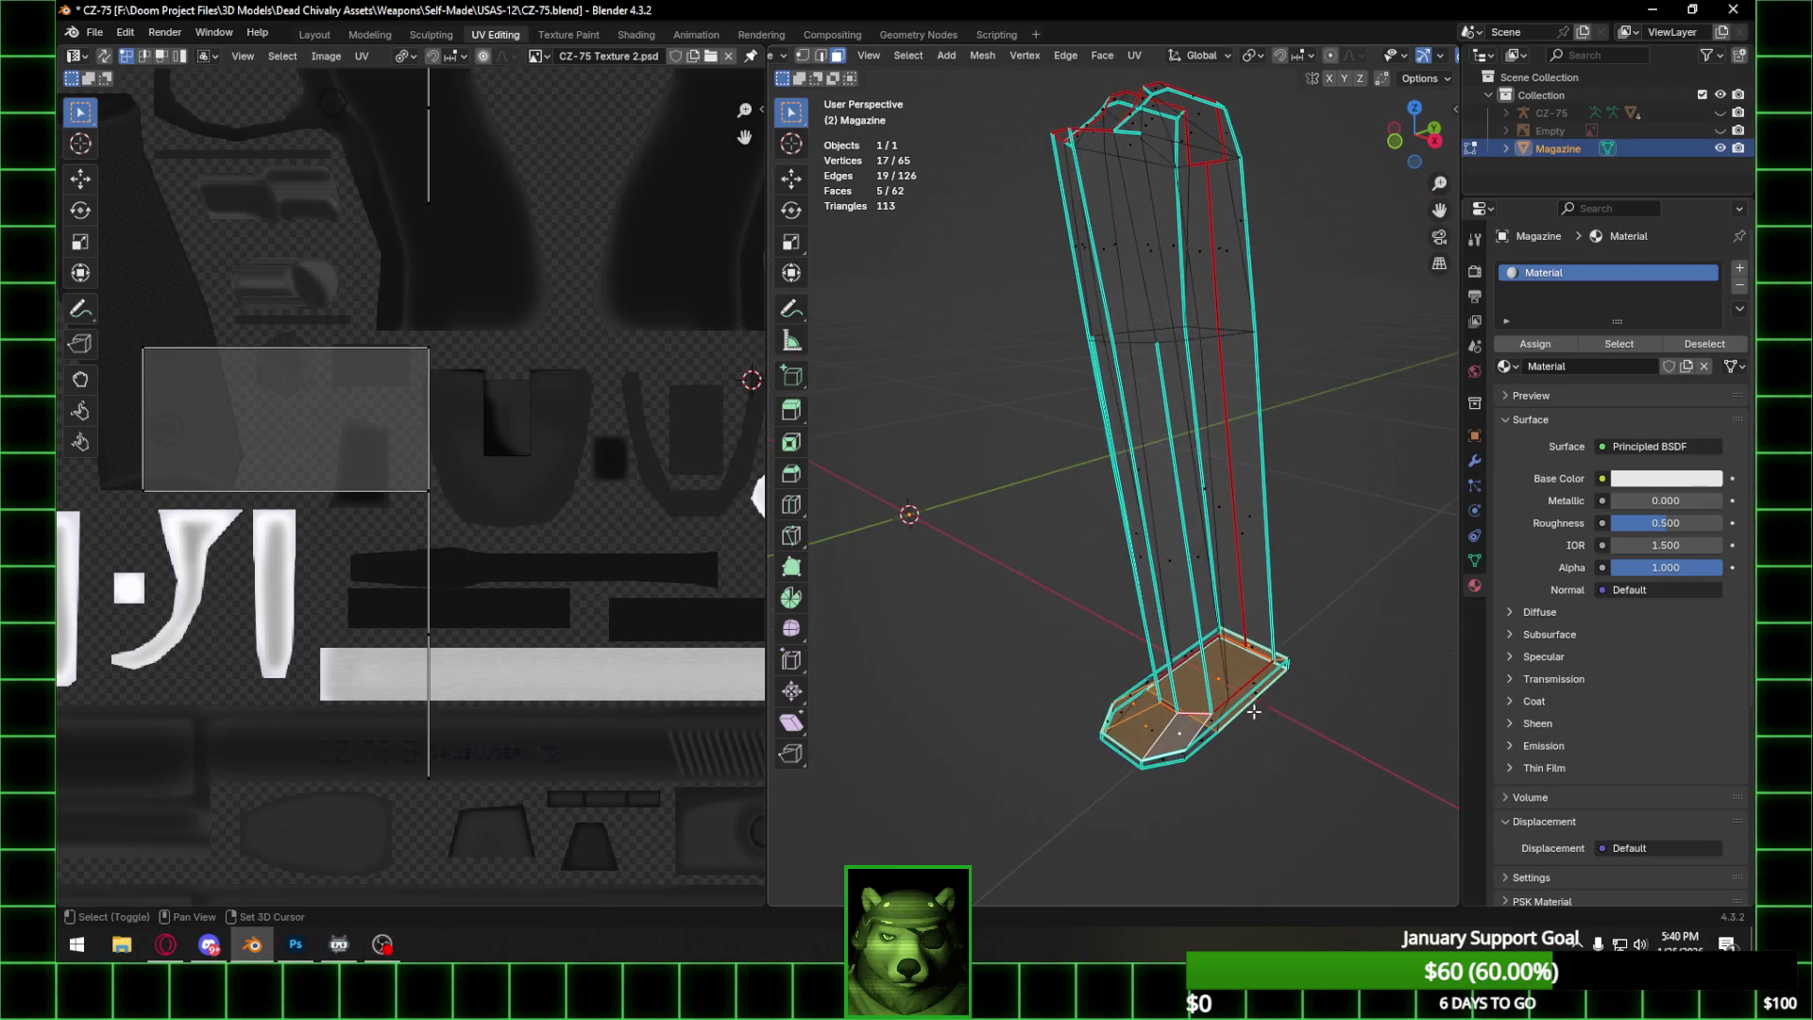
{"action": "left_click", "coordinate": [1259, 676], "text": "shift"}
{"action": "scroll", "coordinate": [1407, 56], "scroll_direction": "down", "scroll_amount": 4}
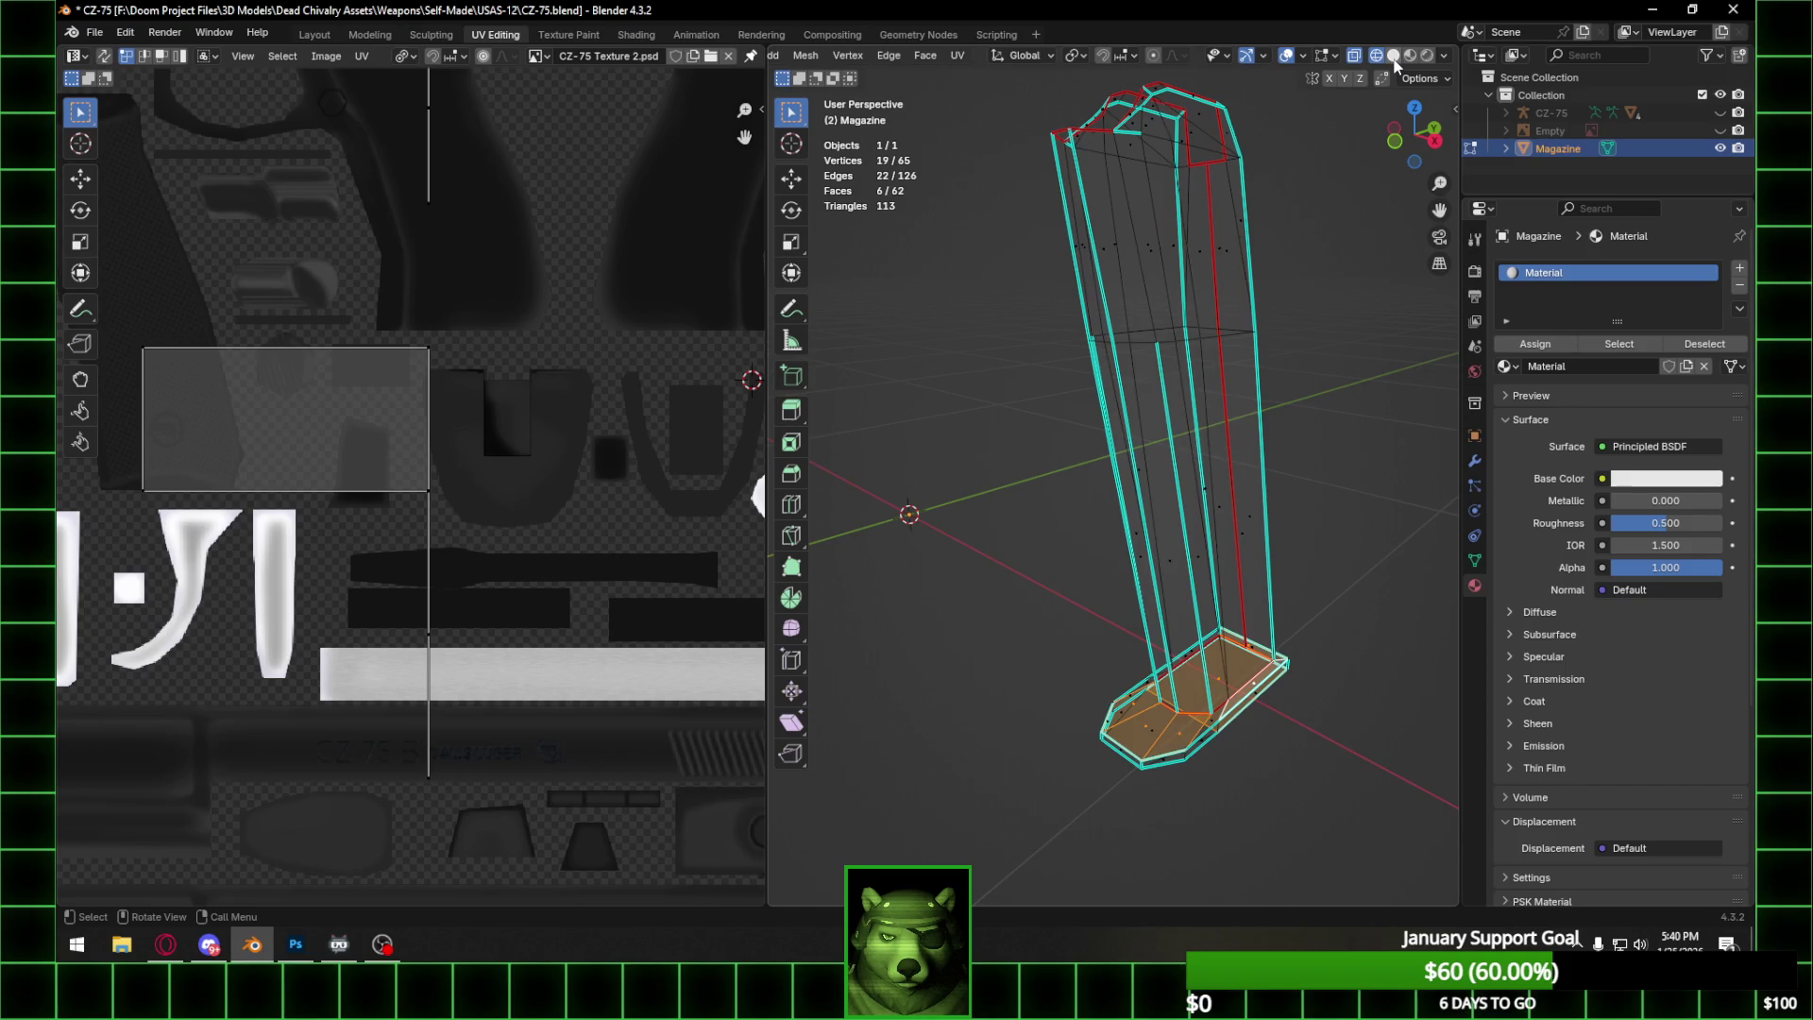
{"action": "key", "text": "alt+z"}
{"action": "mouse_move", "coordinate": [1205, 561]}
{"action": "middle_mouse_down"}
{"action": "mouse_move", "coordinate": [1235, 686]}
{"action": "mouse_move", "coordinate": [1150, 529]}
{"action": "mouse_move", "coordinate": [1157, 445]}
{"action": "middle_mouse_up"}
Add the remaining bottom, front and bevel faces and project them from Top view.
{"action": "left_click", "coordinate": [1232, 698], "text": "shift"}
{"action": "left_click", "coordinate": [1143, 618], "text": "shift"}
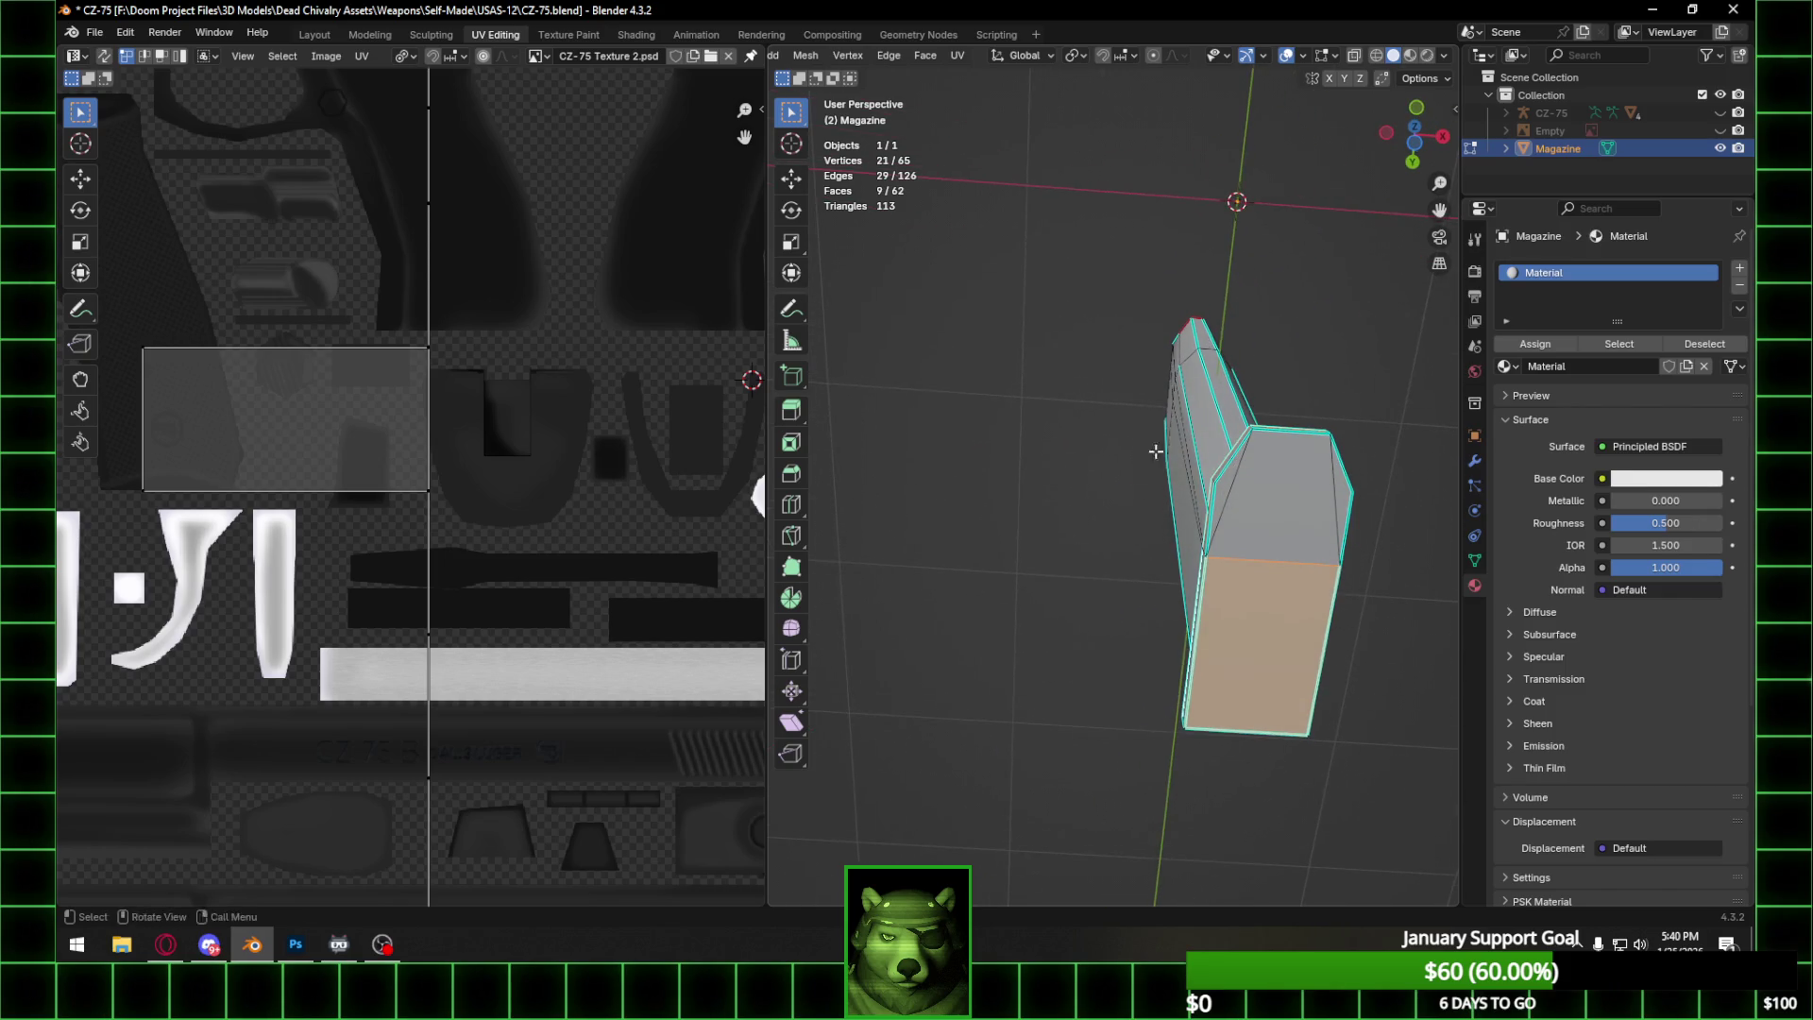
{"action": "left_click", "coordinate": [1274, 496], "text": "shift"}
{"action": "left_click", "coordinate": [1343, 490], "text": "shift"}
{"action": "middle_click_drag", "start_coordinate": [1342, 490], "coordinate": [1352, 642]}
{"action": "left_click", "coordinate": [1419, 111]}
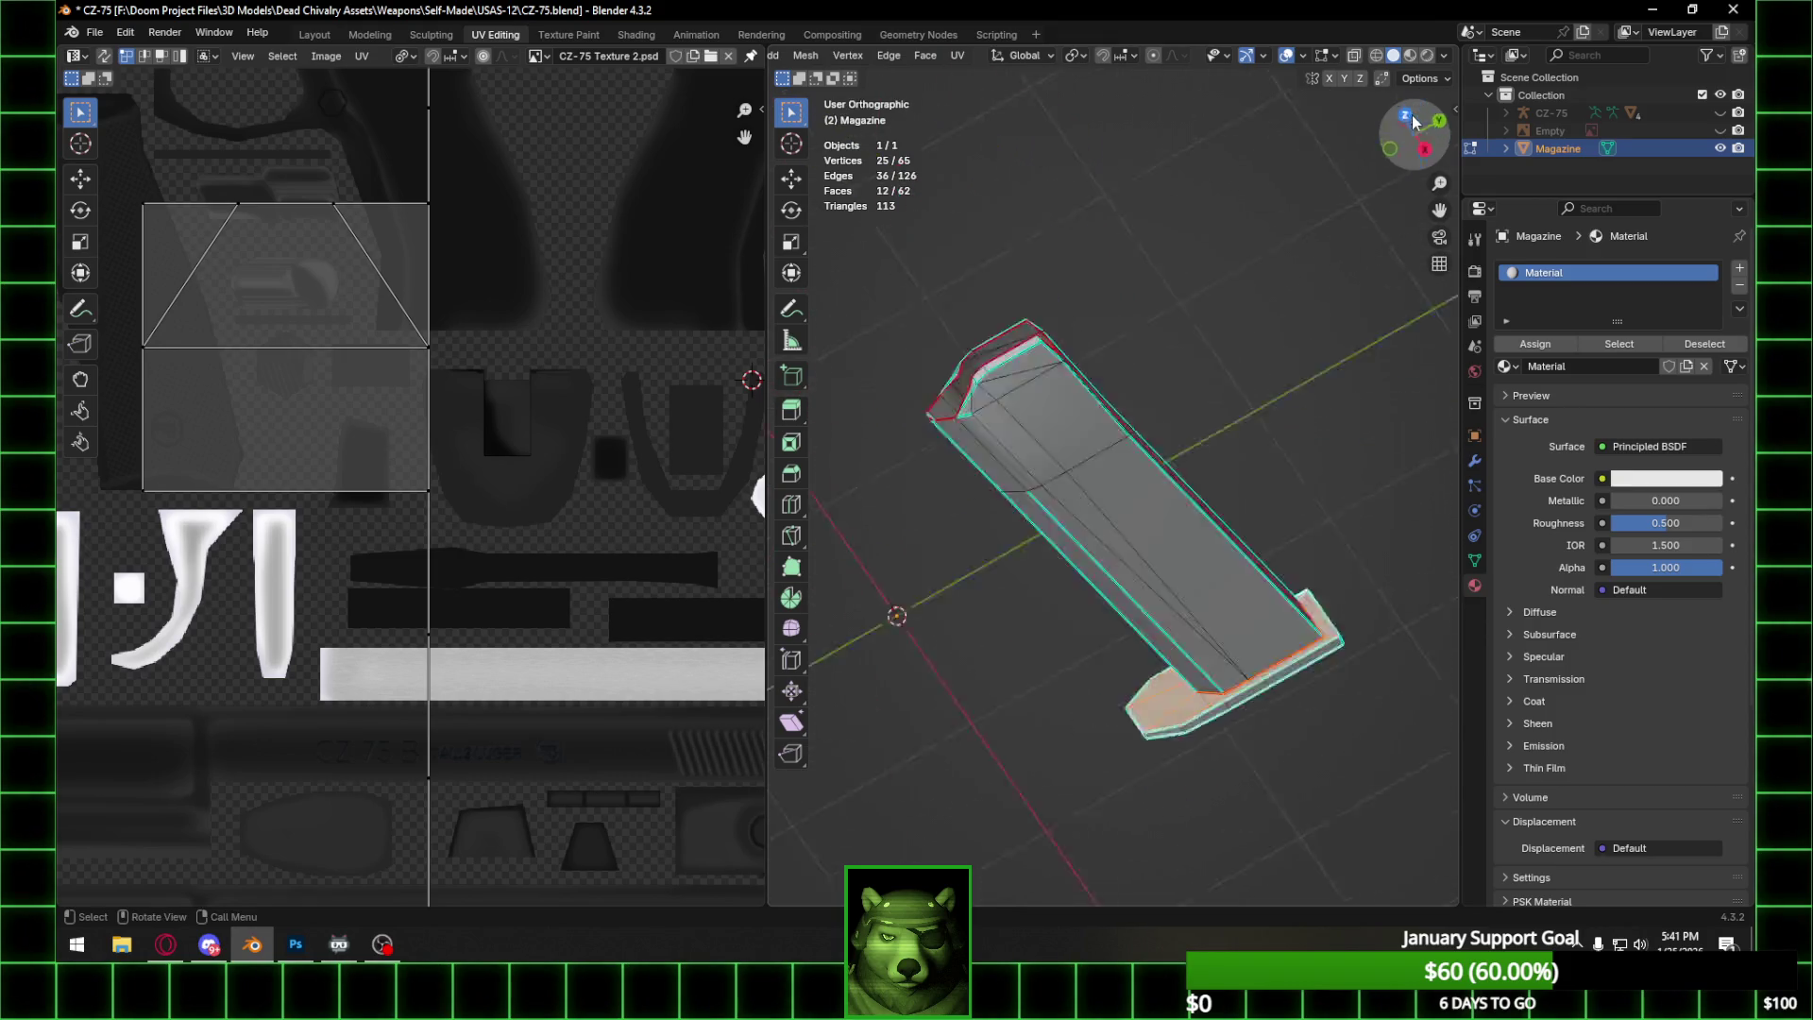
{"action": "key", "text": "ctrl+f"}
{"action": "mouse_move", "coordinate": [1246, 410]}
{"action": "left_click", "coordinate": [1379, 436]}
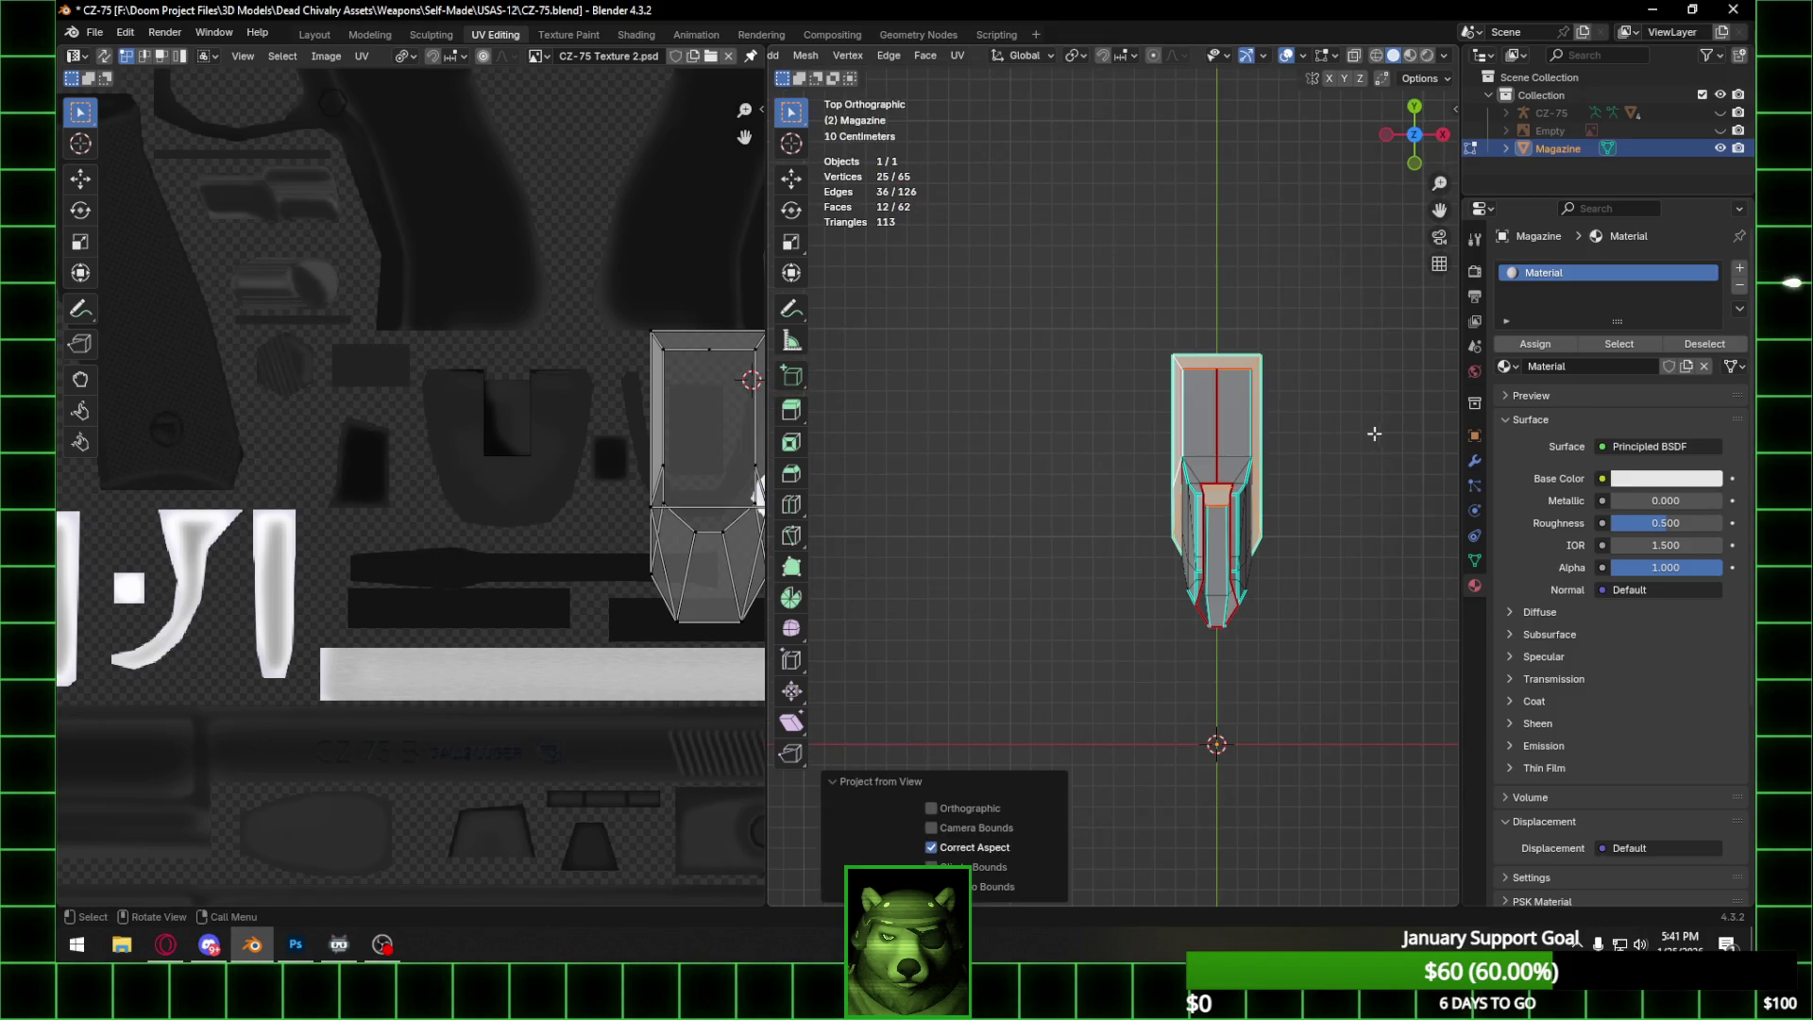
{"action": "scroll", "coordinate": [438, 457], "scroll_direction": "down", "scroll_amount": 3}
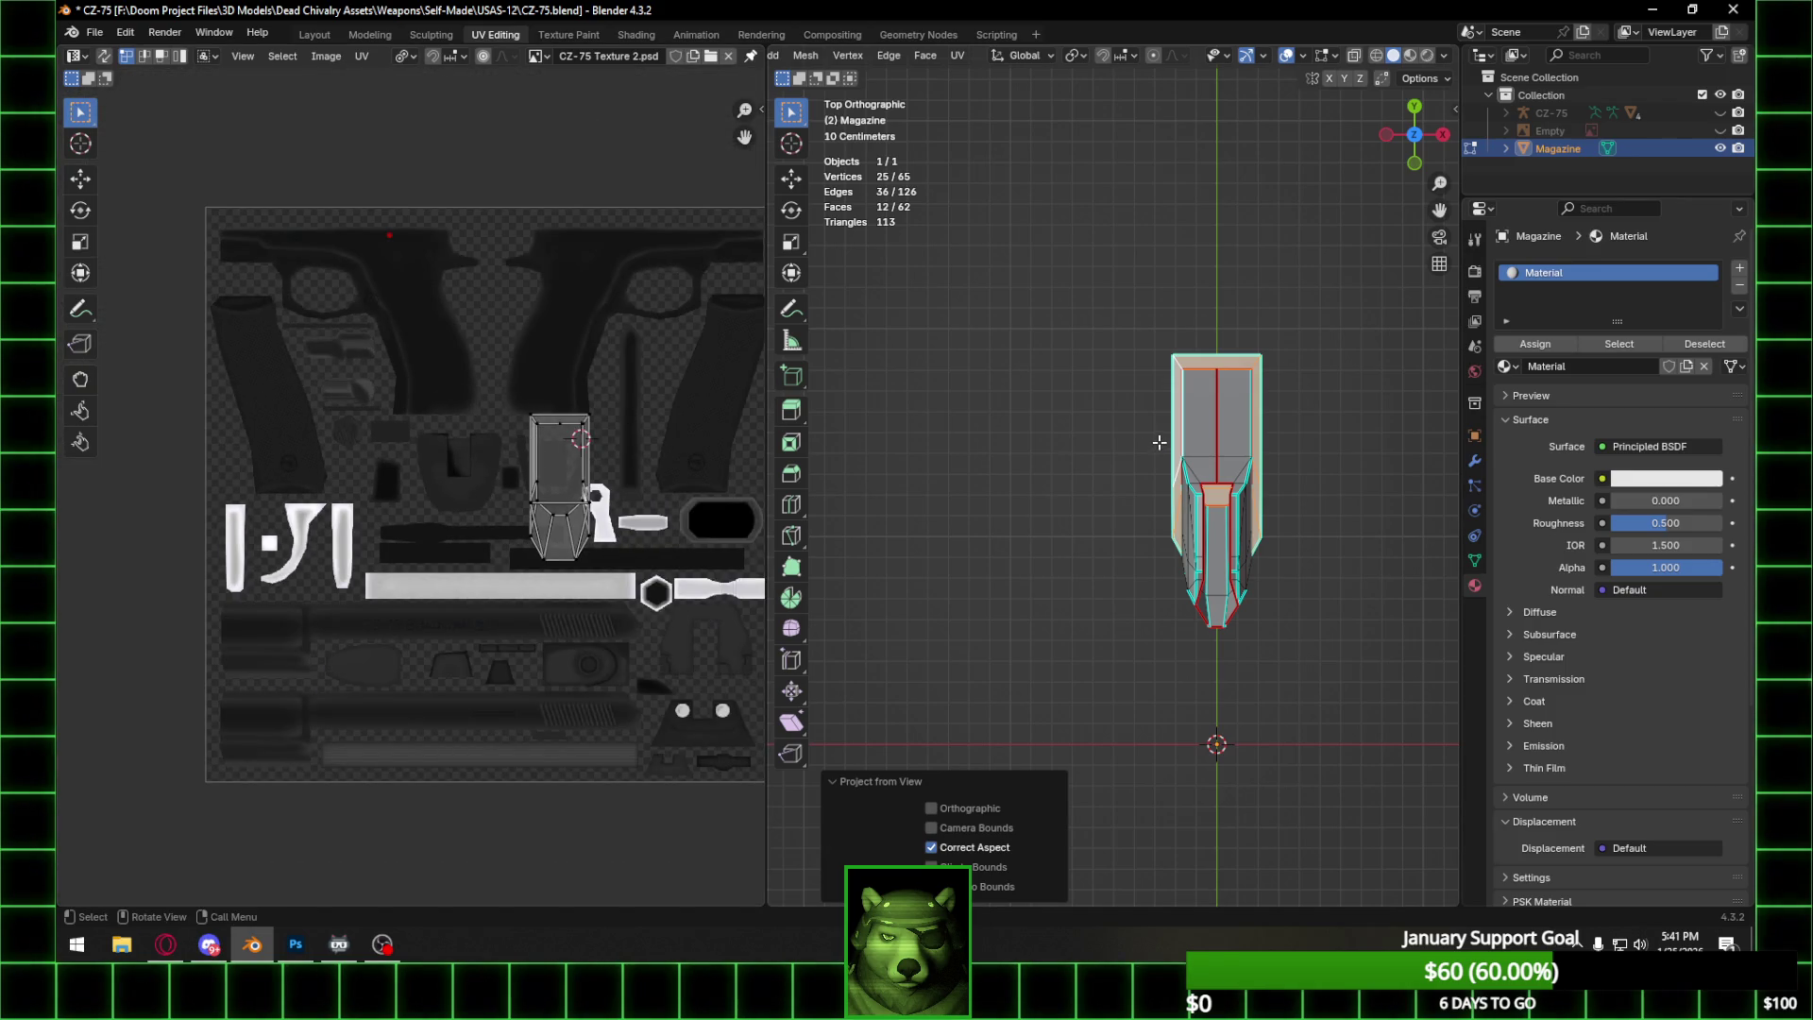
Move the magazine's UV island along the horizontal axis.
{"action": "middle_click_drag", "start_coordinate": [1213, 385], "coordinate": [1258, 573]}
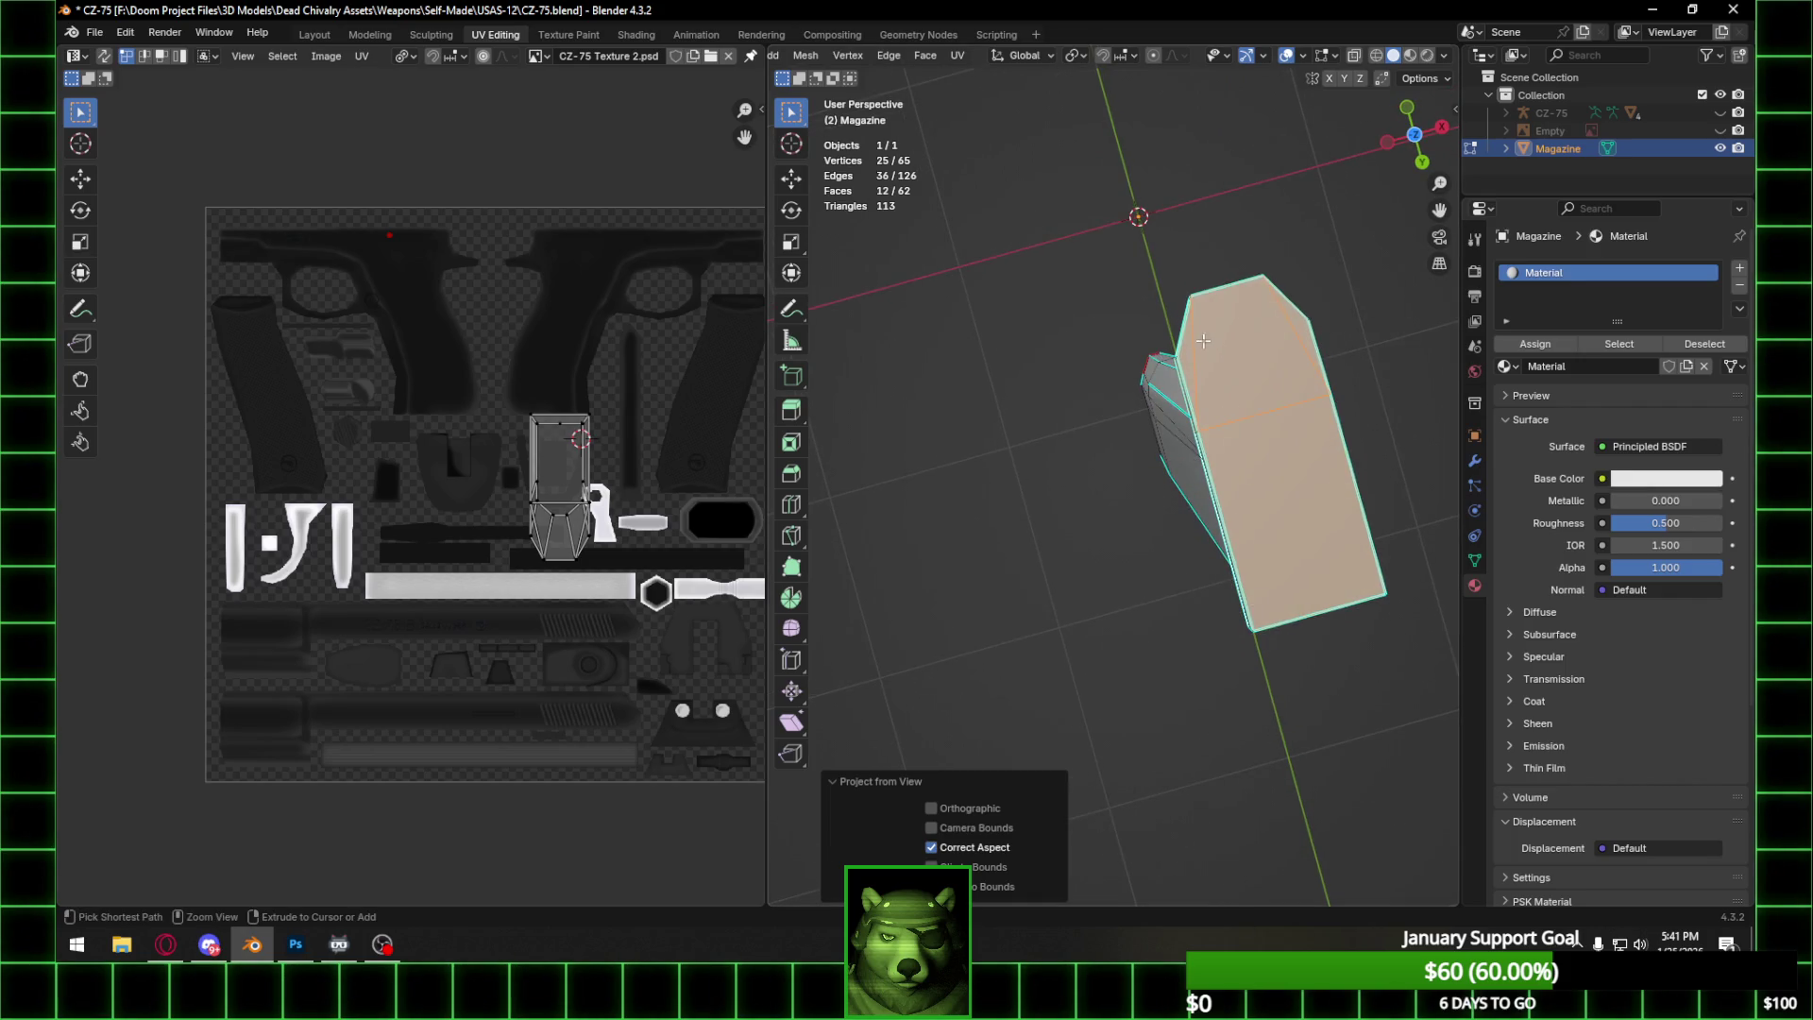
{"action": "scroll", "coordinate": [582, 491], "scroll_direction": "up", "scroll_amount": 1}
{"action": "scroll", "coordinate": [625, 466], "scroll_direction": "up", "scroll_amount": 2}
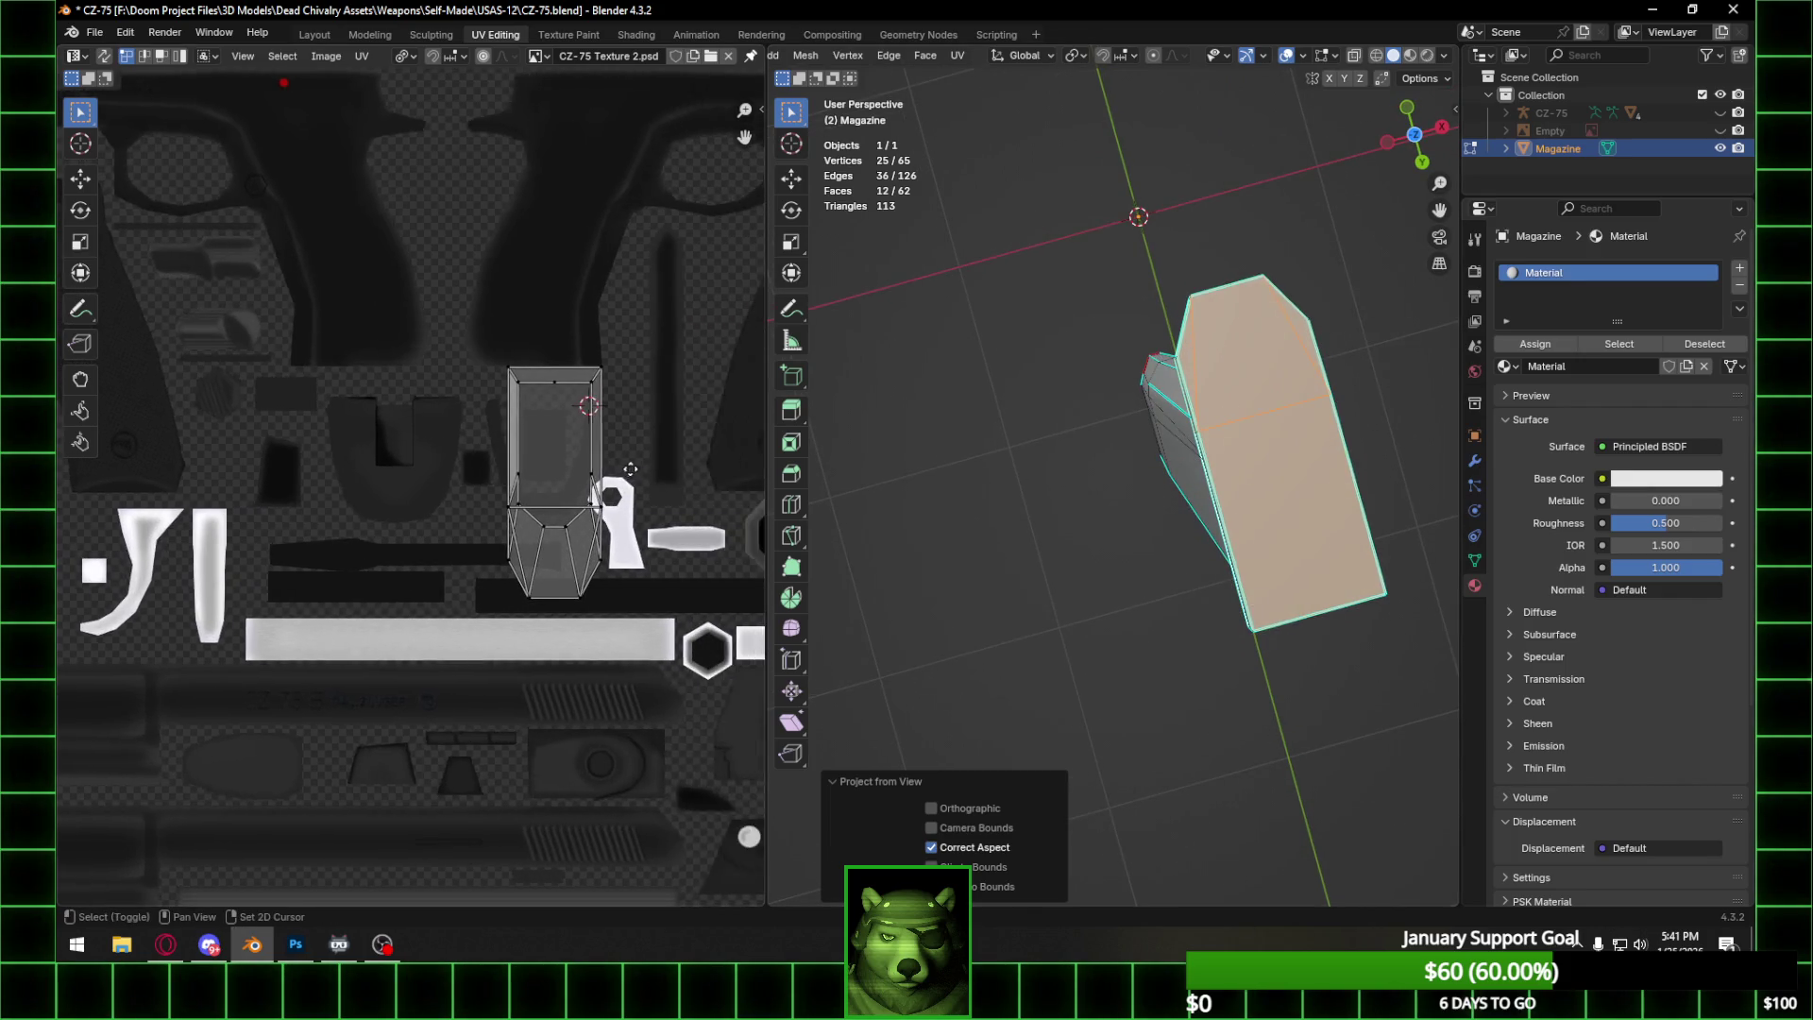
{"action": "left_click_drag", "start_coordinate": [1187, 337], "coordinate": [1307, 422]}
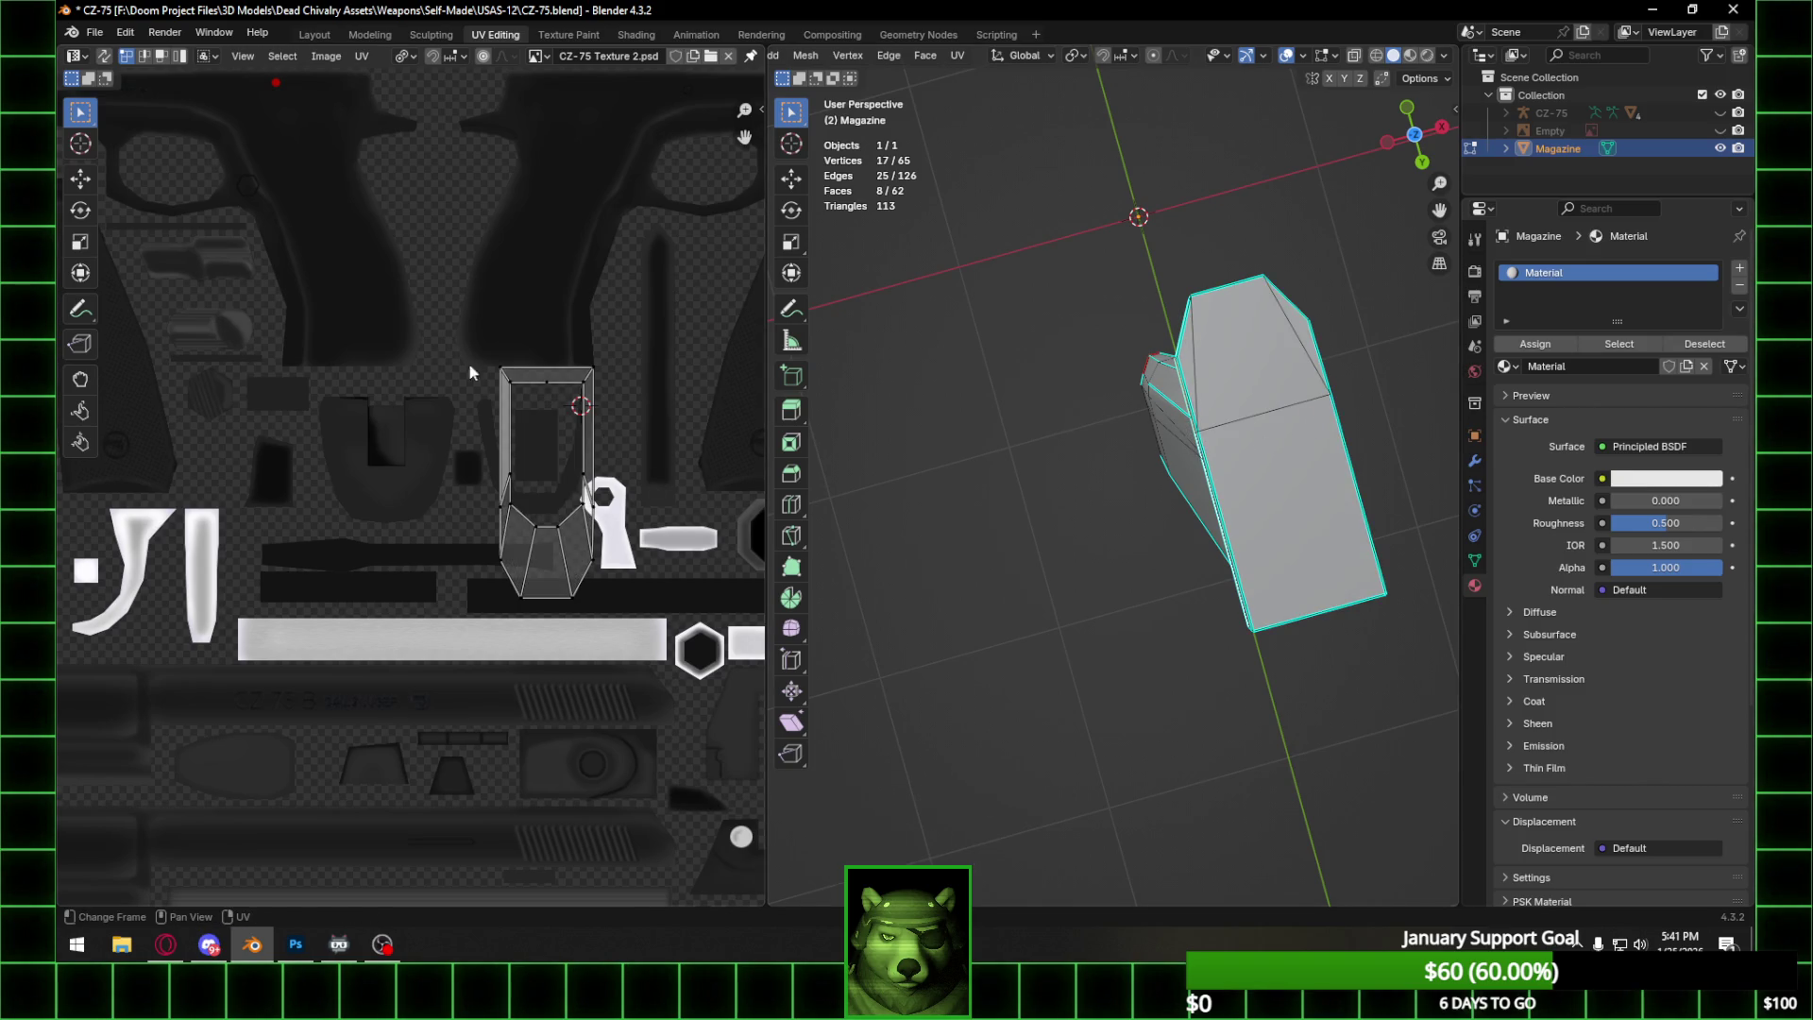
{"action": "key", "text": "a"}
{"action": "key", "text": "g"}
{"action": "key", "text": "x"}
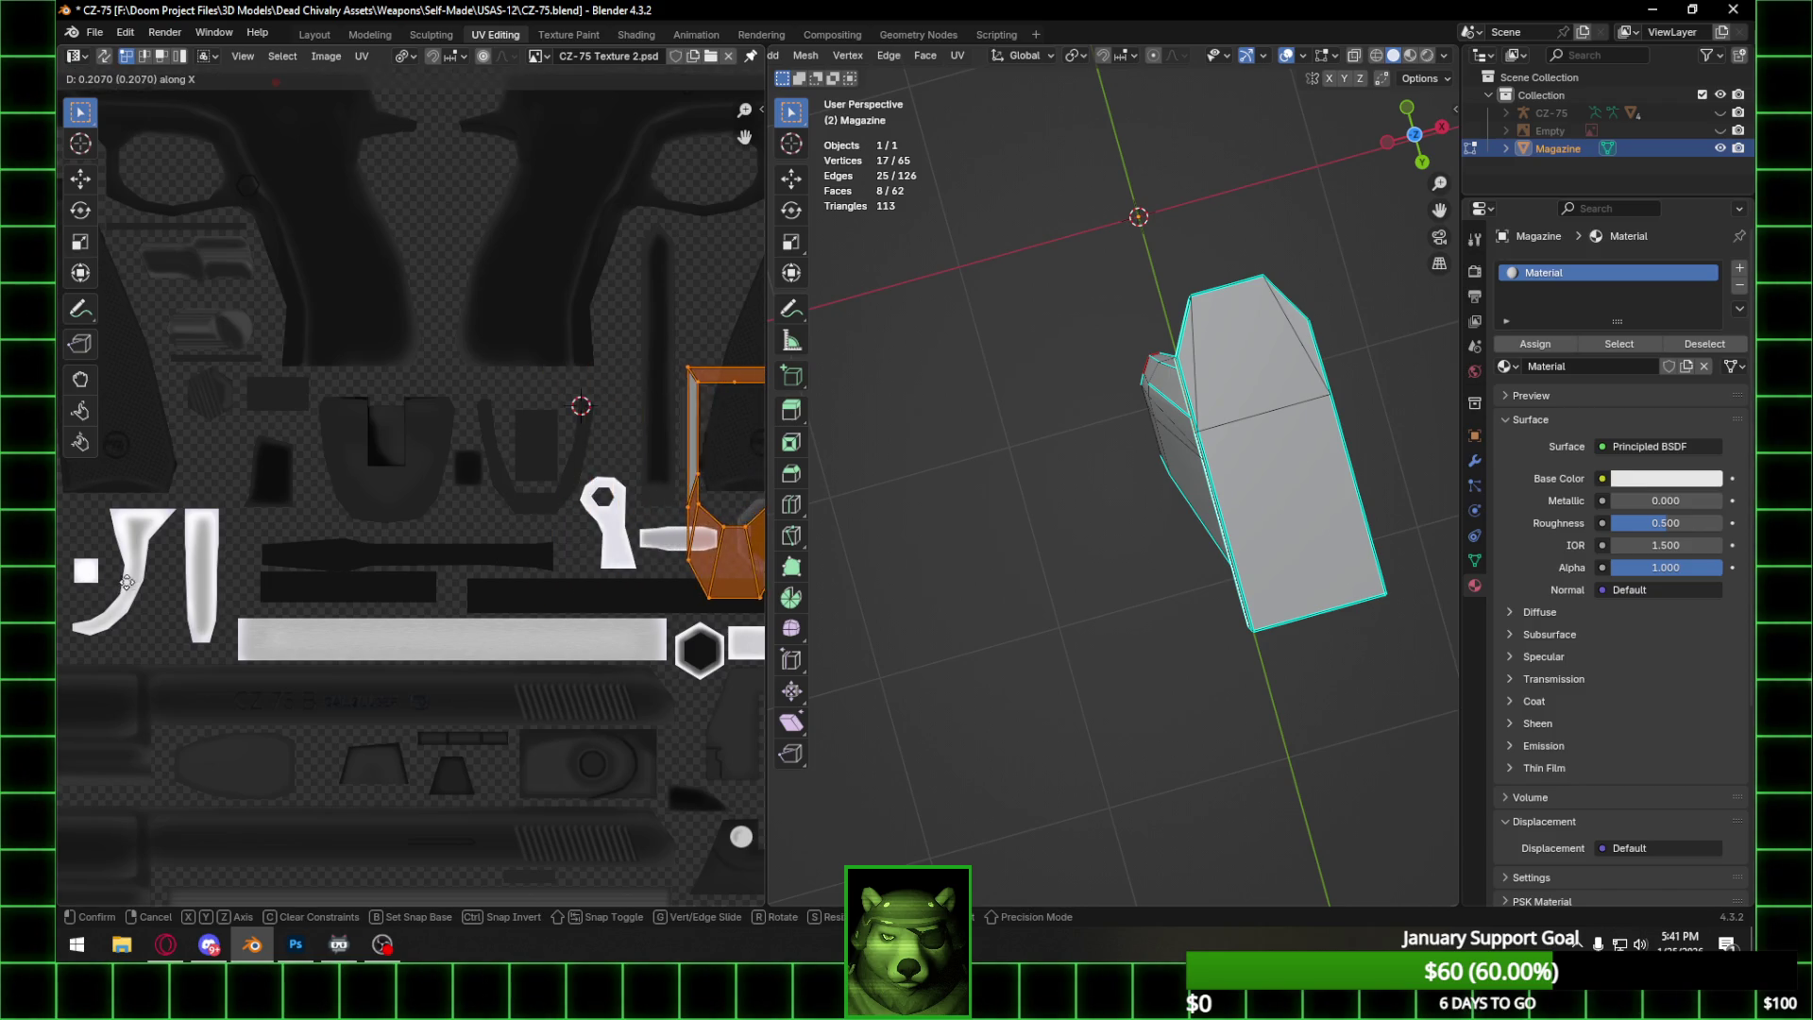
{"action": "left_click", "coordinate": [129, 583]}
Move the two magazine islands vertically into the empty area at the texture's top.
{"action": "scroll", "coordinate": [1180, 472], "scroll_direction": "down", "scroll_amount": 6}
{"action": "key", "text": "a"}
{"action": "scroll", "coordinate": [605, 503], "scroll_direction": "down", "scroll_amount": 1}
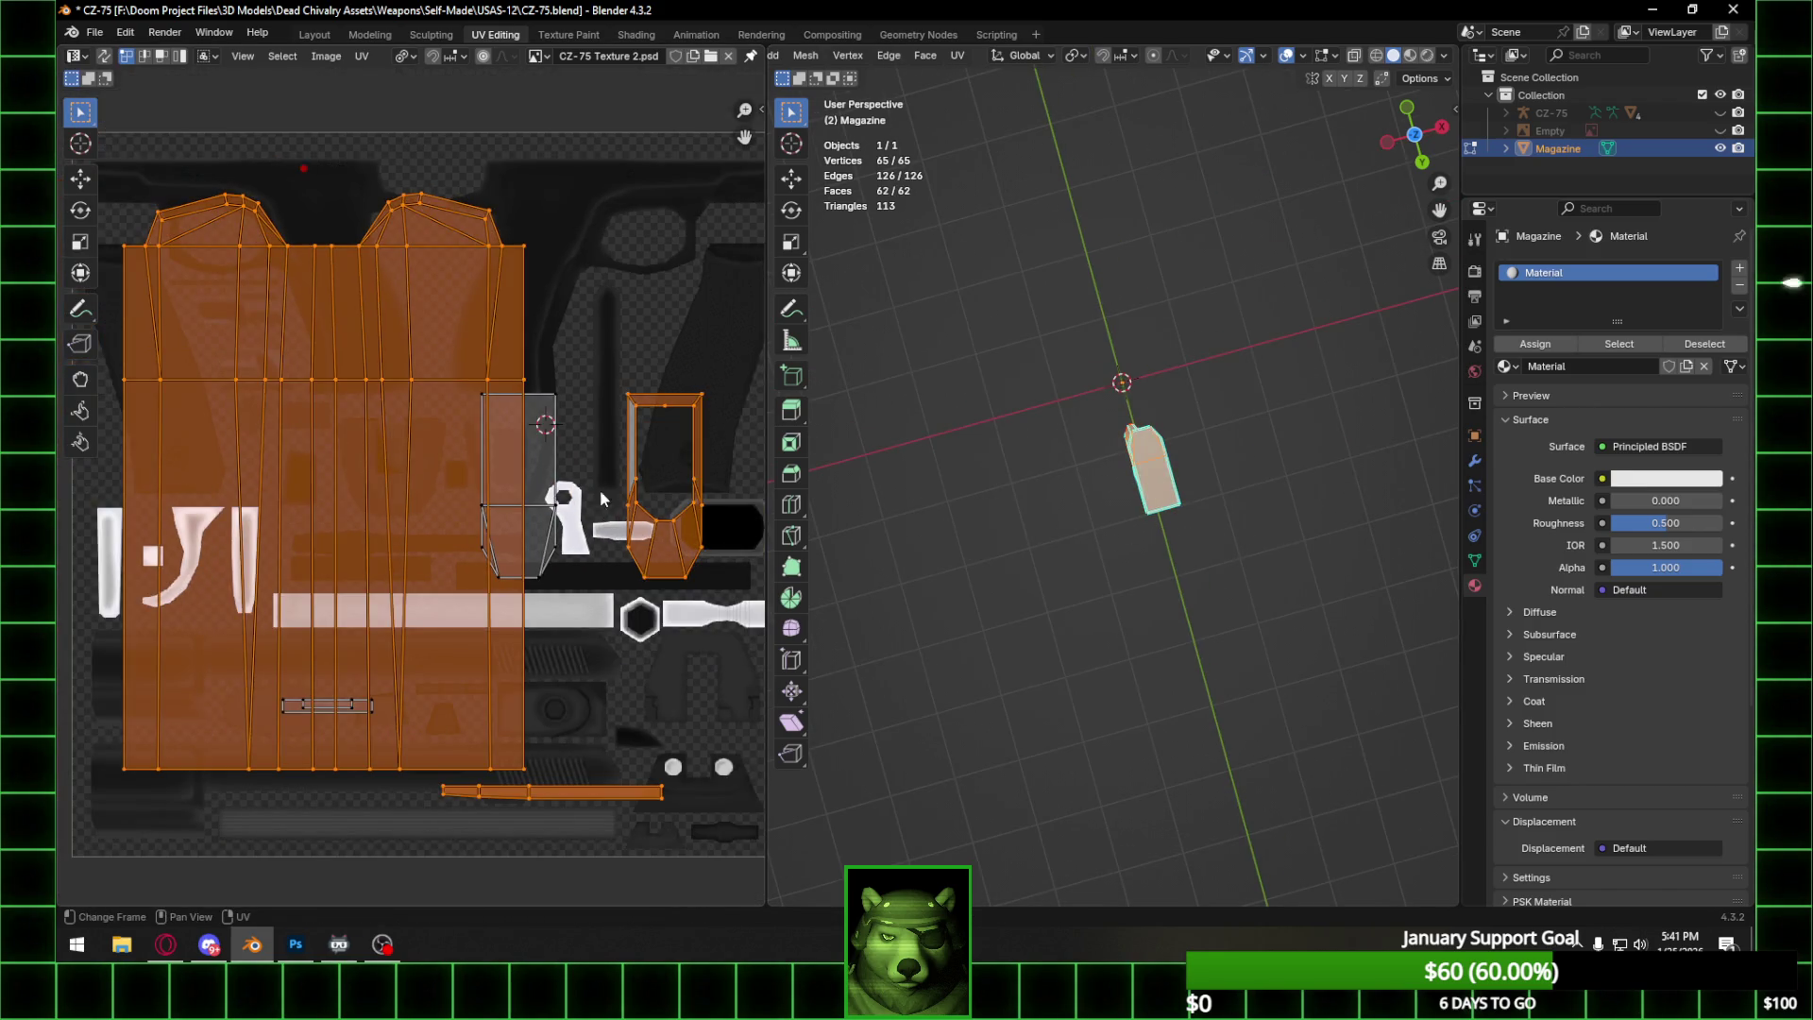
{"action": "left_click_drag", "start_coordinate": [471, 398], "coordinate": [570, 571]}
{"action": "left_click_drag", "start_coordinate": [607, 384], "coordinate": [676, 474]}
{"action": "middle_click_drag", "start_coordinate": [605, 524], "coordinate": [499, 529]}
{"action": "key", "text": "g"}
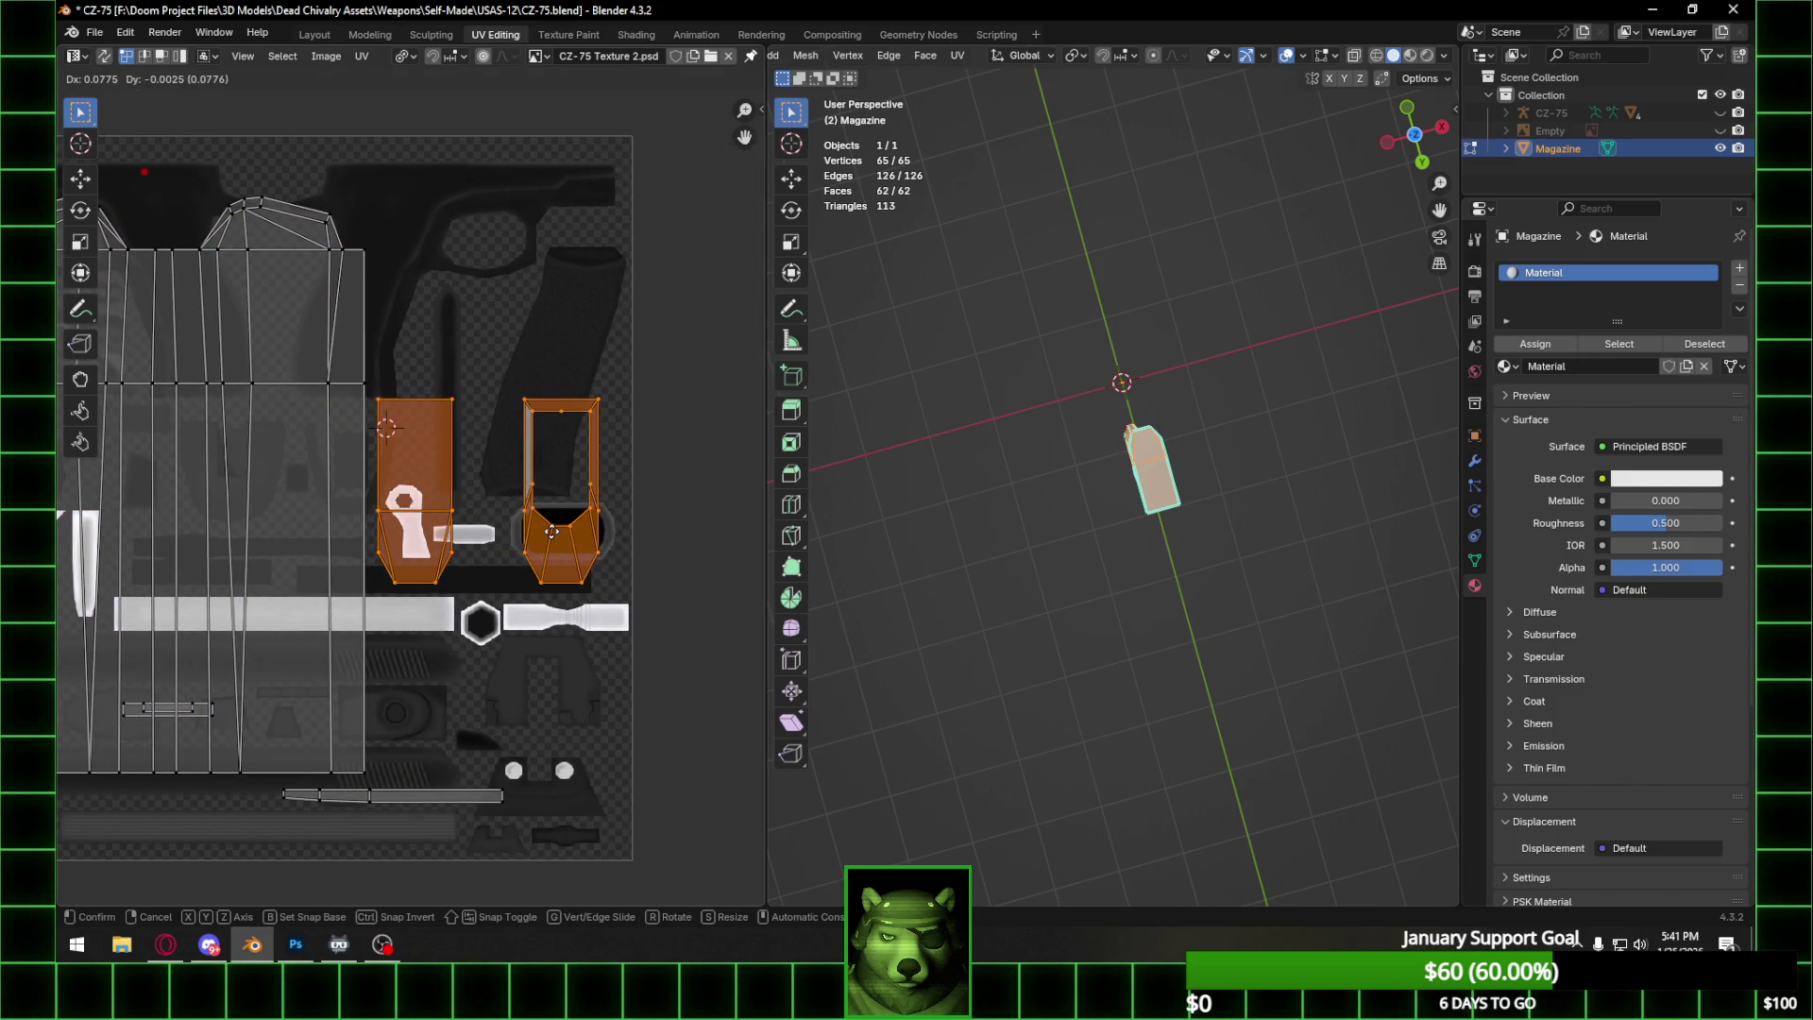
{"action": "key", "text": "x"}
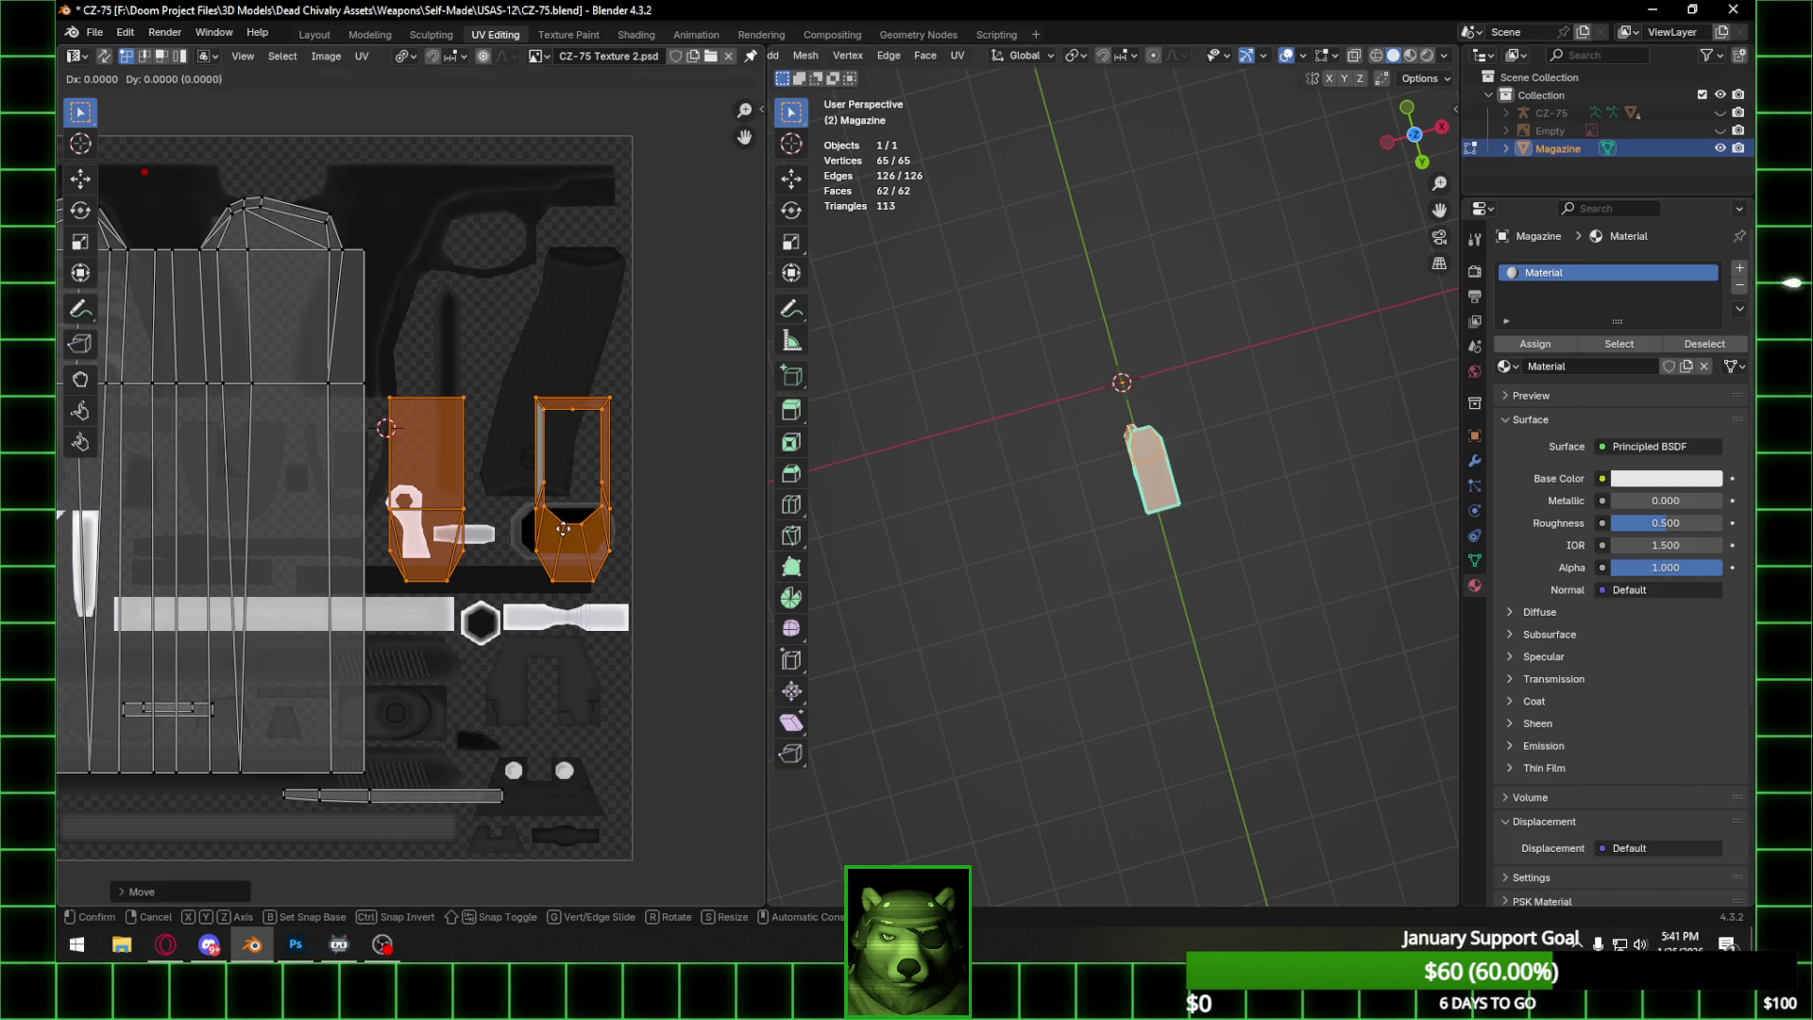
{"action": "key", "text": "y"}
{"action": "left_click", "coordinate": [557, 314]}
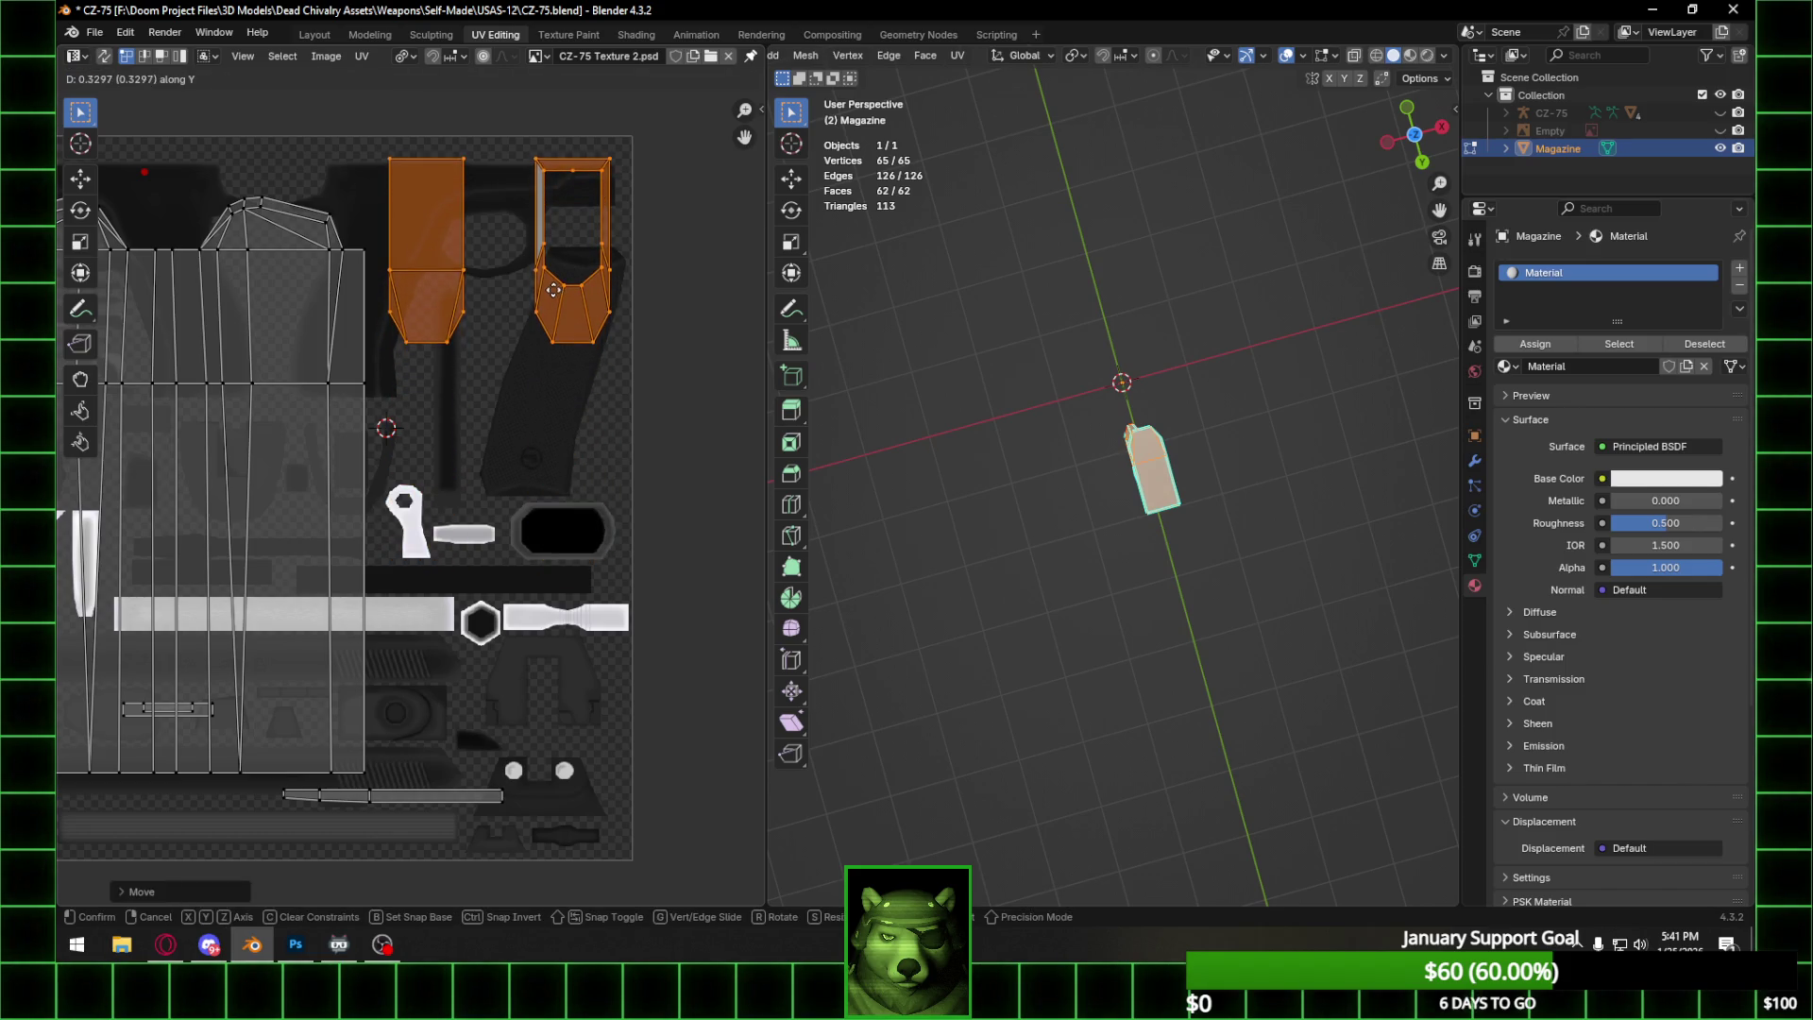
{"action": "left_click", "coordinate": [557, 287]}
Rotate the long thin strip 90° and place it between the magazine islands.
{"action": "left_click_drag", "start_coordinate": [265, 767], "coordinate": [505, 850]}
{"action": "type", "text": "r"}
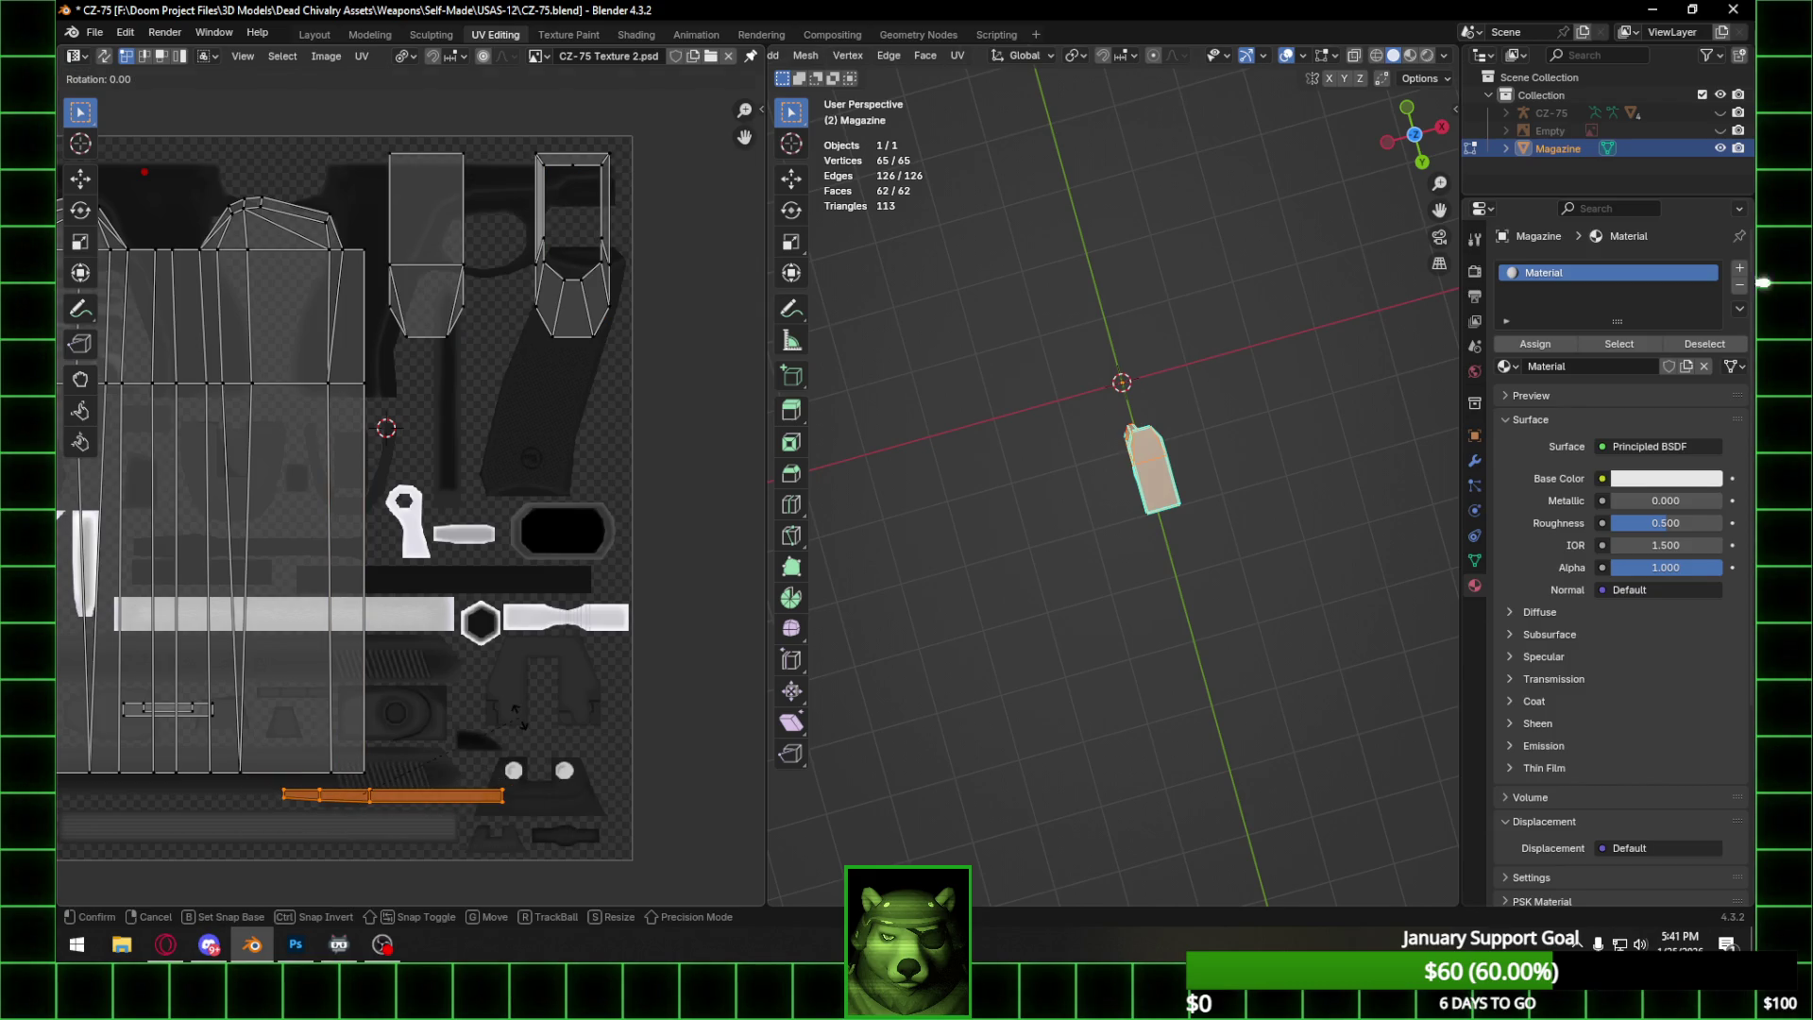
{"action": "type", "text": "90"}
{"action": "key", "text": "Return"}
{"action": "key", "text": "g"}
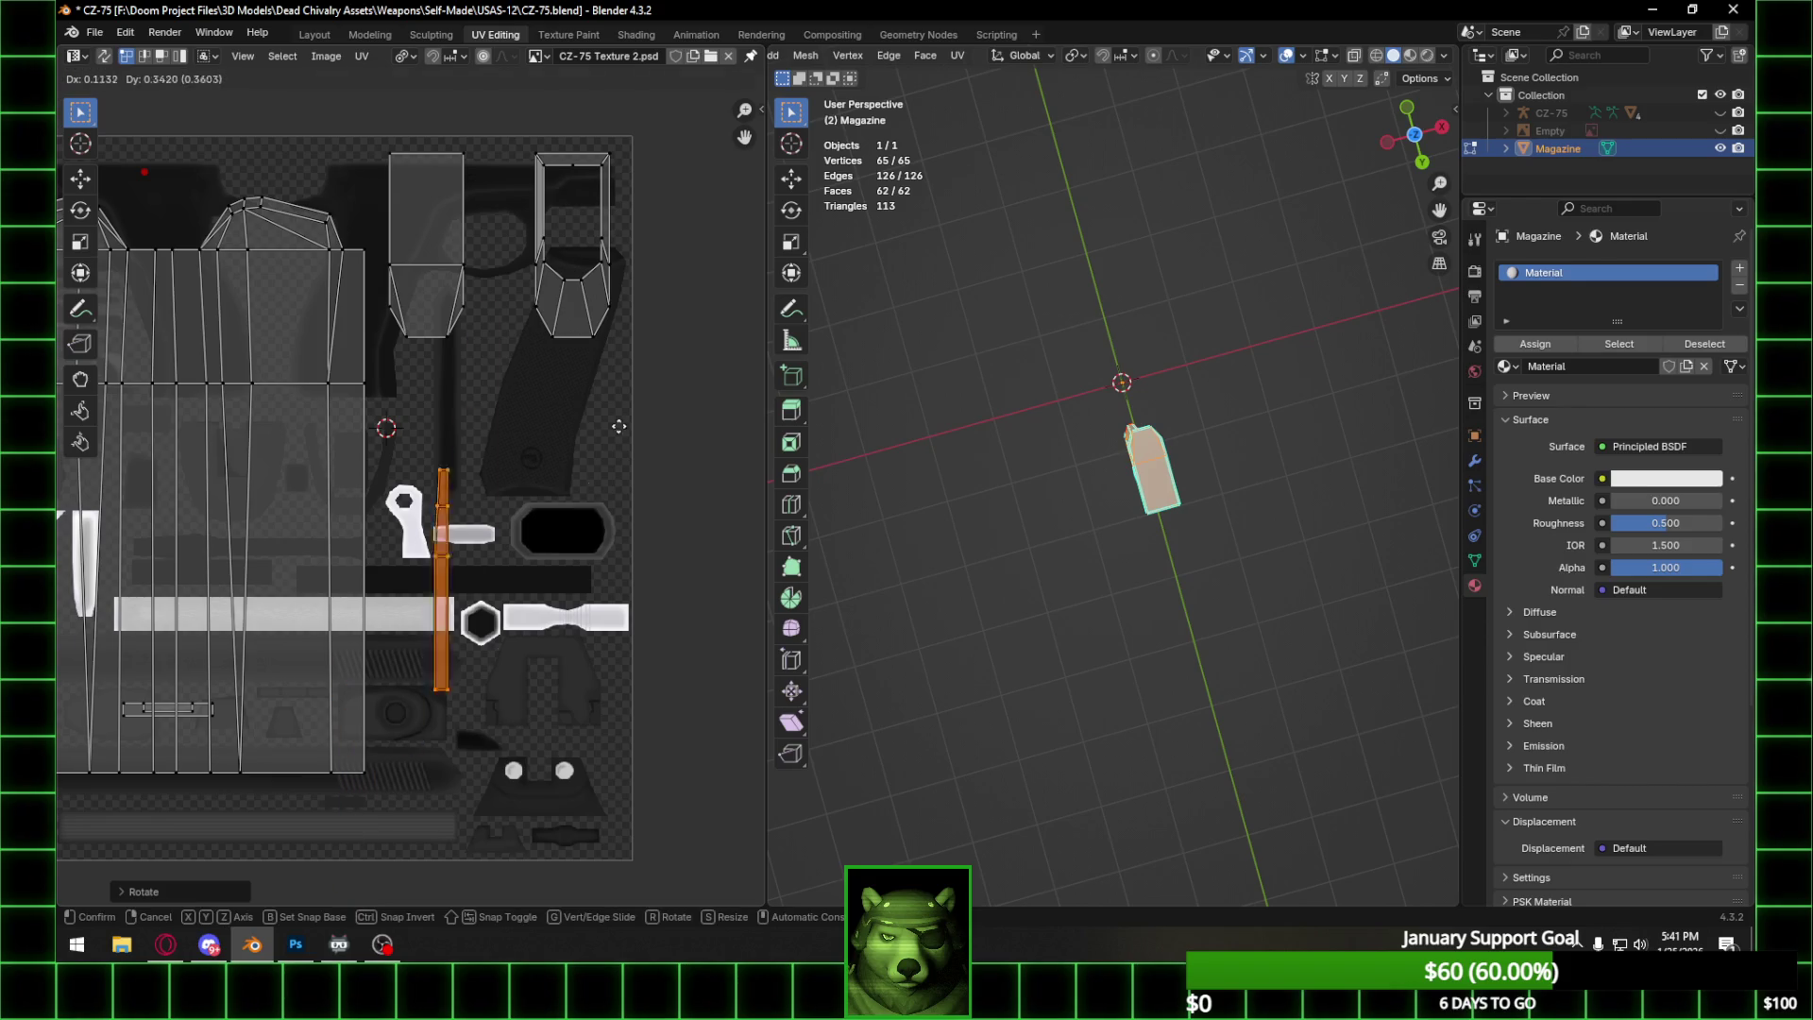
{"action": "left_click", "coordinate": [639, 149]}
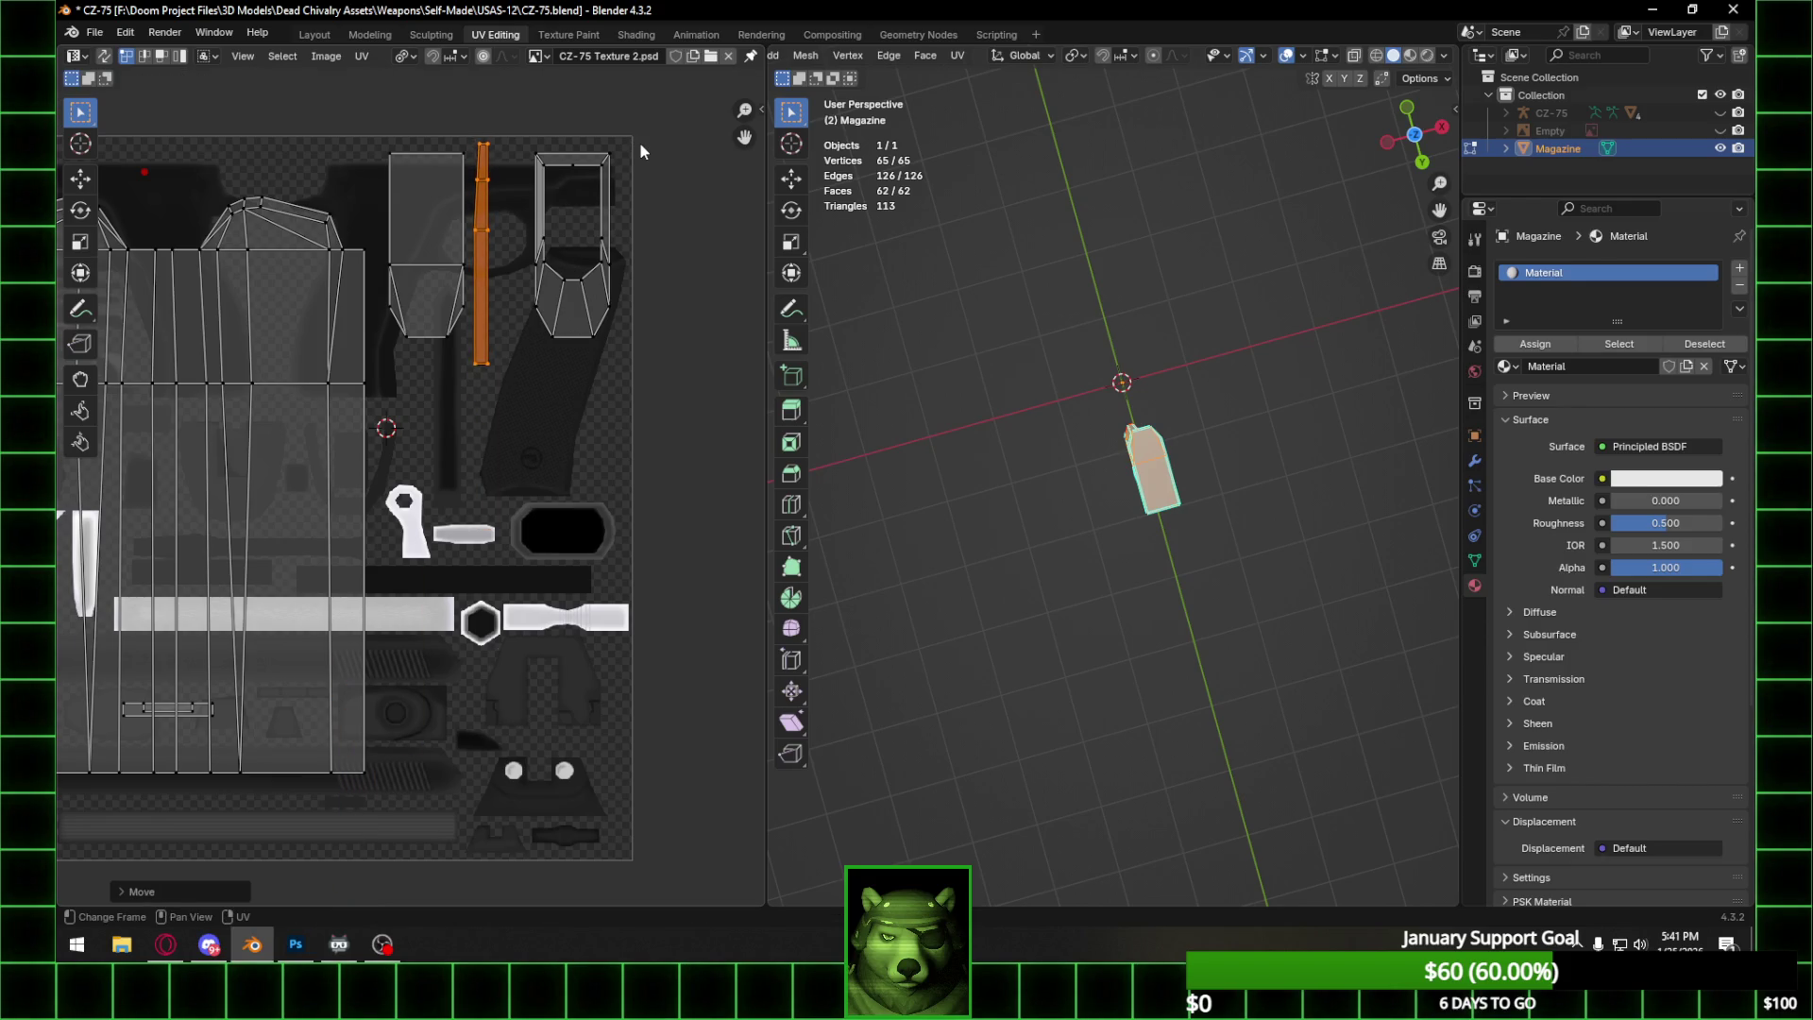
Rotate the small island 90° and place it inside the hollow magazine island.
{"action": "left_click", "coordinate": [167, 708]}
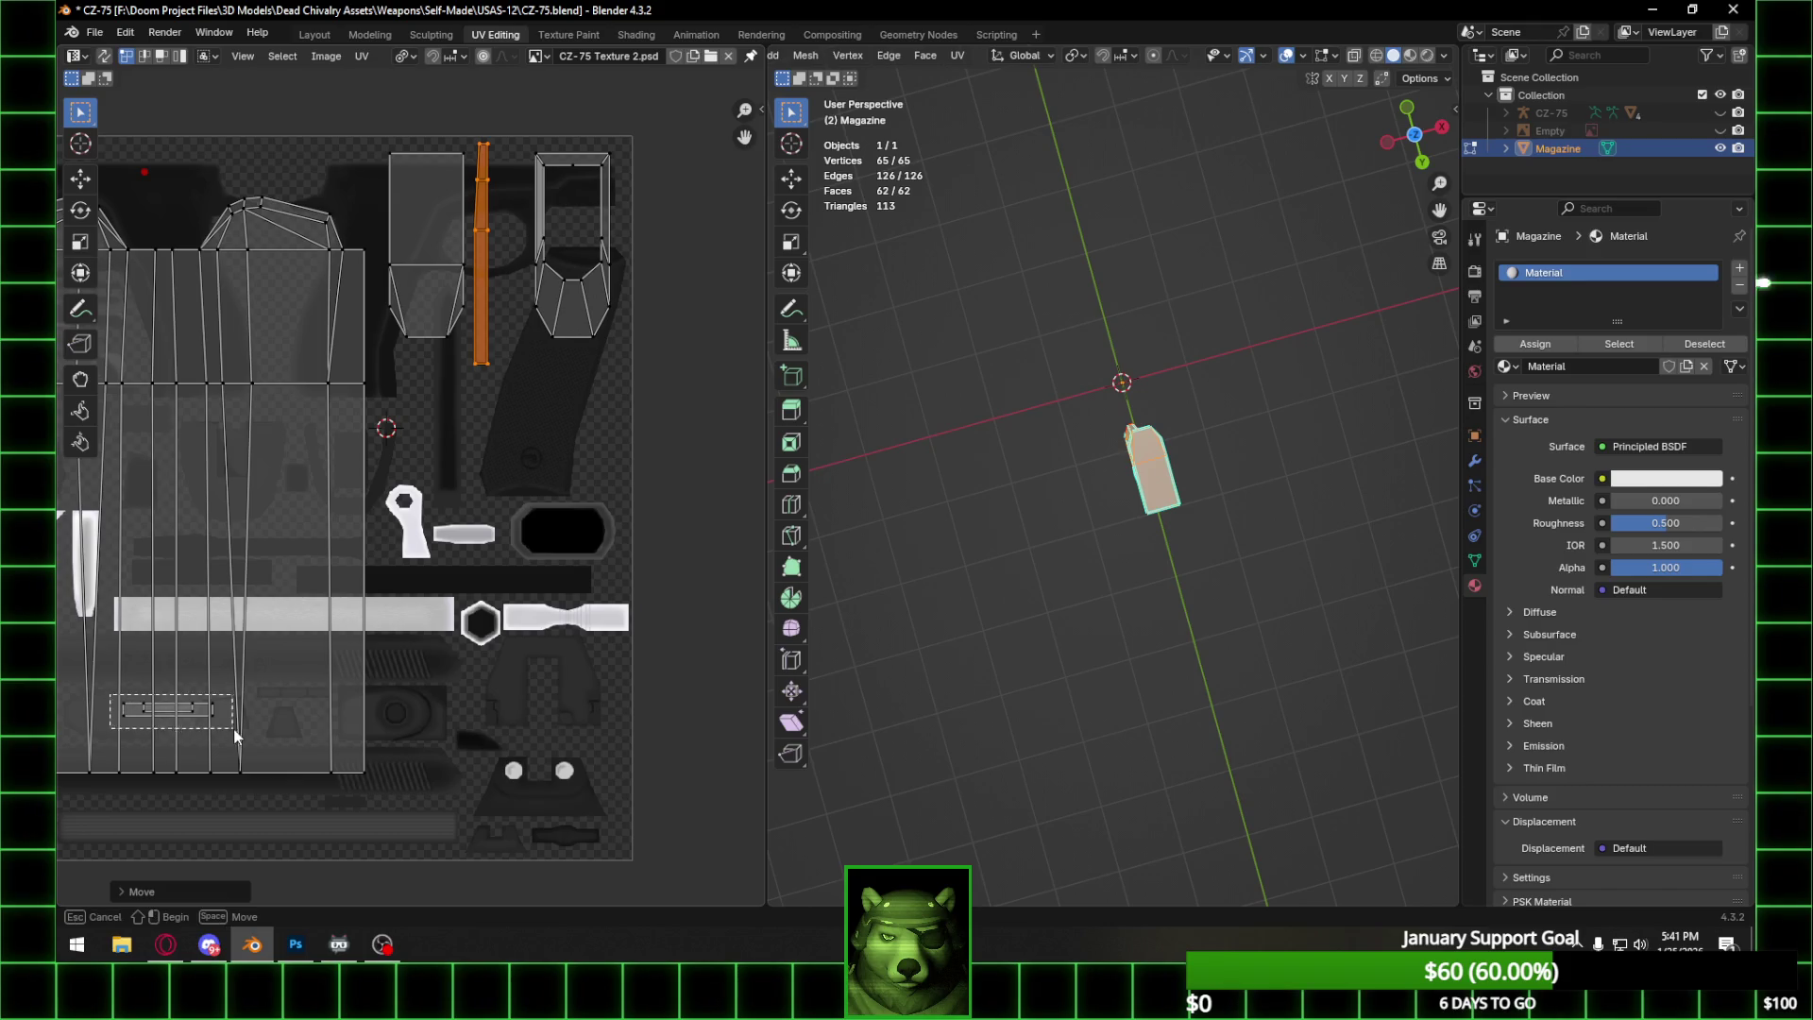
{"action": "type", "text": "r90"}
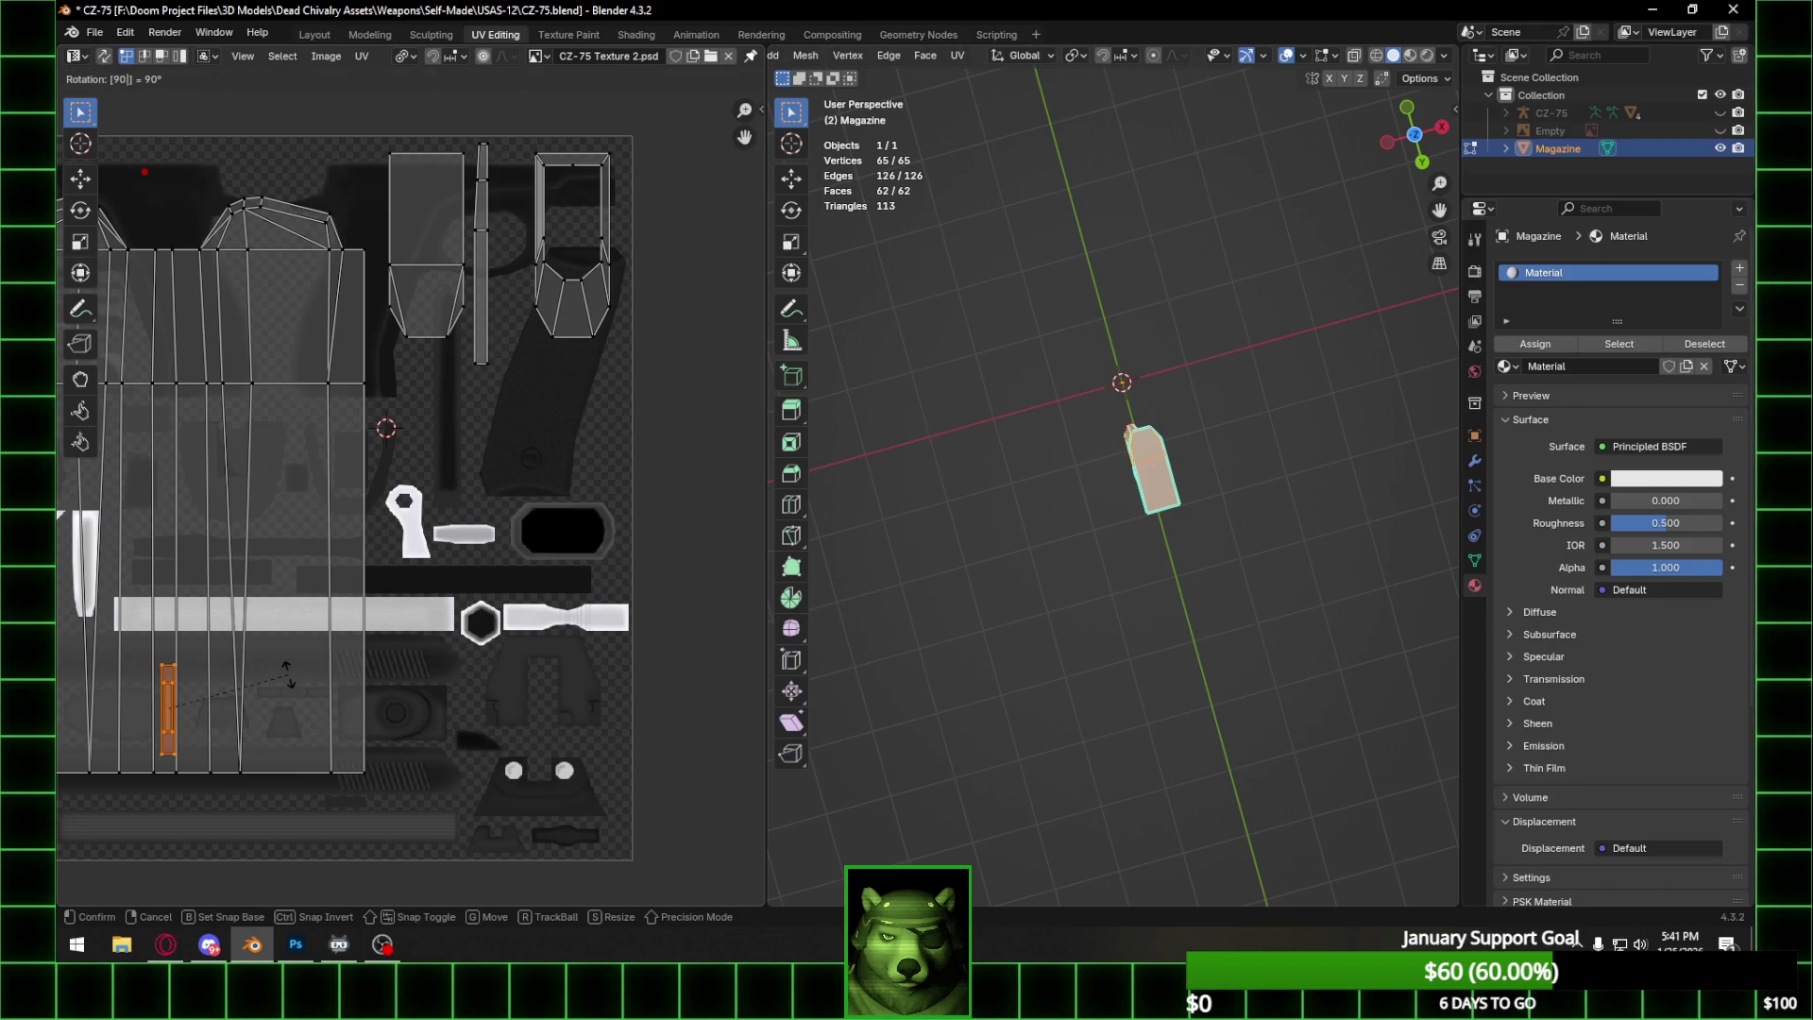
{"action": "key", "text": "Return"}
{"action": "key", "text": "g"}
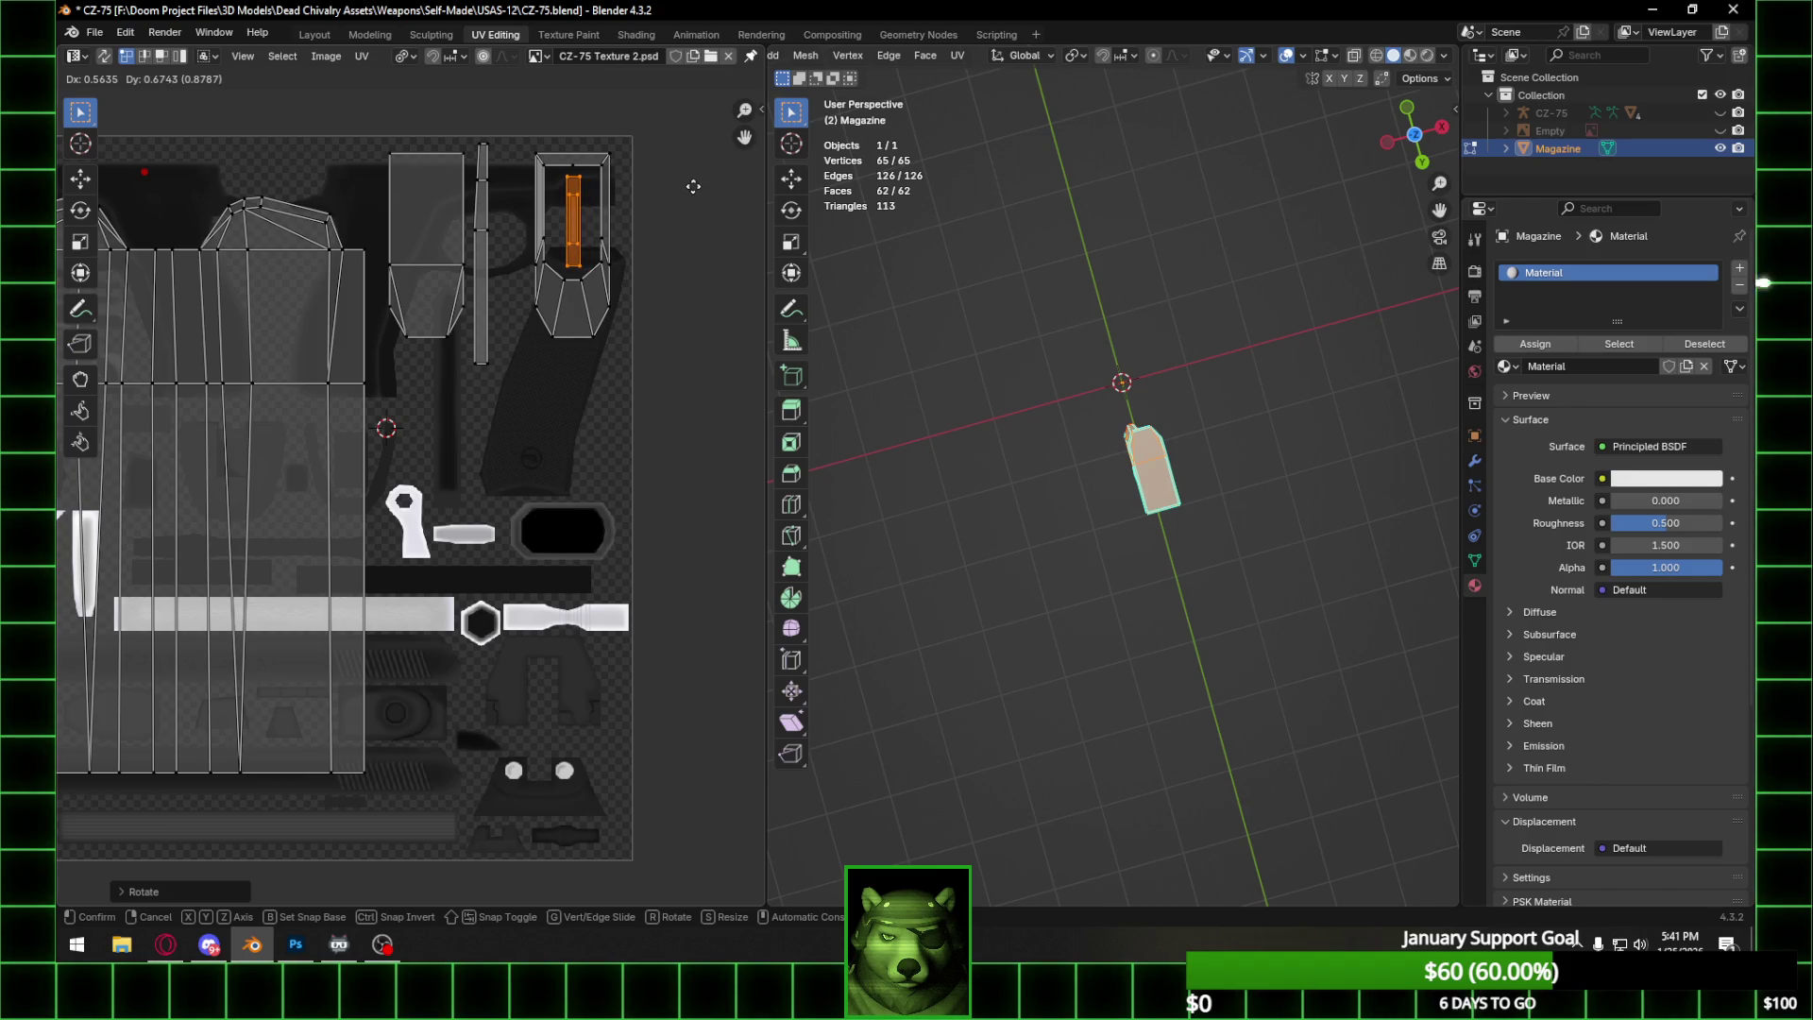
{"action": "right_click", "coordinate": [693, 186]}
{"action": "scroll", "coordinate": [578, 504], "scroll_direction": "down", "scroll_amount": 4}
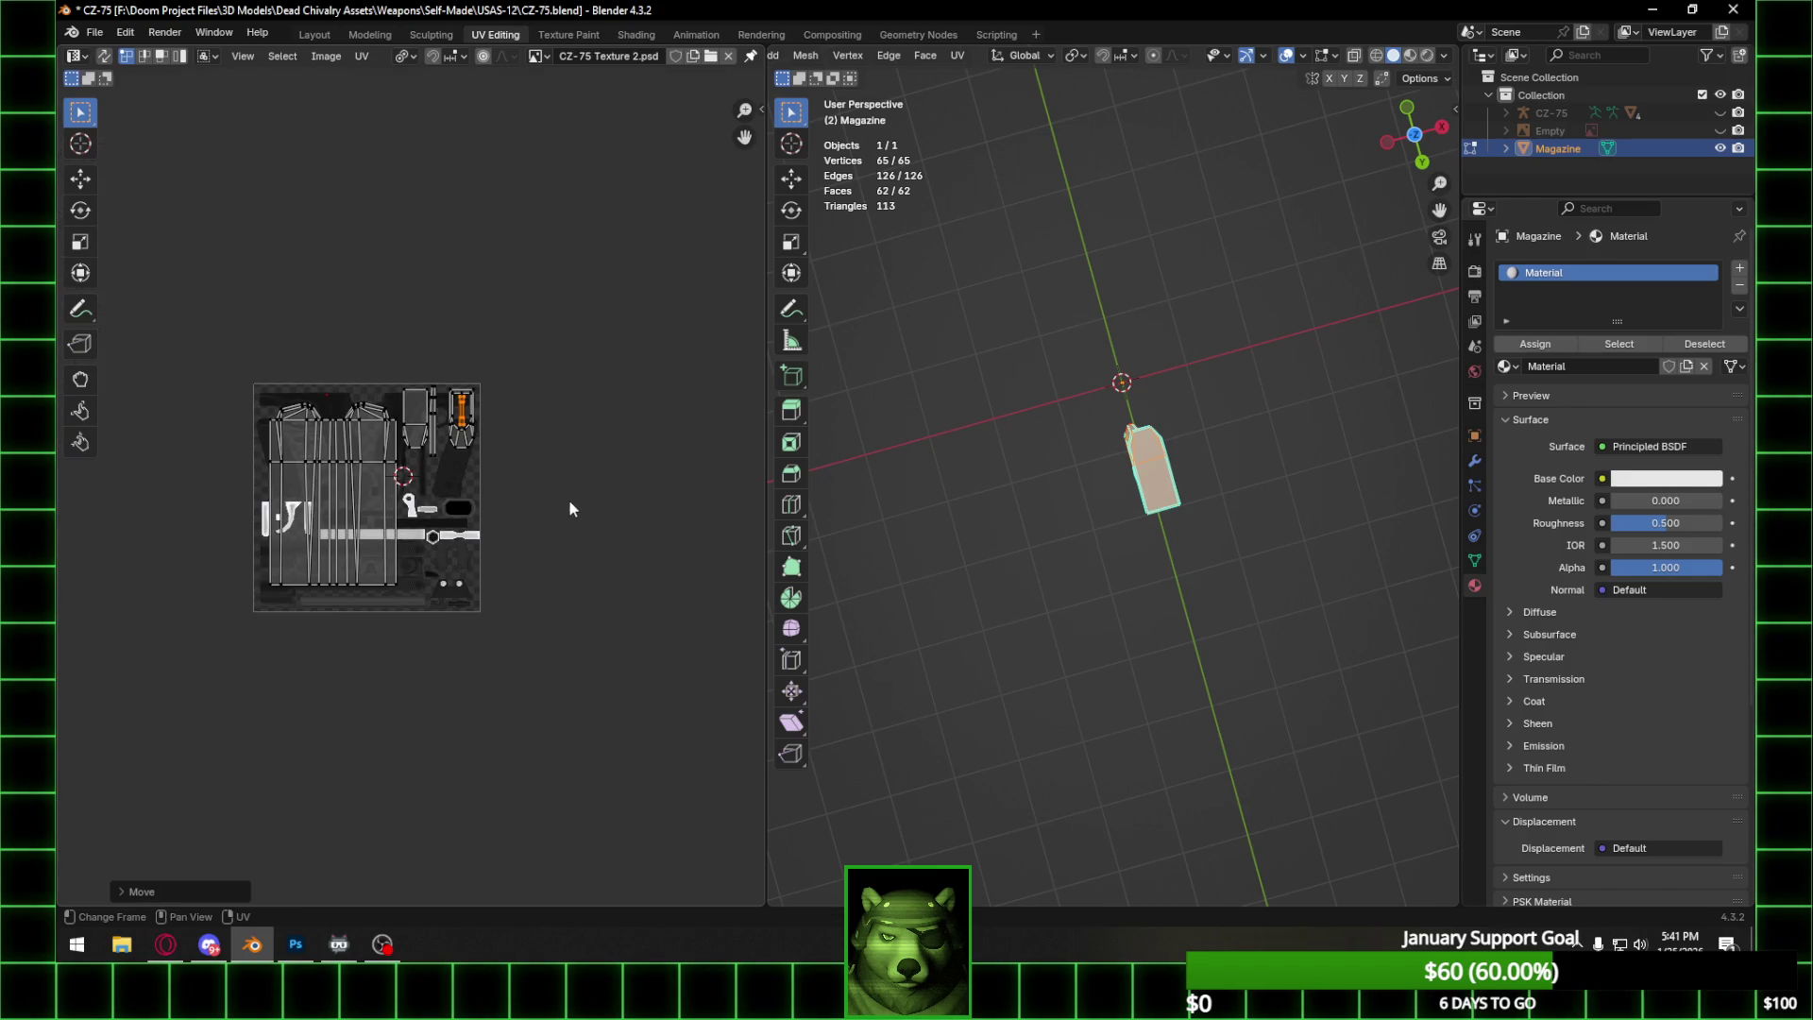
Nudge the thin strip island slightly right along the horizontal axis.
{"action": "key", "text": "a"}
{"action": "left_click", "coordinate": [361, 58]}
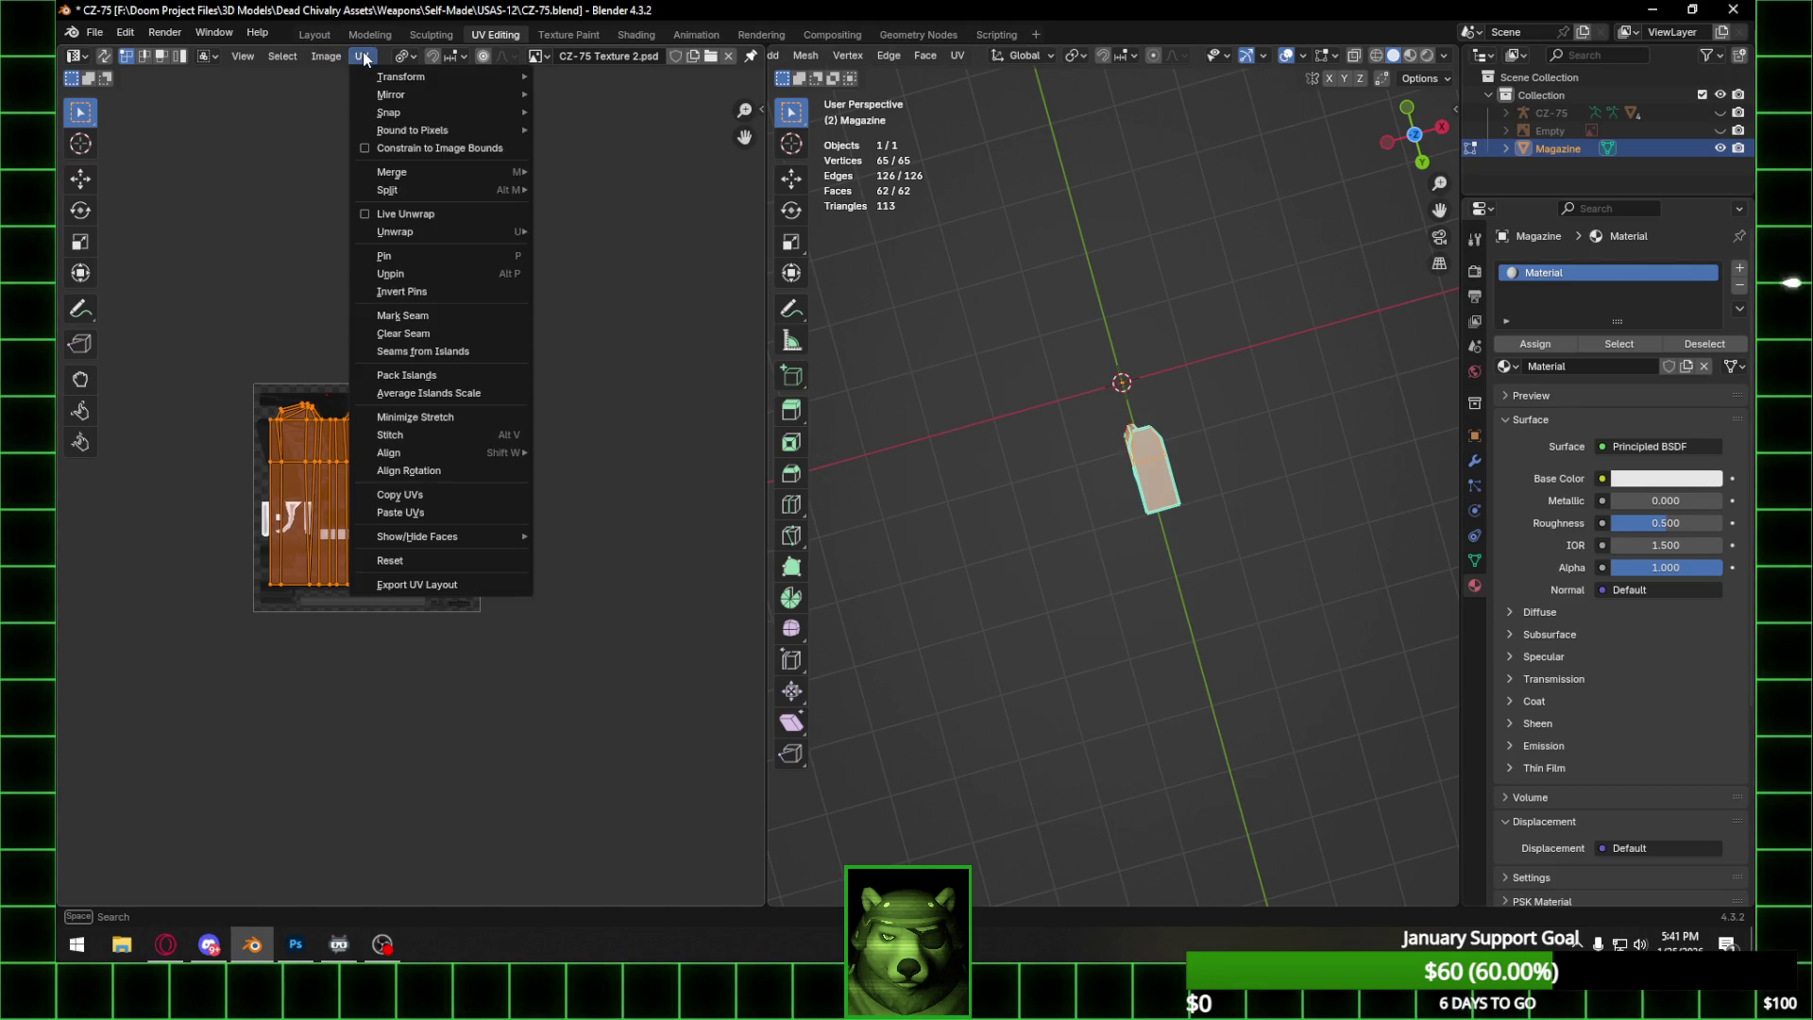
{"action": "scroll", "coordinate": [542, 378], "scroll_direction": "up", "scroll_amount": 3}
{"action": "scroll", "coordinate": [542, 387], "scroll_direction": "up", "scroll_amount": 4}
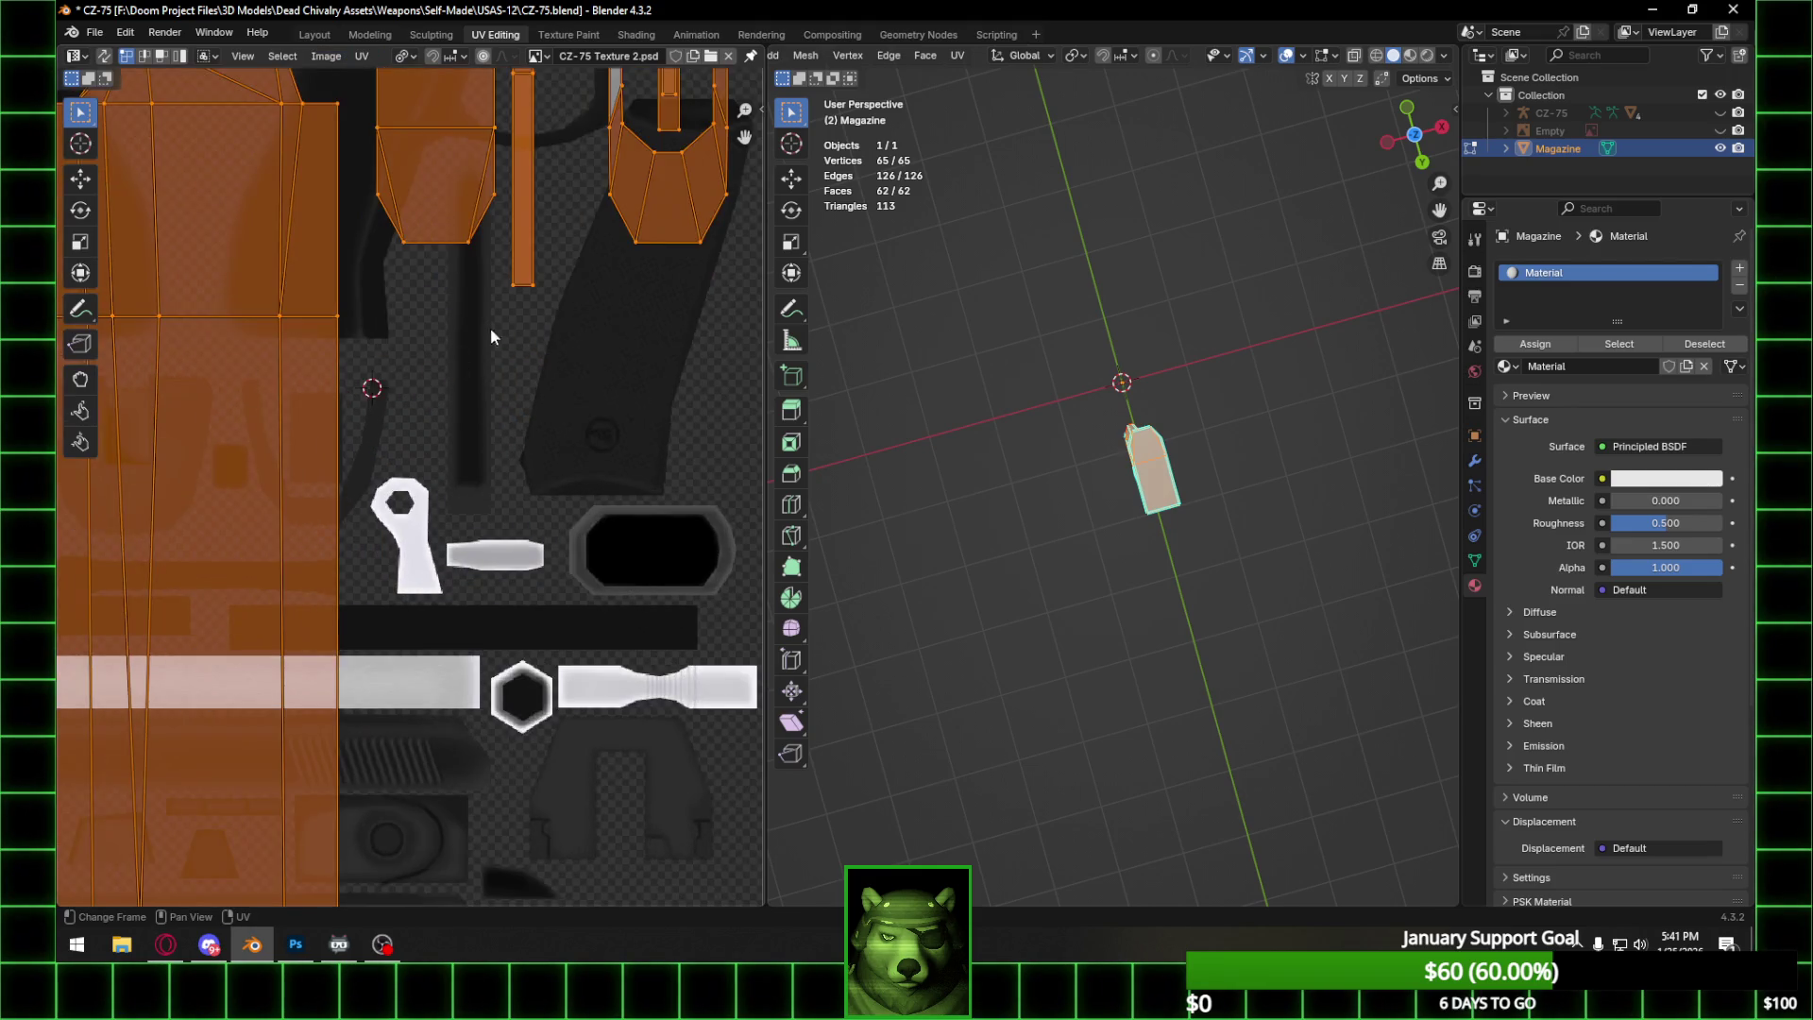
{"action": "middle_click_drag", "start_coordinate": [485, 336], "coordinate": [515, 526]}
{"action": "left_click_drag", "start_coordinate": [485, 148], "coordinate": [537, 539]}
{"action": "key", "text": "g"}
{"action": "key", "text": "x"}
{"action": "left_click", "coordinate": [569, 533]}
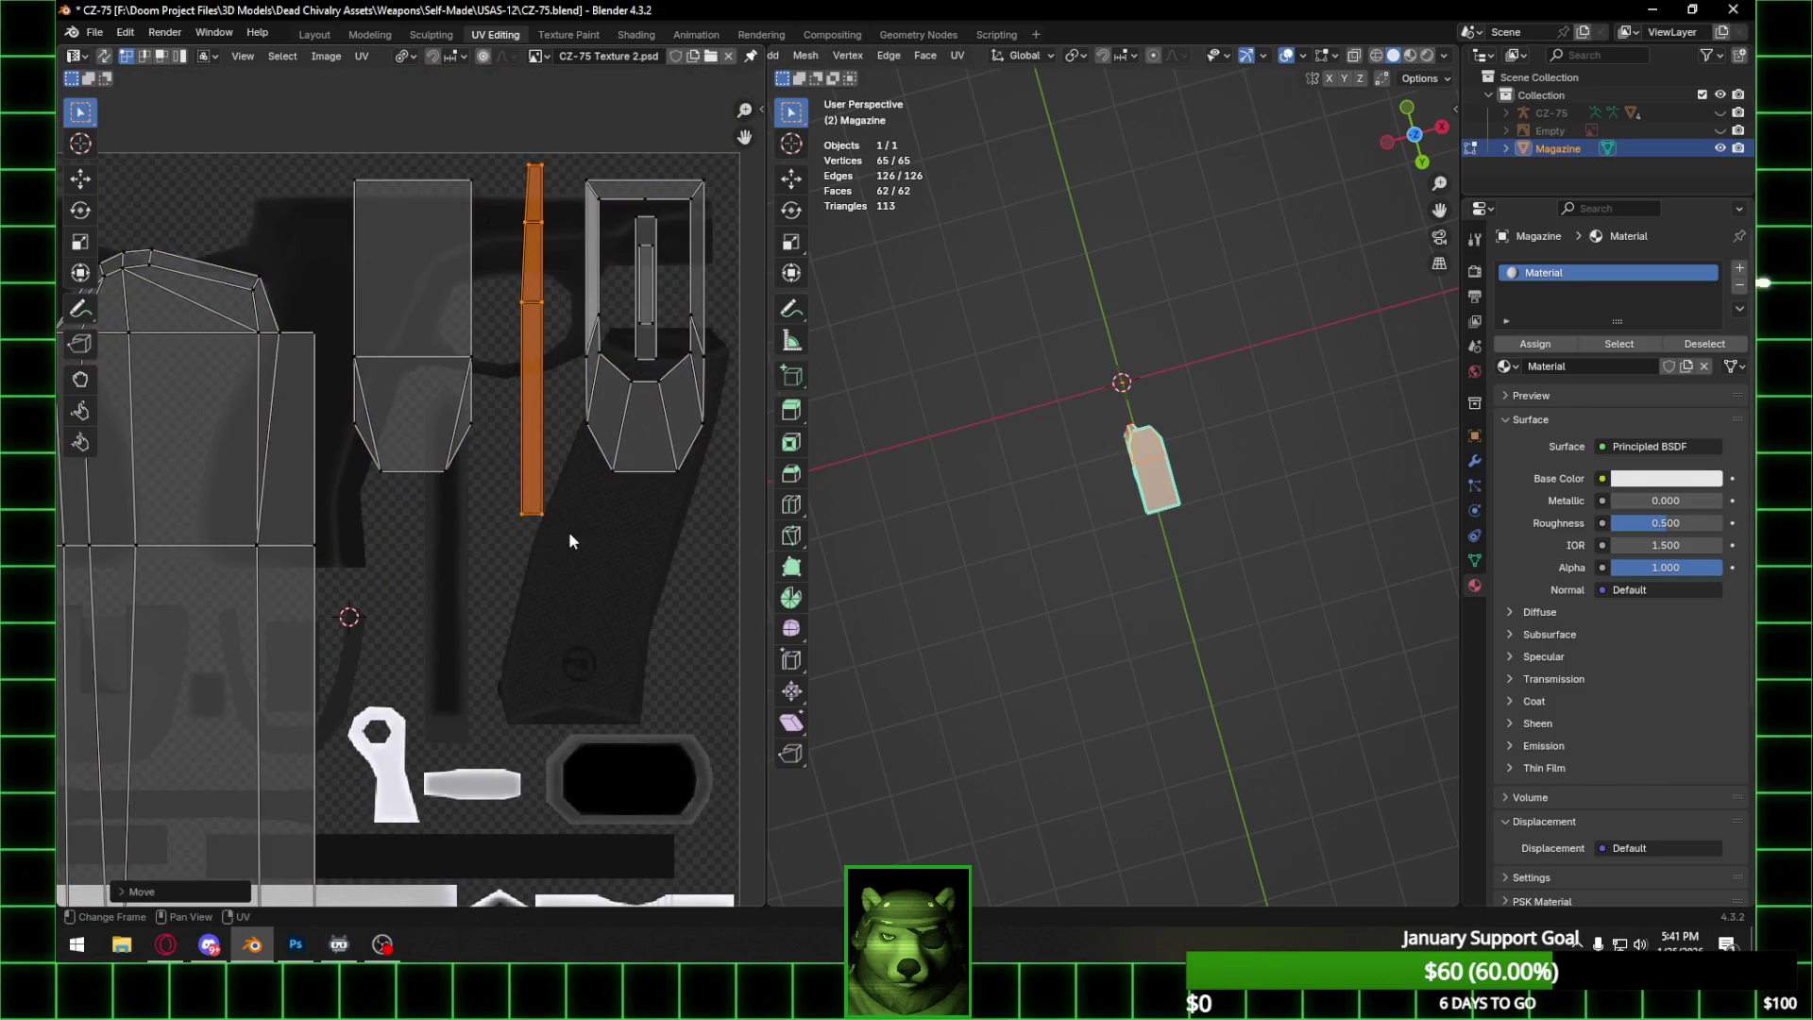
{"action": "scroll", "coordinate": [576, 520], "scroll_direction": "down", "scroll_amount": 7}
Select all UVs and export the layout as CZ-75 UV Magazine.png in the CZ-75 folder.
{"action": "key", "text": "a"}
{"action": "left_click", "coordinate": [370, 54]}
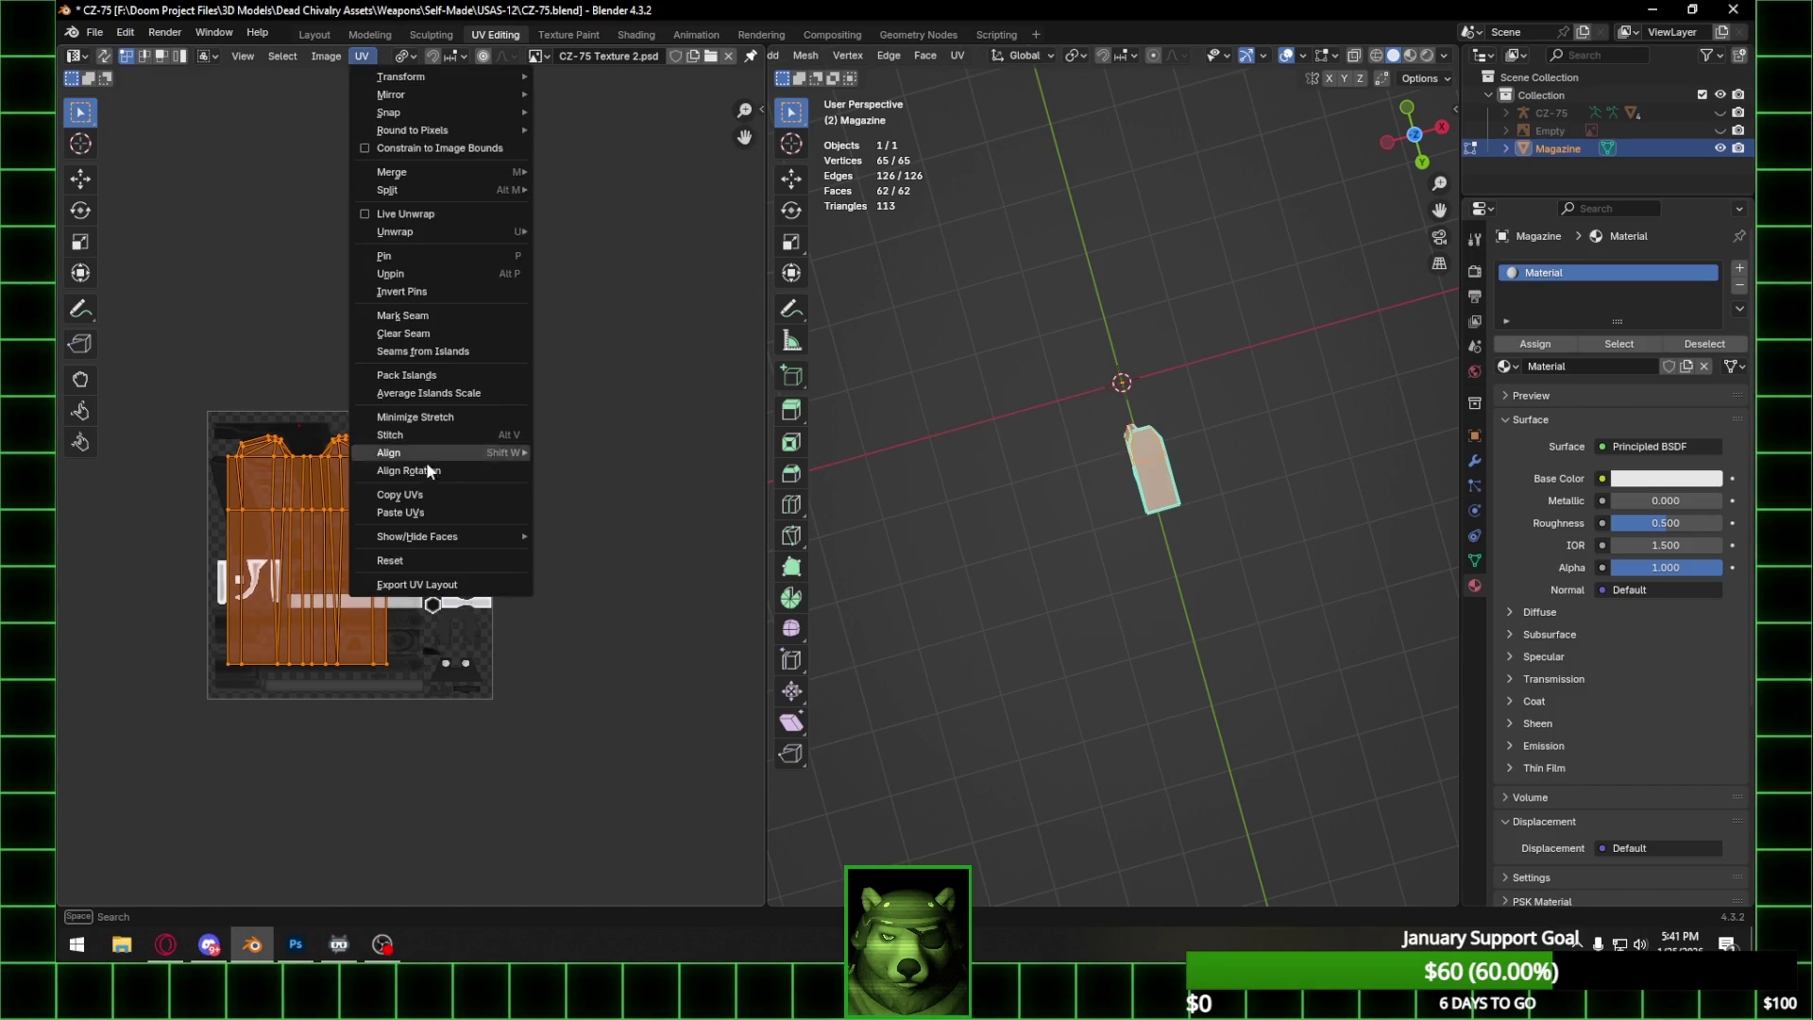
{"action": "left_click", "coordinate": [430, 586]}
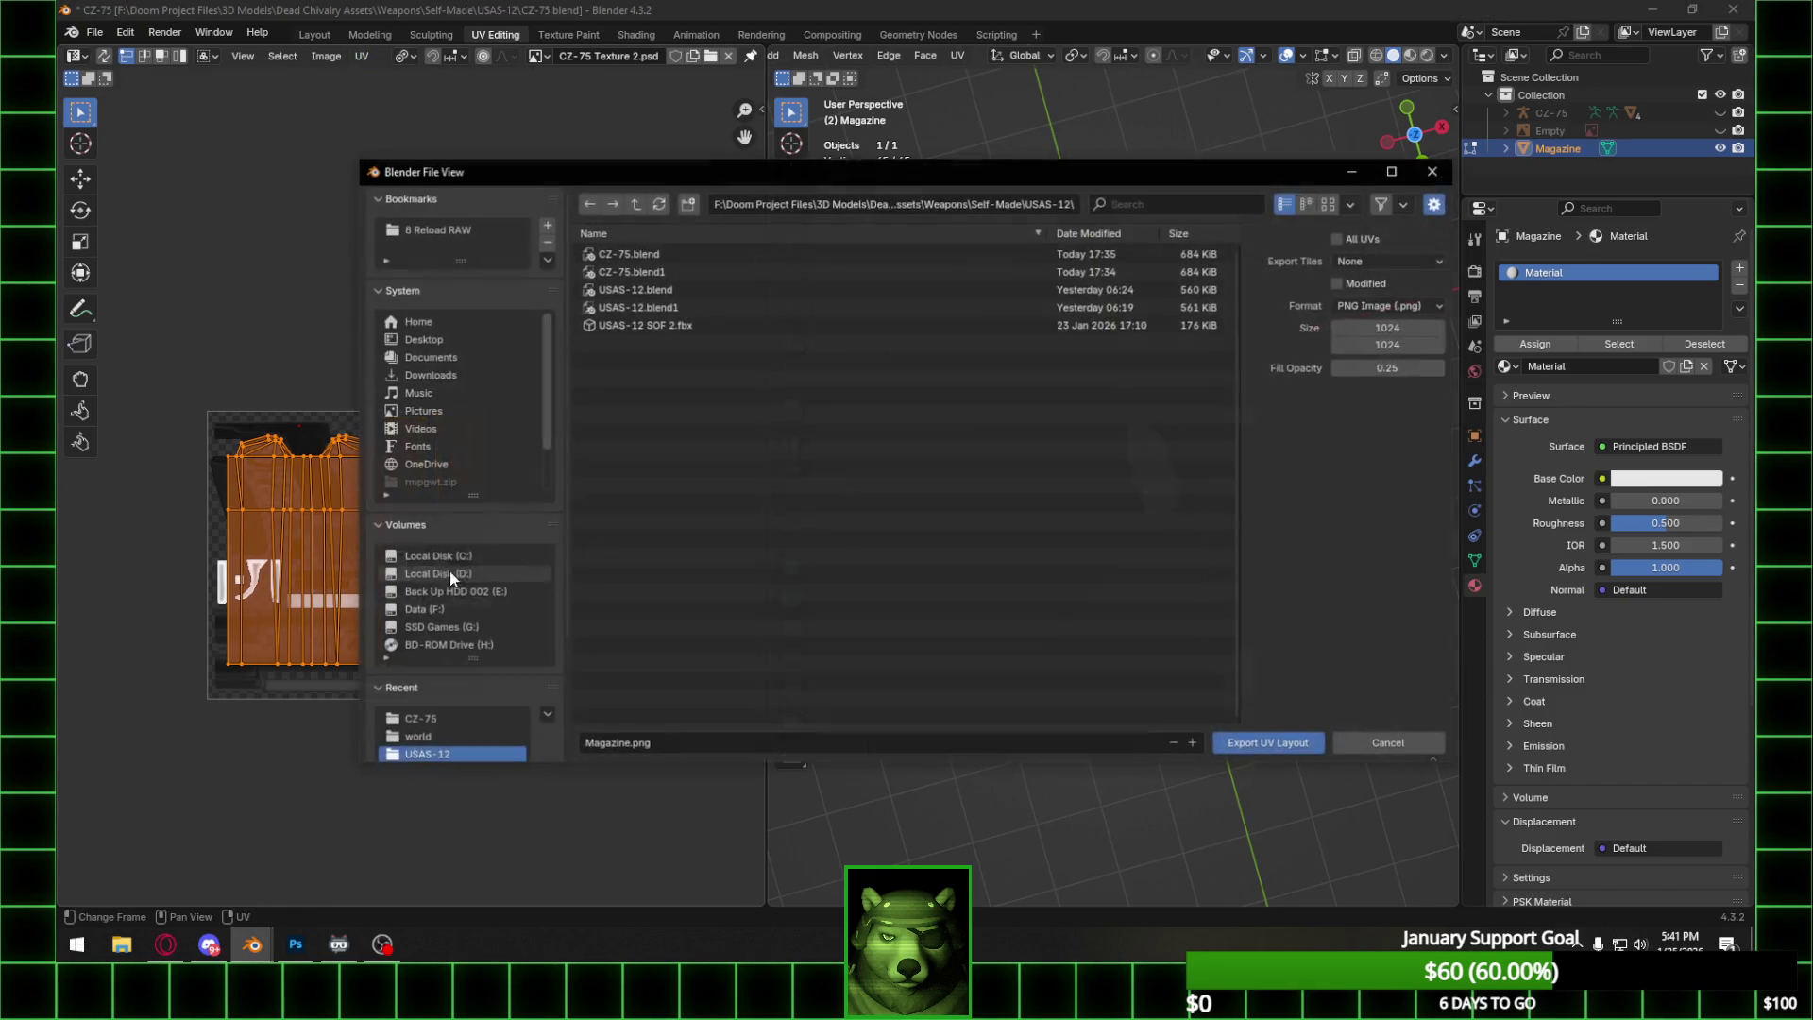
{"action": "left_click", "coordinate": [443, 720]}
{"action": "left_click", "coordinate": [684, 742]}
{"action": "left_click", "coordinate": [587, 743]}
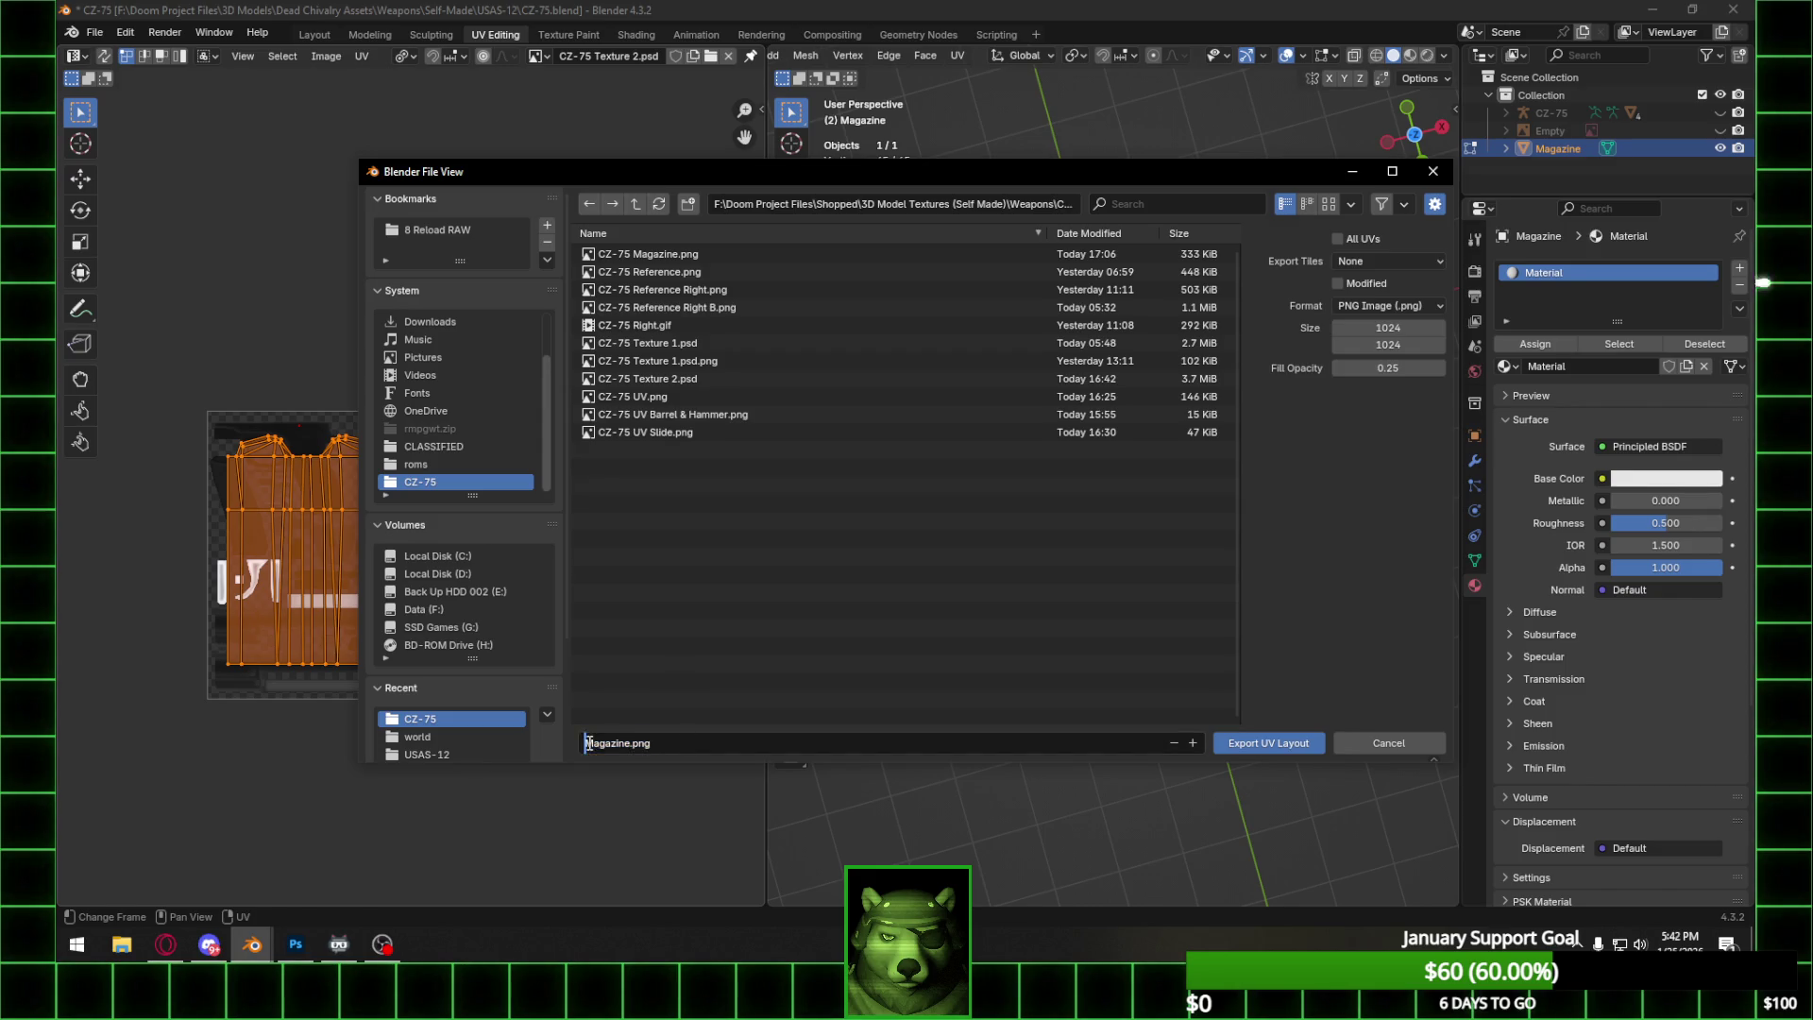
{"action": "type", "text": "CZ-75"}
{"action": "type", "text": " UV"}
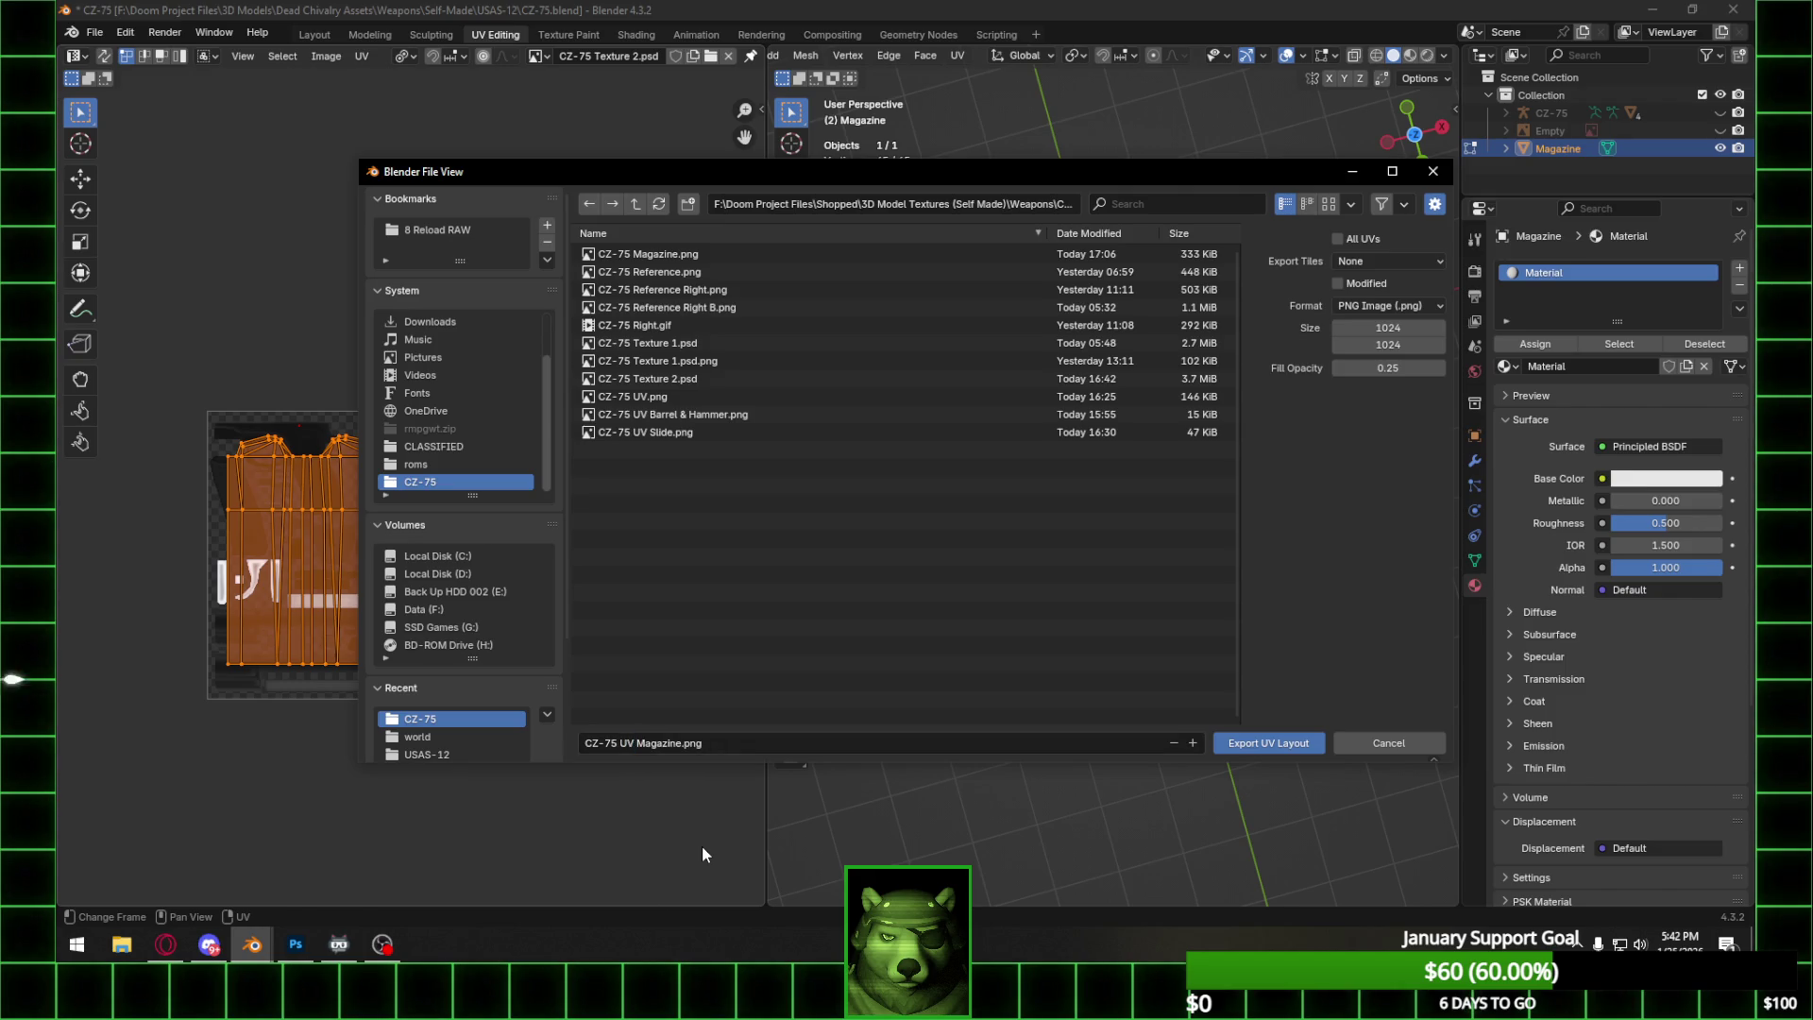
{"action": "left_click", "coordinate": [1256, 742]}
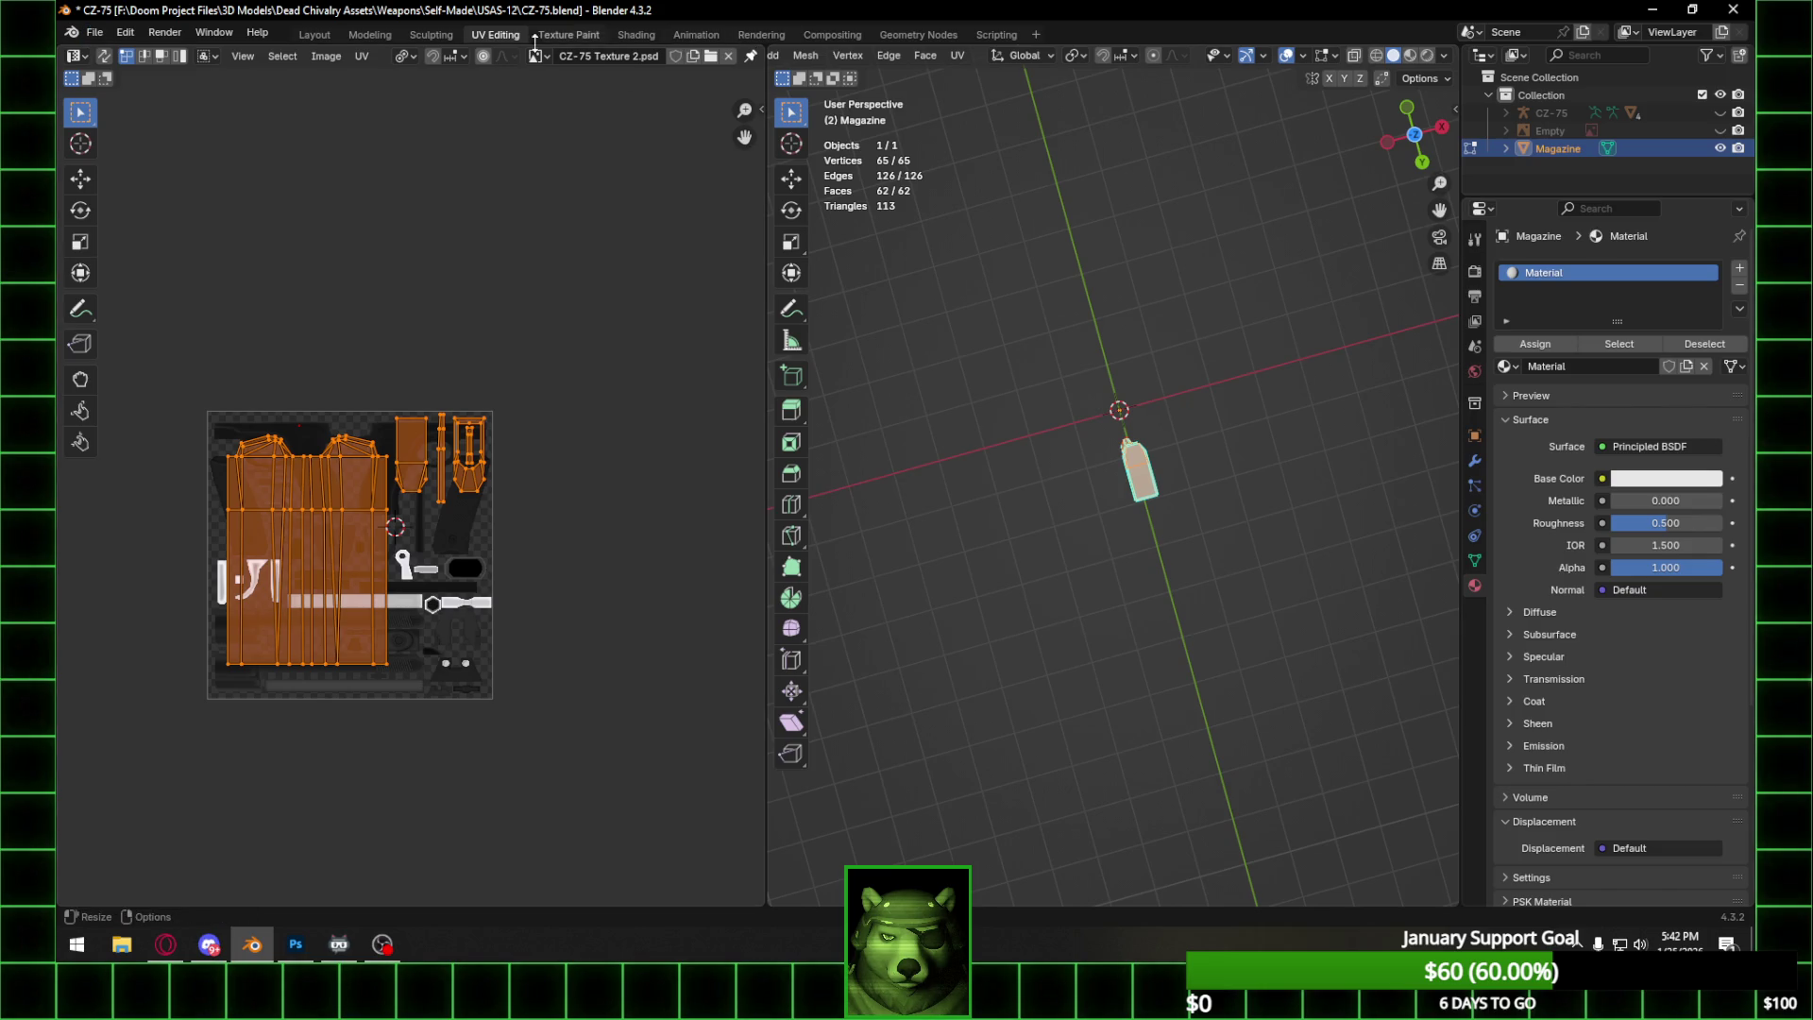
In Layout, unhide CZ-75, Barrel, Base, Hammer and Slide, hiding the magazine reference image.
{"action": "left_click", "coordinate": [326, 36]}
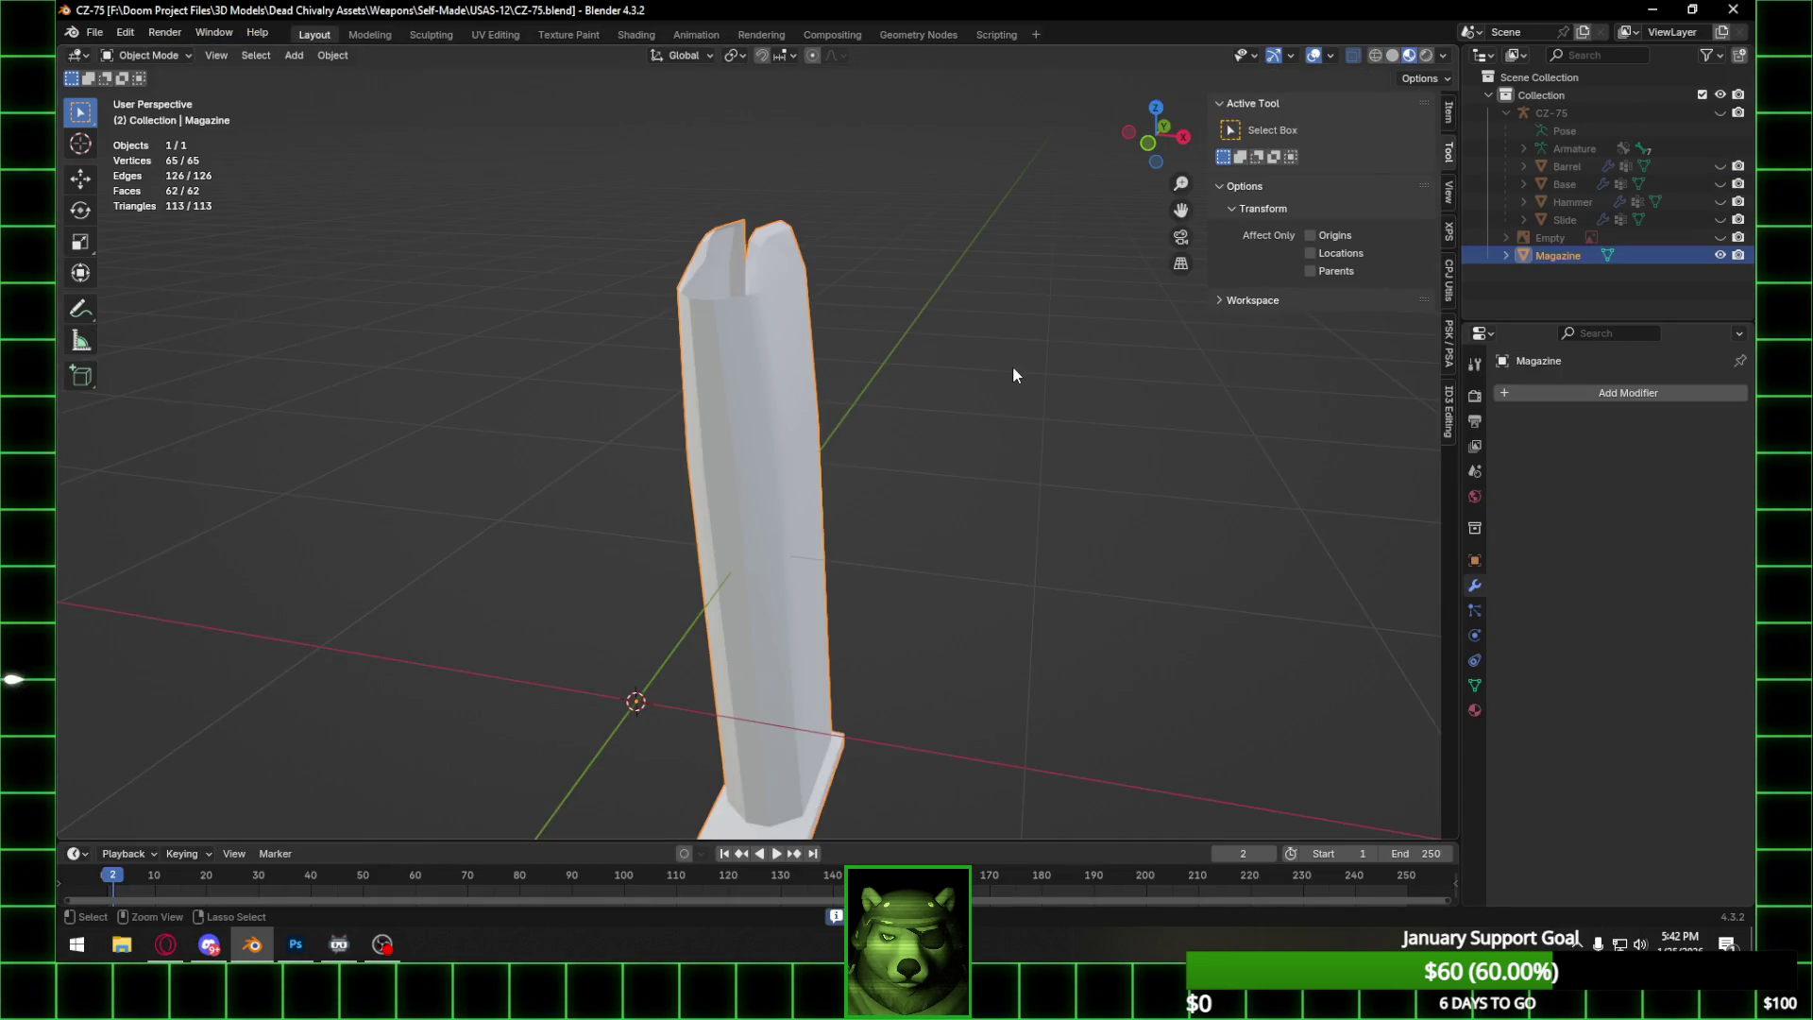
{"action": "mouse_move", "coordinate": [784, 710]}
{"action": "middle_mouse_down"}
{"action": "mouse_move", "coordinate": [963, 552]}
{"action": "mouse_move", "coordinate": [936, 512]}
{"action": "mouse_move", "coordinate": [926, 524]}
{"action": "mouse_move", "coordinate": [1017, 423]}
{"action": "middle_mouse_up"}
{"action": "left_click", "coordinate": [1017, 425]}
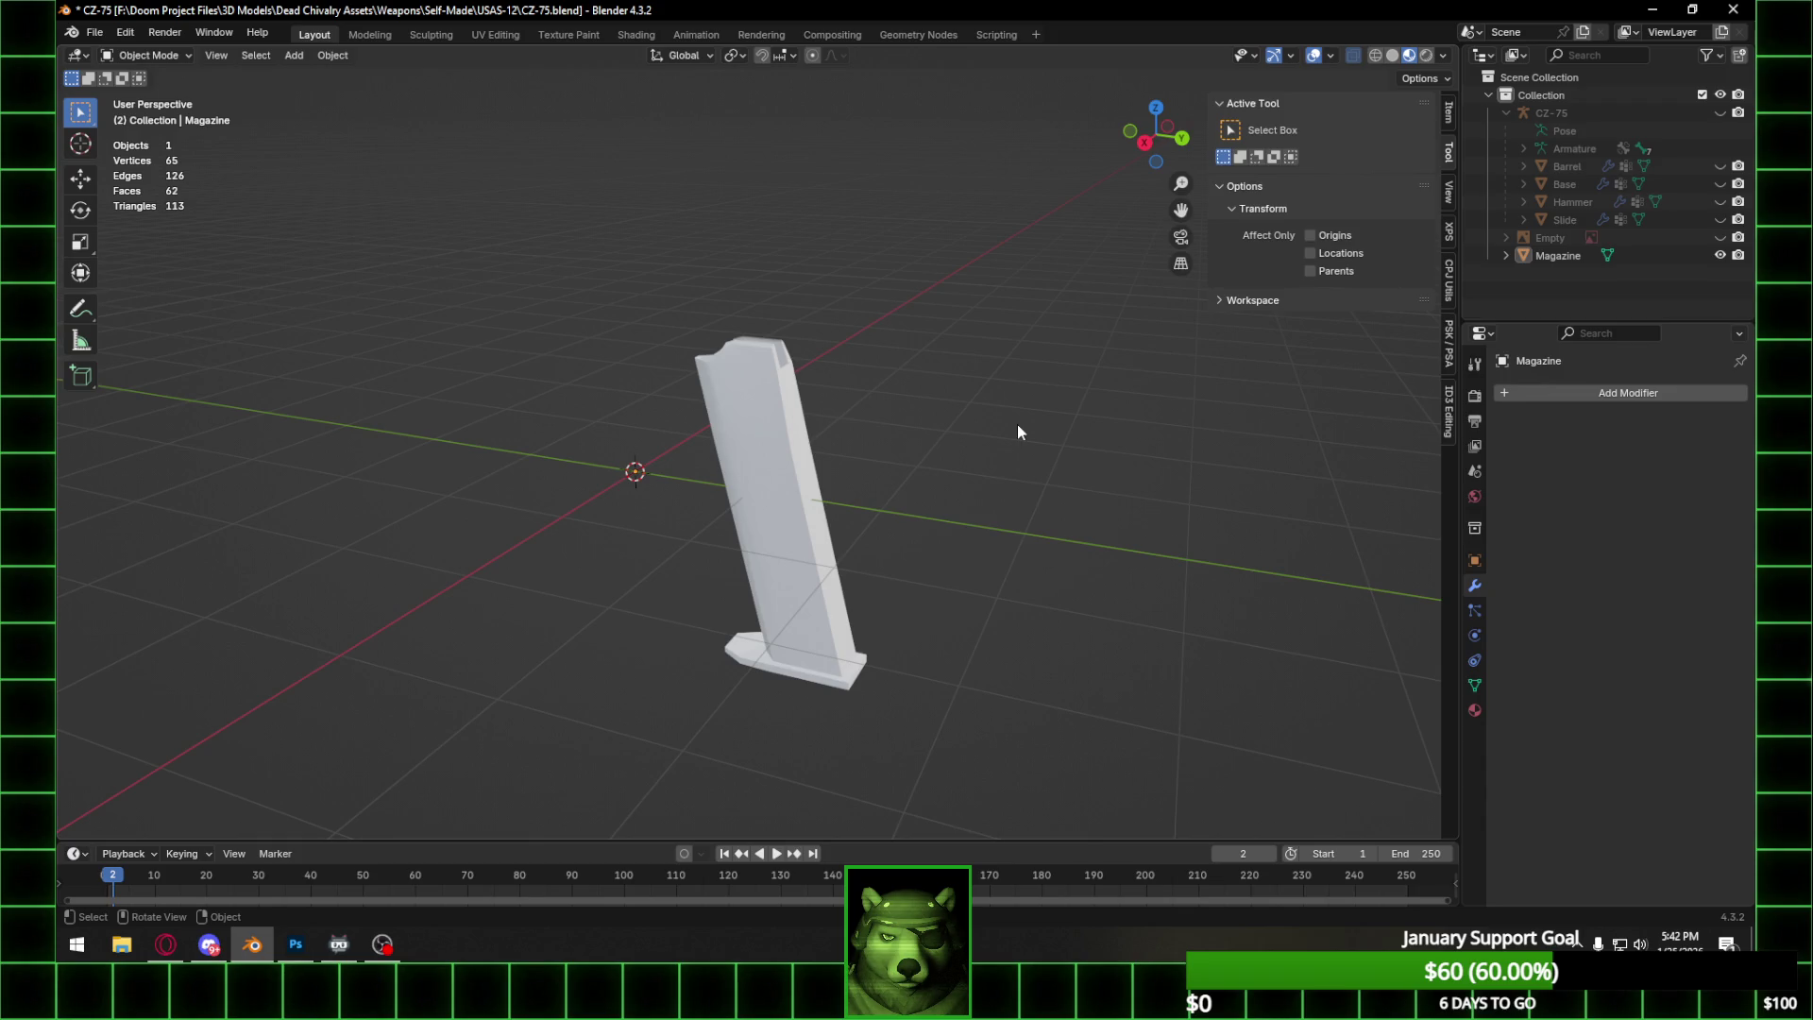
{"action": "left_click", "coordinate": [1719, 113]}
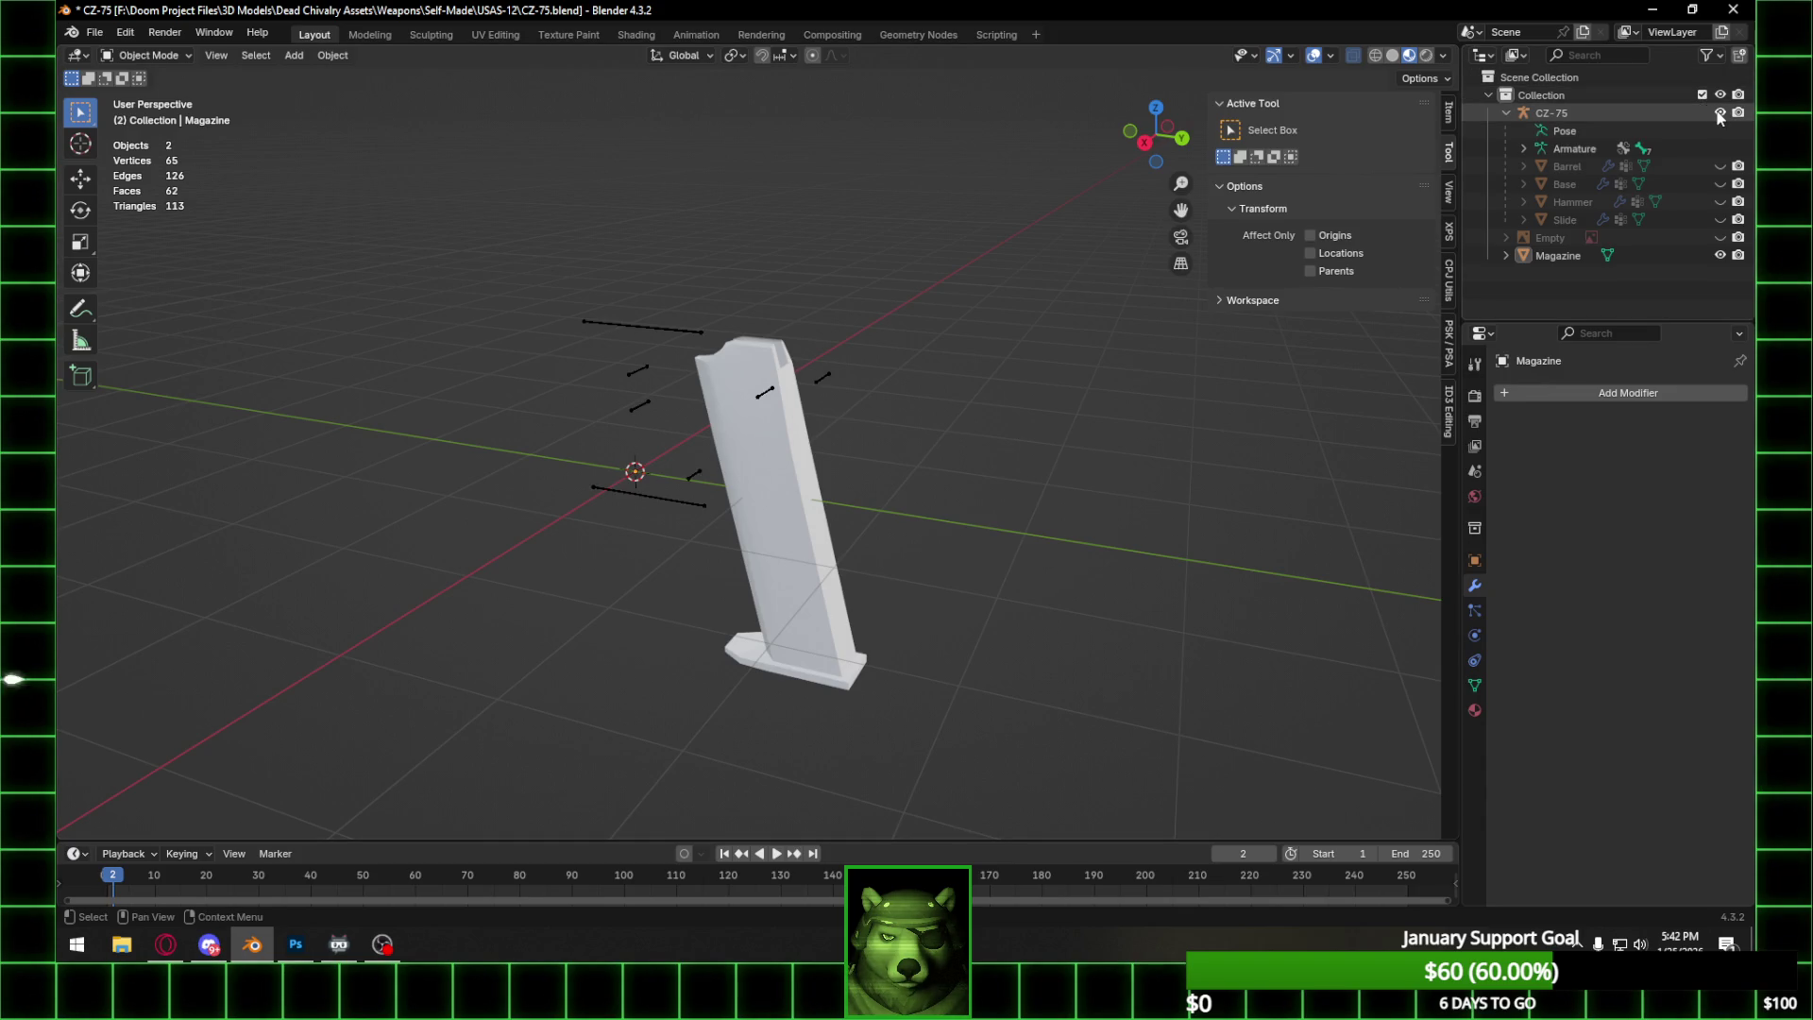
{"action": "left_click_drag", "start_coordinate": [1719, 166], "coordinate": [1719, 238]}
{"action": "scroll", "coordinate": [978, 285], "scroll_direction": "down", "scroll_amount": 2}
{"action": "left_click", "coordinate": [1721, 237]}
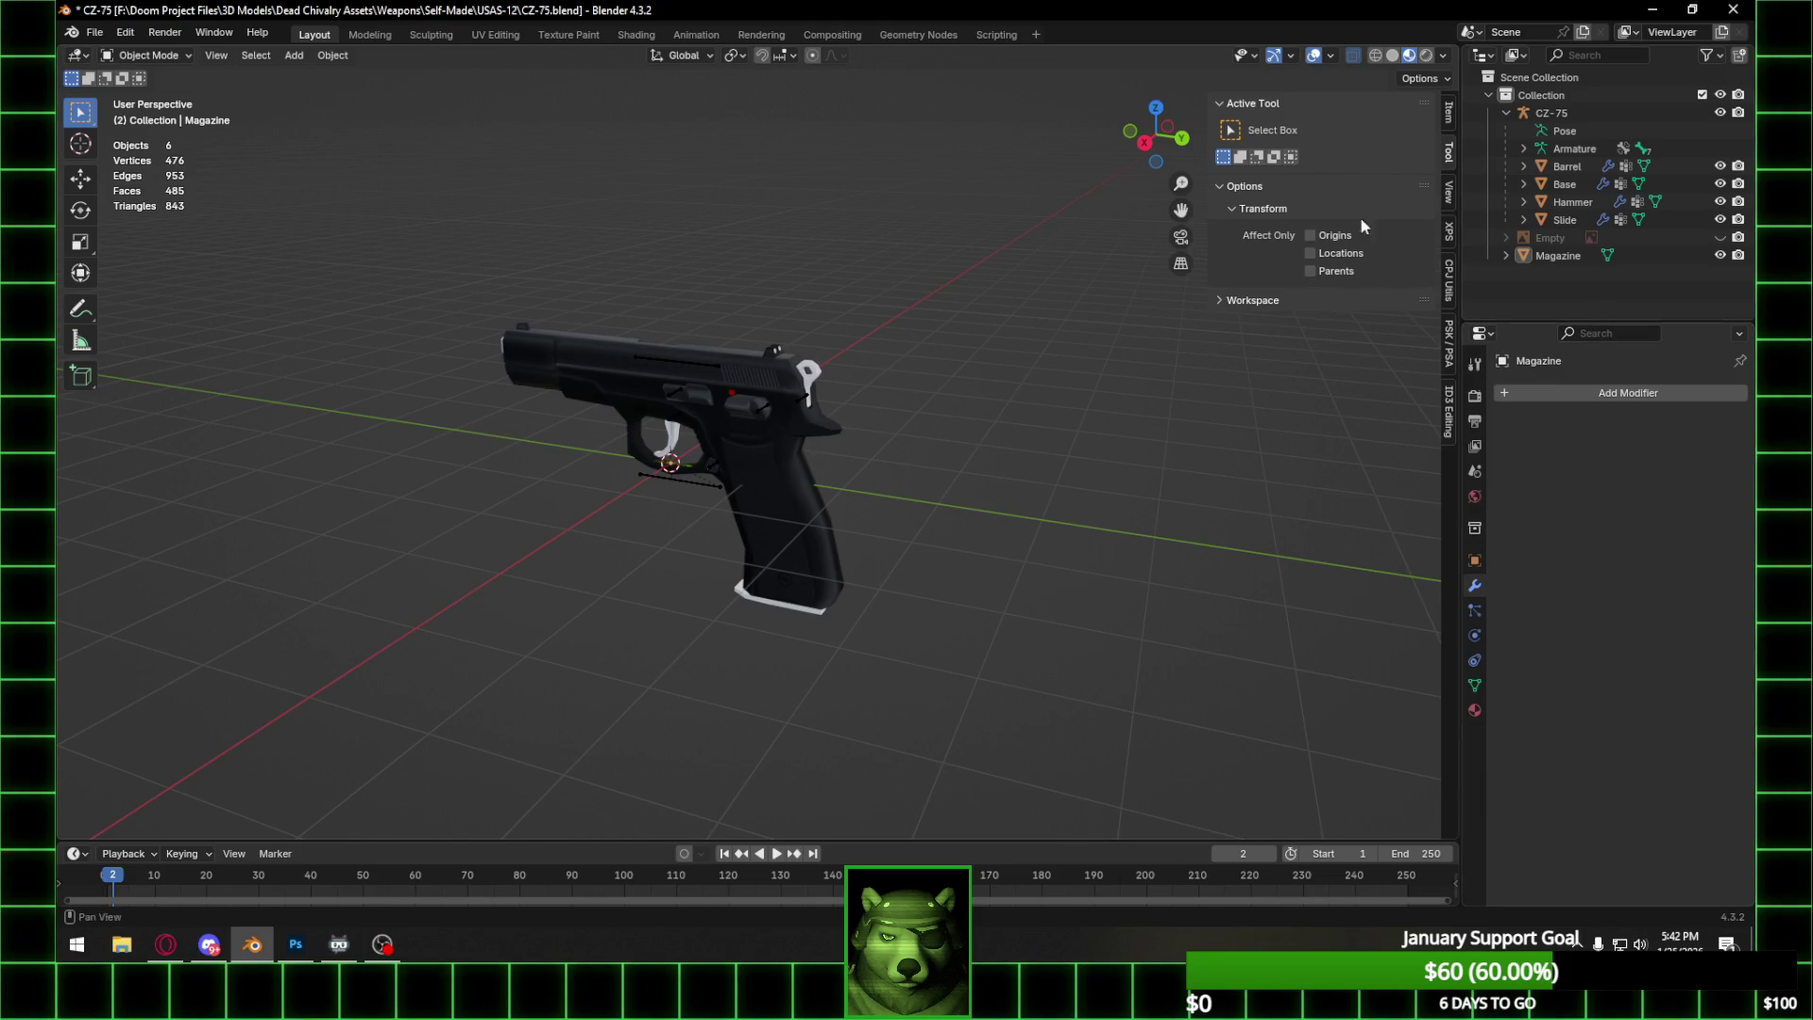
{"action": "mouse_move", "coordinate": [794, 523]}
{"action": "middle_mouse_down"}
{"action": "mouse_move", "coordinate": [886, 462]}
{"action": "mouse_move", "coordinate": [935, 463]}
{"action": "mouse_move", "coordinate": [945, 497]}
{"action": "middle_mouse_up"}
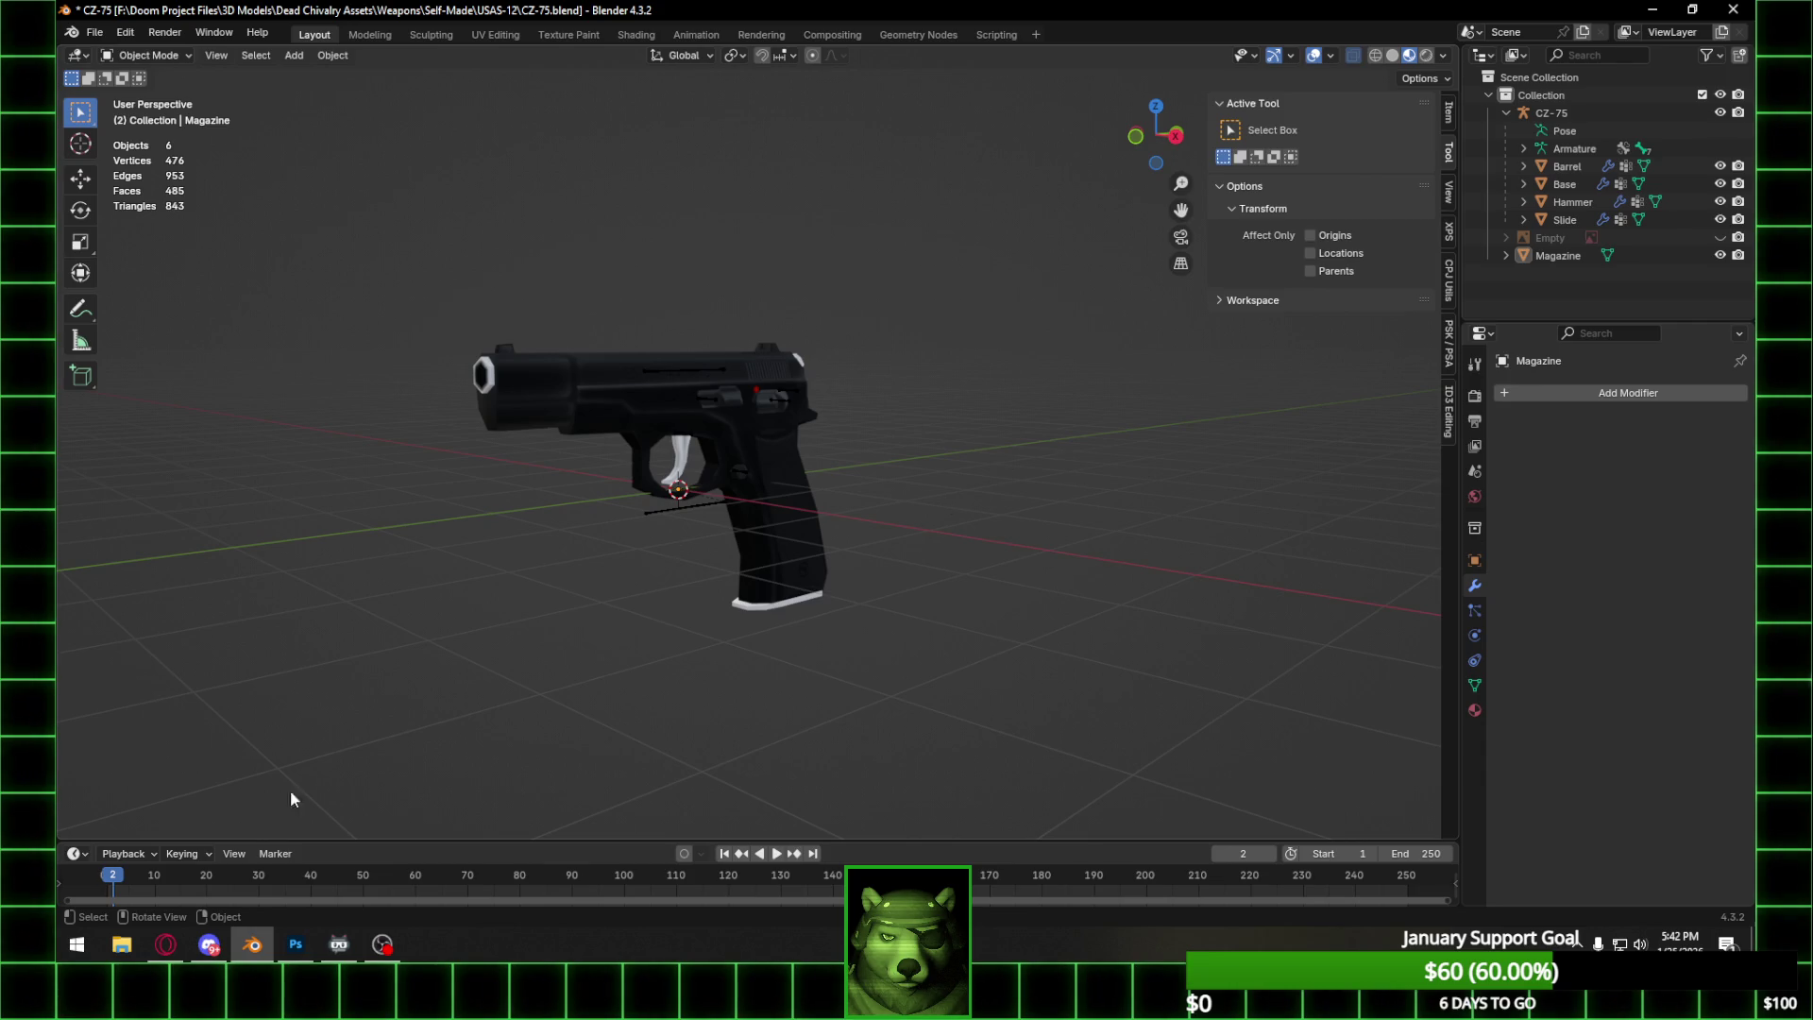
Bring up Steam from the tray, go to Library Home and open Counter-Strike 2.
{"action": "left_click", "coordinate": [1577, 943]}
{"action": "left_click", "coordinate": [1610, 909]}
{"action": "mouse_move", "coordinate": [225, 43]}
{"action": "left_click", "coordinate": [241, 74]}
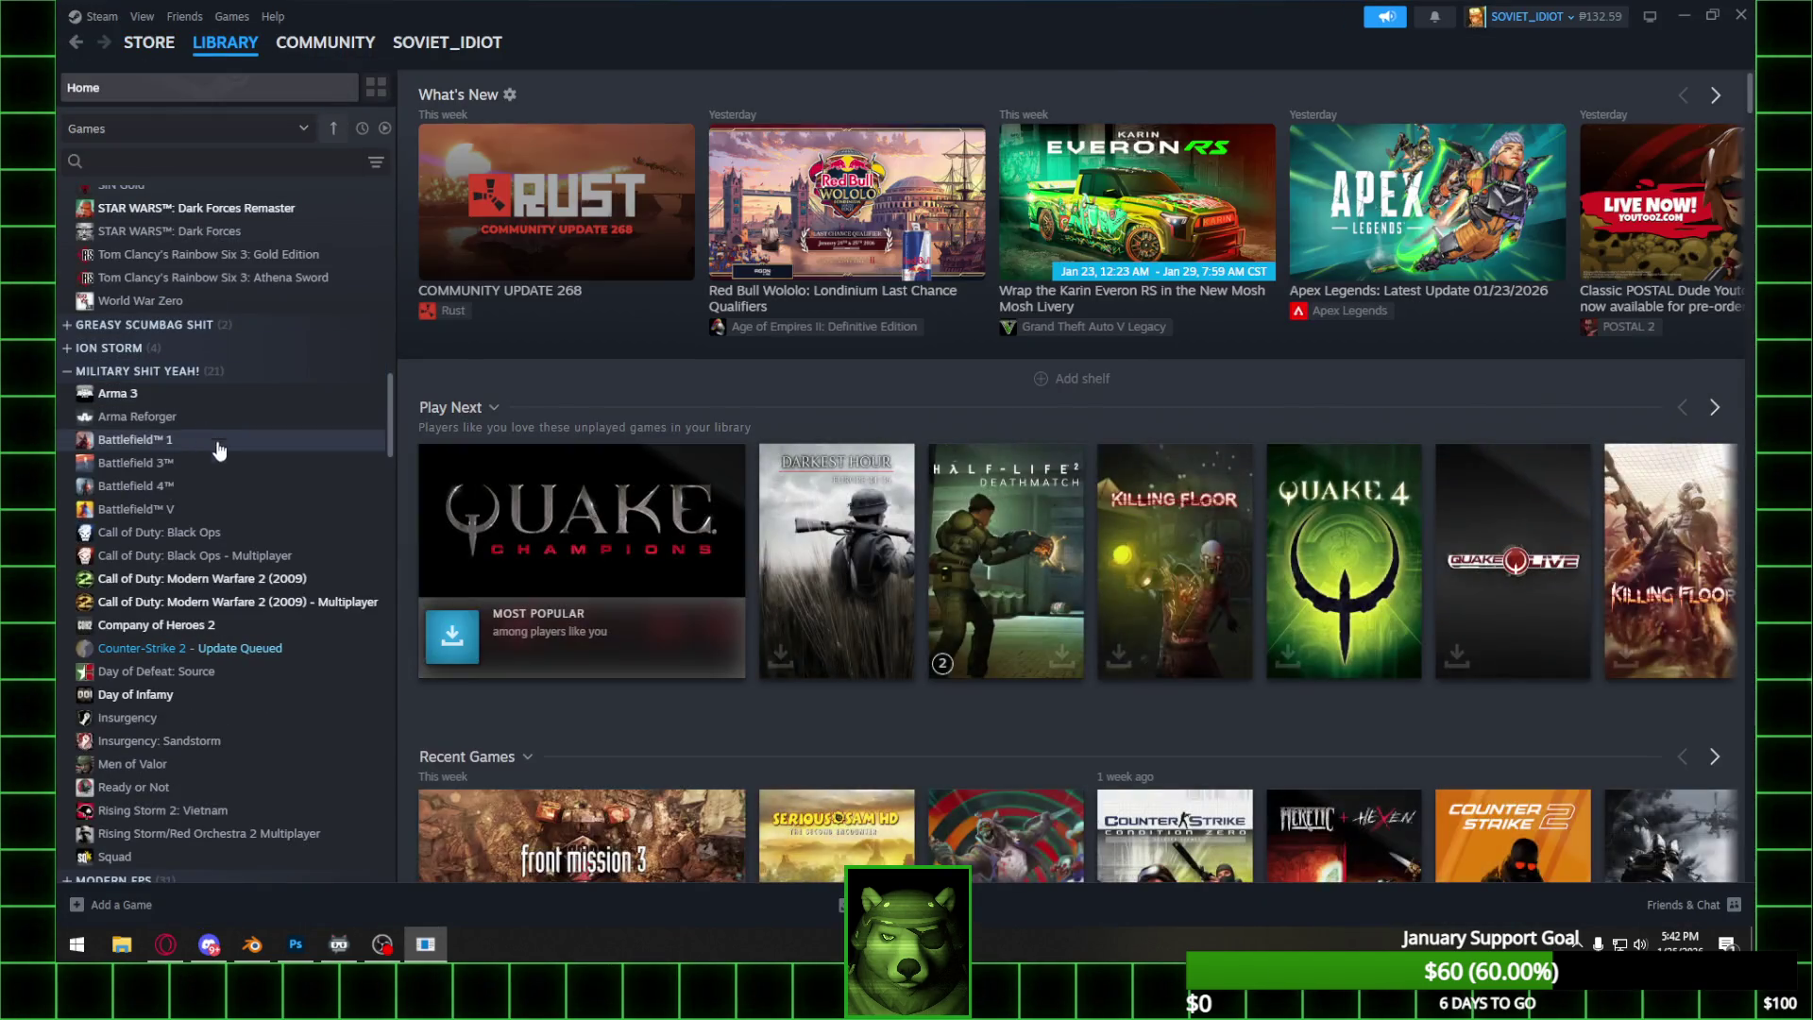
{"action": "scroll", "coordinate": [251, 468], "scroll_direction": "down", "scroll_amount": 15}
{"action": "scroll", "coordinate": [247, 468], "scroll_direction": "up", "scroll_amount": 10}
{"action": "left_click", "coordinate": [349, 647]}
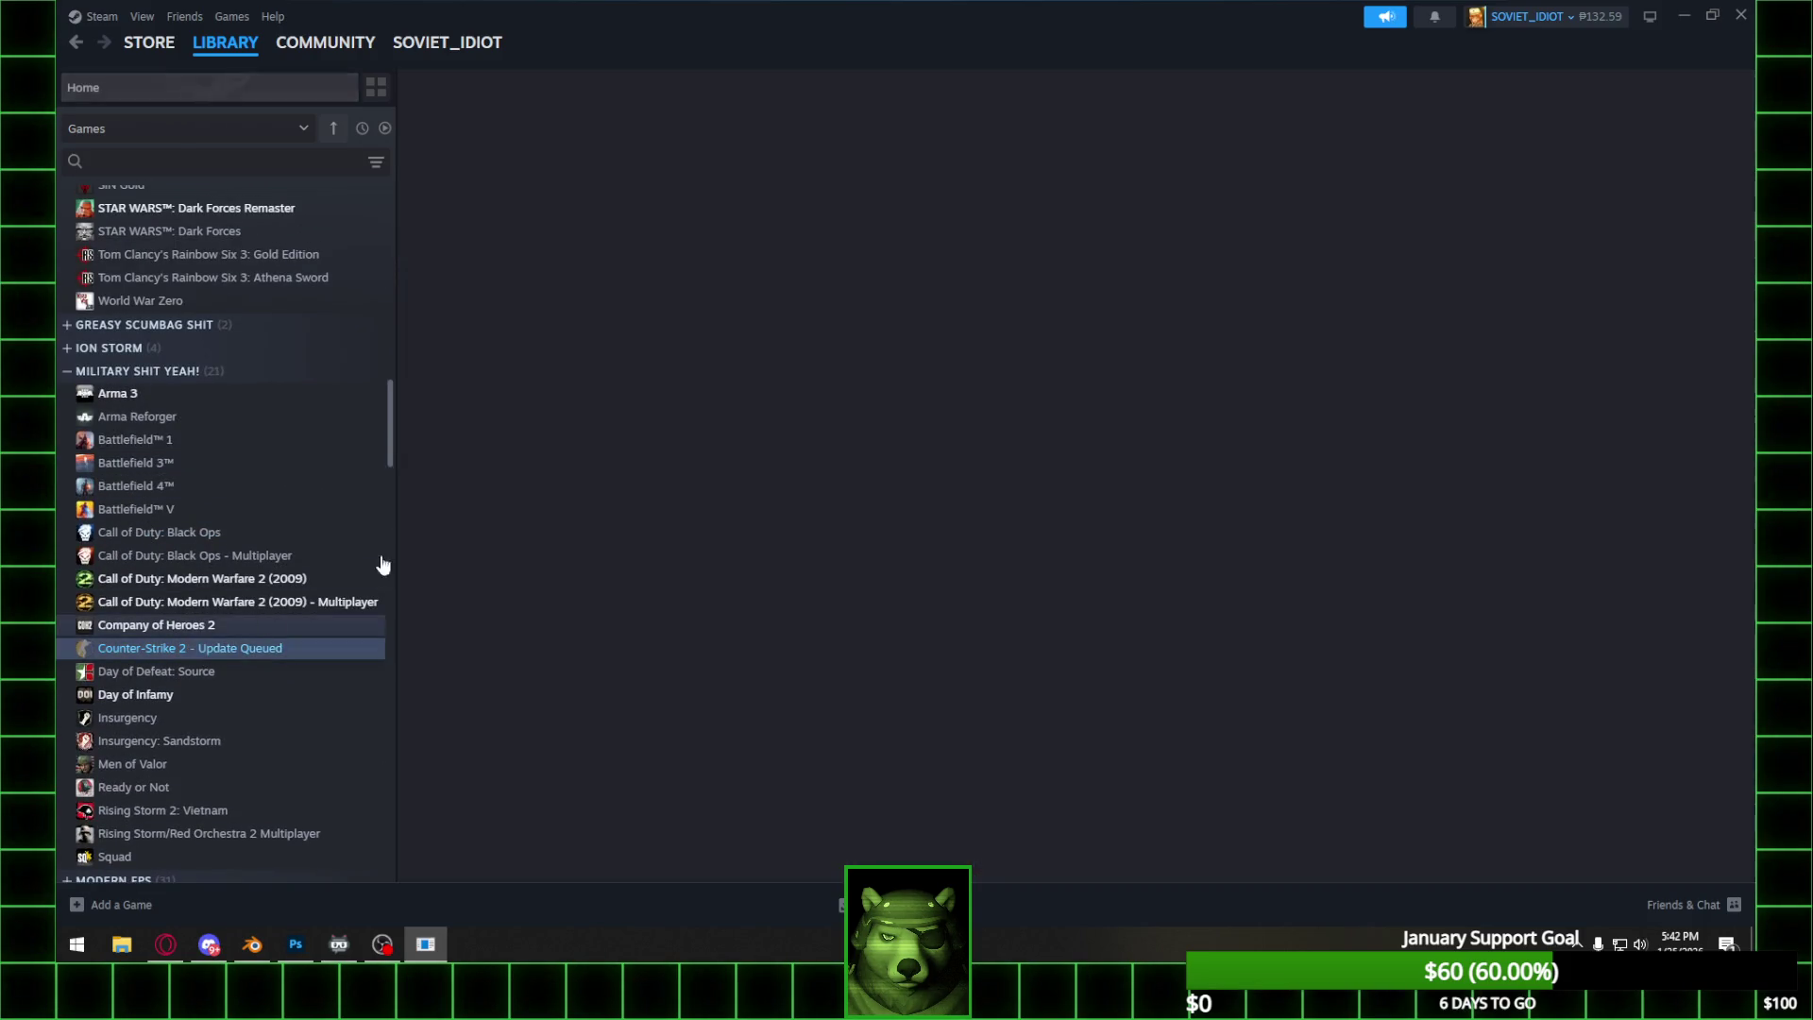
Start the Counter-Strike 2 update in Steam, quit Blender saving the pistol file, then return to Photoshop.
{"action": "left_click", "coordinate": [505, 385]}
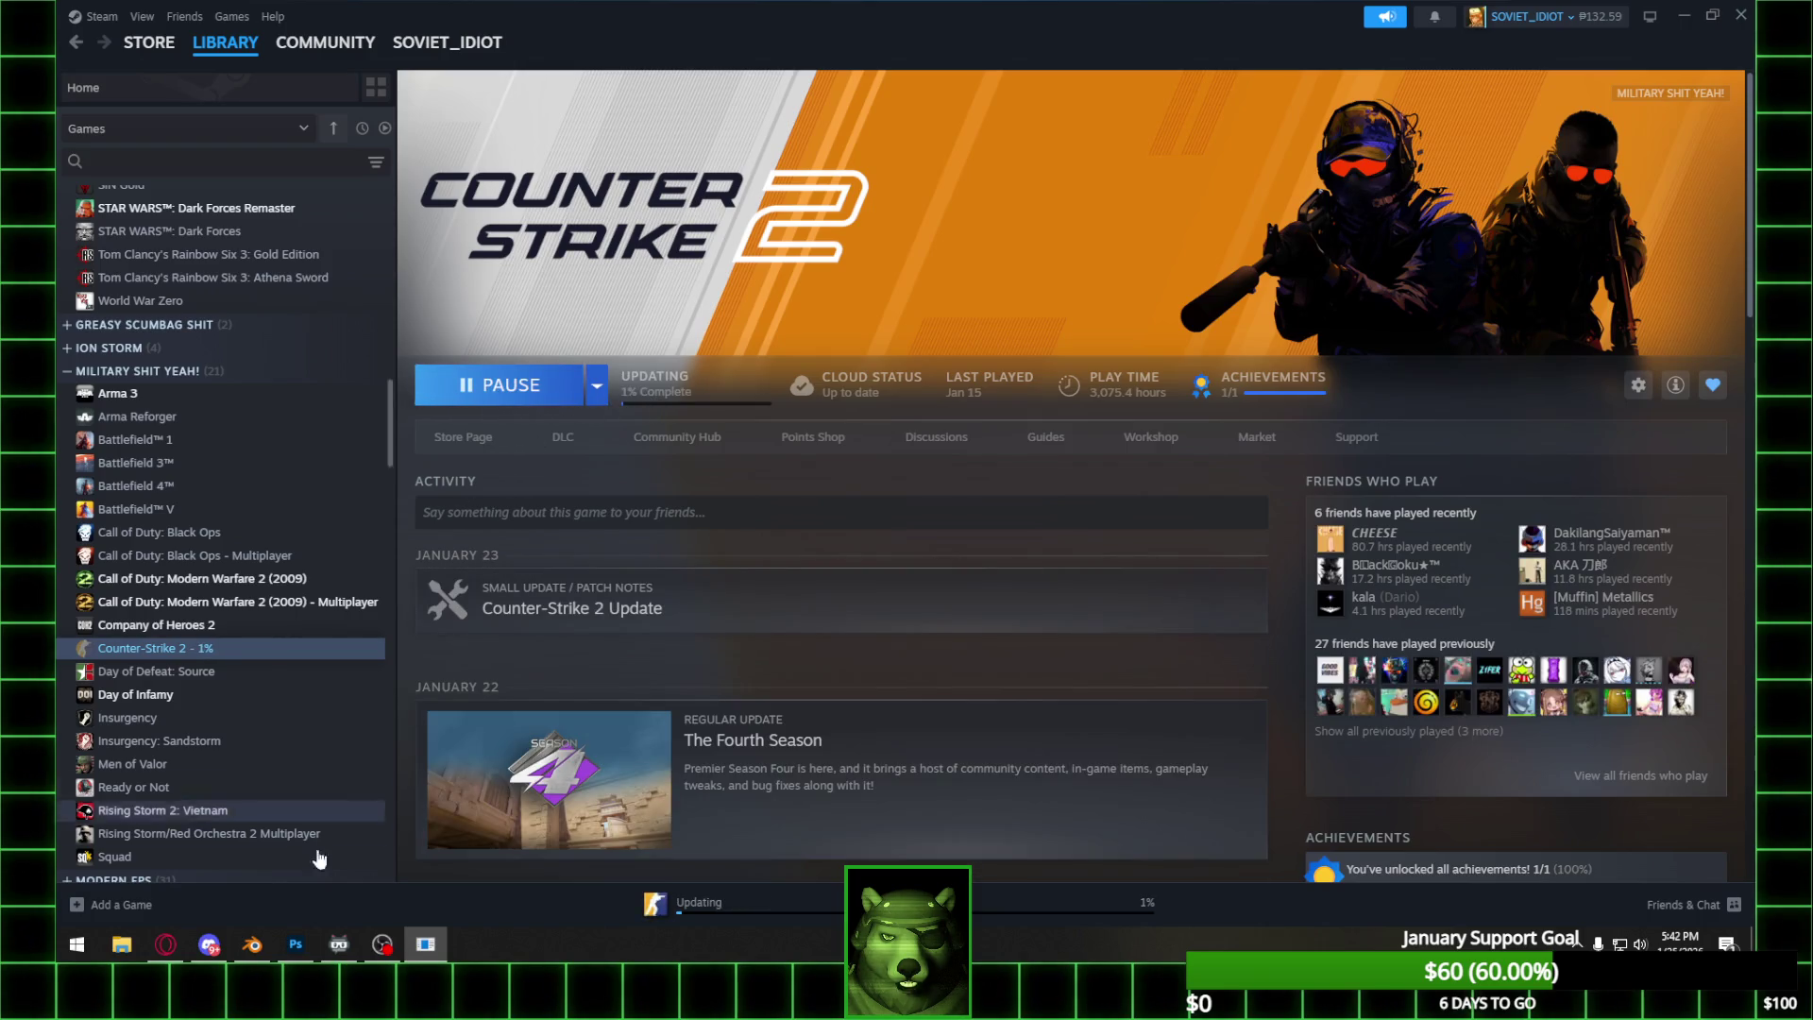
{"action": "left_click", "coordinate": [251, 944]}
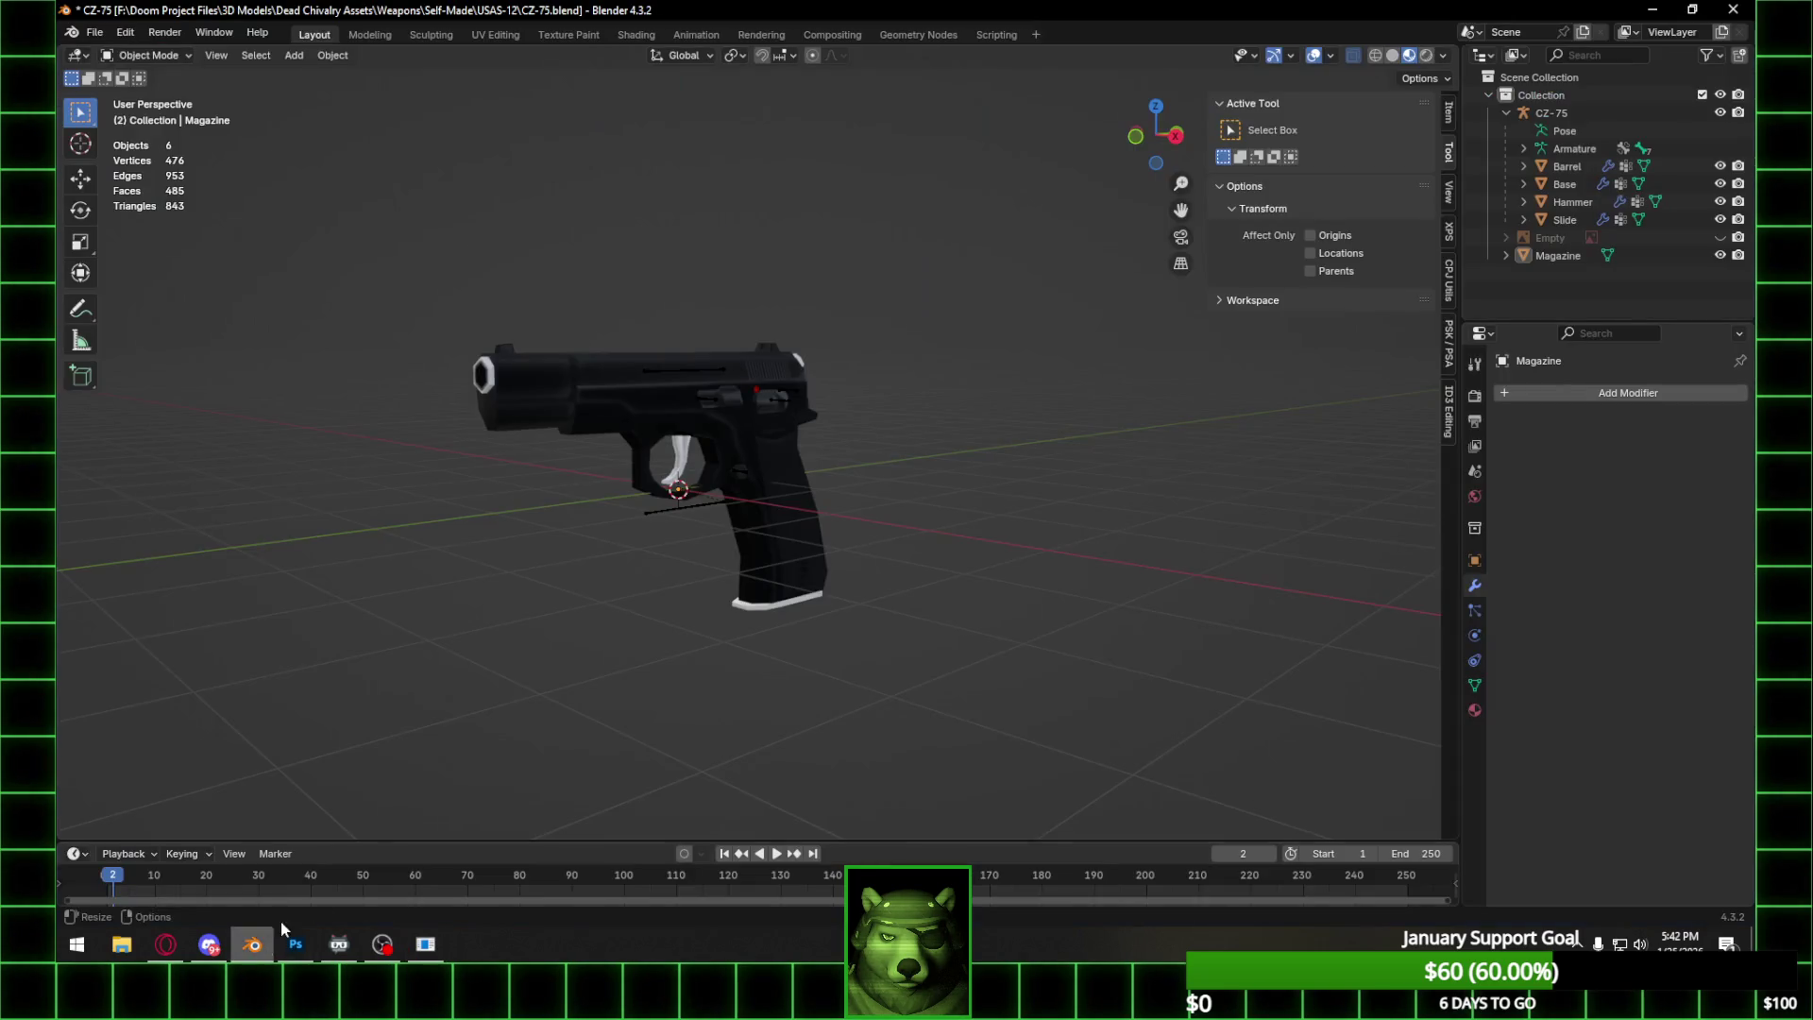
{"action": "left_click", "coordinate": [1733, 10]}
{"action": "left_click", "coordinate": [824, 493]}
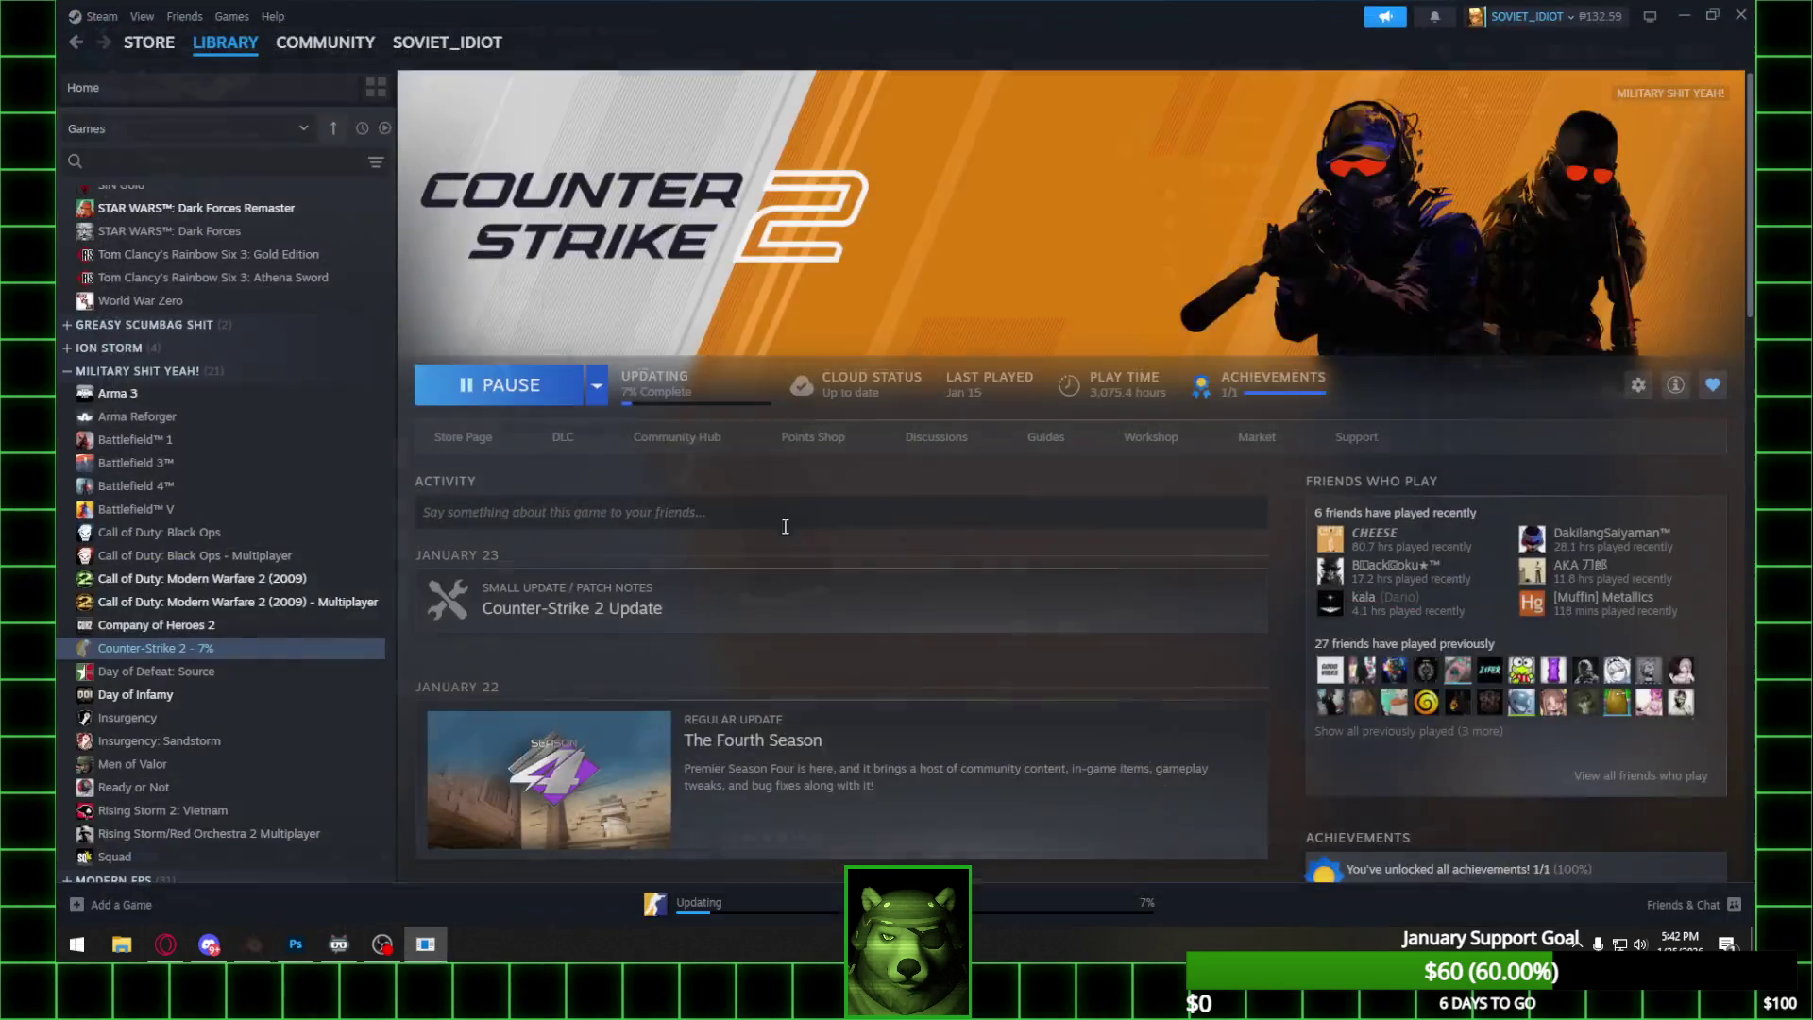
{"action": "left_click", "coordinate": [251, 944]}
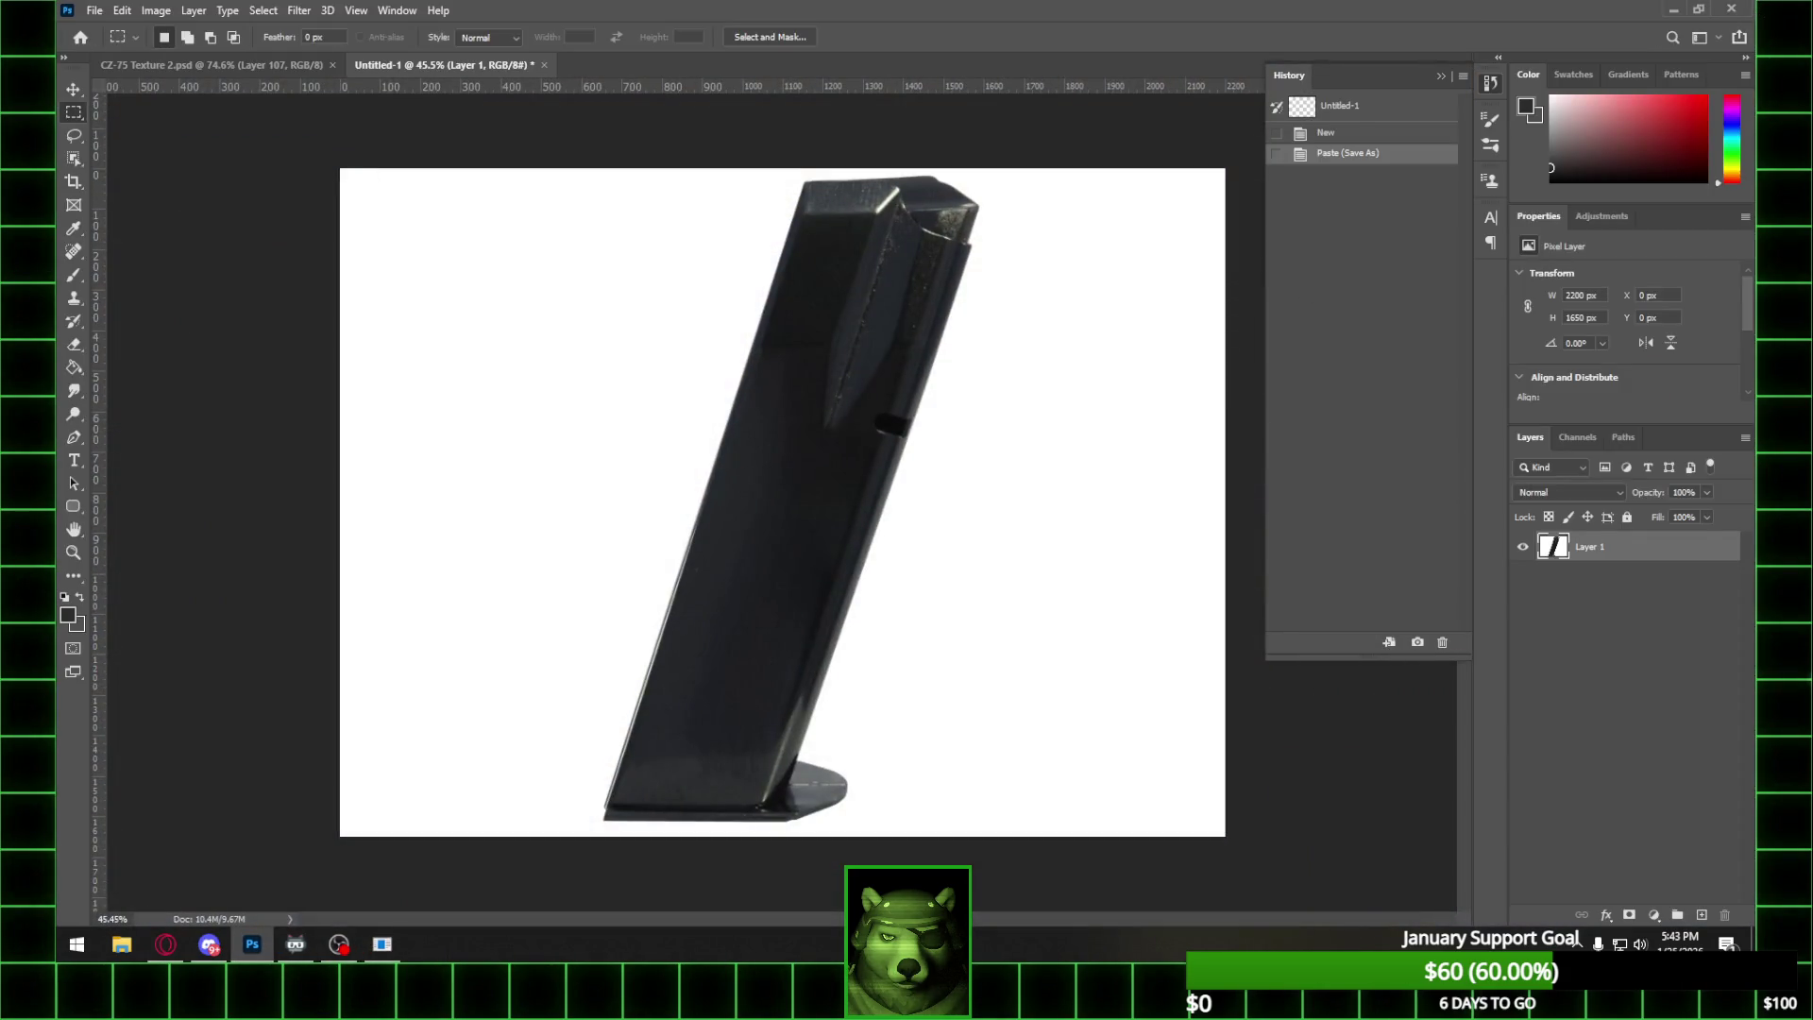